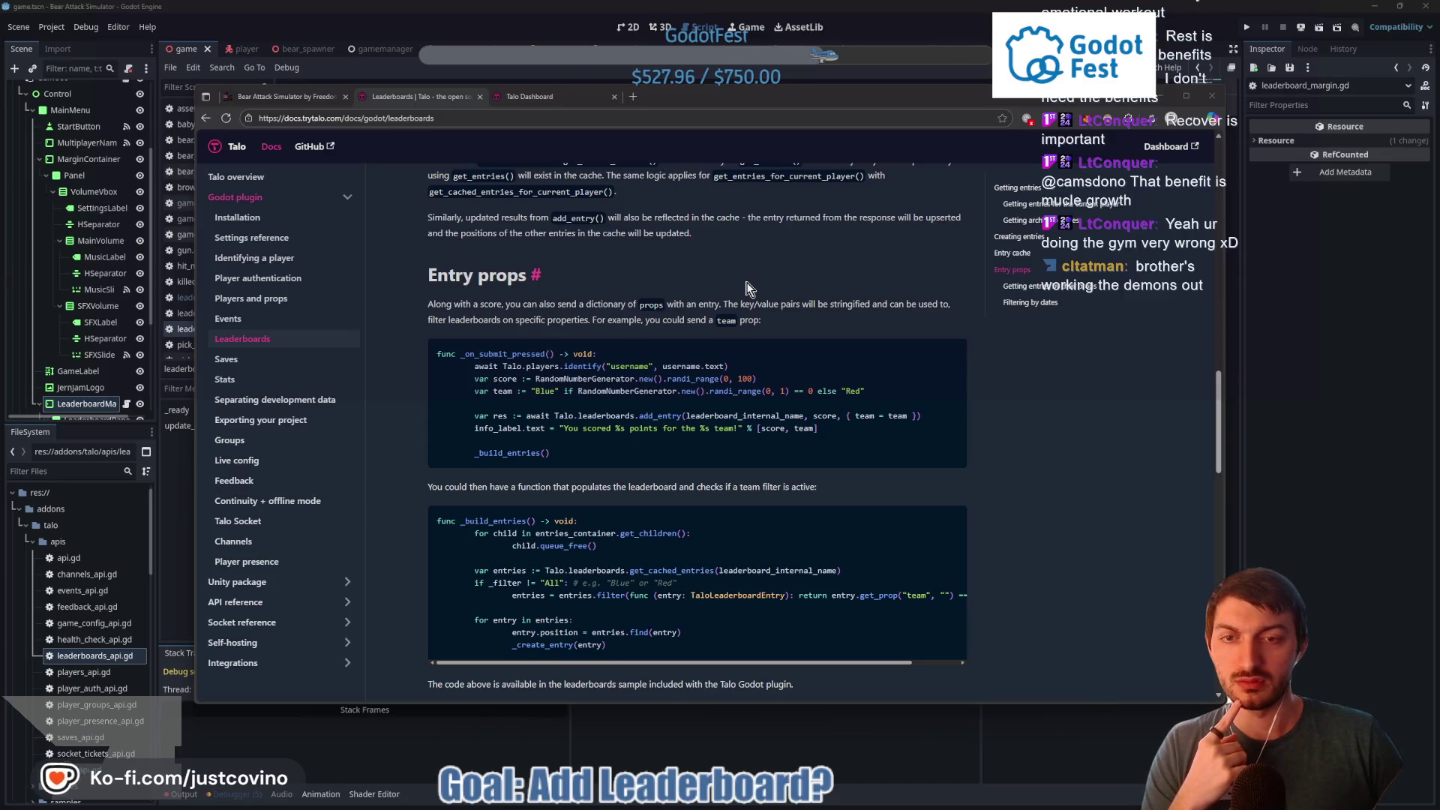
Scroll the Leaderboards page back up from Entry props to the Getting entries heading and get_entries_button.gd example
scroll(746, 288, "down", 1)
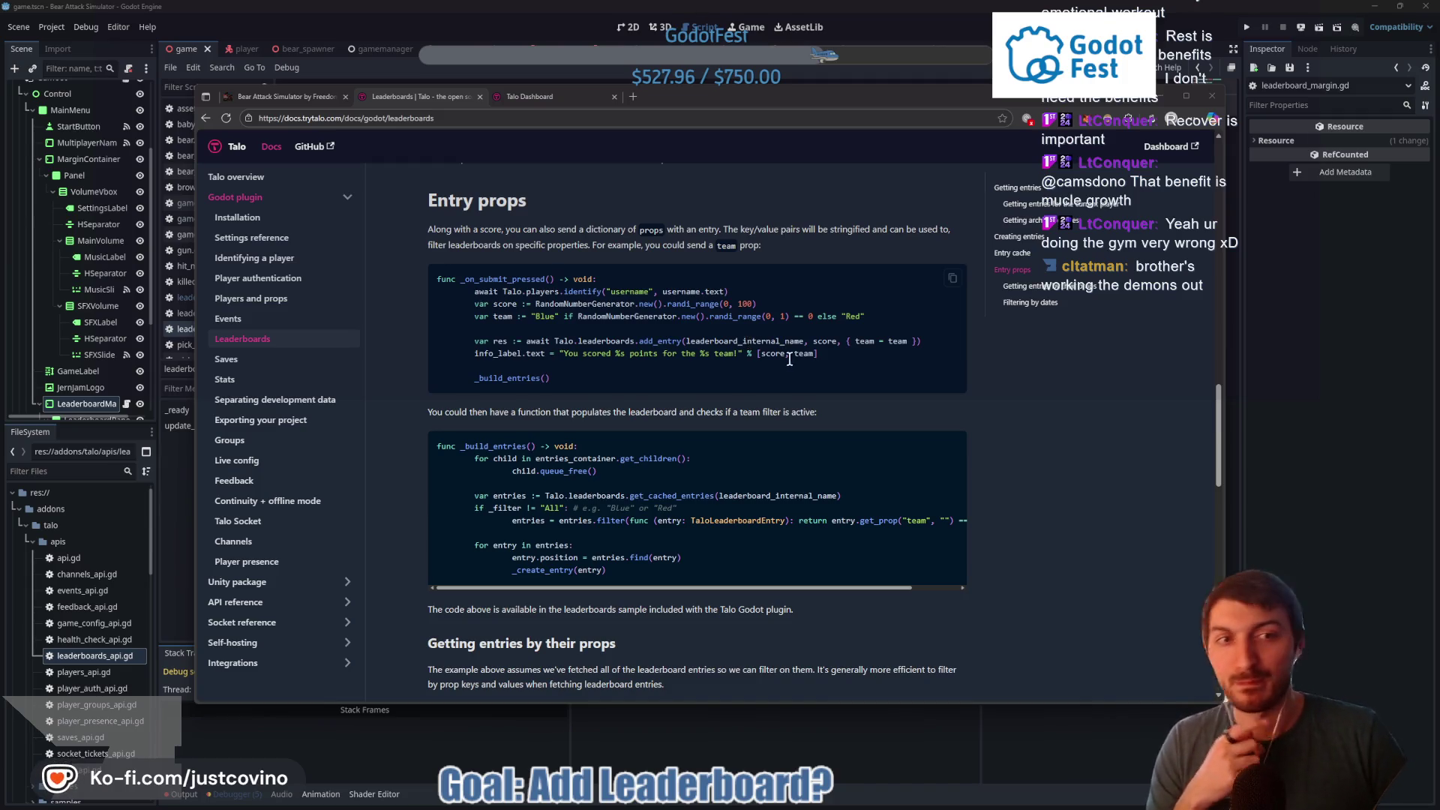
scroll(792, 363, "up", 10)
scroll(793, 373, "up", 3)
scroll(797, 360, "down", 2)
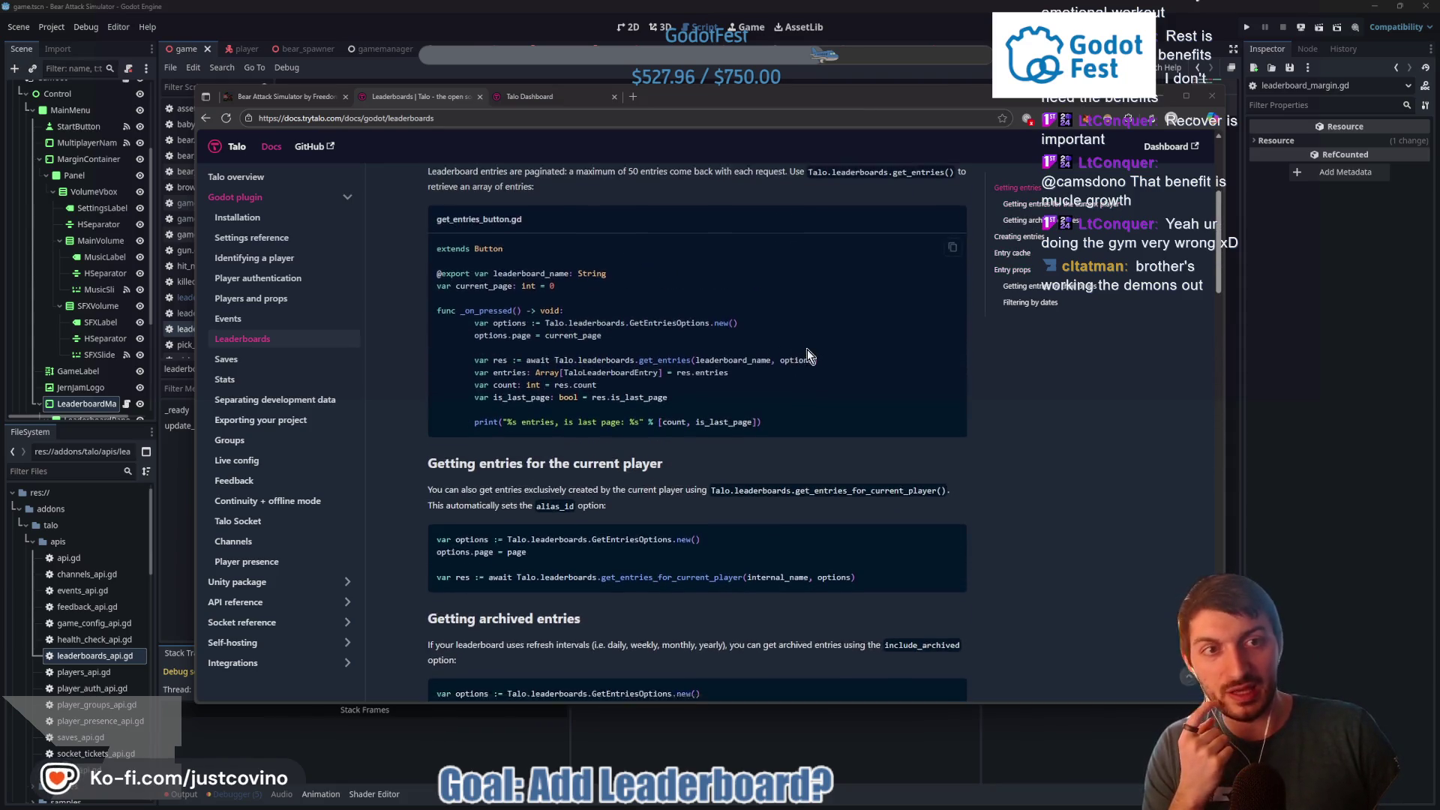
scroll(807, 351, "up", 3)
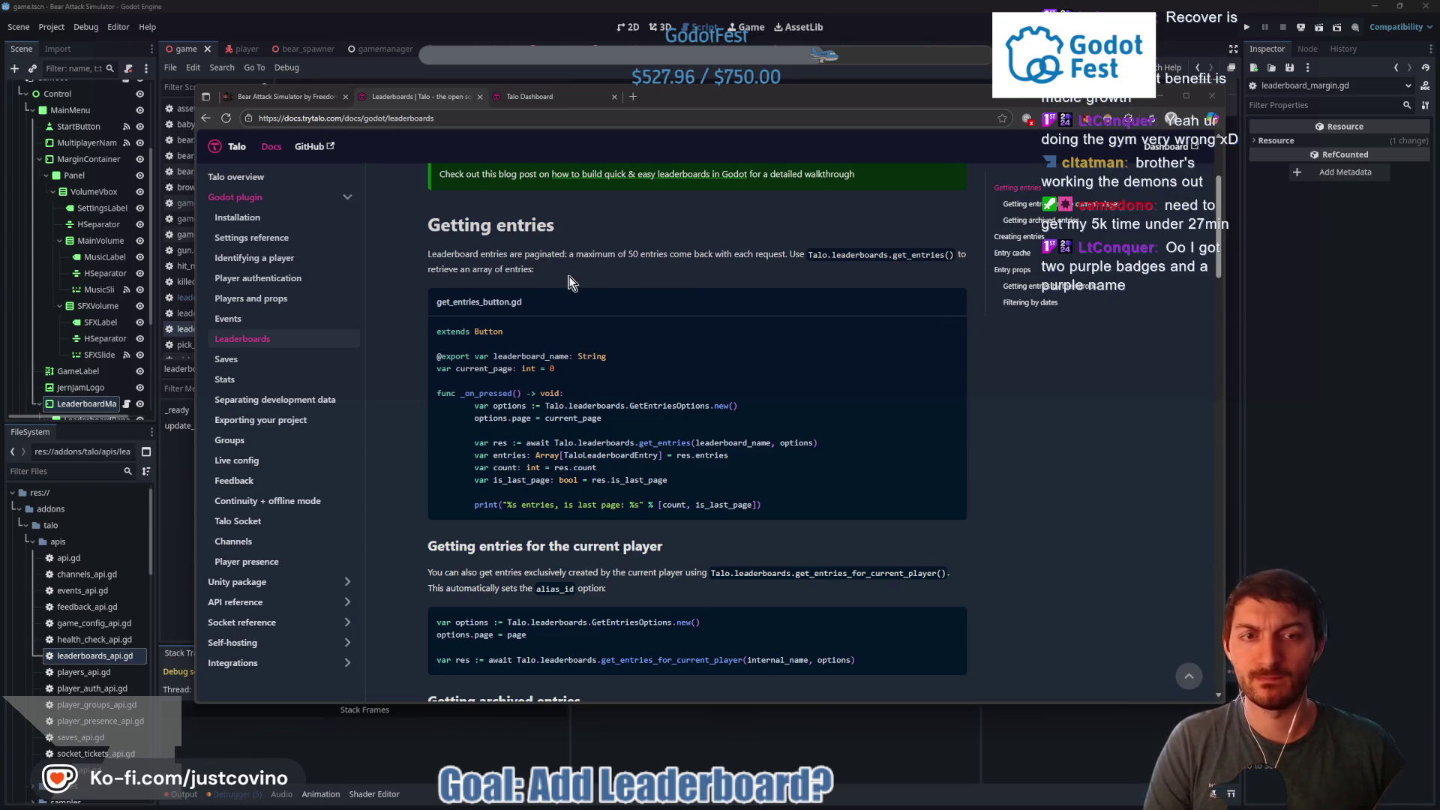
Briefly highlight phrases in the Getting entries text, then draw a long yellow line across its code example
left_click_drag(535, 270, 499, 270)
left_click(540, 276)
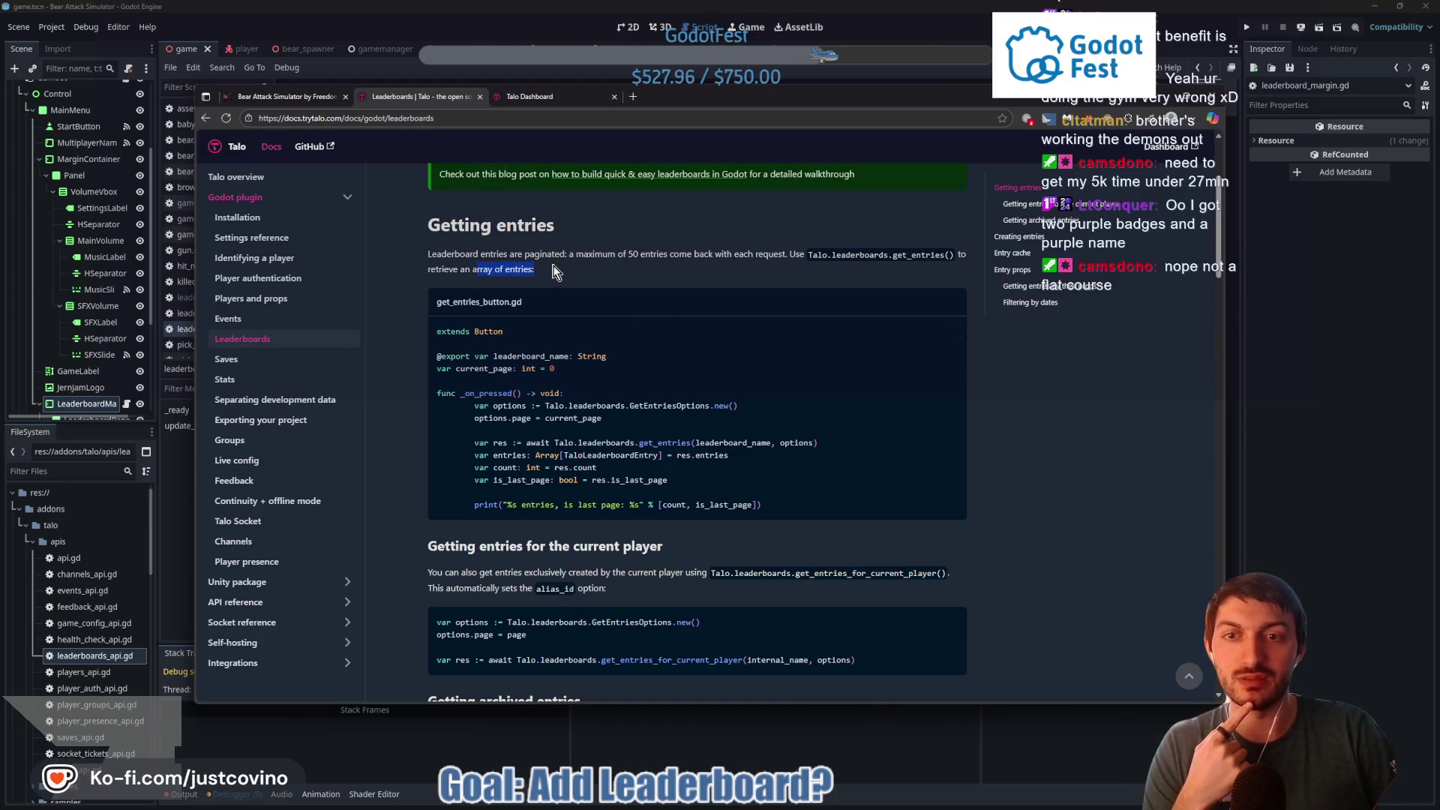
left_click_drag(544, 269, 532, 270)
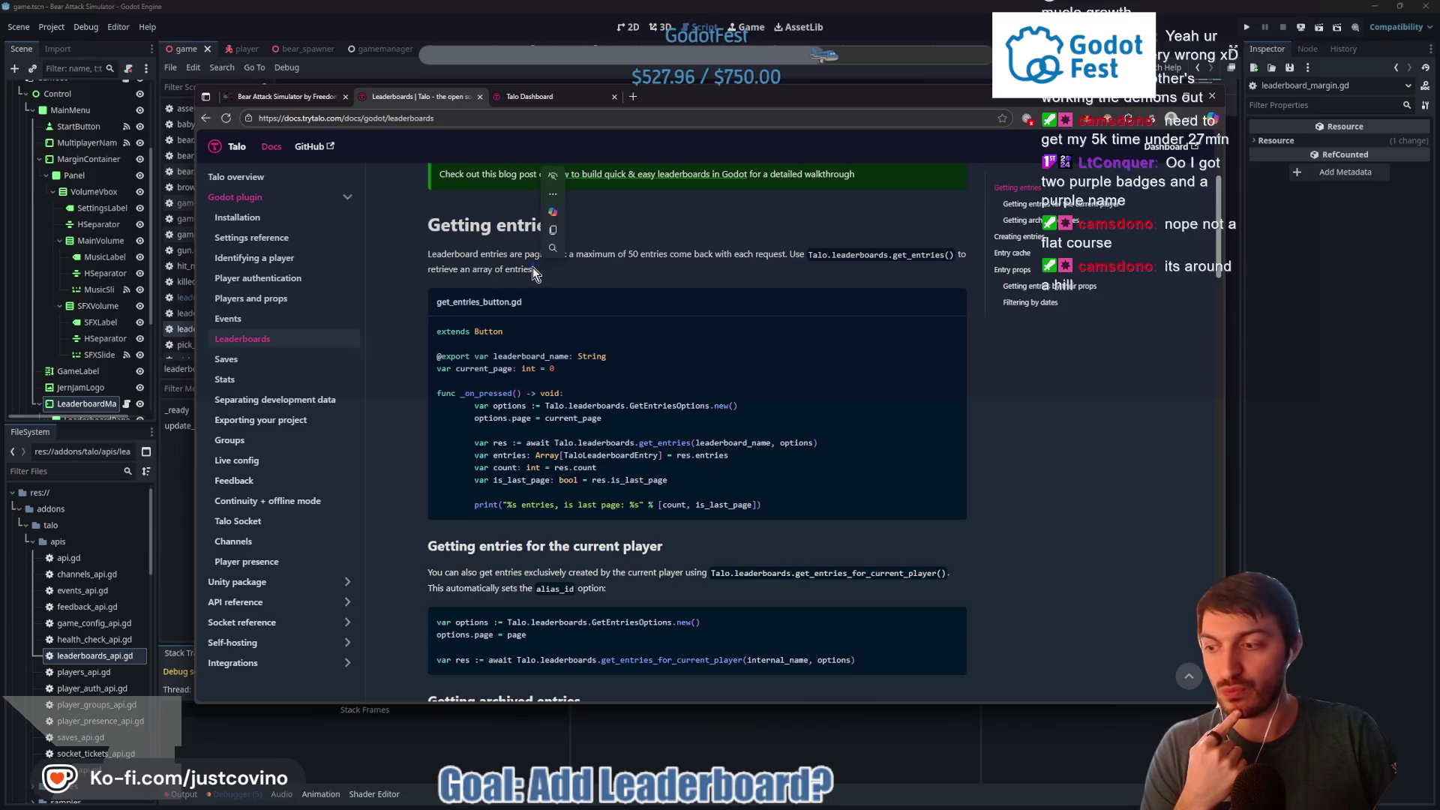
left_click(538, 267)
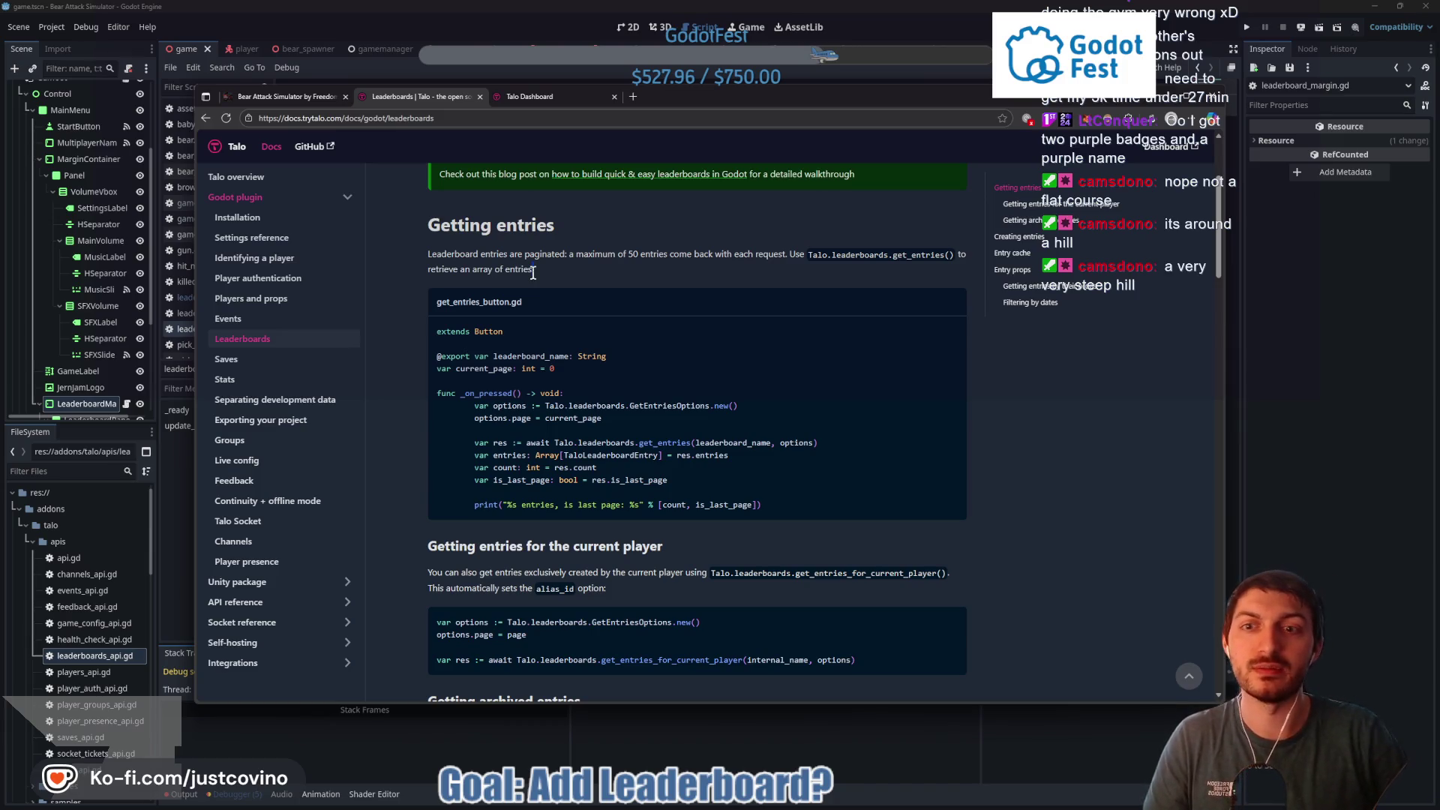
left_click(595, 257)
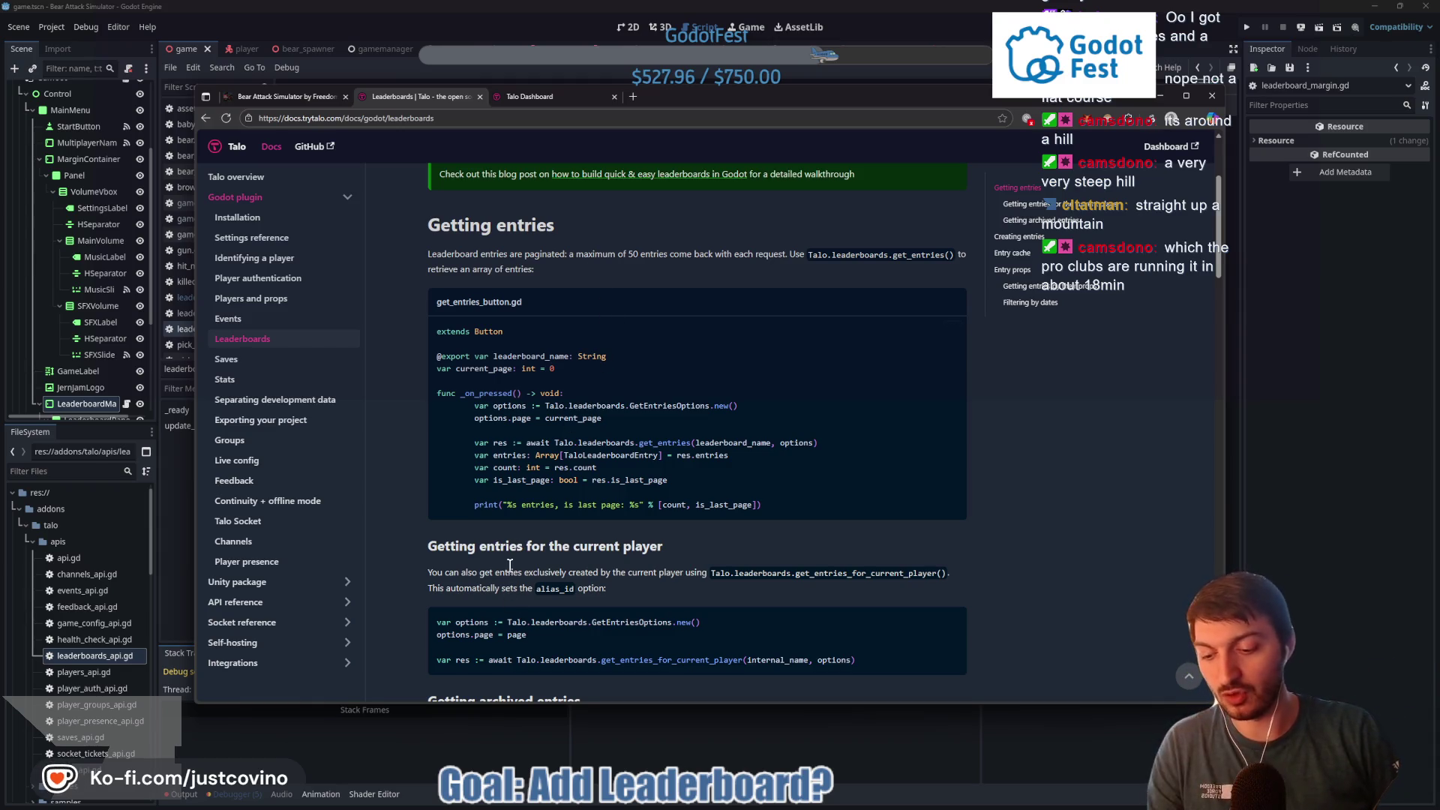
mouse_move(434, 587)
left_mouse_down()
mouse_move(744, 297)
mouse_move(834, 186)
left_mouse_up()
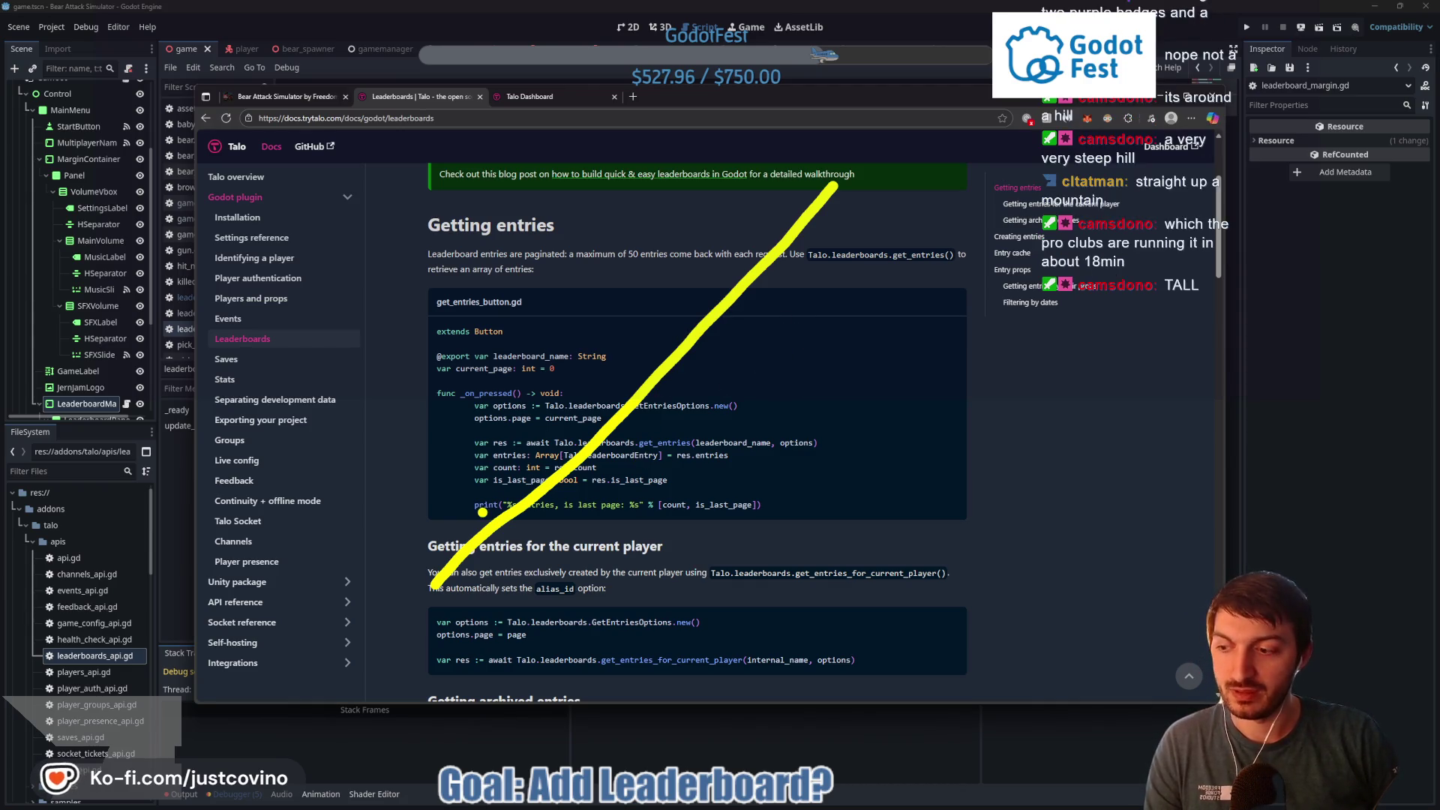
Erase the first stroke, sketch yellow arrows and lines over Getting entries, then wipe all annotations with Escape
key("e")
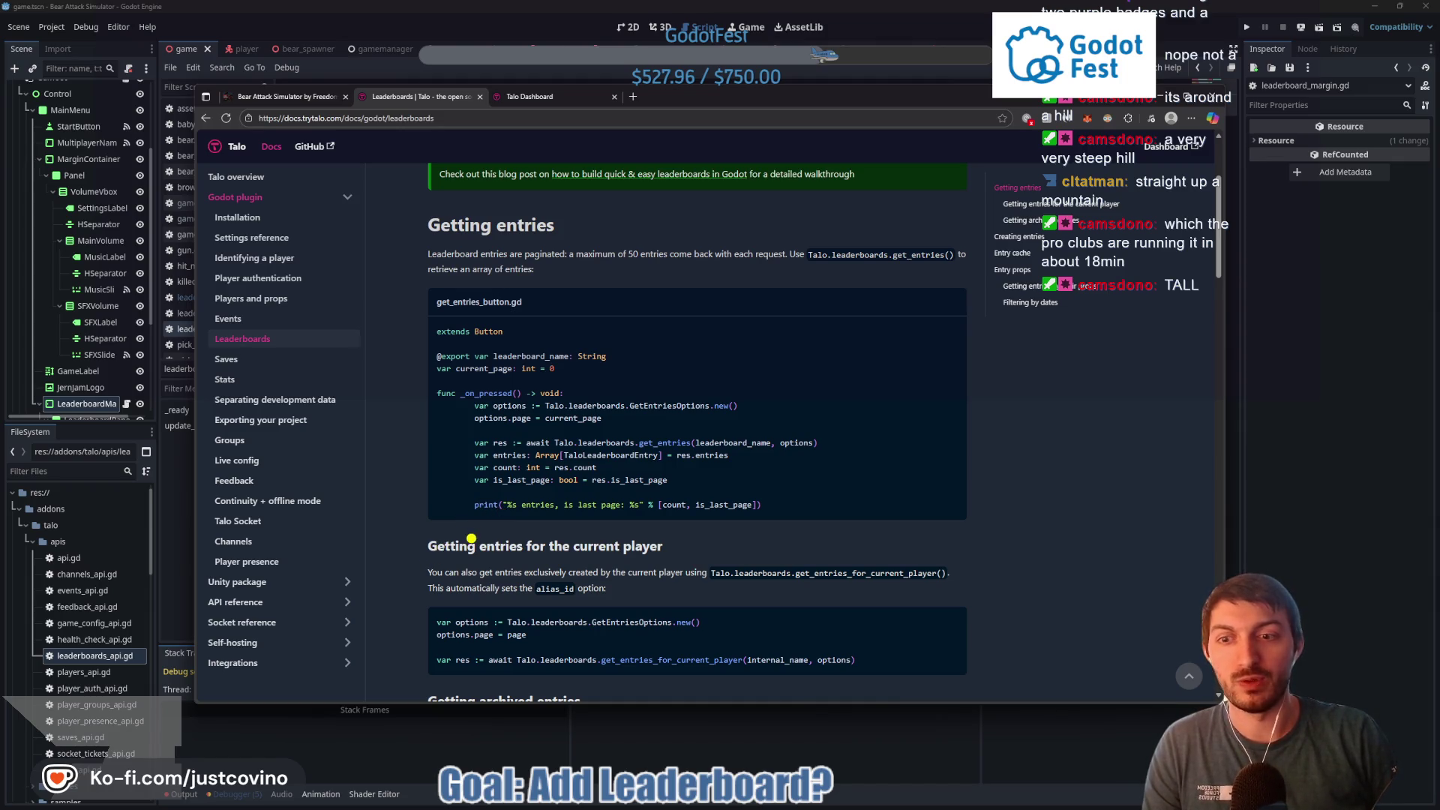
mouse_move(468, 540)
left_mouse_down()
mouse_move(598, 405)
mouse_move(746, 354)
mouse_move(861, 229)
left_mouse_up()
mouse_move(893, 315)
left_mouse_down()
mouse_move(827, 304)
mouse_move(846, 334)
left_mouse_up()
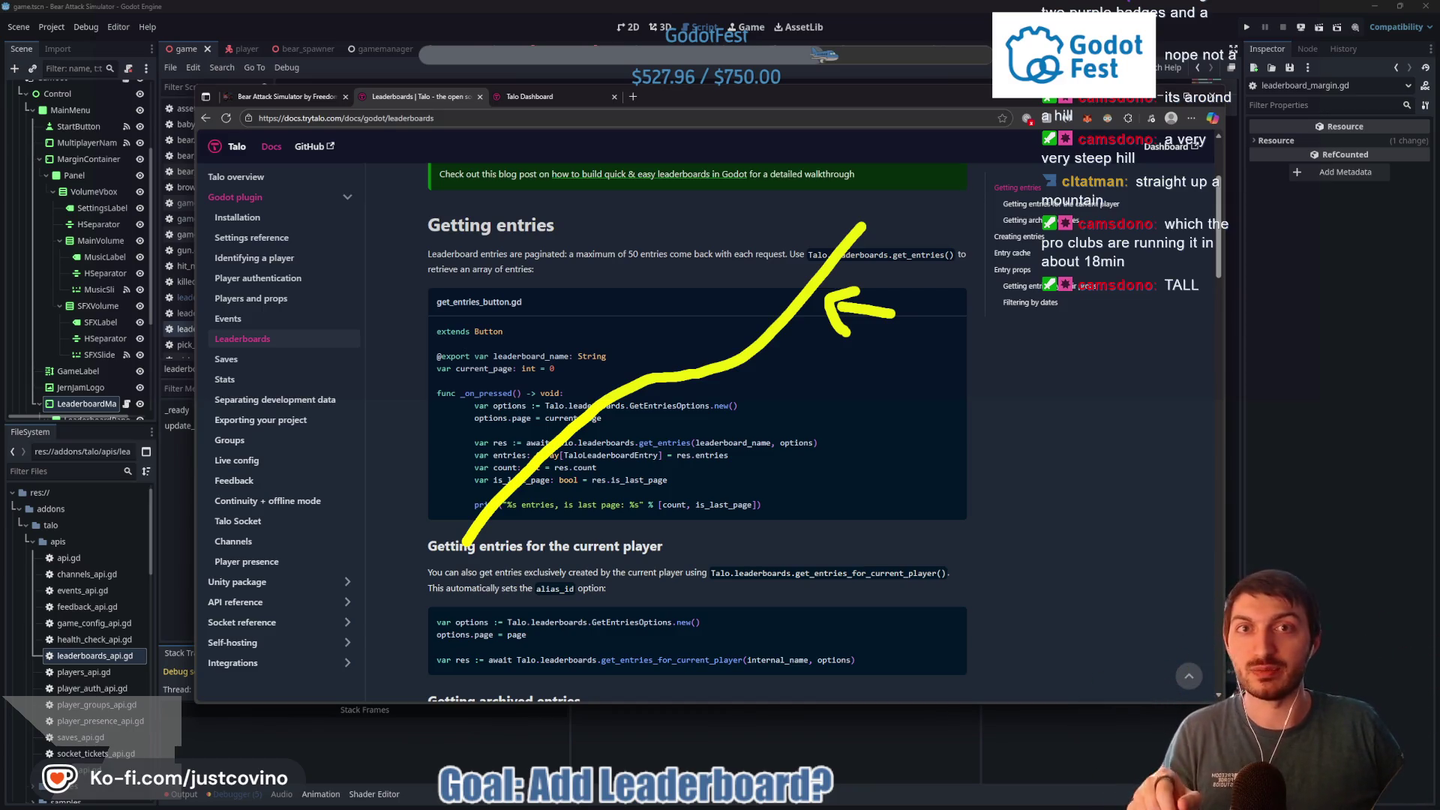
mouse_move(813, 237)
left_mouse_down()
mouse_move(743, 266)
mouse_move(717, 349)
left_mouse_up()
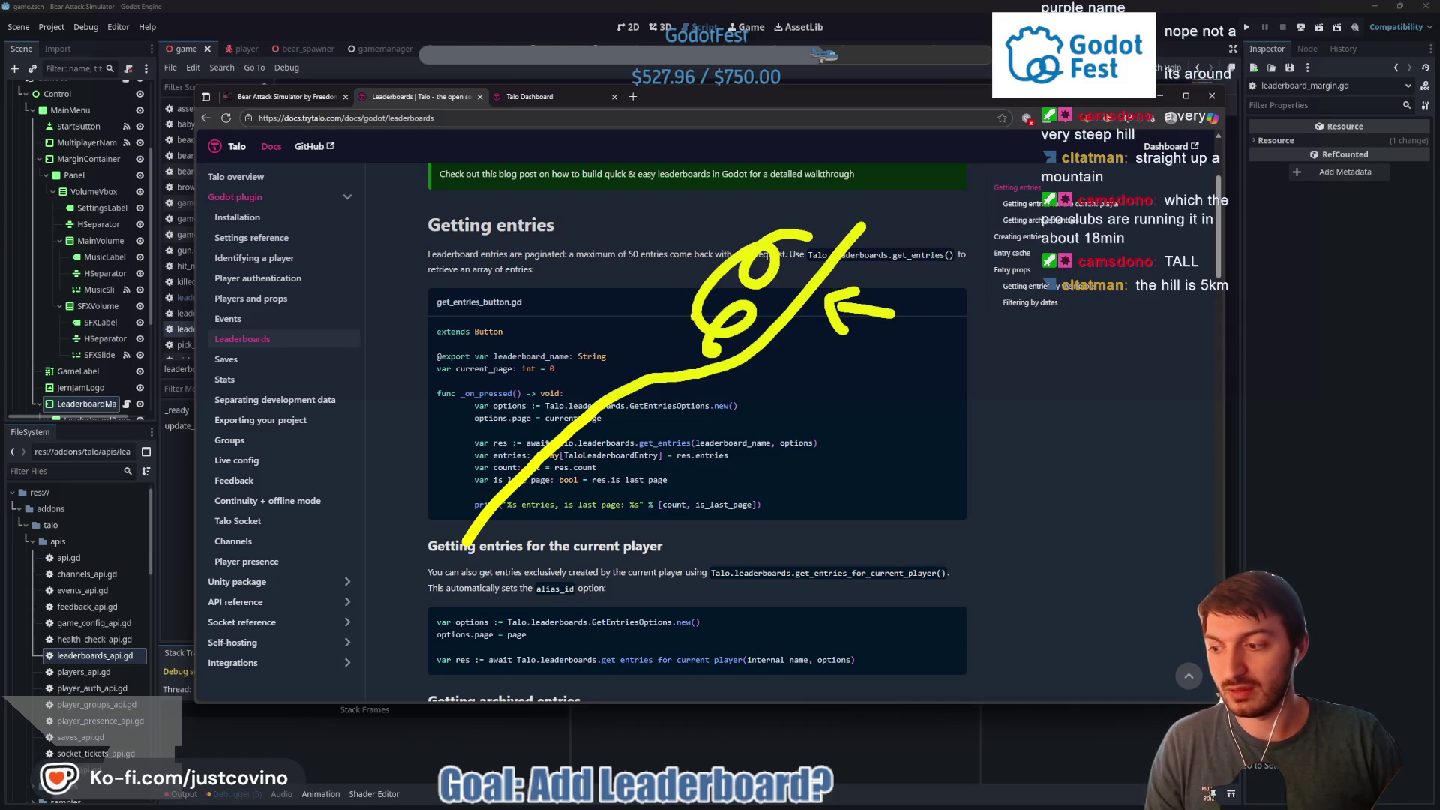
mouse_move(519, 666)
left_mouse_down()
mouse_move(990, 301)
mouse_move(1050, 233)
mouse_move(1005, 633)
left_mouse_up()
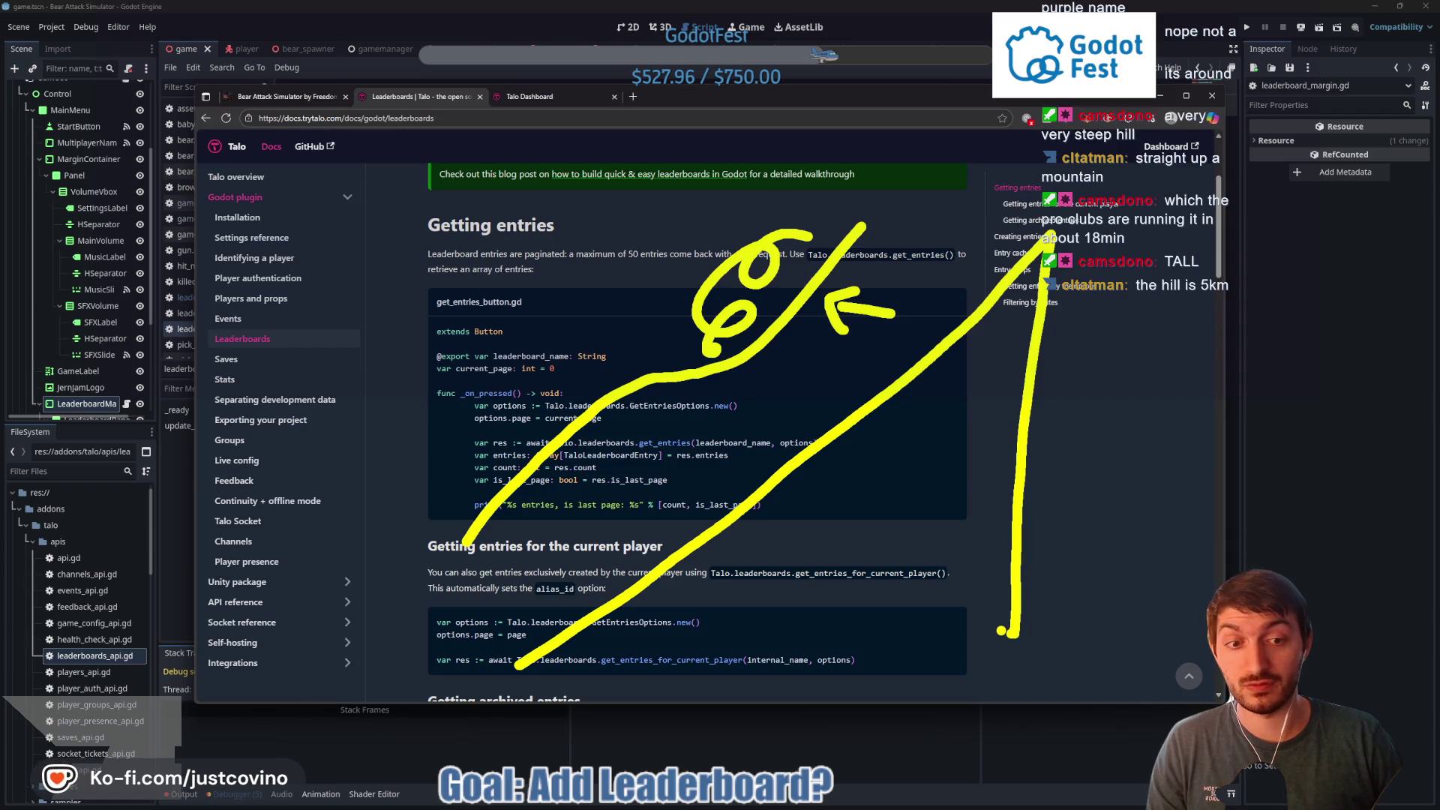
left_click_drag(1013, 636, 563, 651)
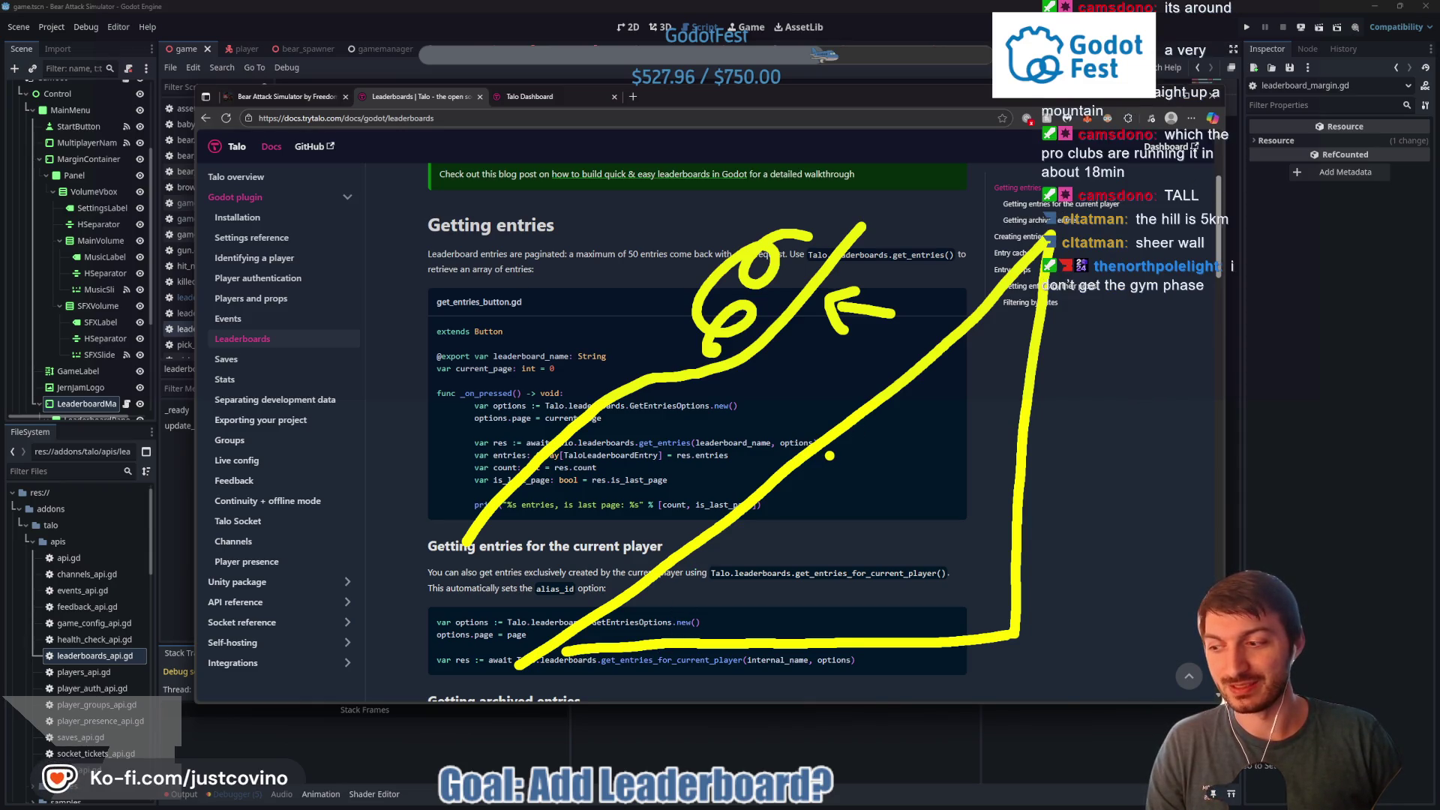
key("Escape")
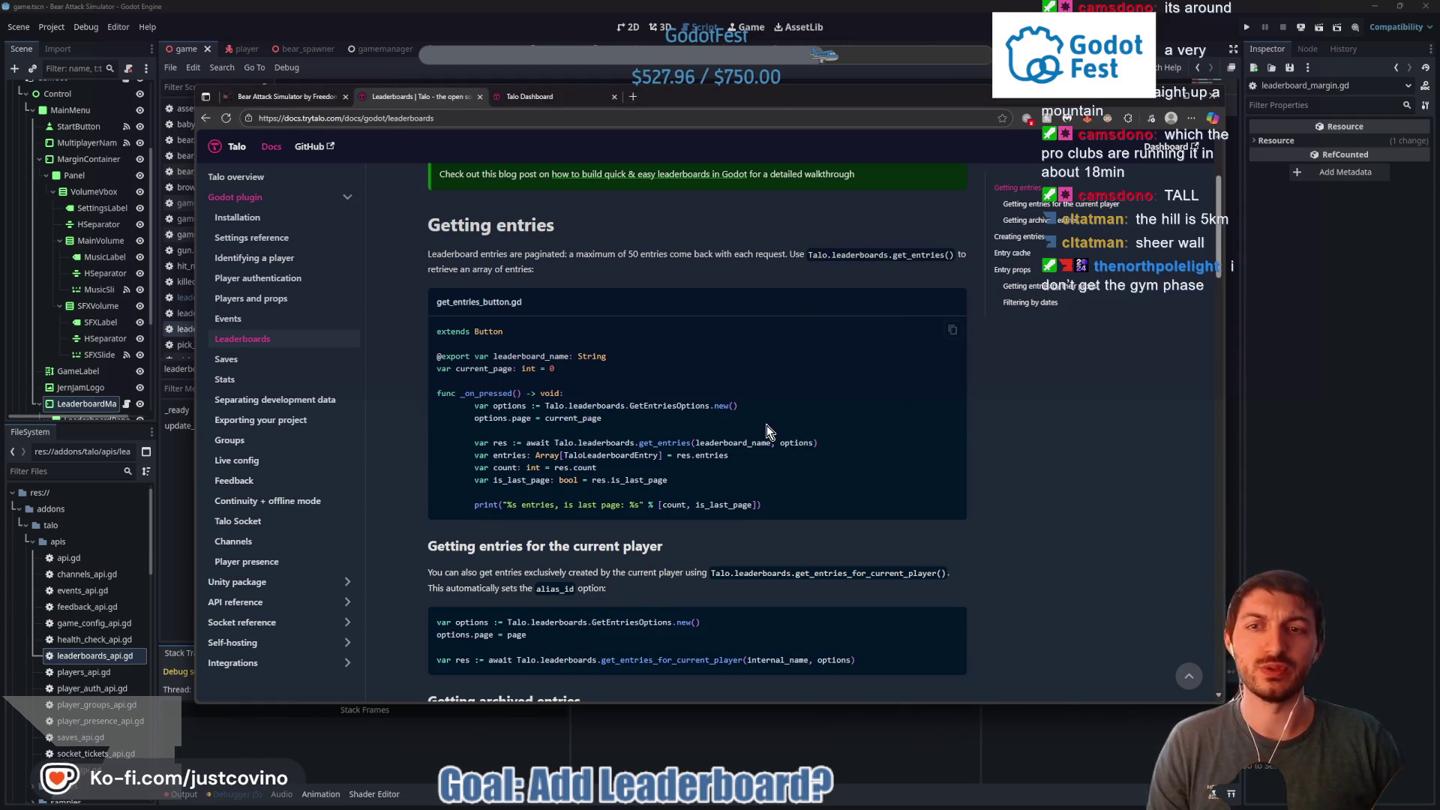
Scroll down to Getting entries for the current player and start boxing its code example in yellow
scroll(730, 396, "down", 1)
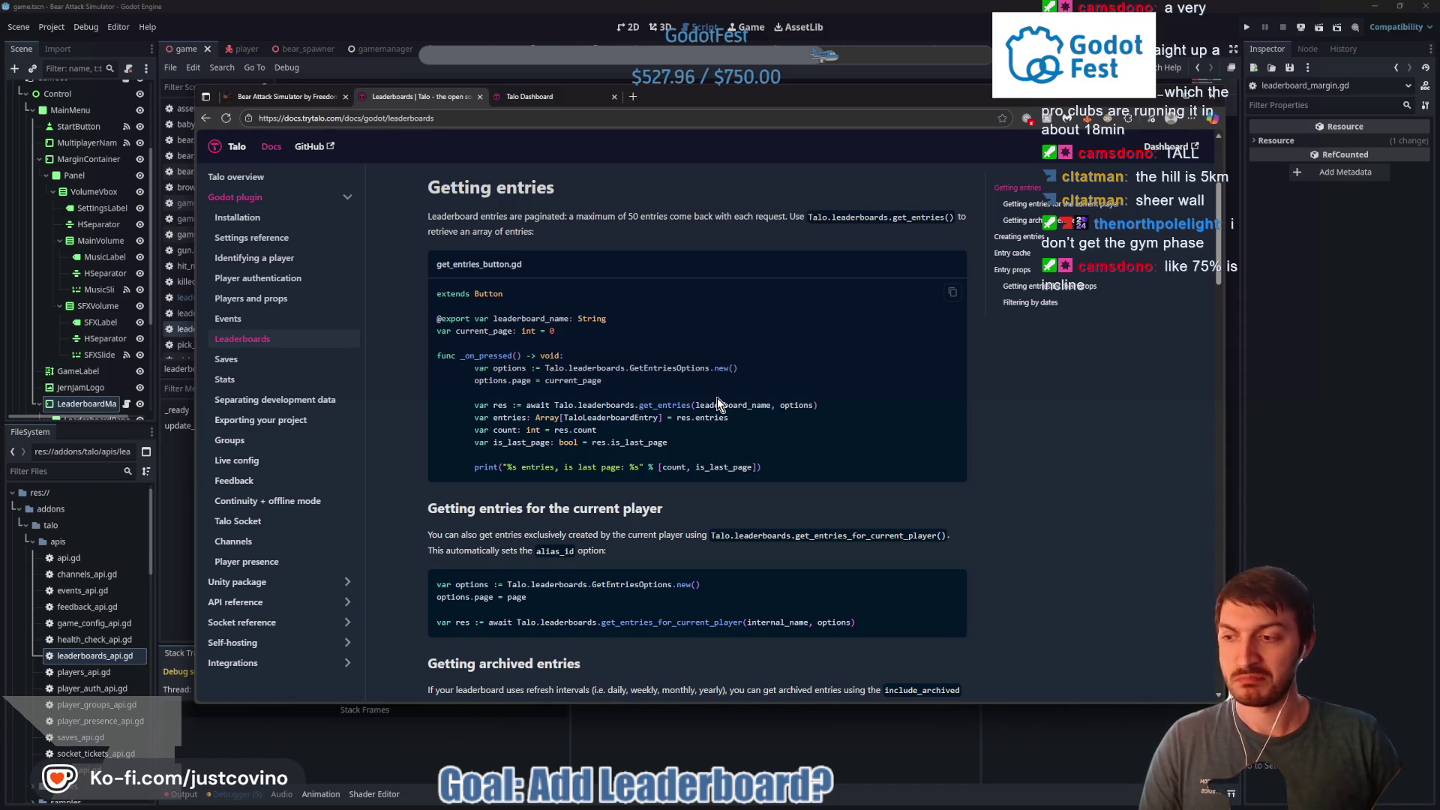
scroll(717, 399, "down", 1)
scroll(687, 420, "down", 3)
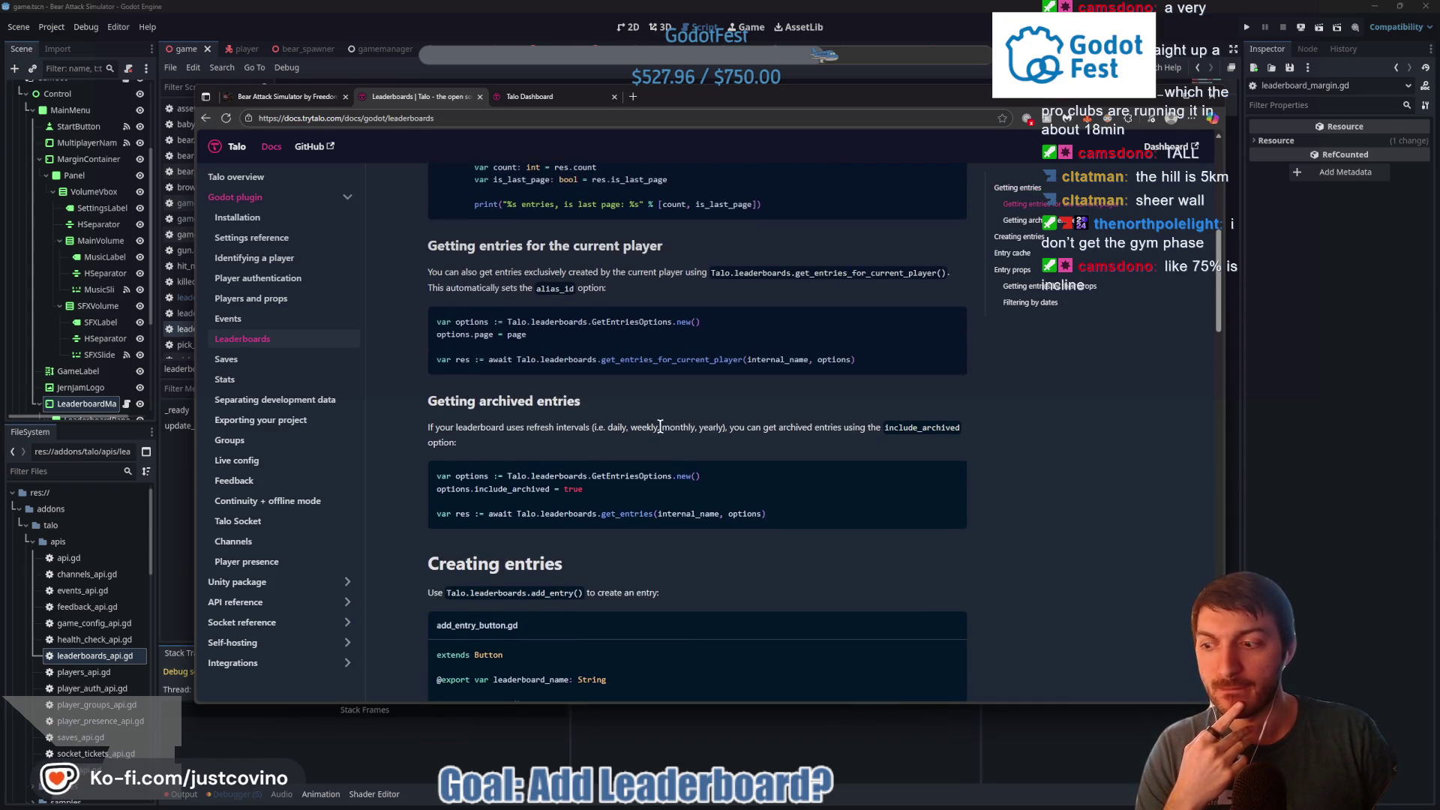
scroll(627, 411, "up", 1)
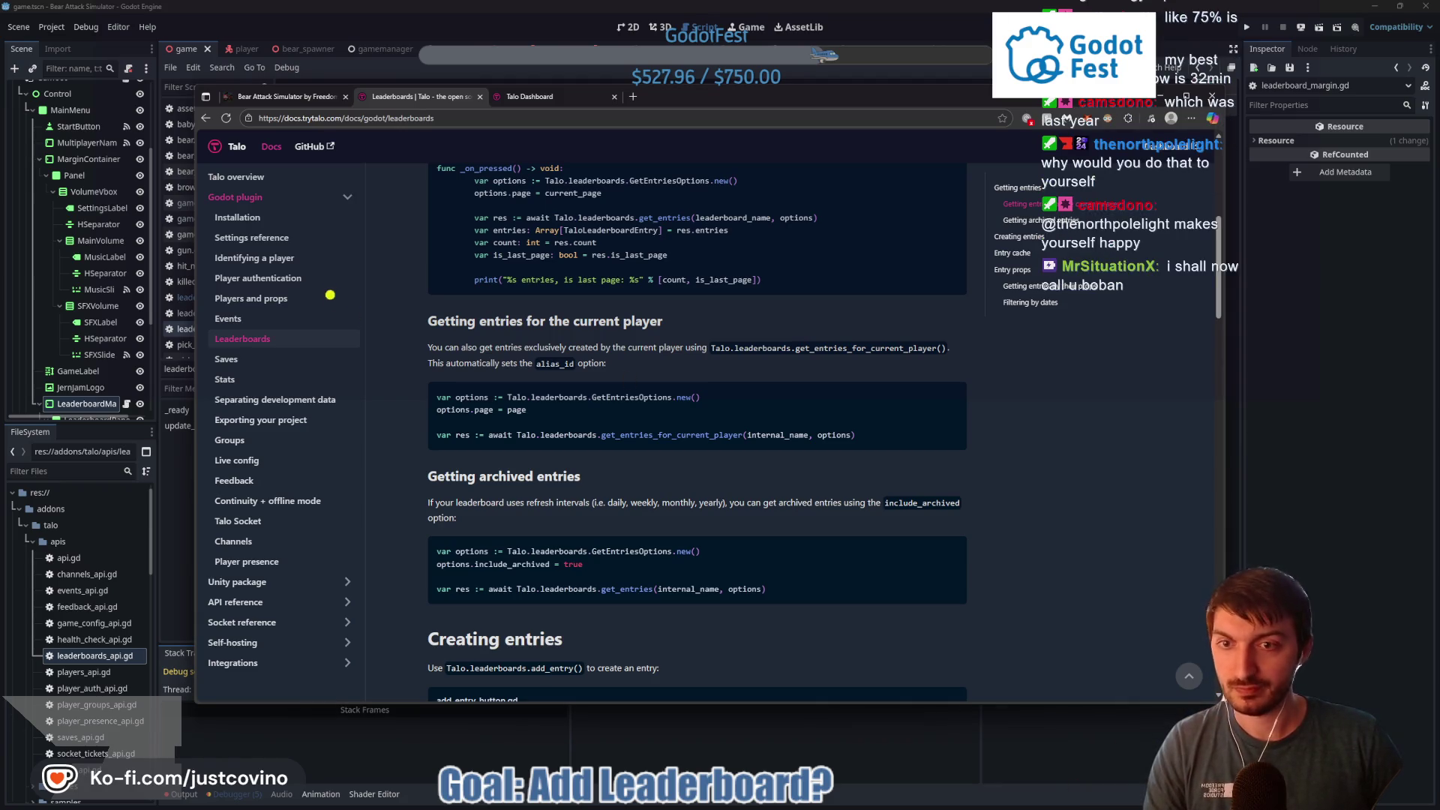
mouse_move(404, 331)
left_mouse_down()
mouse_move(315, 450)
mouse_move(360, 316)
left_mouse_up()
mouse_move(769, 292)
left_mouse_down()
mouse_move(757, 342)
mouse_move(739, 309)
mouse_move(720, 316)
left_mouse_up()
left_click_drag(698, 399, 537, 411)
left_click_drag(583, 453, 691, 444)
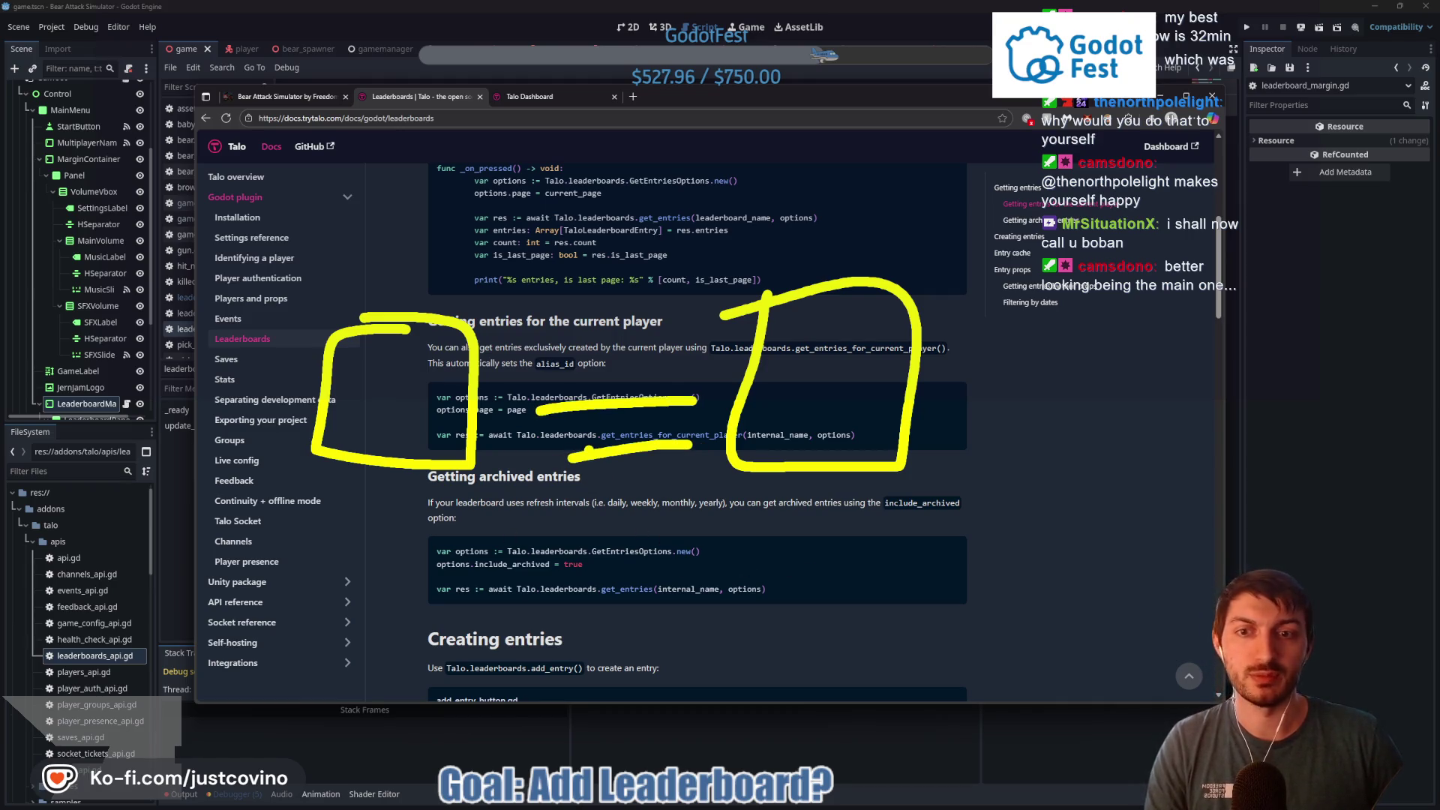
key("Escape")
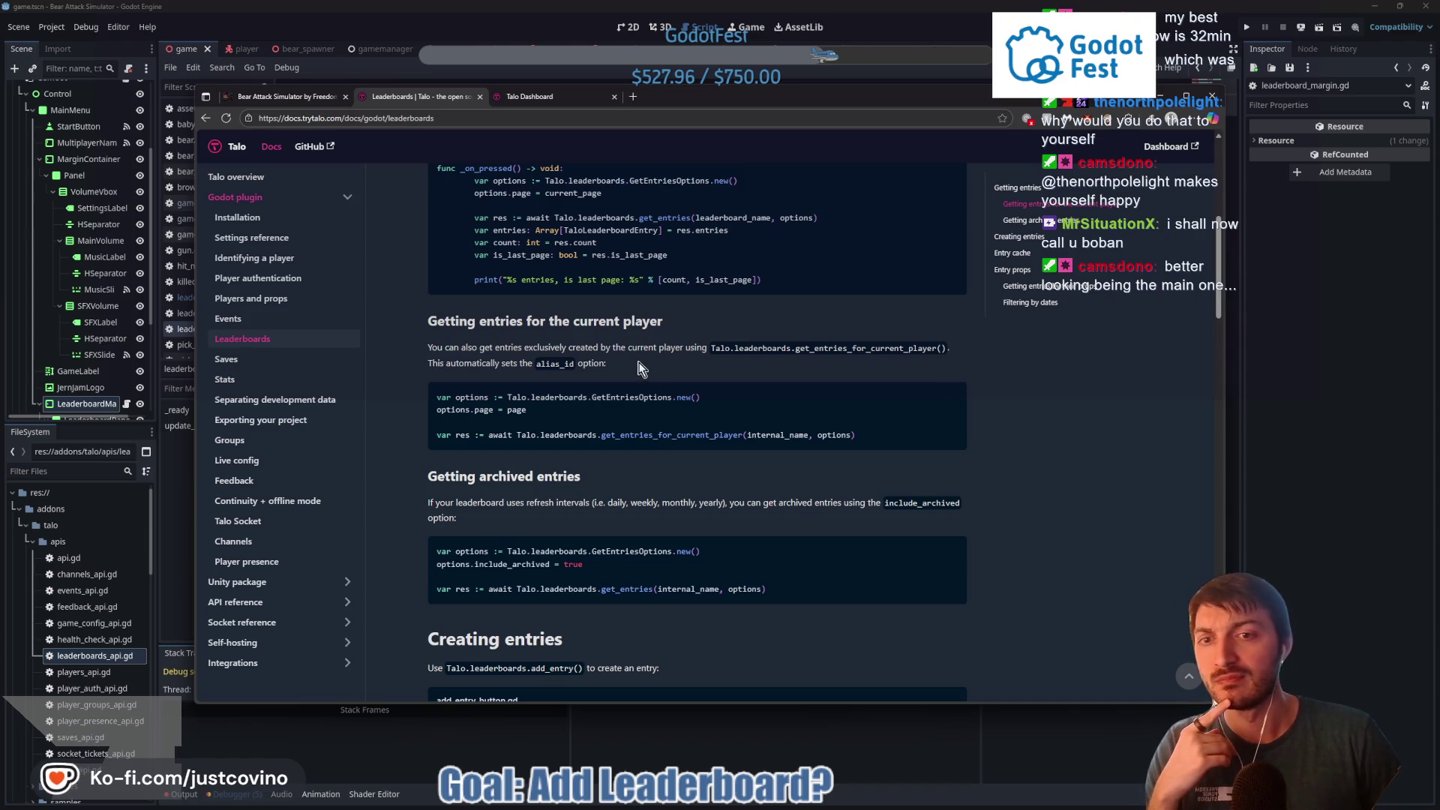
left_click_drag(609, 365, 578, 366)
left_click(609, 369)
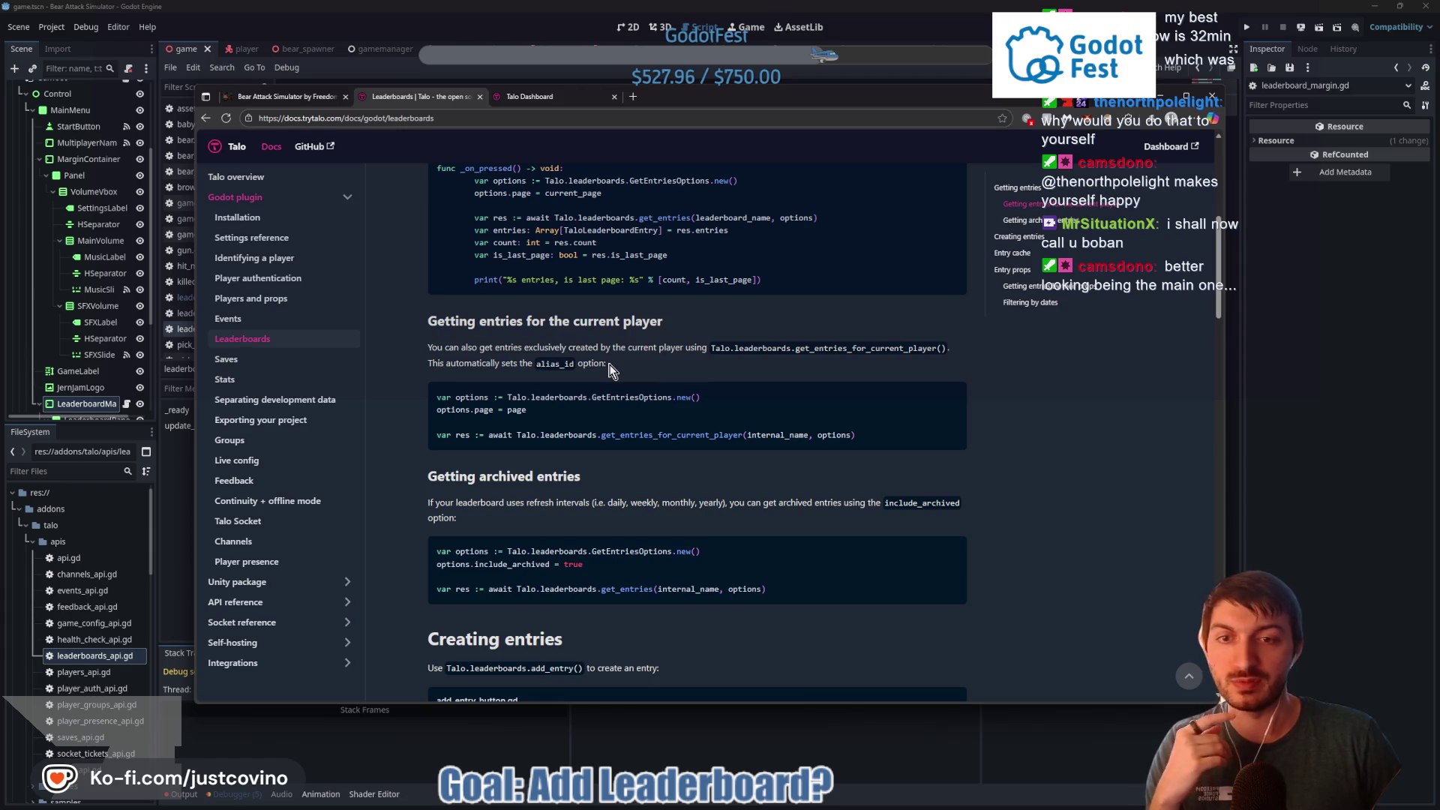
left_click(586, 363)
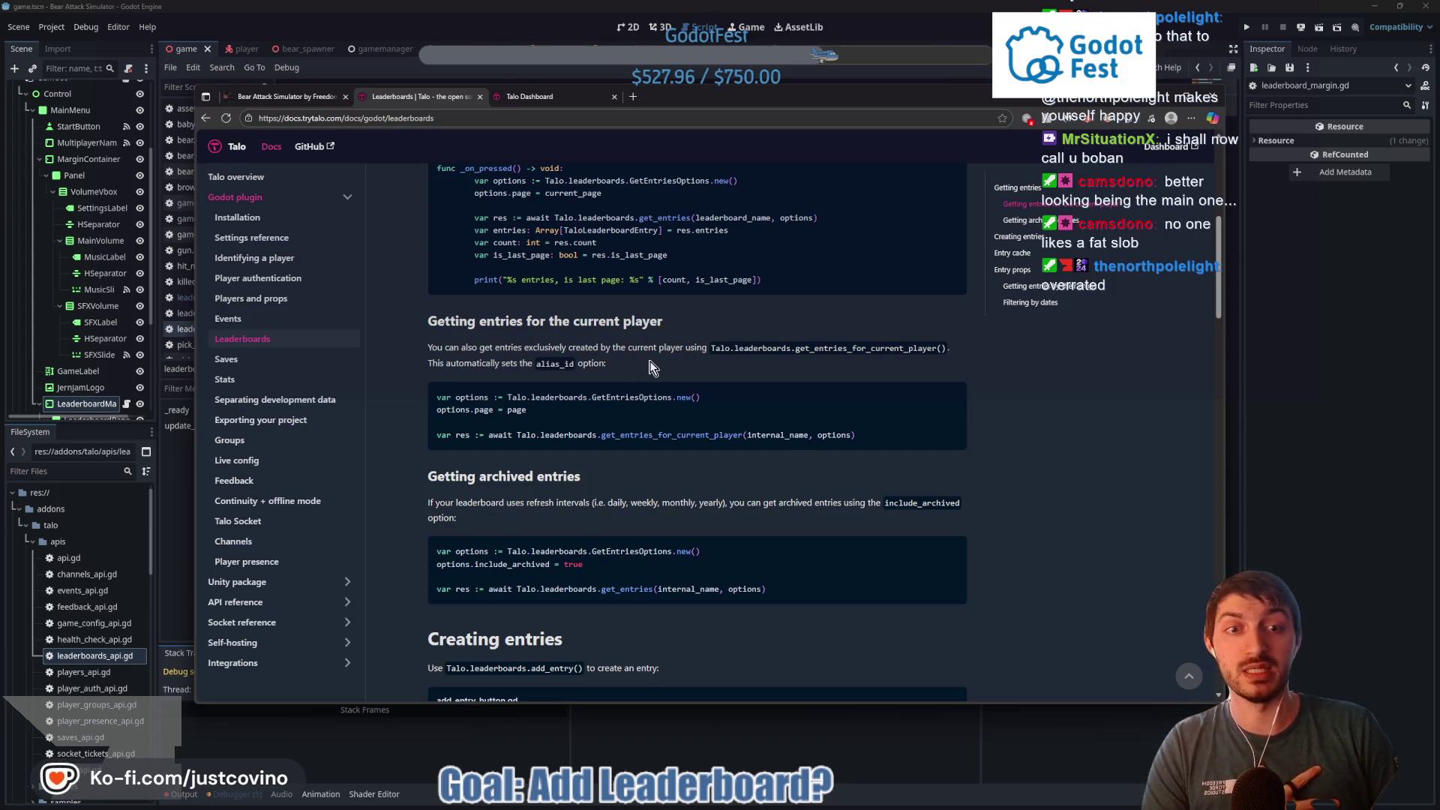
left_click_drag(606, 365, 586, 370)
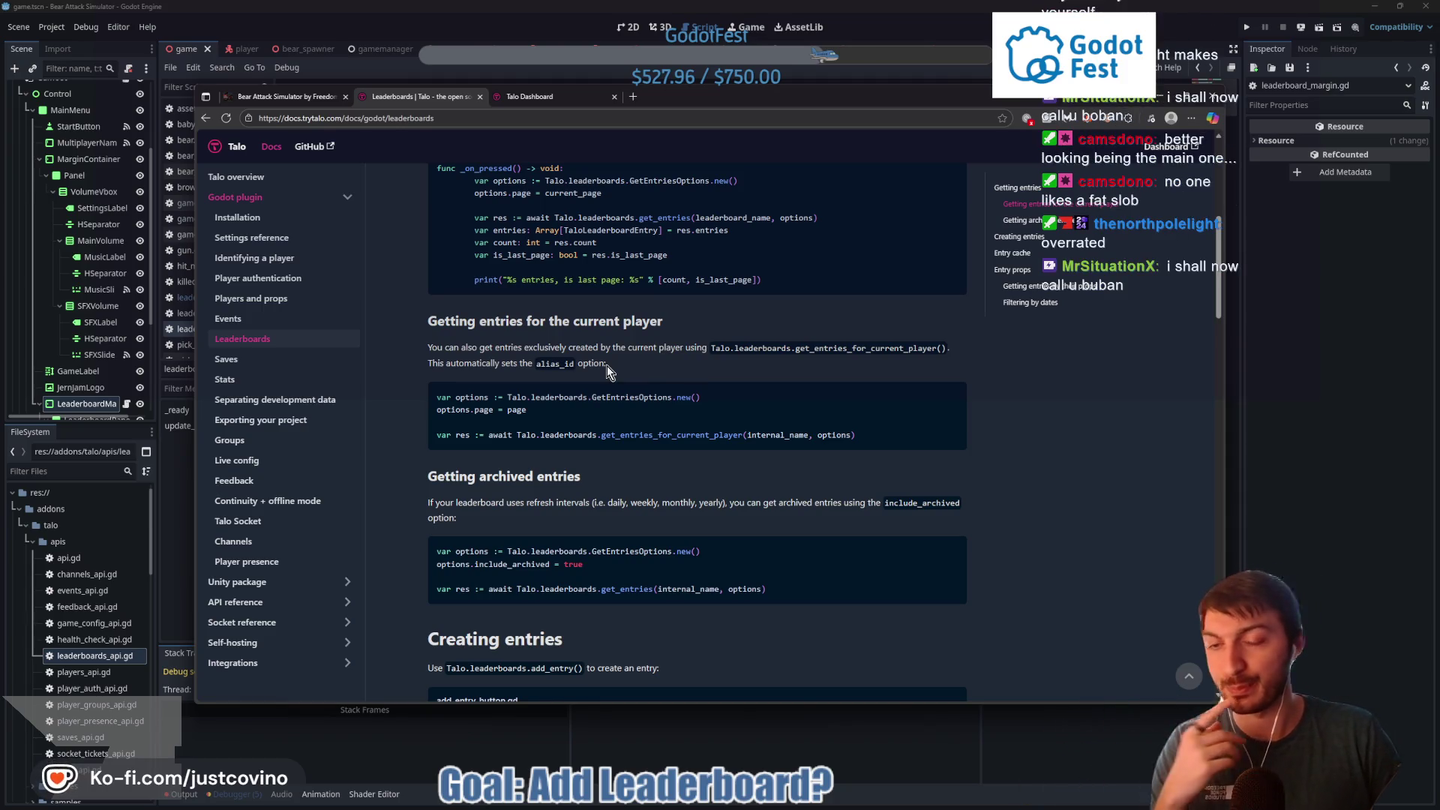
double_click(606, 366)
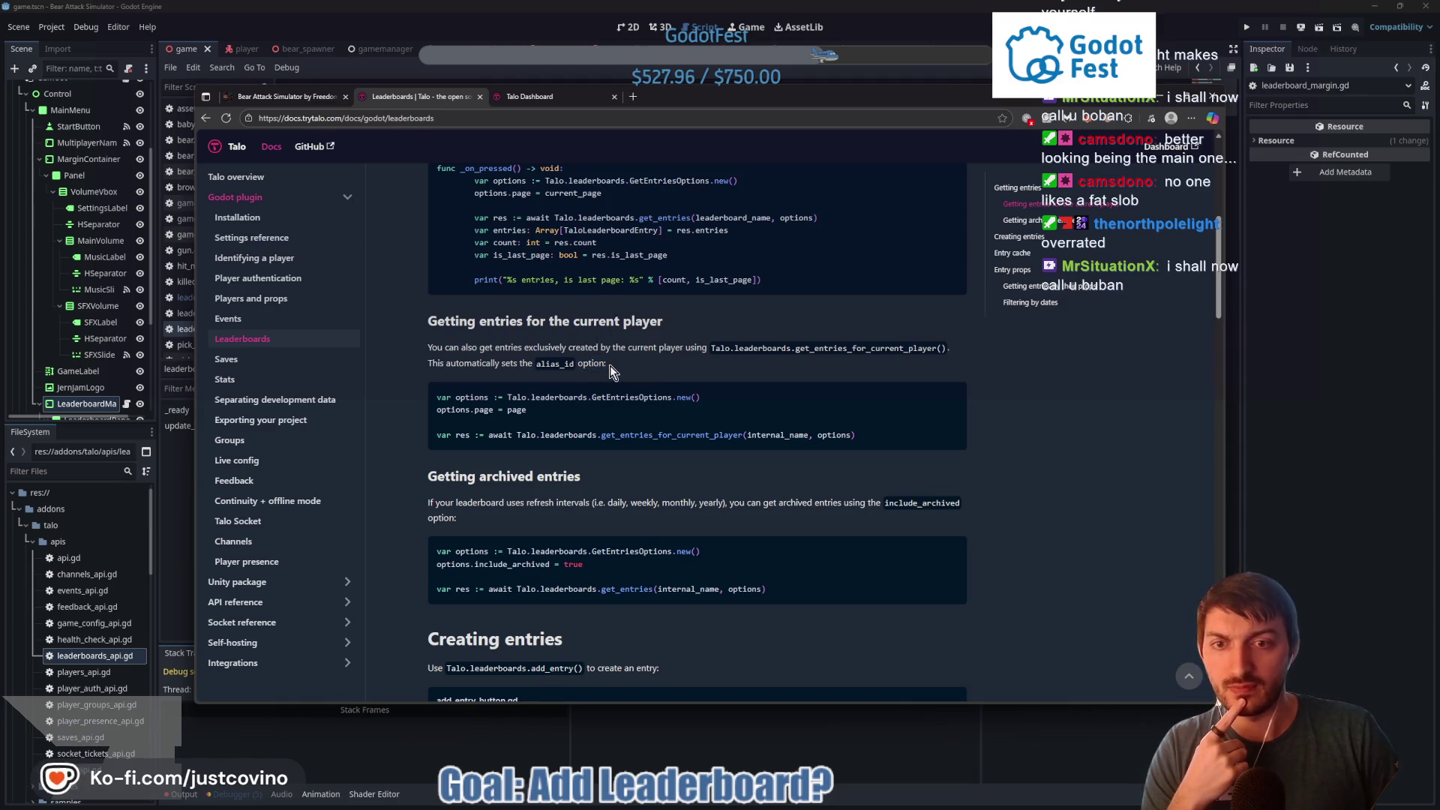
double_click(582, 367)
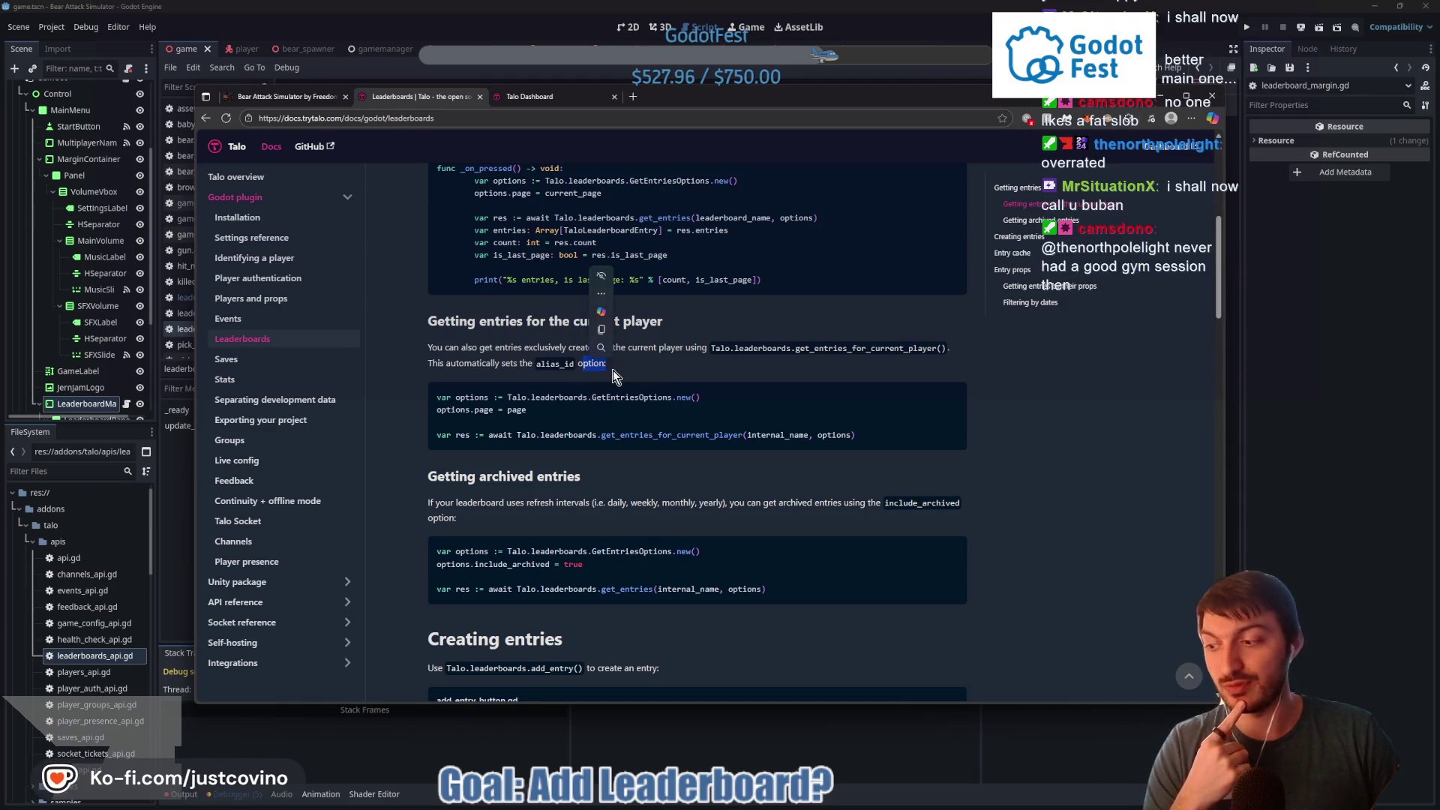
left_click(609, 369)
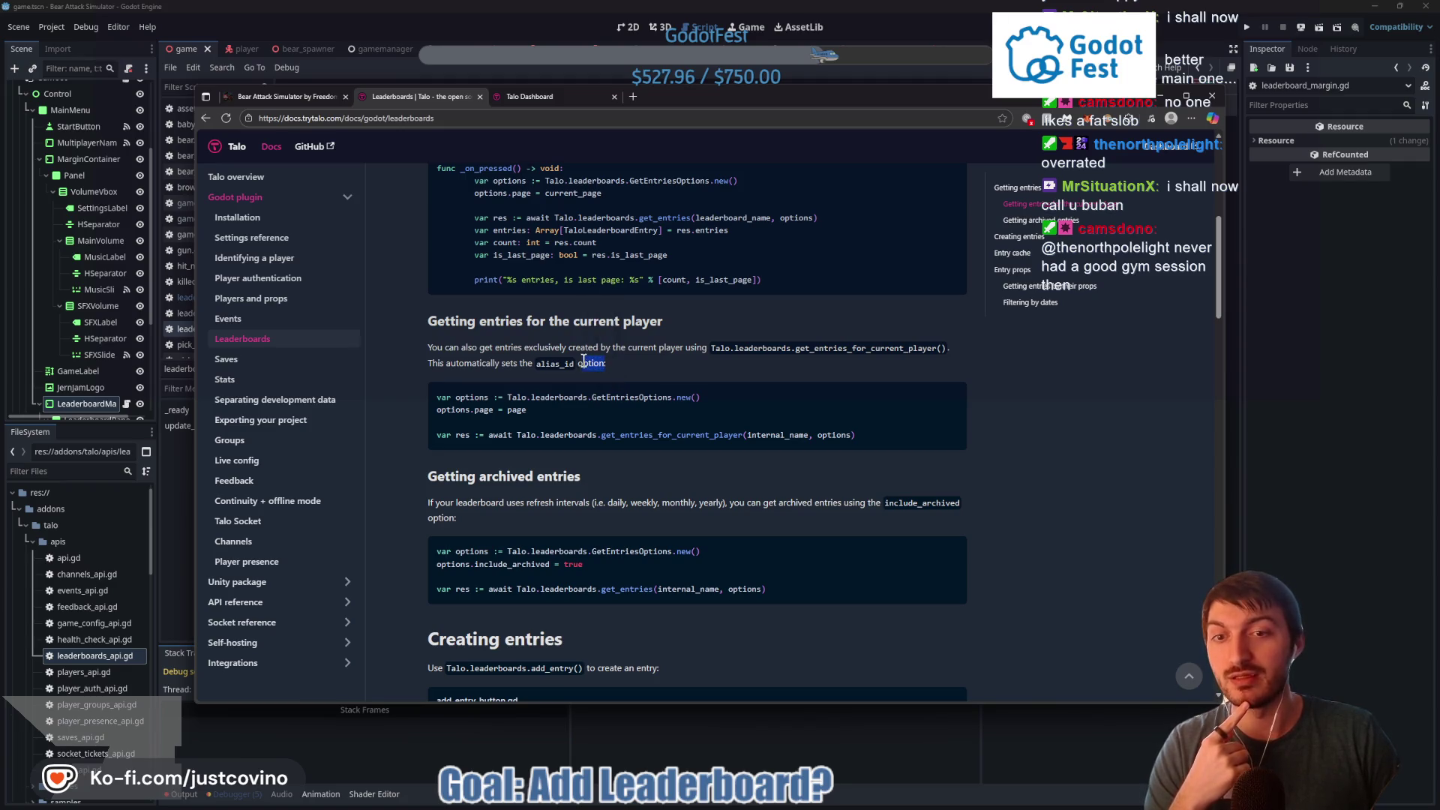
left_click(609, 367)
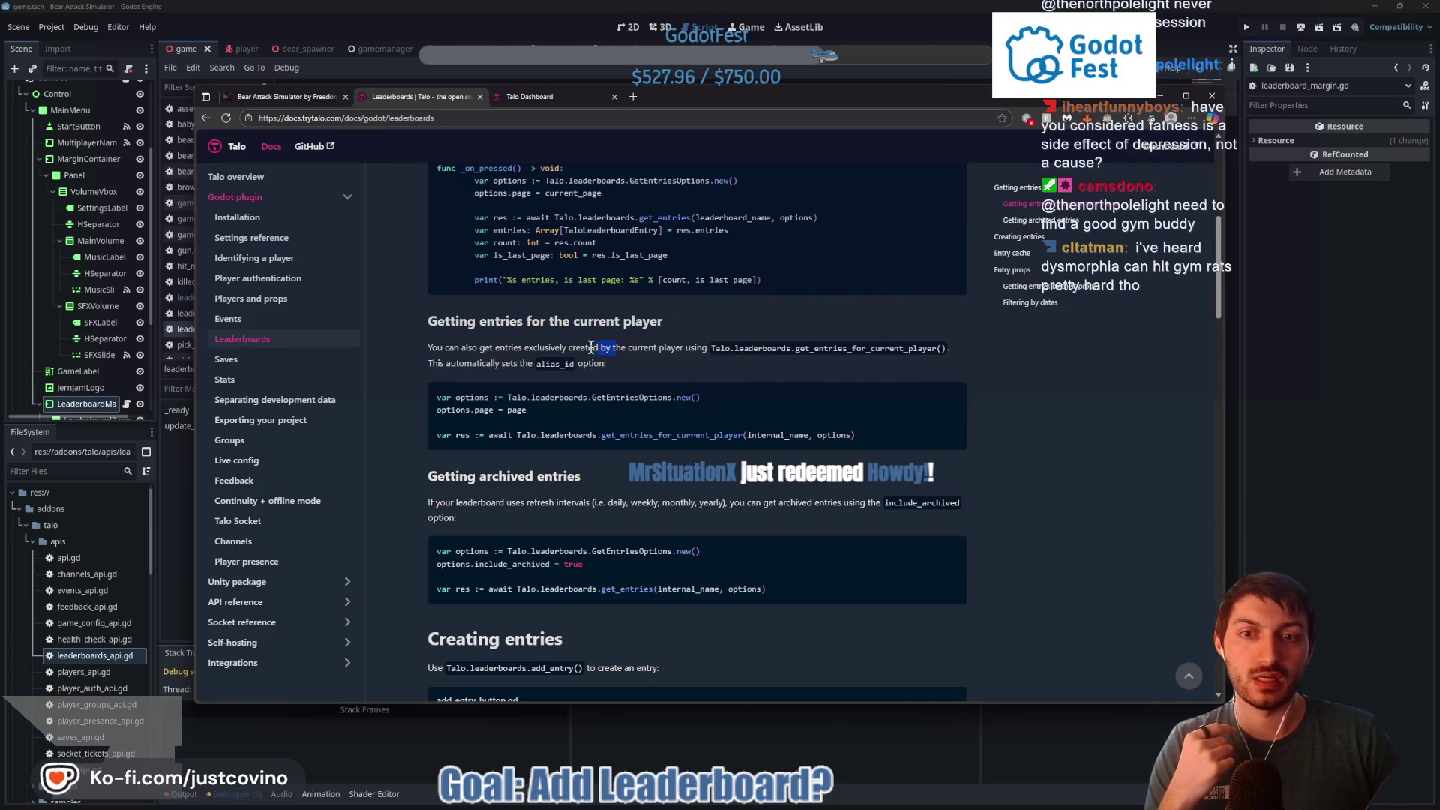
Read the current-player description, highlighting and clearing phrases such as 'entries exclusively created by'
left_click_drag(613, 348, 495, 348)
left_click(458, 351)
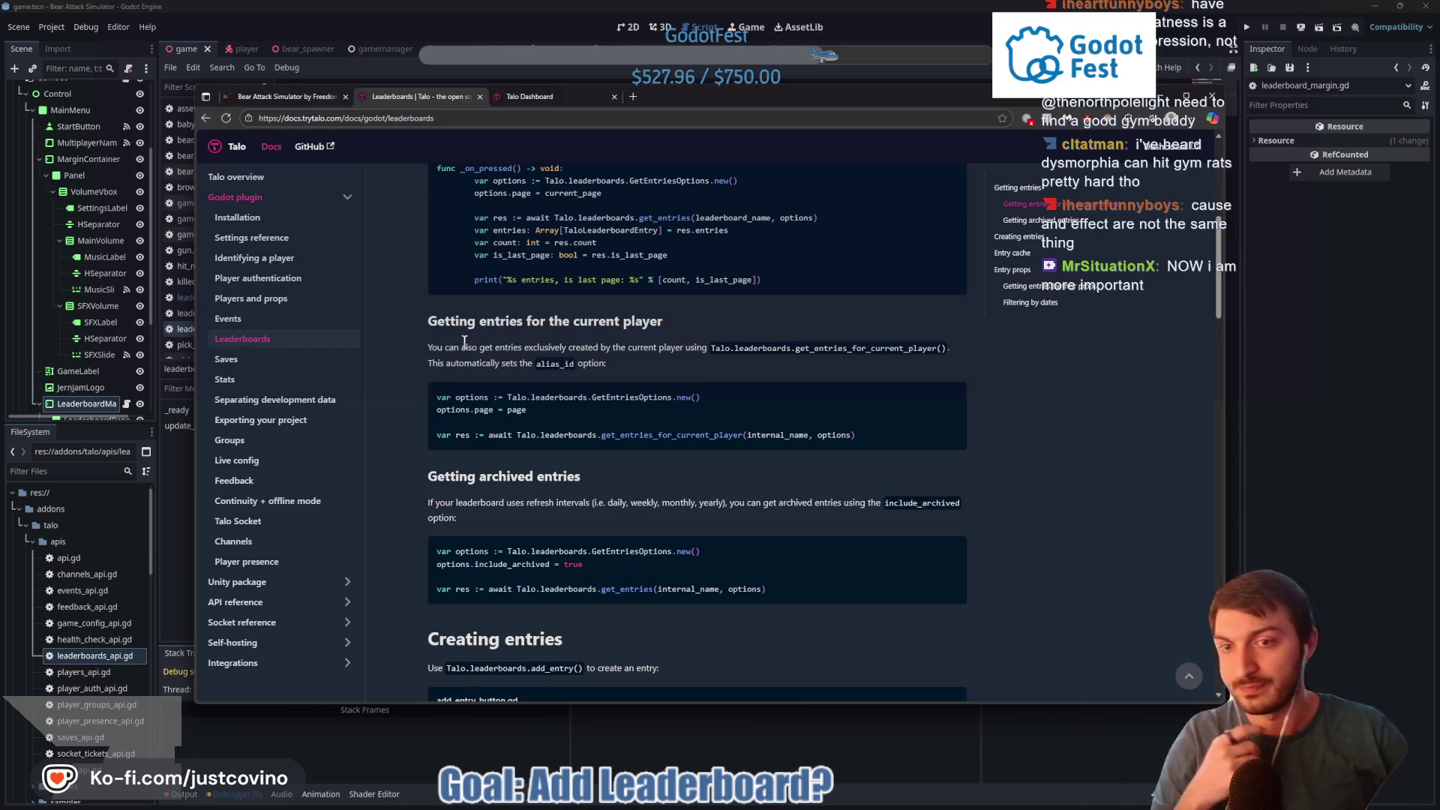
left_click(566, 347)
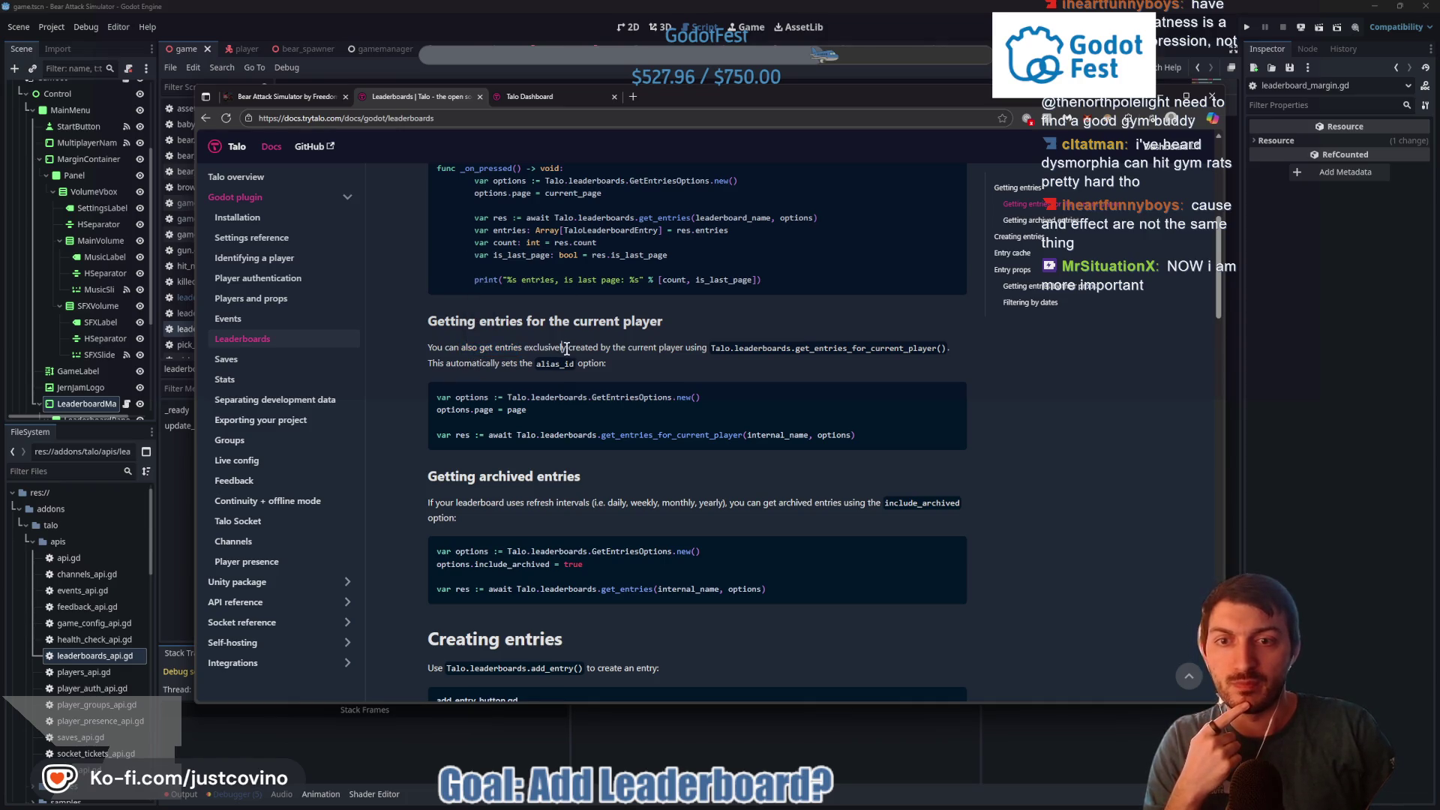
left_click_drag(602, 351, 460, 349)
left_click(435, 361)
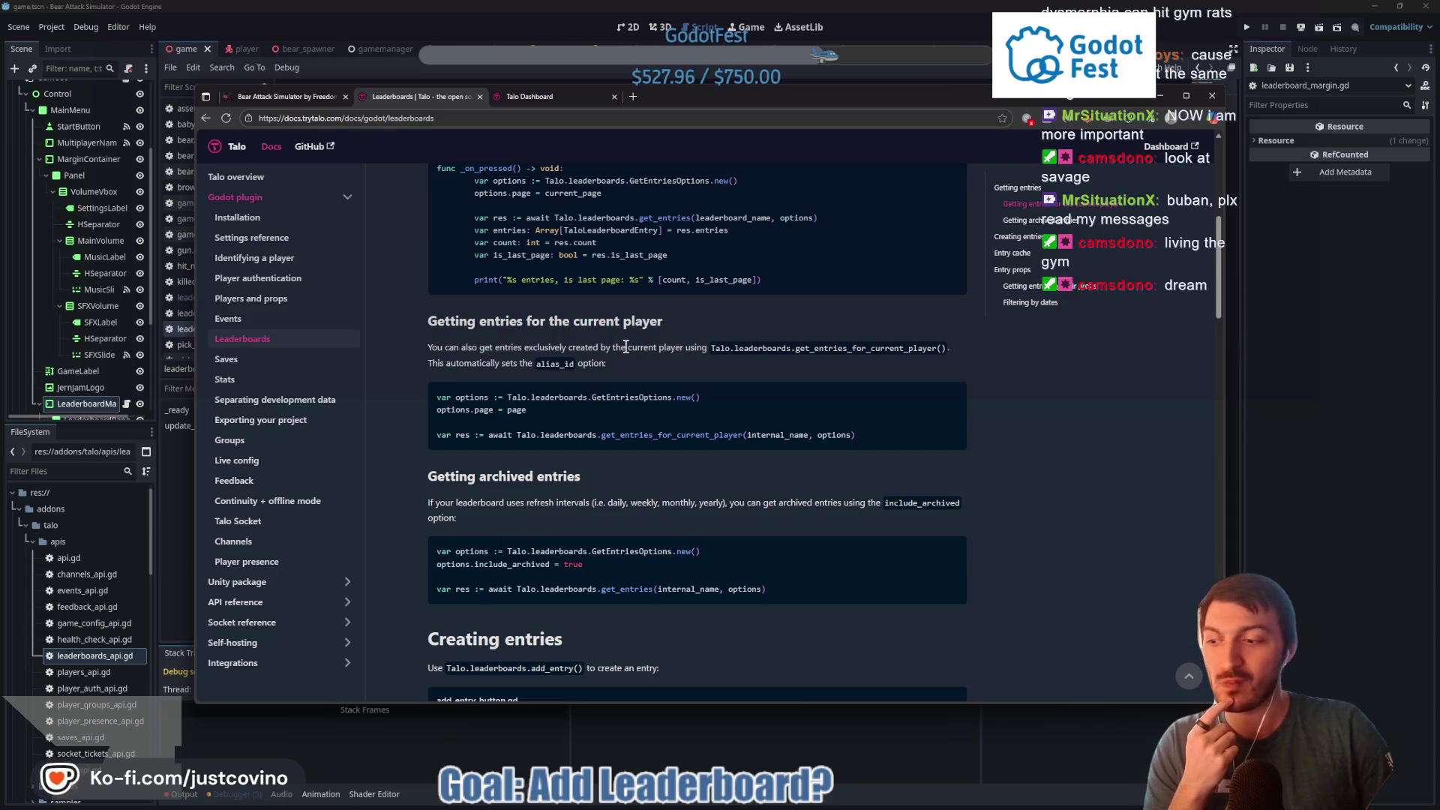
left_click_drag(636, 345, 492, 350)
left_click(469, 350)
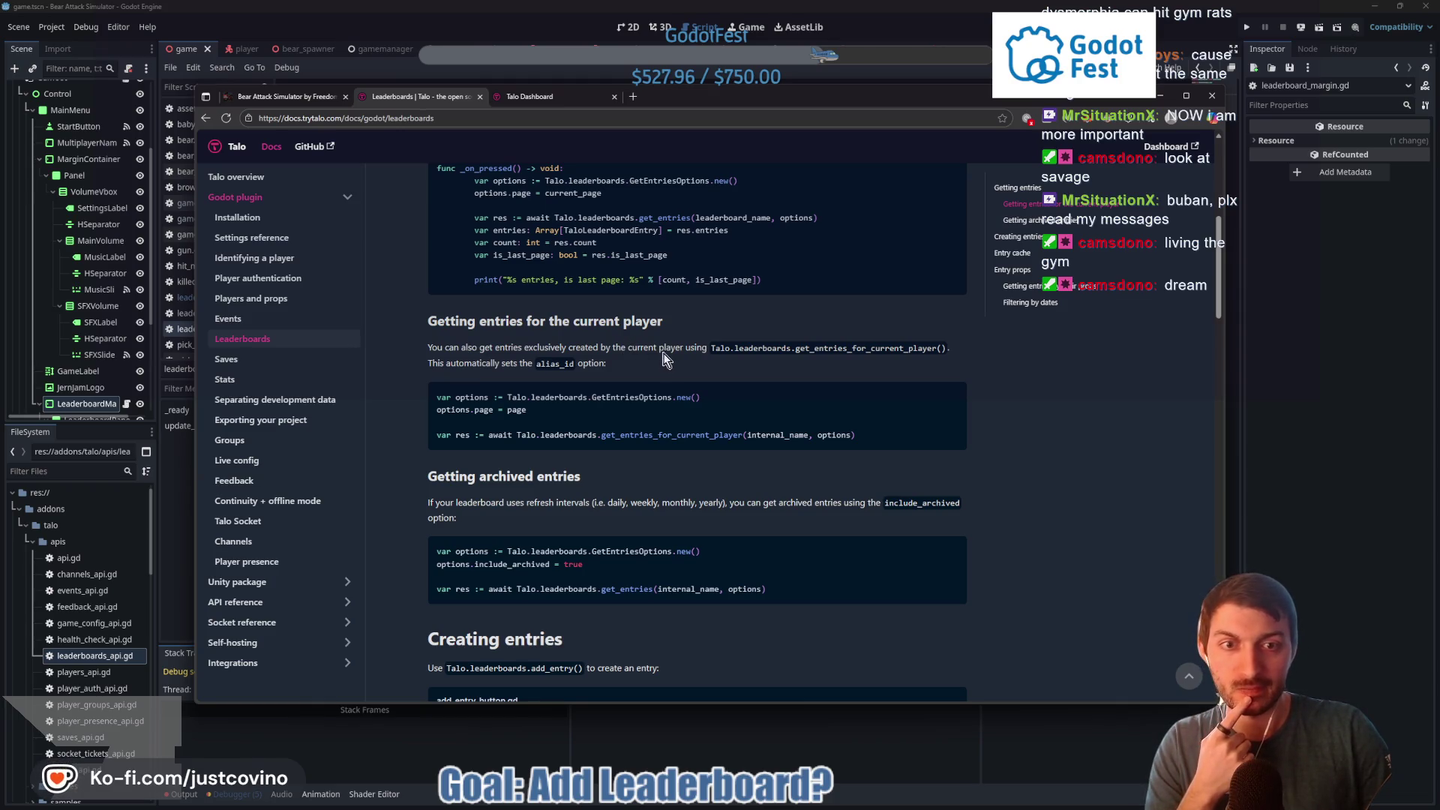
double_click(696, 347)
left_click(615, 346)
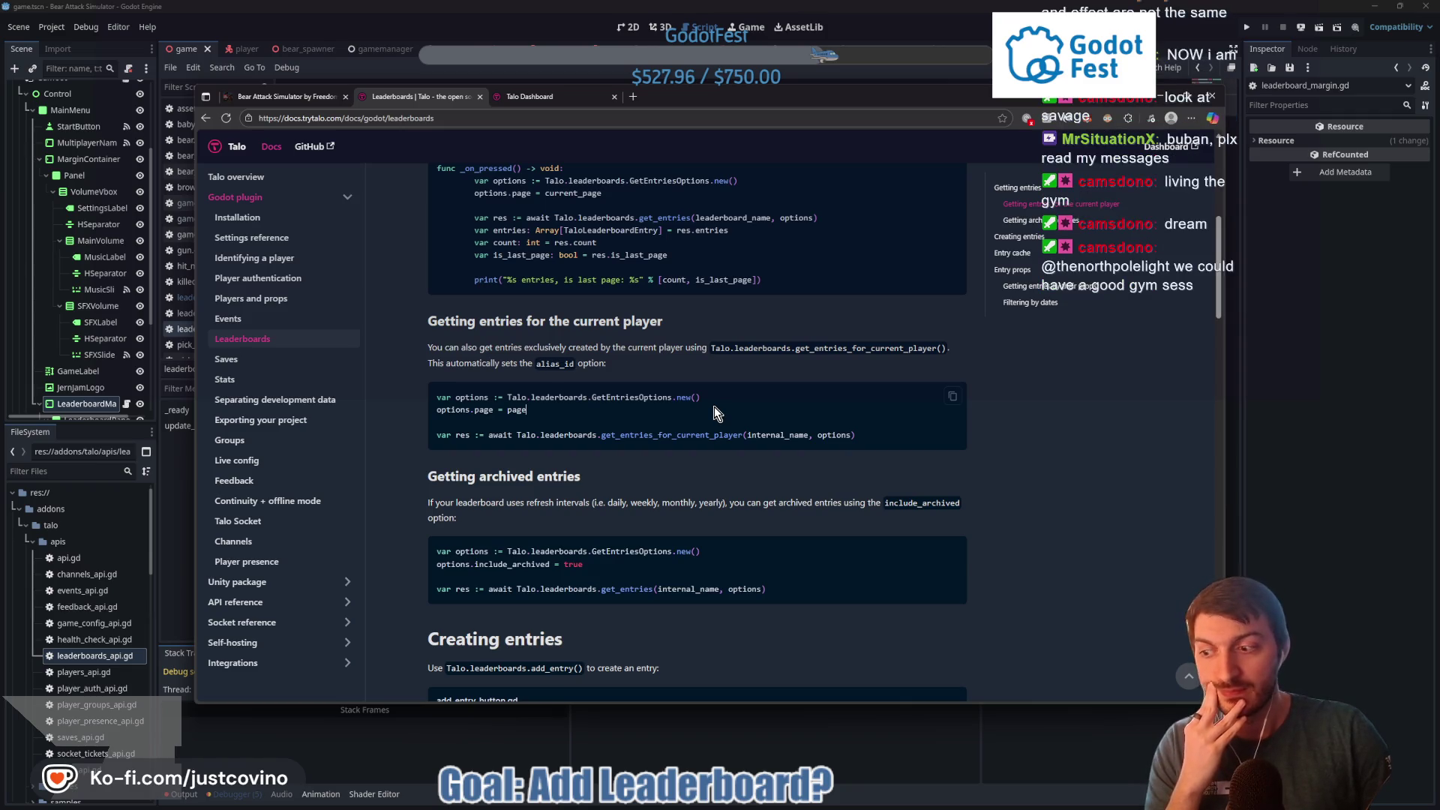
Bring up and dismiss page options over the code example, then reselect and clear paragraph text
right_click(714, 407)
left_click(682, 385)
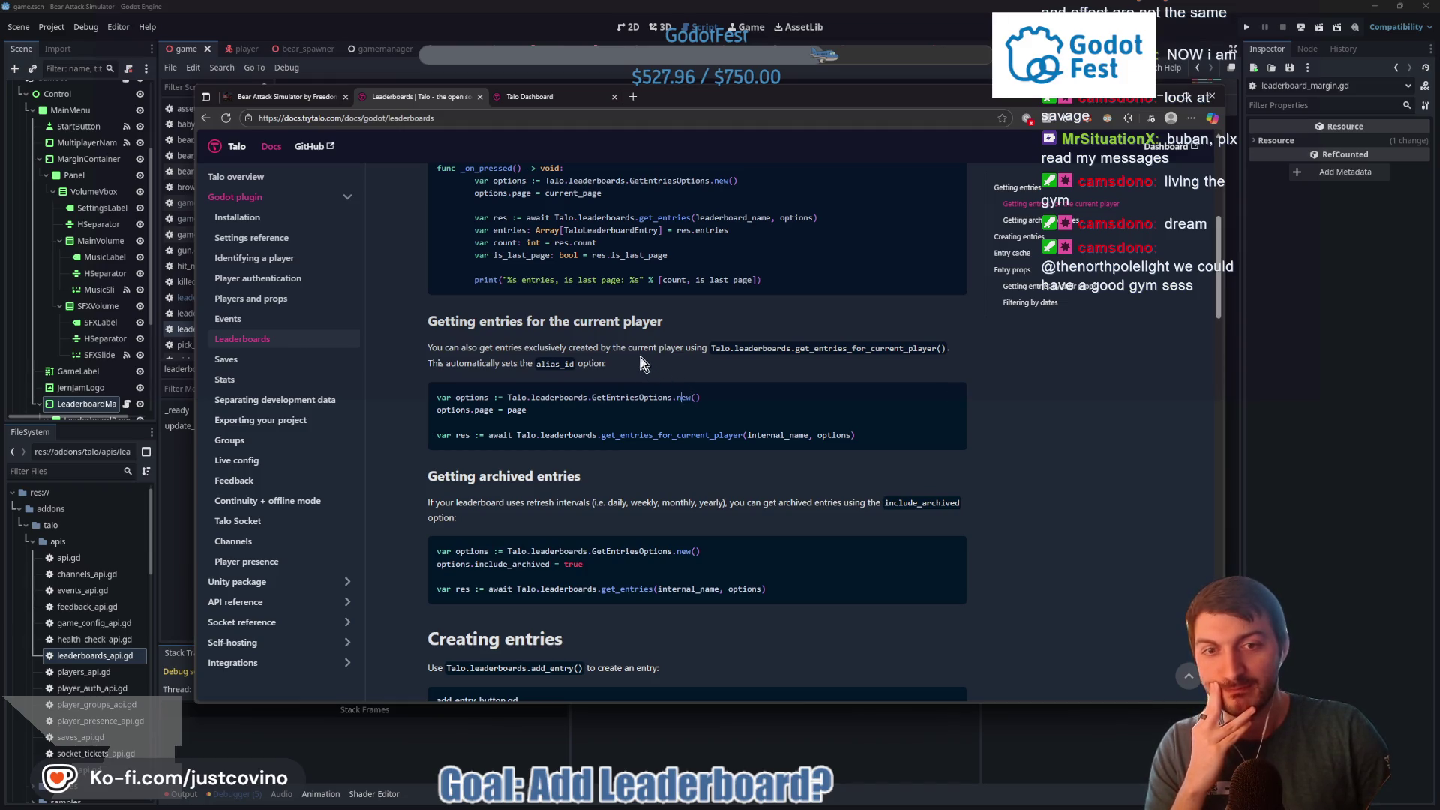
left_click_drag(426, 350, 514, 341)
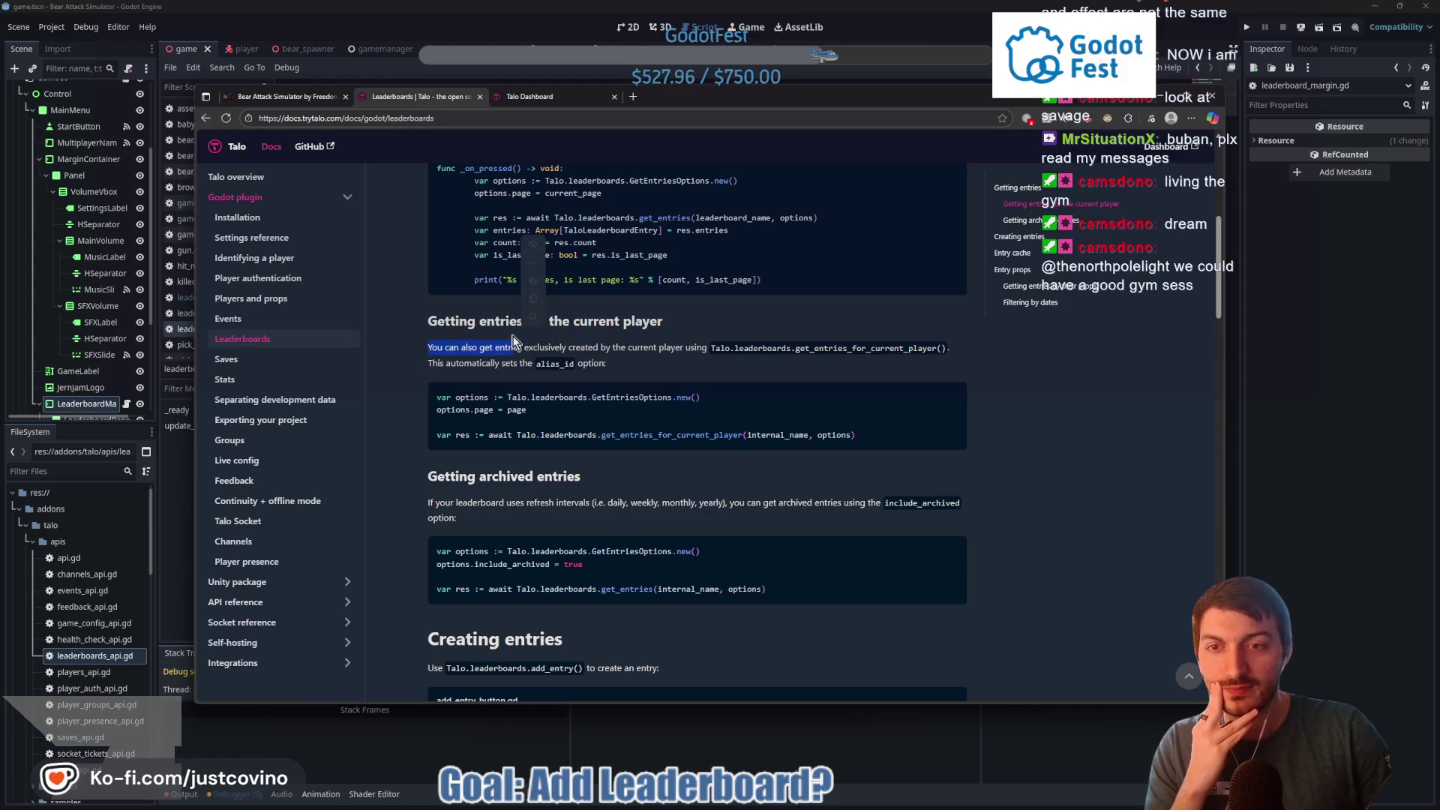
mouse_move(616, 347)
left_mouse_down()
mouse_move(484, 347)
mouse_move(576, 348)
left_mouse_up()
left_click(437, 349)
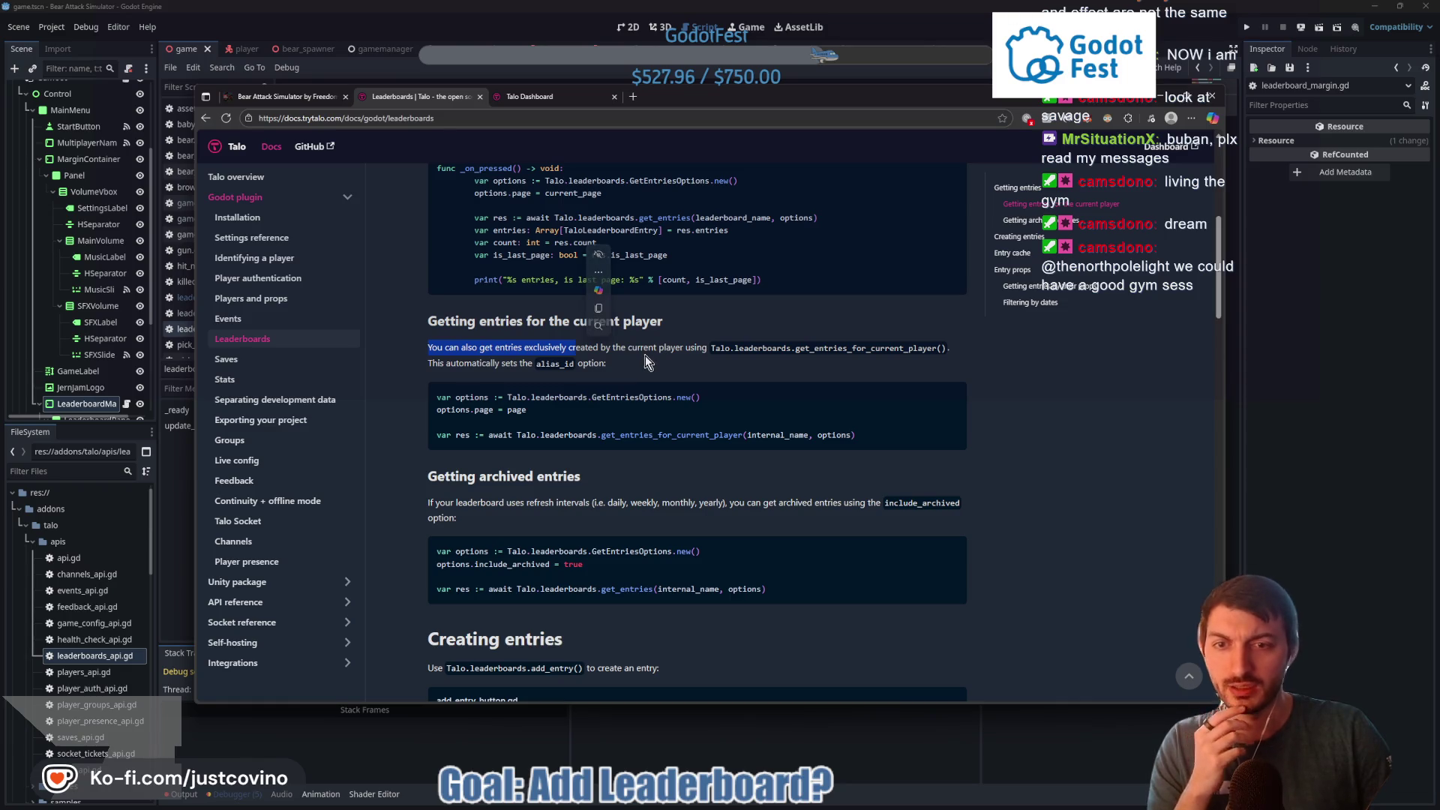
left_click(651, 360)
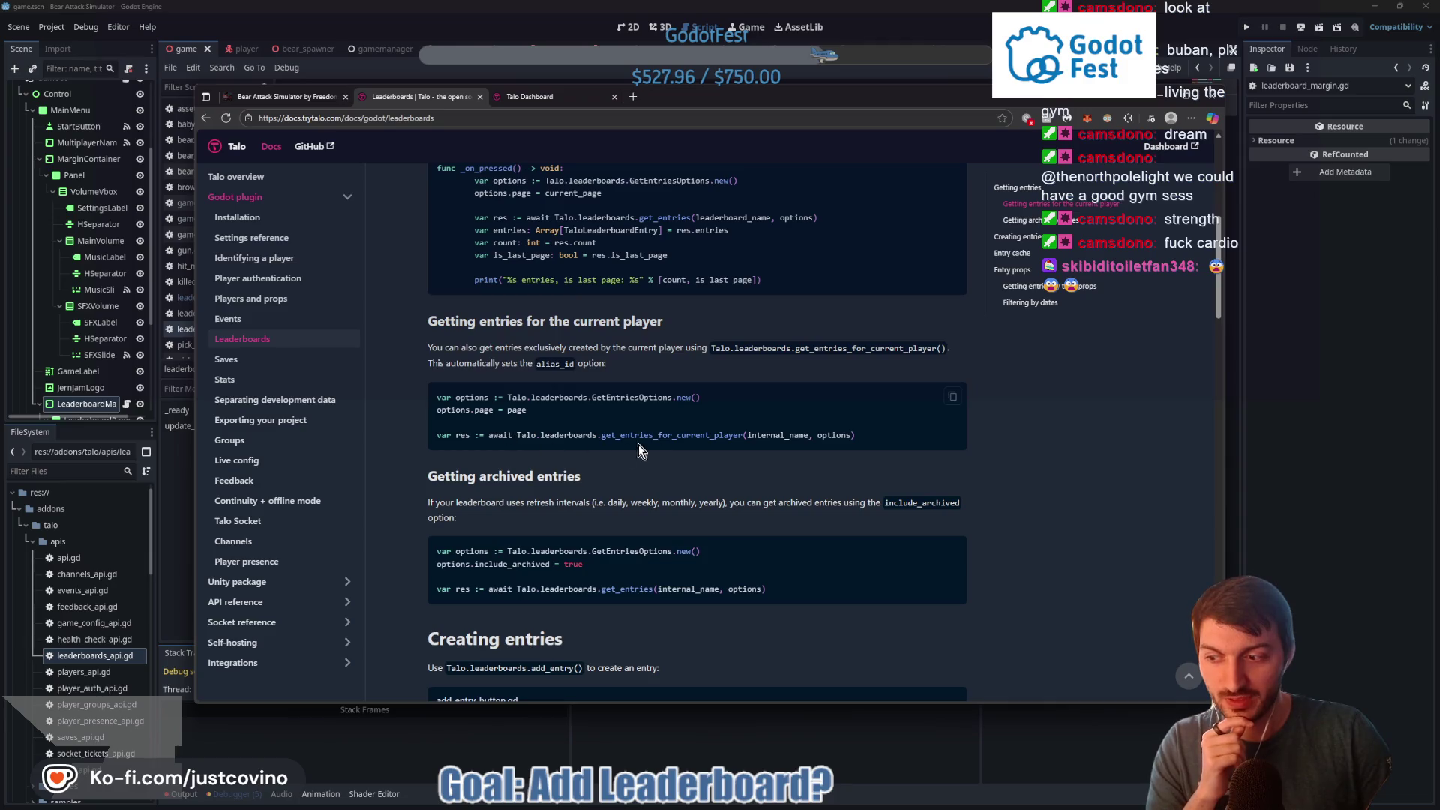
Copy the get_entries_for_current_player code line and return to the Godot editor
left_click_drag(862, 438, 483, 444)
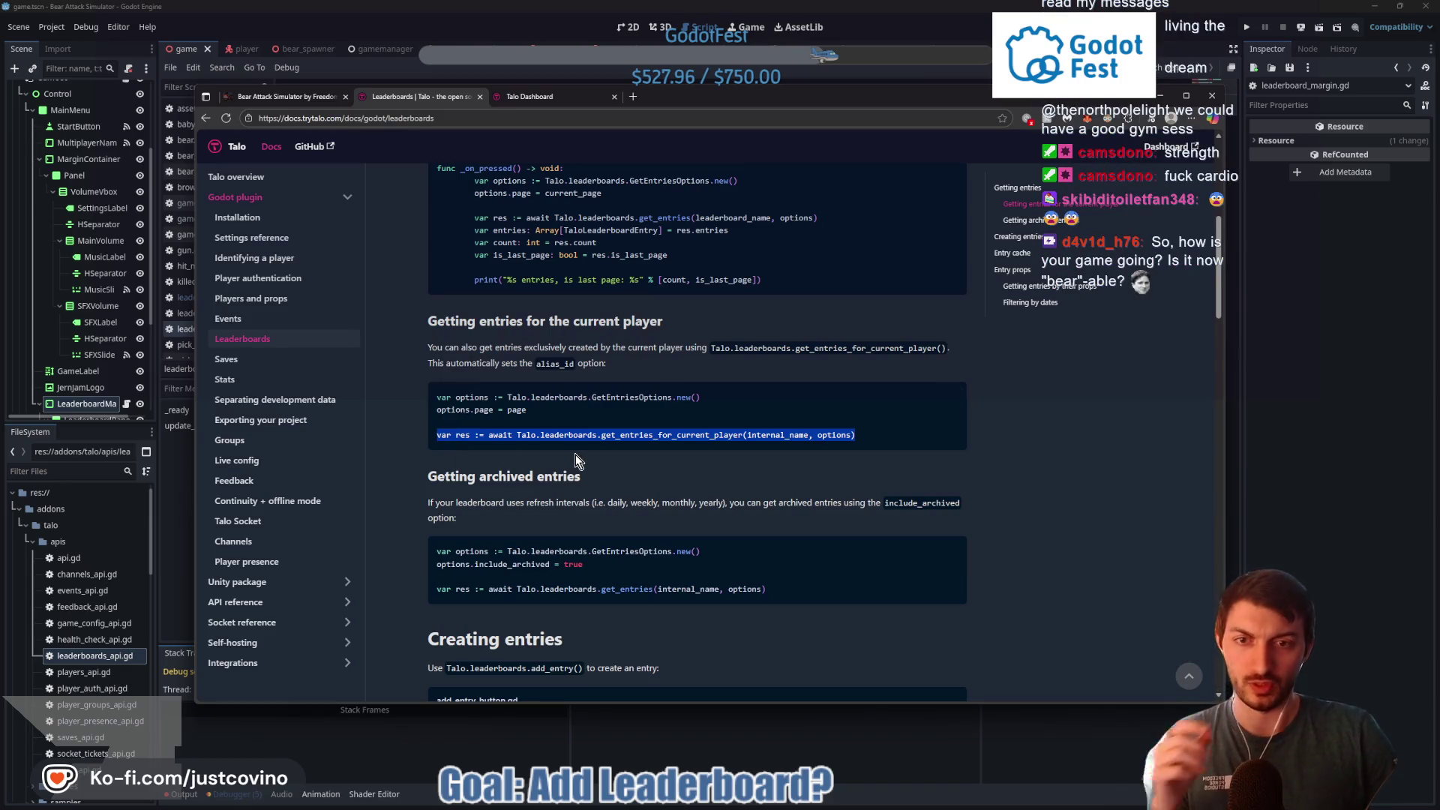
left_click(636, 457)
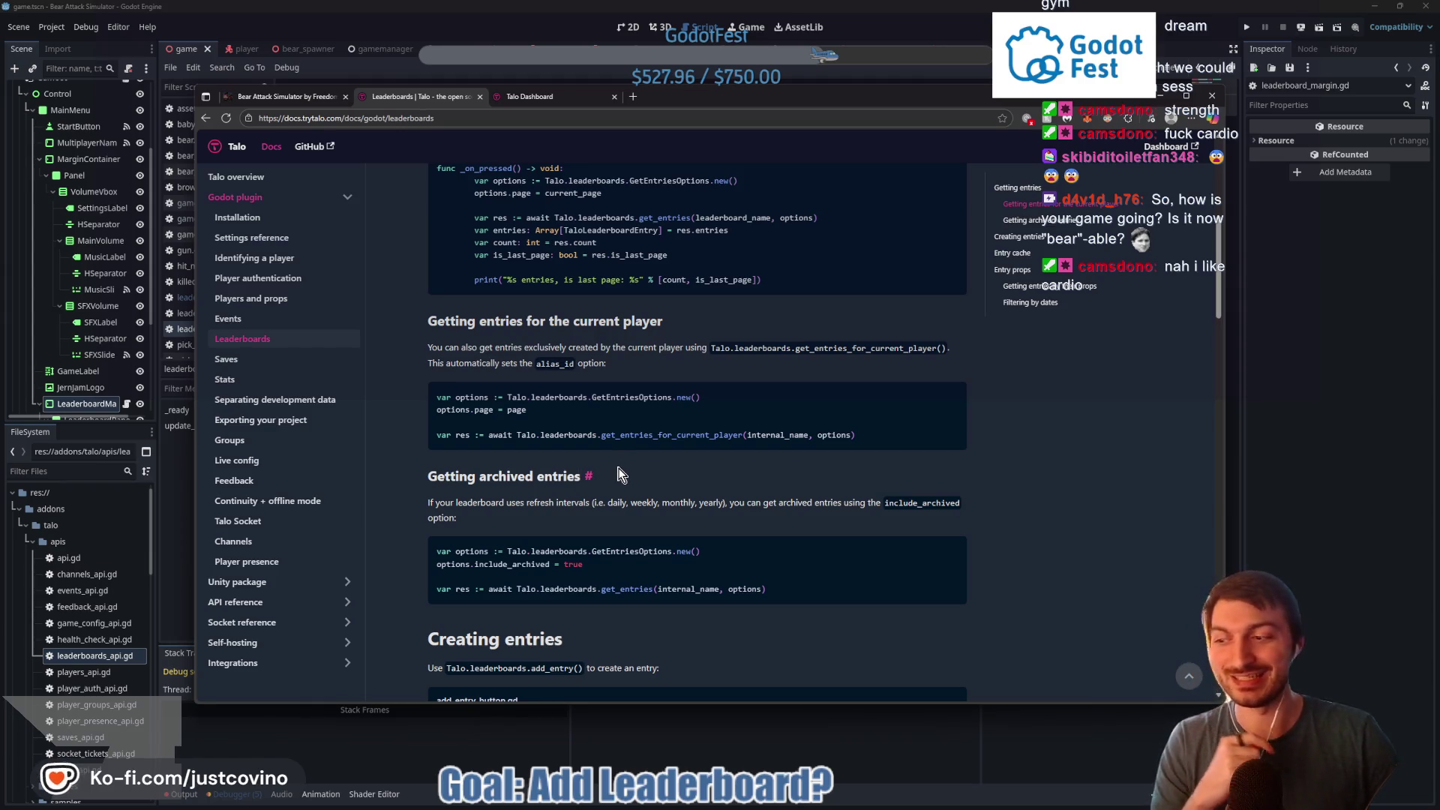
left_click(1323, 439)
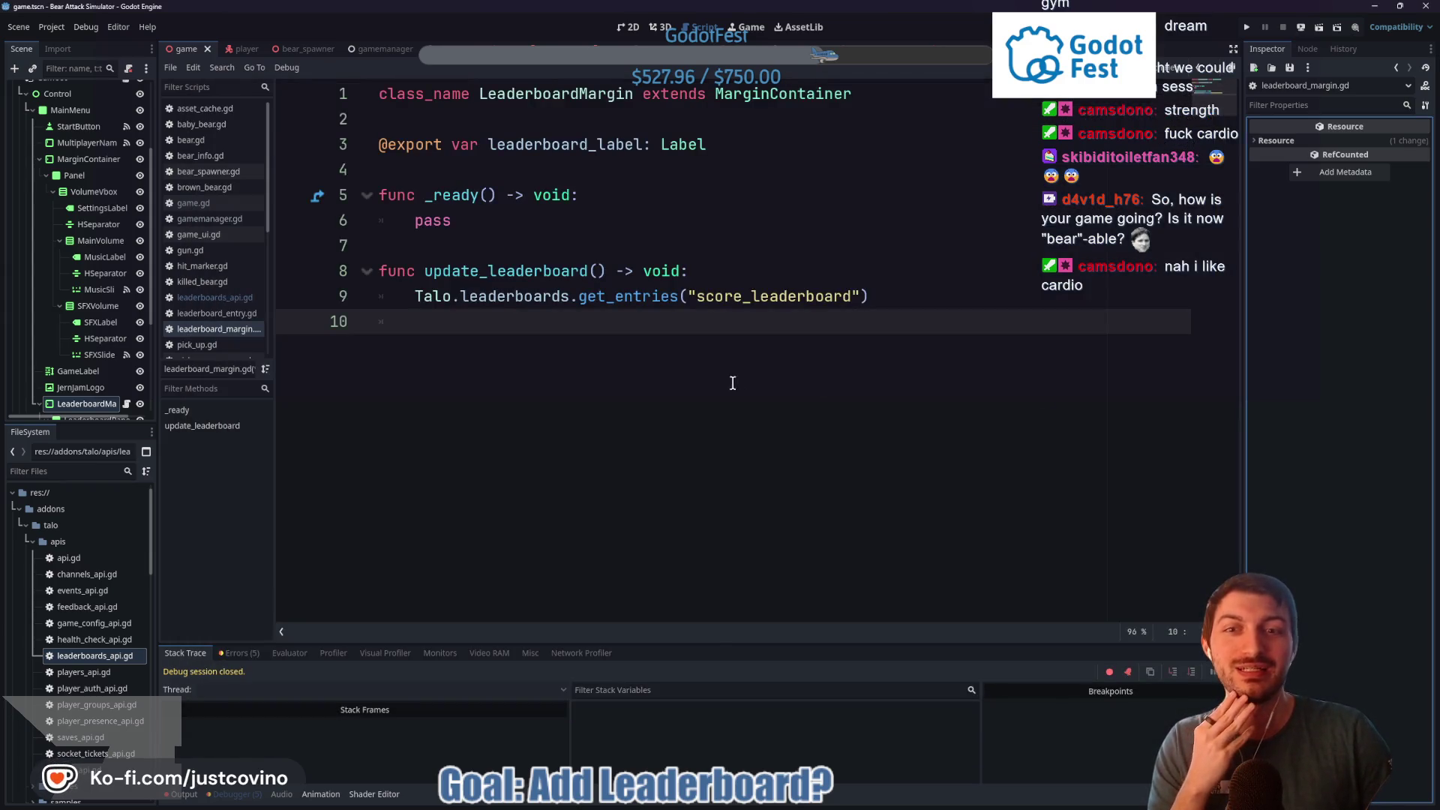
Paste the copied current-player line onto empty line 10, then delete it again
left_click(508, 321)
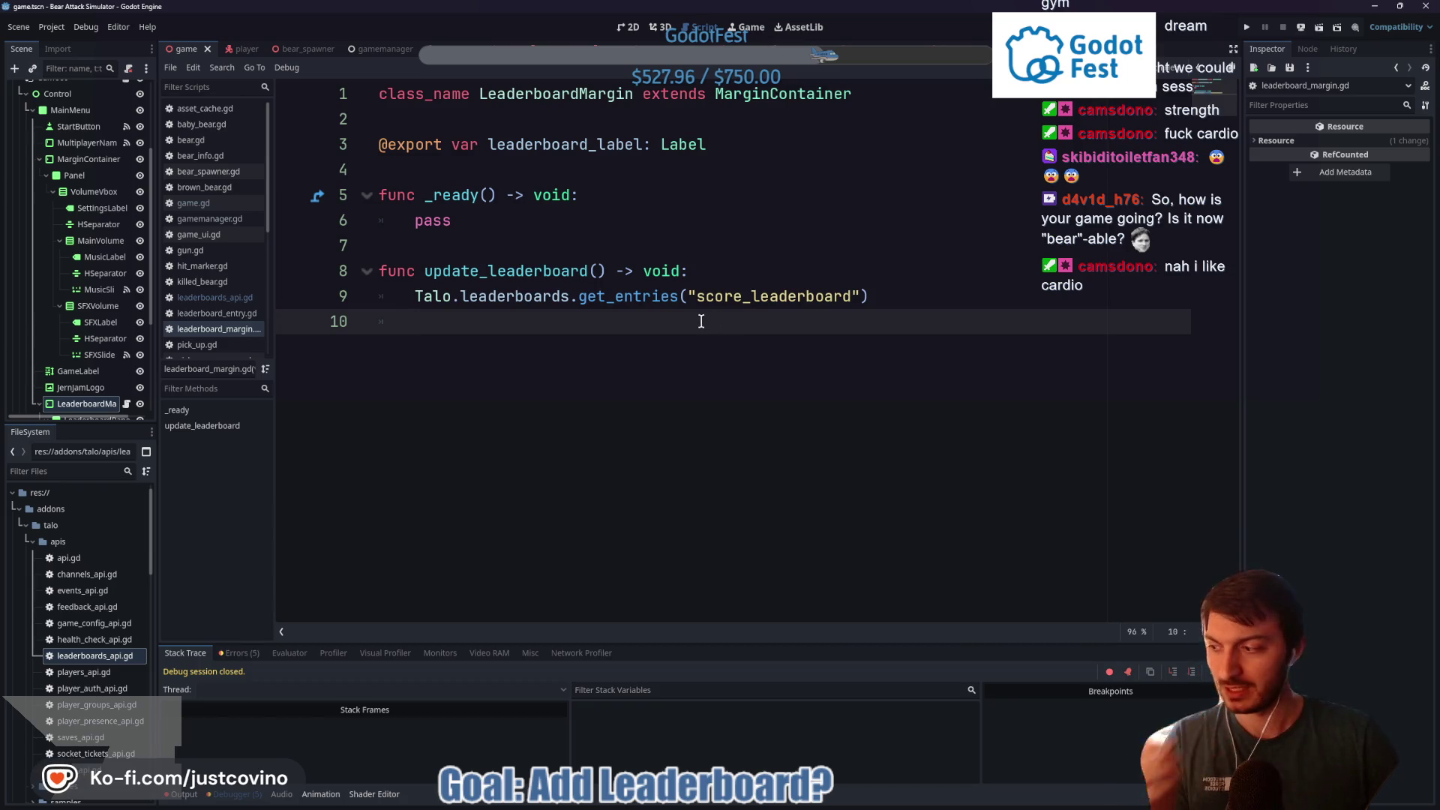
type("var res := await Talo.leaderboards.get_entries_for_current_player(internal_name, options)")
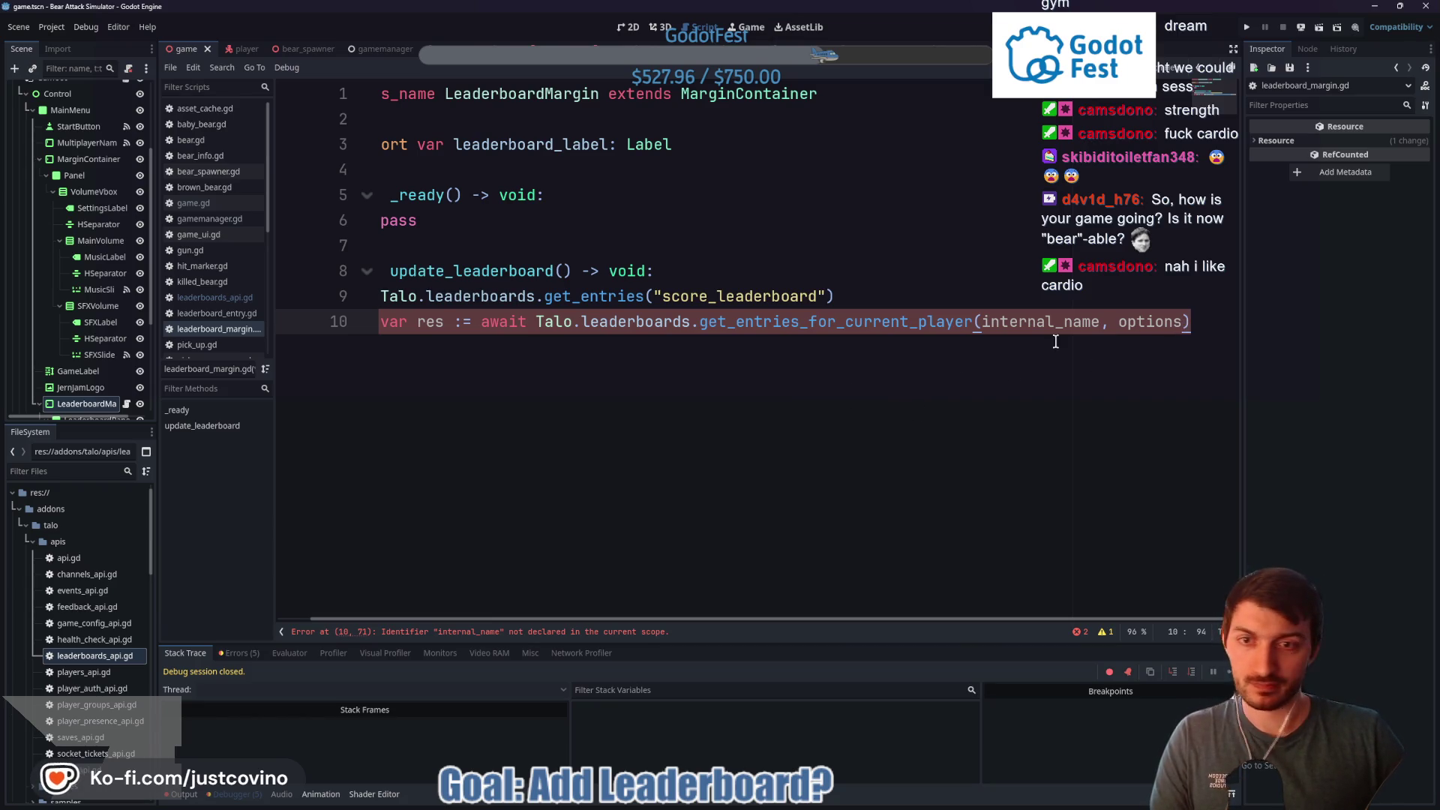
left_click_drag(704, 617, 561, 617)
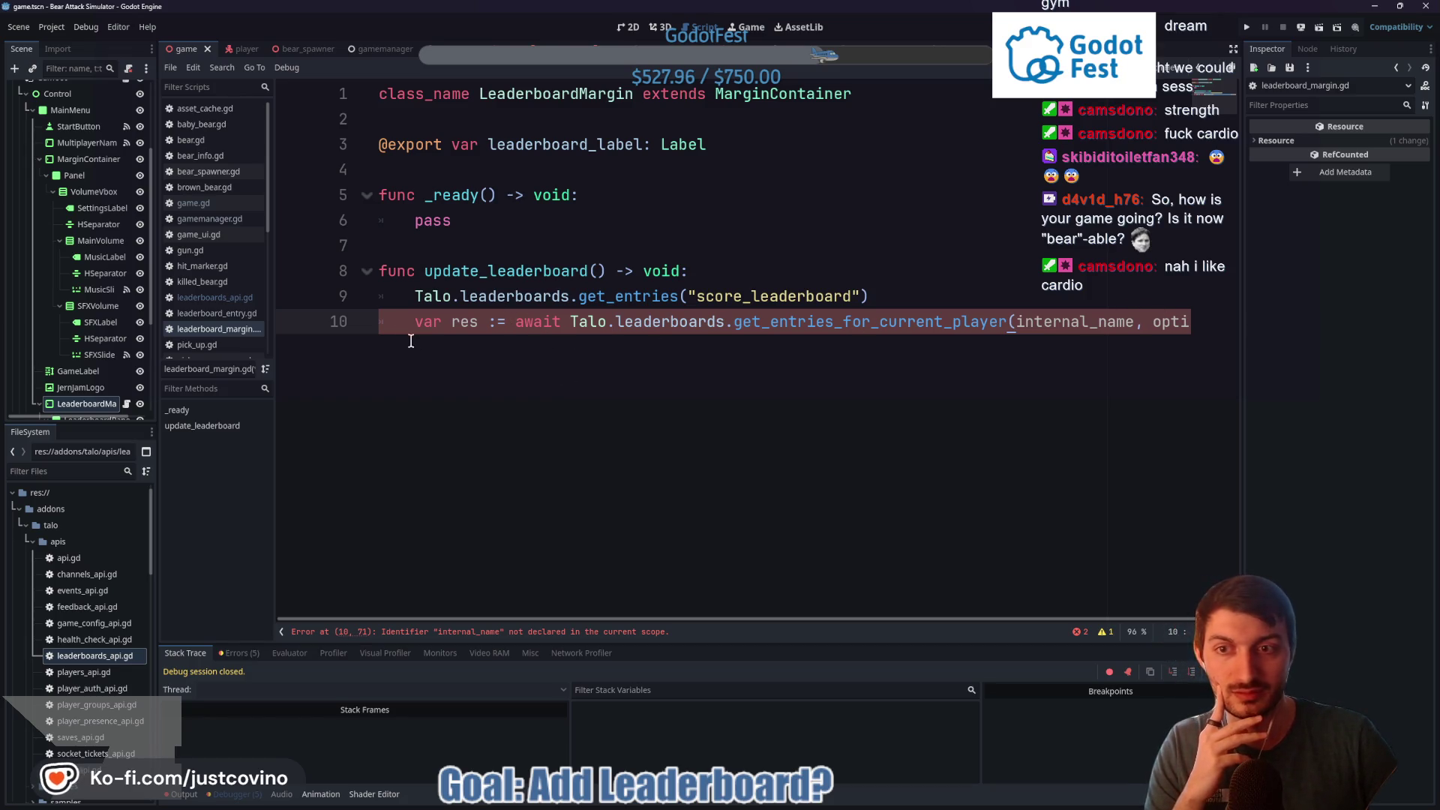
left_click_drag(411, 324, 1193, 324)
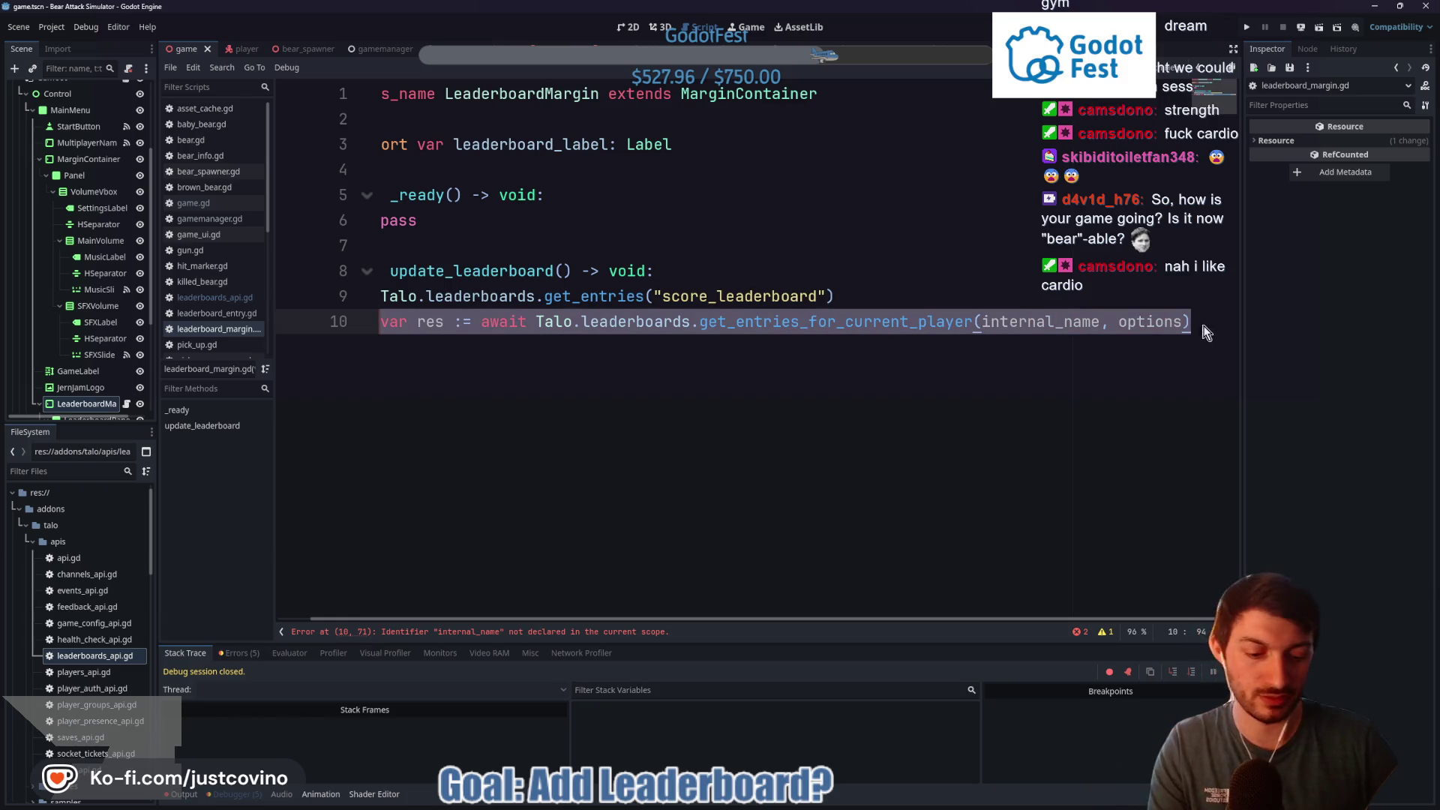
key("BackSpace")
Wrap line 9 as print(await Talo.leaderboards.get_entries("score_leaderboard")) and run the game with F5
left_click(418, 297)
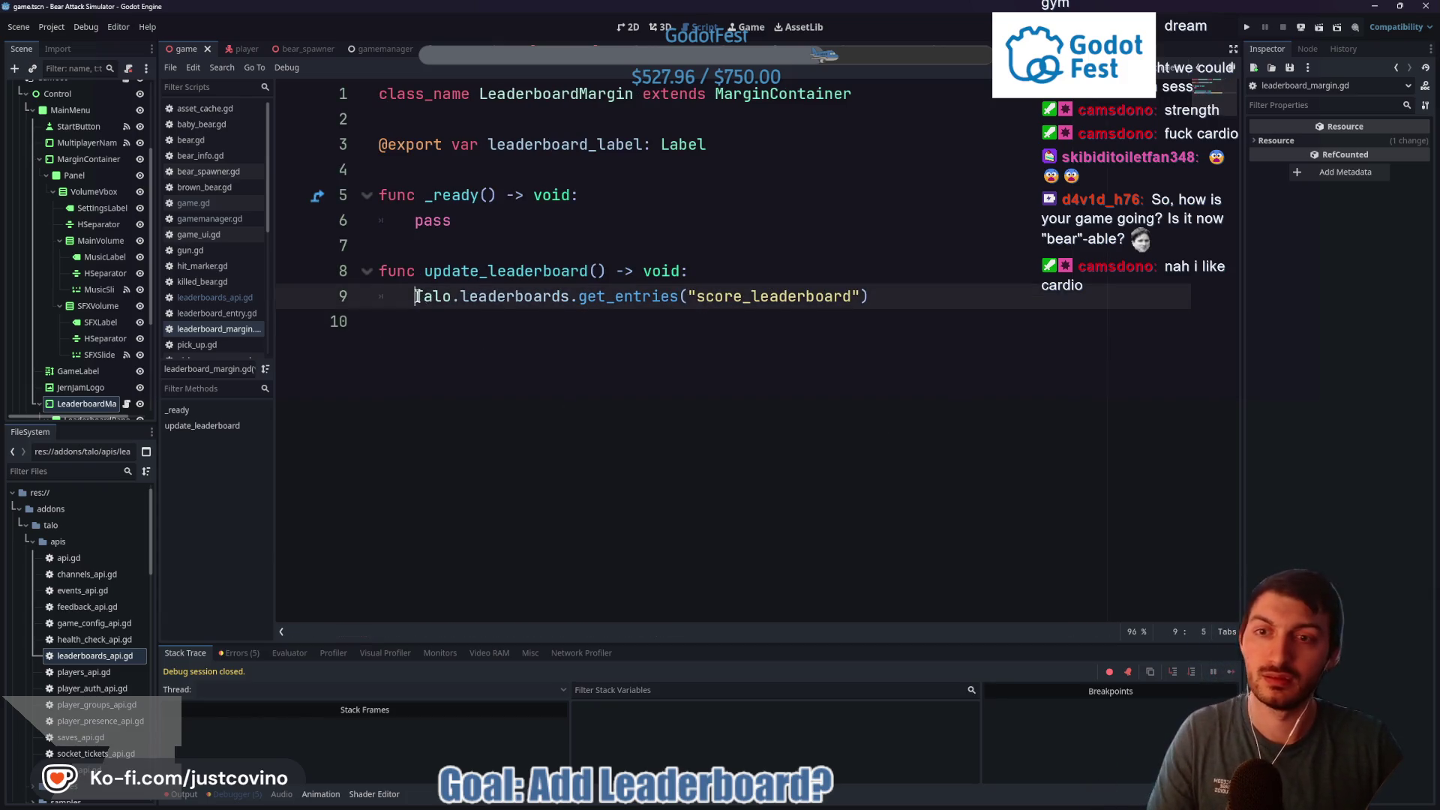
type("print*")
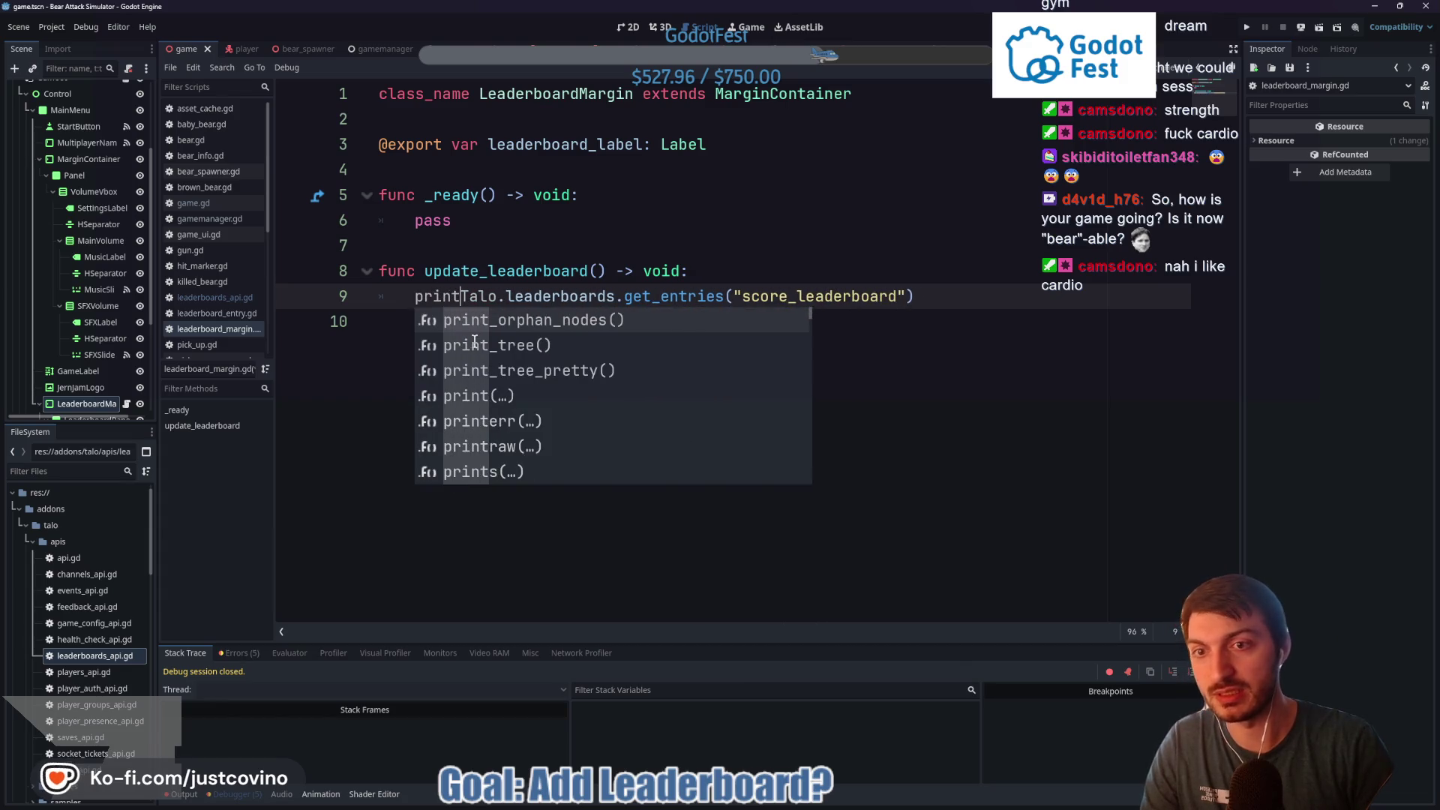
key("BackSpace")
type("(await")
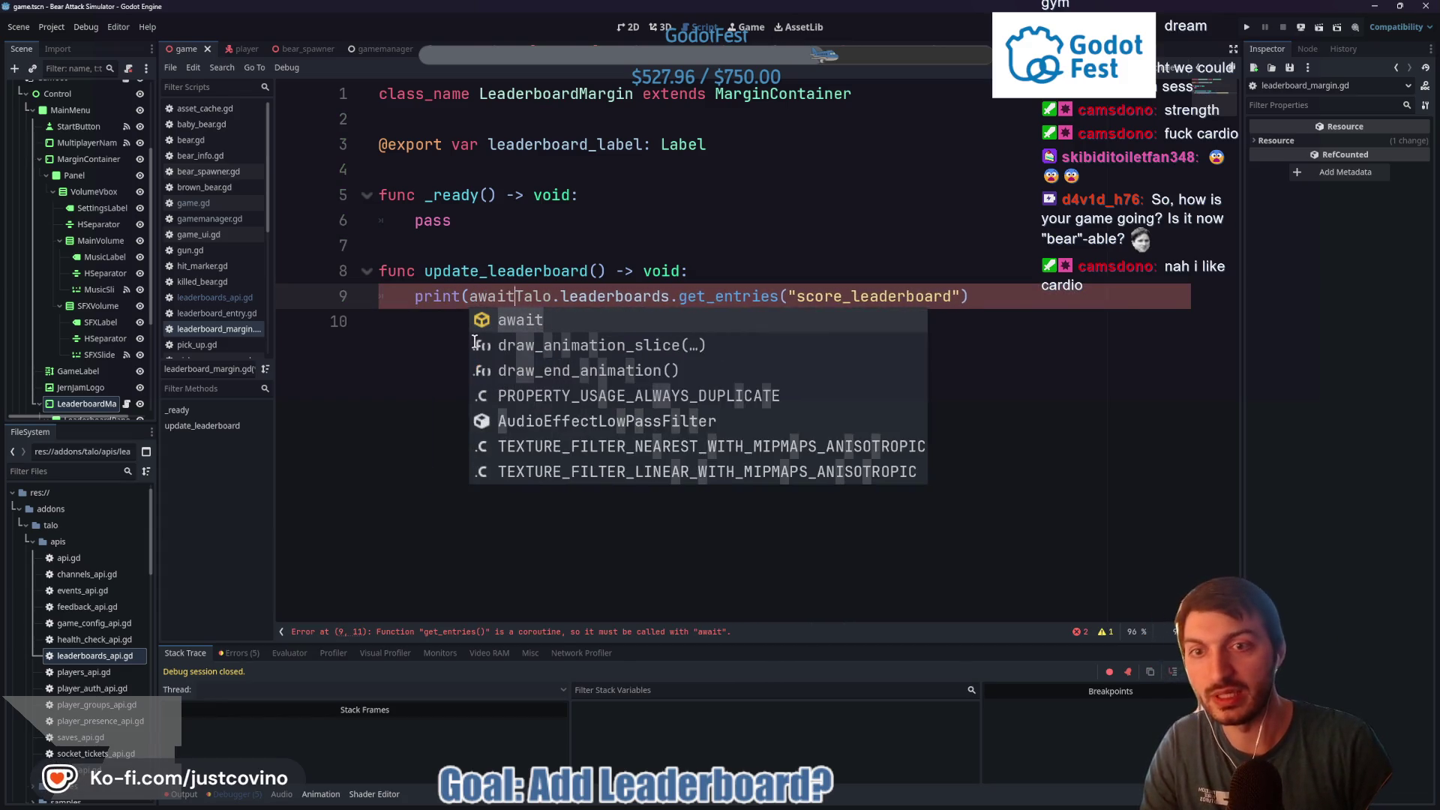
left_click(994, 293)
type(")")
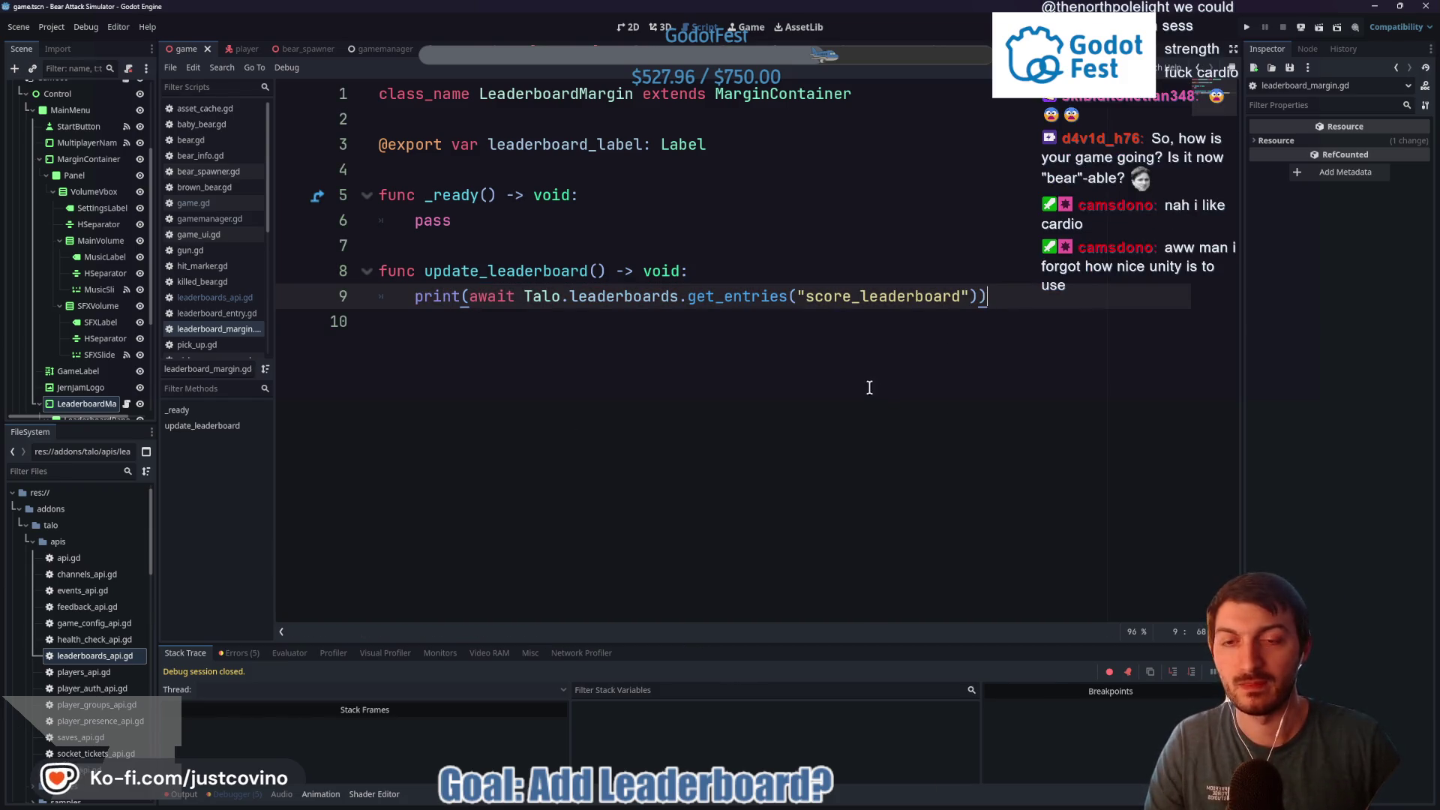
key("F5")
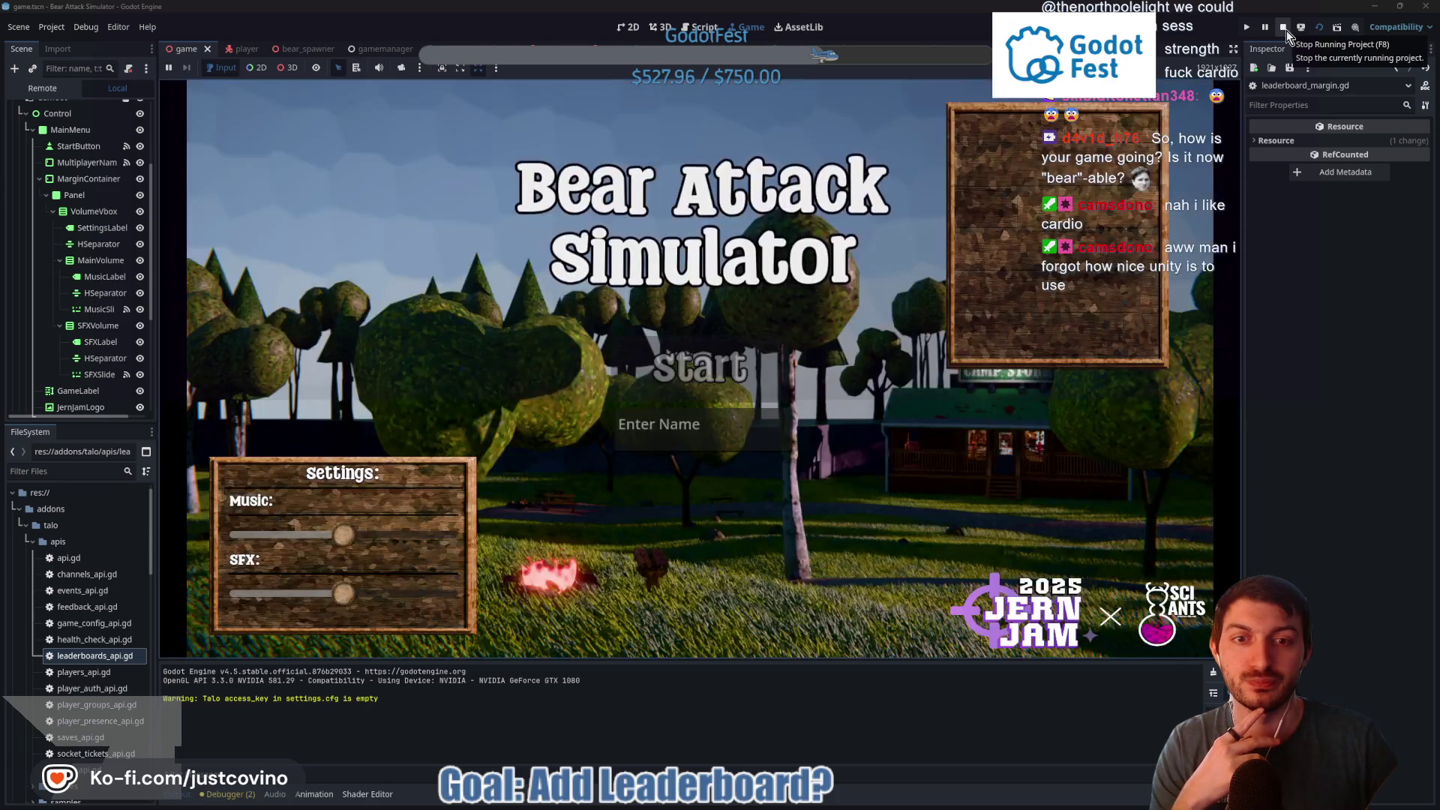
Stop the running game and replace pass in _ready with update_leaderboard() via autocomplete
left_click(1286, 30)
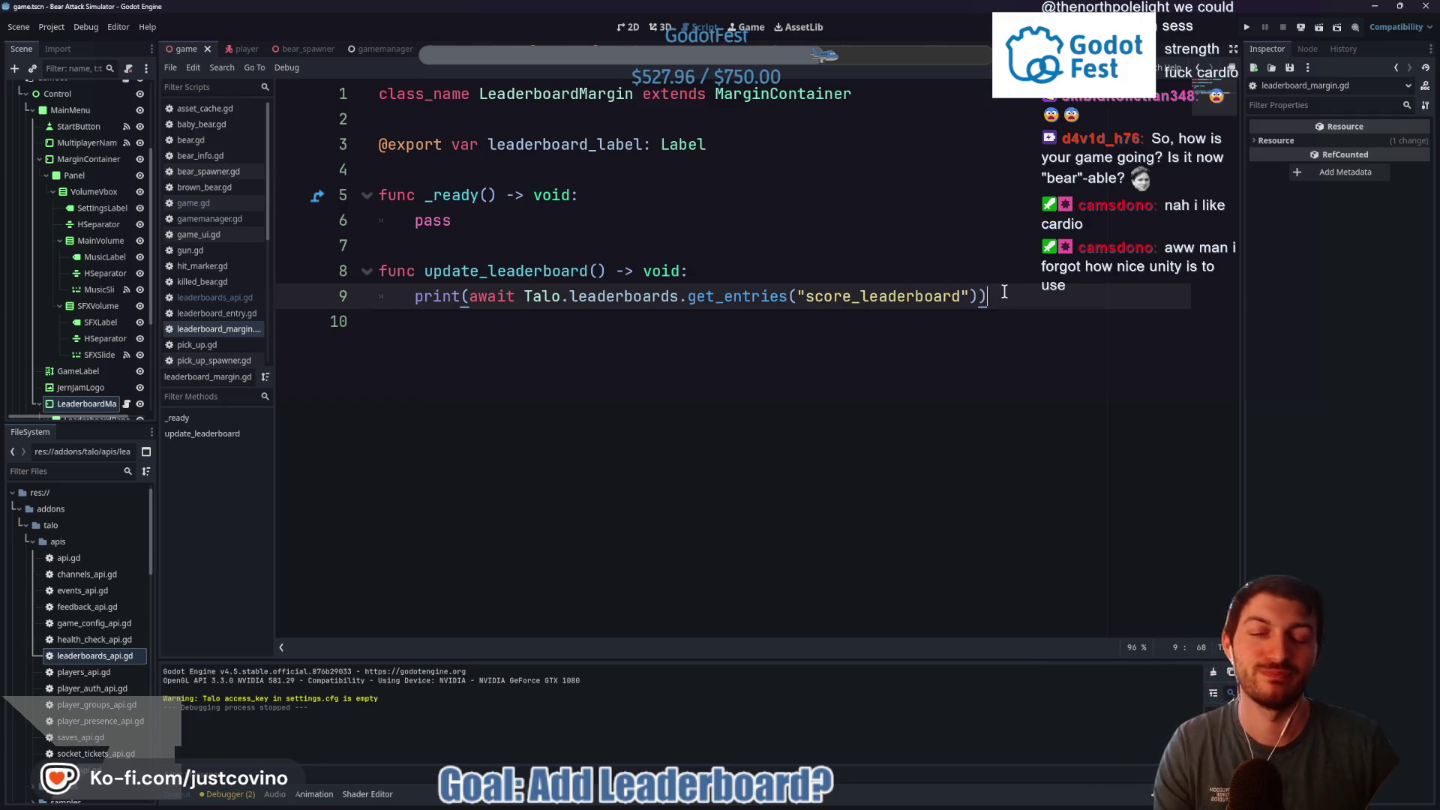
left_click(468, 223)
left_click_drag(421, 220, 418, 223)
type("upd")
key("Return")
left_click(627, 252)
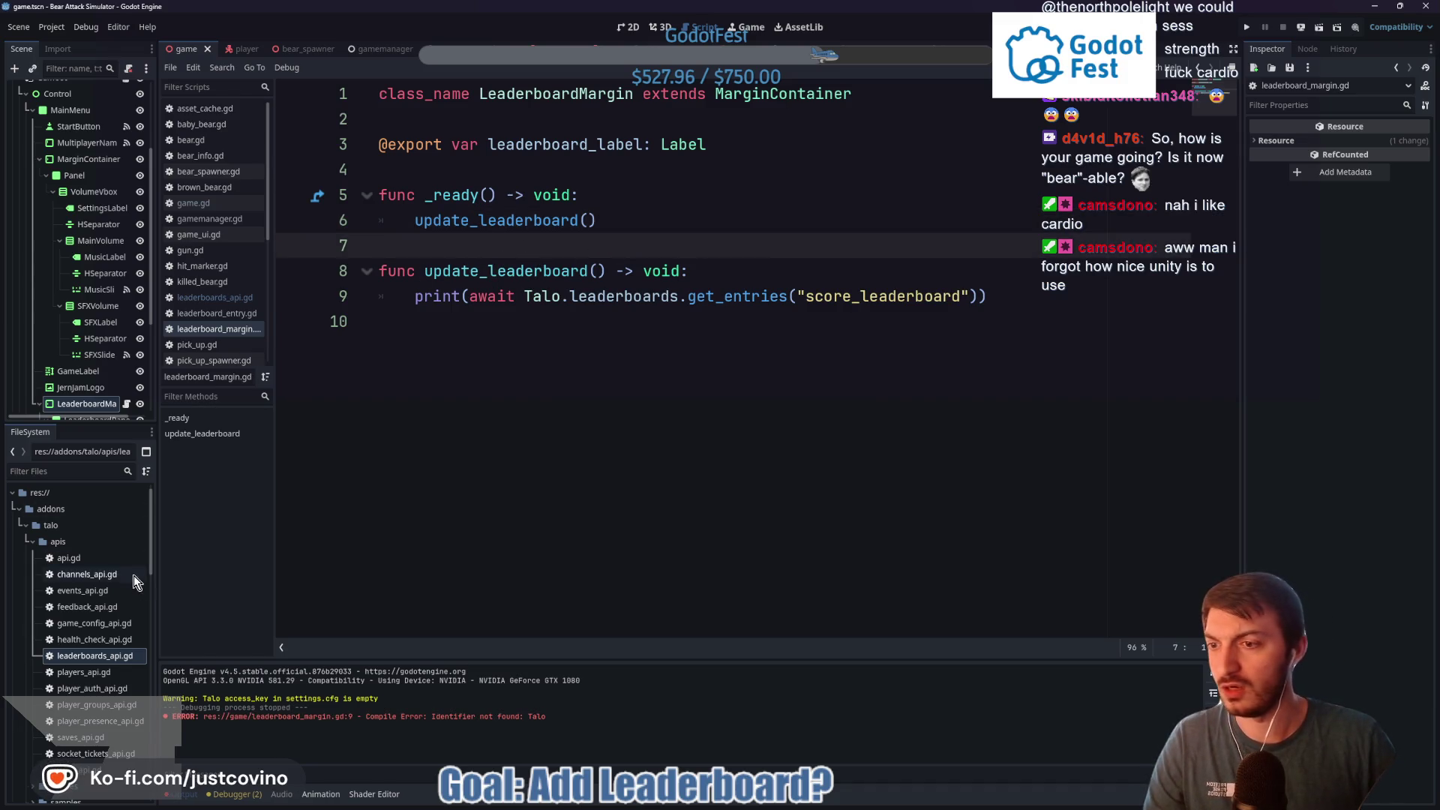
Open api.gd, channels_api.gd, feedback_api.gd and game_config_api.gd from Talo's apis folder, then collapse it
double_click(69, 558)
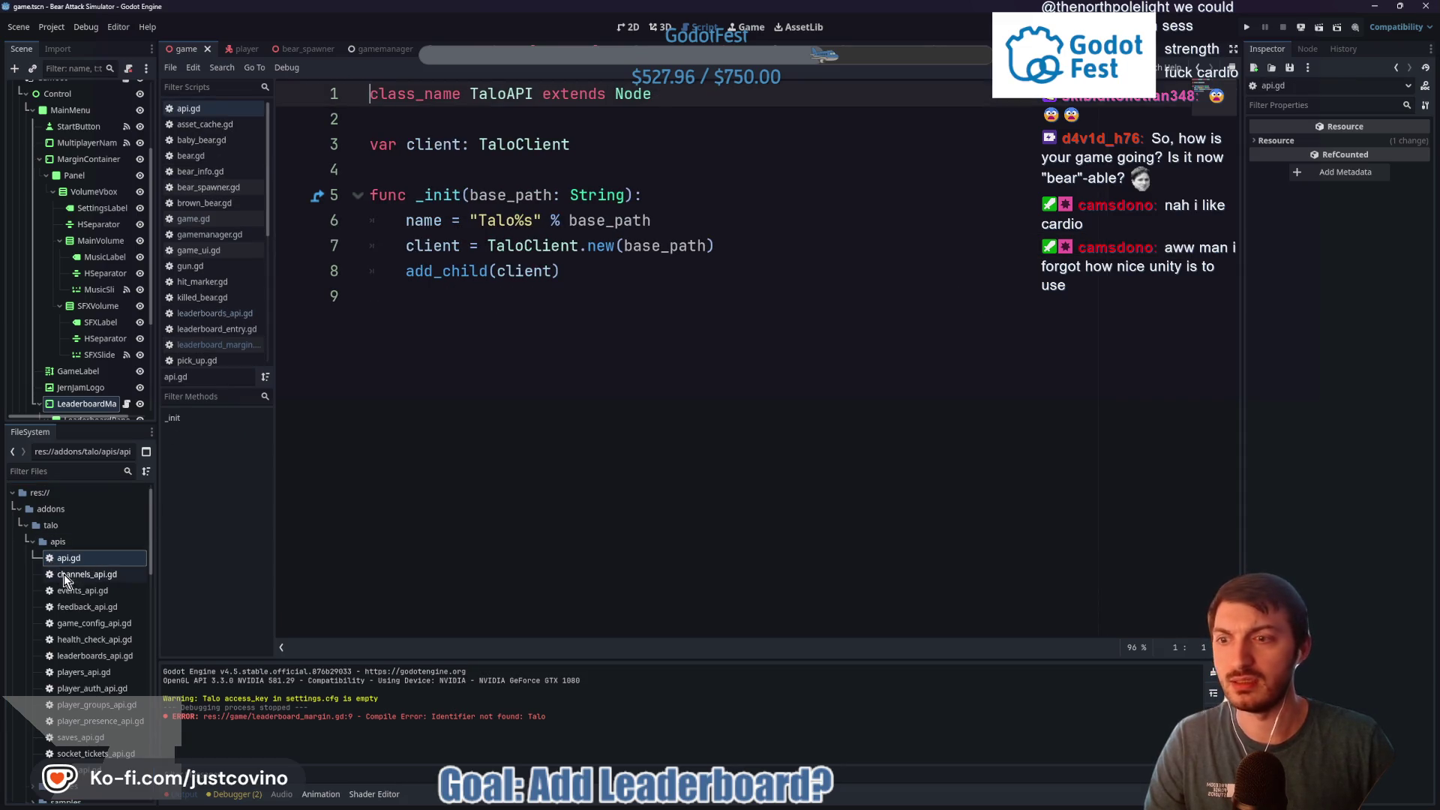
double_click(68, 575)
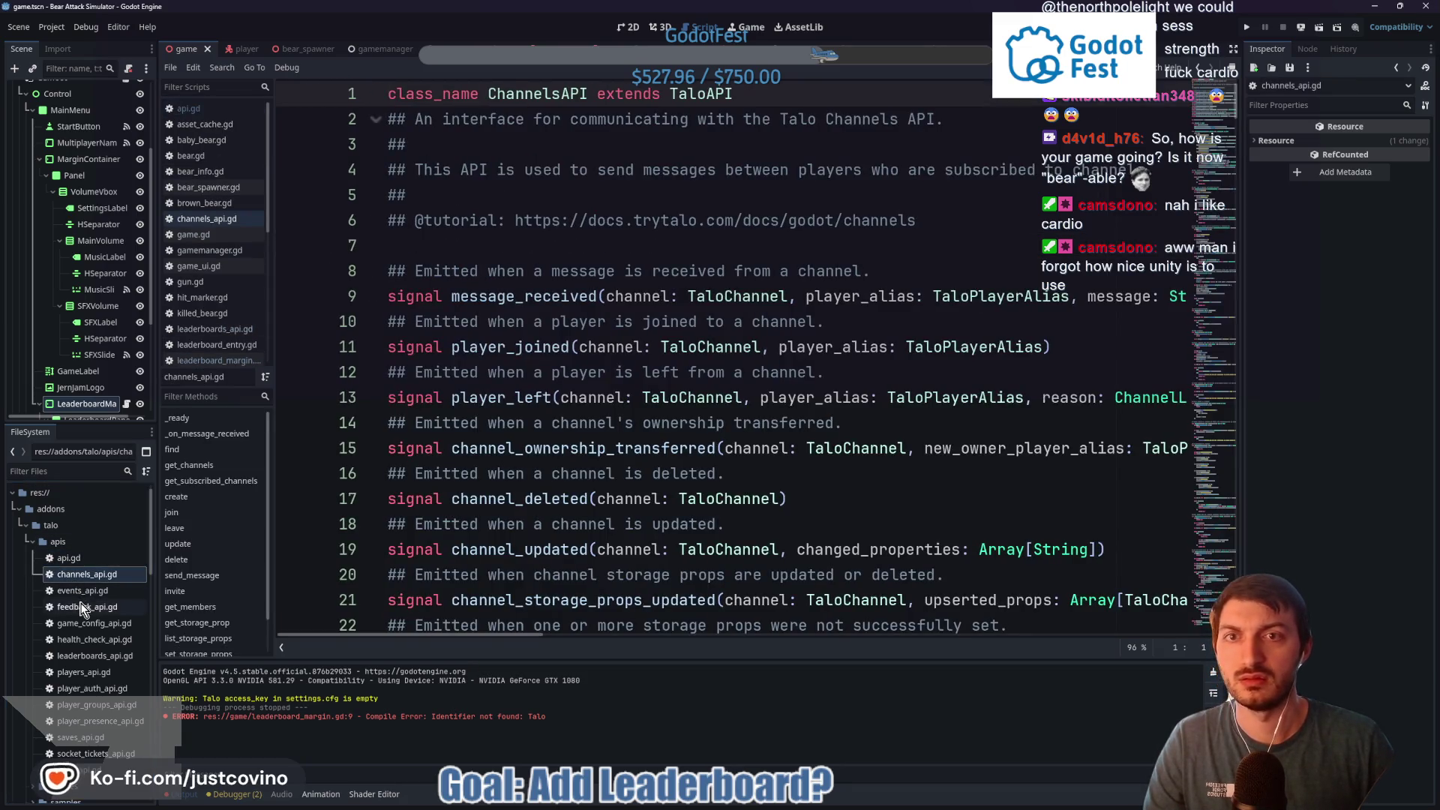
double_click(82, 608)
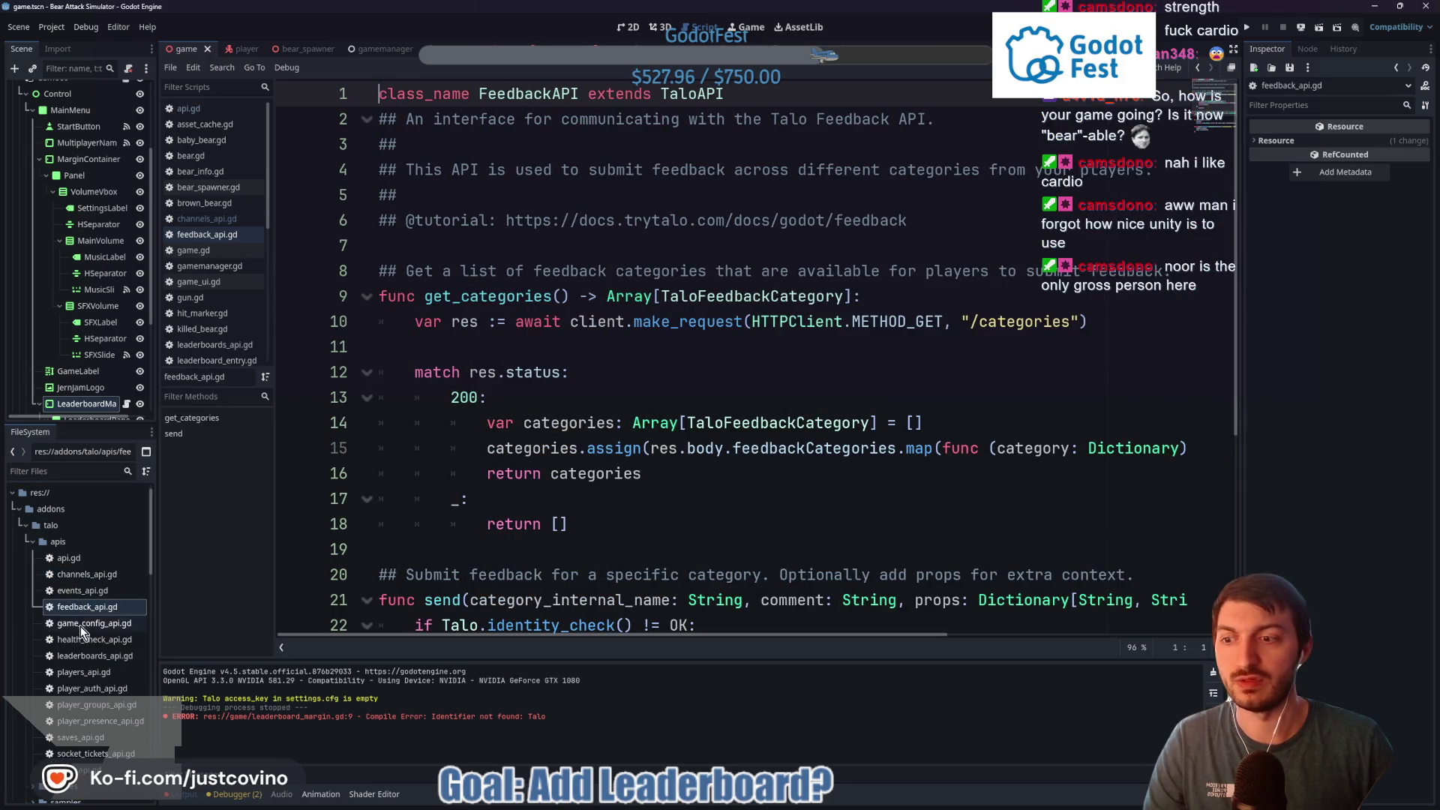
double_click(81, 625)
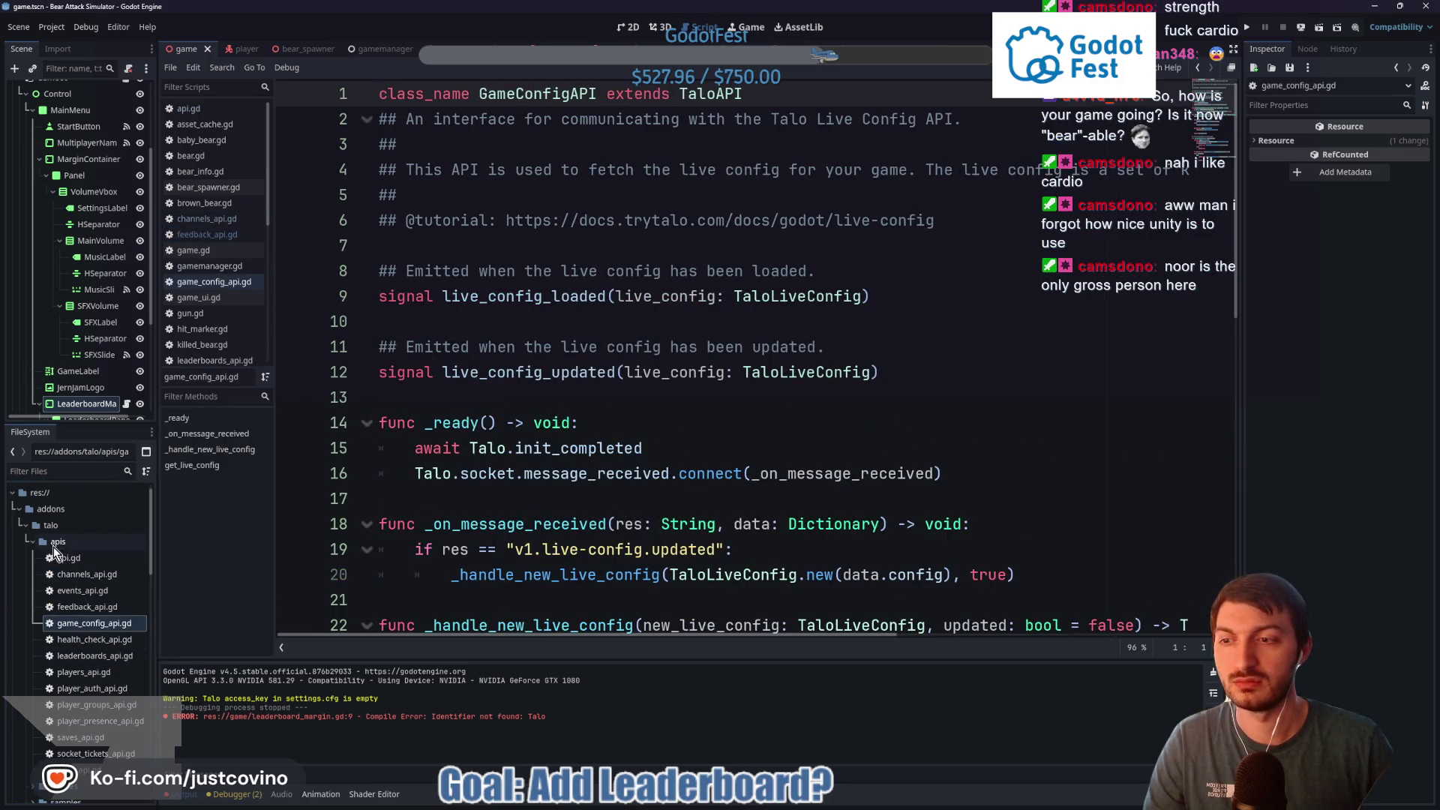
left_click(32, 542)
Open addons/talo/settings.cfg, check its empty access_key value, and bring up File Explorer
left_click(93, 622)
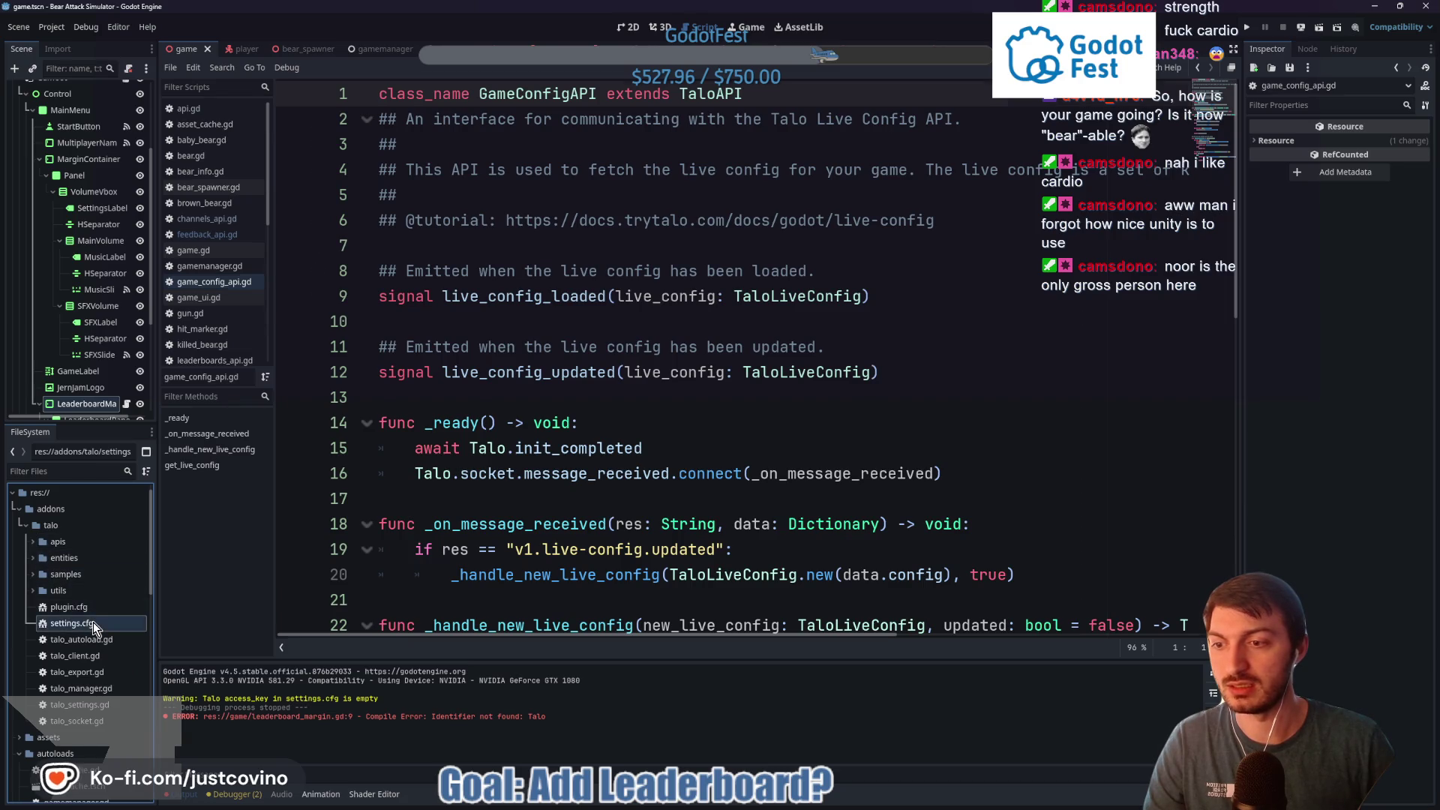
double_click(93, 623)
left_click(464, 93)
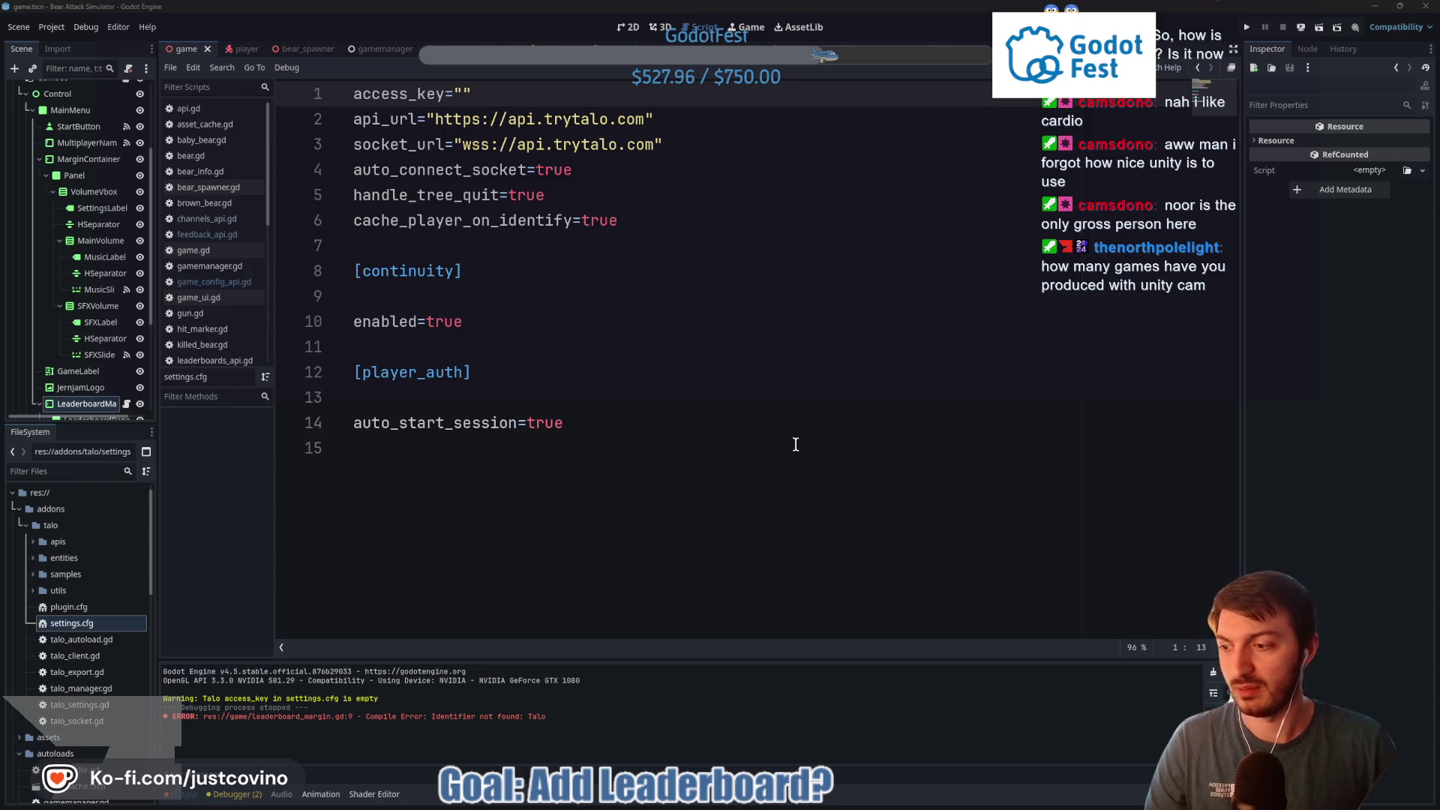
left_click(735, 405)
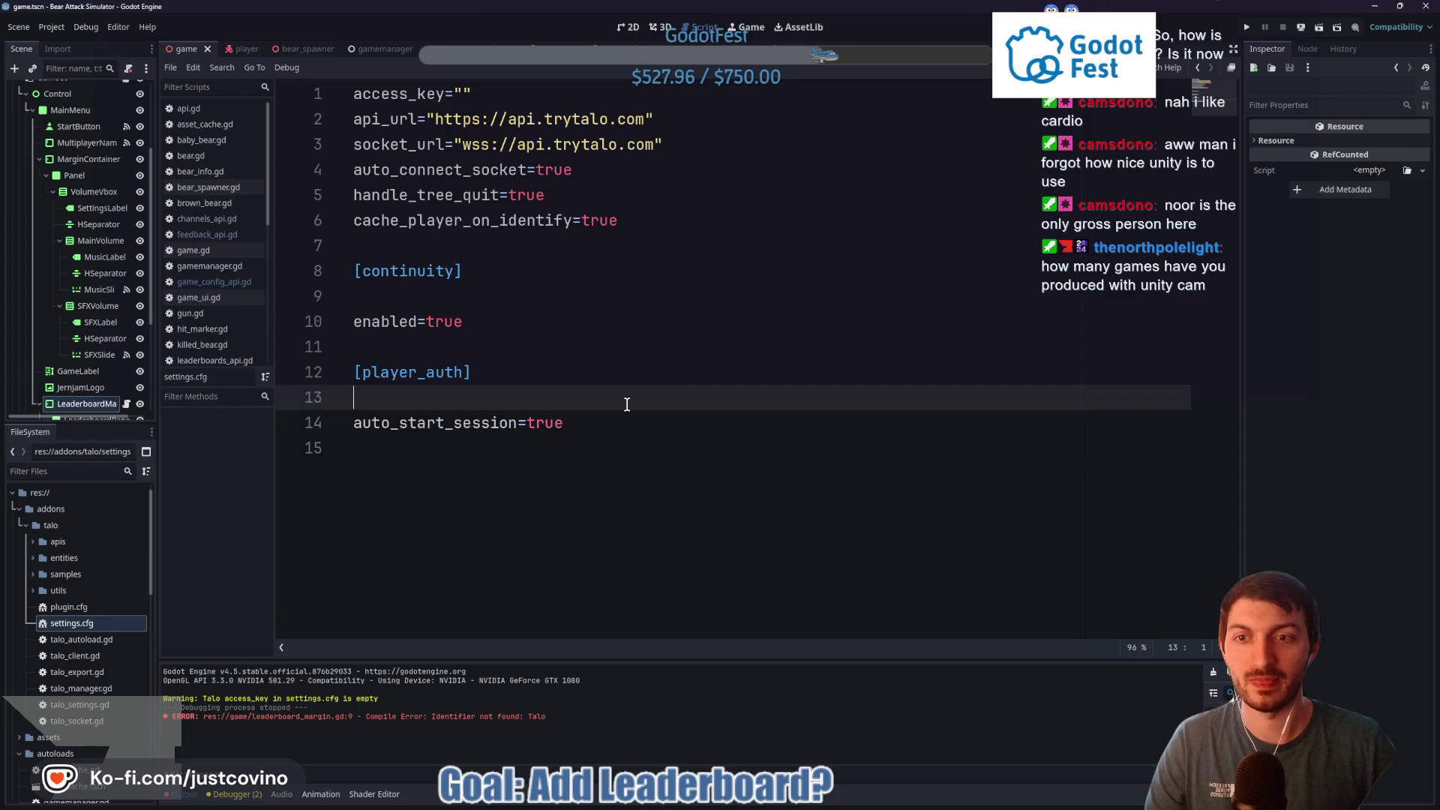
left_click(698, 797)
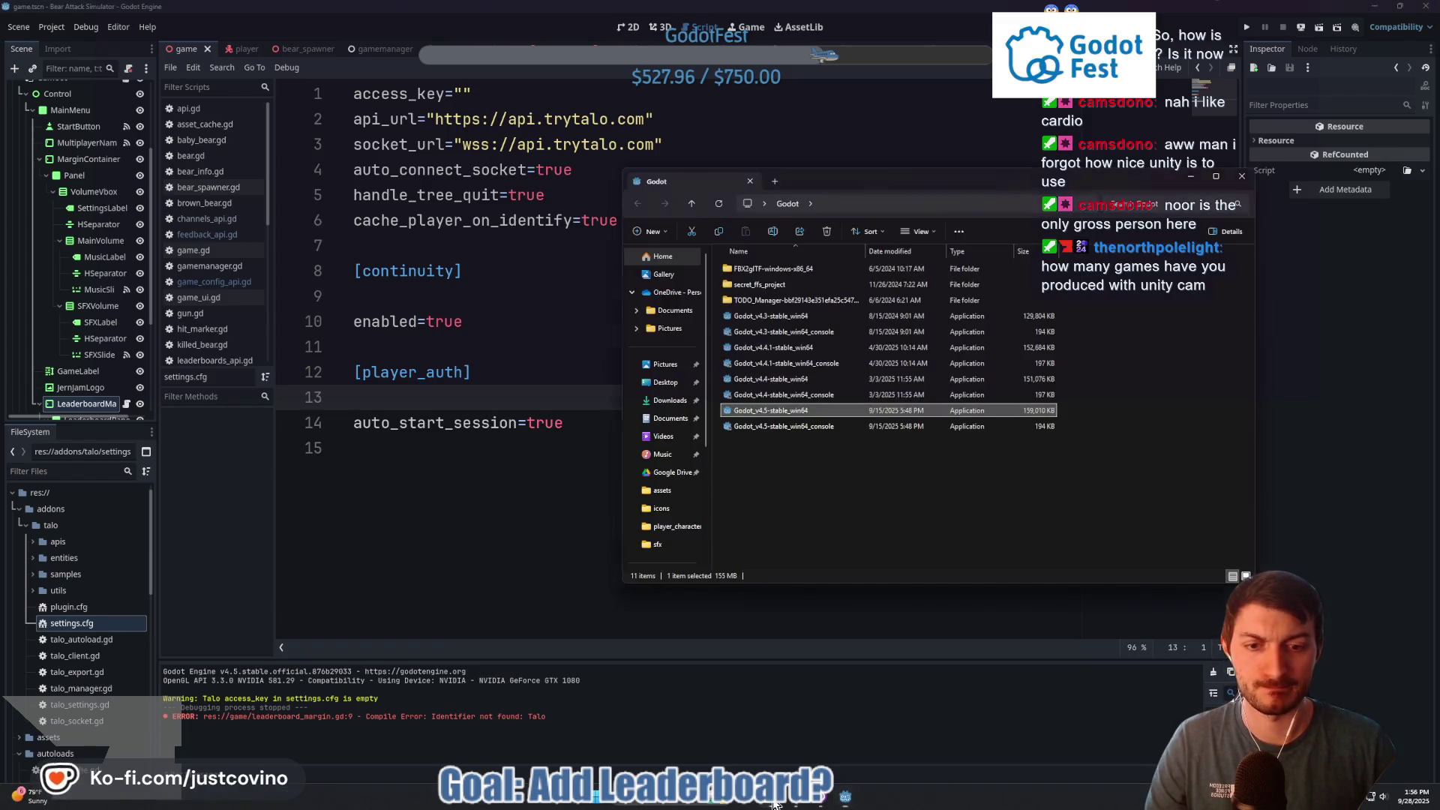
Locate and select the TaloAccessKey file on the Desktop in File Explorer
left_click(690, 380)
scroll(795, 405, "down", 5)
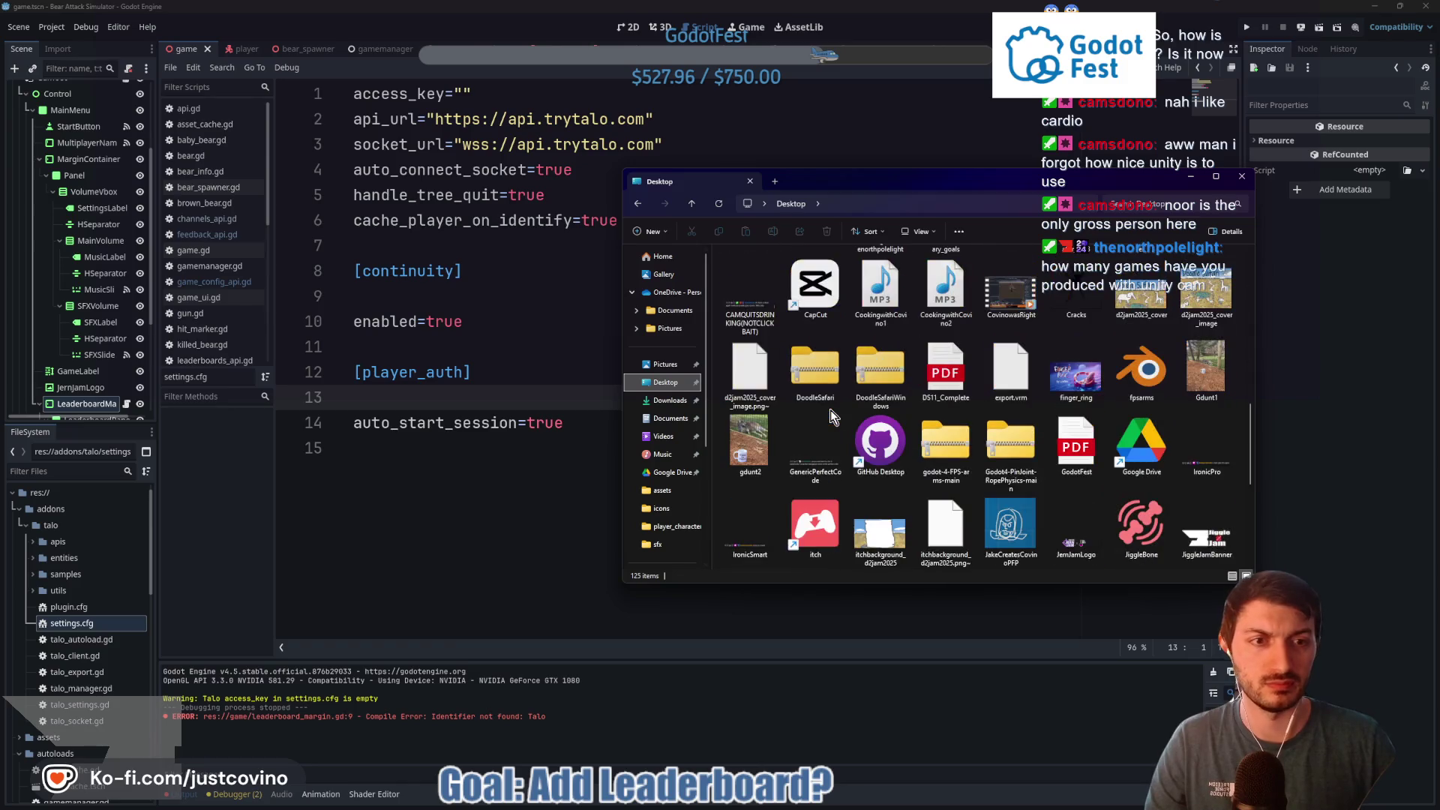
scroll(962, 416, "down", 4)
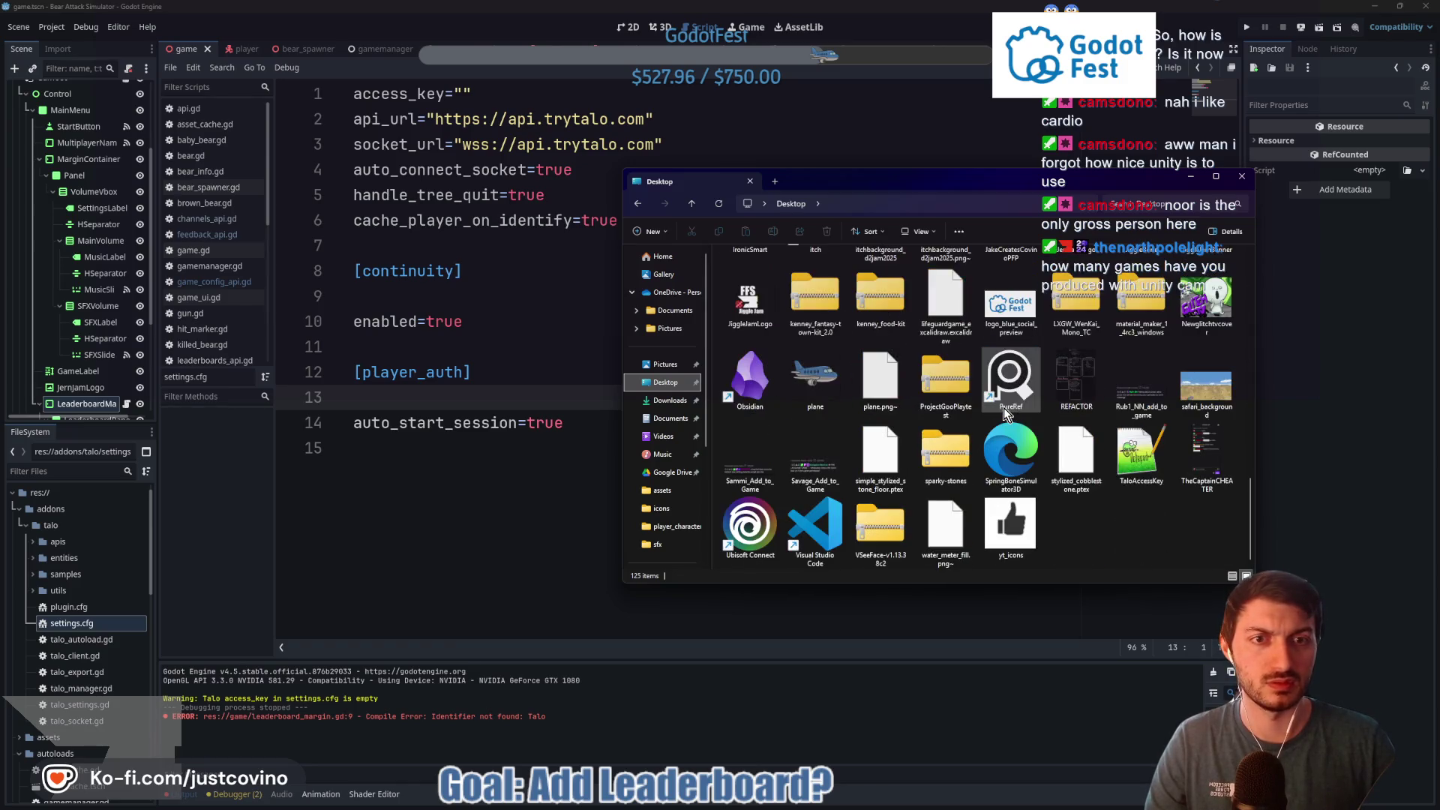
left_click(1134, 458)
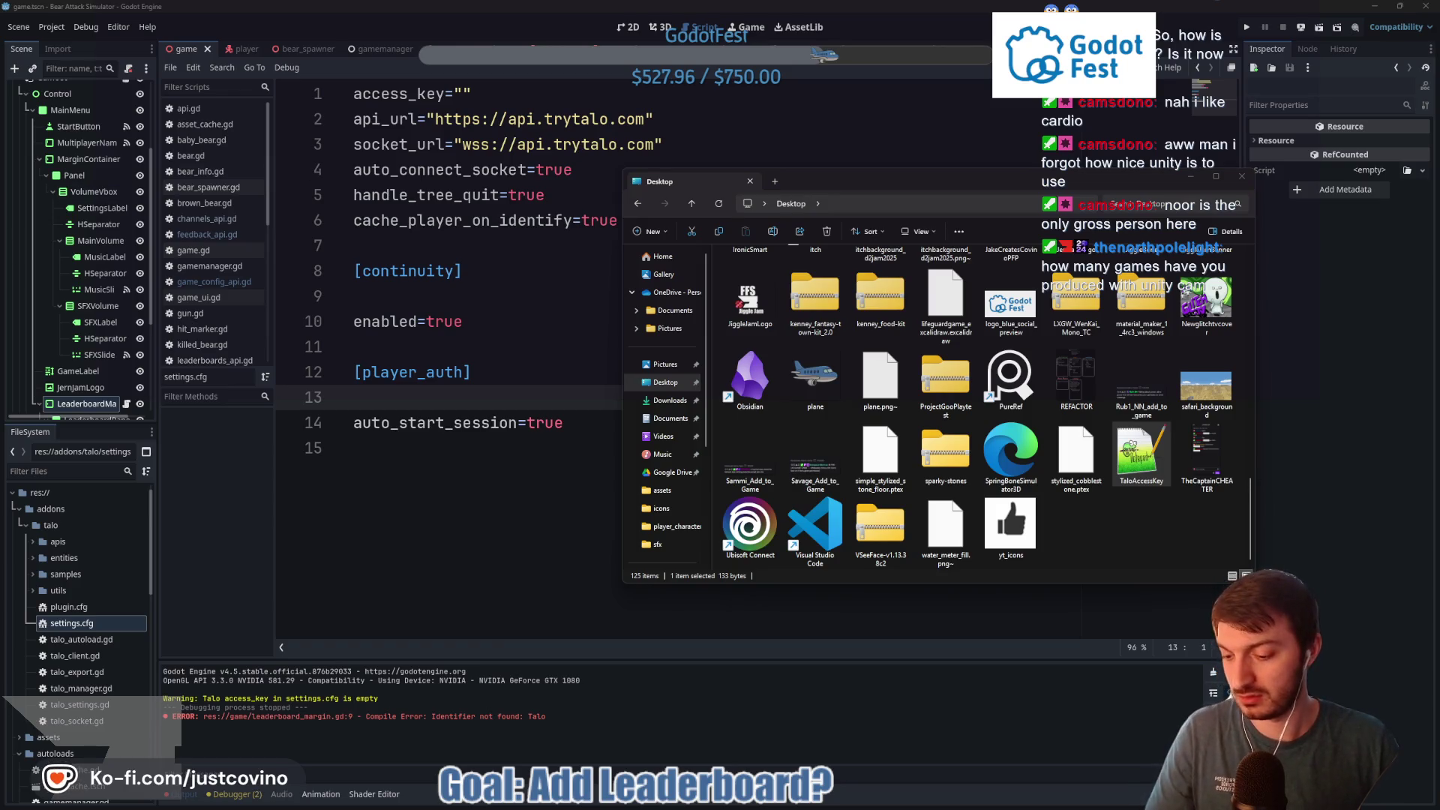
Place the cursor inside settings.cfg's empty access_key quotes, then switch back to the Talo docs
left_click(463, 271)
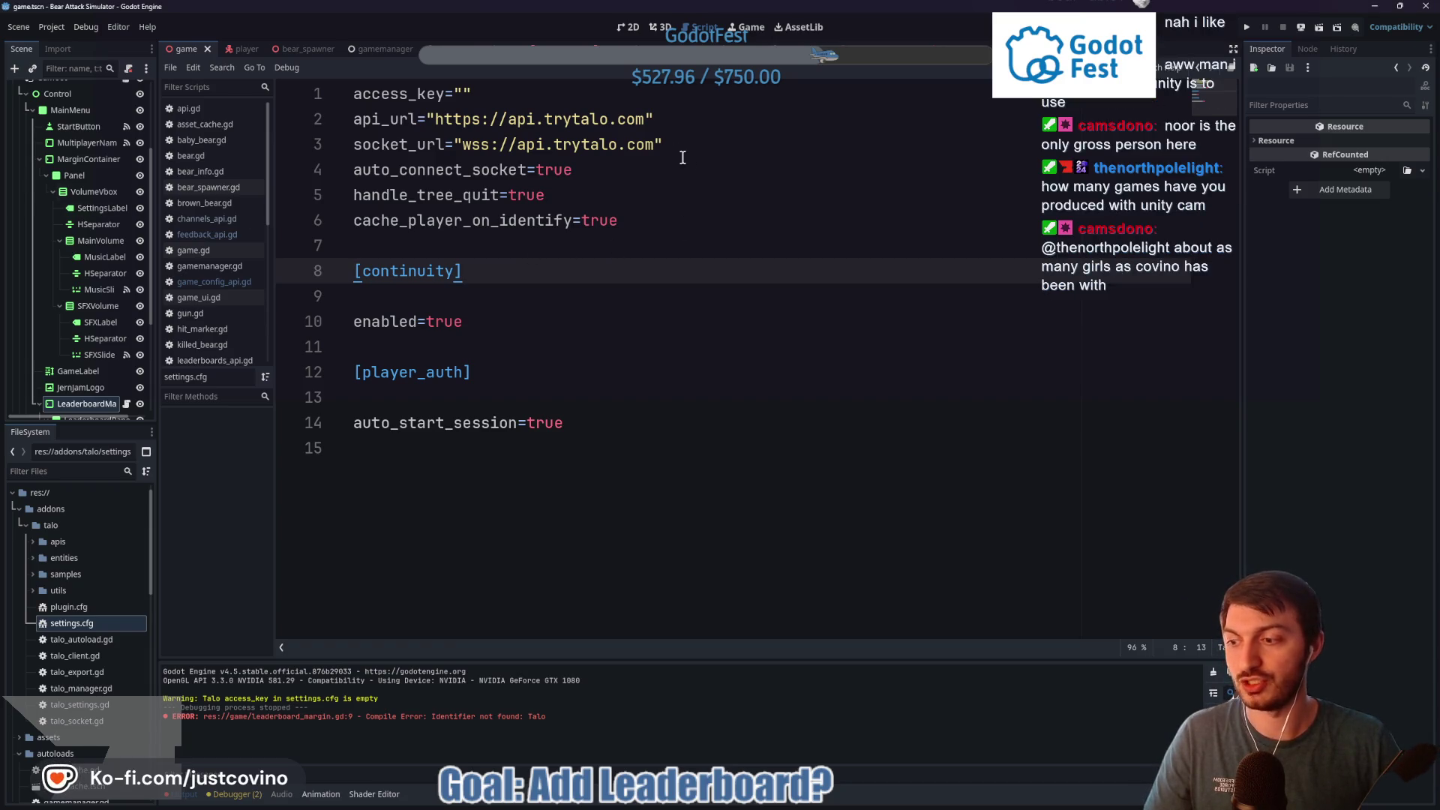
left_click(463, 94)
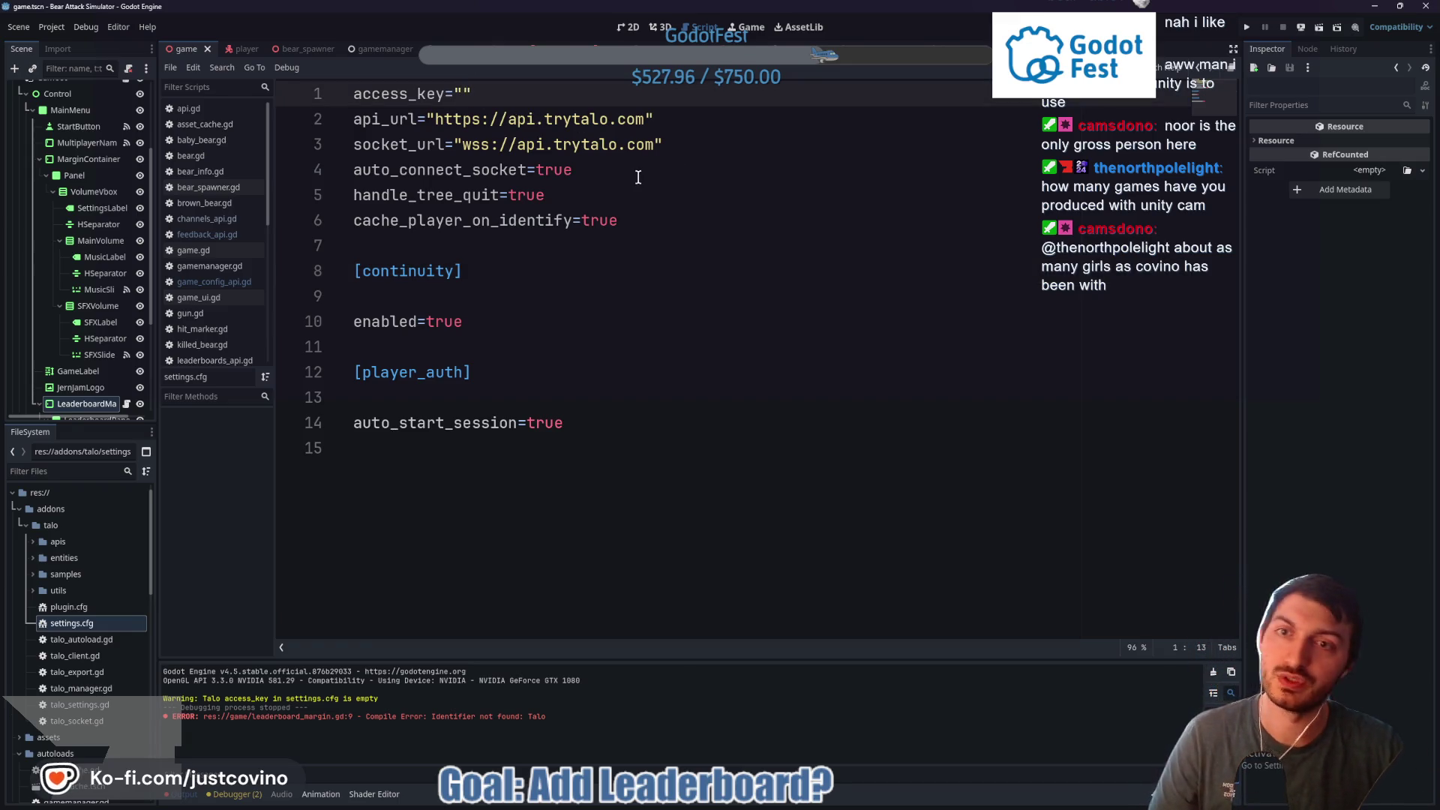
key("alt+Tab")
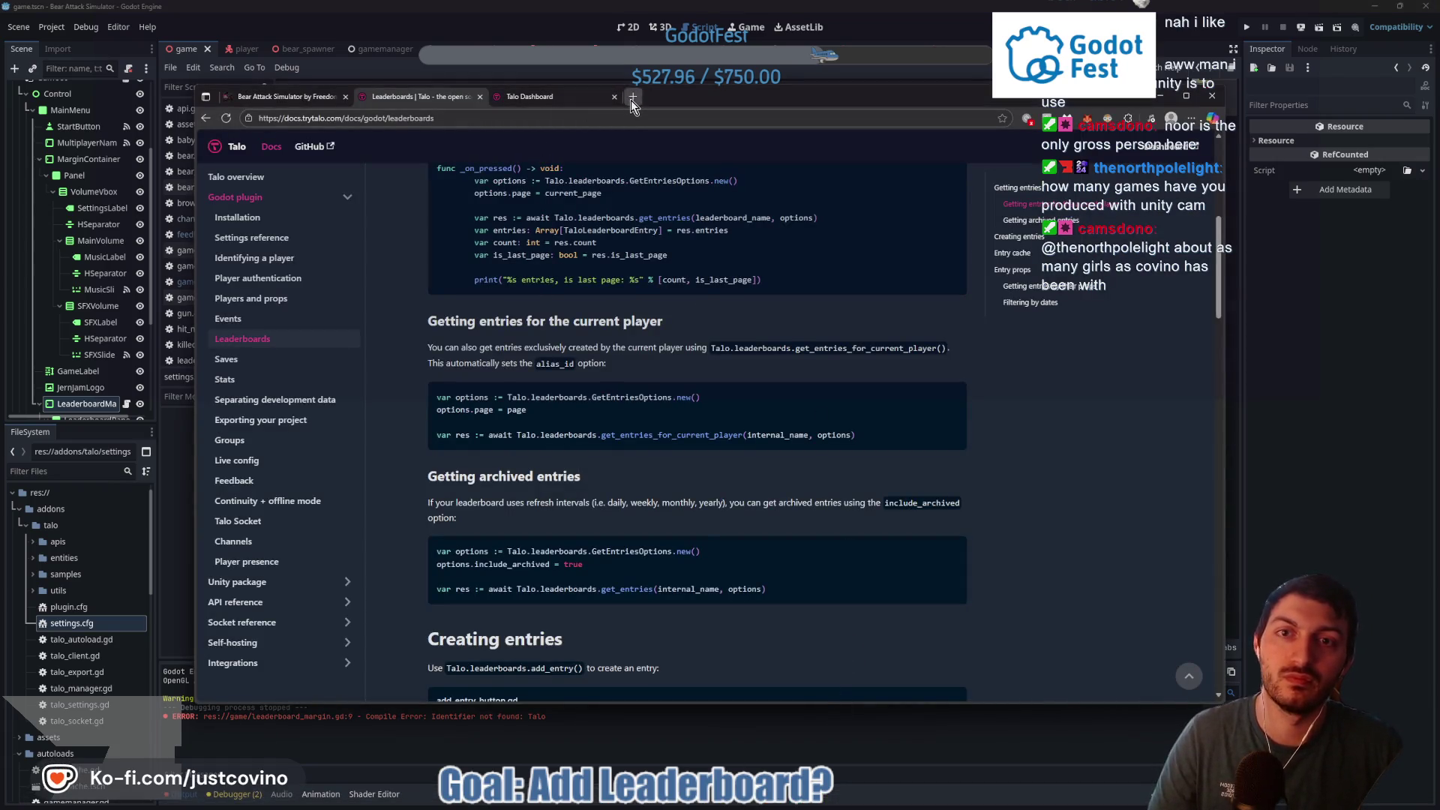
left_click(631, 100)
type("what happe")
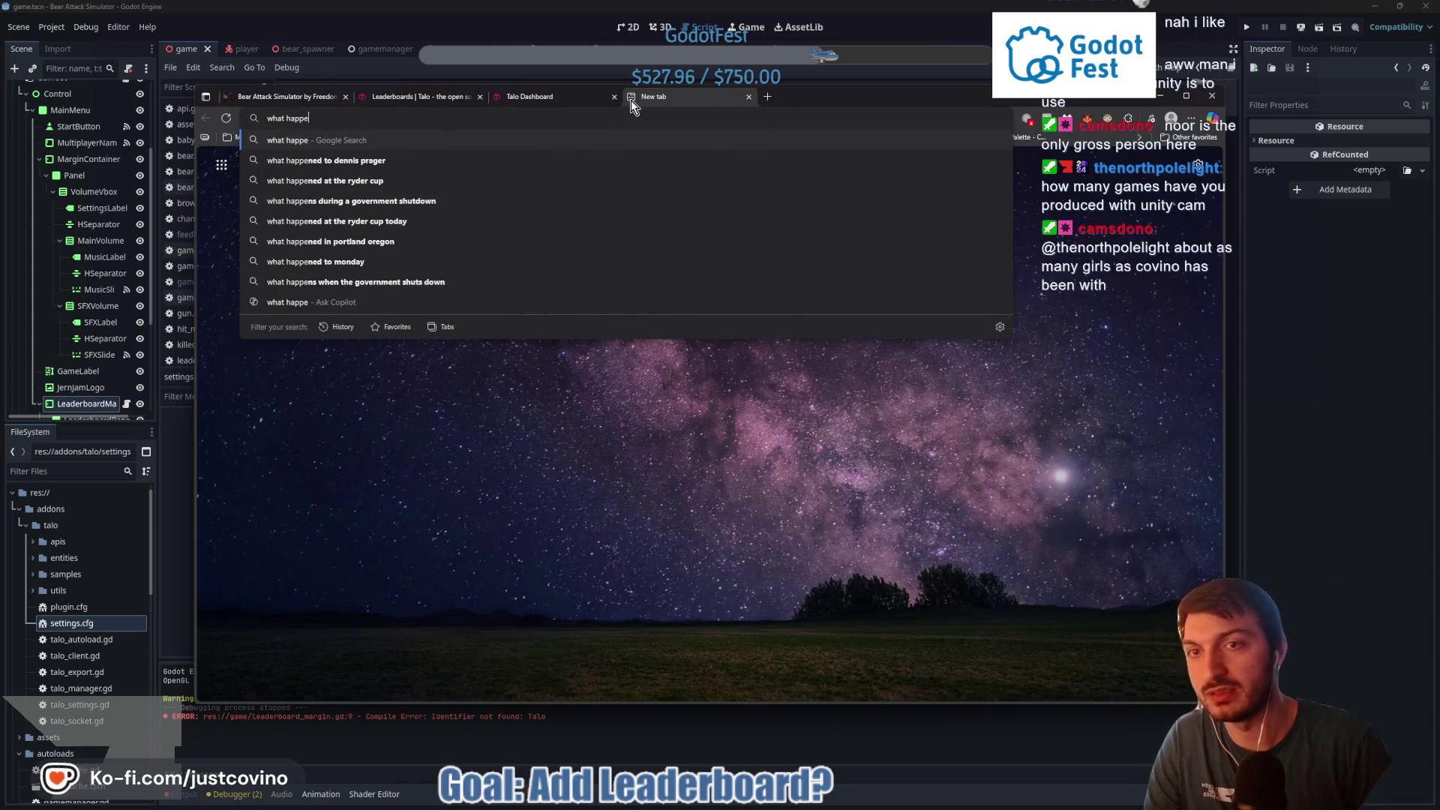
type("ns if someone sees ")
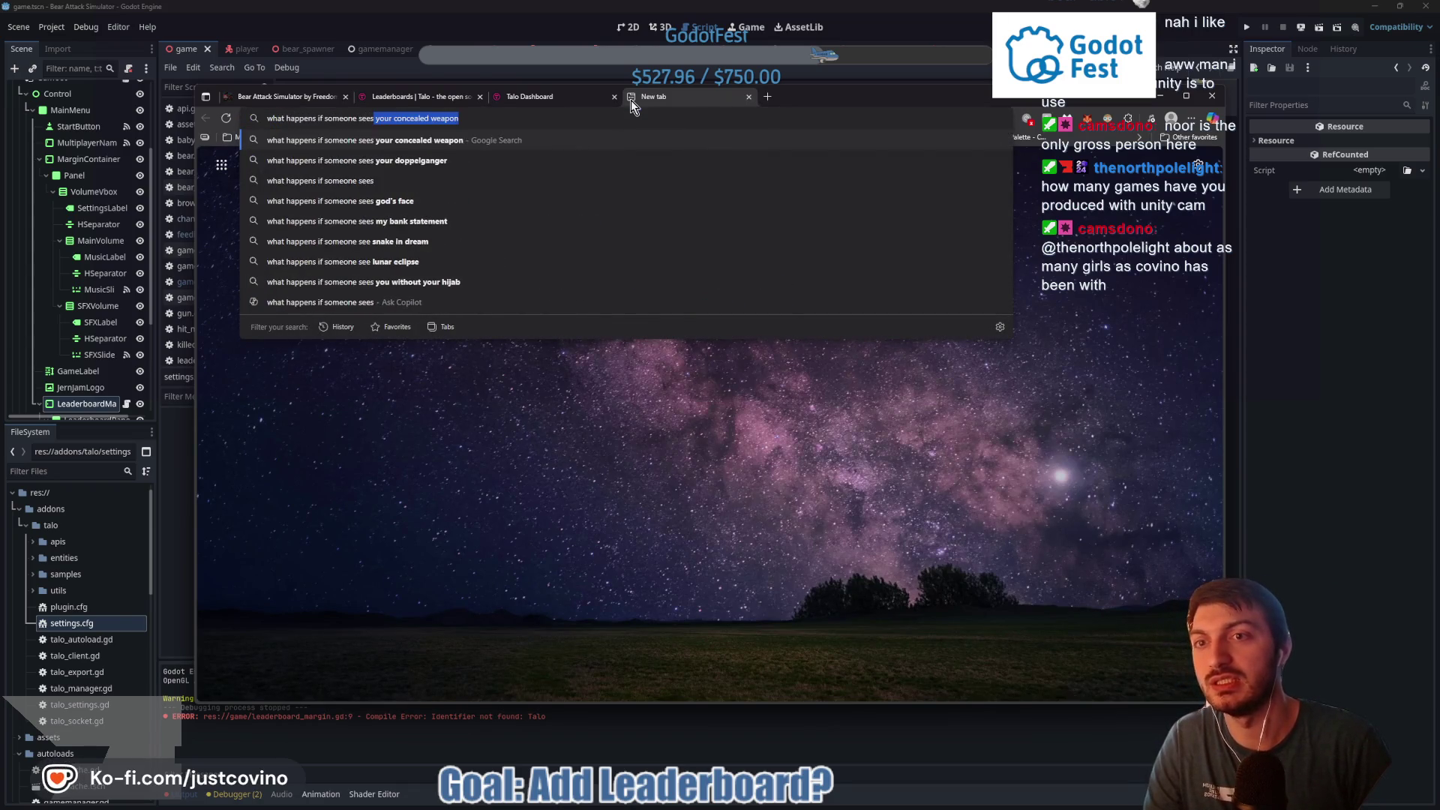
type("your talo access key")
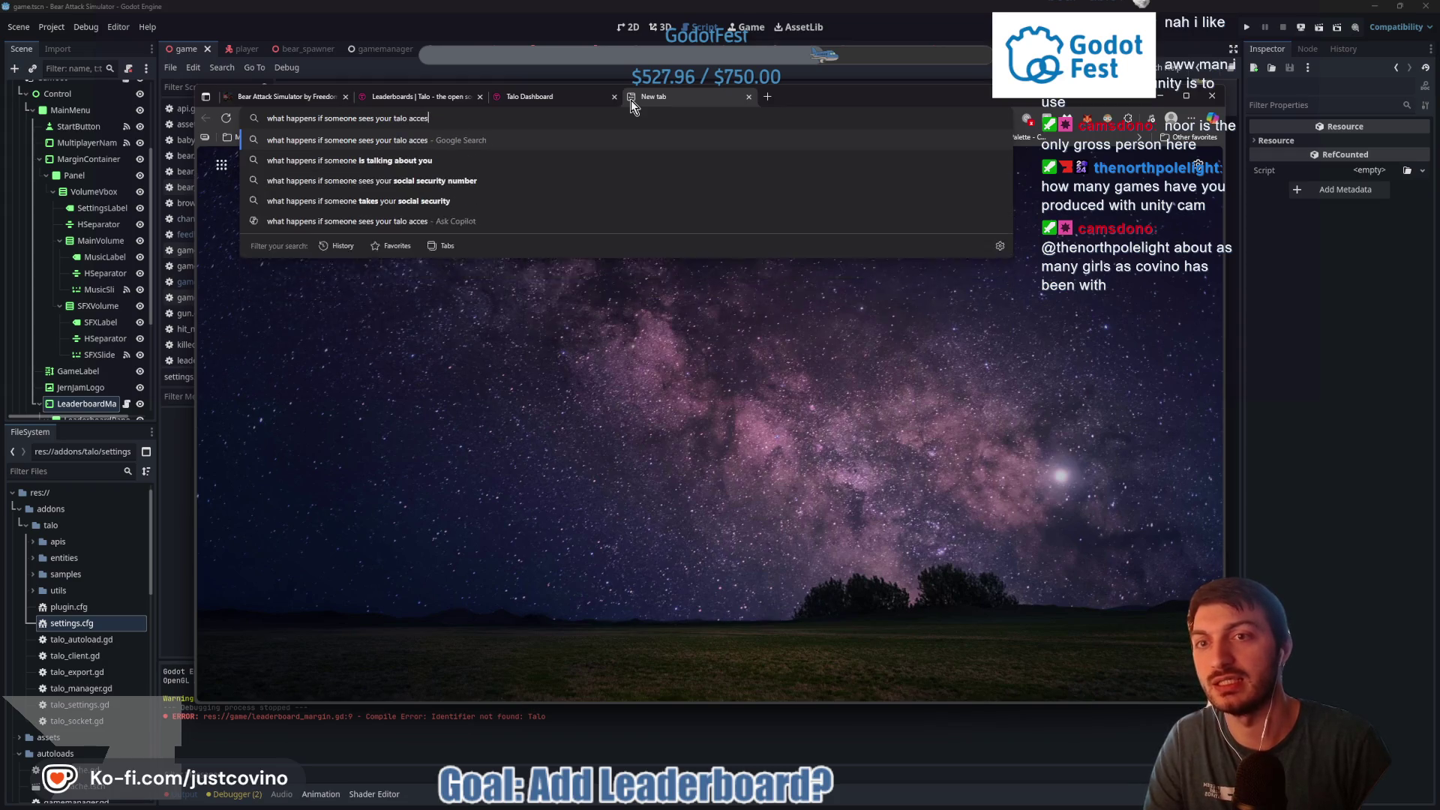
key("Return")
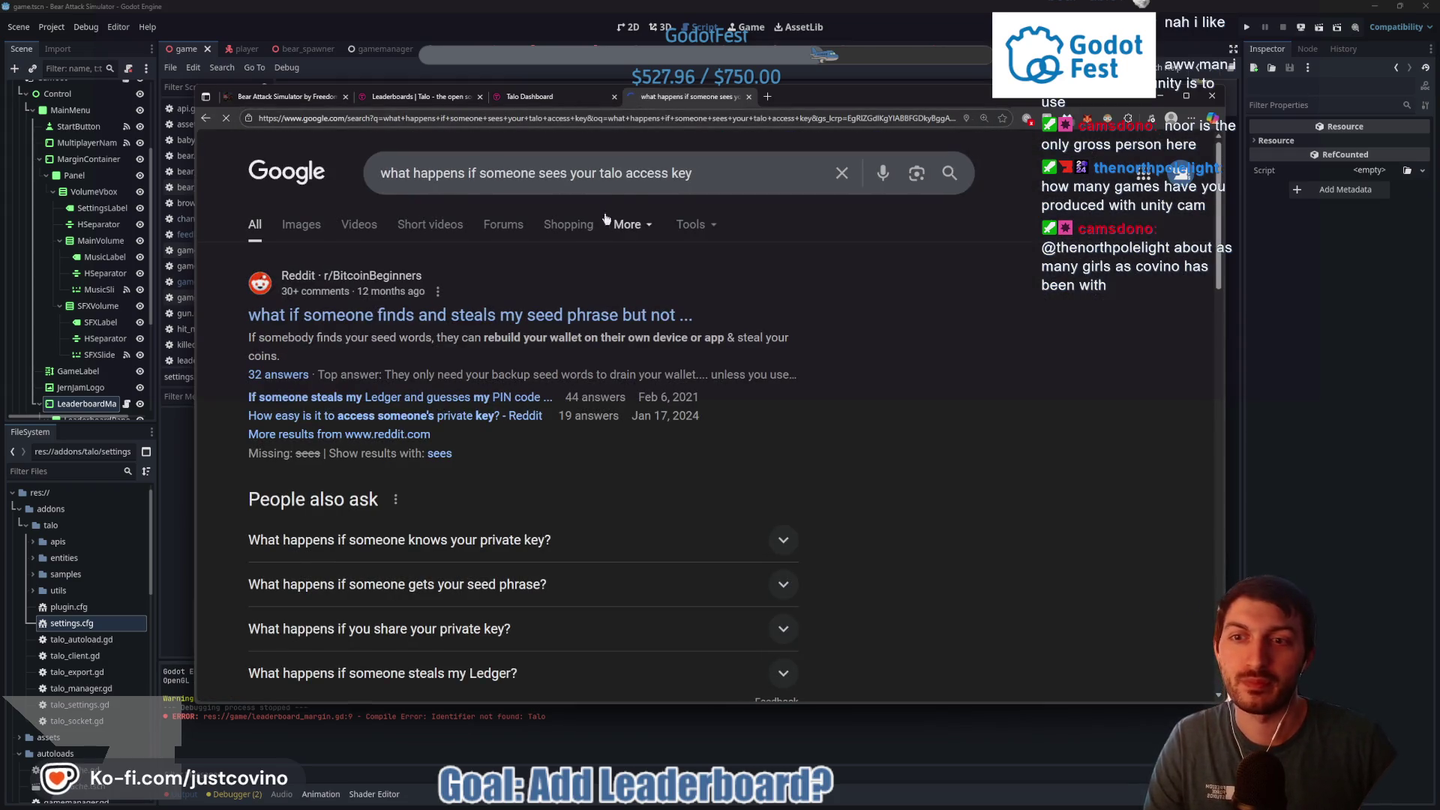
scroll(534, 320, "down", 3)
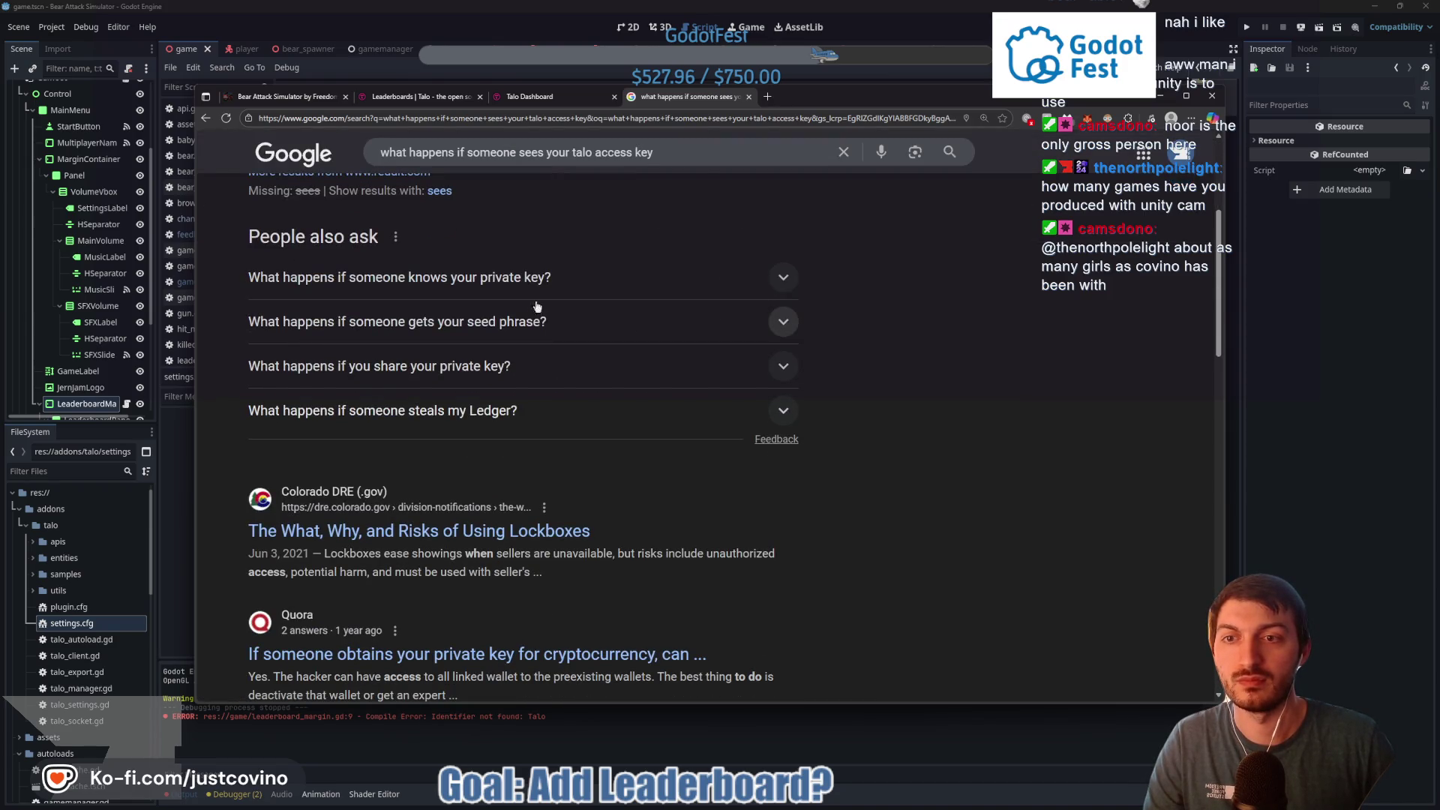
left_click(748, 96)
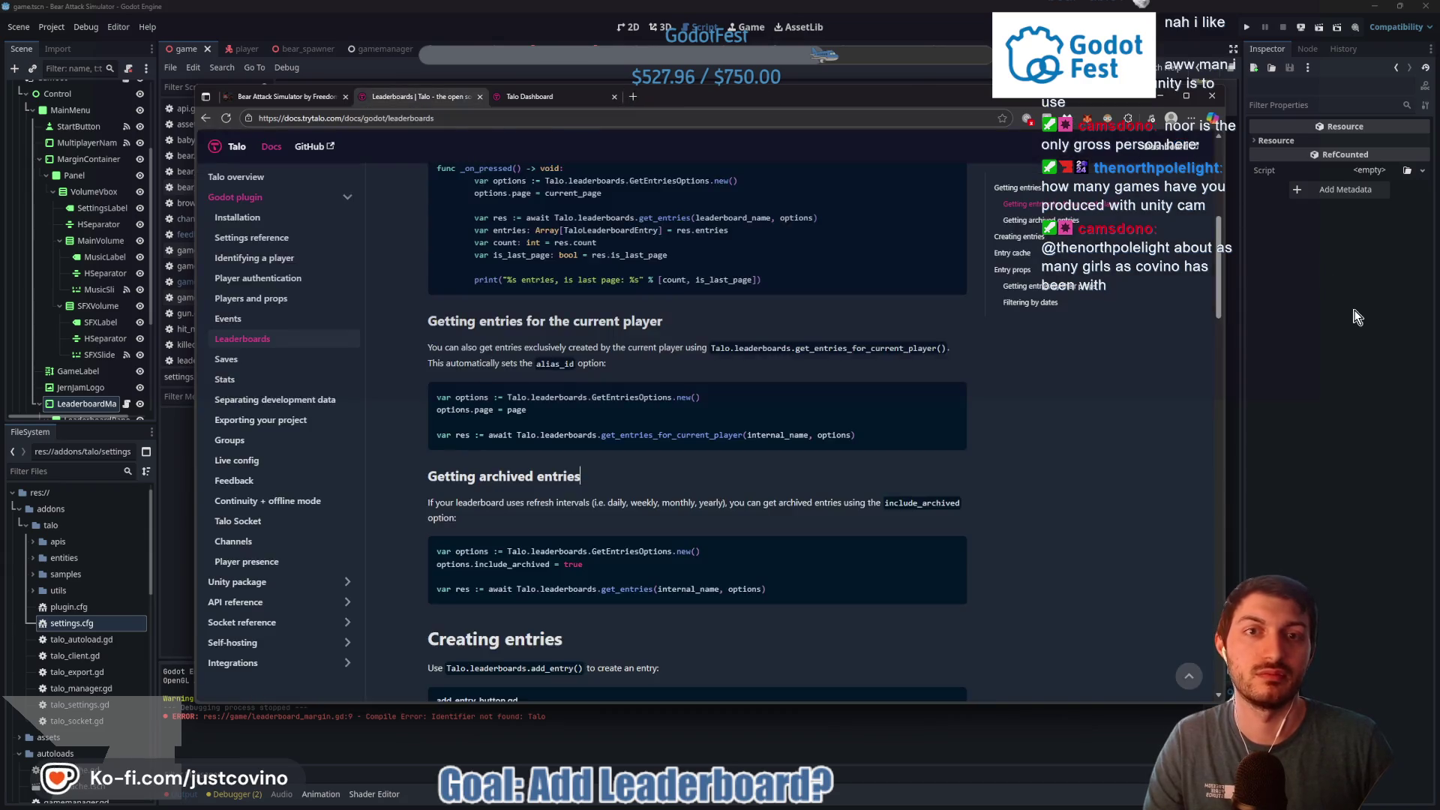
Bring the Godot editor showing settings.cfg with its empty access_key in front of the browser
left_click(1357, 316)
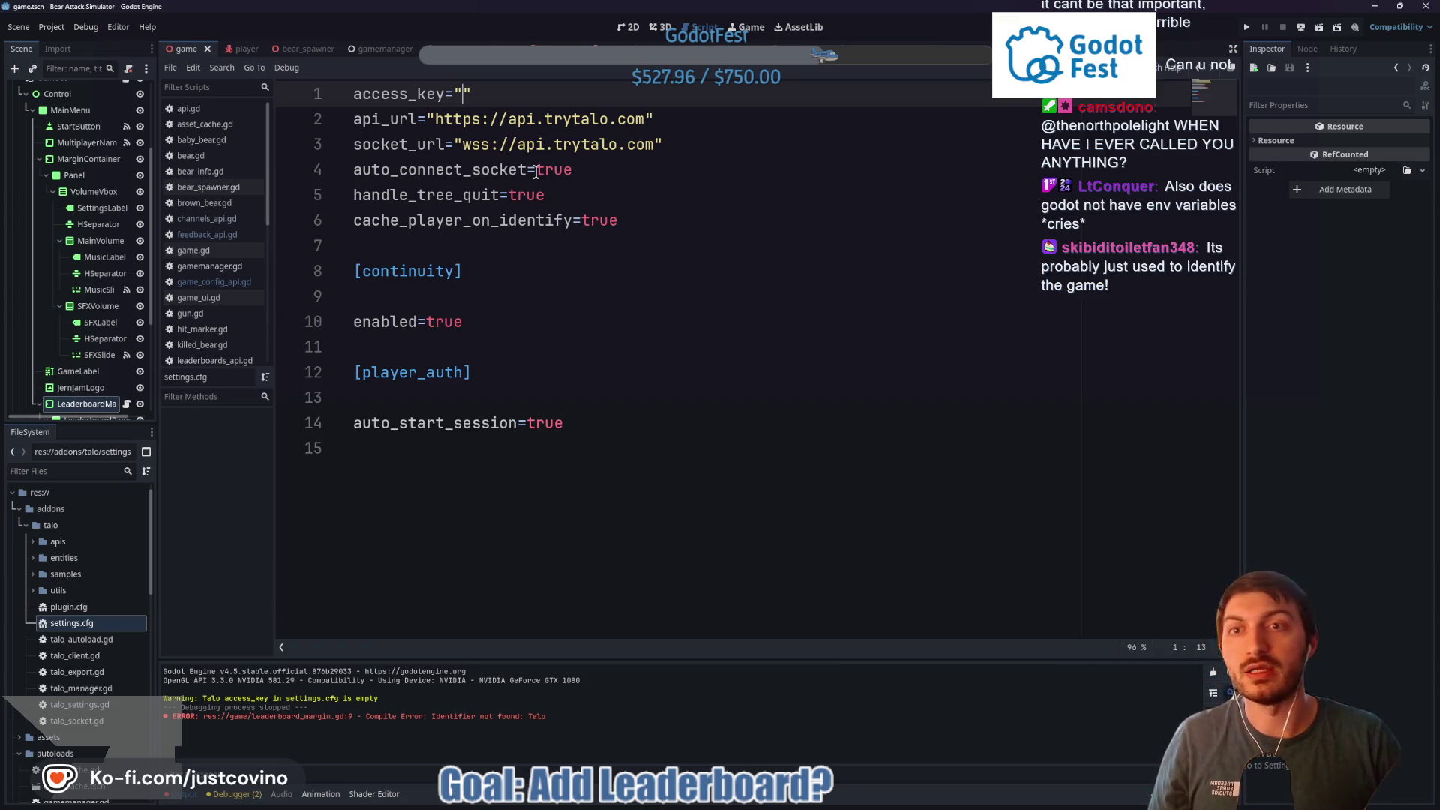
Paste the Talo access key into access_key in settings.cfg and save the file
key("ctrl+v")
key("ctrl+s")
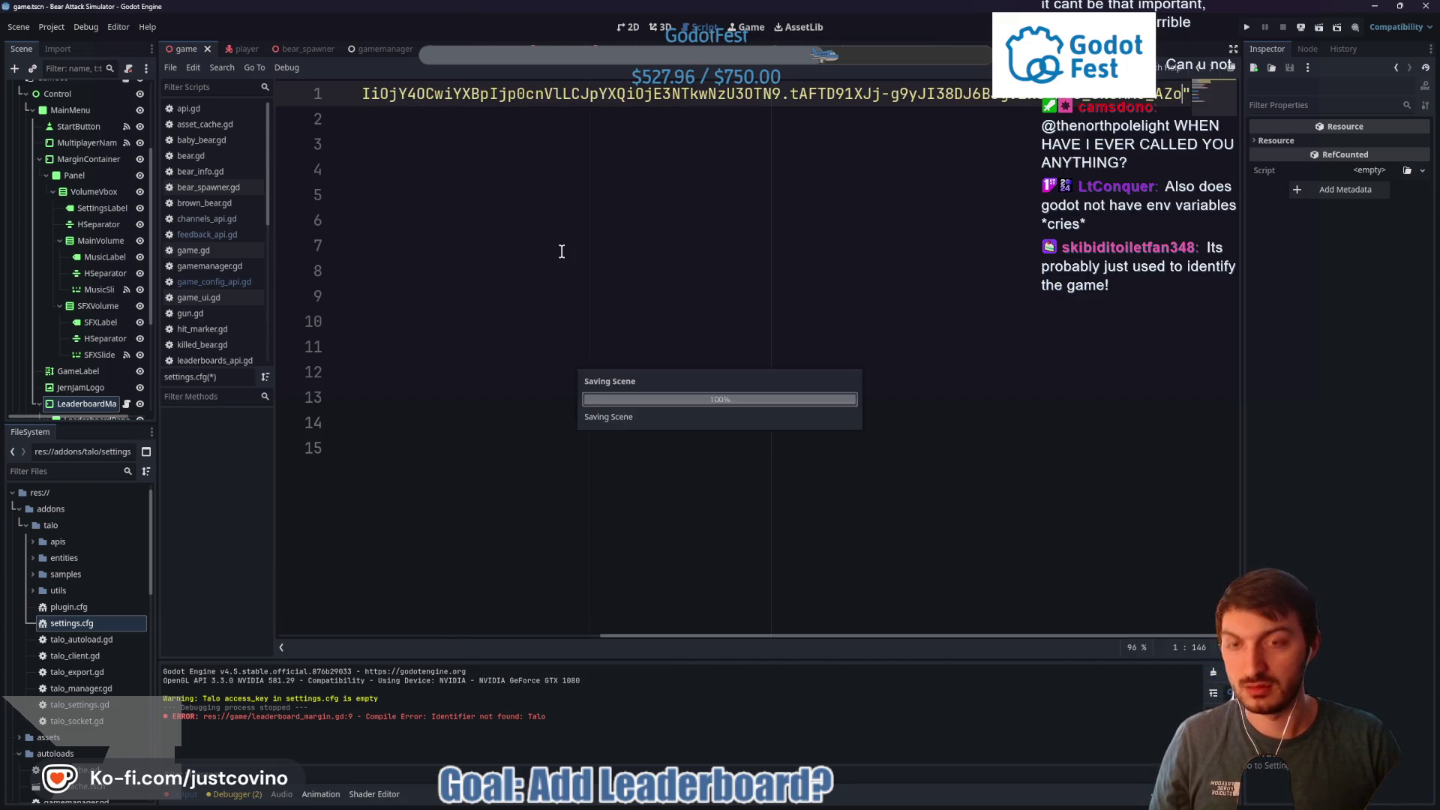
left_click(526, 299)
Switch back to leaderboard_margin.gd and run the game to test the leaderboard fetch
key("alt+Left")
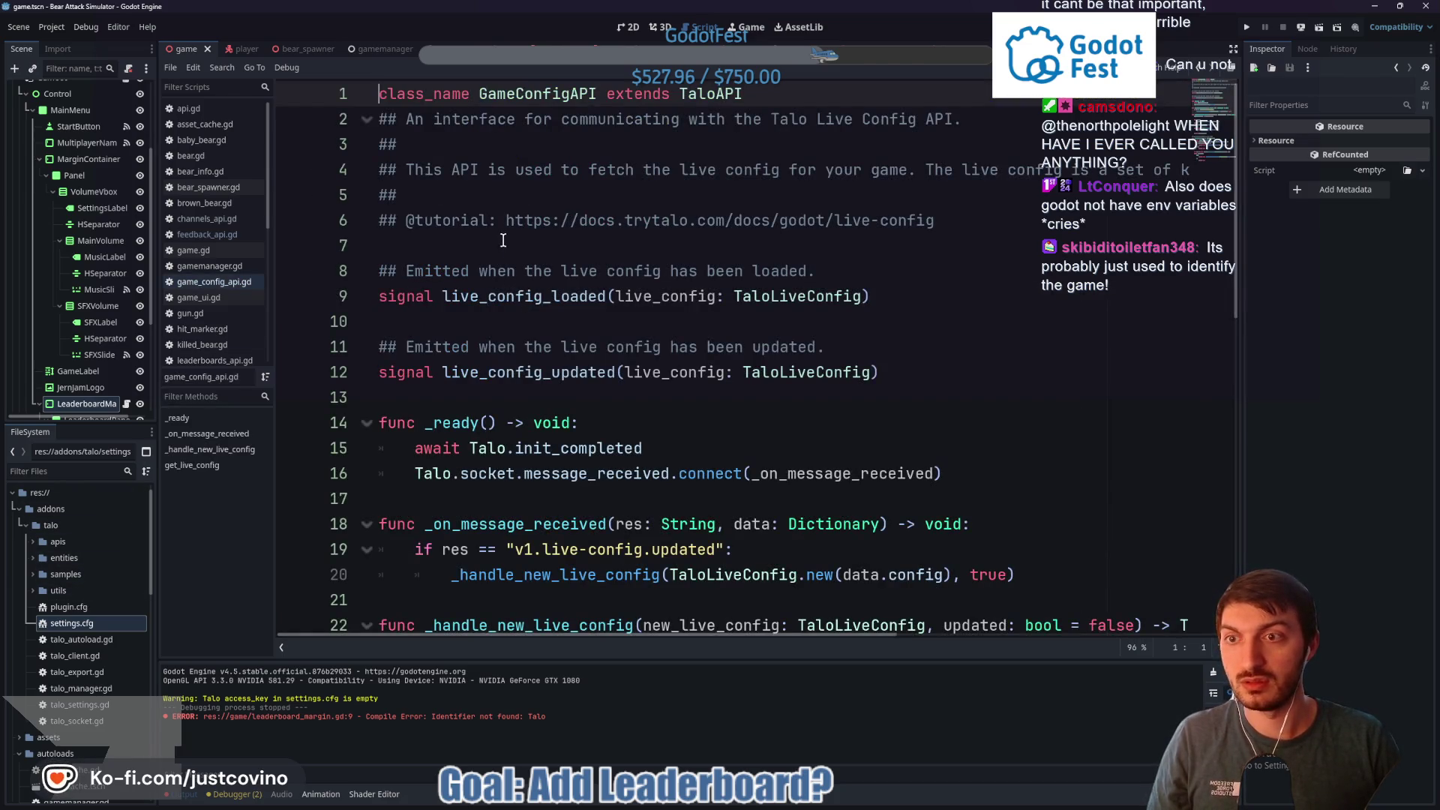
key("alt+Left")
key("alt+Left")
key("alt+Left")
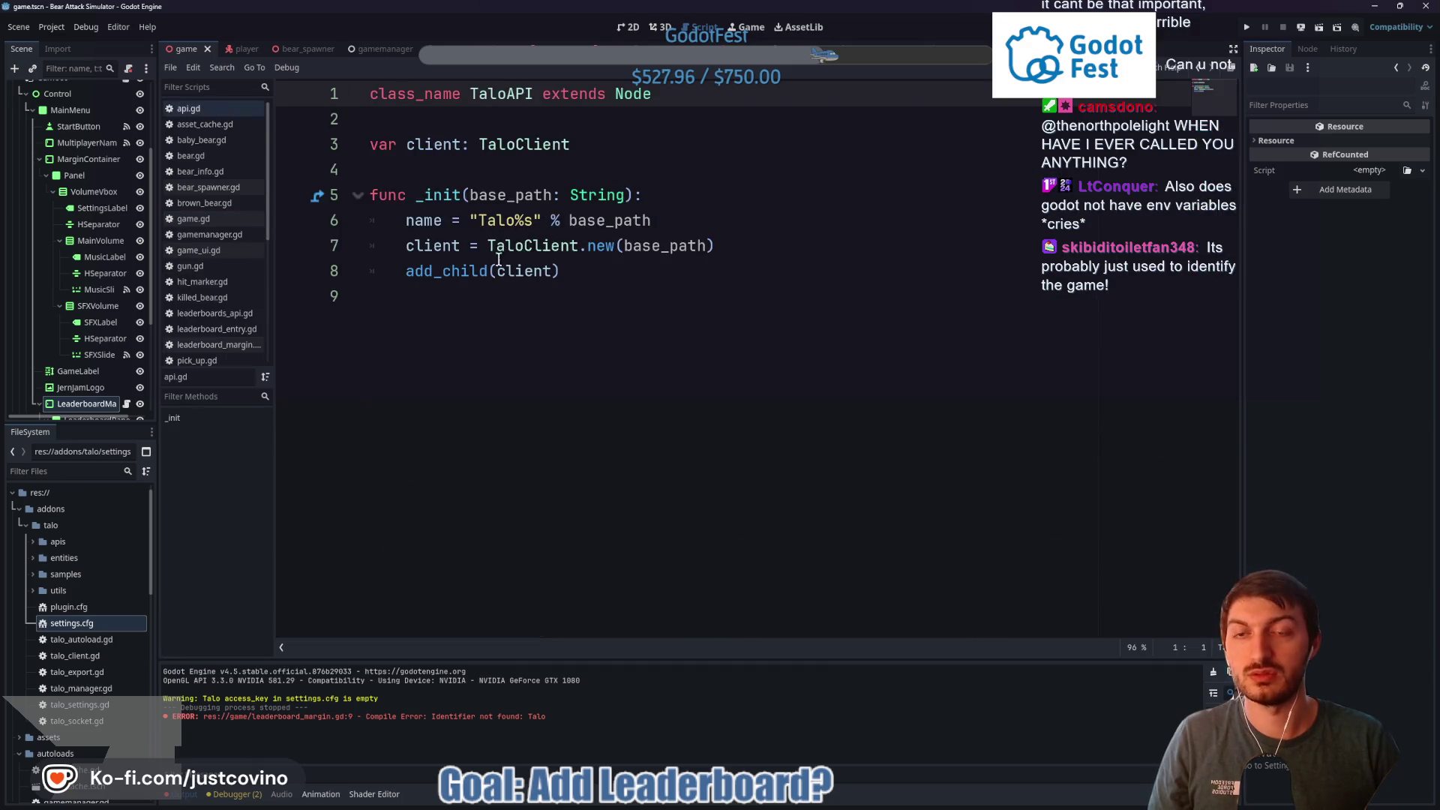
key("alt+Left")
left_click(478, 340)
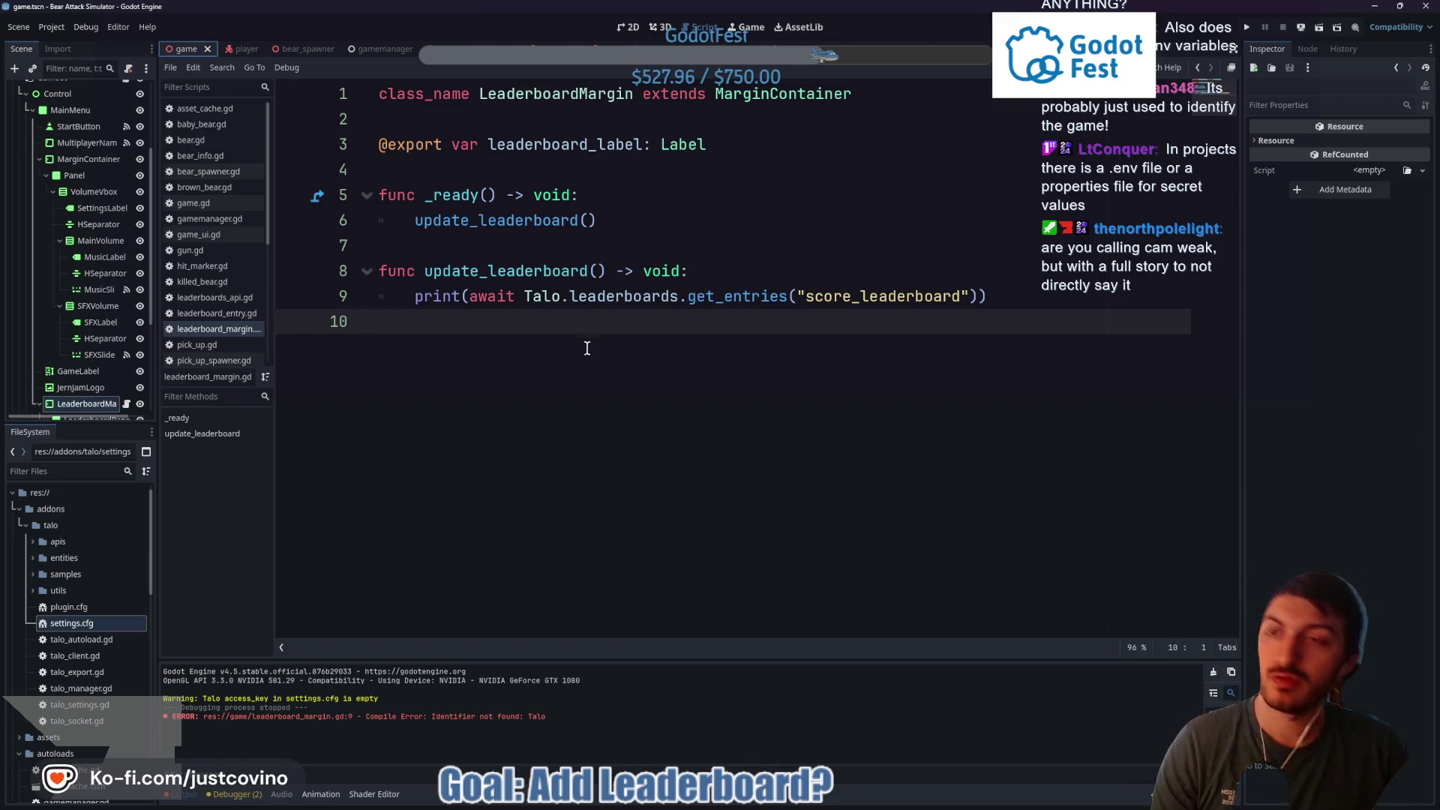
key("F5")
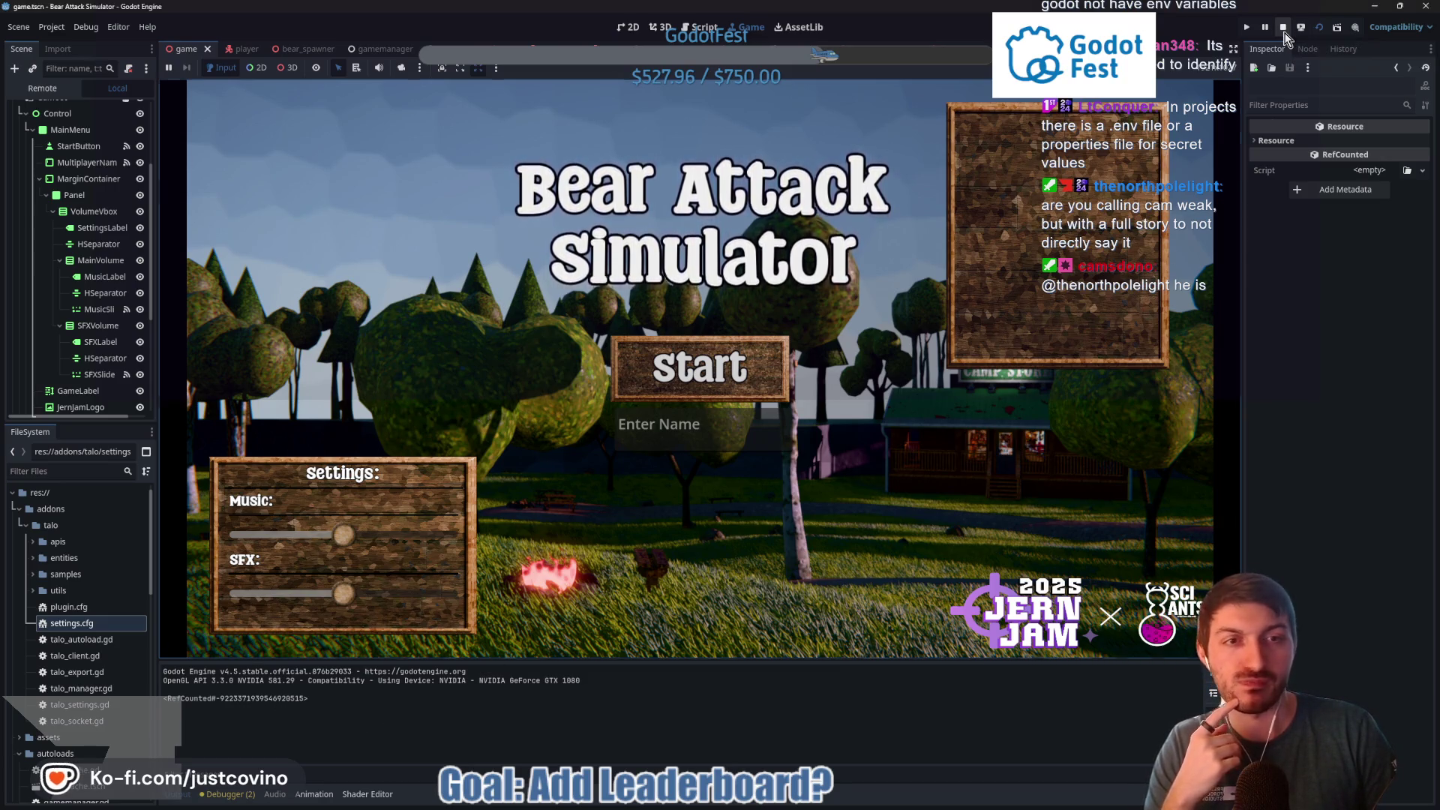
Stop the test run and remove the String cast from line 9's print call
key("F8")
left_click(983, 294)
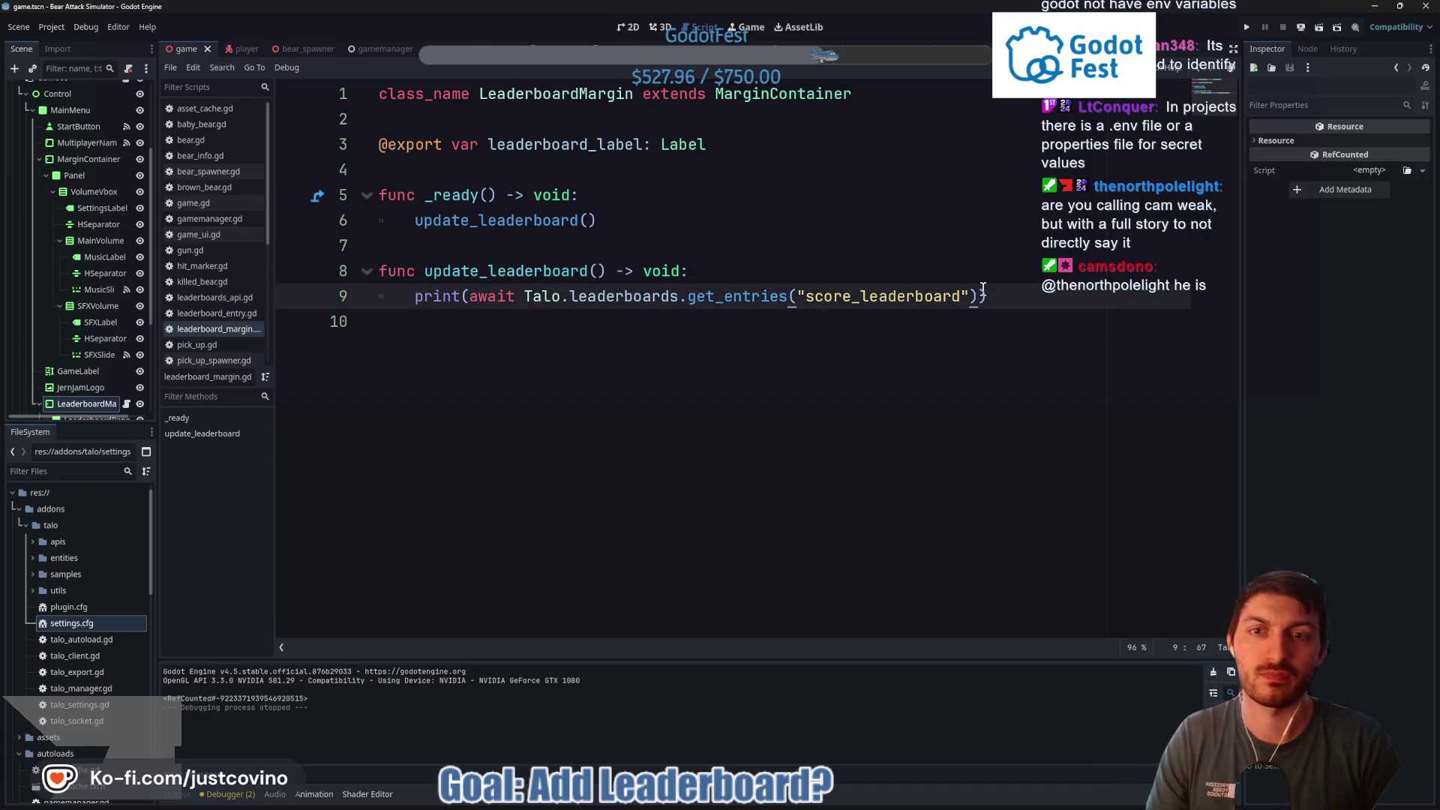
type(" as String")
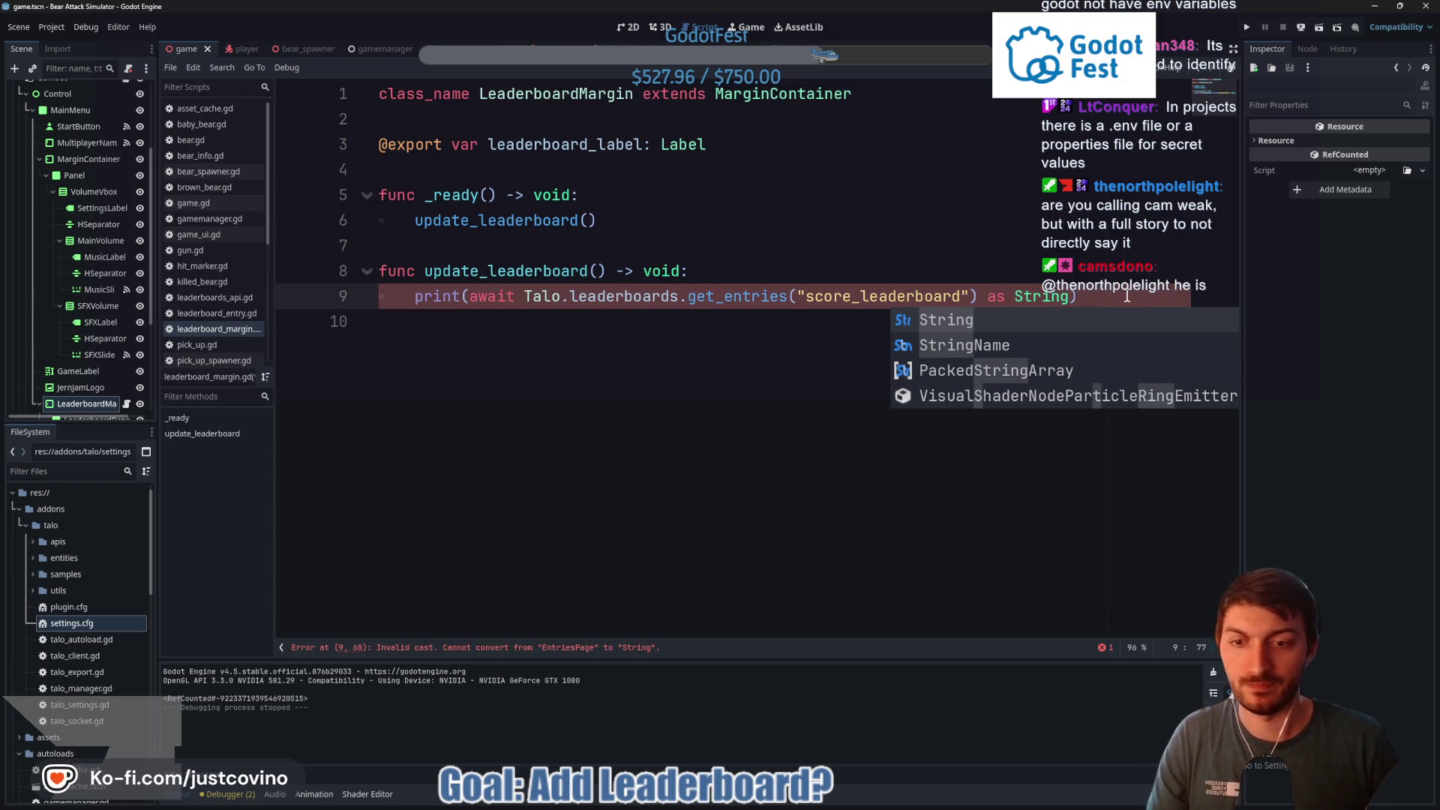
key("BackSpace")
key("BackSpace")
key("BackSpace")
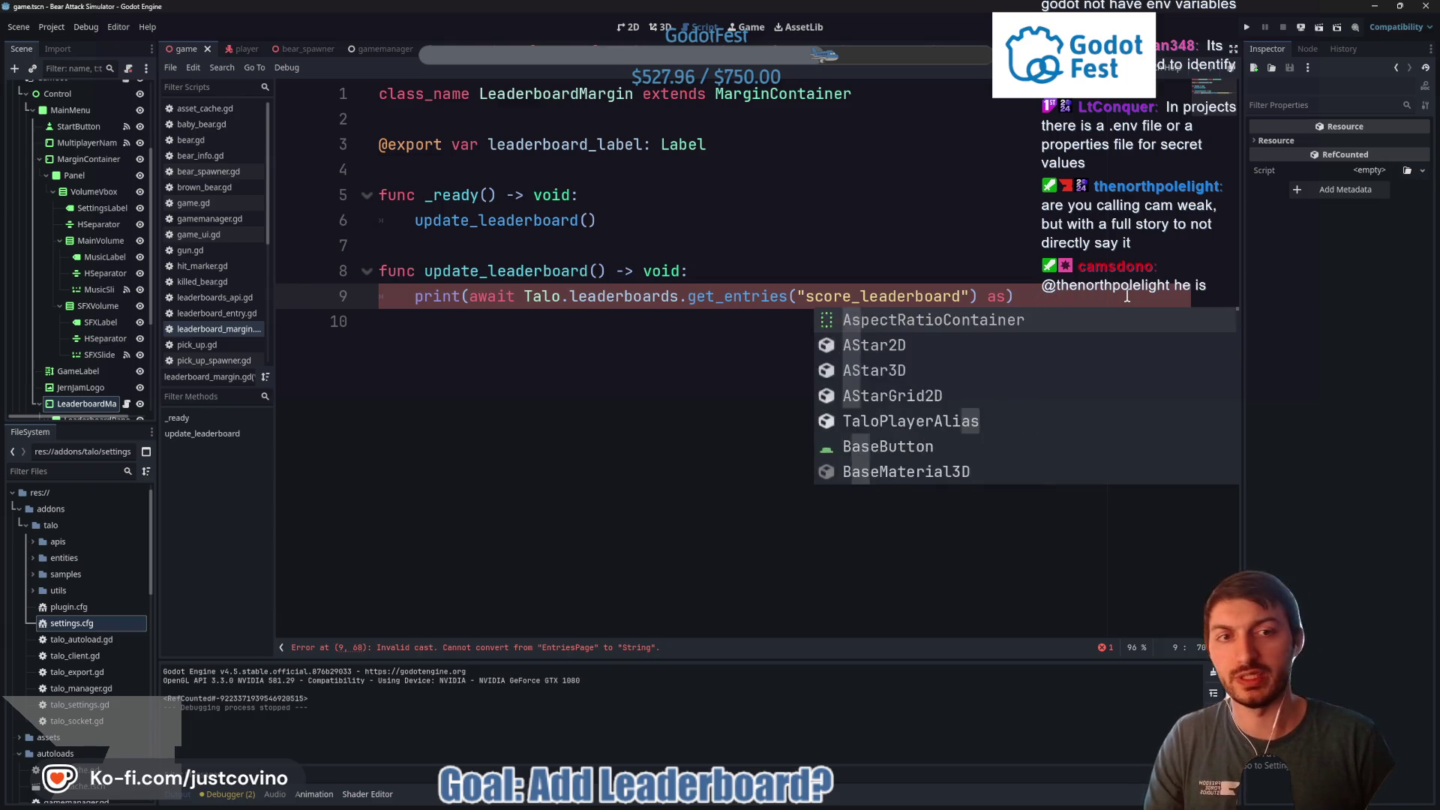
key("BackSpace")
Try the .entries completion after get_entries("score_leaderboard"), then drop it and add a closing parenthesis
type(".")
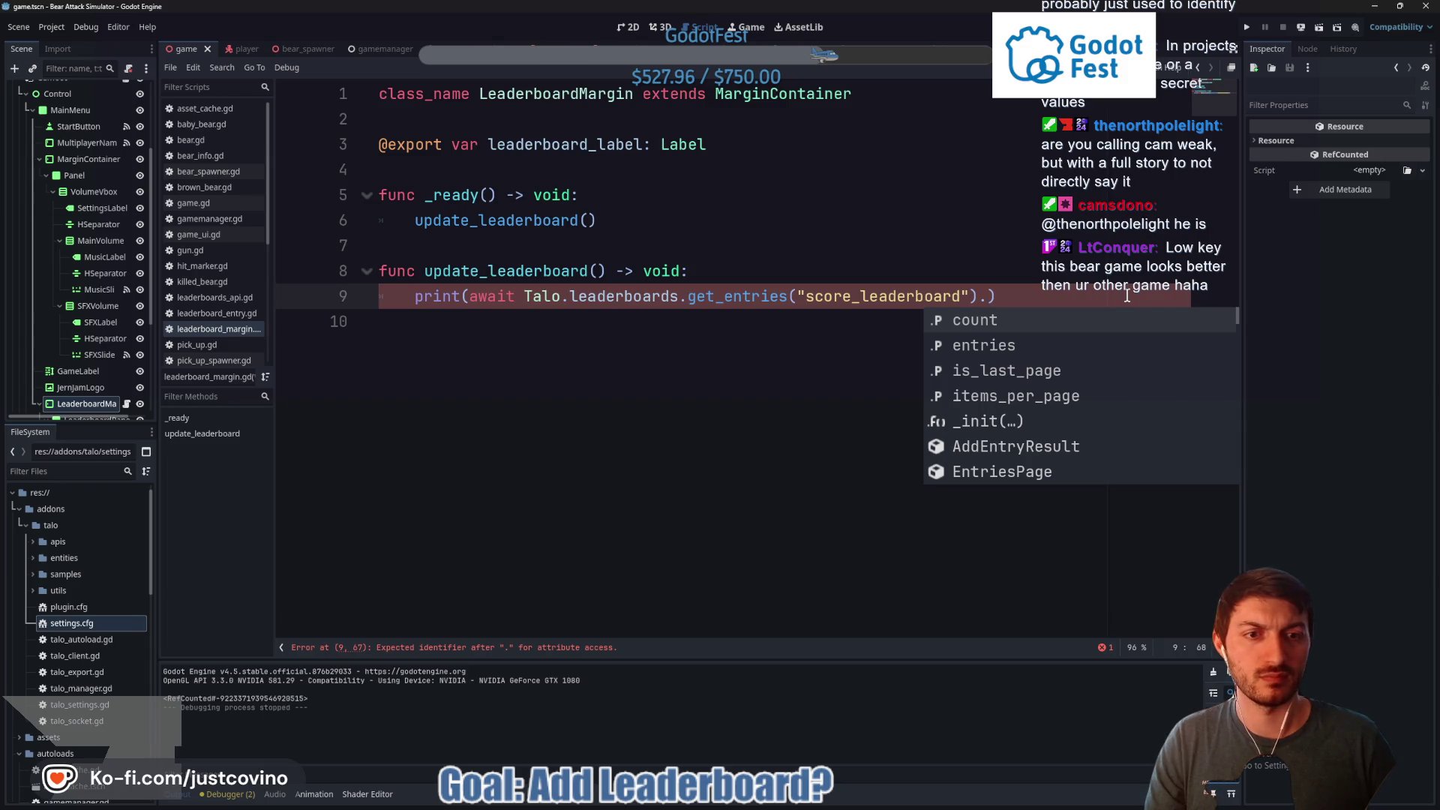
key("Down")
key("Down")
key("Down")
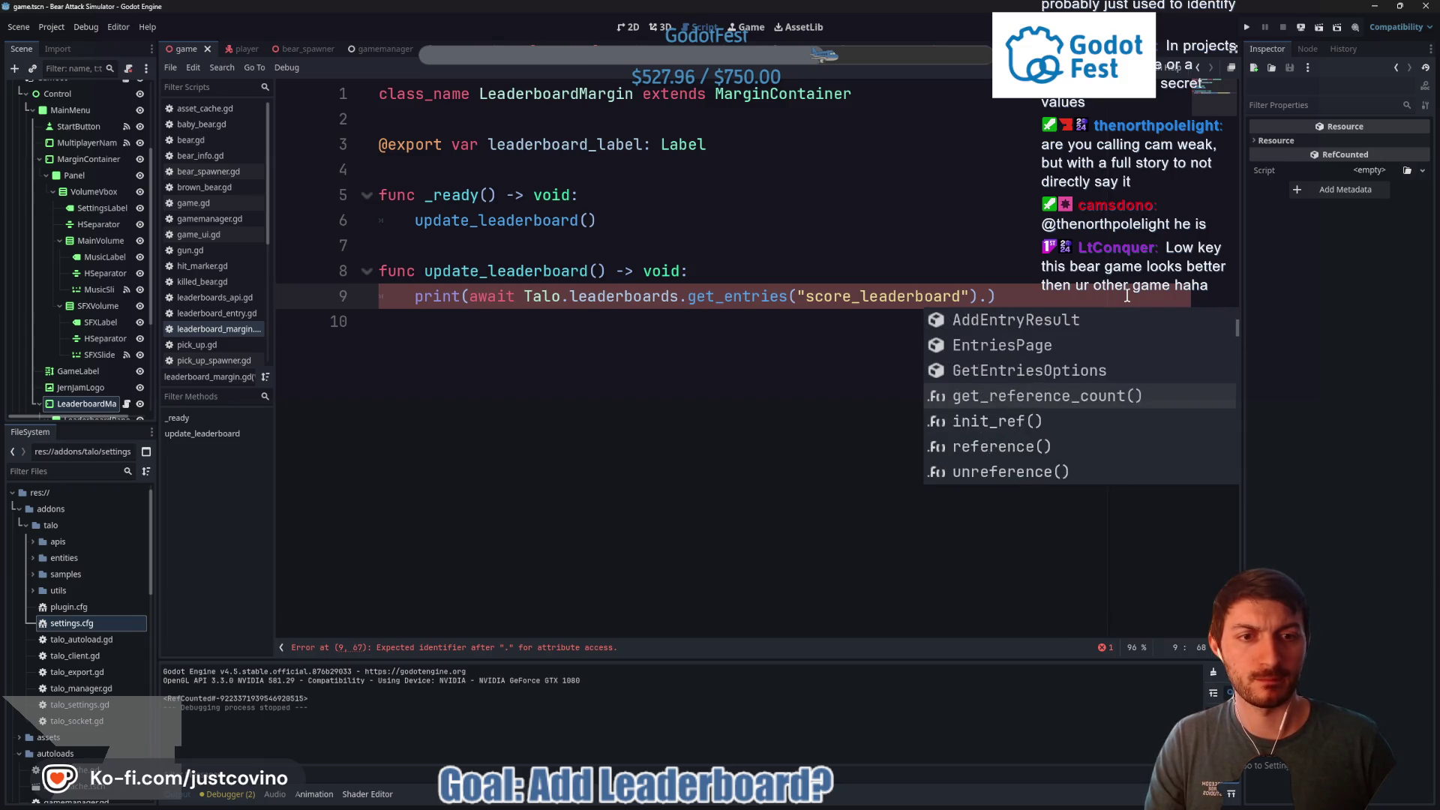
key("Down")
key("Down")
key("Down")
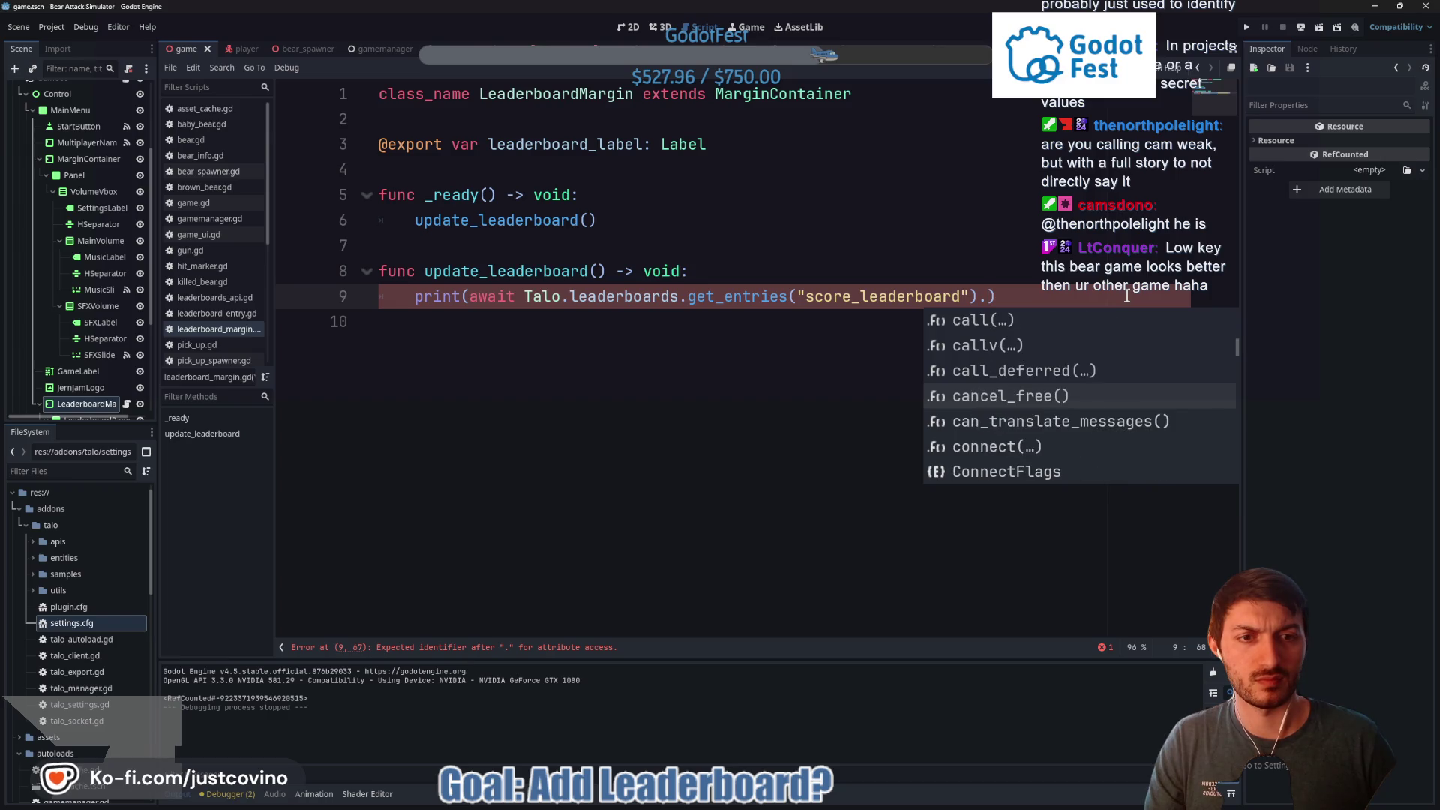
key("Down")
key("Down")
key("Down")
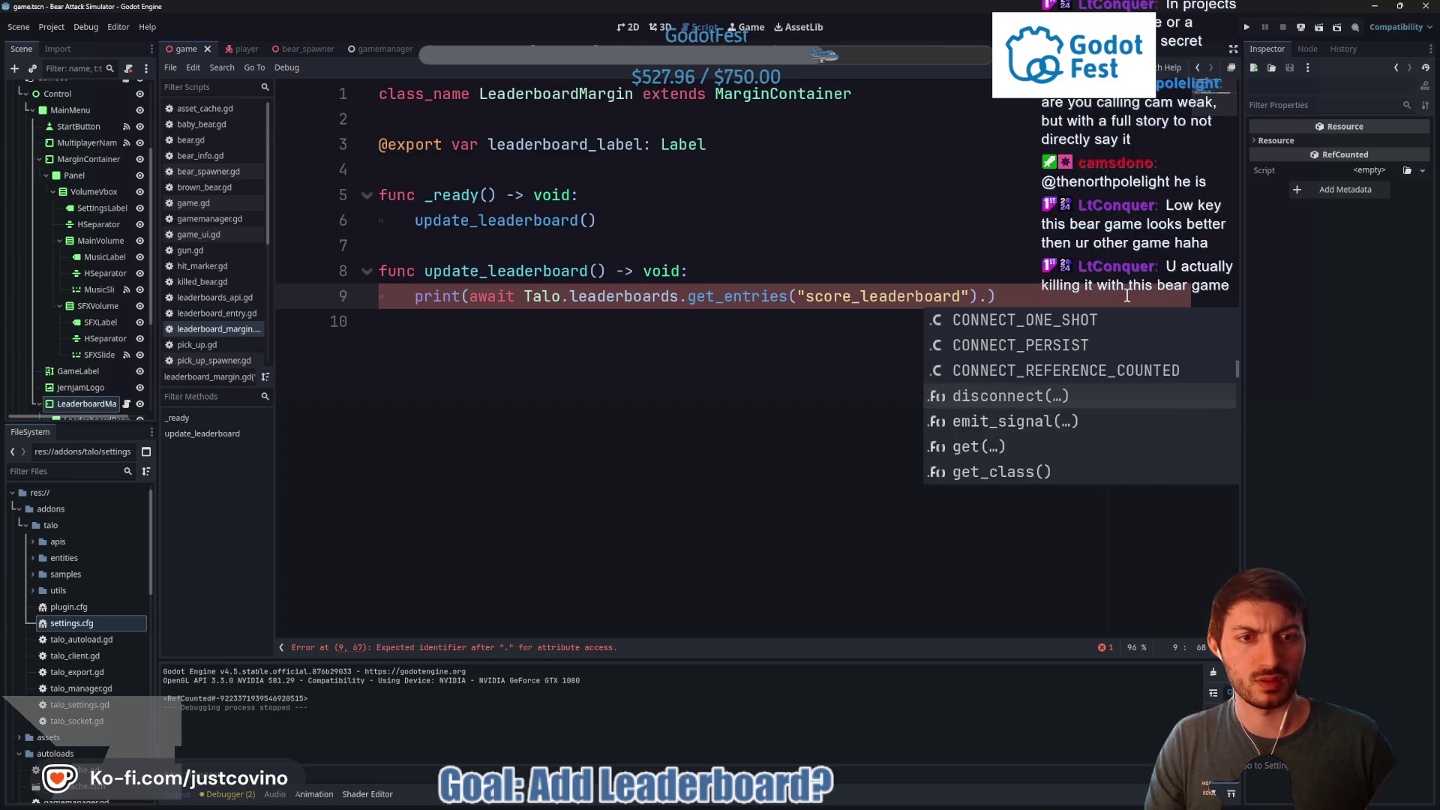
key("Down")
key("Down")
key("Down")
key("Down")
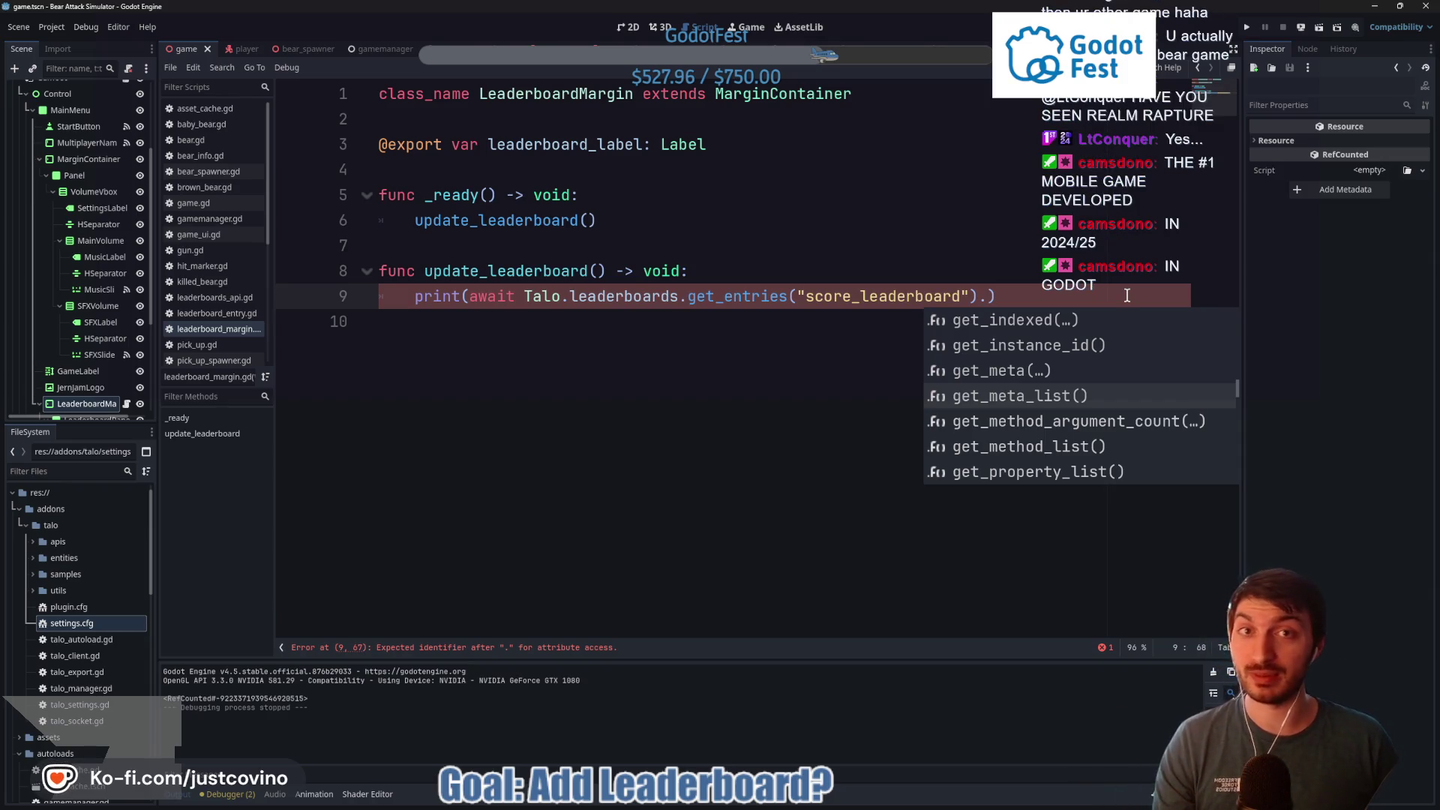
key("Down")
key("Down")
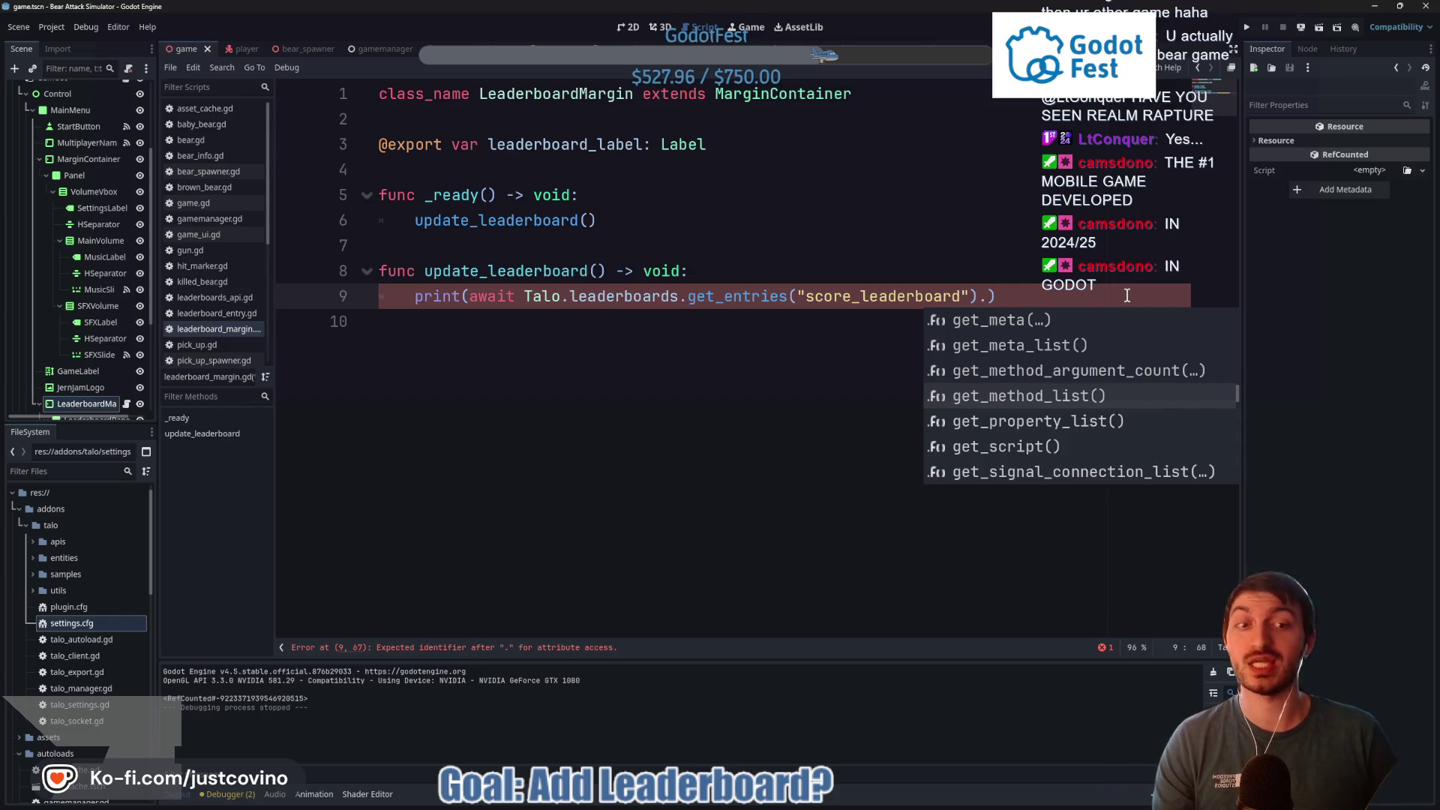
key("Down")
key("Down")
key("Down")
key("Down")
key("Down")
key("Down")
key("Down")
key("Down")
key("Down")
key("Down")
key("Down")
key("Down")
key("Down")
key("Down")
key("Down")
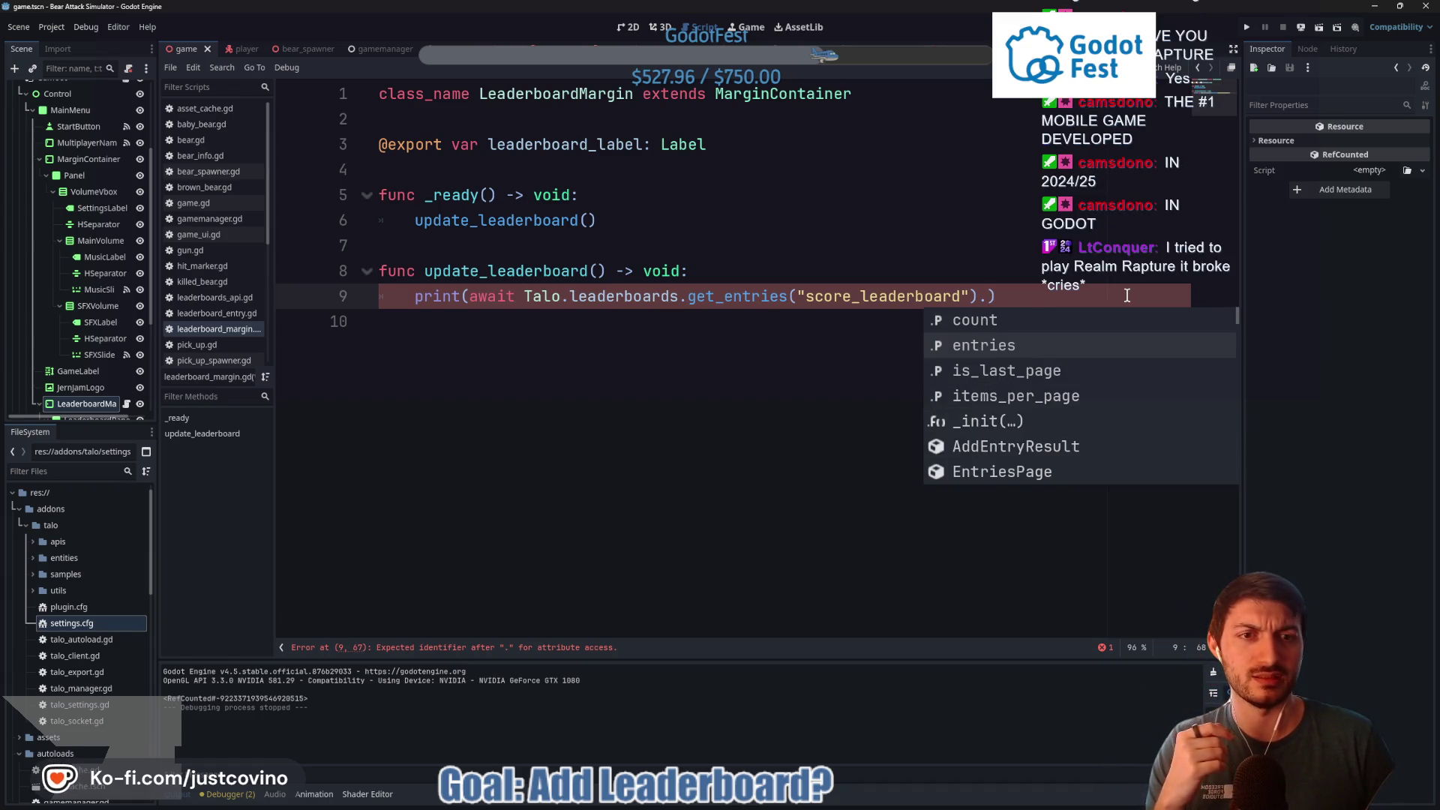
key("Return")
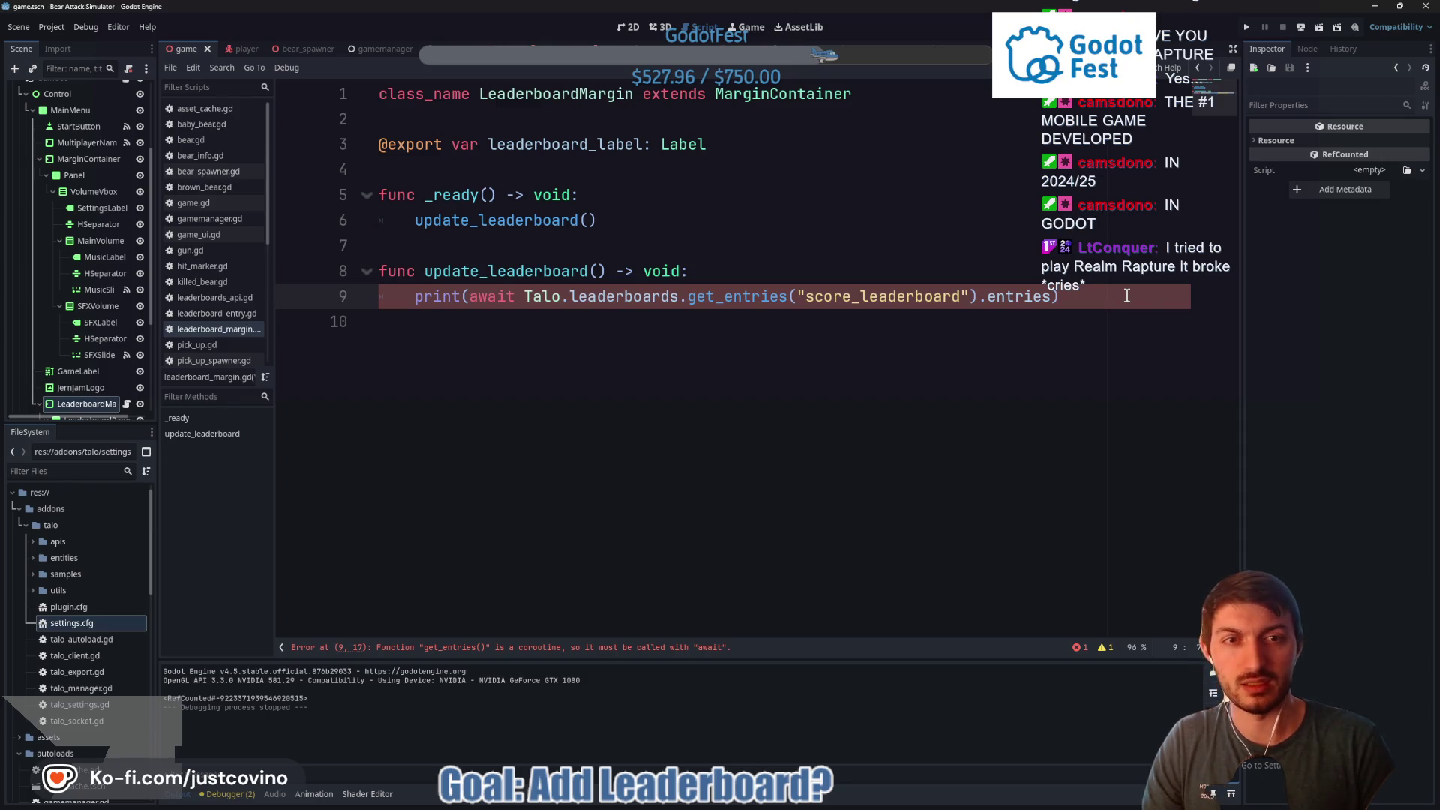
key("BackSpace")
key("BackSpace")
key("BackSpace")
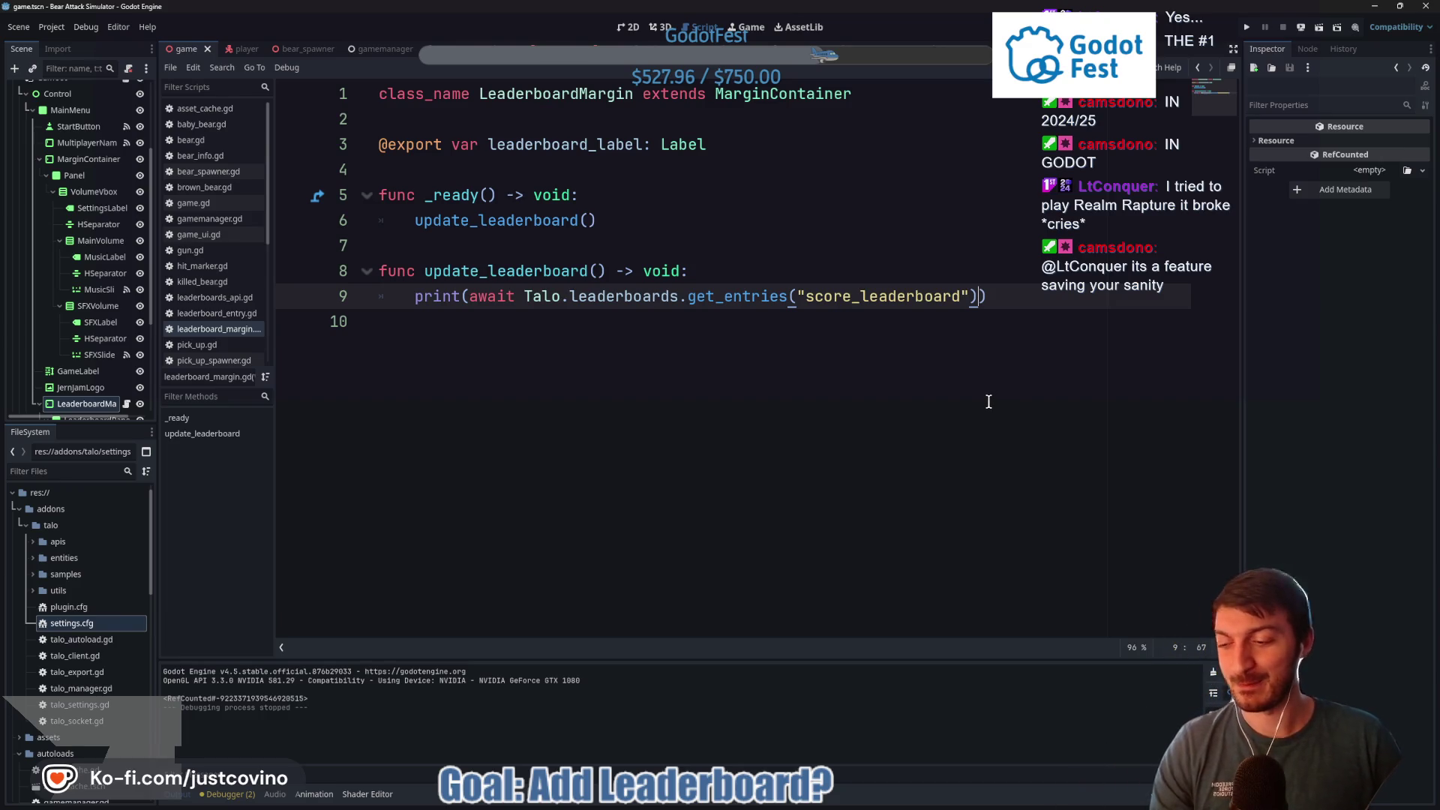
type(")")
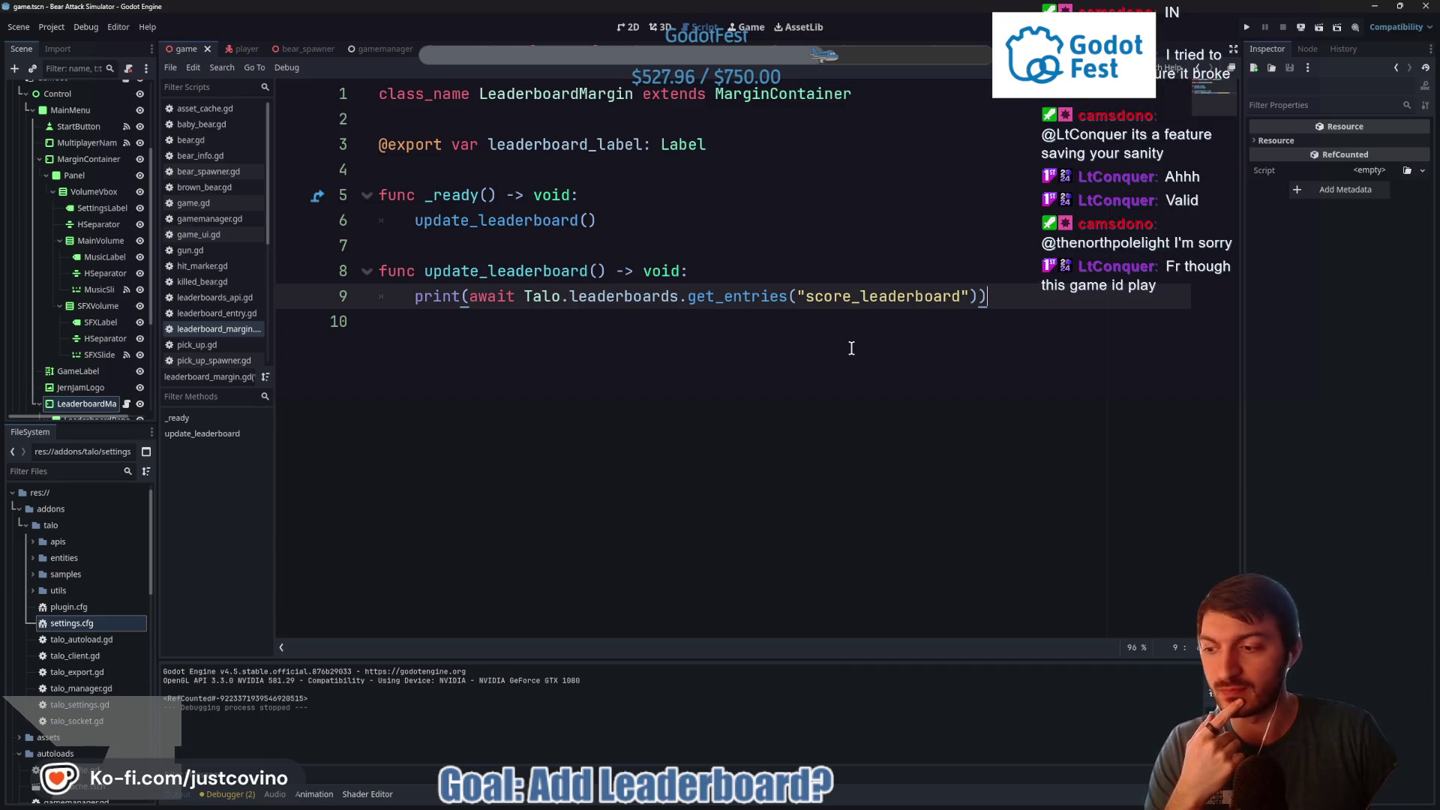
Check the print call ending after "score_leaderboard" on line 9, then go to the Talo leaderboard docs
left_click_drag(998, 301, 460, 296)
left_click(970, 304)
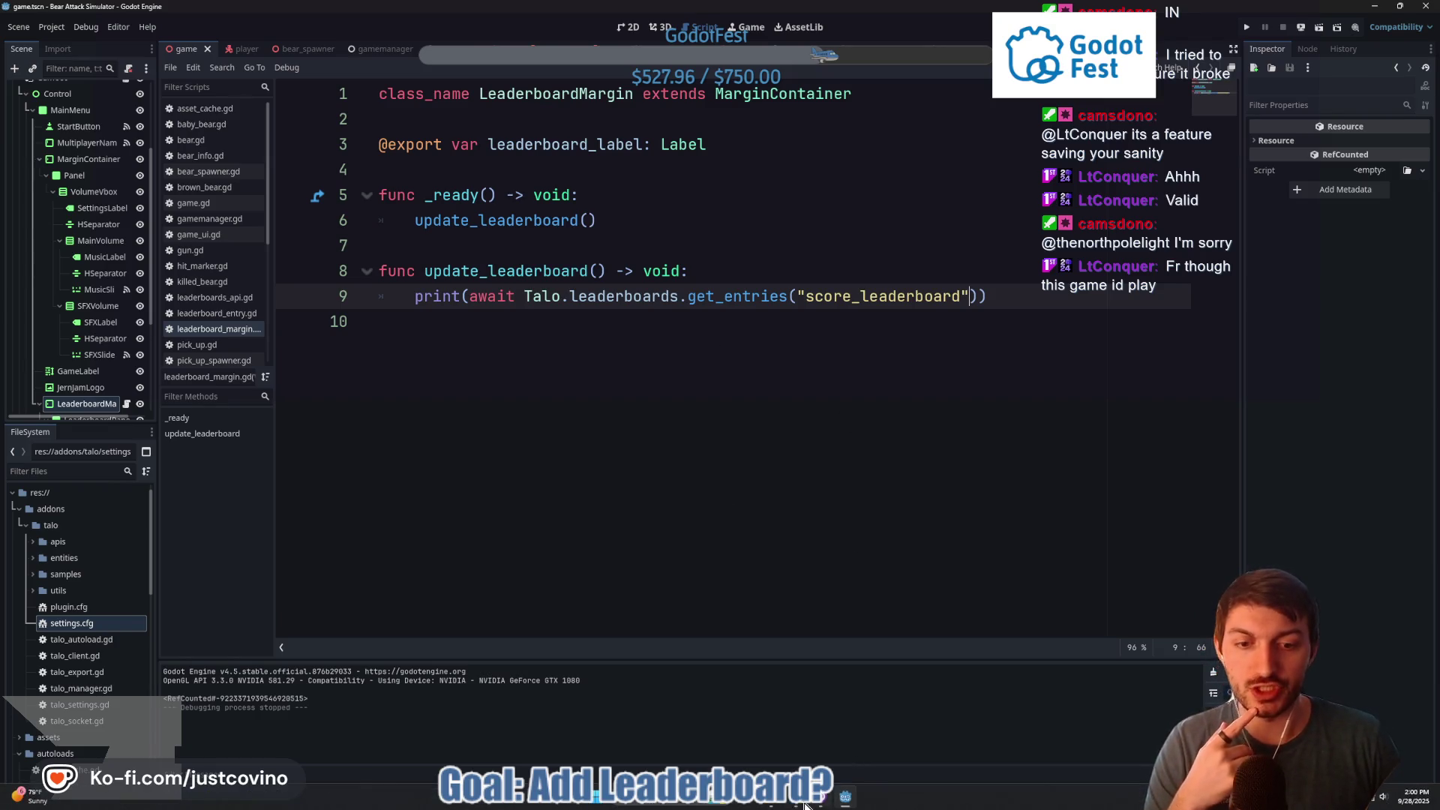
left_click(805, 805)
Copy the _on_pressed example from Talo's Getting entries docs and select Godot's print line
scroll(706, 398, "up", 3)
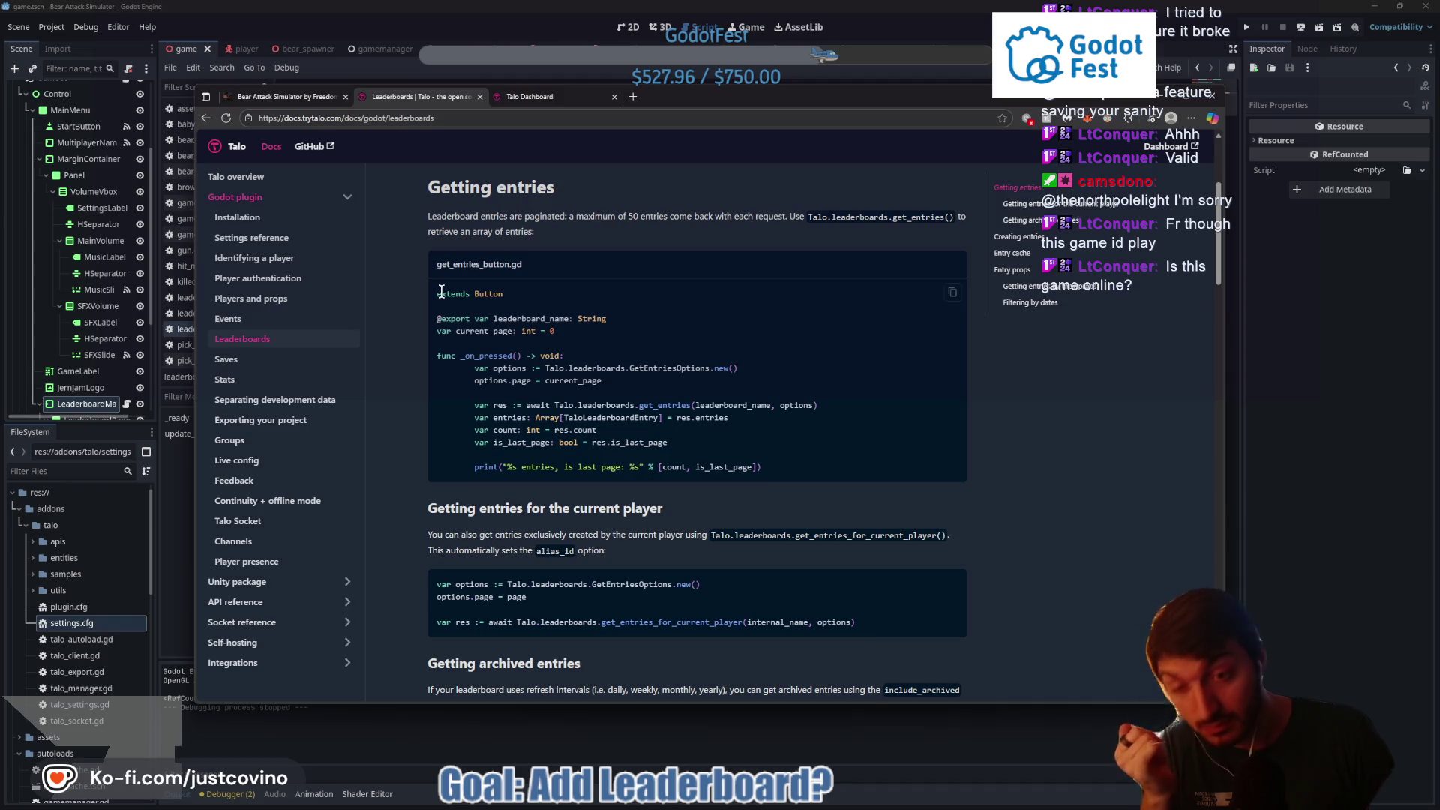
mouse_move(764, 468)
left_mouse_down()
mouse_move(461, 407)
mouse_move(443, 368)
left_mouse_up()
key("ctrl+c")
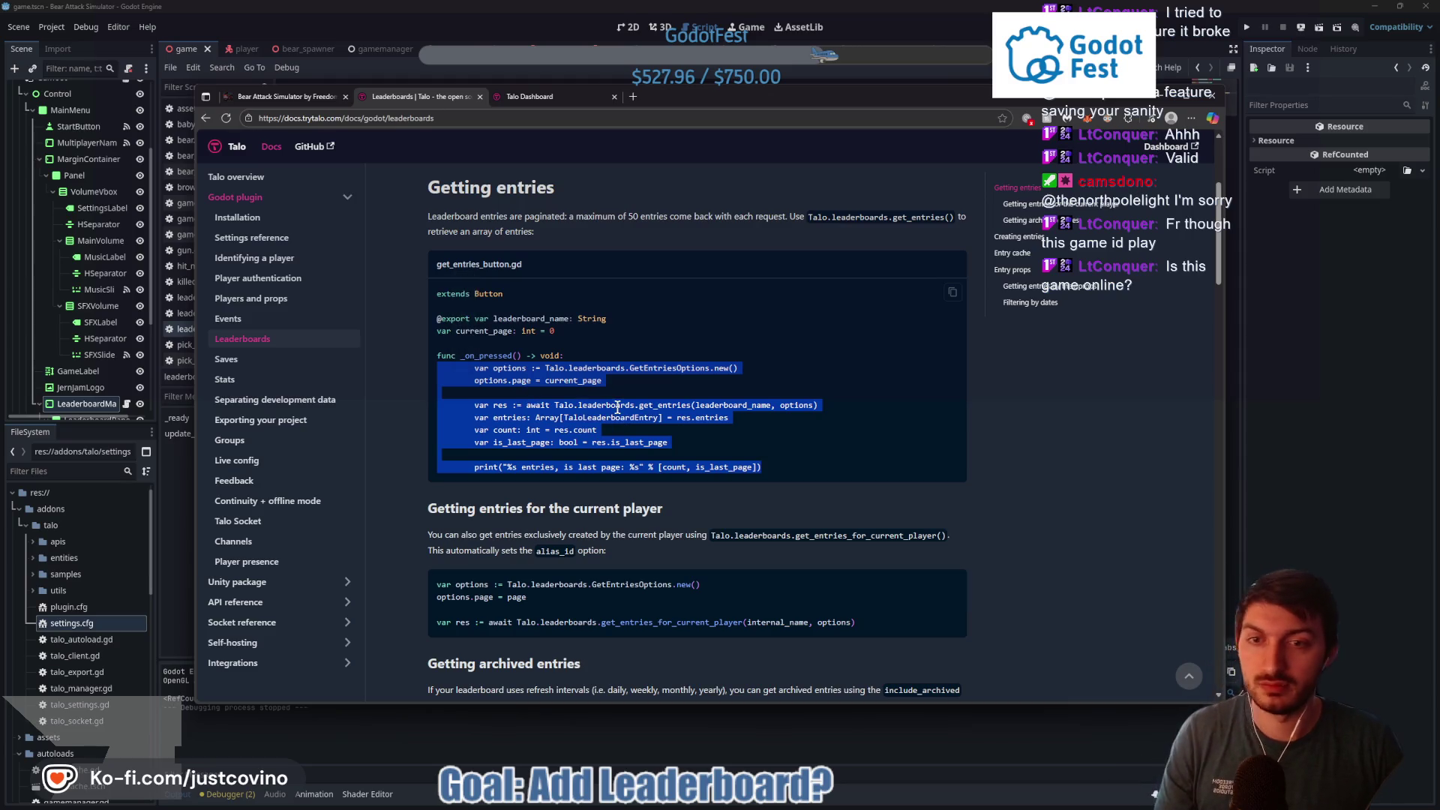
left_click(1349, 441)
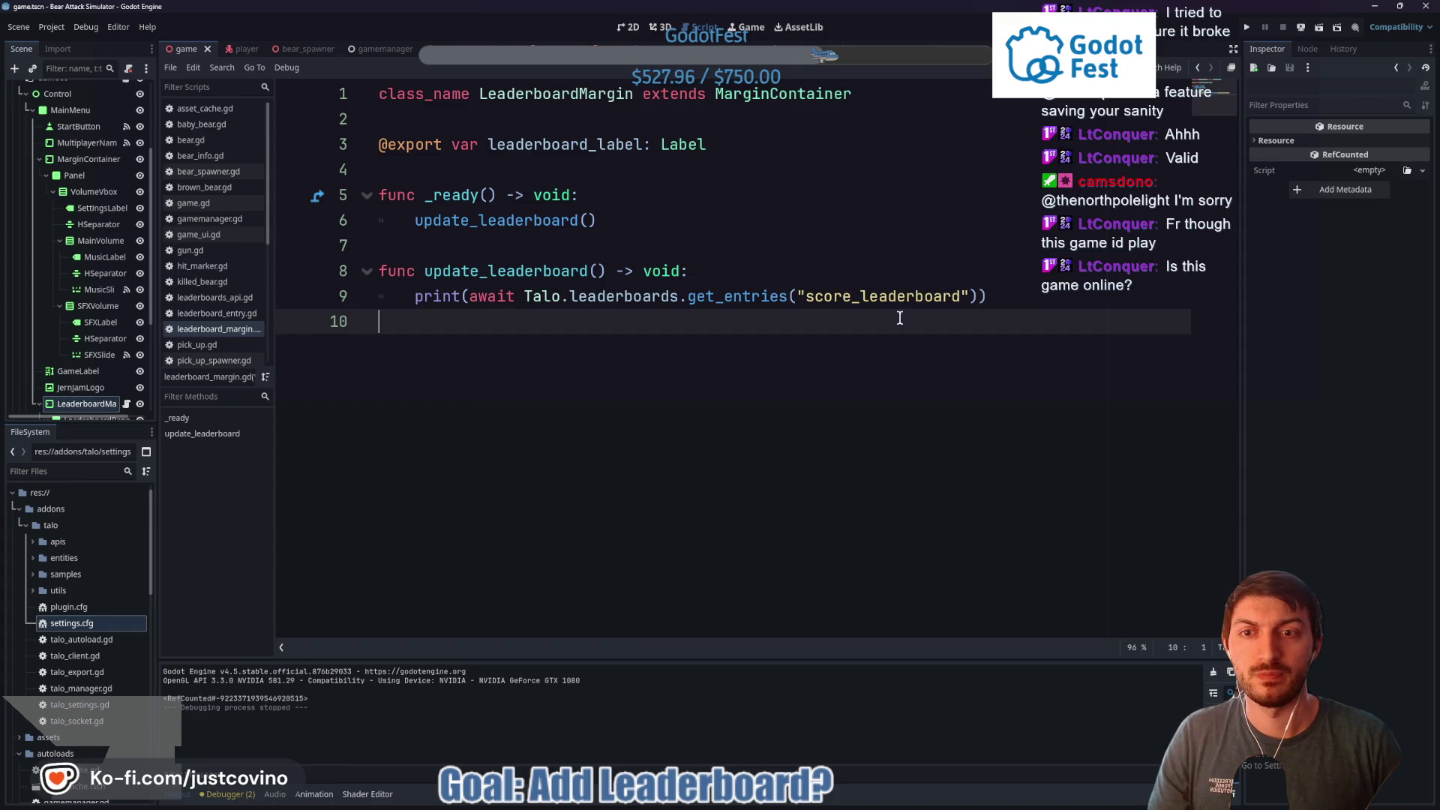
key("shift+Up")
Replace line 9's print call with the pasted docs get_entries code and fix its indentation
left_click(413, 304, "shift")
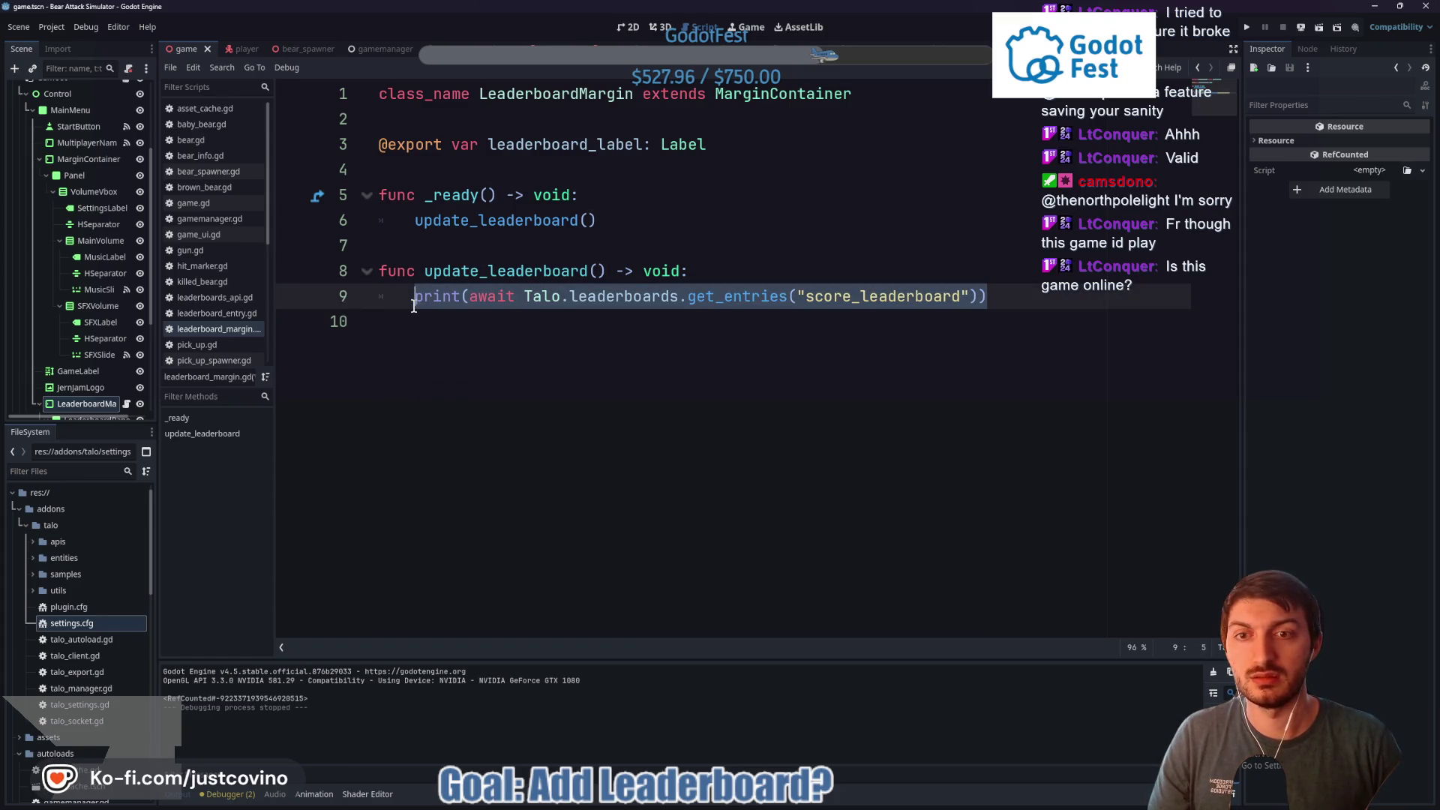
key("ctrl+v")
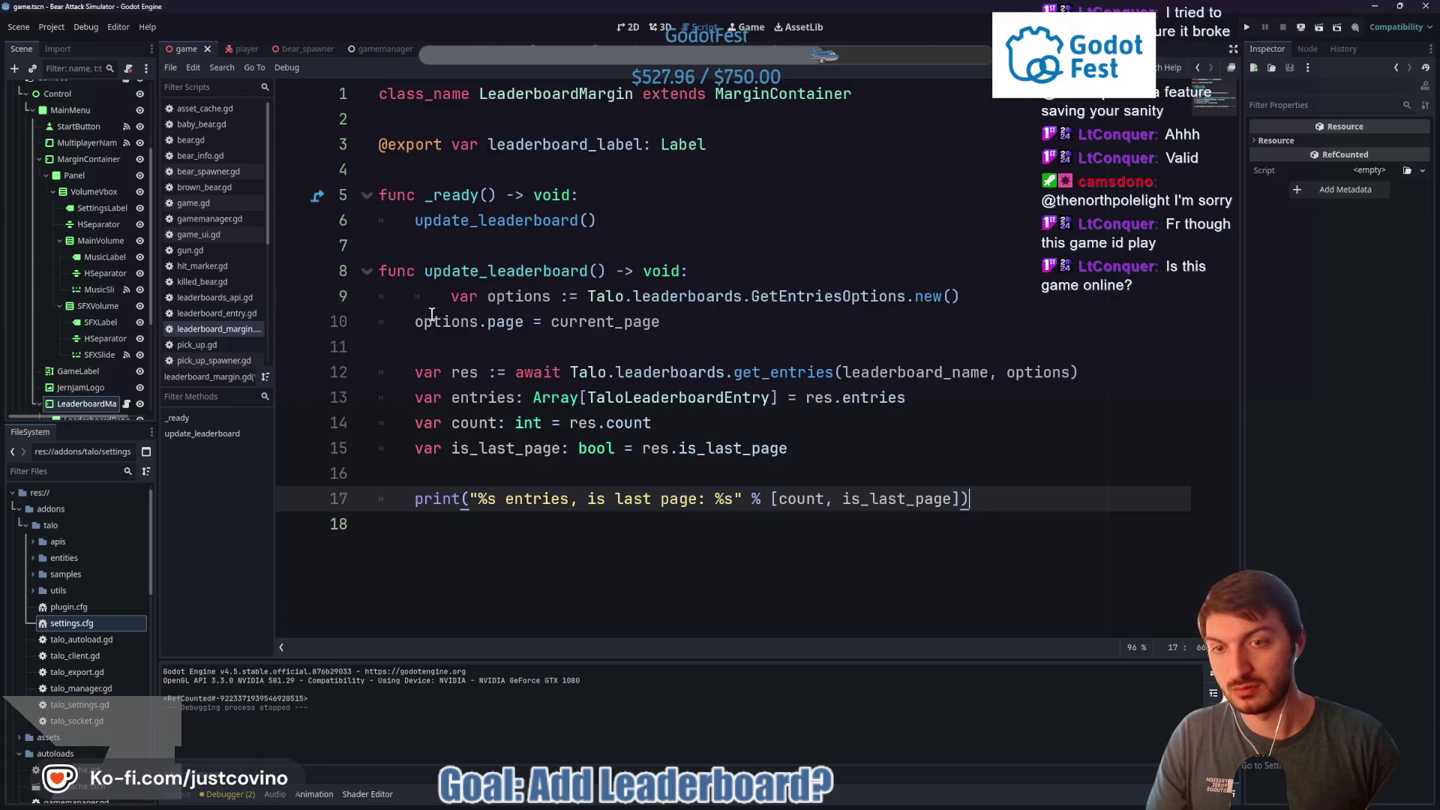
left_click(448, 297)
key("BackSpace")
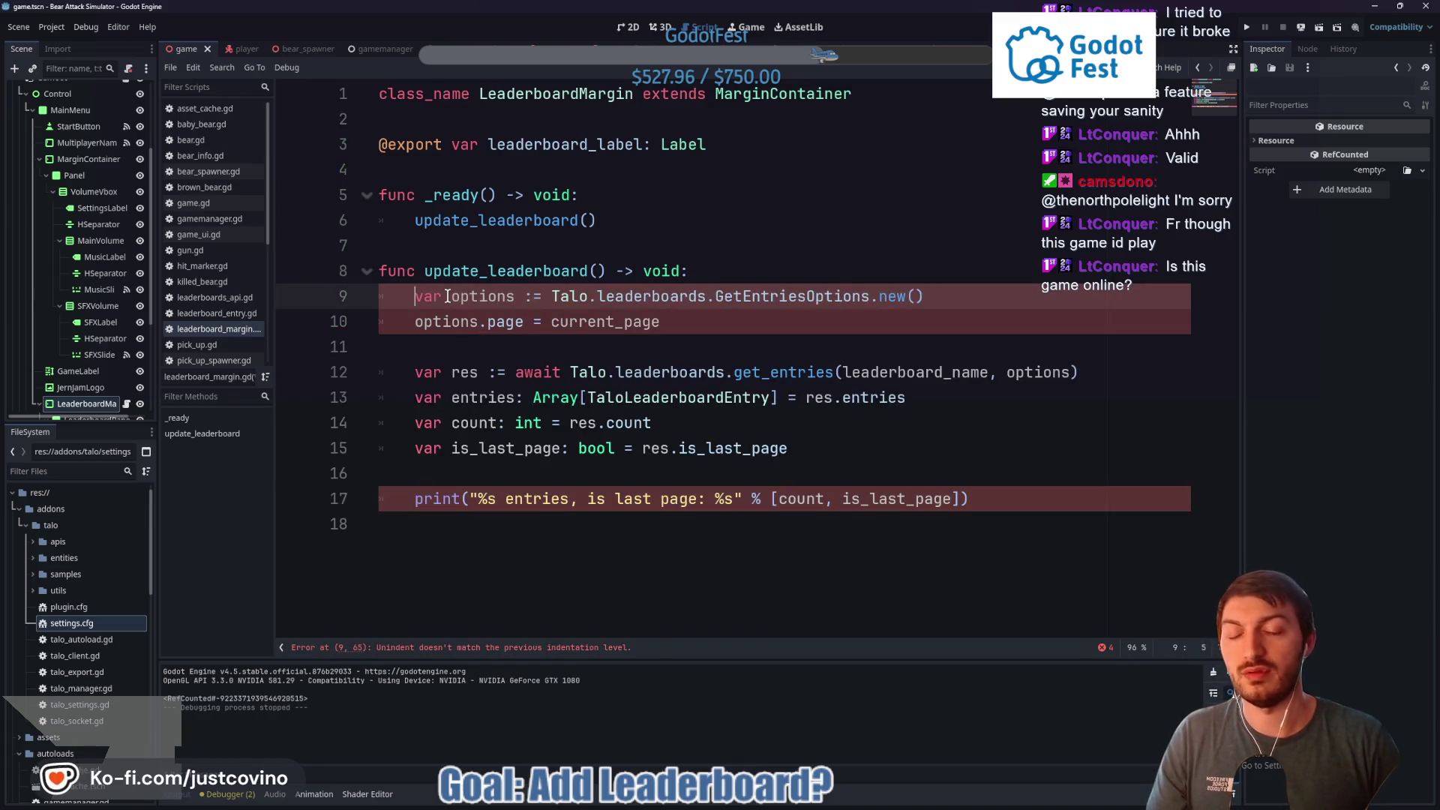
Add var current_page: int = 0, query "score_leaderboard" instead of leaderboard_name, and run the project
left_click(443, 254)
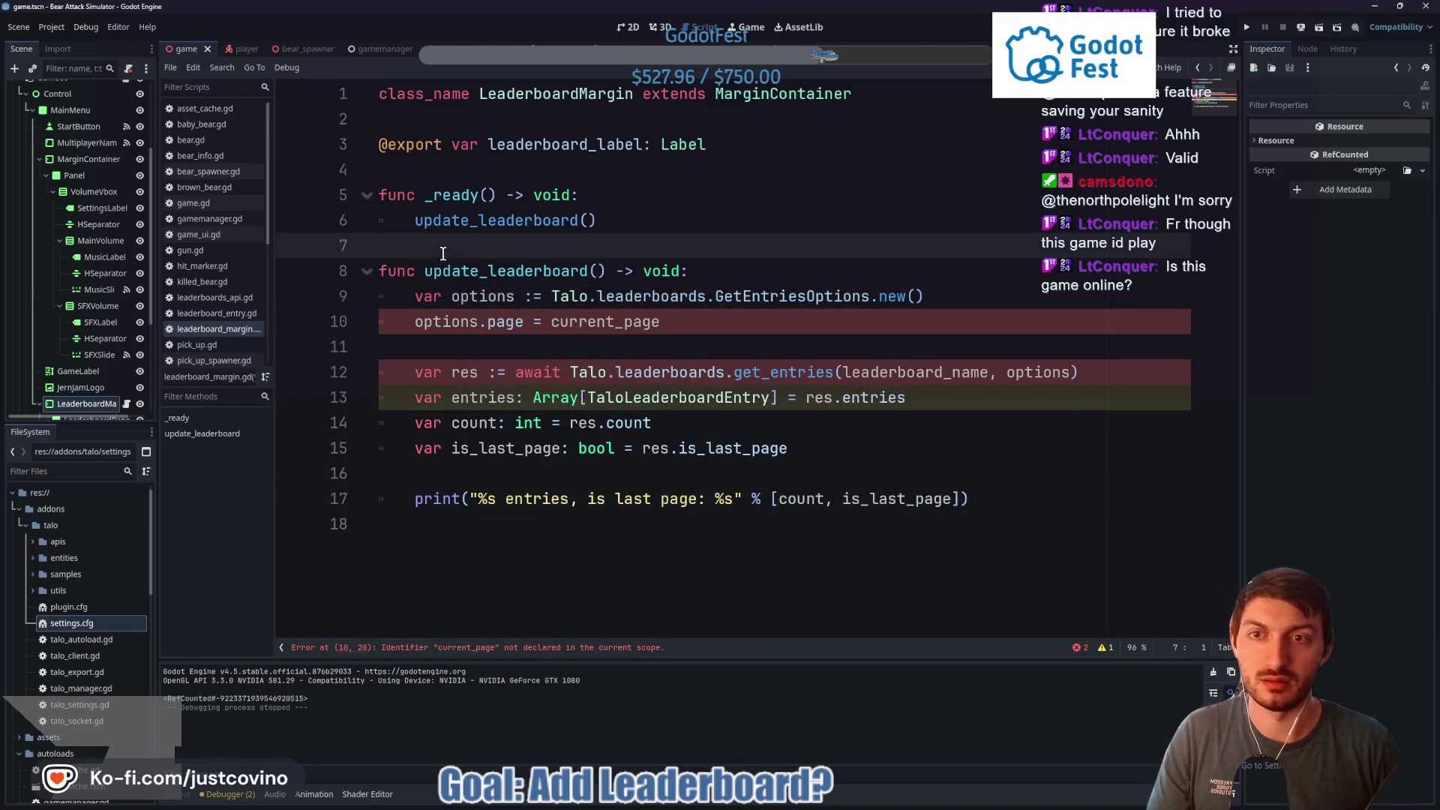
key("Return")
type("var cu")
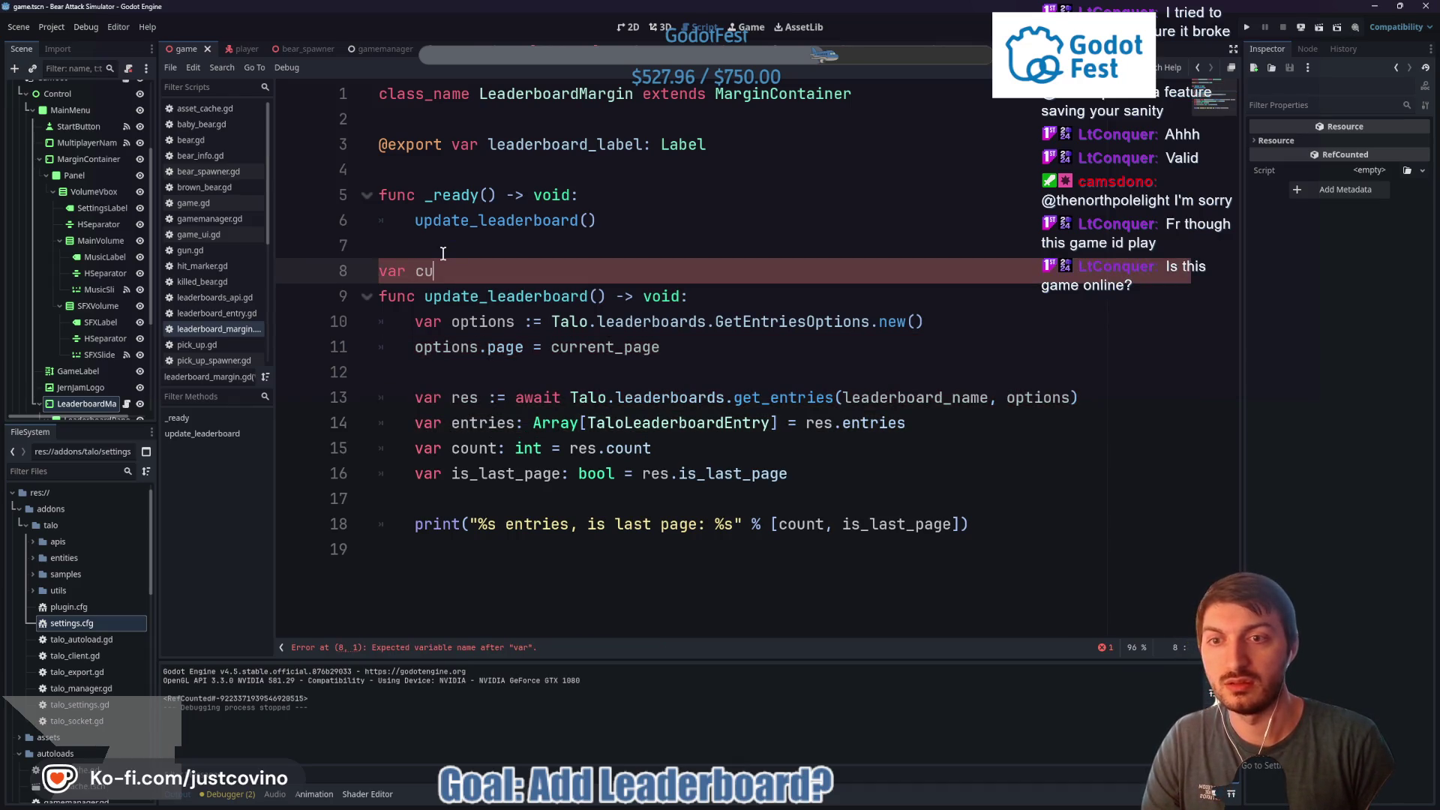
type("rrent_page")
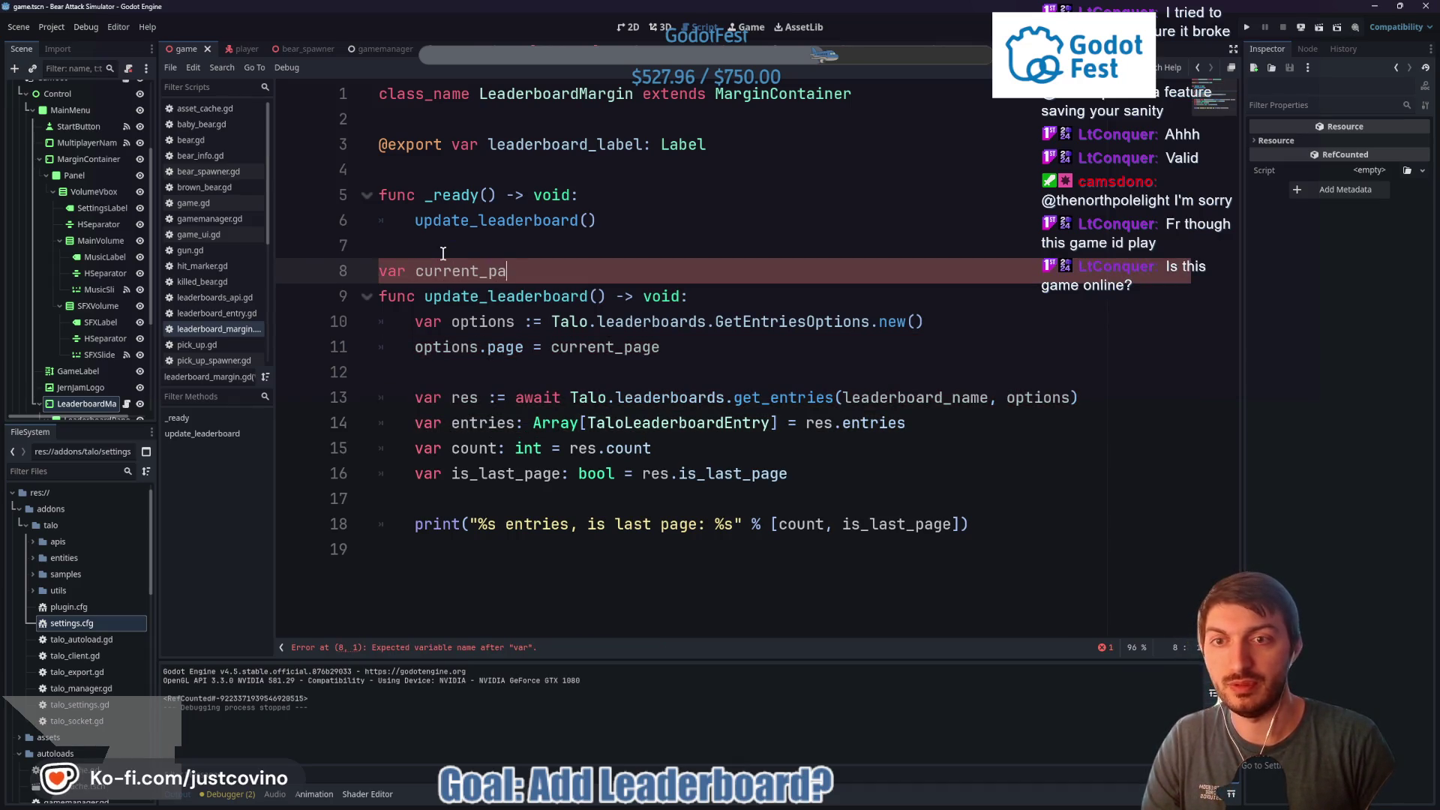
type(": int = 0")
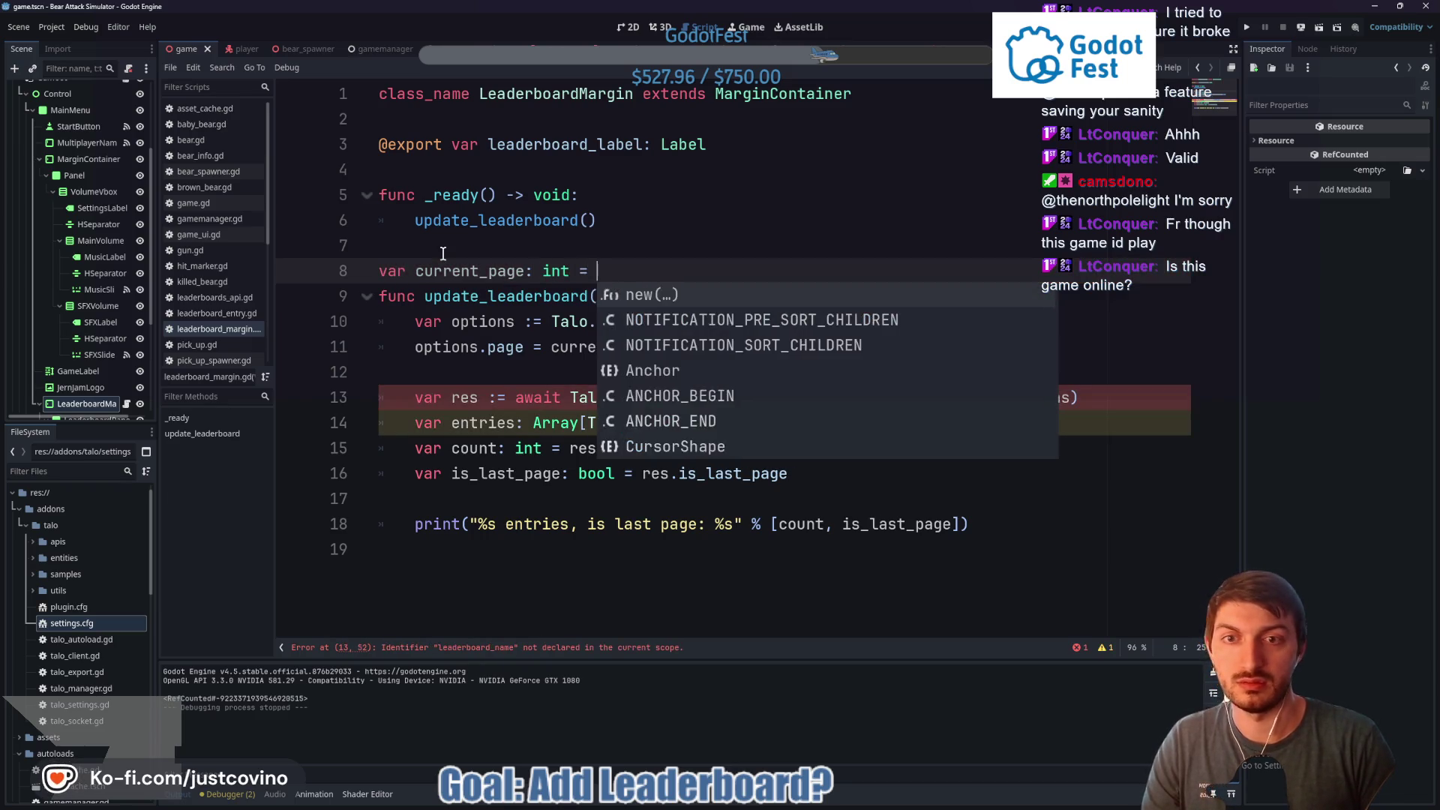
left_click_drag(989, 397, 844, 395)
key("BackSpace")
type("\"")
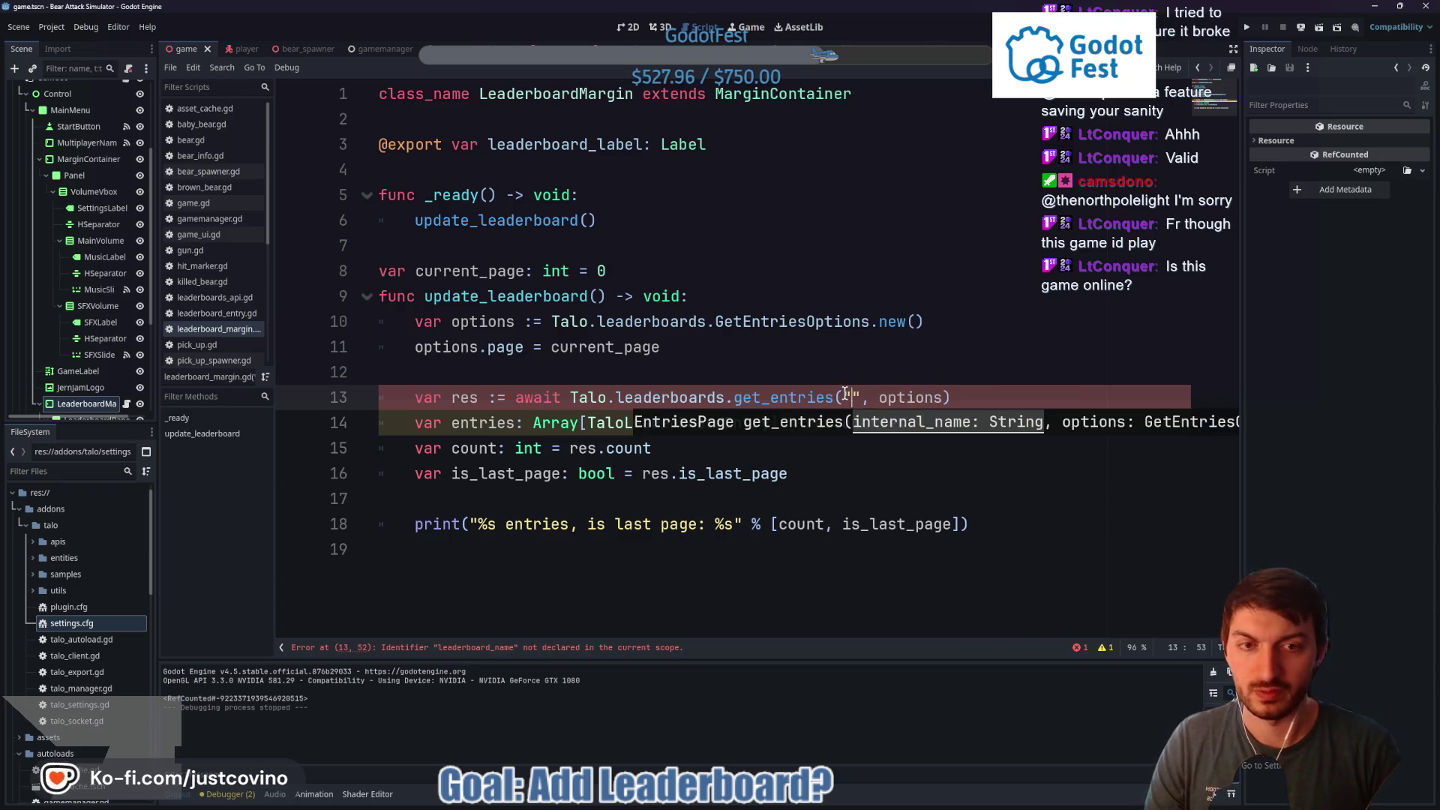
type("score_leaderbo")
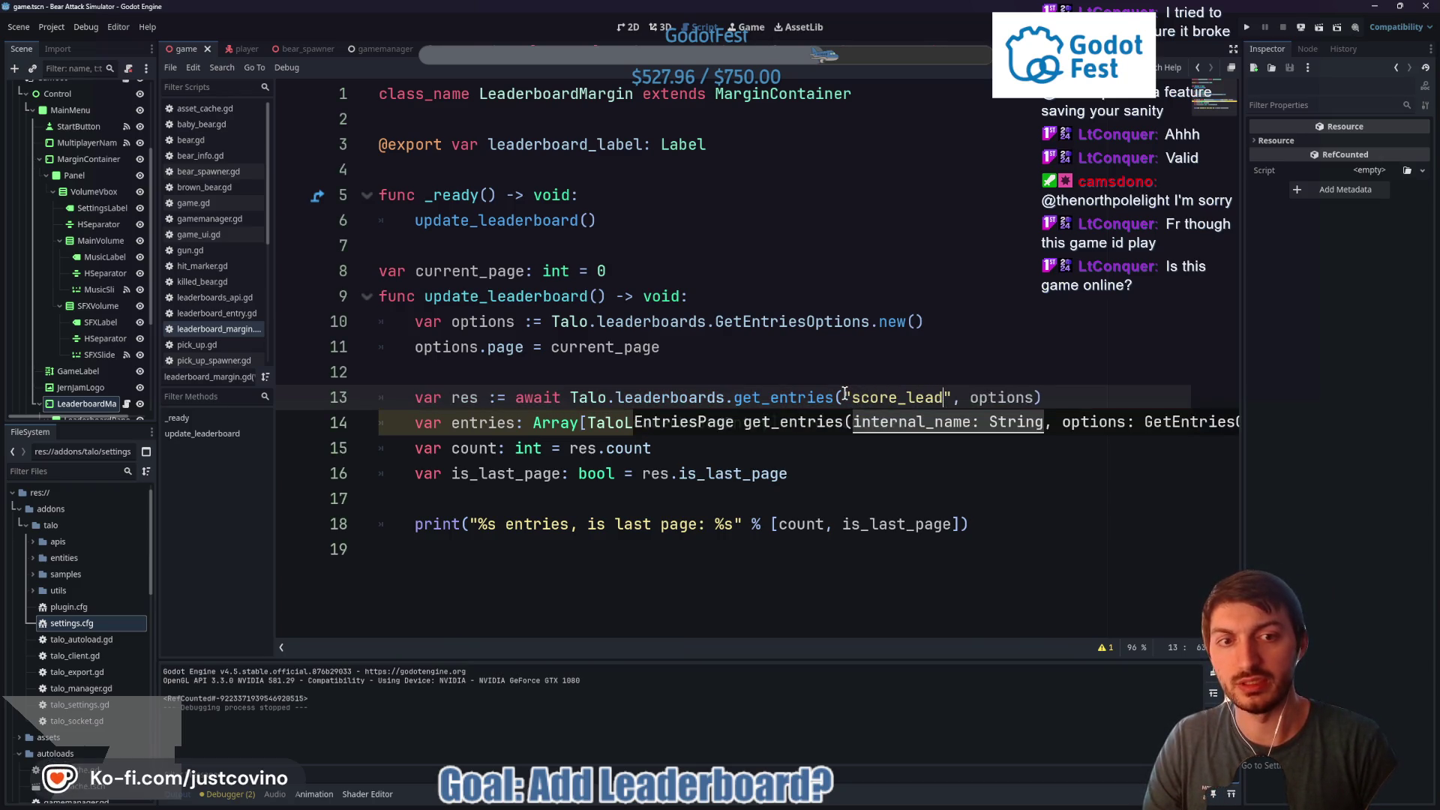
type("ard")
left_click(790, 454)
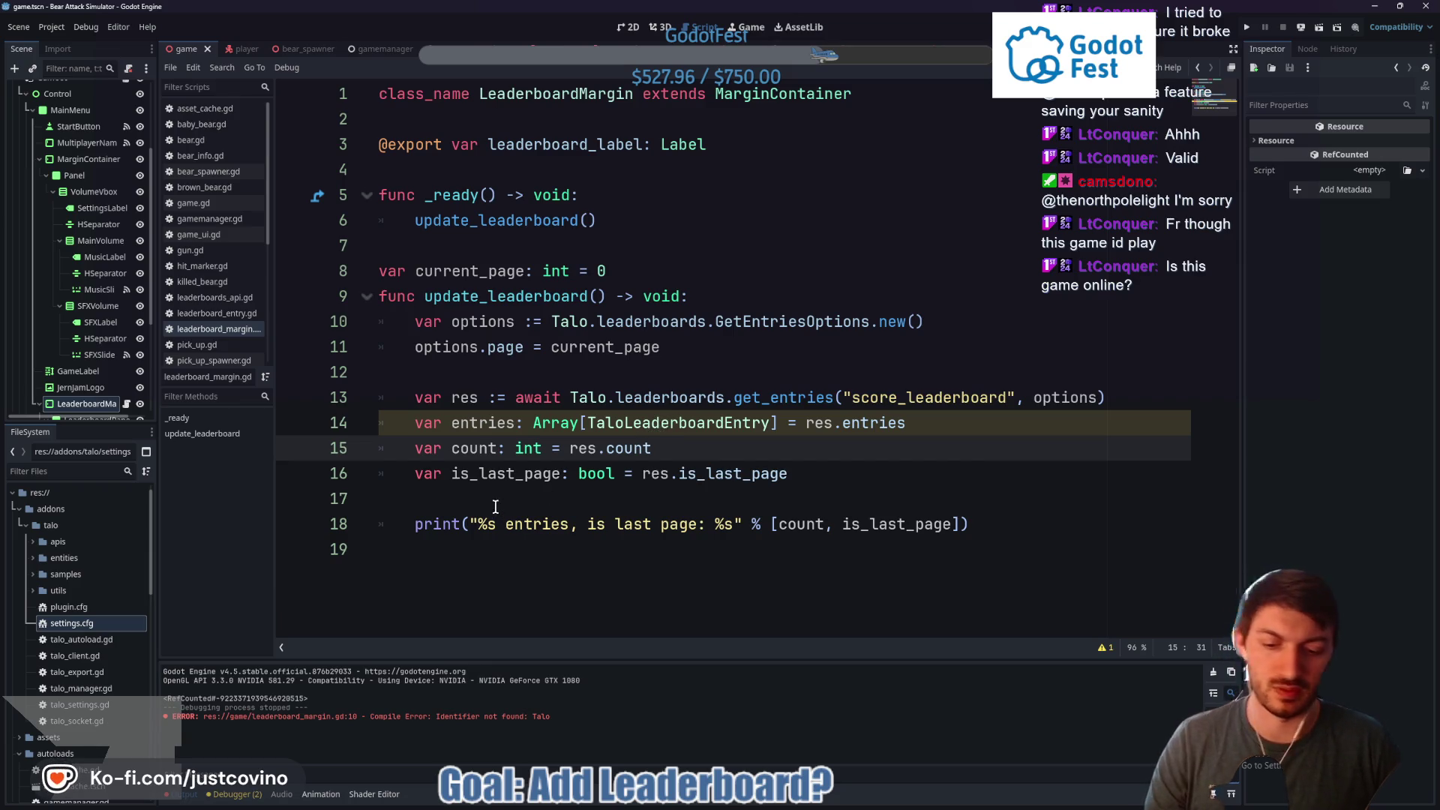
key("F5")
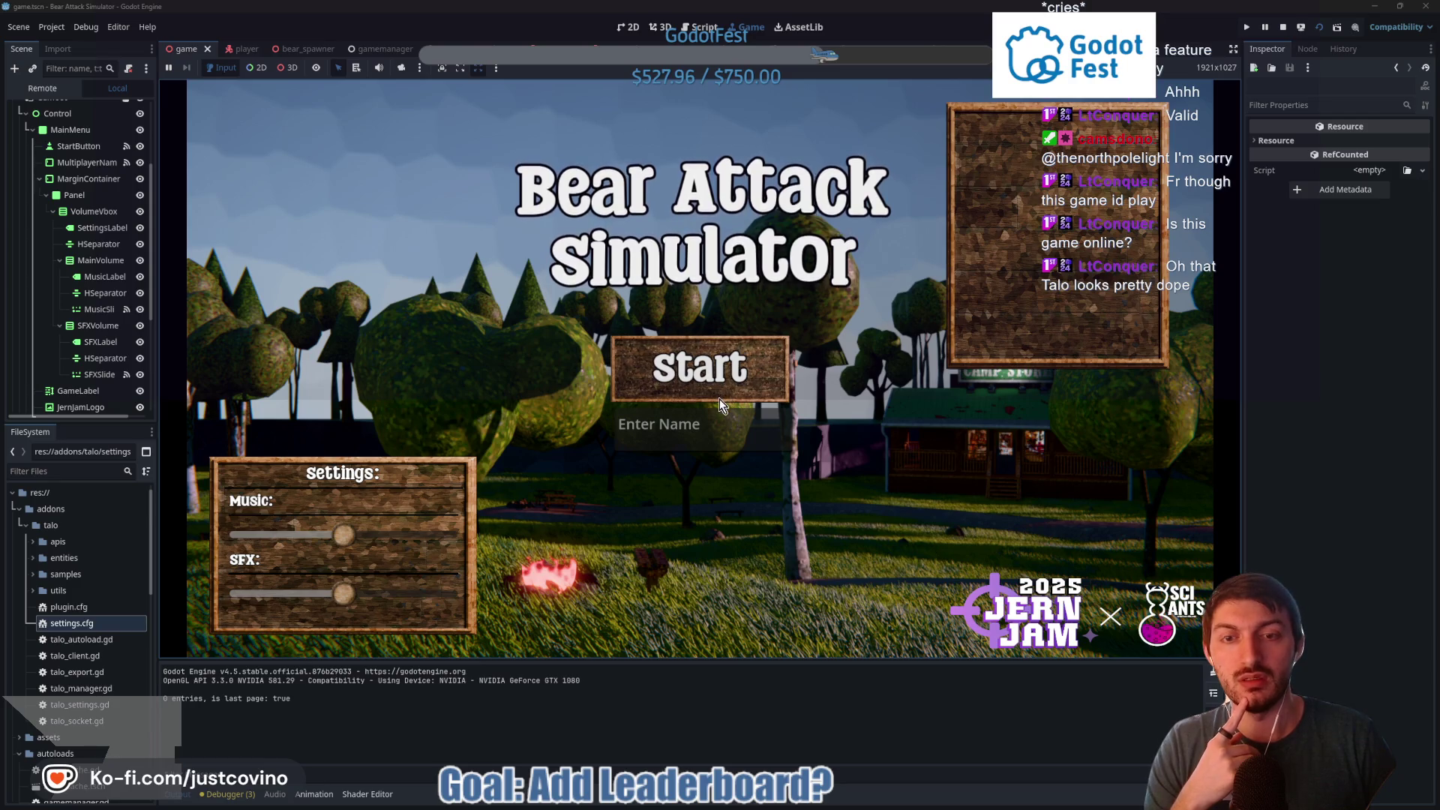
Stop the test run after the output shows 0 entries, is last page: true
left_click(1284, 27)
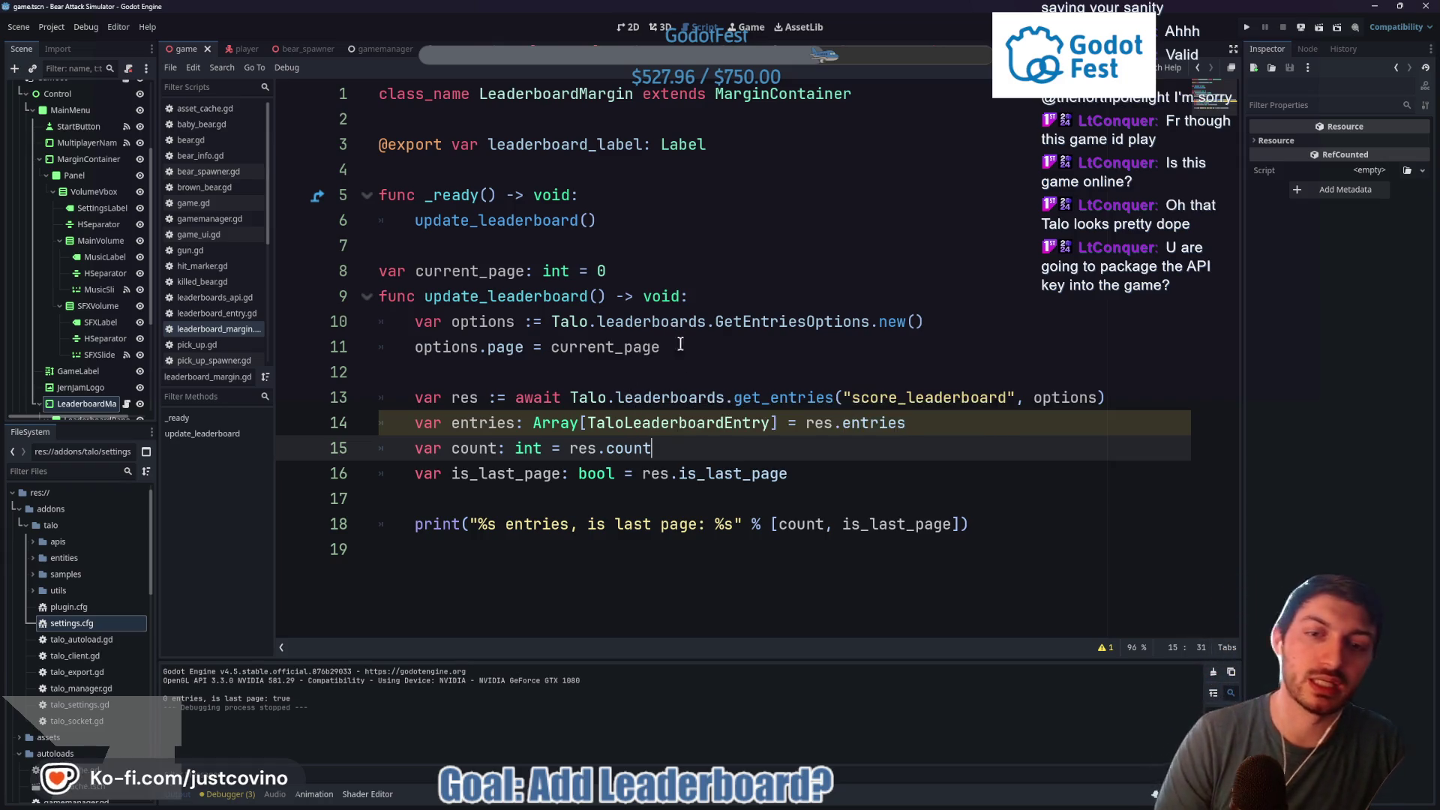
Return to the Talo Leaderboards docs and scroll down to the Creating entries add_entry example
mouse_move(676, 806)
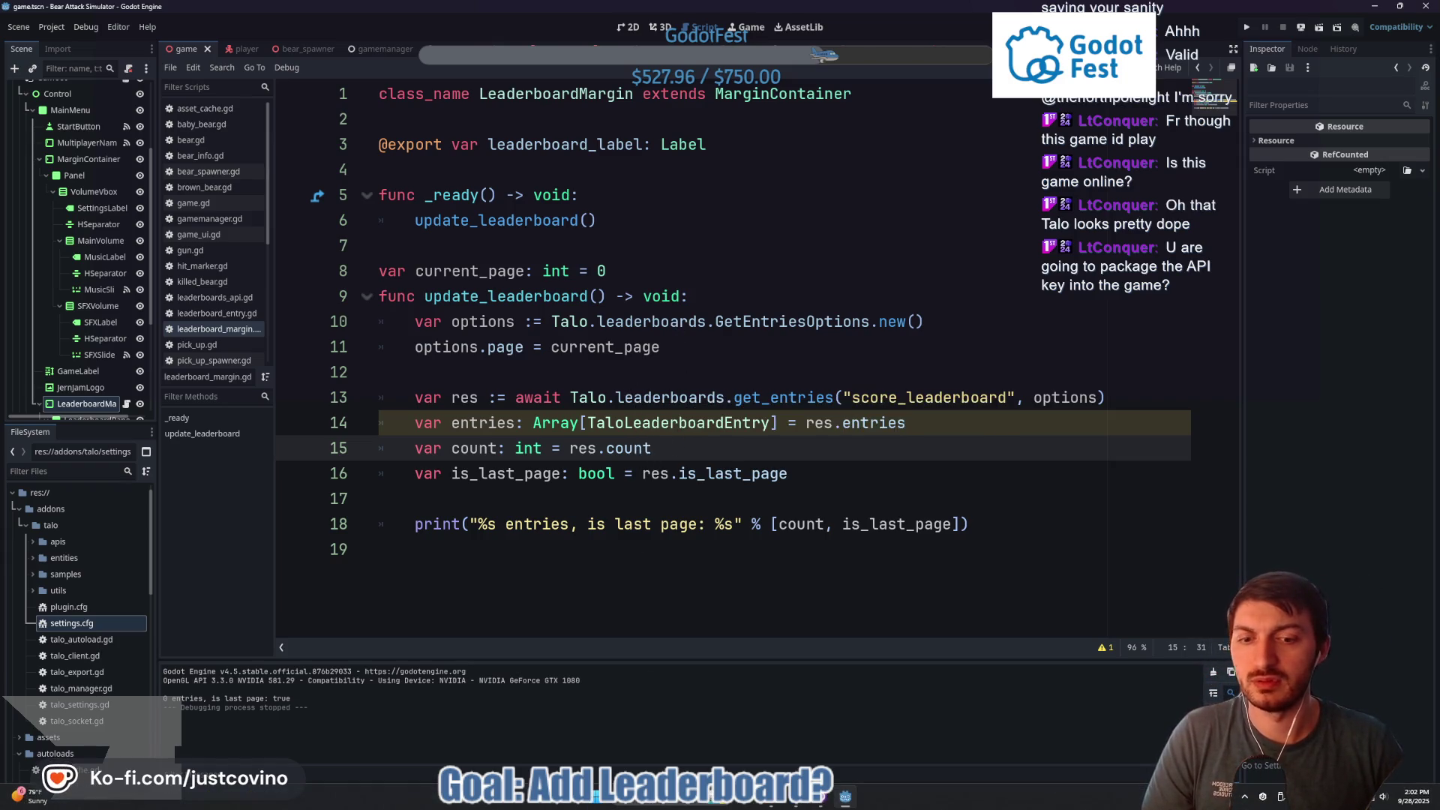
left_click(789, 805)
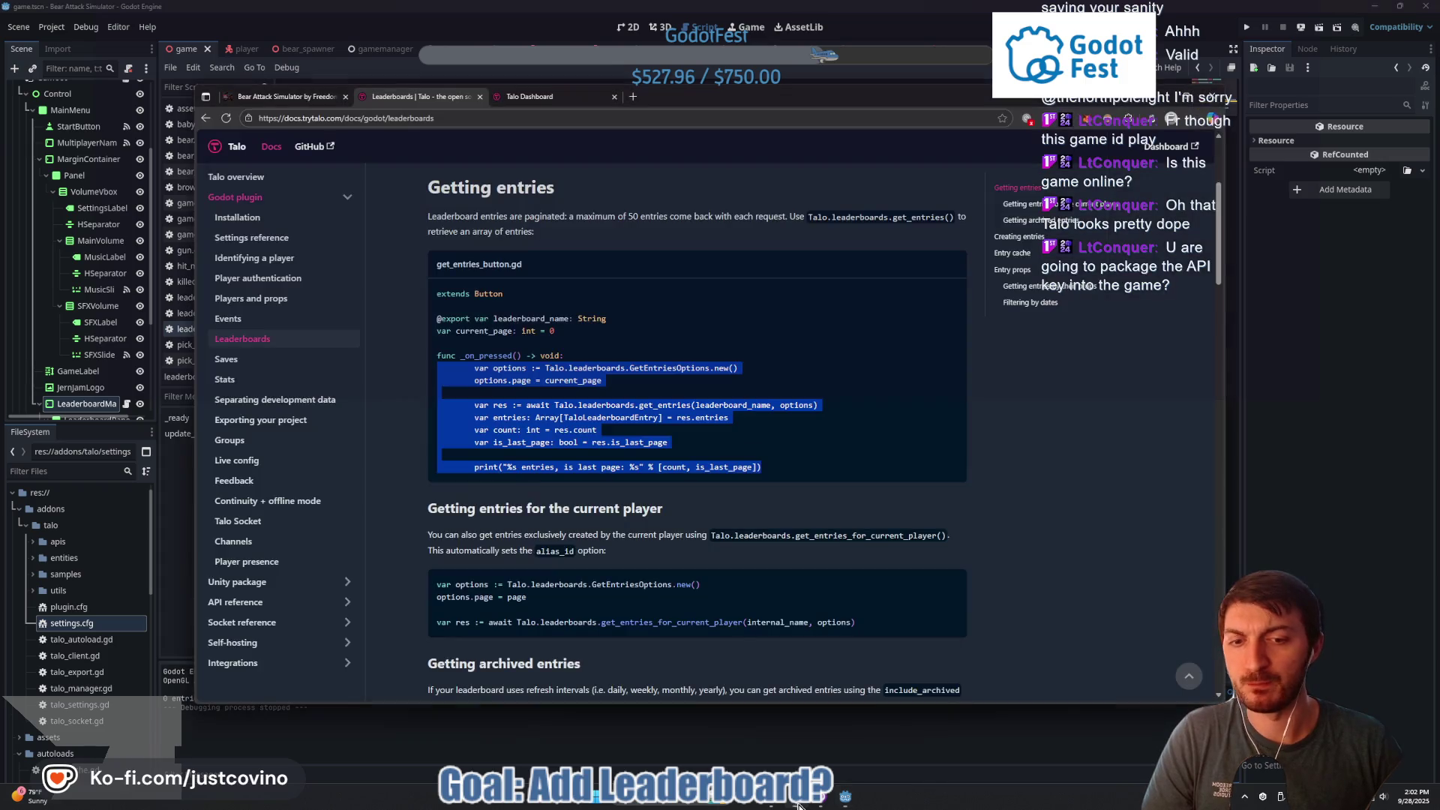
left_click(713, 498)
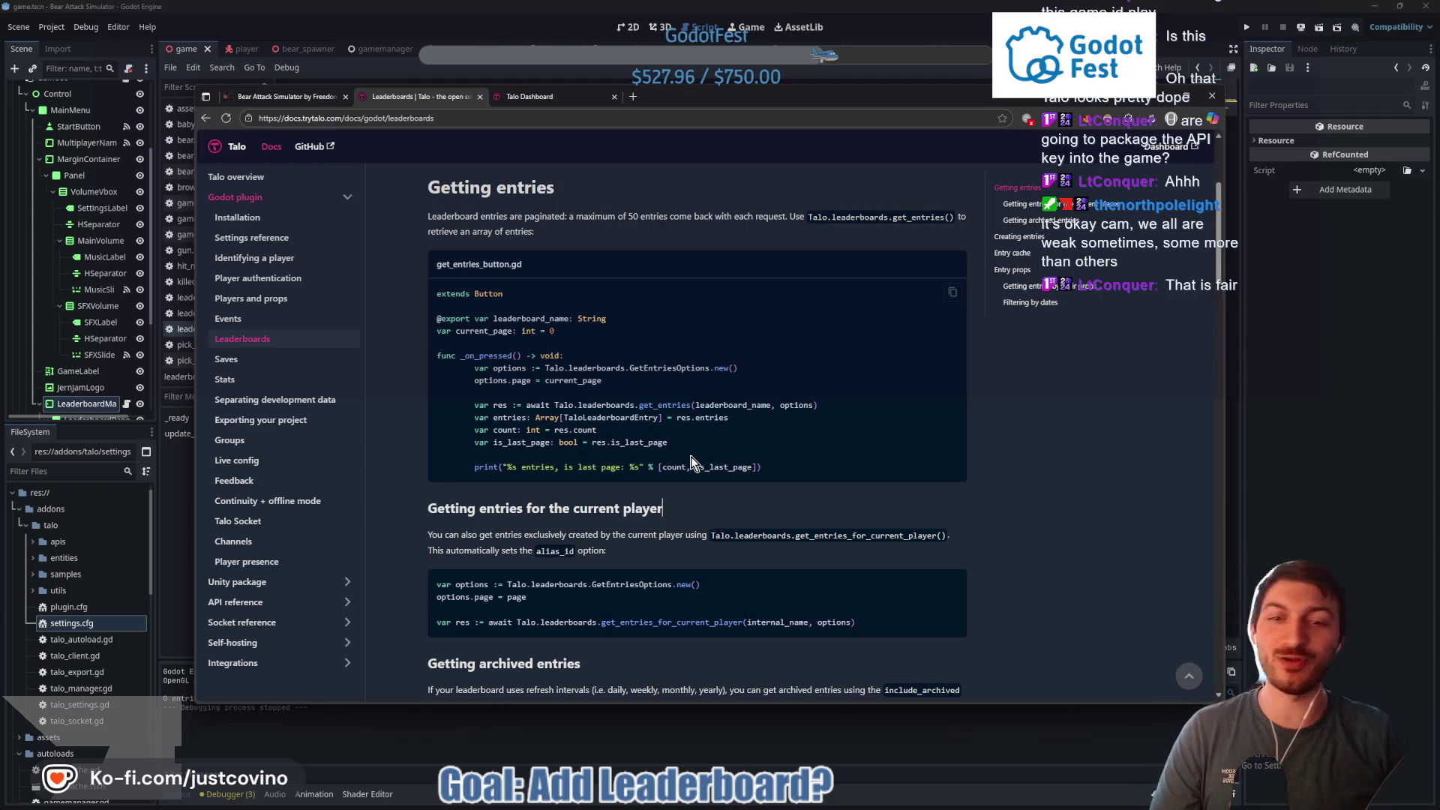
scroll(687, 498, "down", 1)
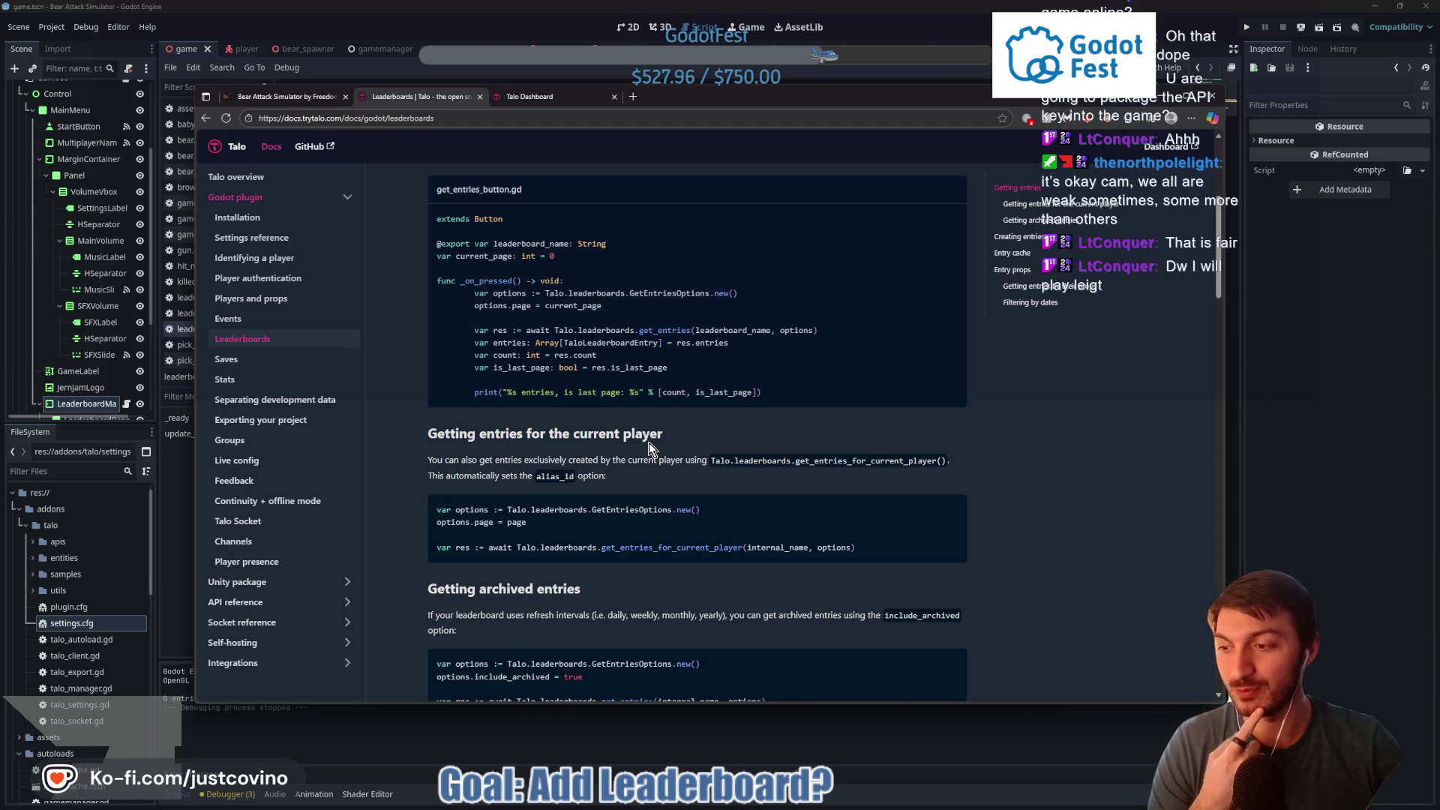
scroll(775, 414, "down", 1)
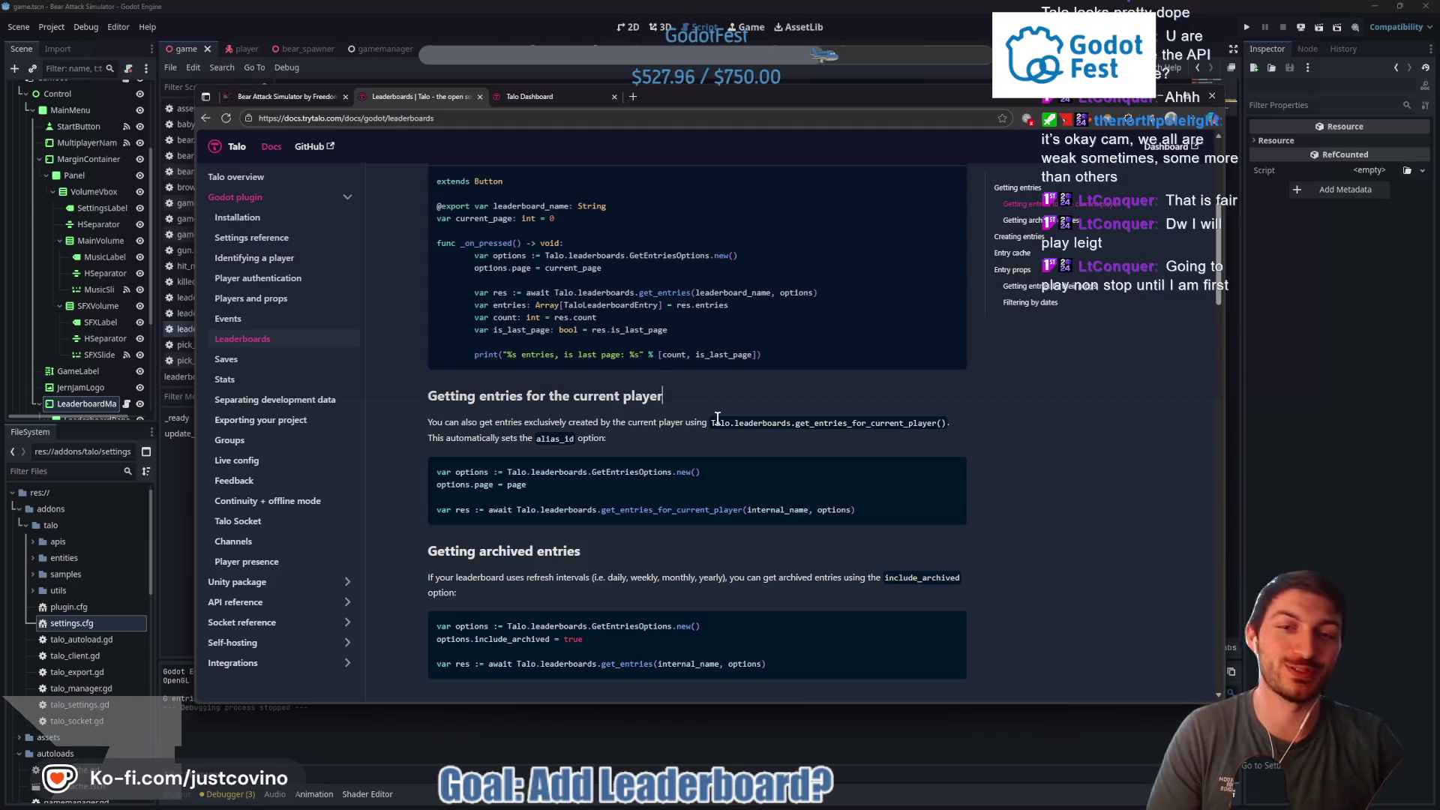
scroll(695, 374, "down", 1)
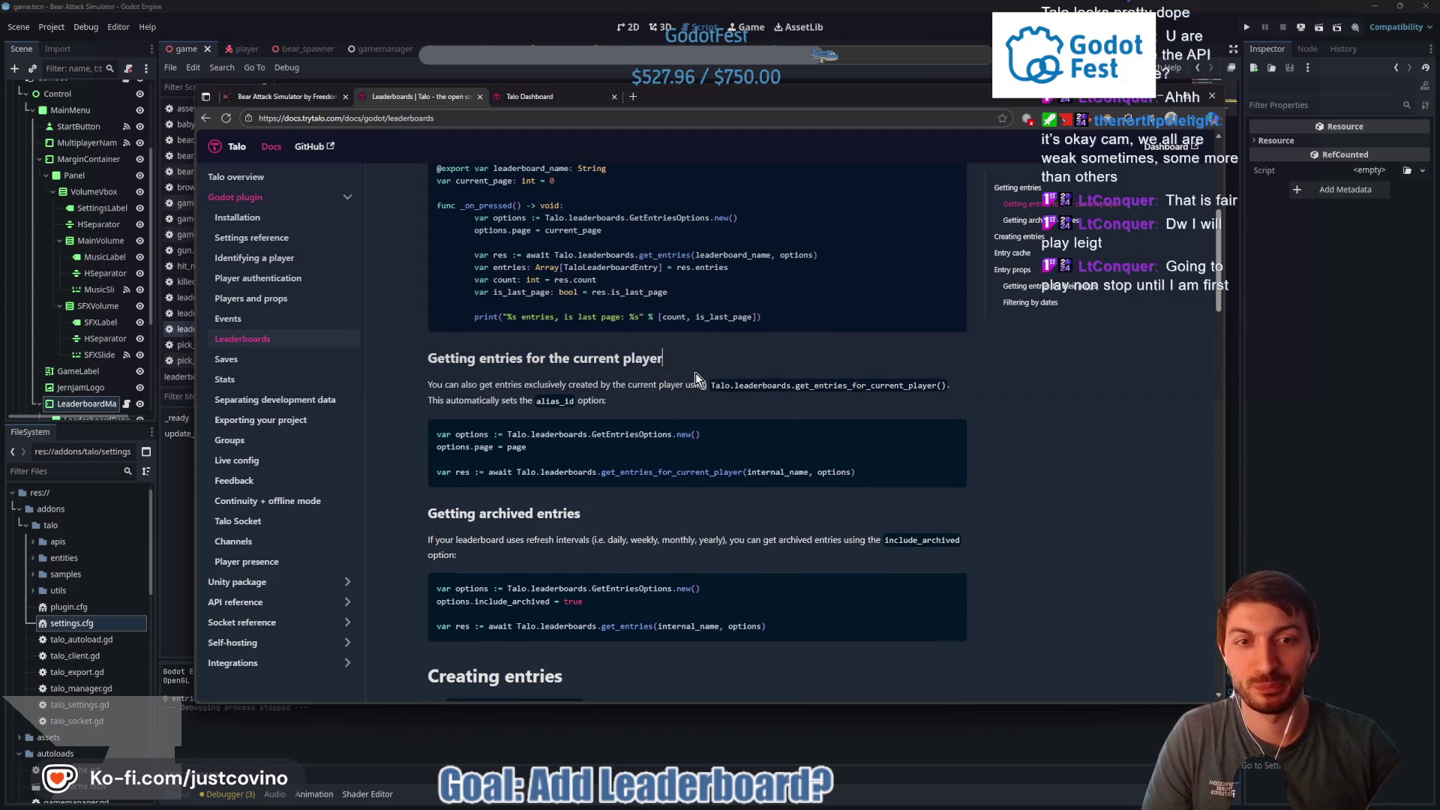
scroll(589, 398, "down", 4)
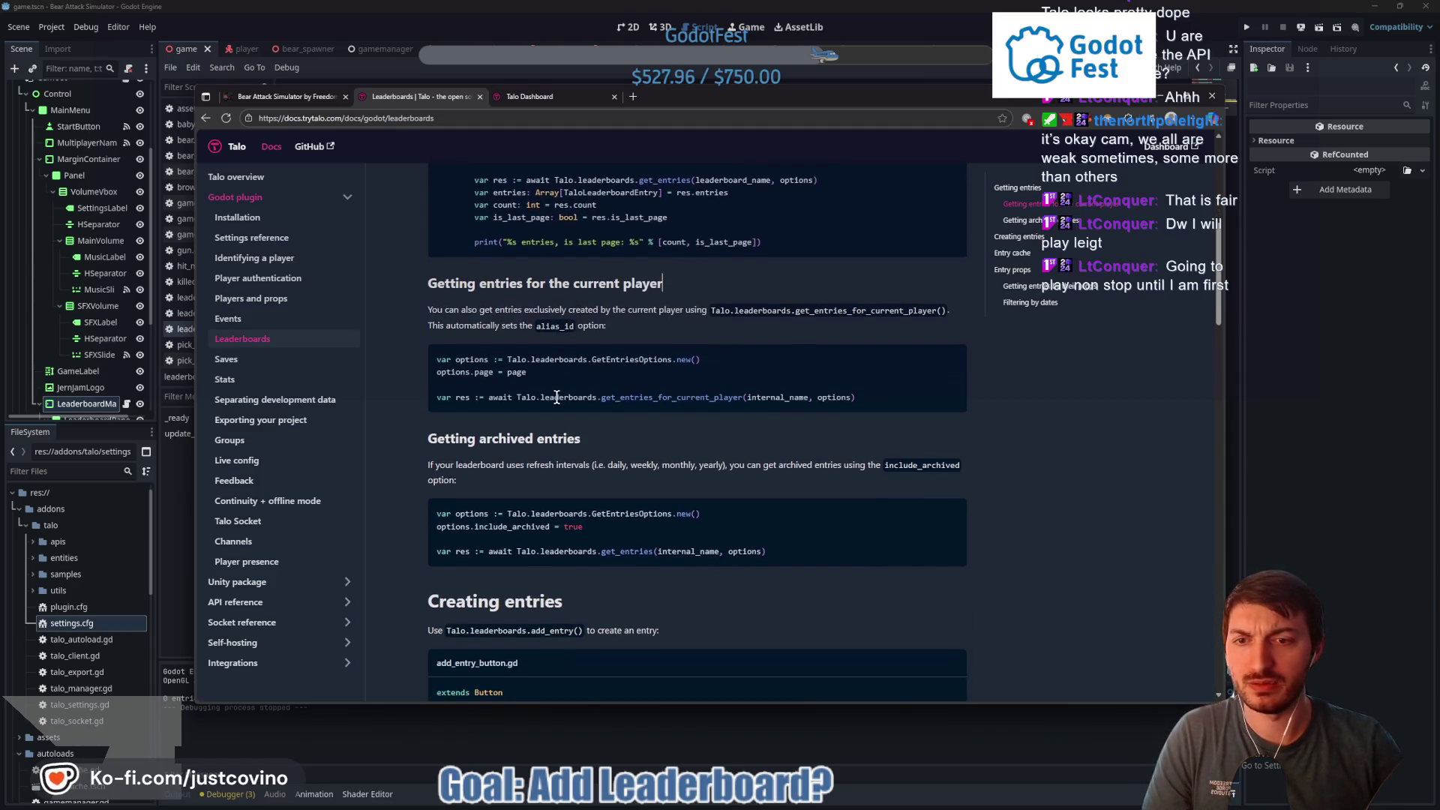
scroll(557, 397, "down", 5)
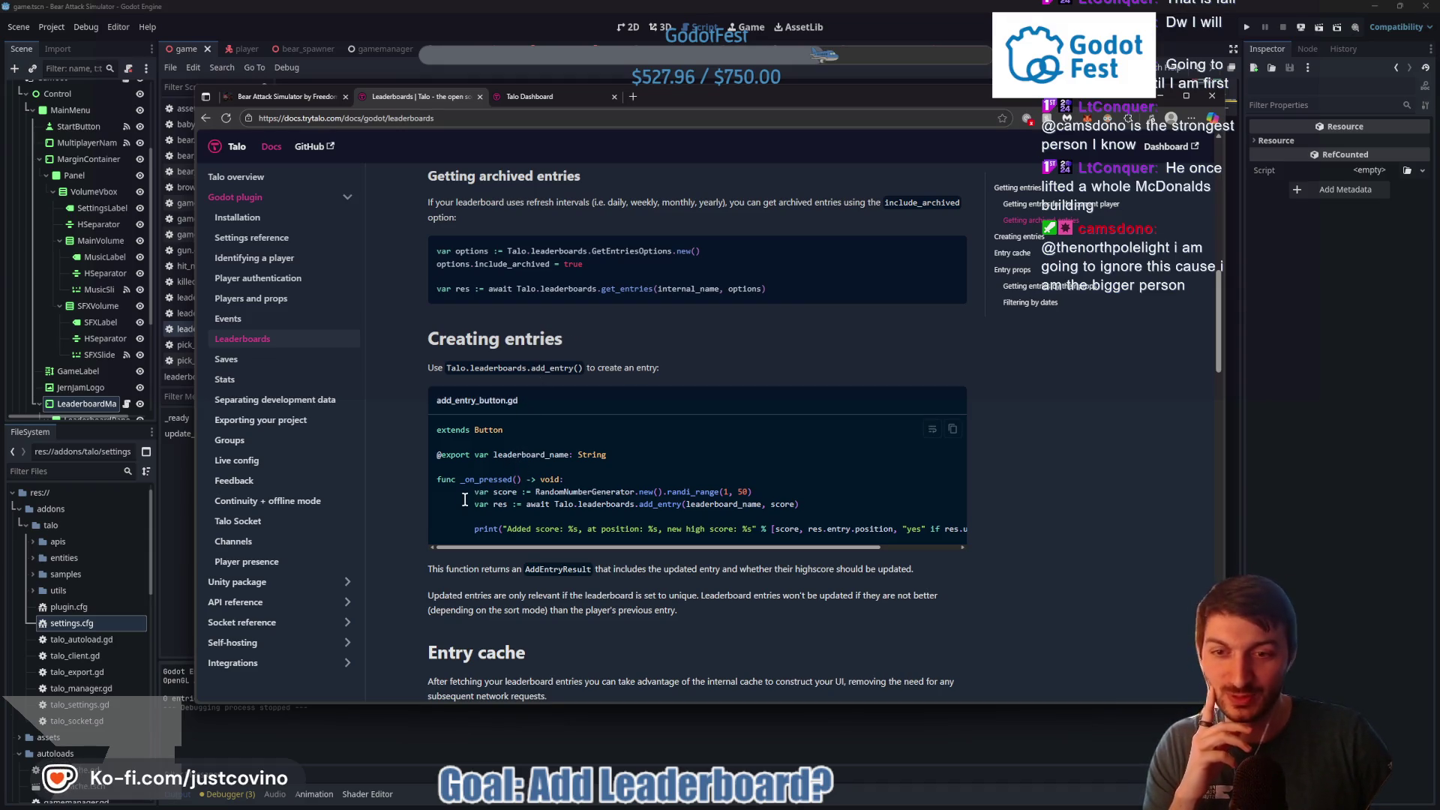
Select the score and add_entry lines of the Creating entries example, then switch back to Godot
mouse_move(470, 494)
left_mouse_down()
mouse_move(671, 529)
mouse_move(924, 517)
mouse_move(961, 529)
left_mouse_up()
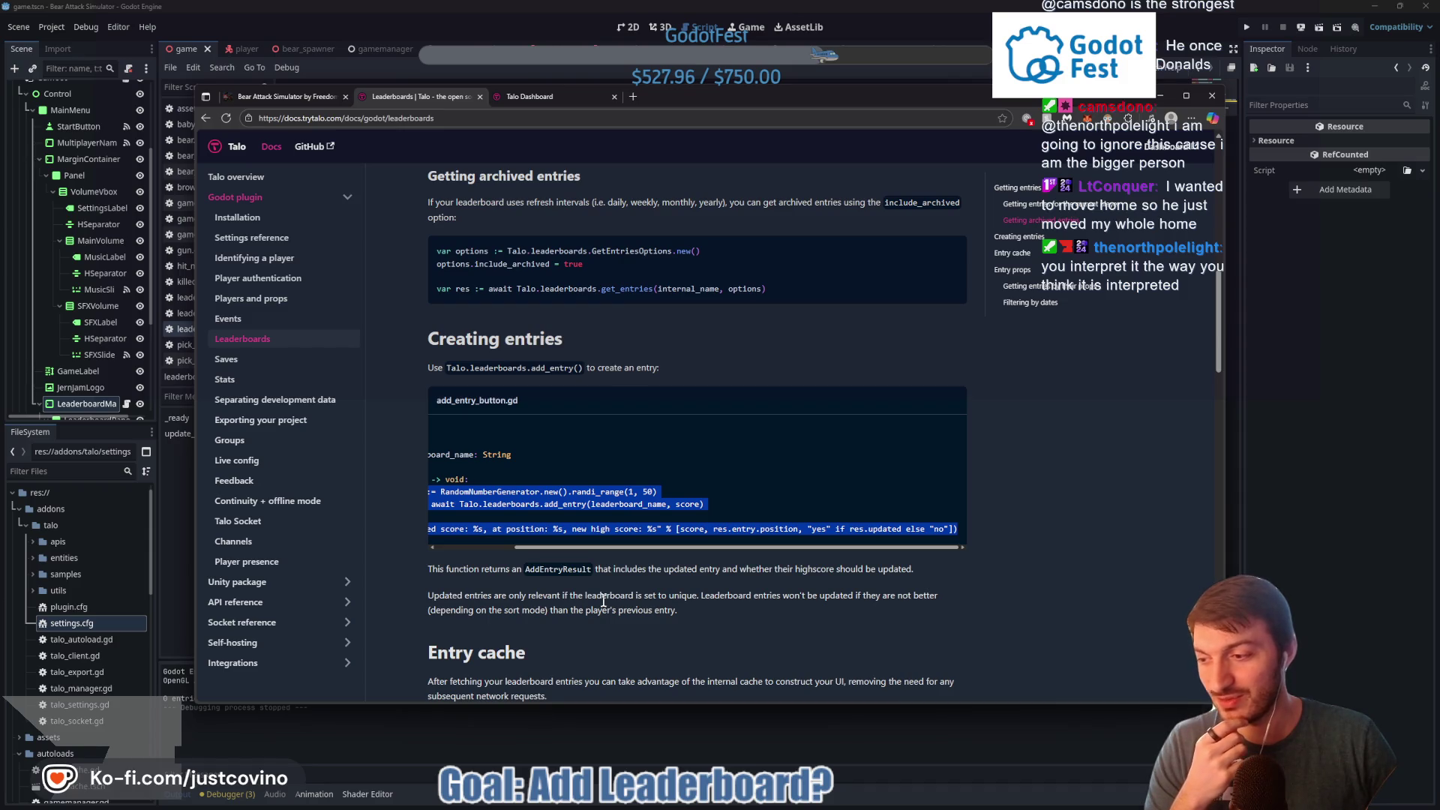
scroll(623, 559, "left", 3)
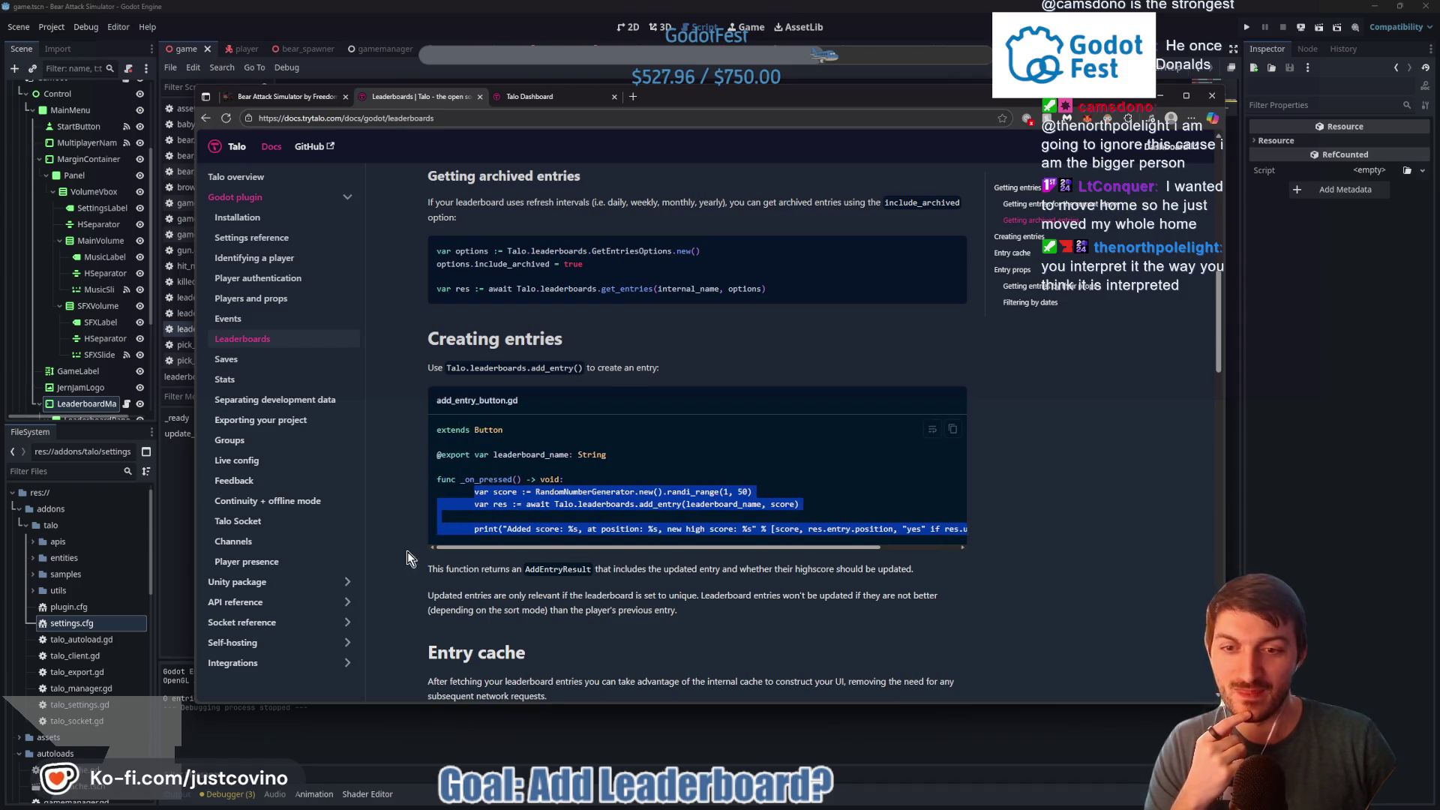
left_click(808, 520)
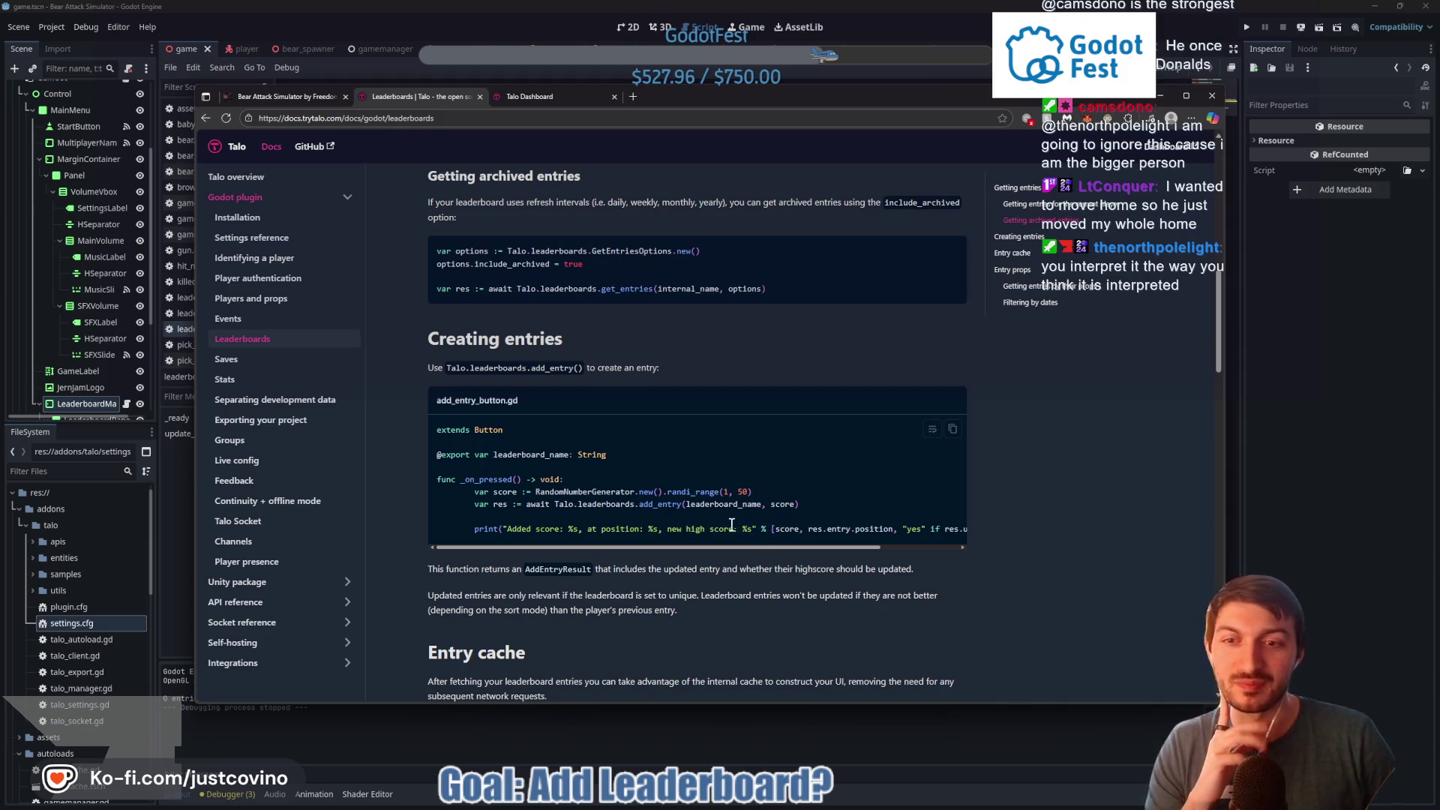
scroll(720, 523, "down", 3)
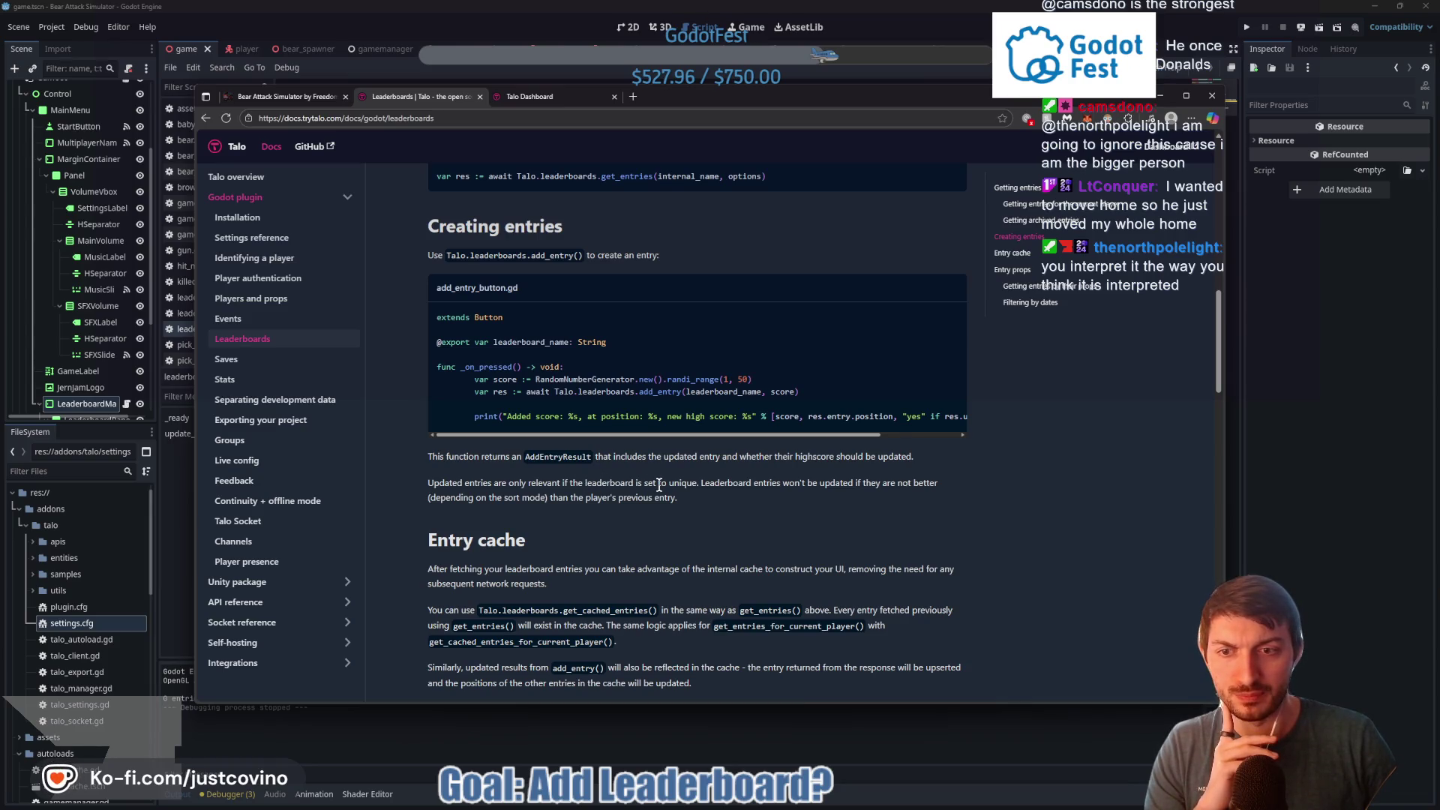
scroll(652, 488, "down", 3)
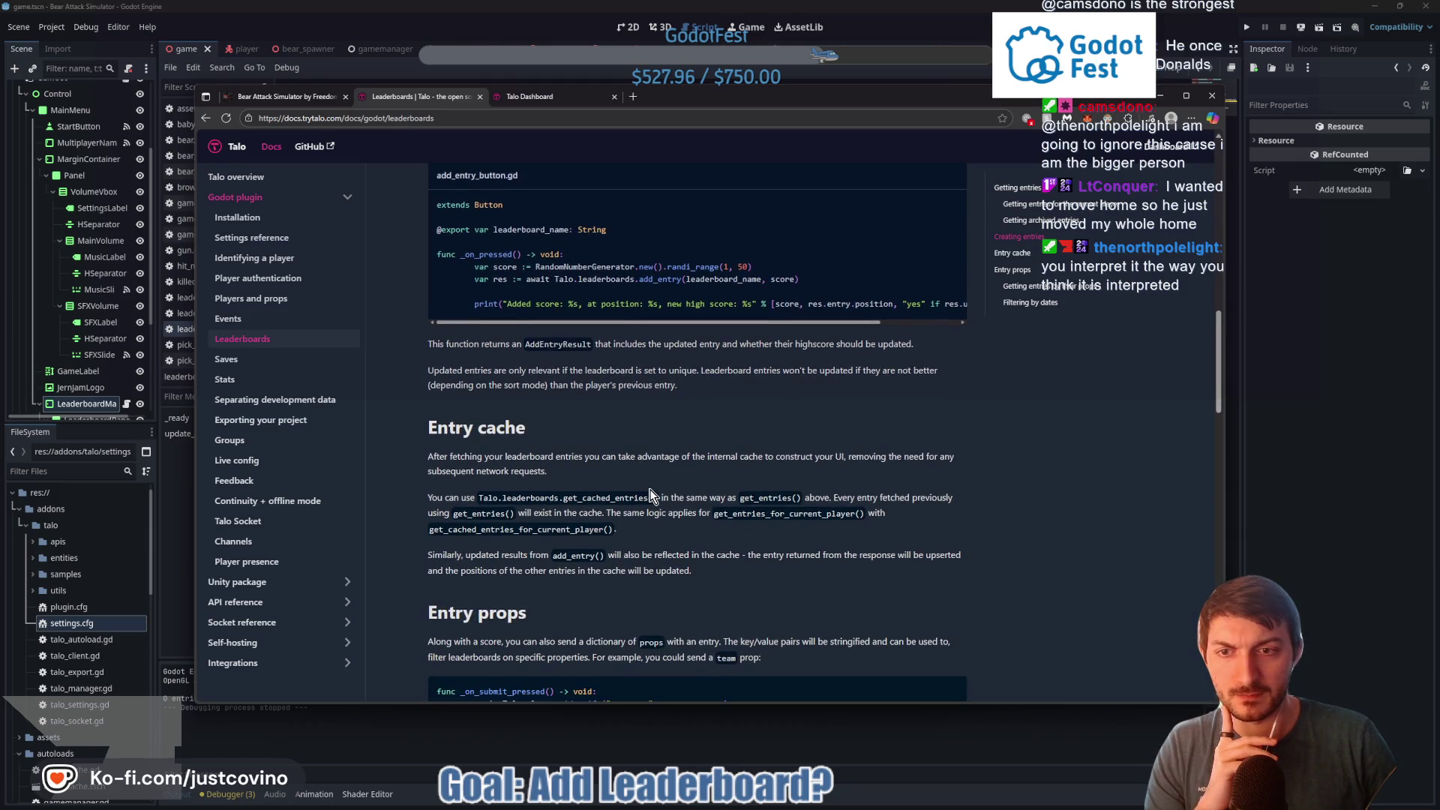
scroll(618, 428, "up", 3)
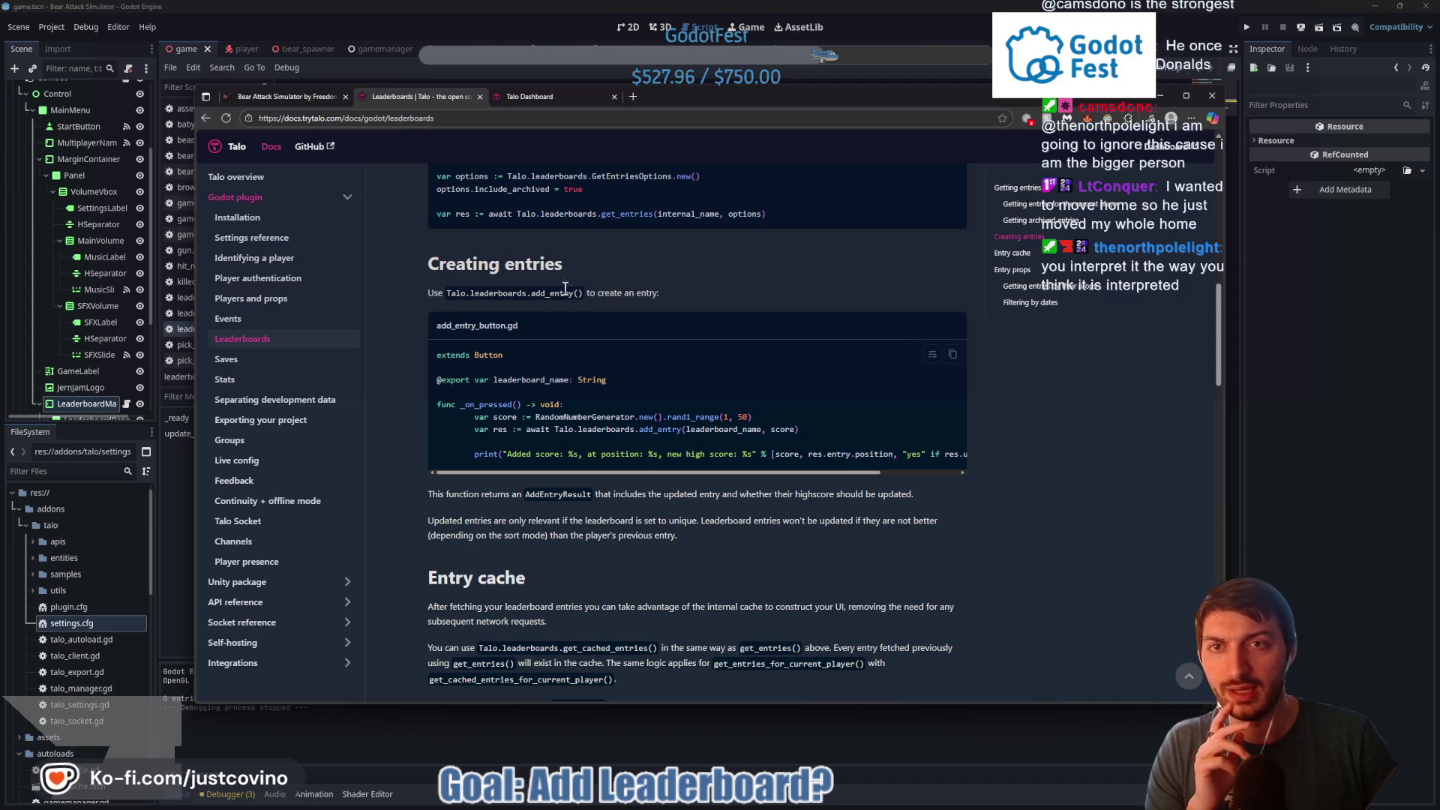
key("alt+Tab")
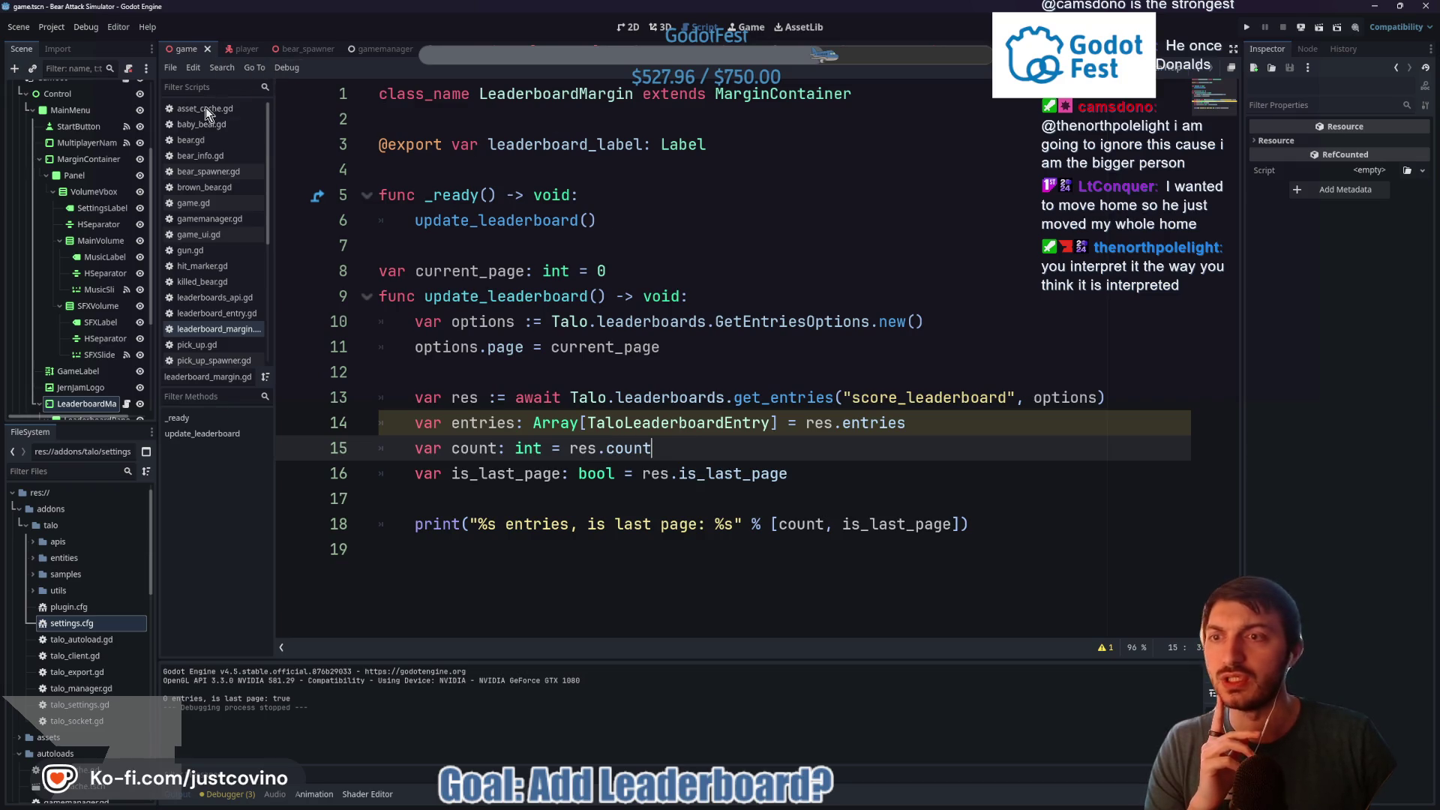
Open game_ui.gd from the GameUI node and scroll up to update_death_screen
scroll(109, 330, "up", 3)
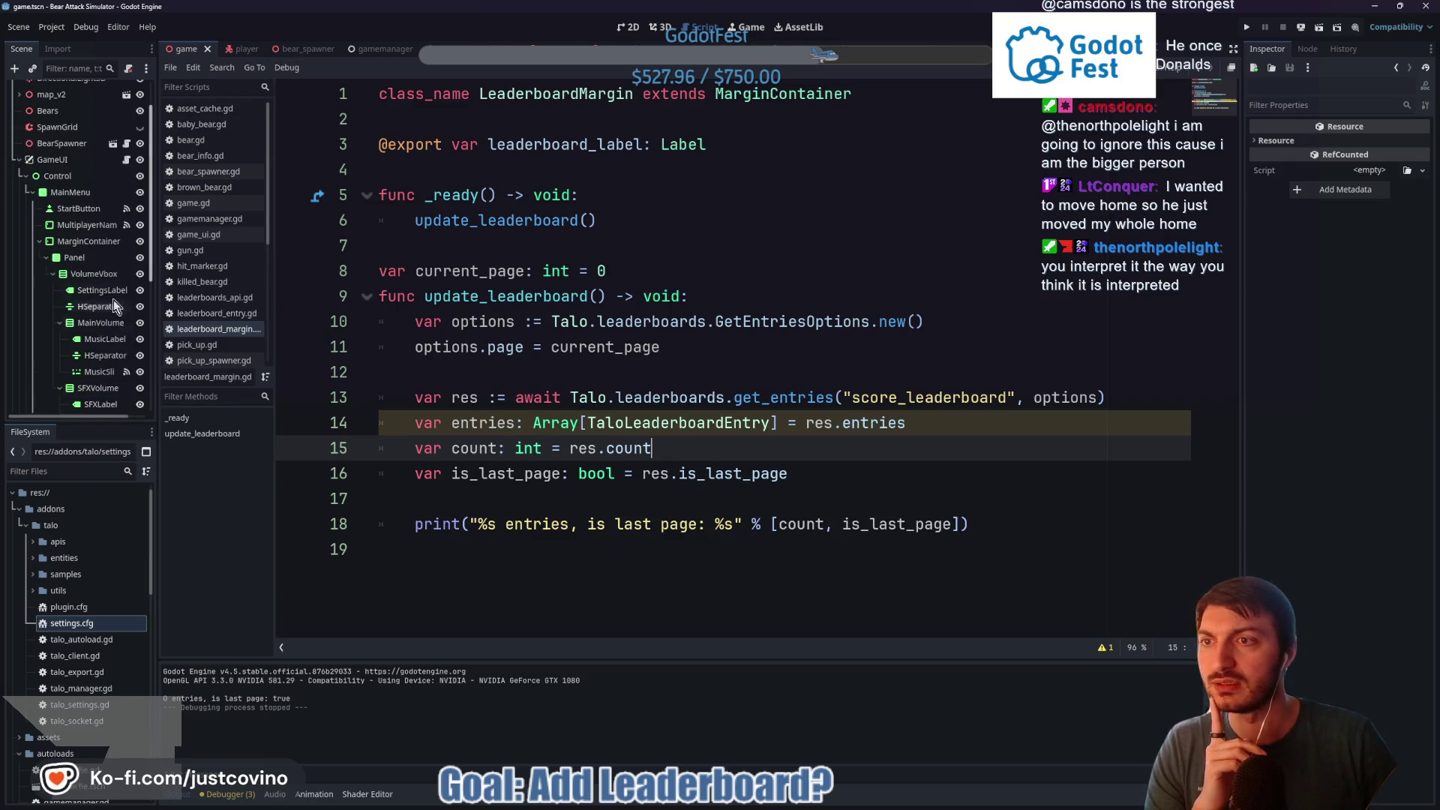
left_click(128, 159)
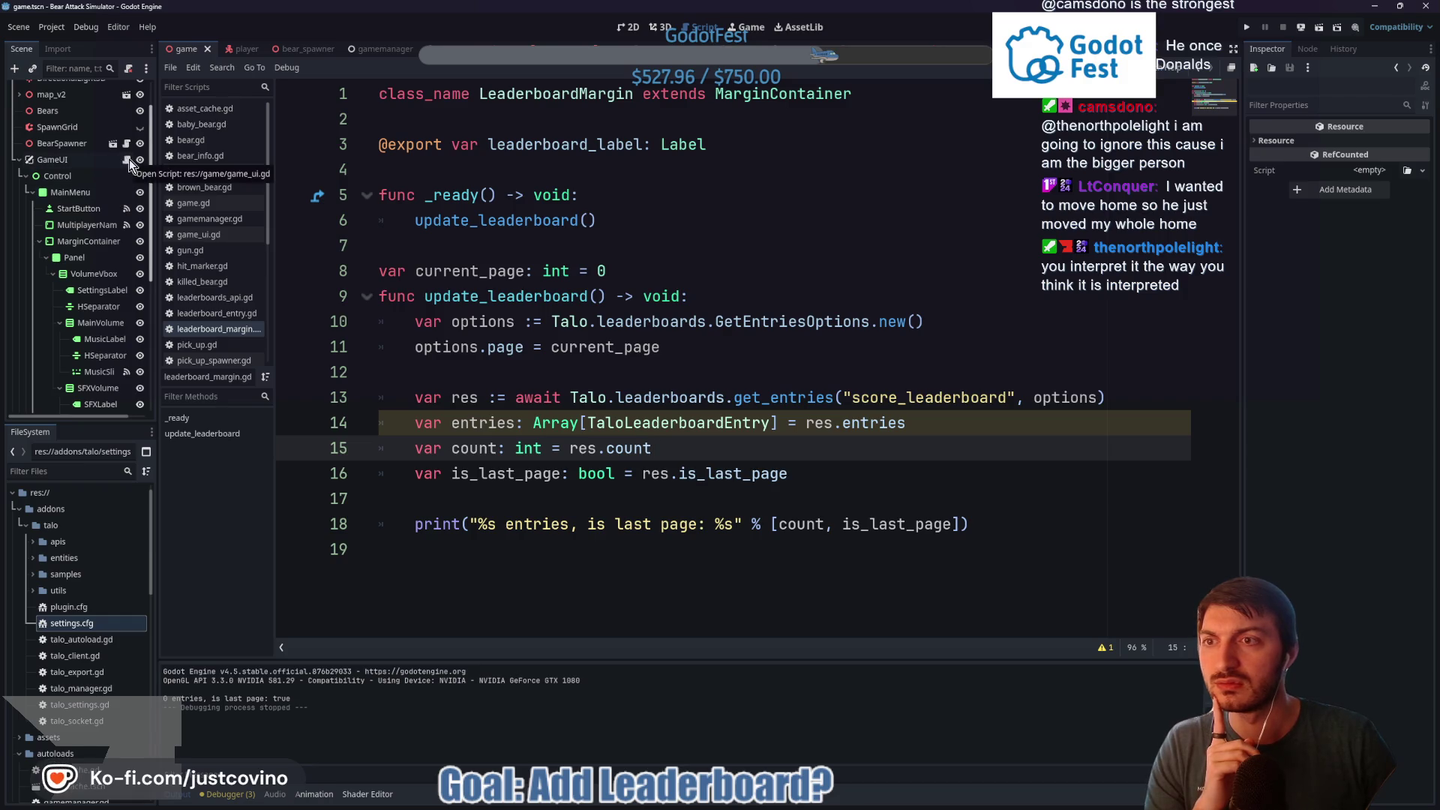
scroll(726, 383, "down", 10)
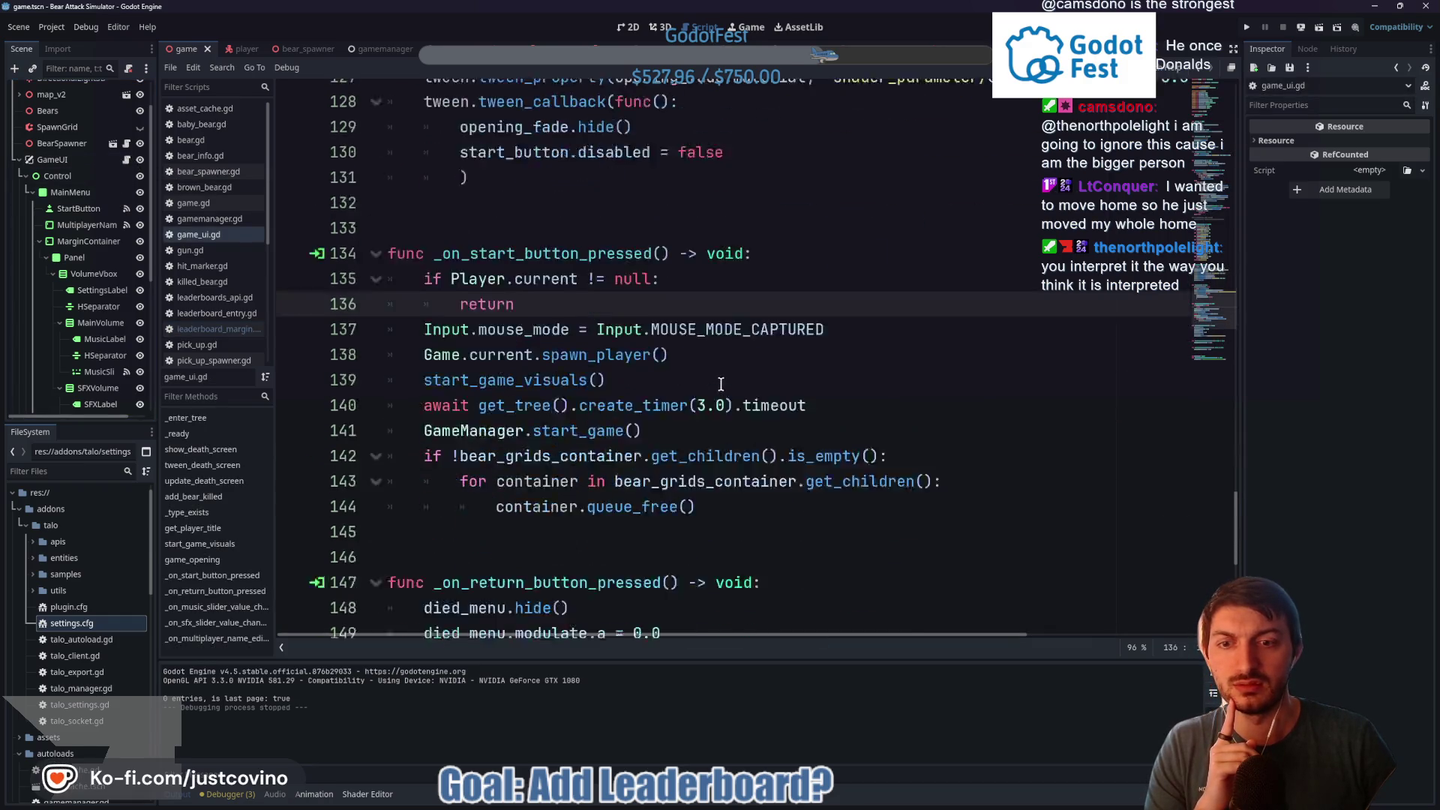
scroll(714, 385, "up", 13)
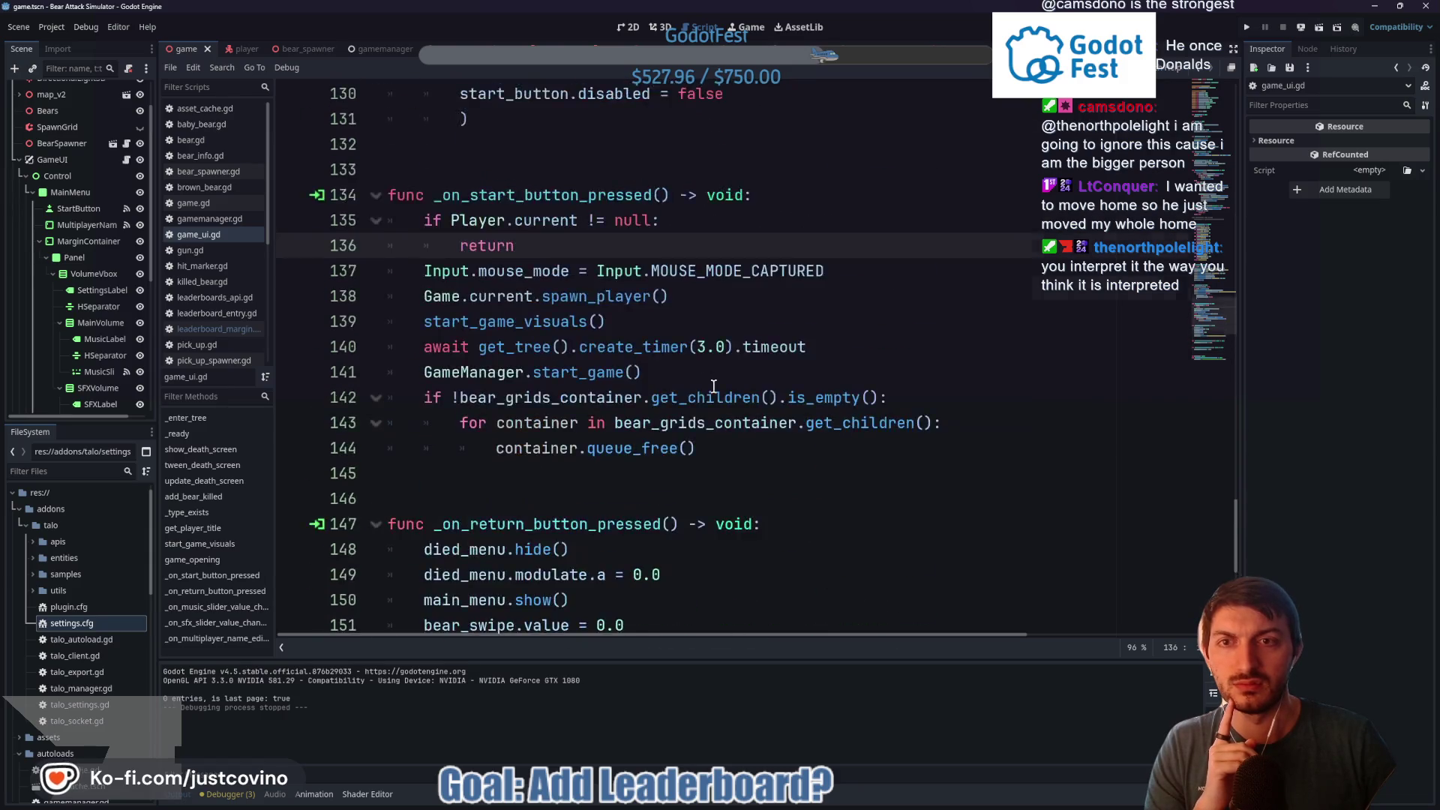
scroll(518, 442, "up", 9)
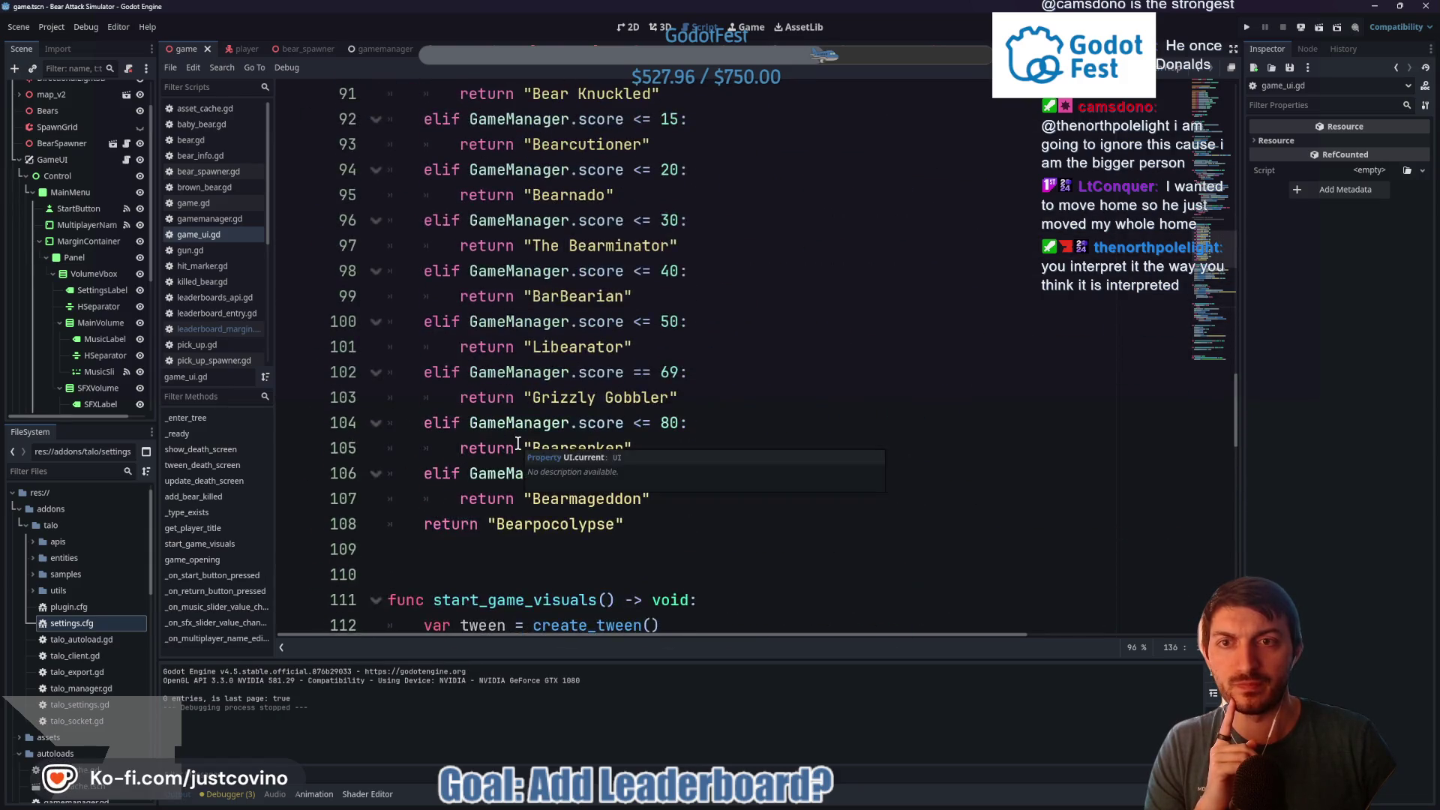
scroll(548, 387, "up", 4)
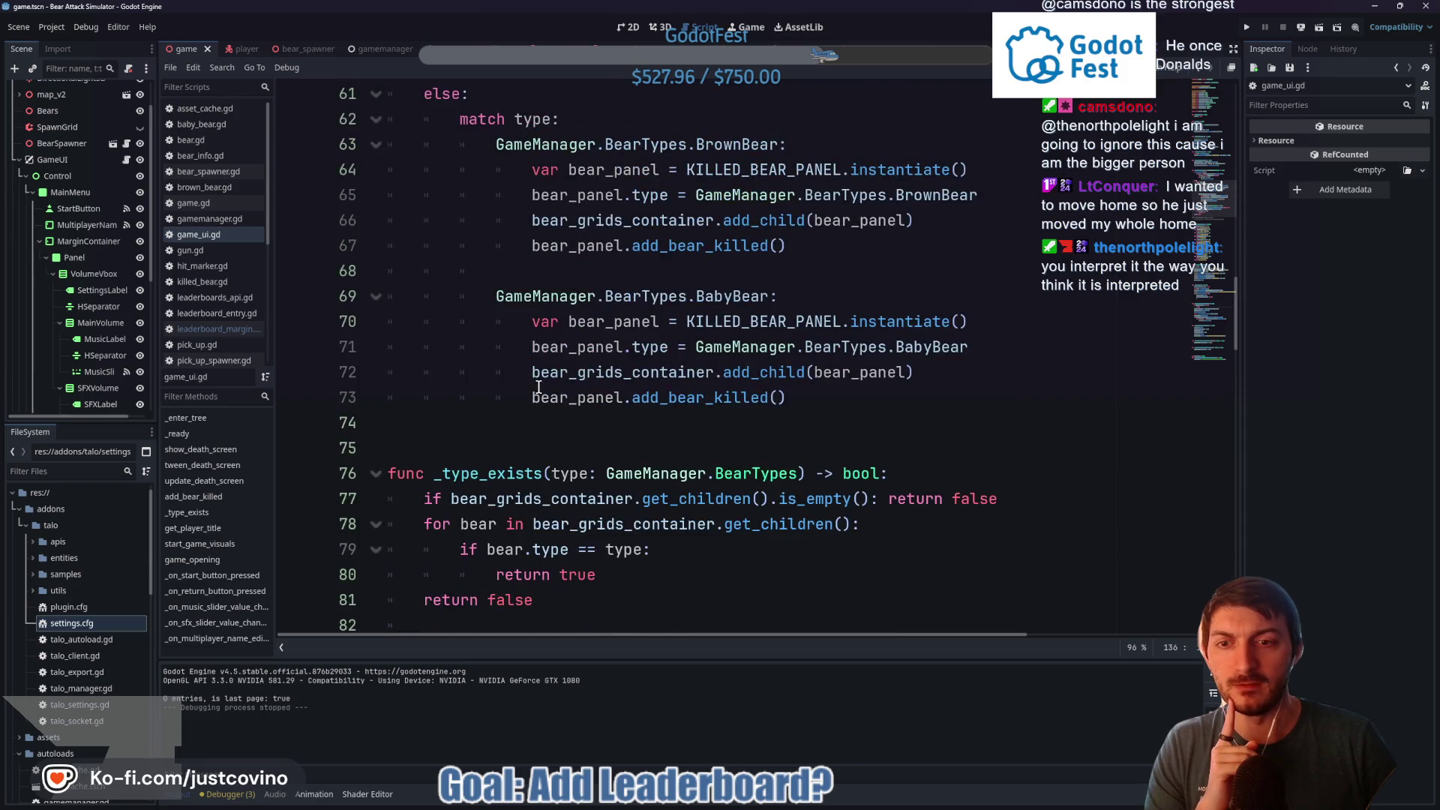
scroll(525, 387, "up", 4)
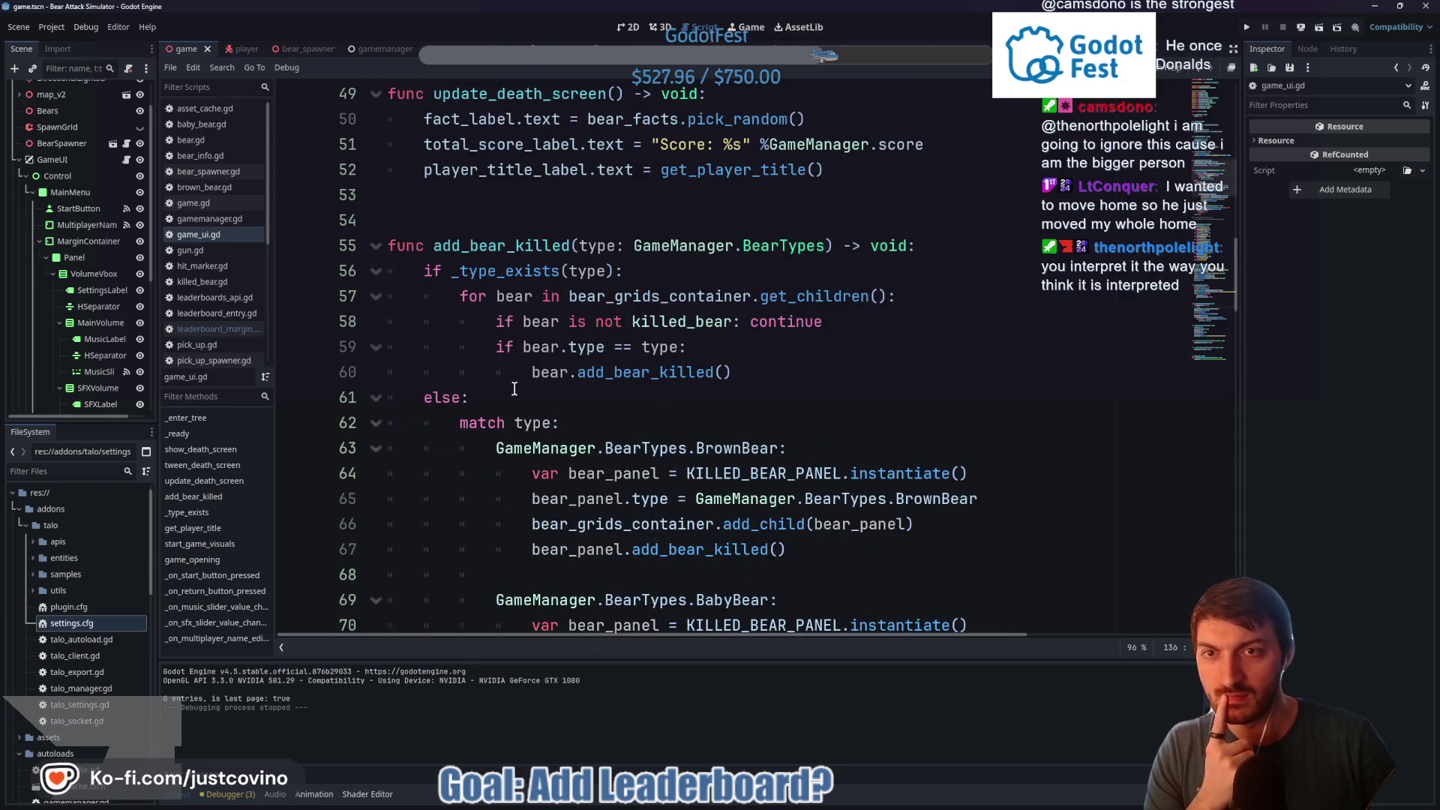
scroll(515, 389, "up", 4)
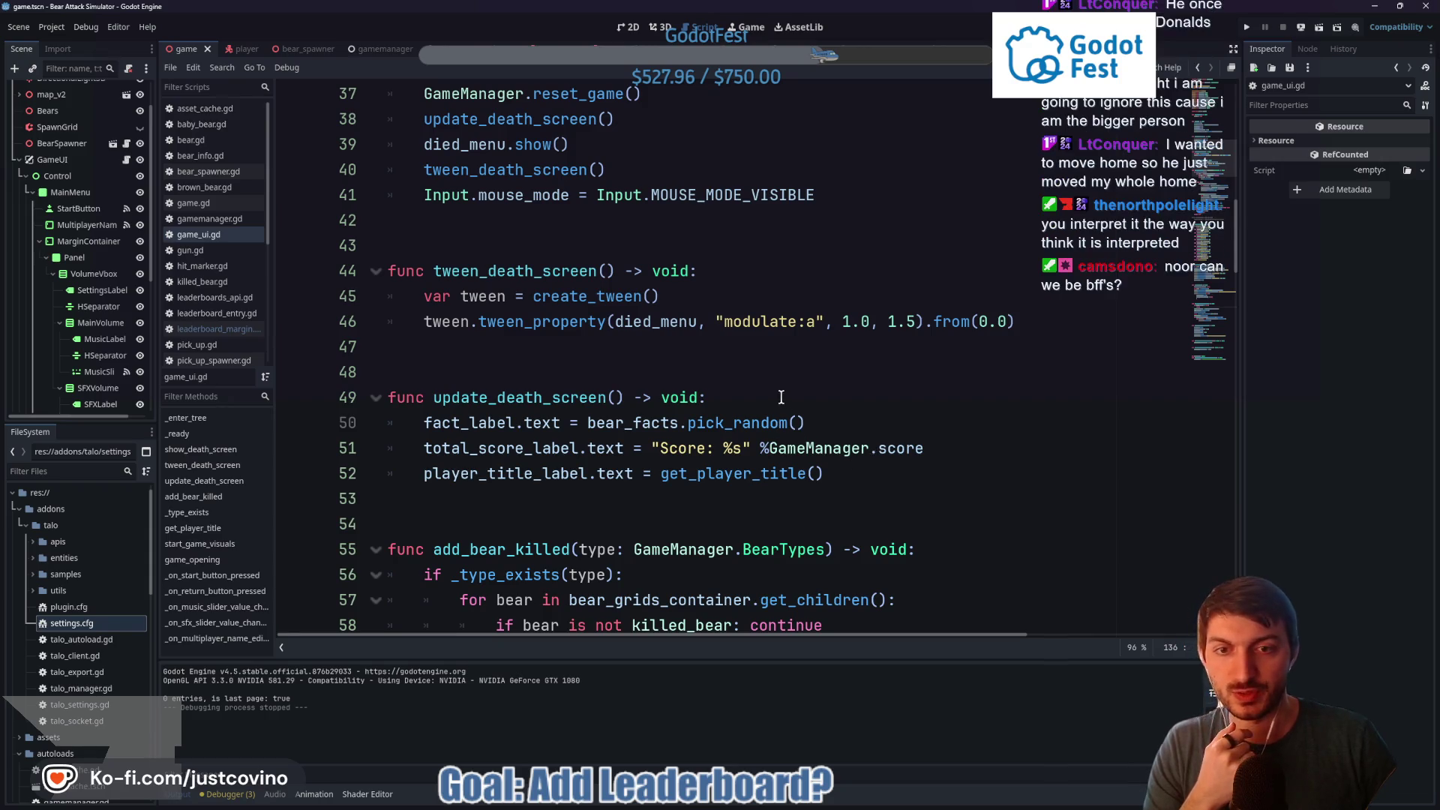
Paste the add_entry snippet into update_death_screen, joining its lines and indenting the var score line
left_click(842, 415)
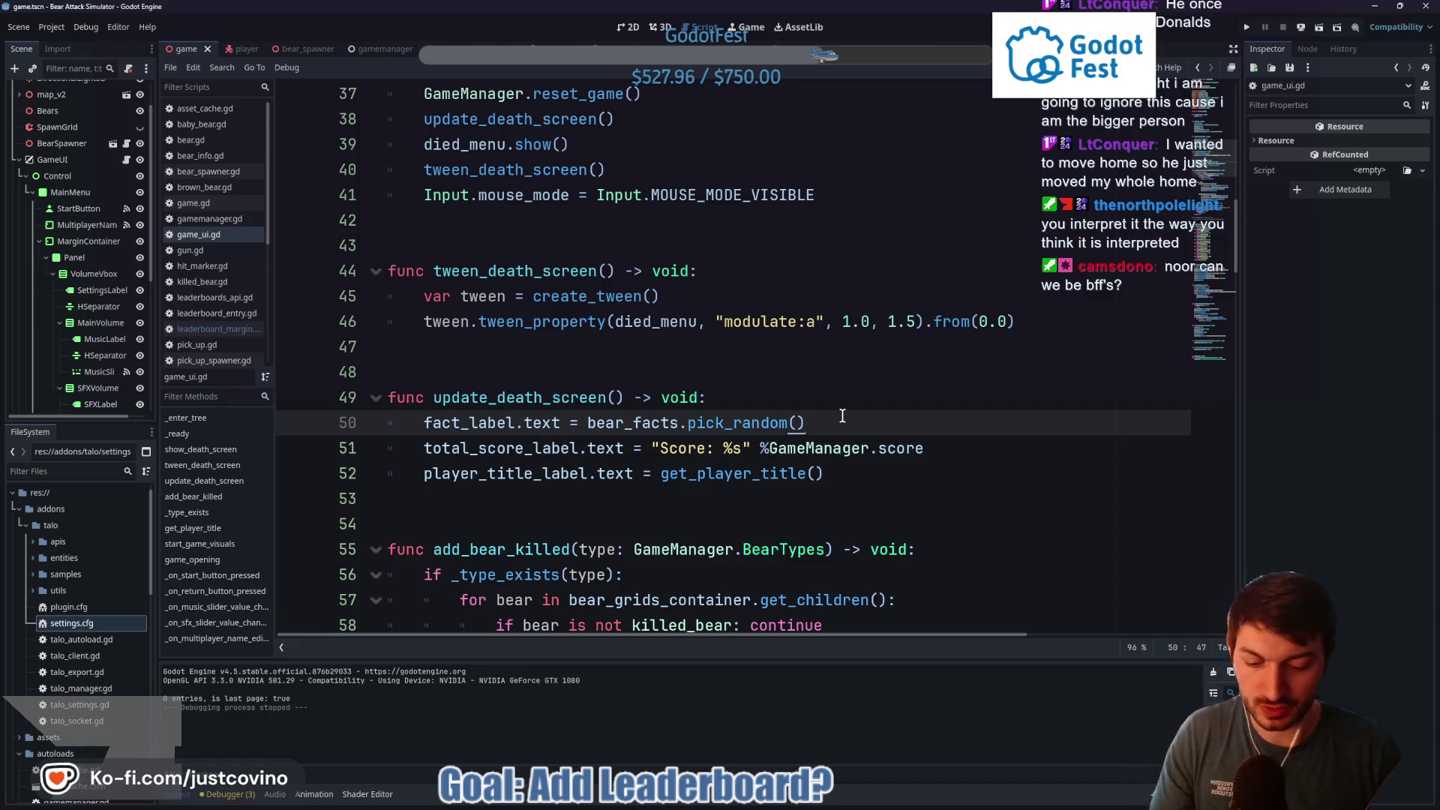
key("Return")
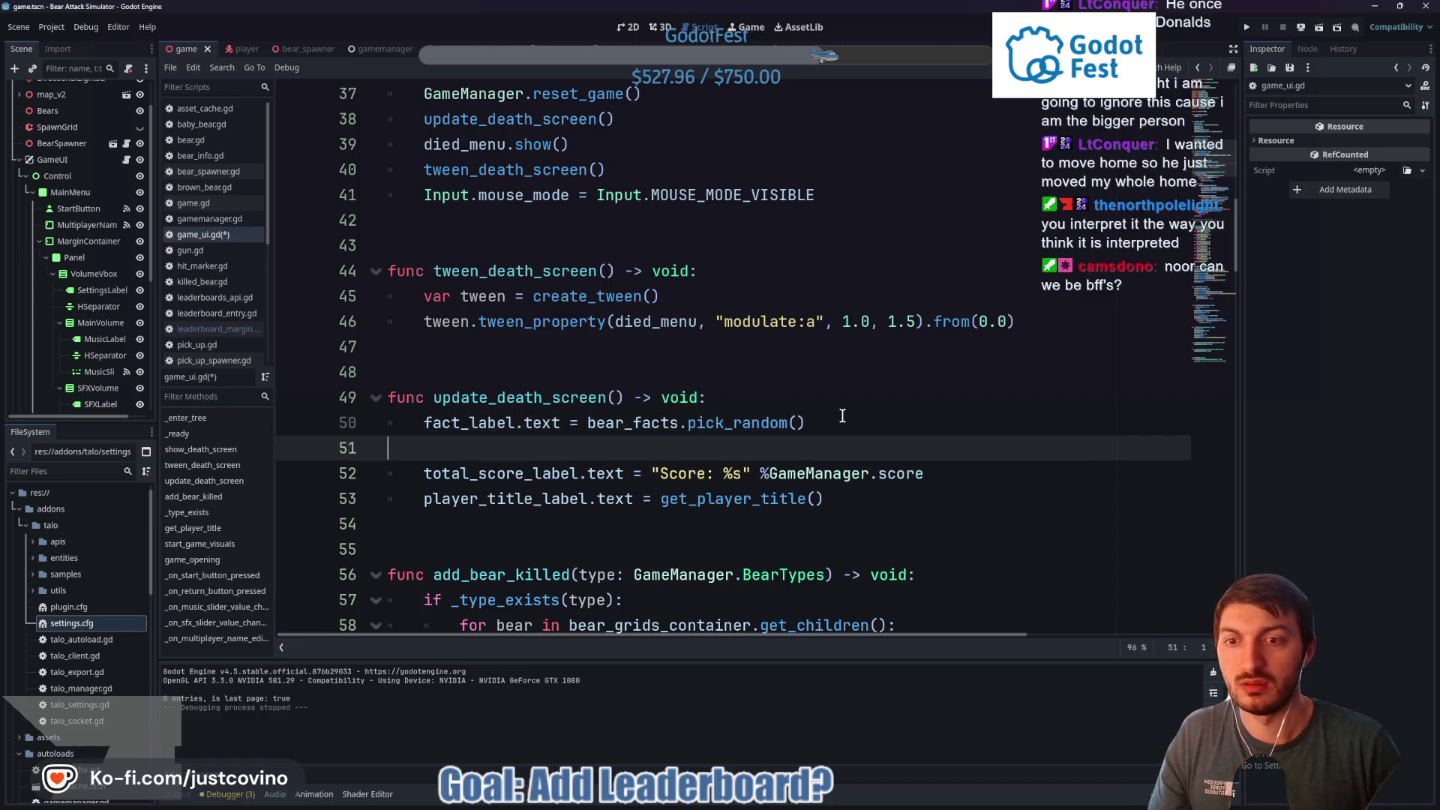
key("BackSpace")
left_click(425, 509)
key("ctrl+v")
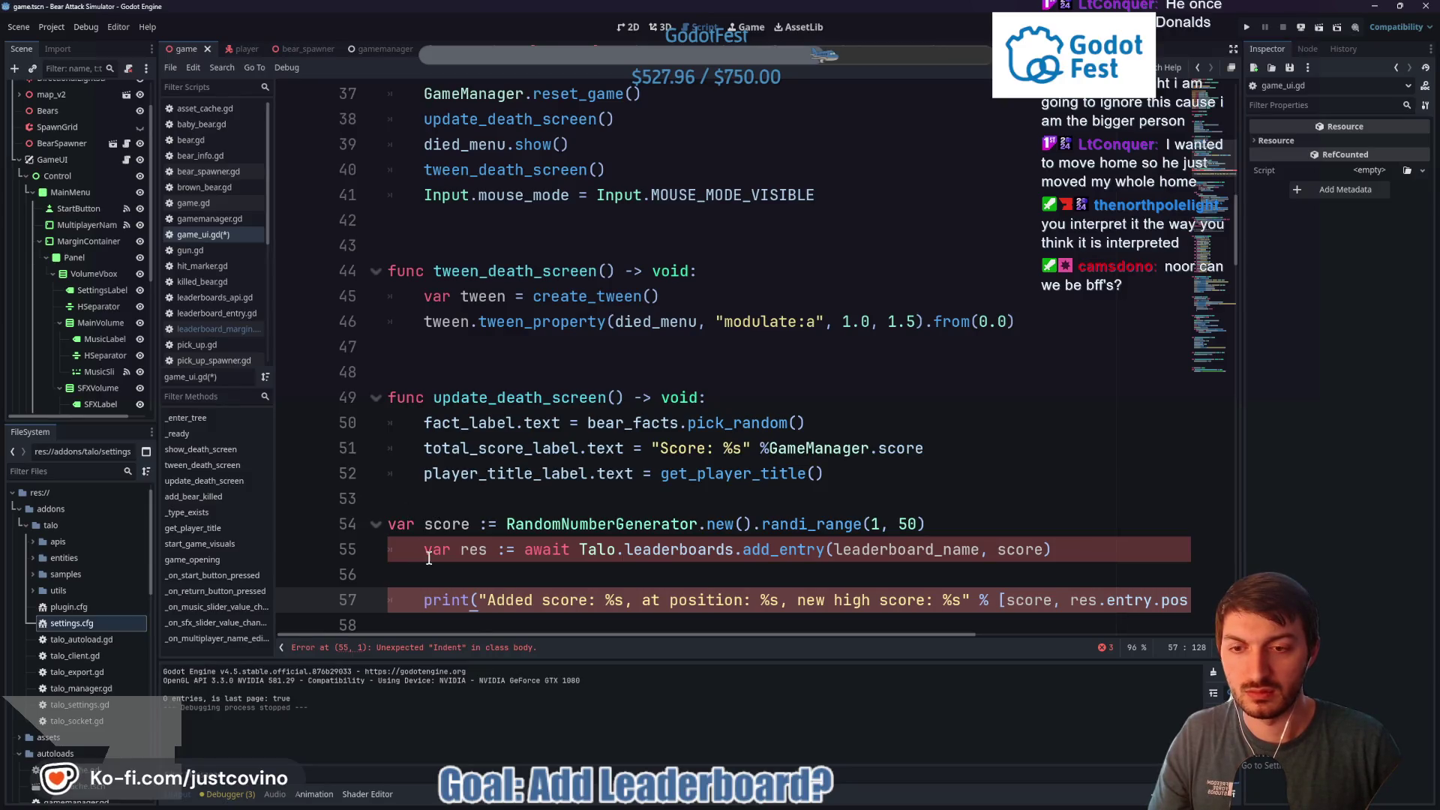
scroll(431, 558, "down", 3)
scroll(448, 513, "up", 2)
left_click(459, 499)
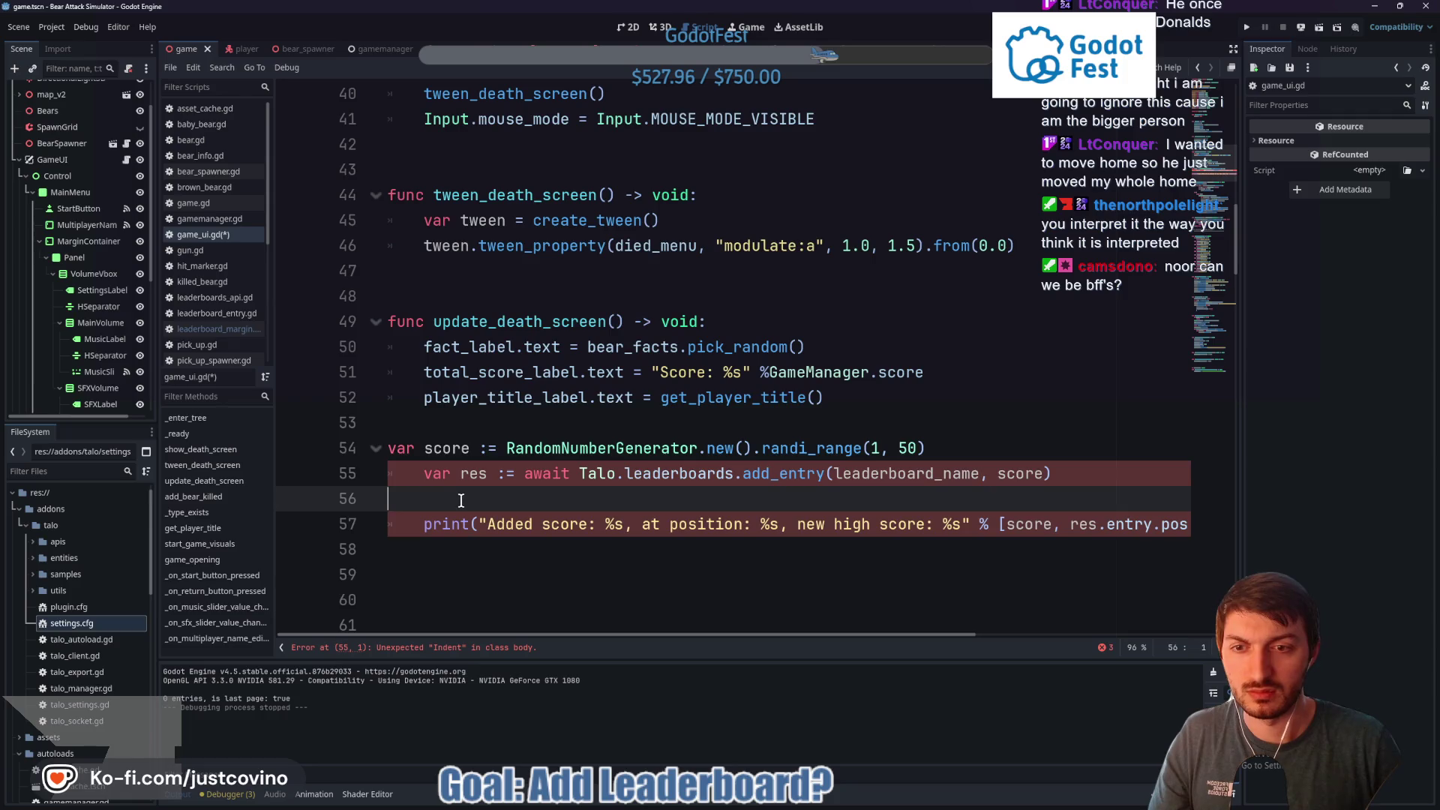
key("BackSpace")
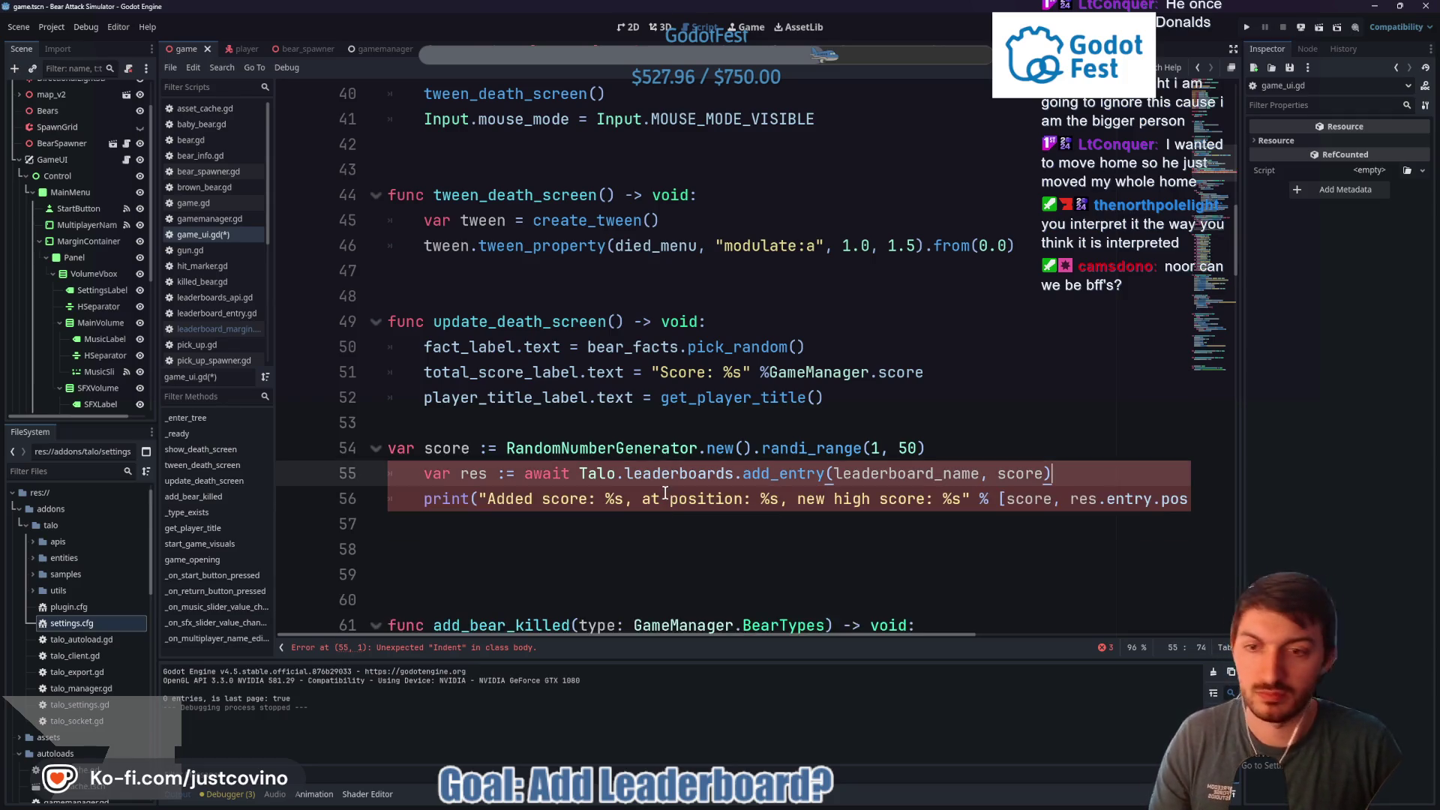
left_click(388, 448)
key("Tab")
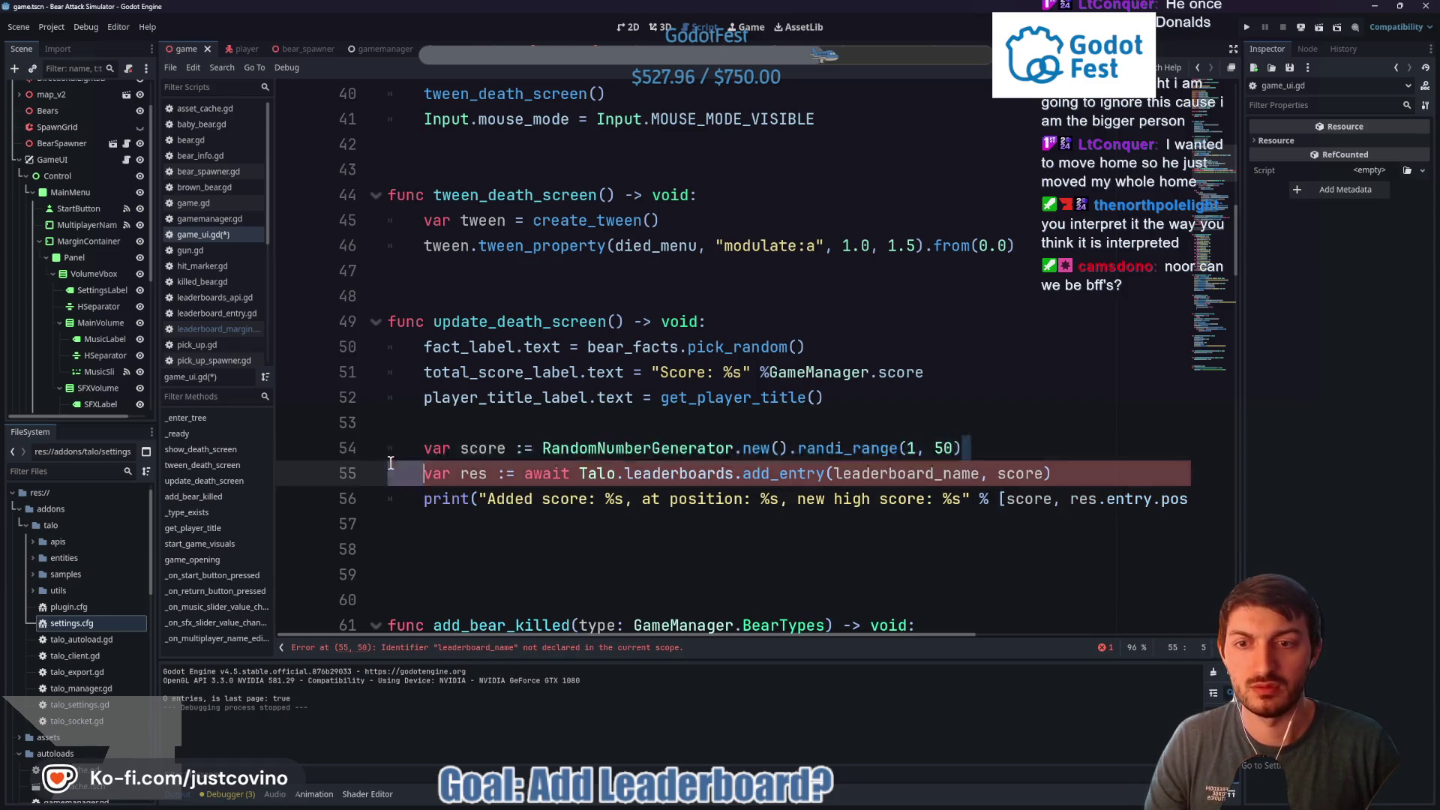
Delete the random score line and use "score_leaderboard" with GameManager.score in add_entry and print
left_click(360, 456)
key("BackSpace")
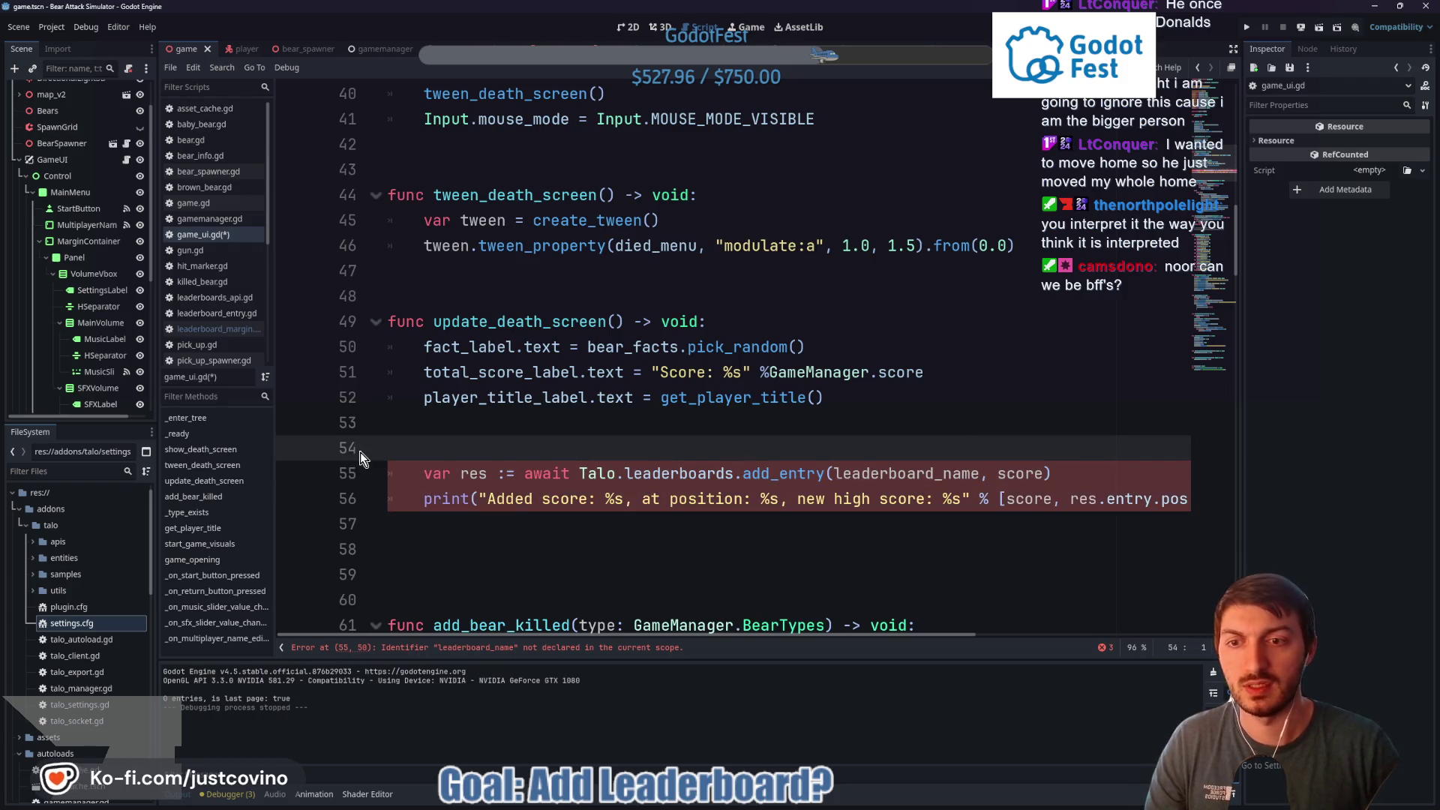
left_click_drag(979, 474, 841, 469)
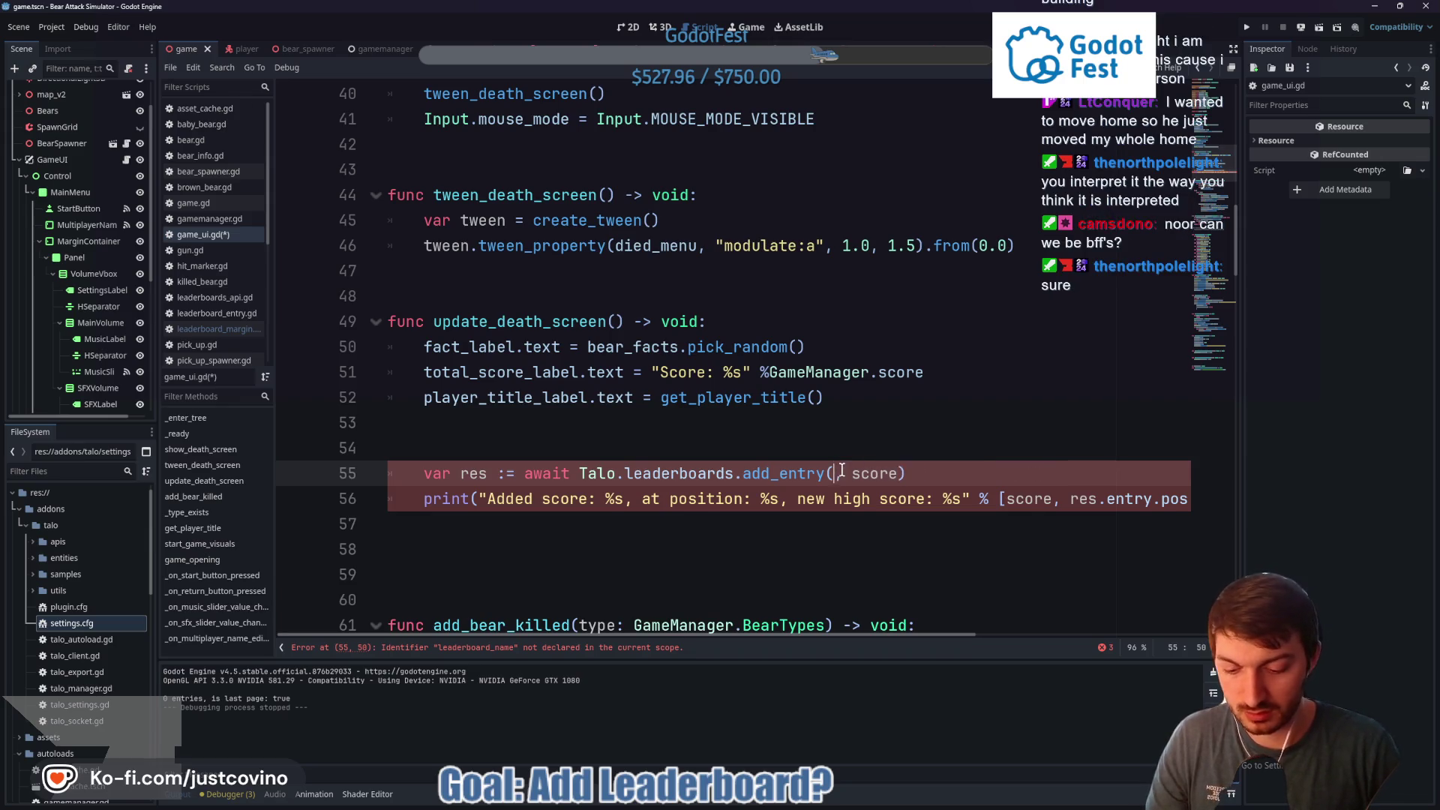
type("\"score_leaderboard")
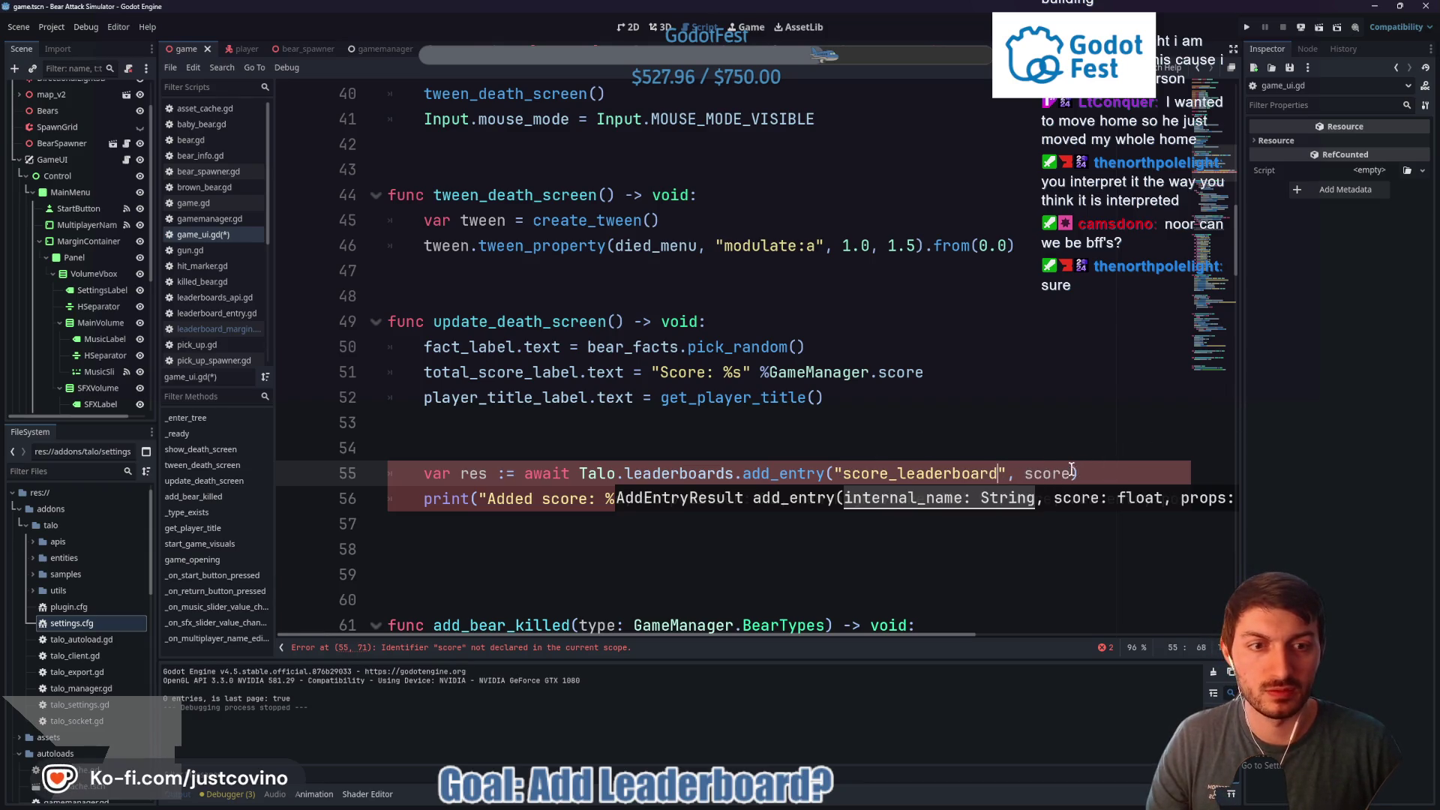
left_click(1026, 473)
type("GameManager.")
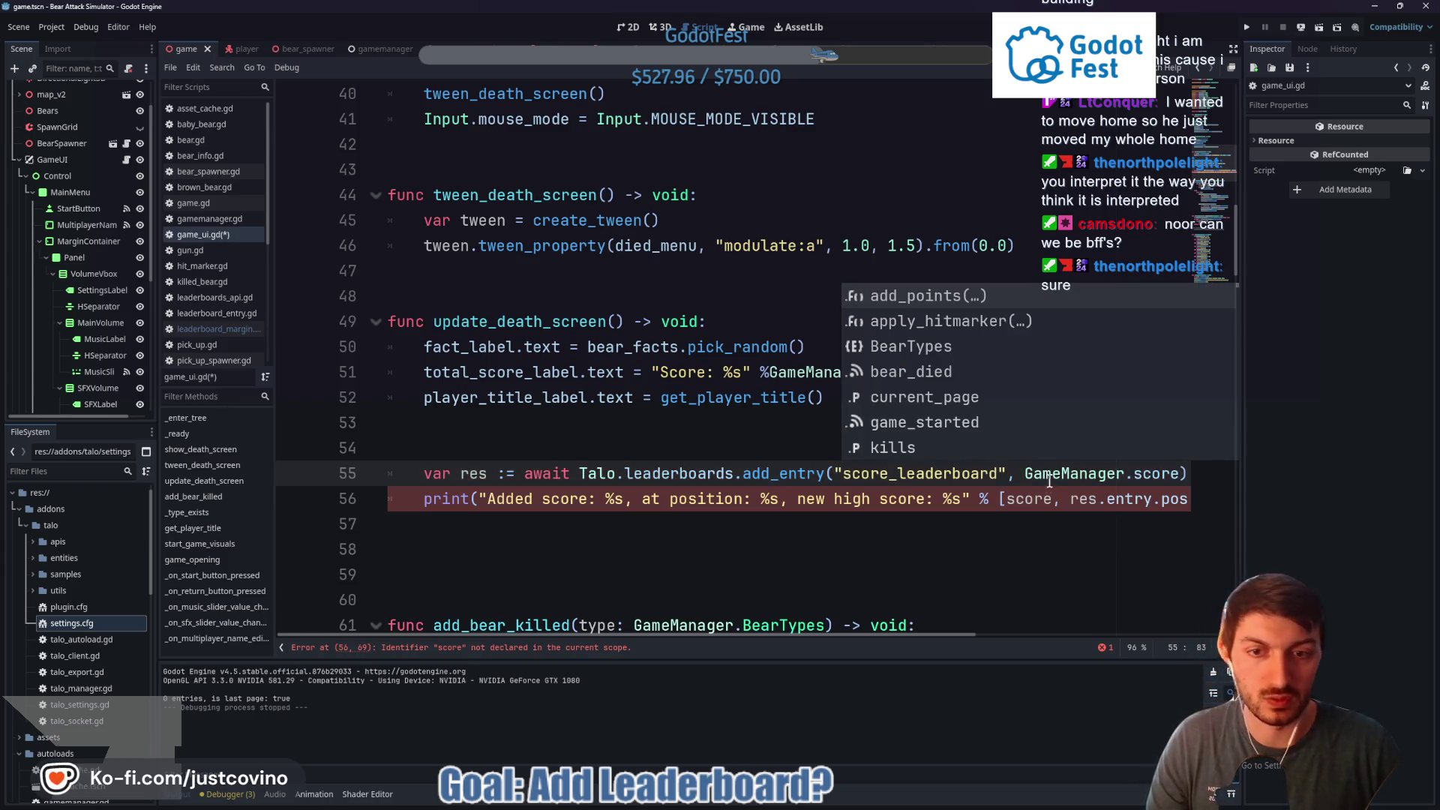
left_click(772, 524)
left_click_drag(762, 633, 1033, 647)
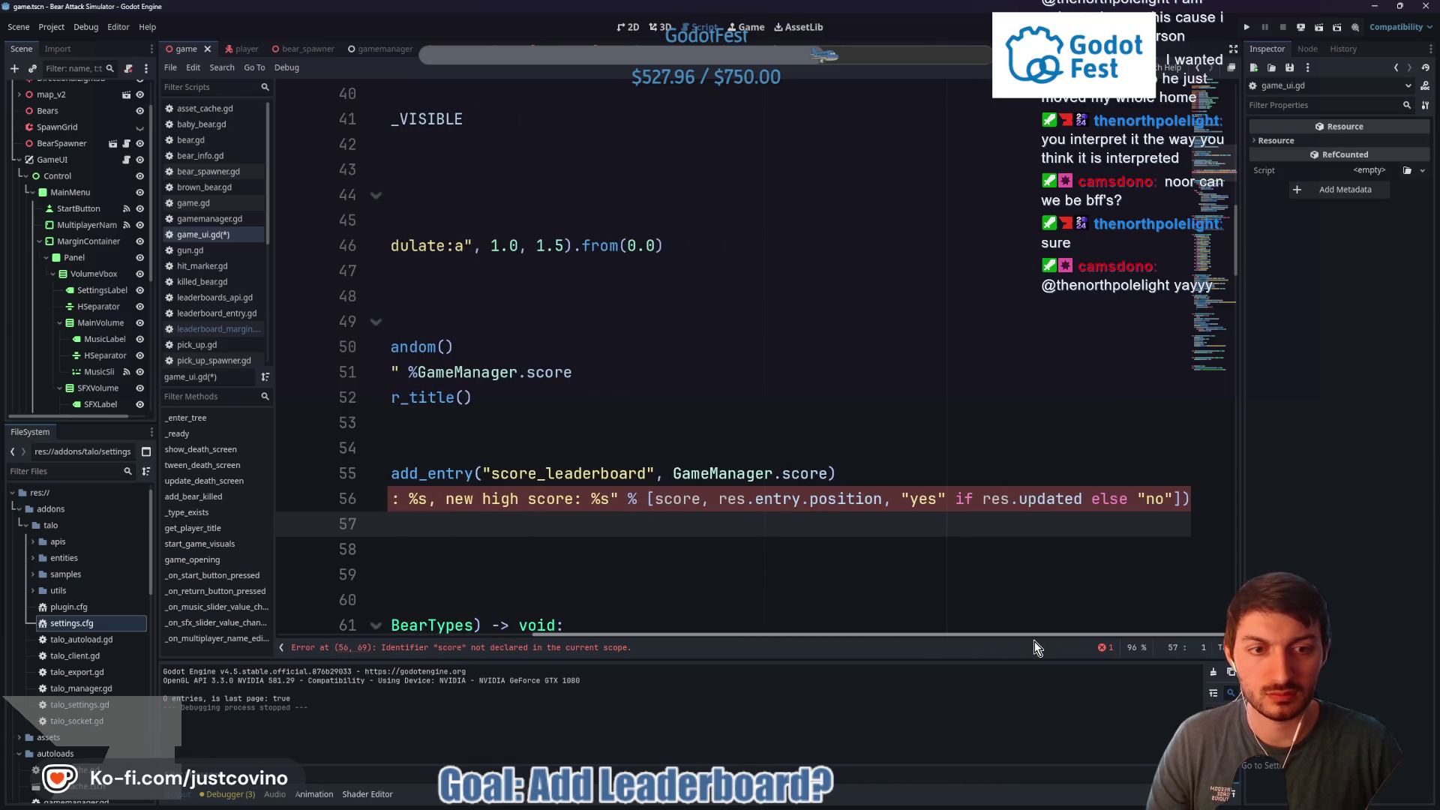
left_click(654, 499)
type("GameManager.")
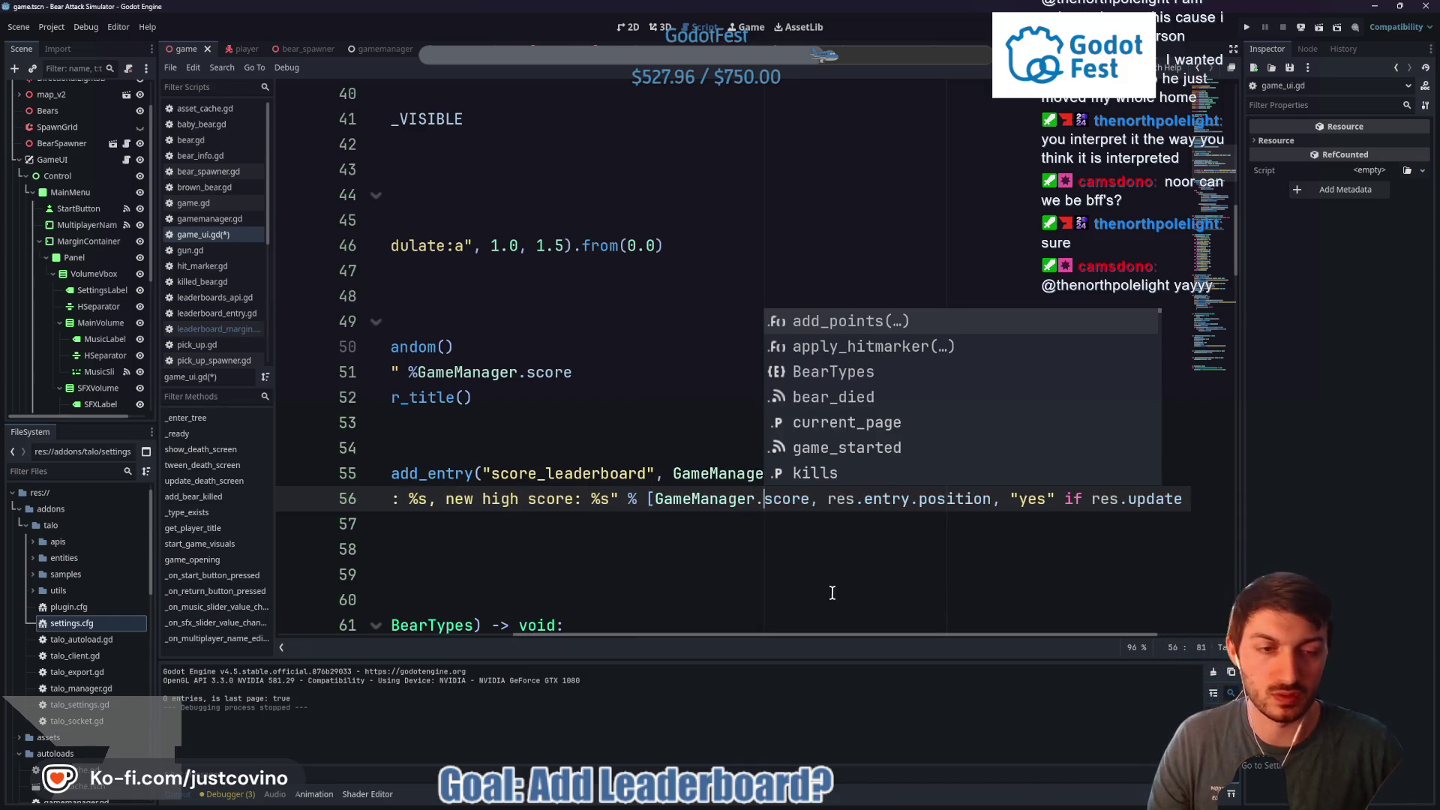
mouse_move(833, 634)
left_mouse_down()
mouse_move(923, 634)
mouse_move(491, 633)
left_mouse_up()
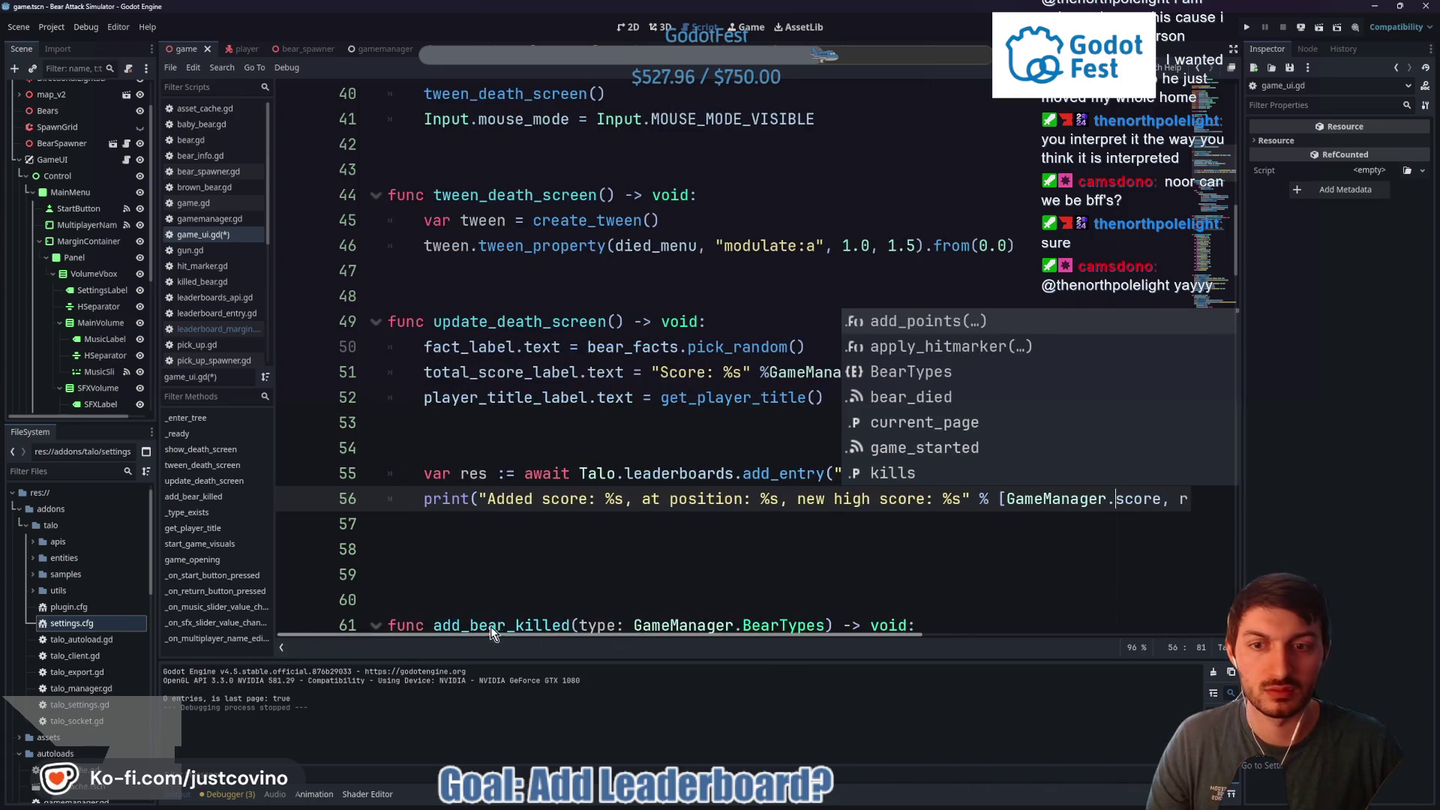
left_click(469, 523)
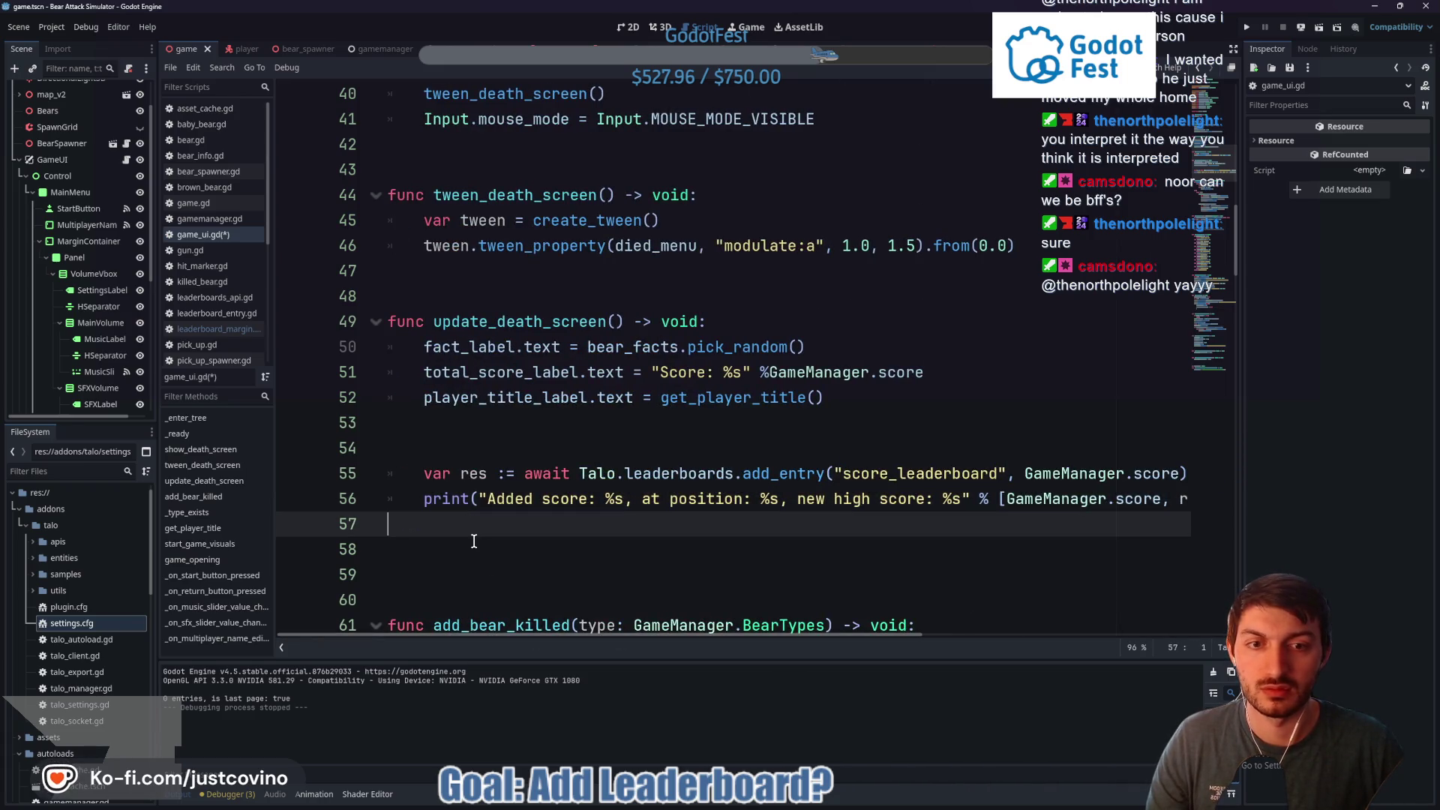
Remove the blank lines above add_entry, save game_ui.gd, and run the game
left_click(432, 446)
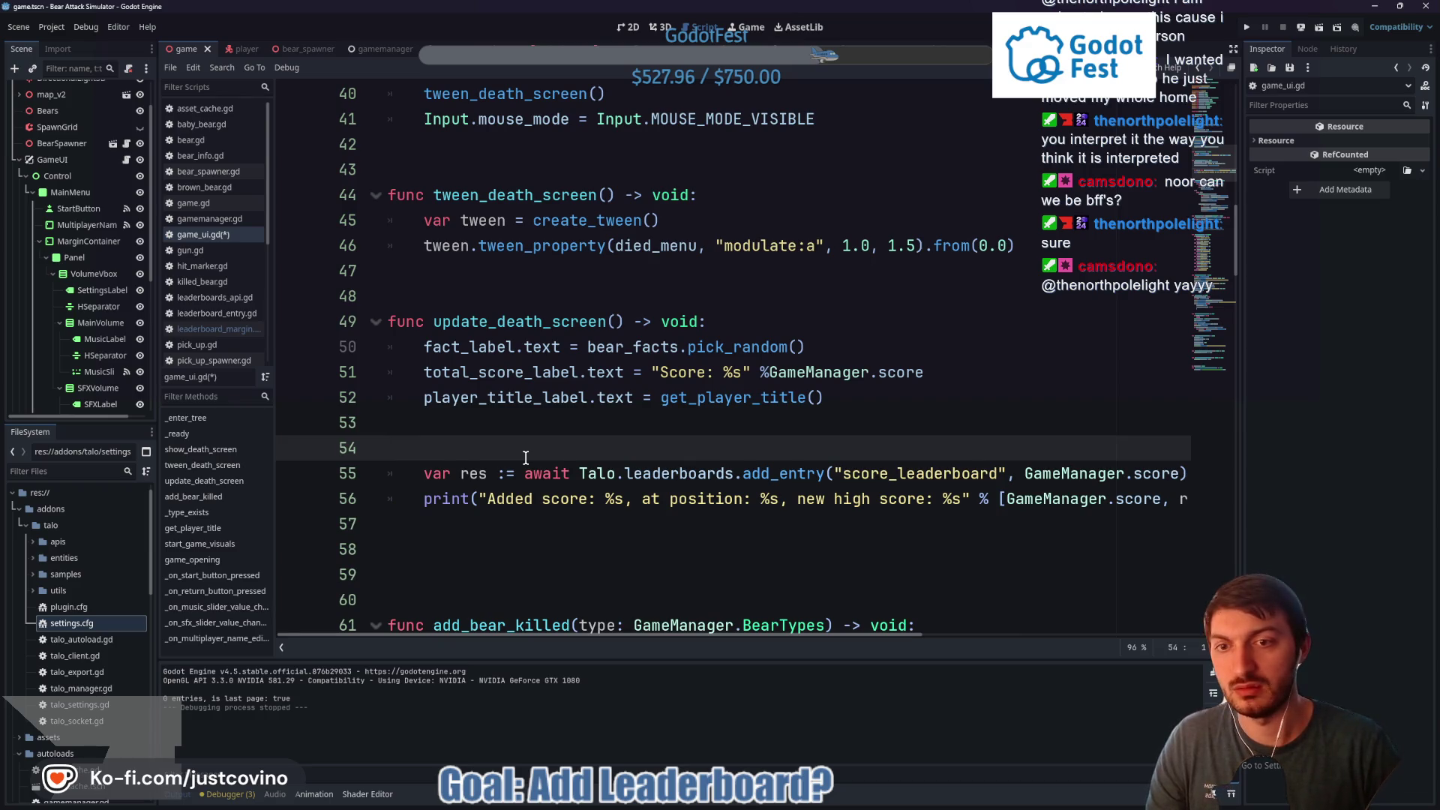
key("BackSpace")
key("BackSpace")
key("ctrl+s")
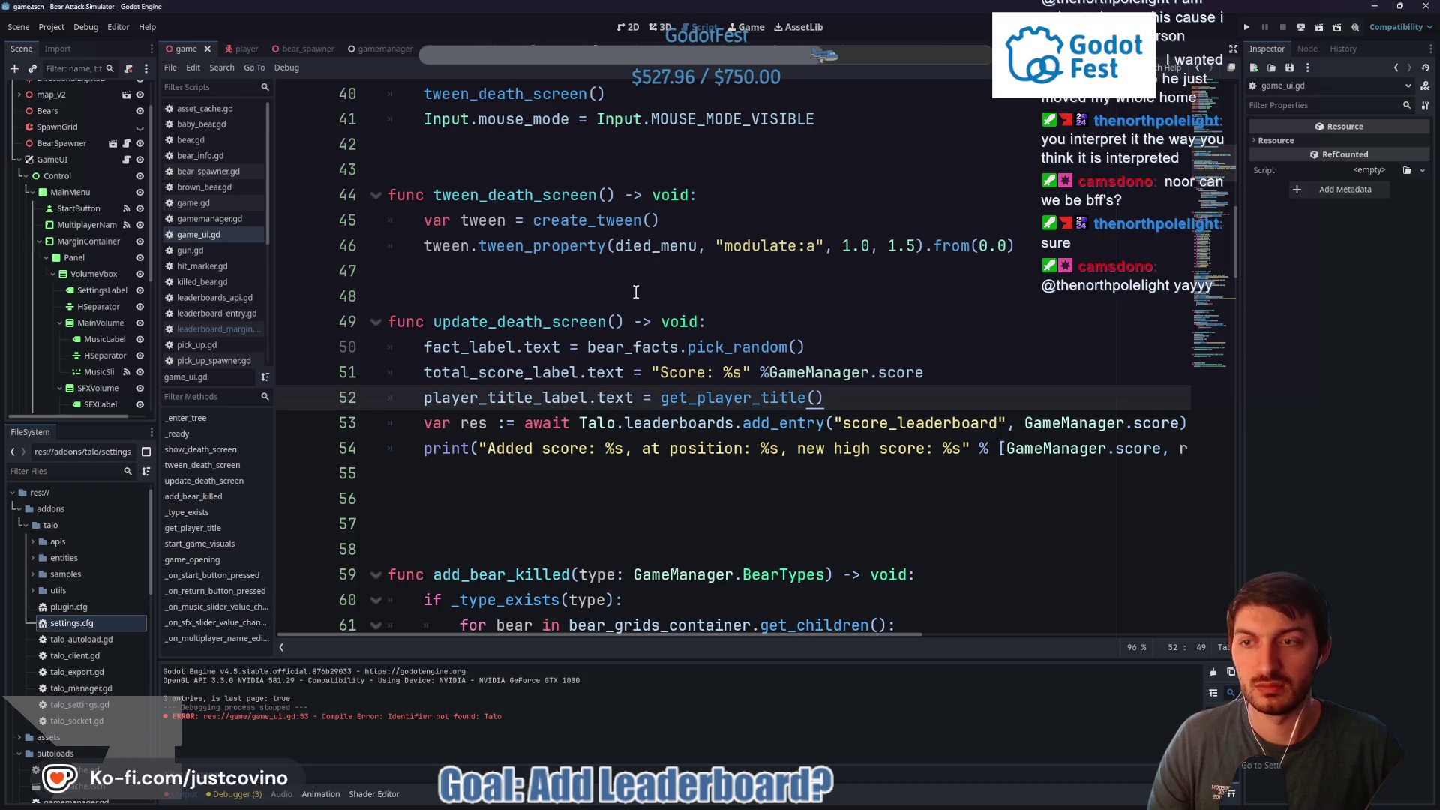
key("F5")
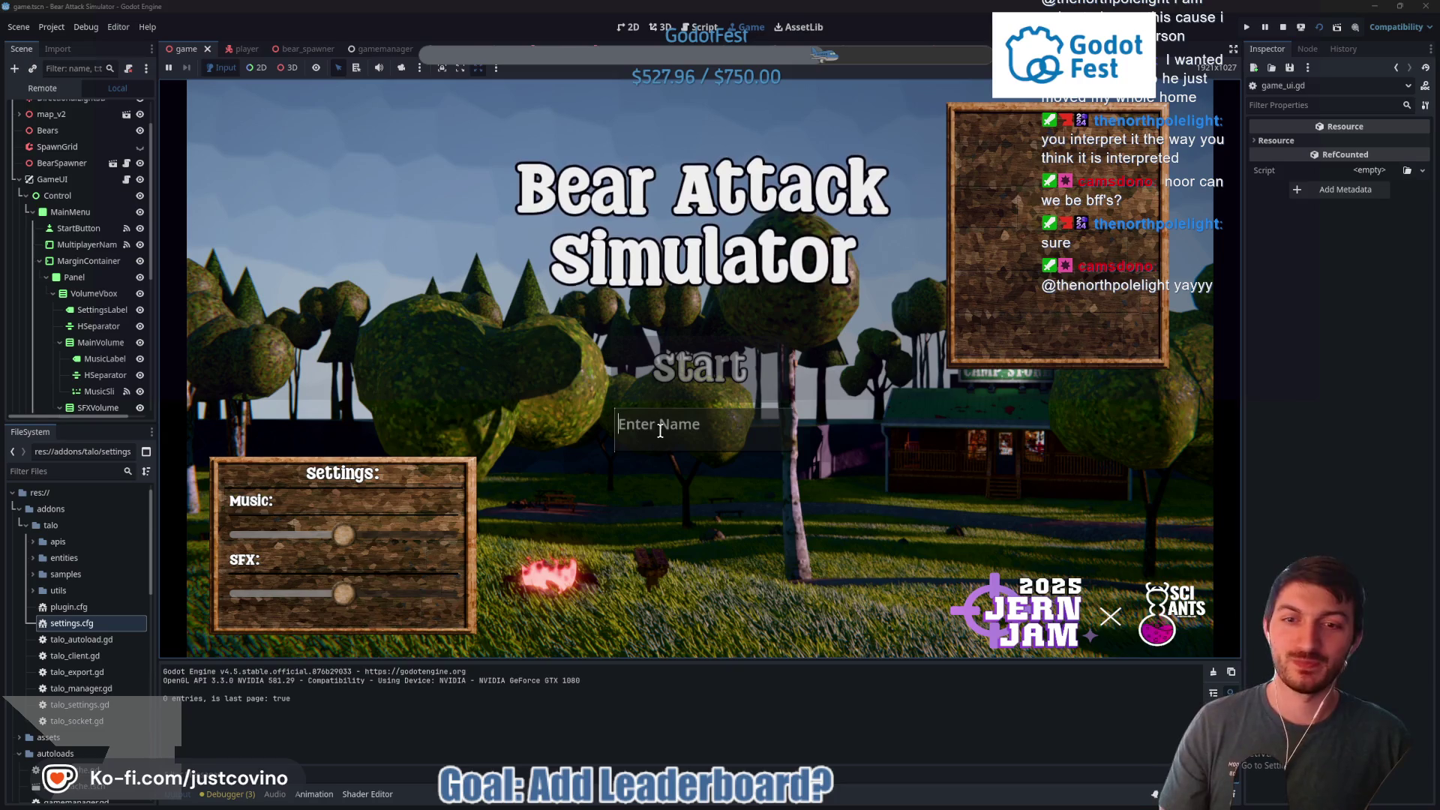
Enter the player name 'Test', turn the music volume down and start the game
left_click(660, 430)
type("Test")
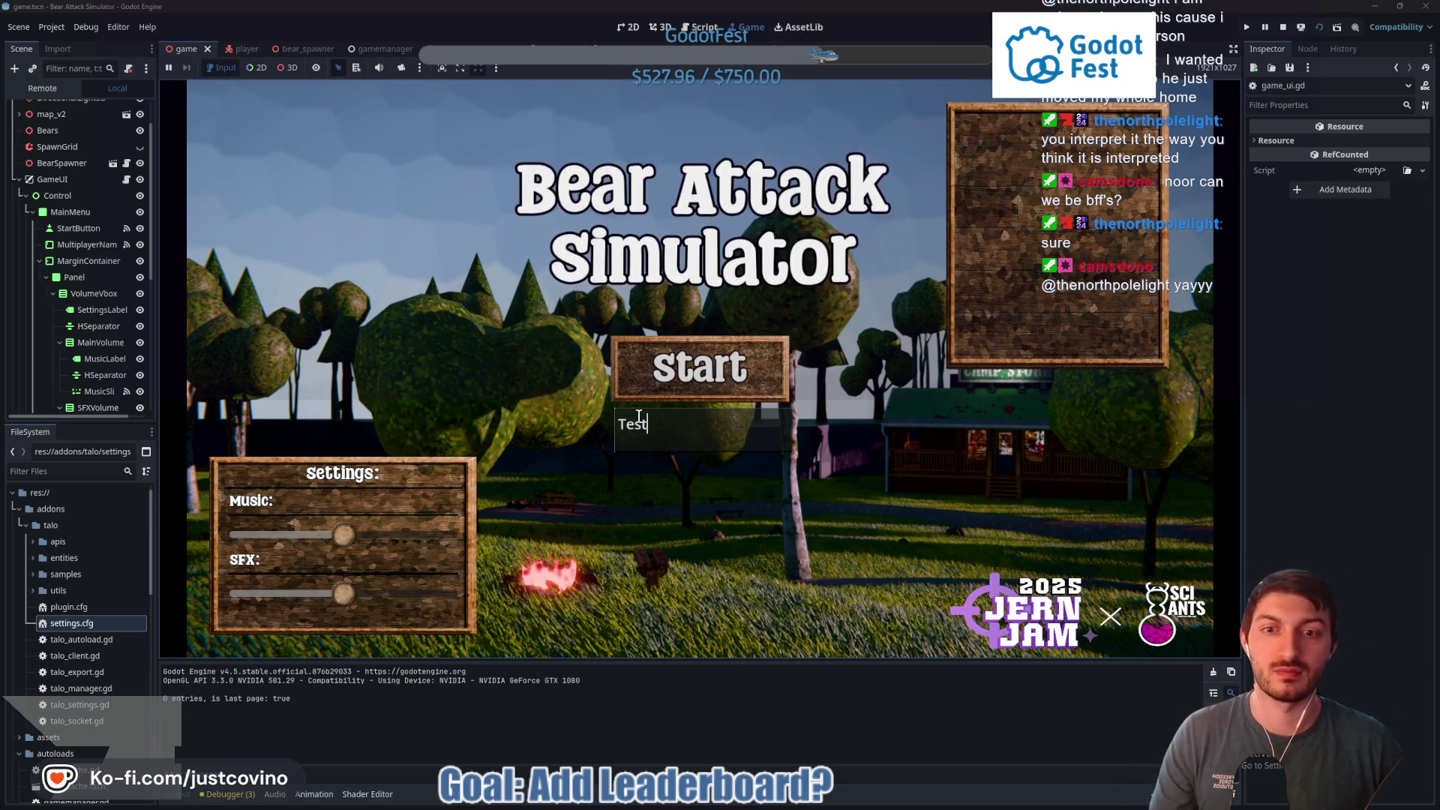
left_click_drag(349, 534, 294, 525)
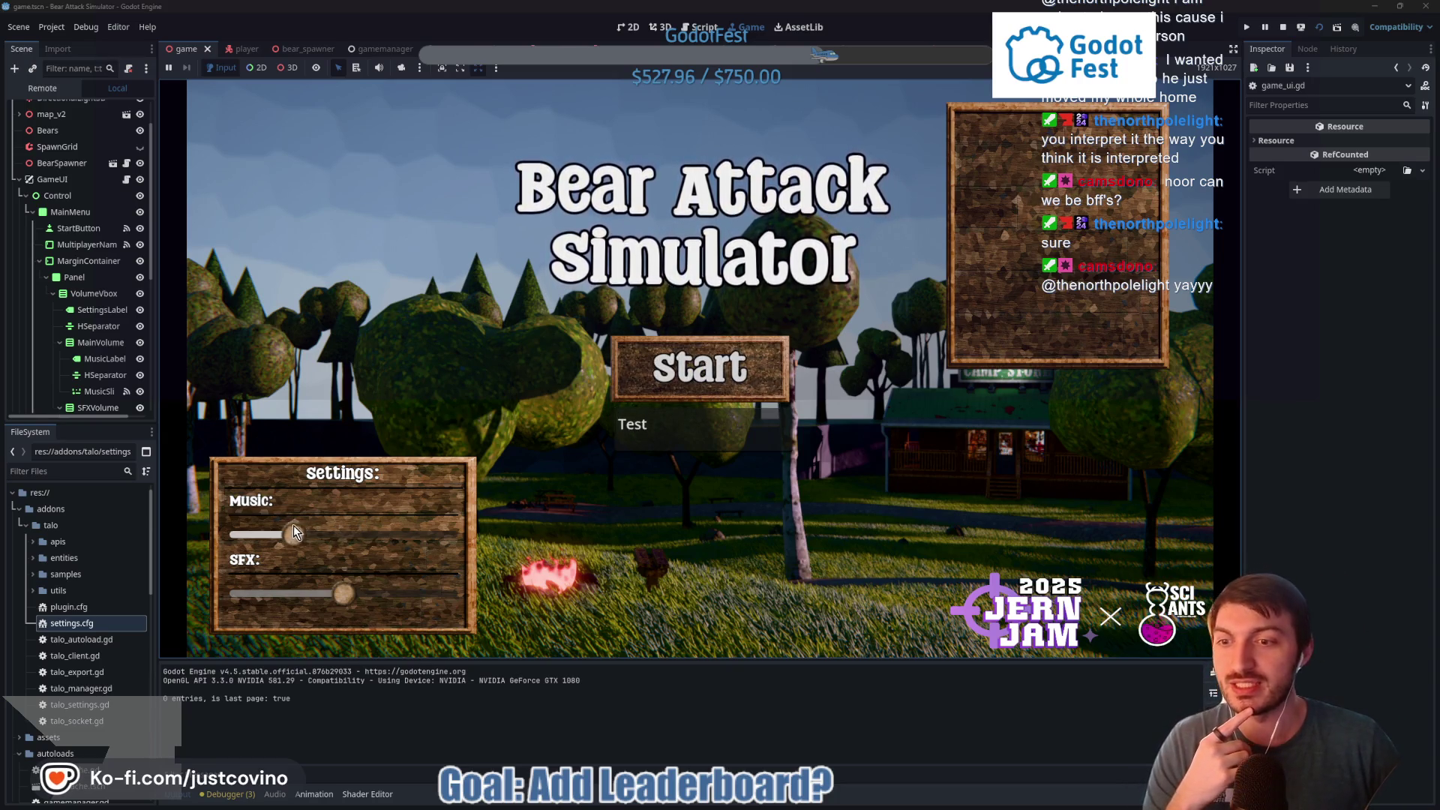
left_click(682, 374)
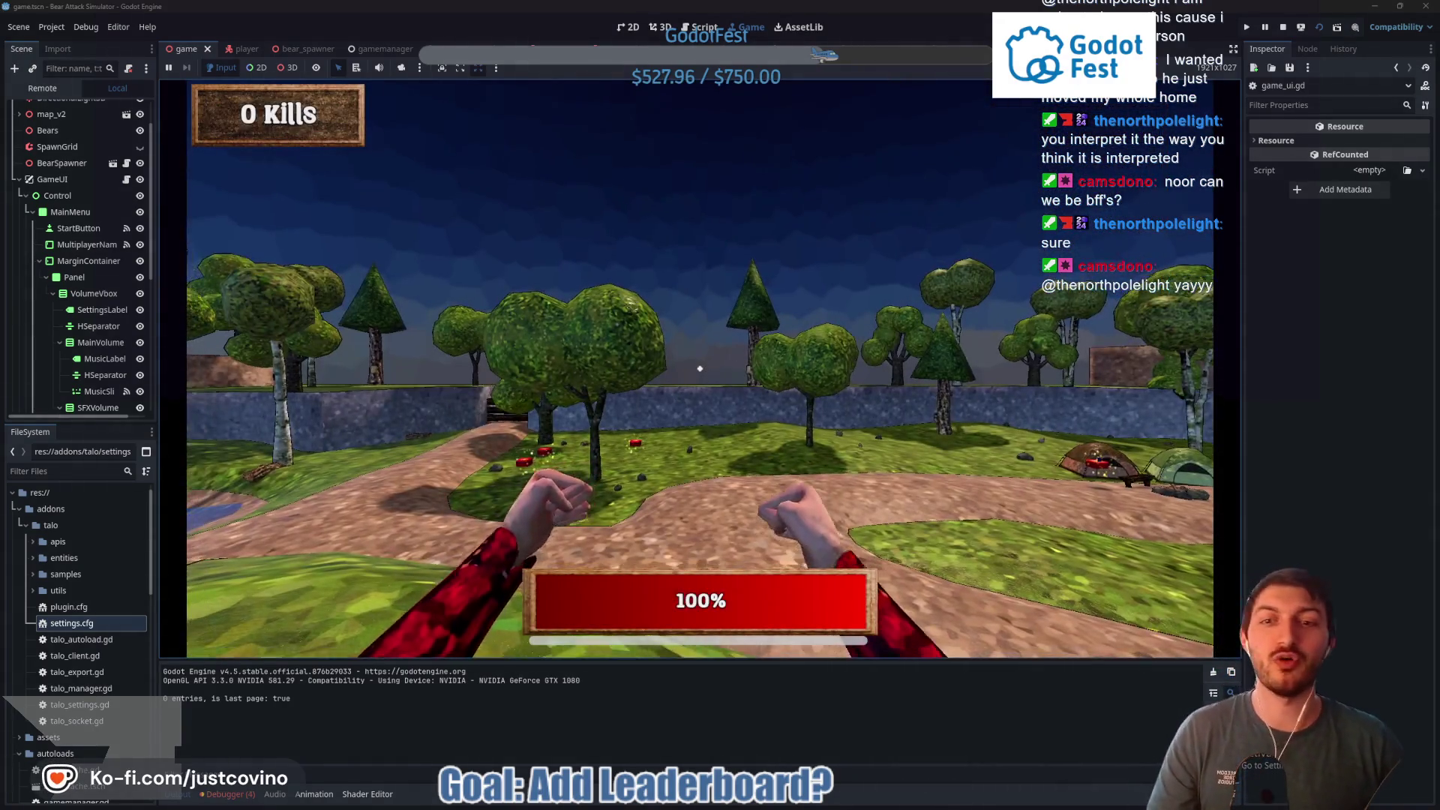
Walk forward past the medkit and campsite toward the Camp Store and an approaching bear
left_click(700, 369)
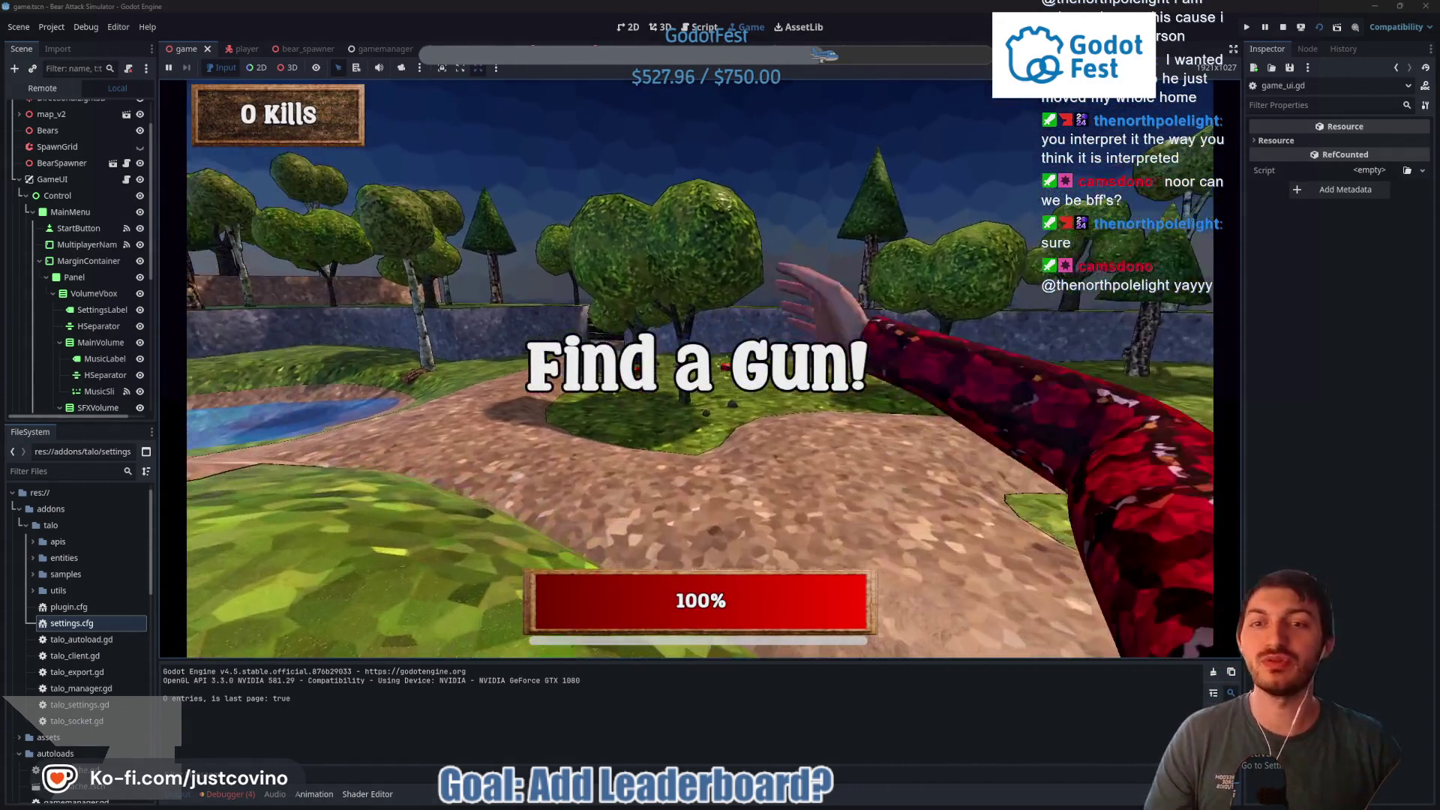
key("w")
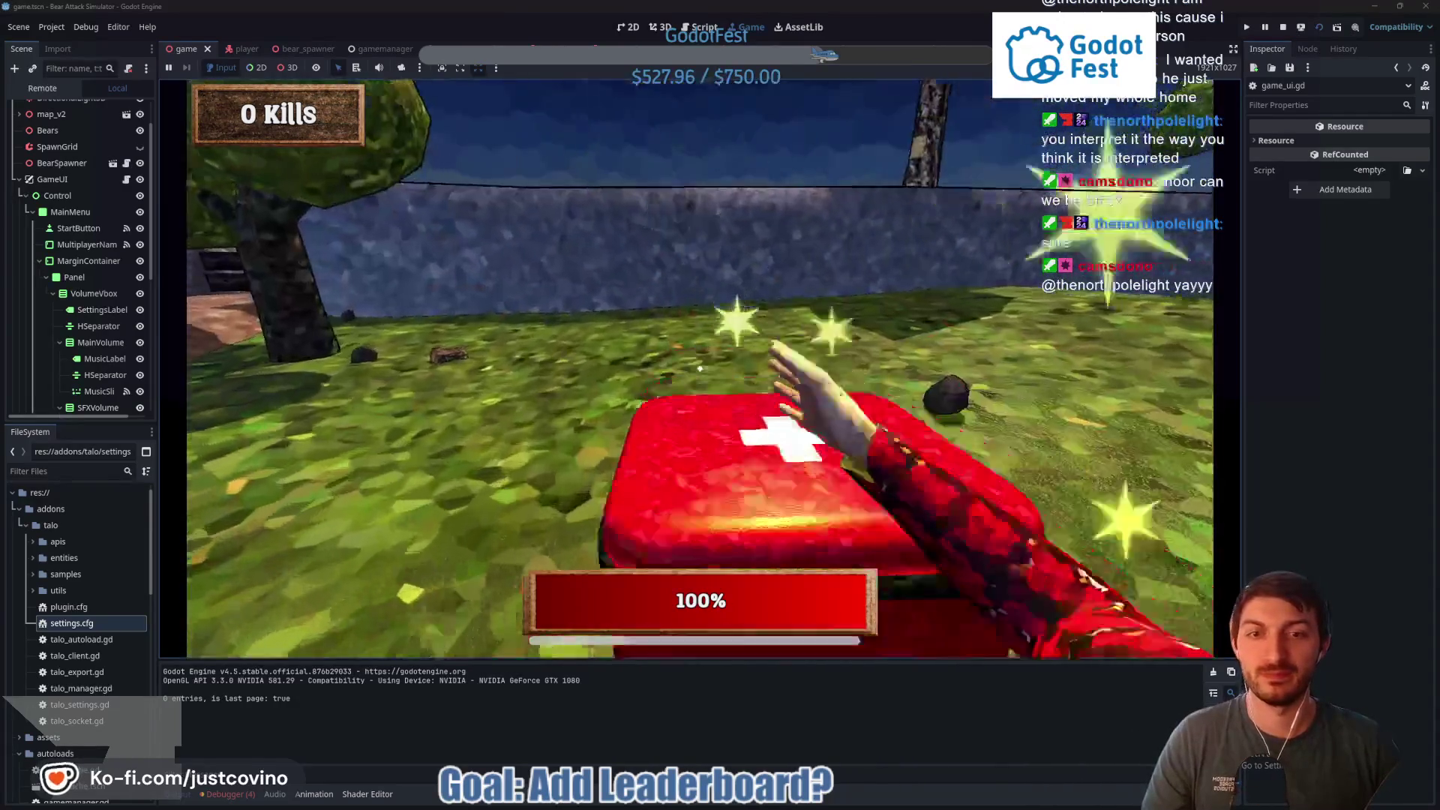
key("w")
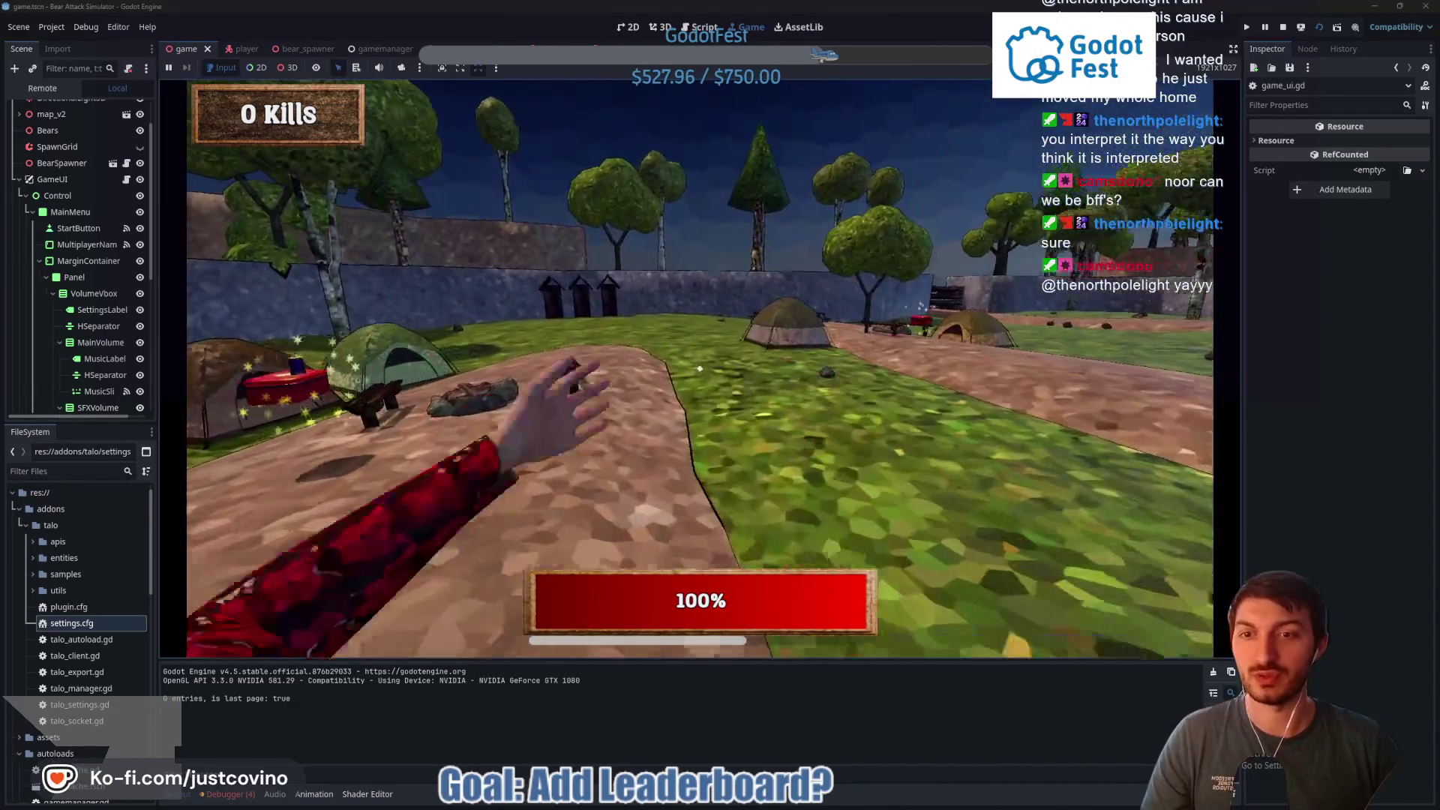
key("w")
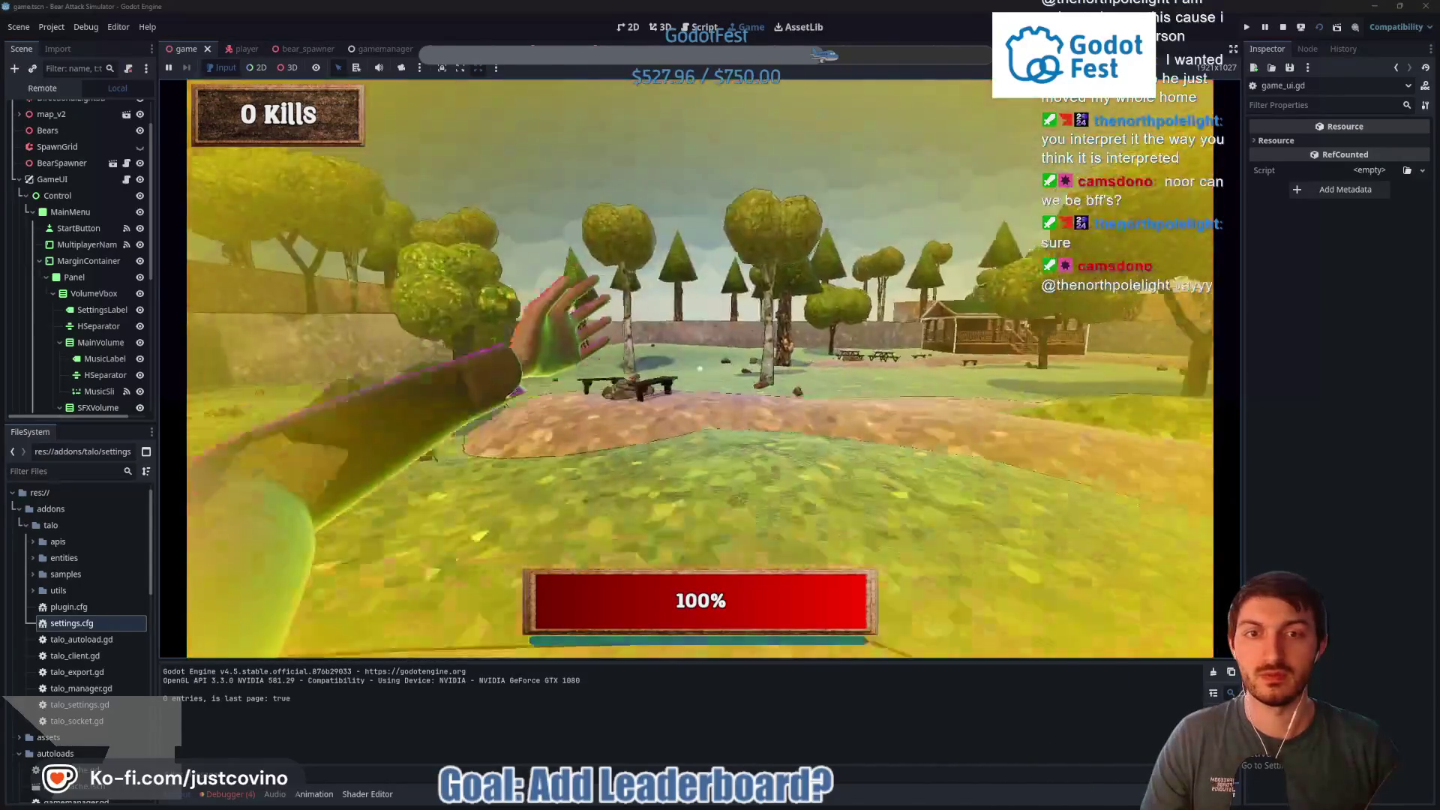
key("w")
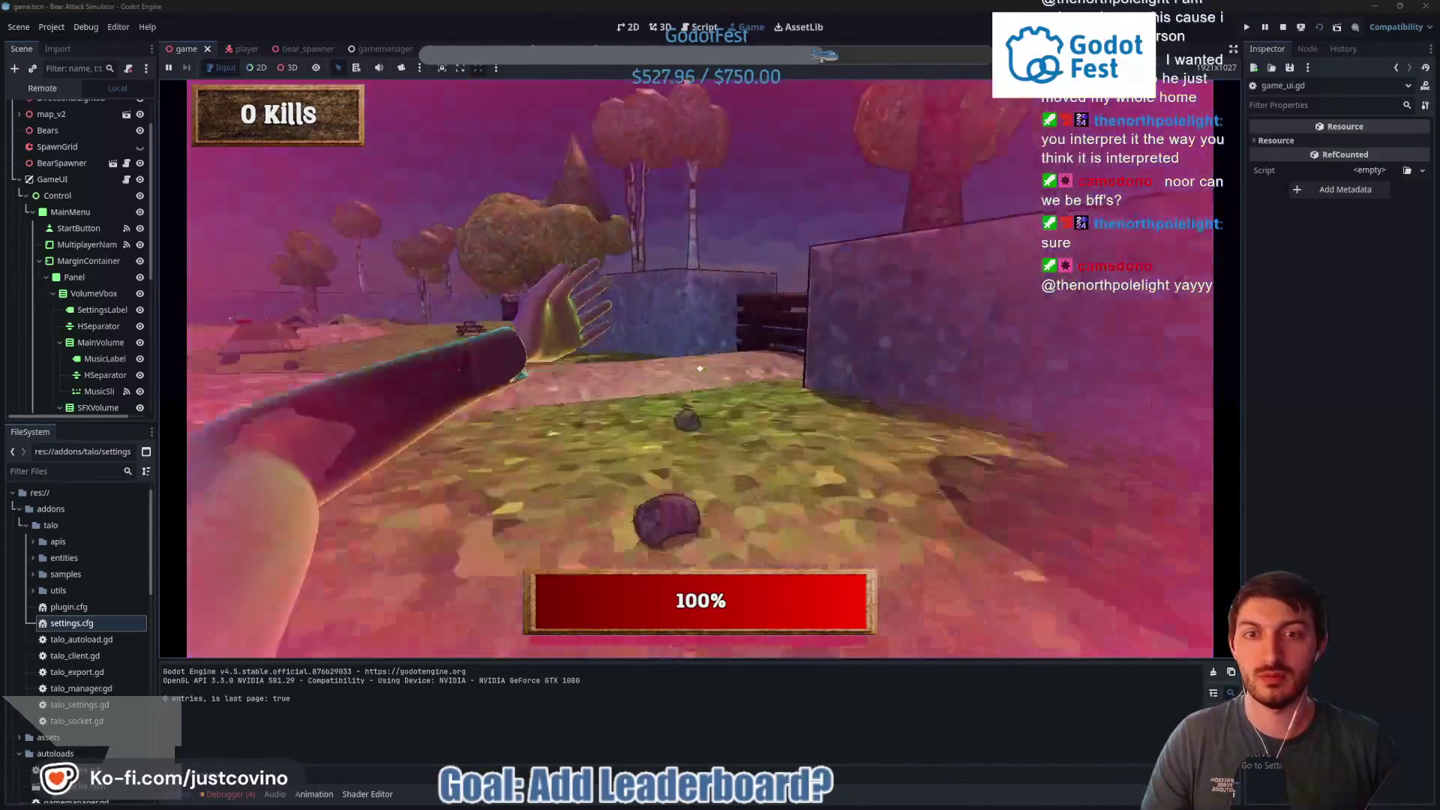
key("w")
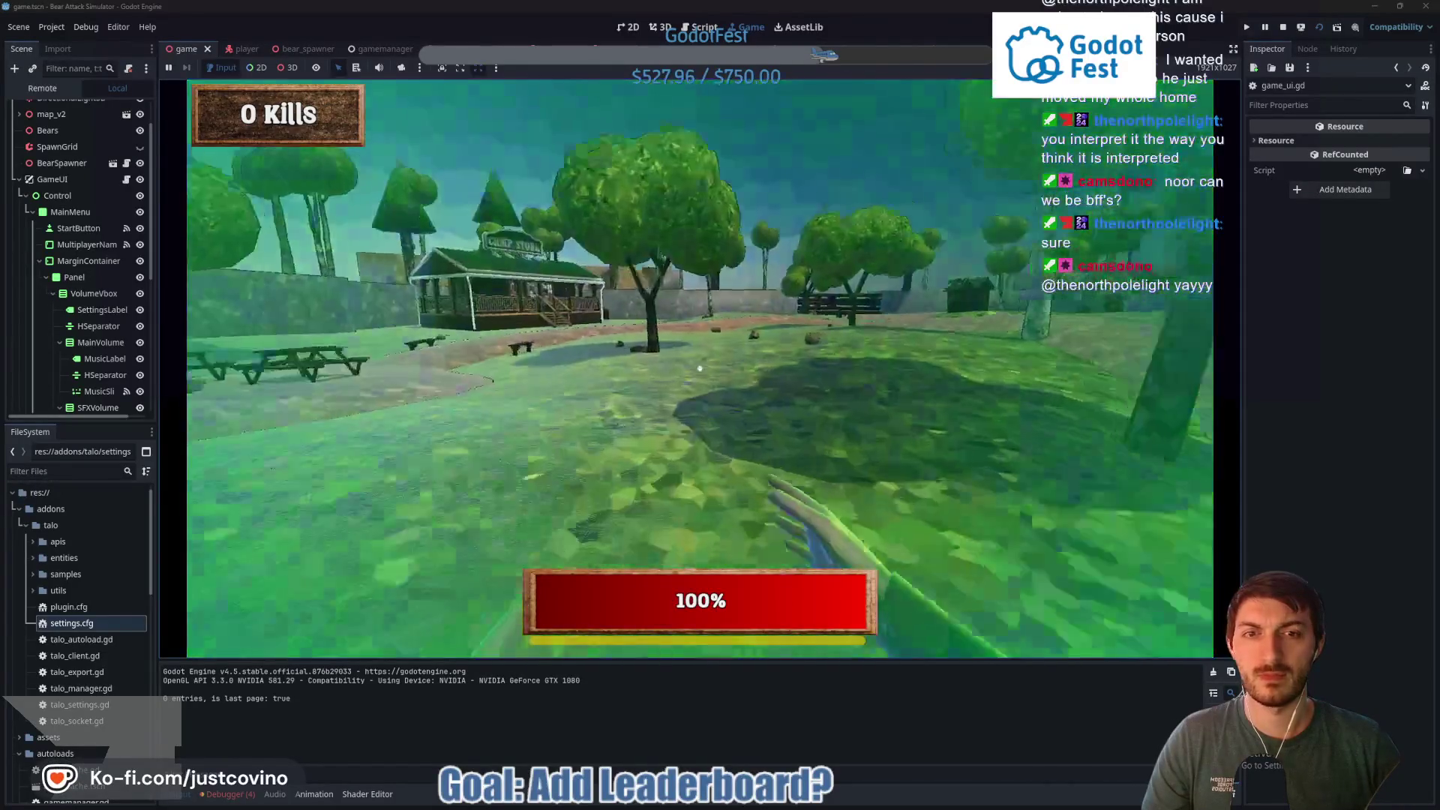
key("w")
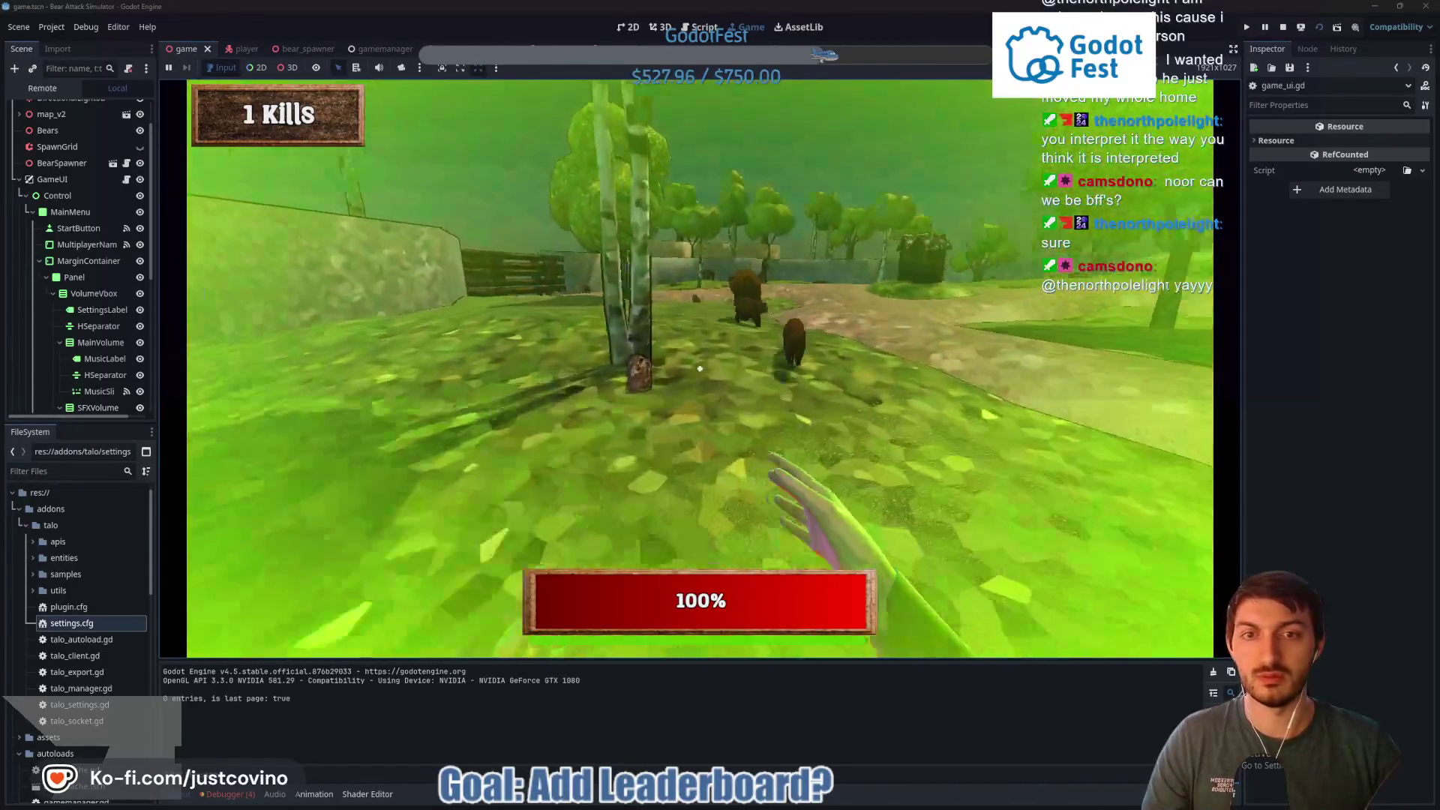
Punch the bear to death and pick up the glowing revolver
left_click(700, 369)
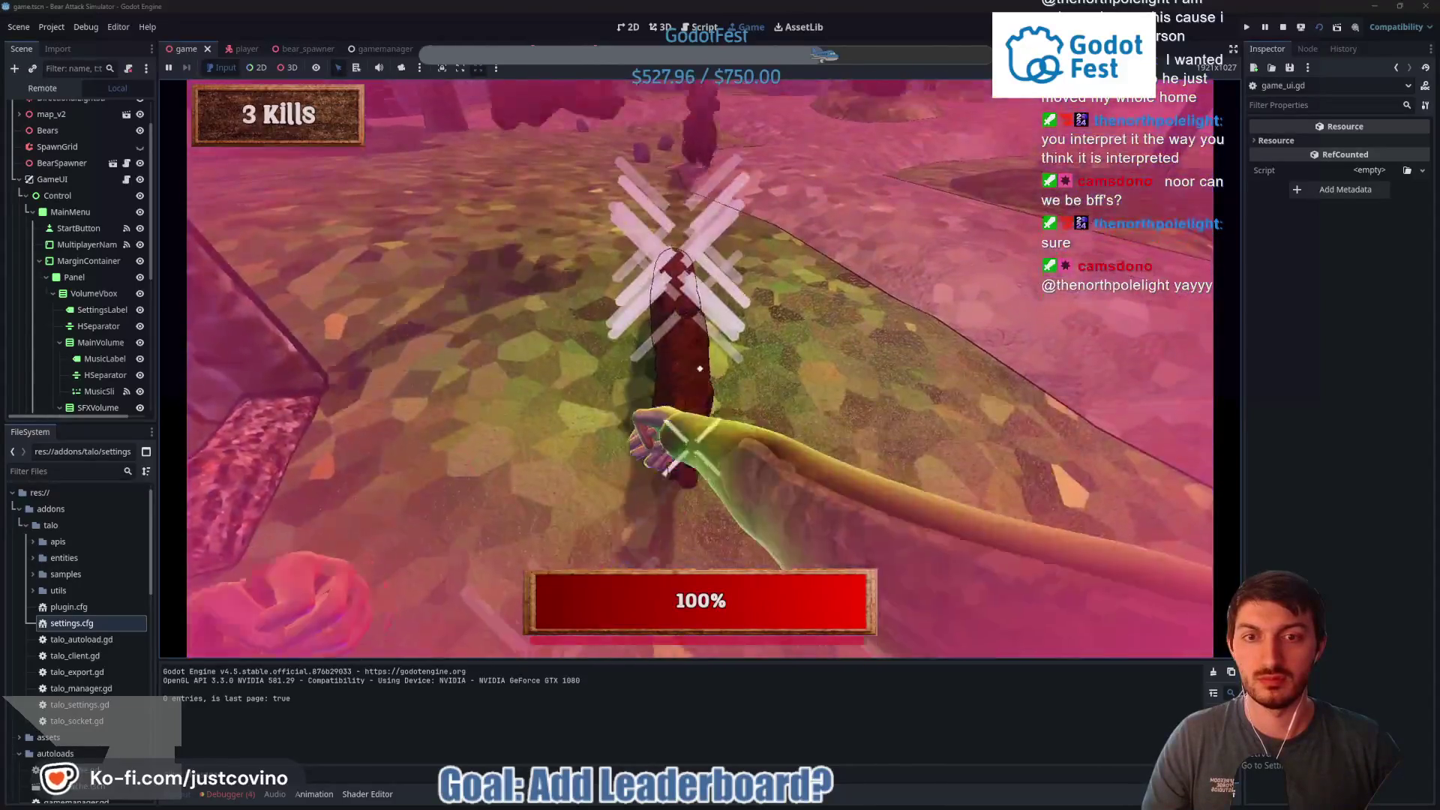
left_click(700, 369)
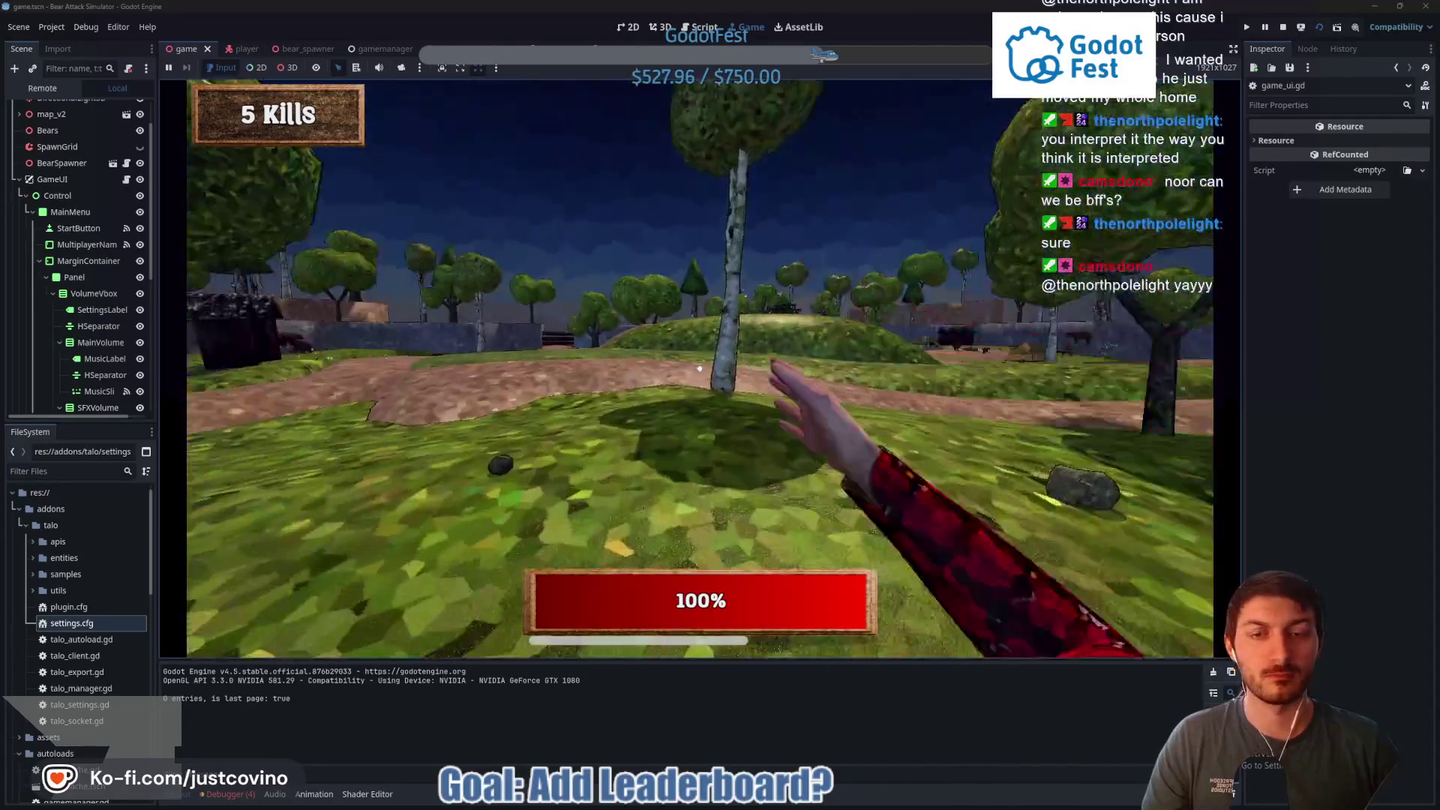
left_click(700, 368)
left_click(699, 368)
key("w")
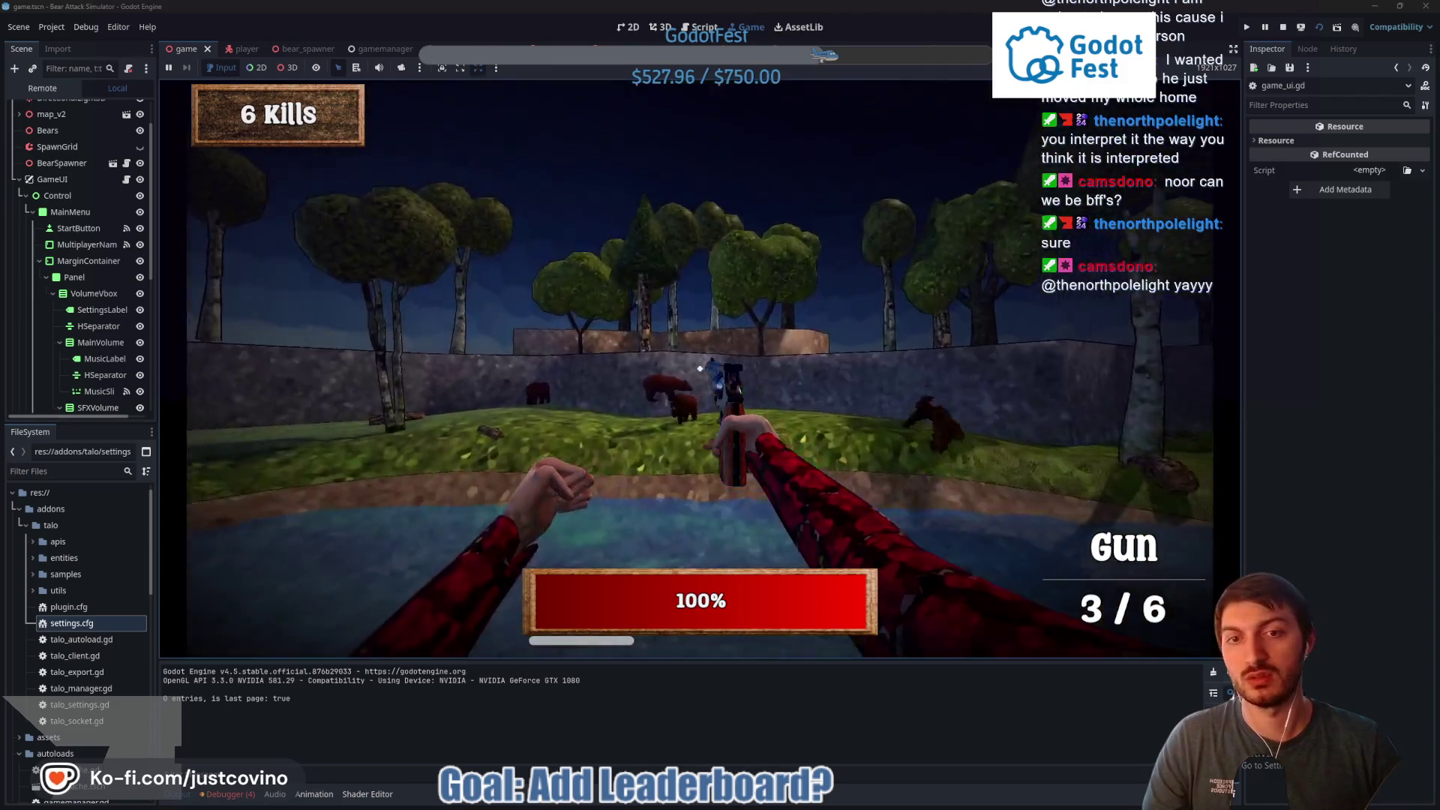
Shoot bears with the revolver, reaching 23 kills until health falls to 8%
left_click(700, 368)
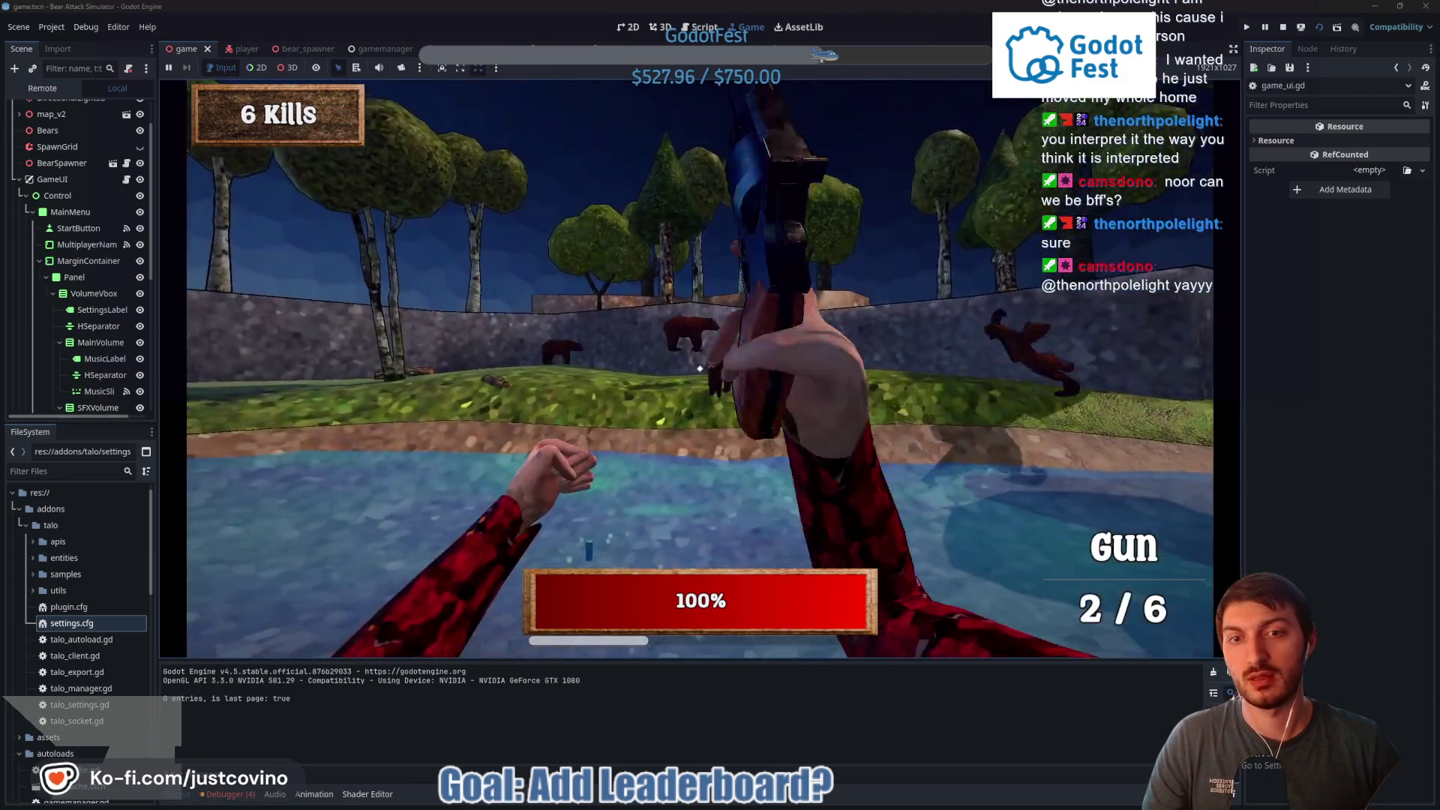
left_click(700, 368)
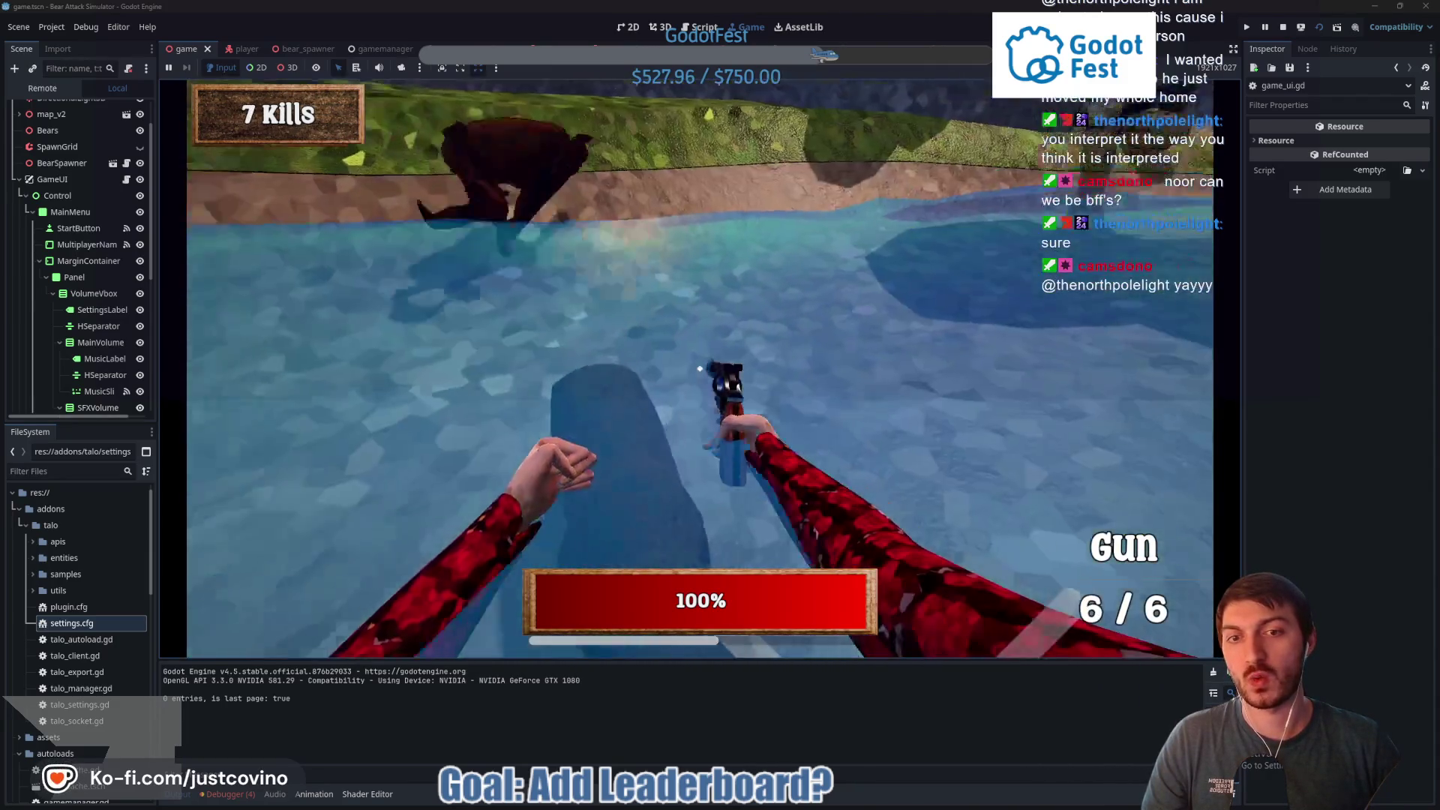
left_click(700, 369)
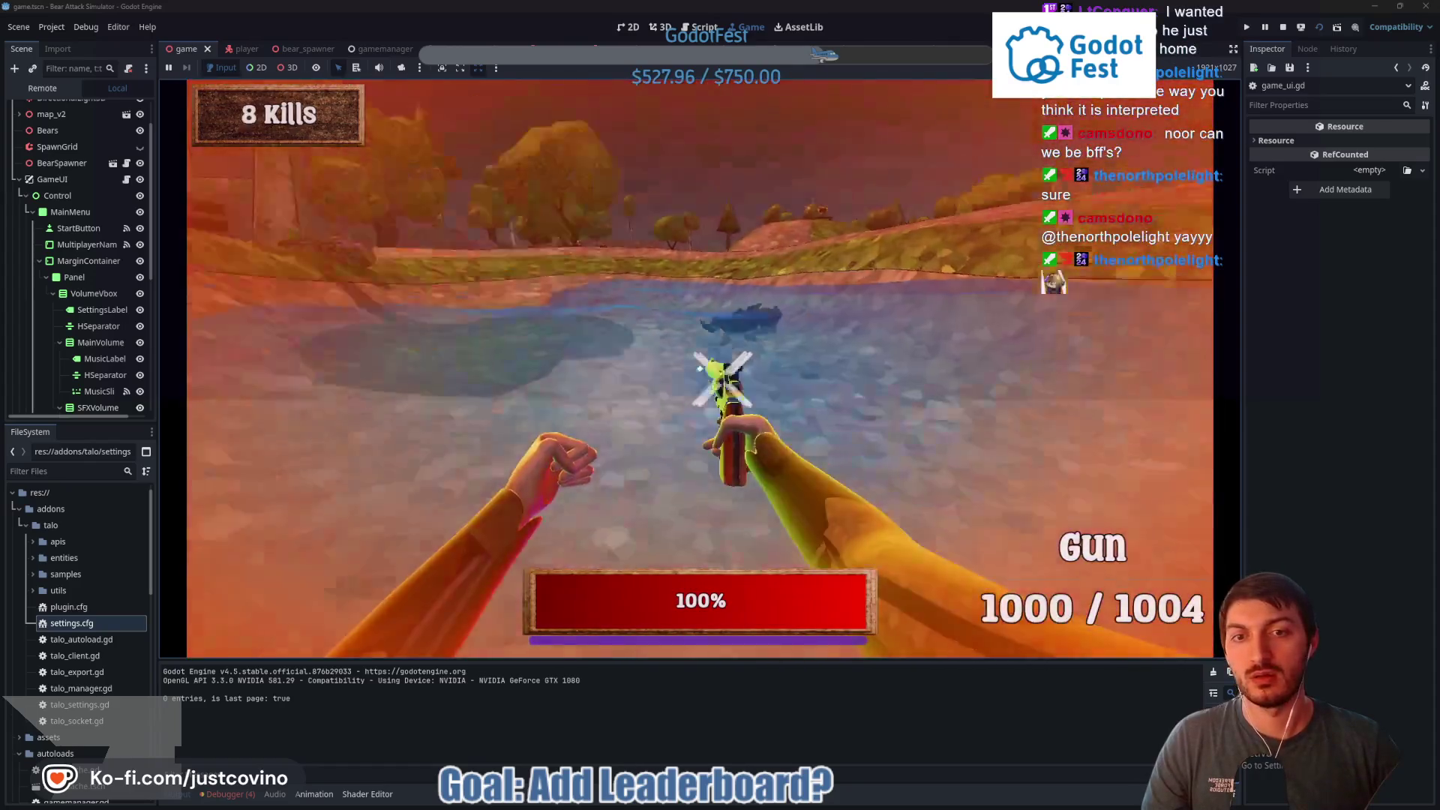
left_click_drag(700, 368, 700, 368)
left_click(700, 368)
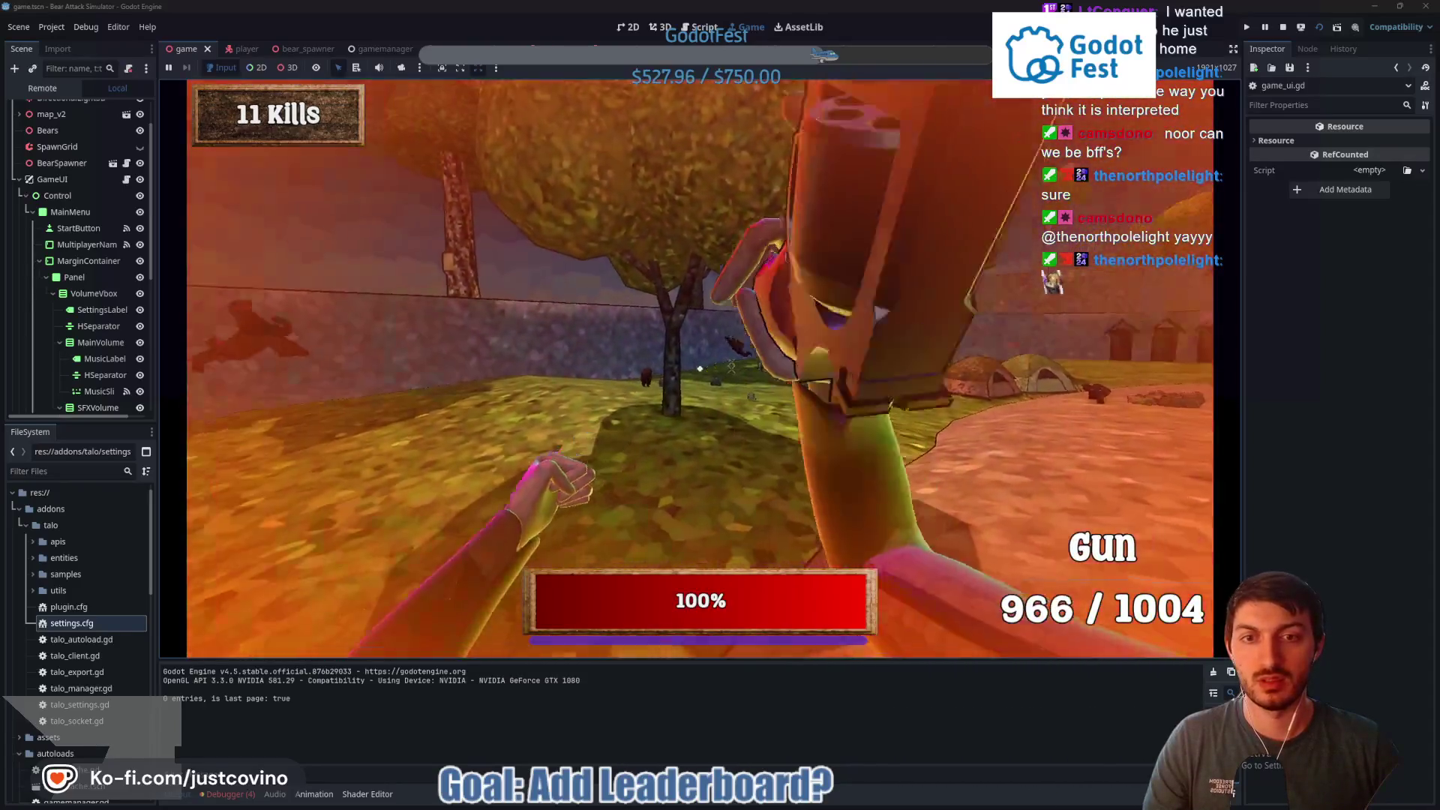
left_click(700, 369)
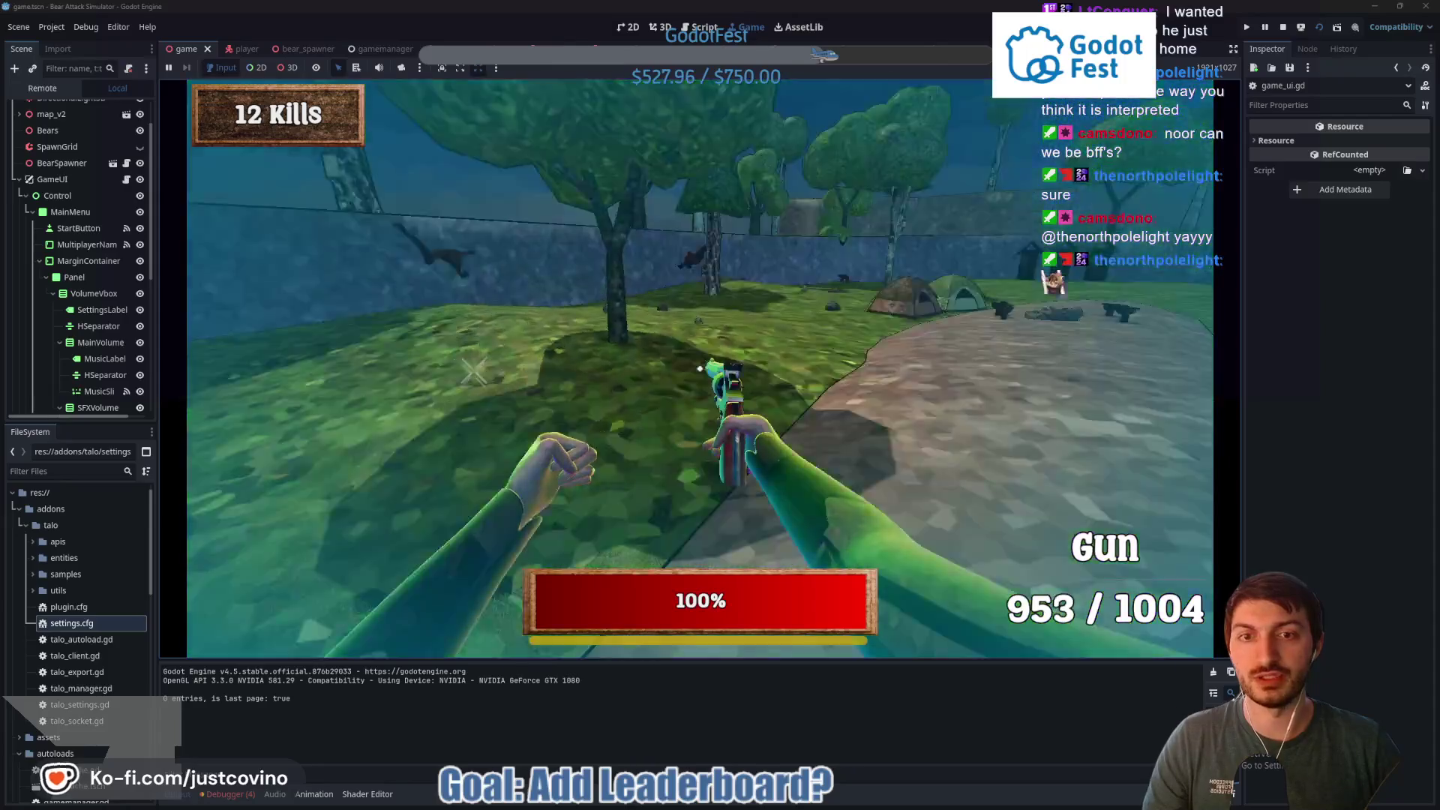
left_click(700, 368)
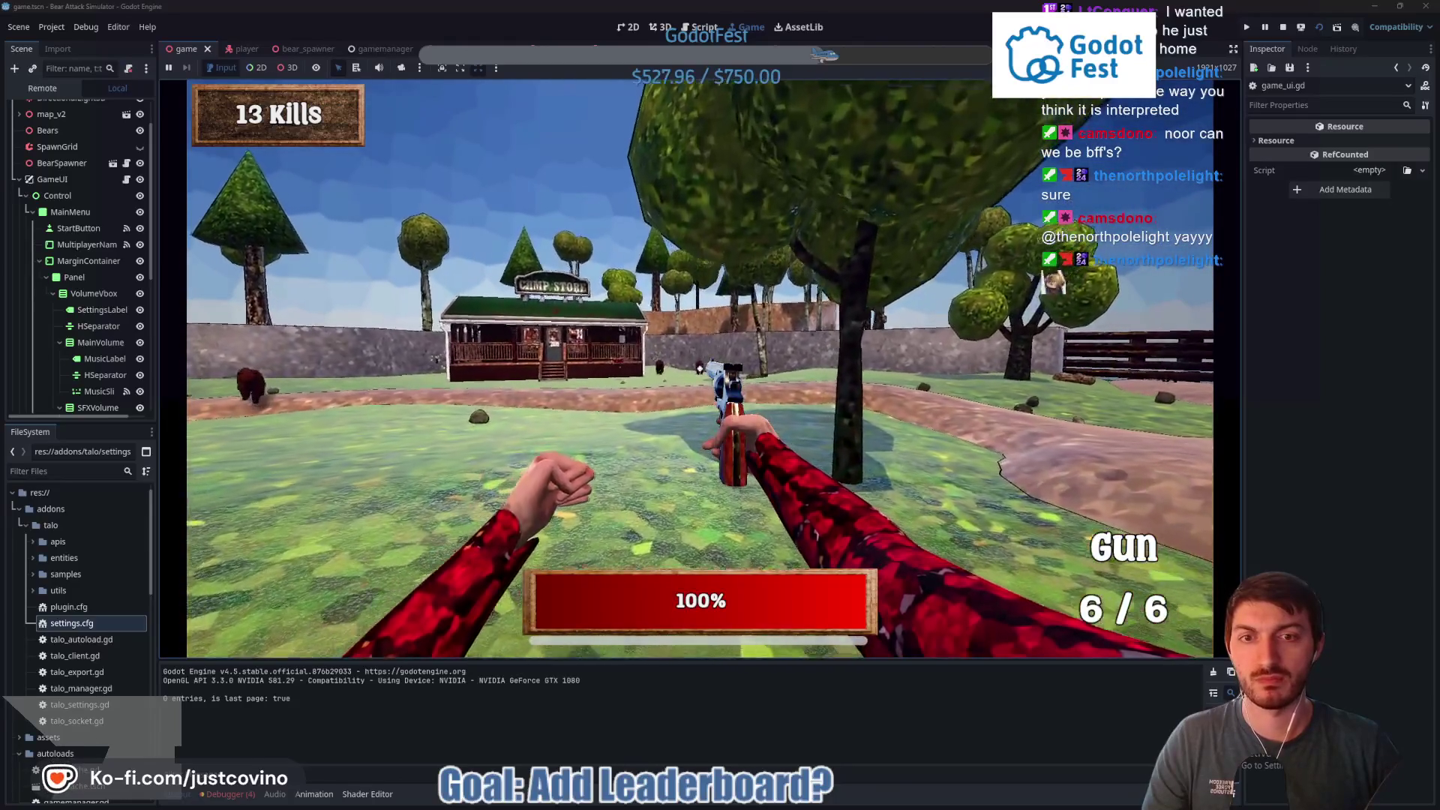
left_click(700, 369)
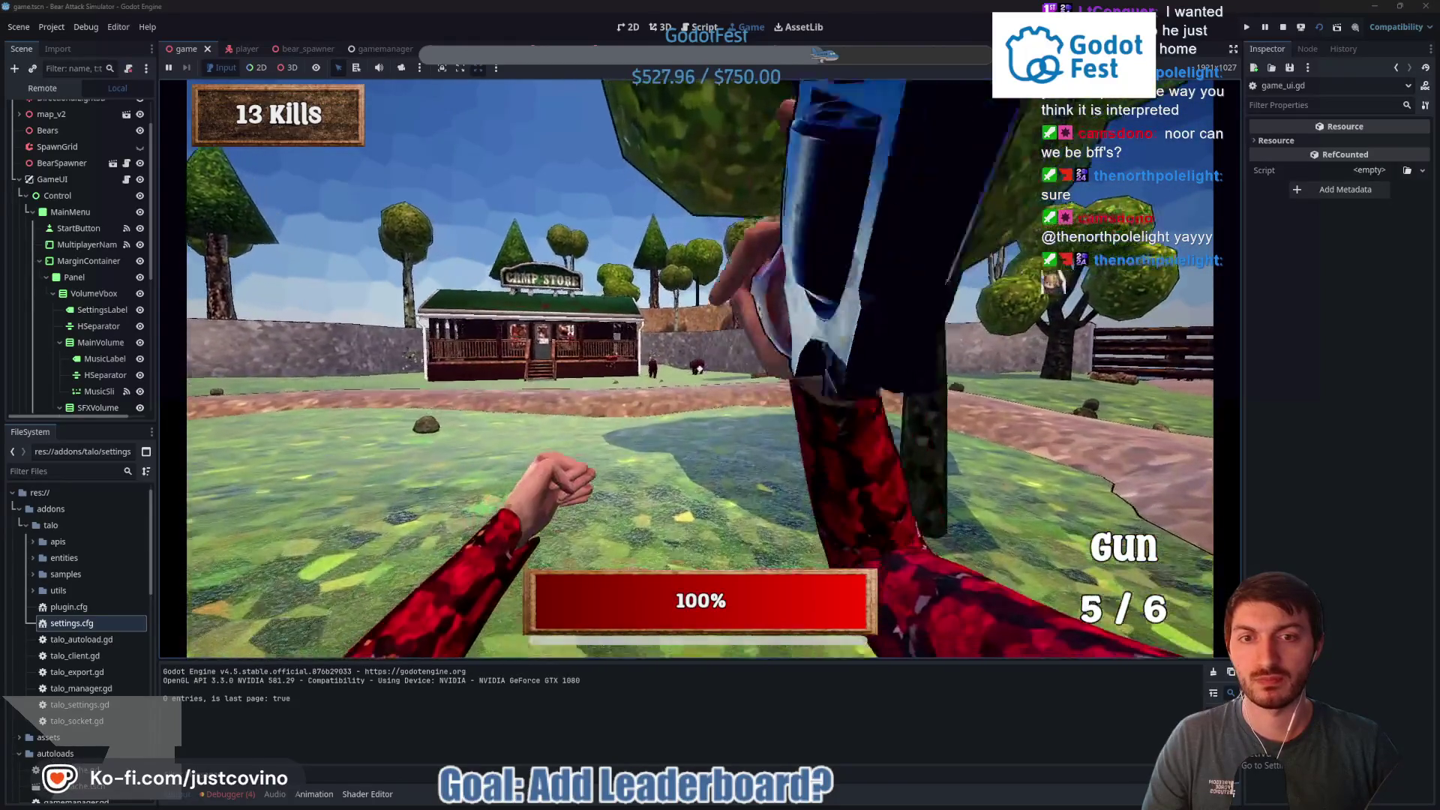
left_click(700, 369)
left_click(698, 369)
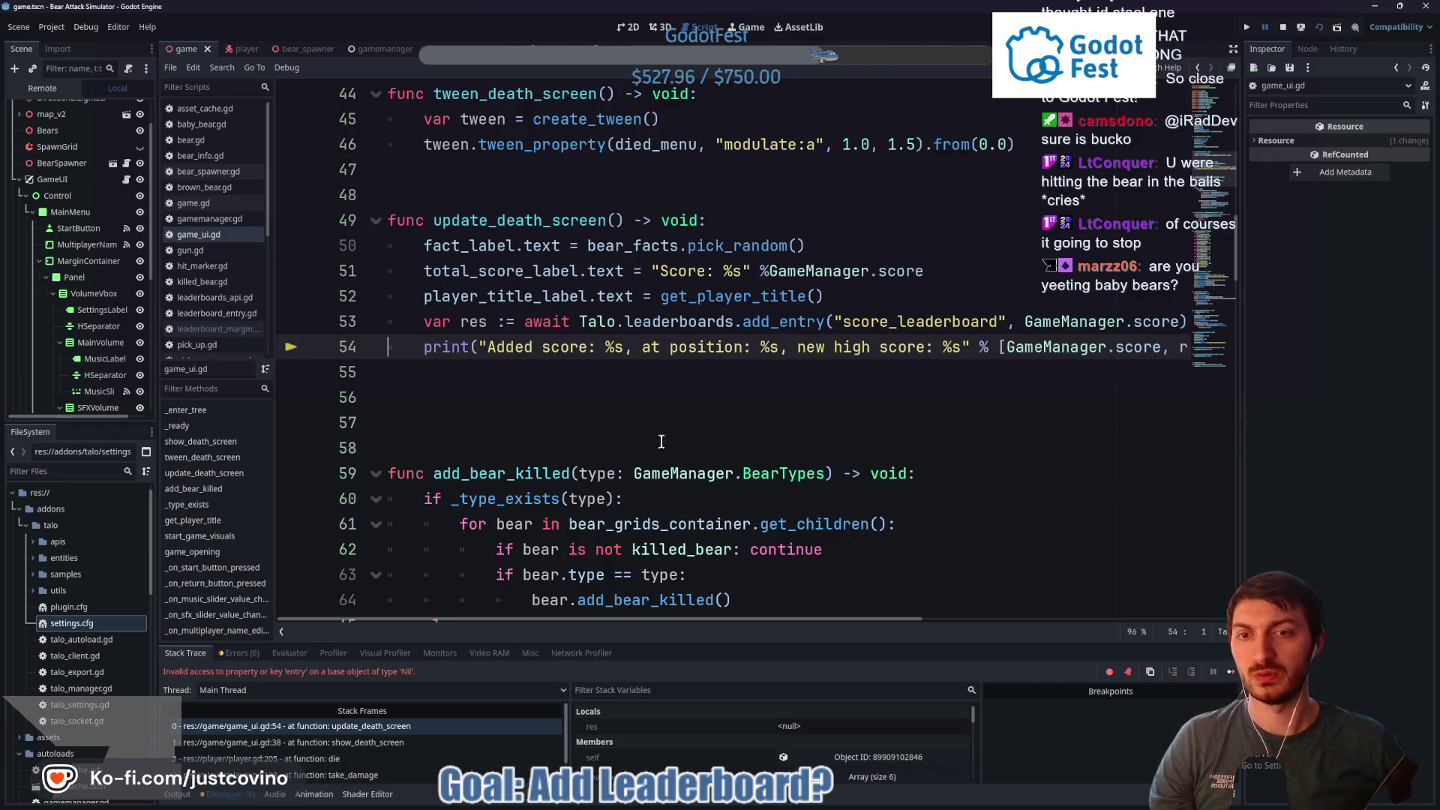
Select the erroring print(res.entry) line 54 in update_death_screen and delete it
left_click_drag(607, 622, 933, 628)
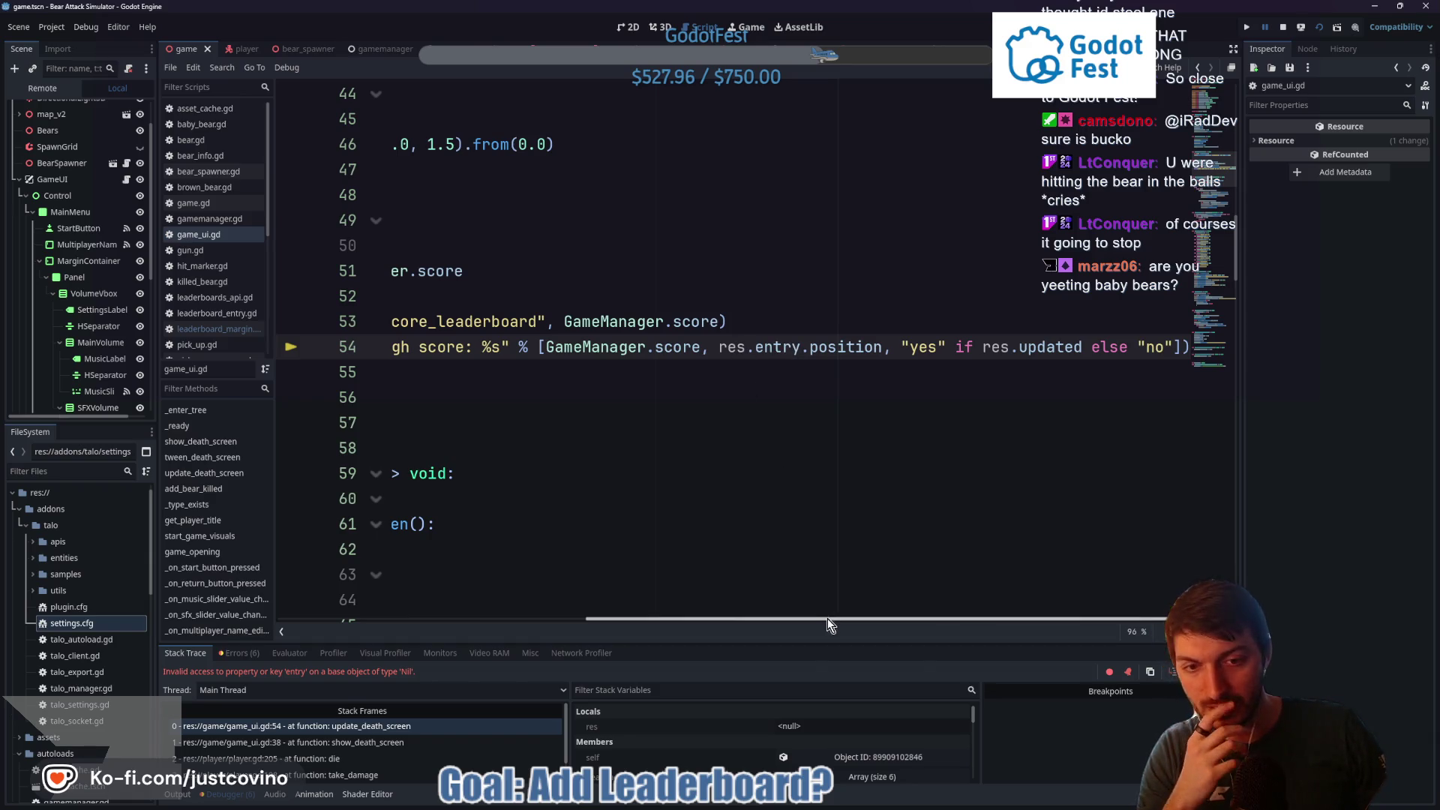
mouse_move(827, 620)
left_mouse_down()
mouse_move(492, 625)
mouse_move(788, 610)
mouse_move(506, 609)
mouse_move(519, 613)
left_mouse_up()
left_click_drag(419, 353, 1209, 344)
key("BackSpace")
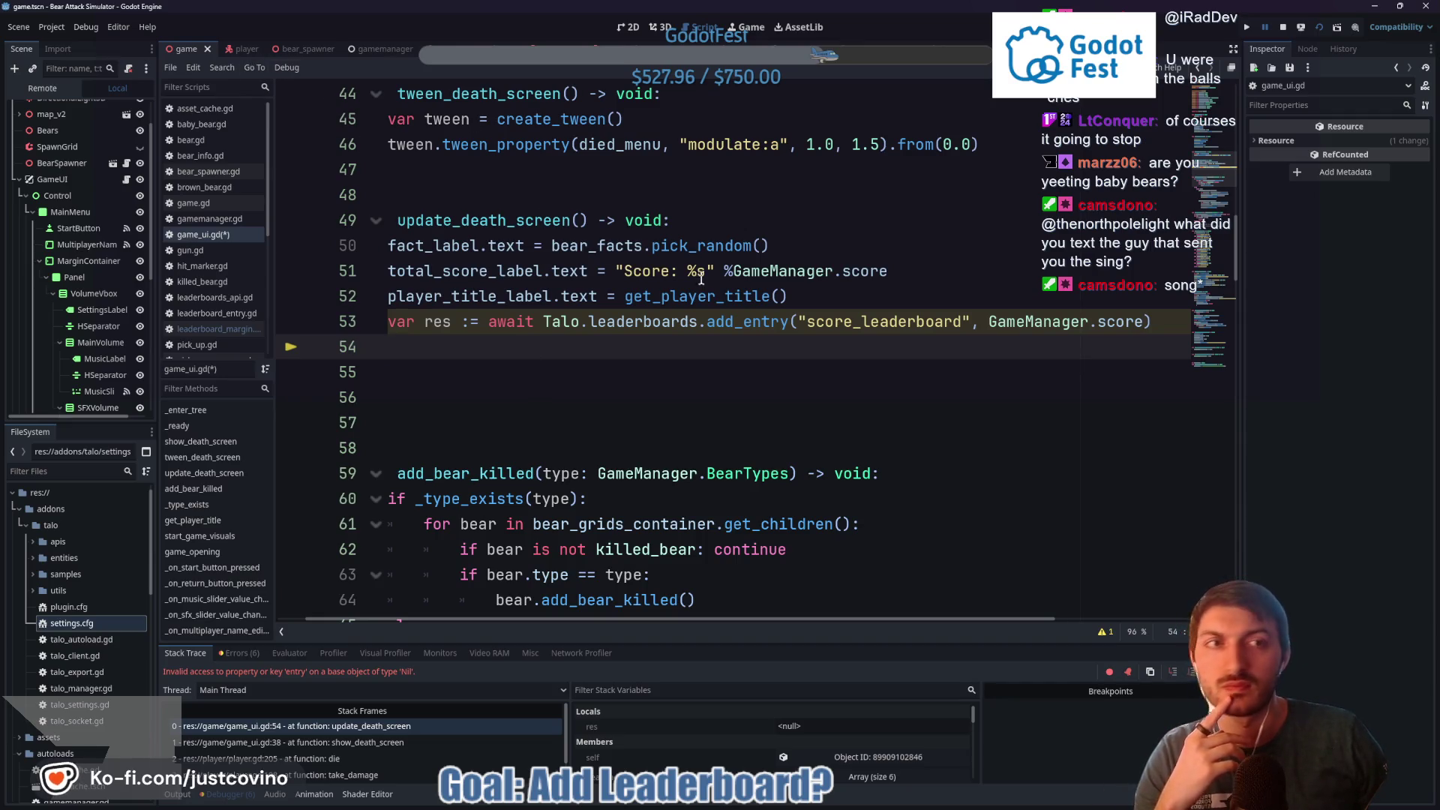
Stop the crashed game, relaunch it with F5 to the title screen, then stop it with F8
left_click(748, 27)
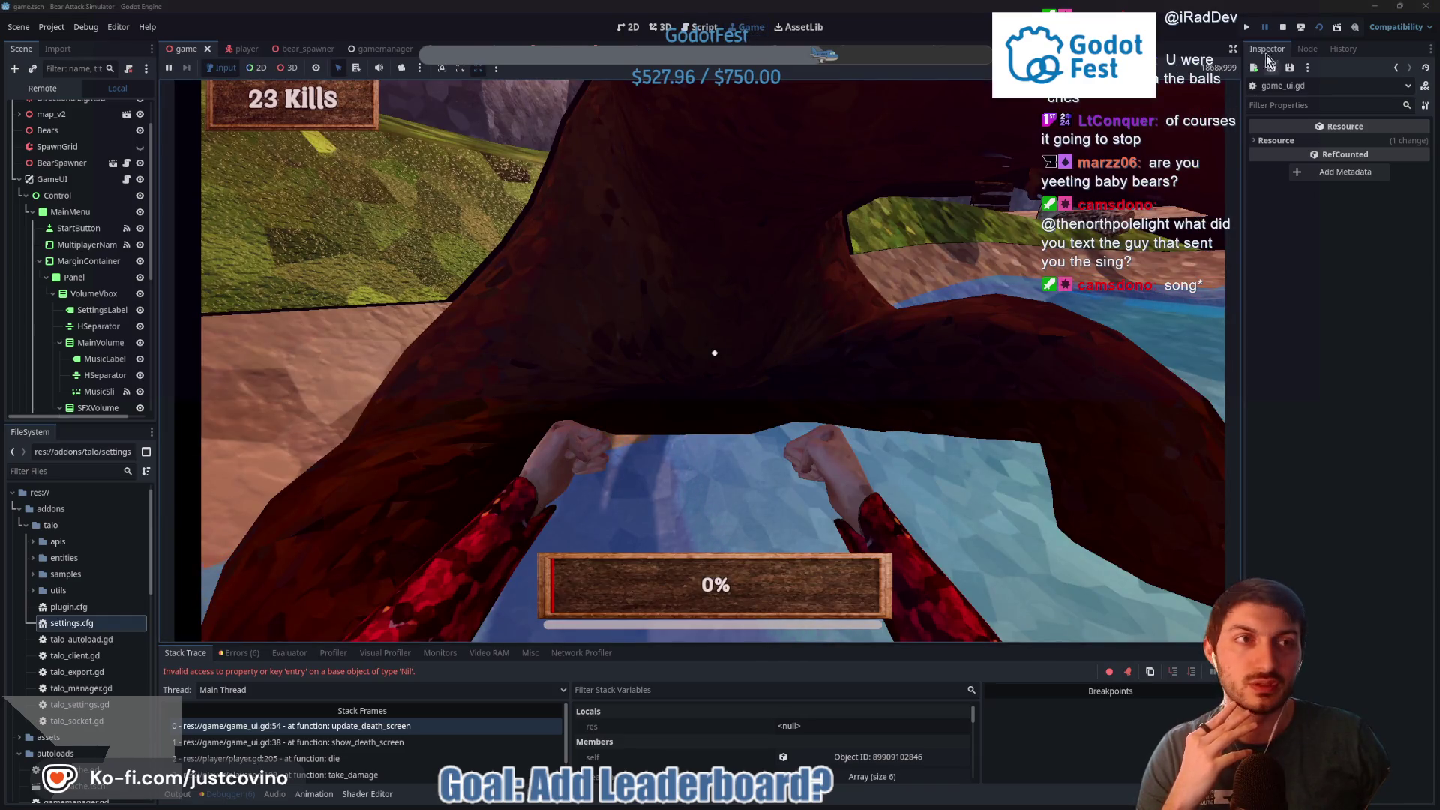
left_click(1283, 27)
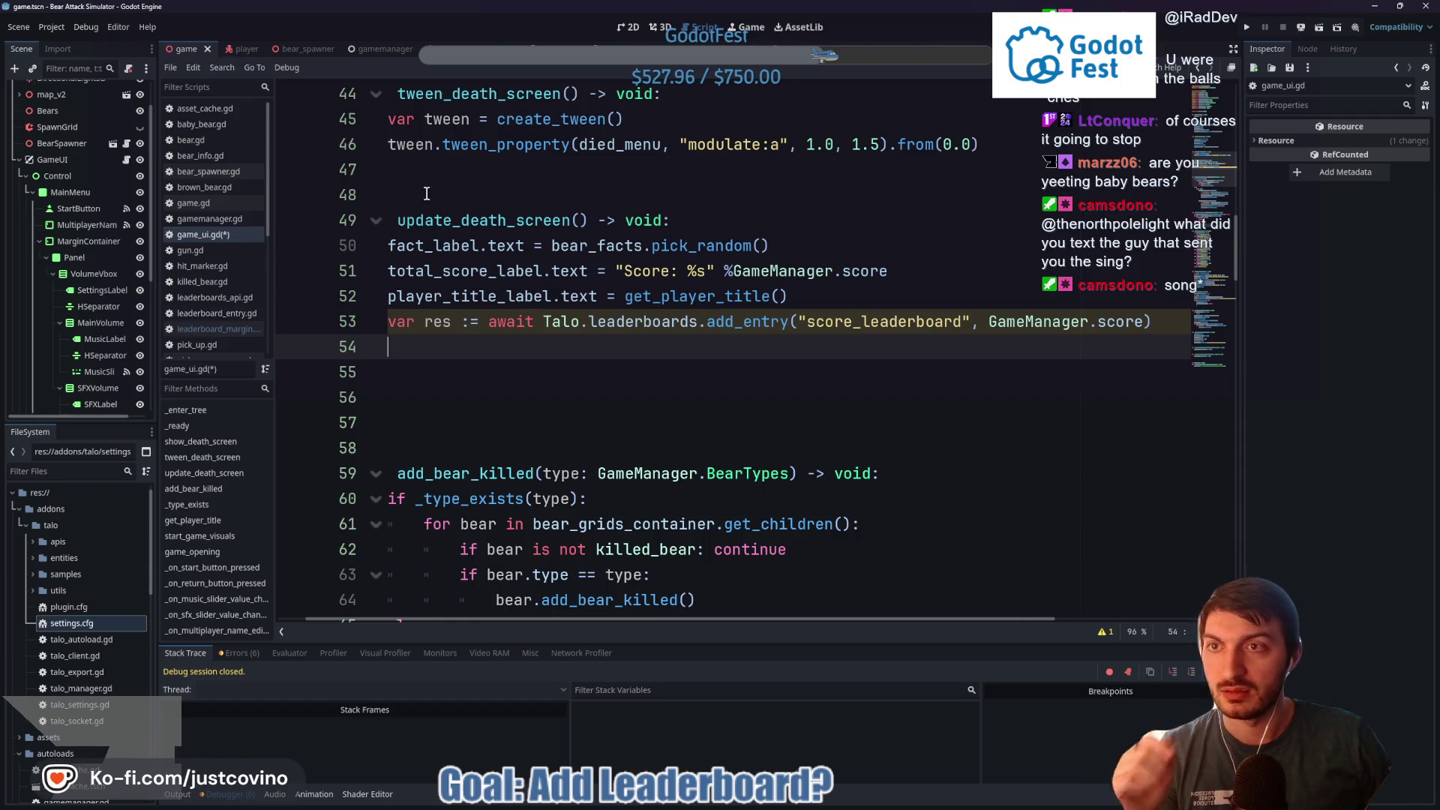
key("F5")
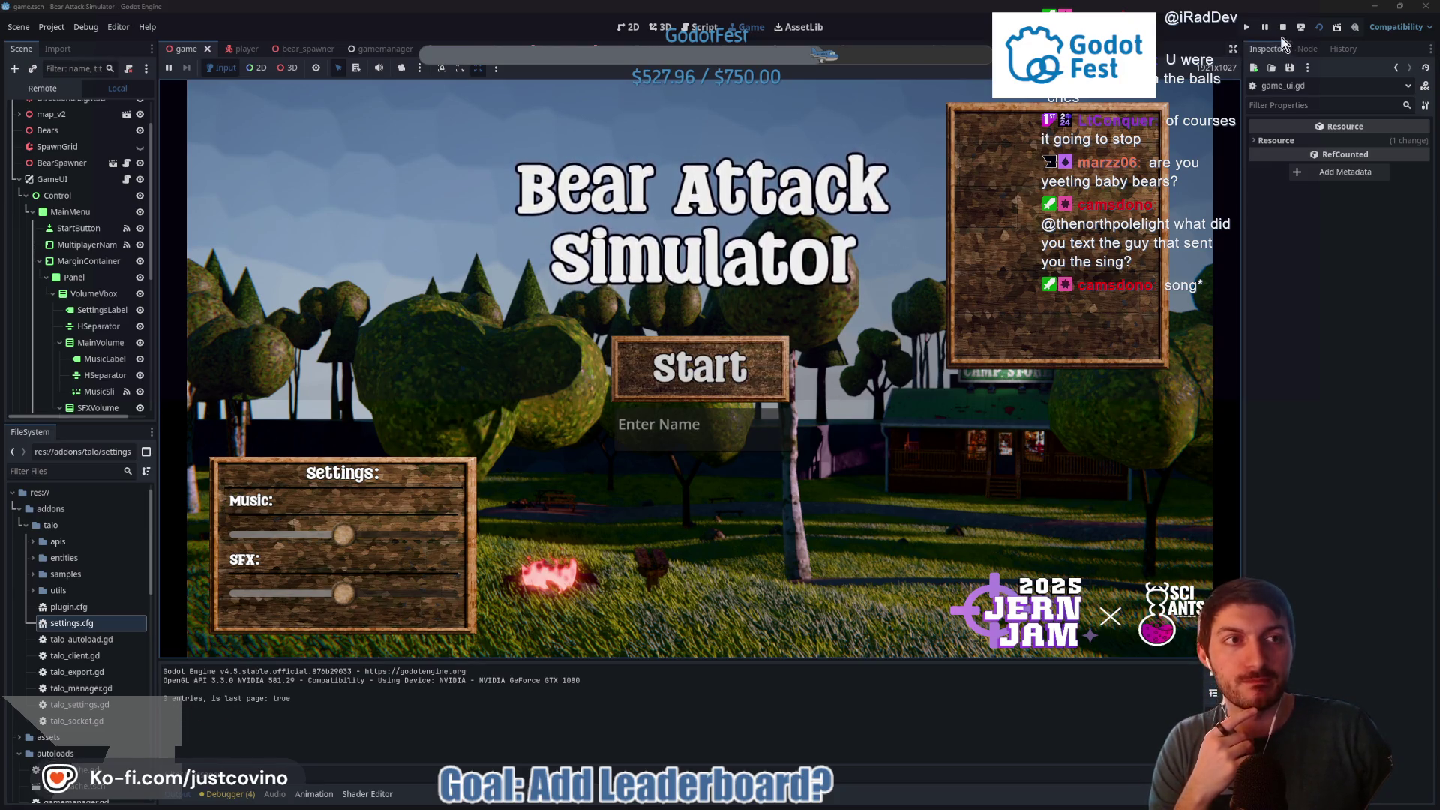
key("F8")
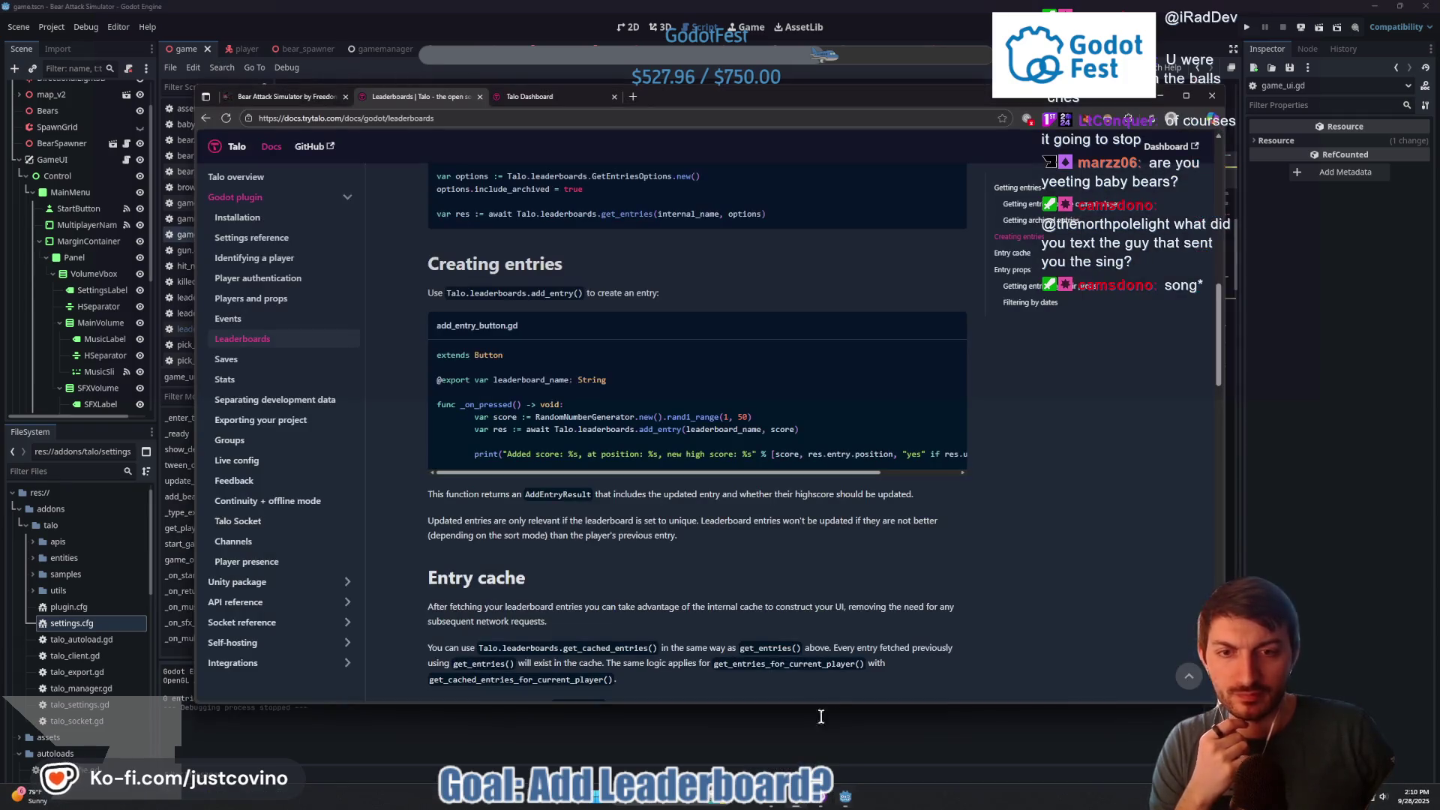
Read the Entry cache section of the Talo leaderboards docs, then view the dashboard's score_leaderboard listing
key("alt+Tab")
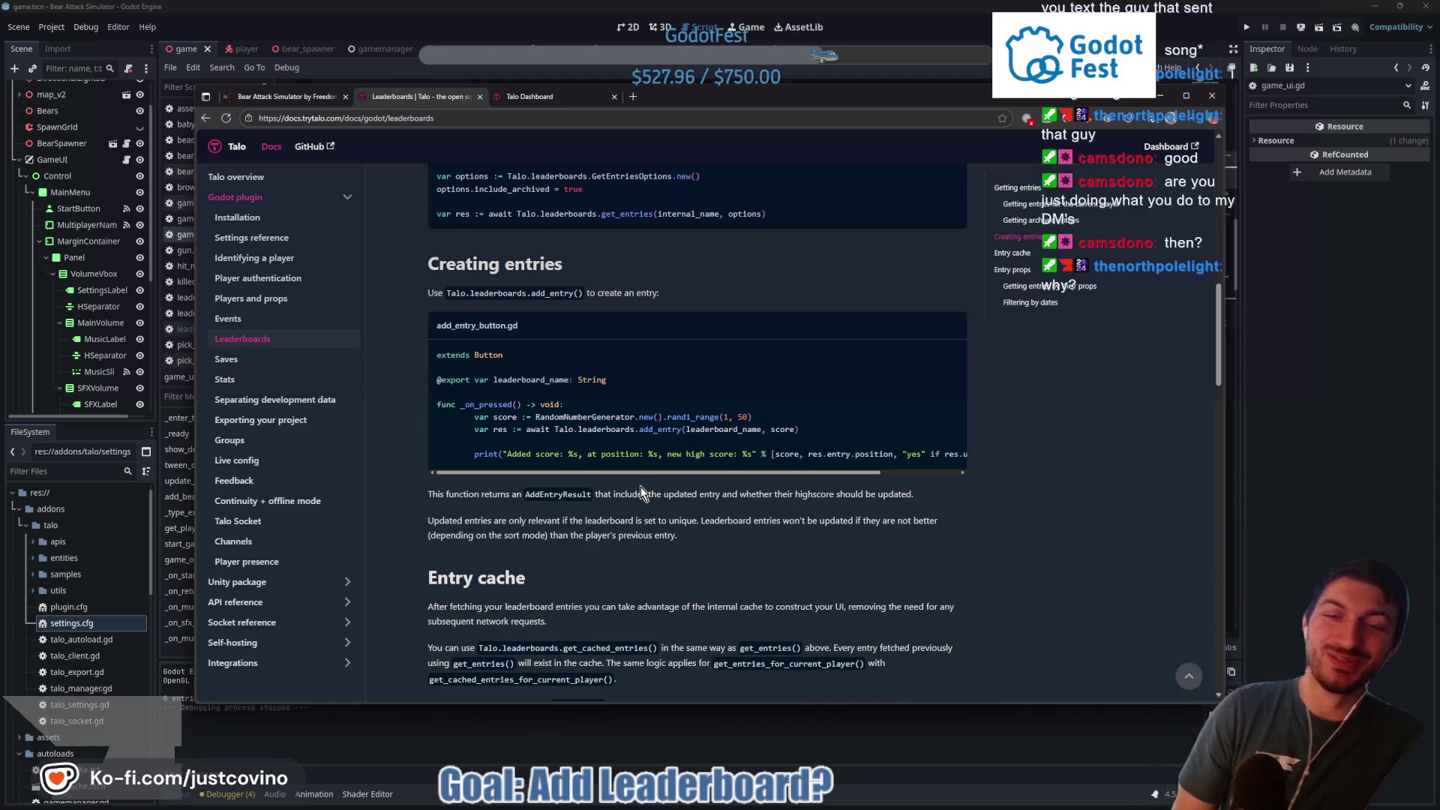
scroll(641, 491, "down", 4)
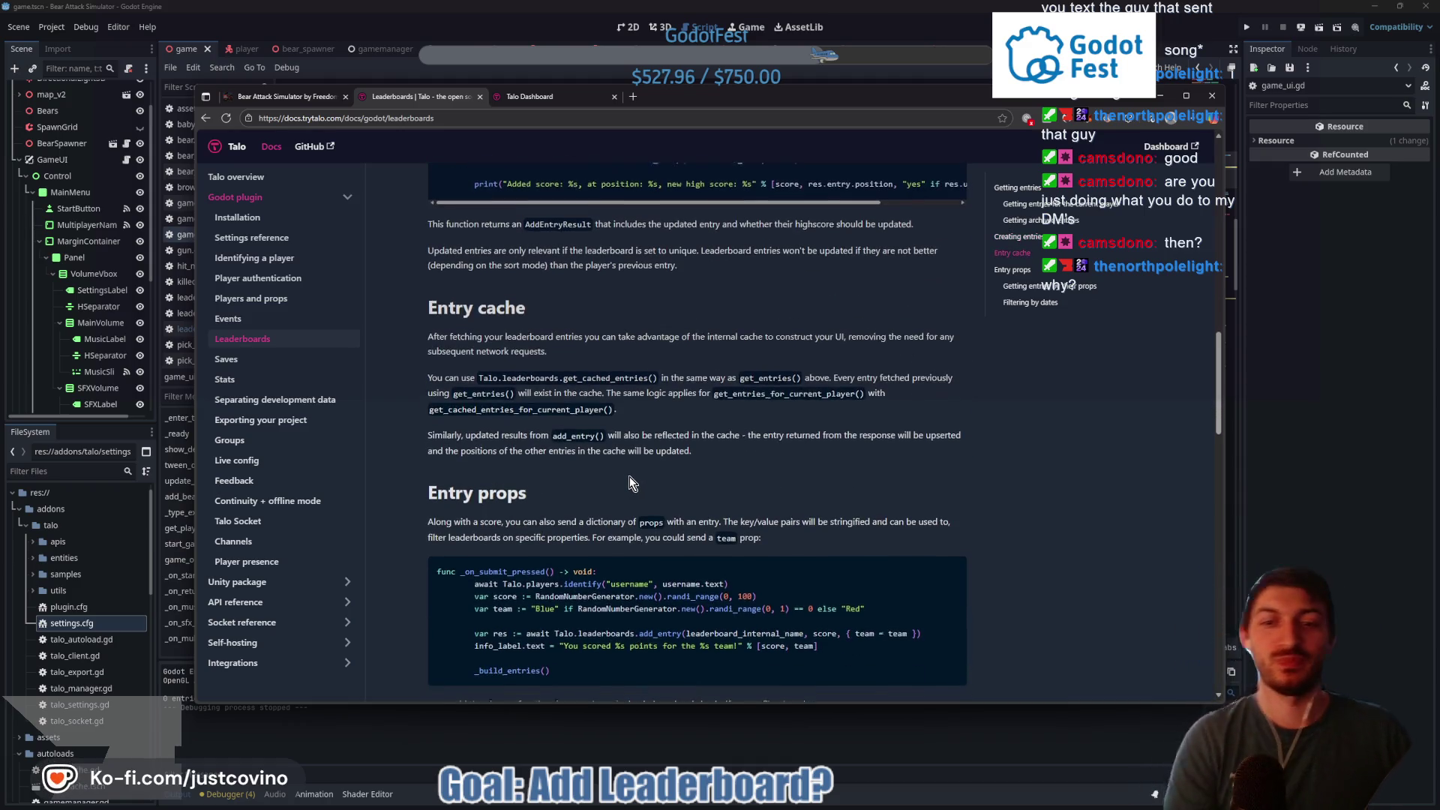
scroll(644, 489, "down", 1)
scroll(723, 390, "up", 2)
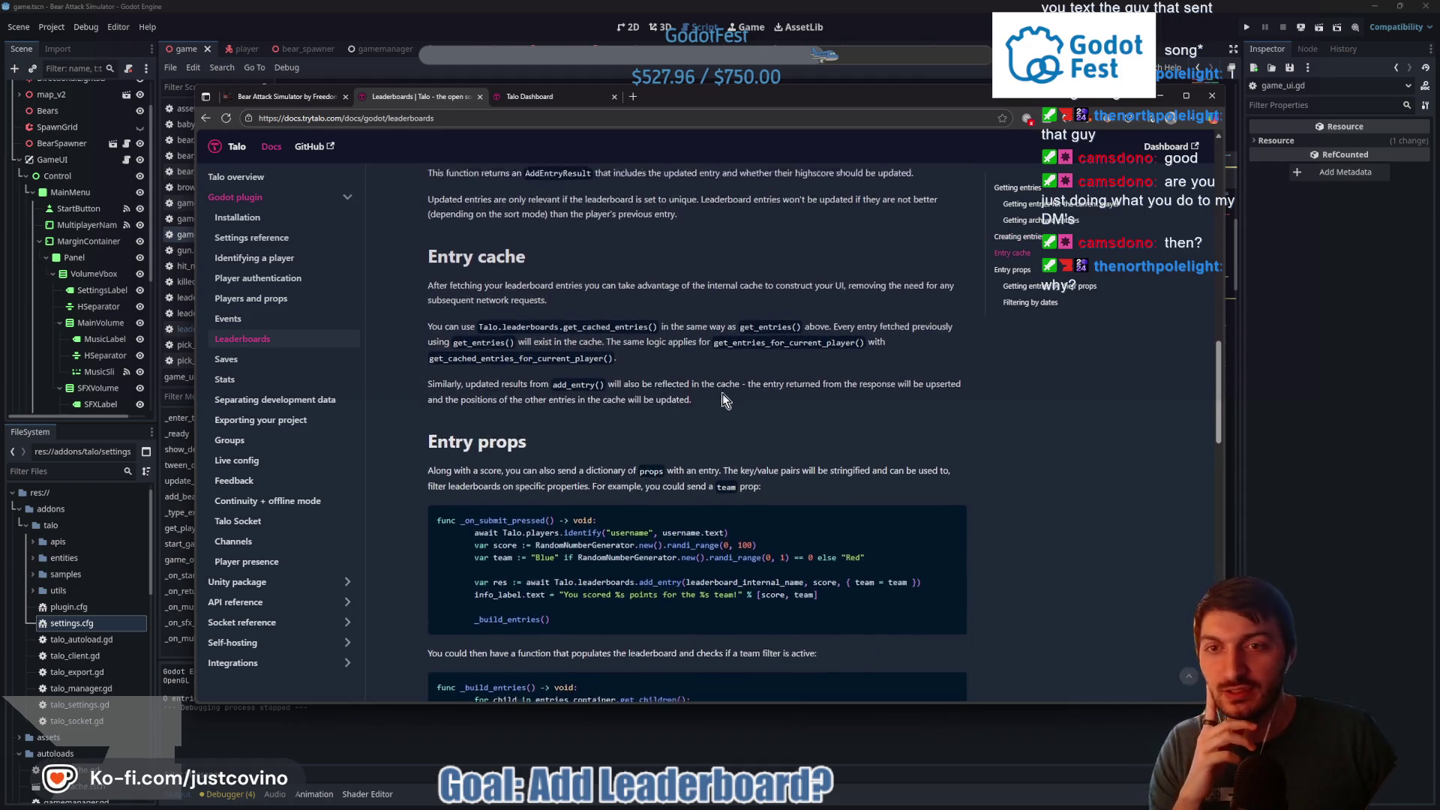
scroll(709, 393, "up", 1)
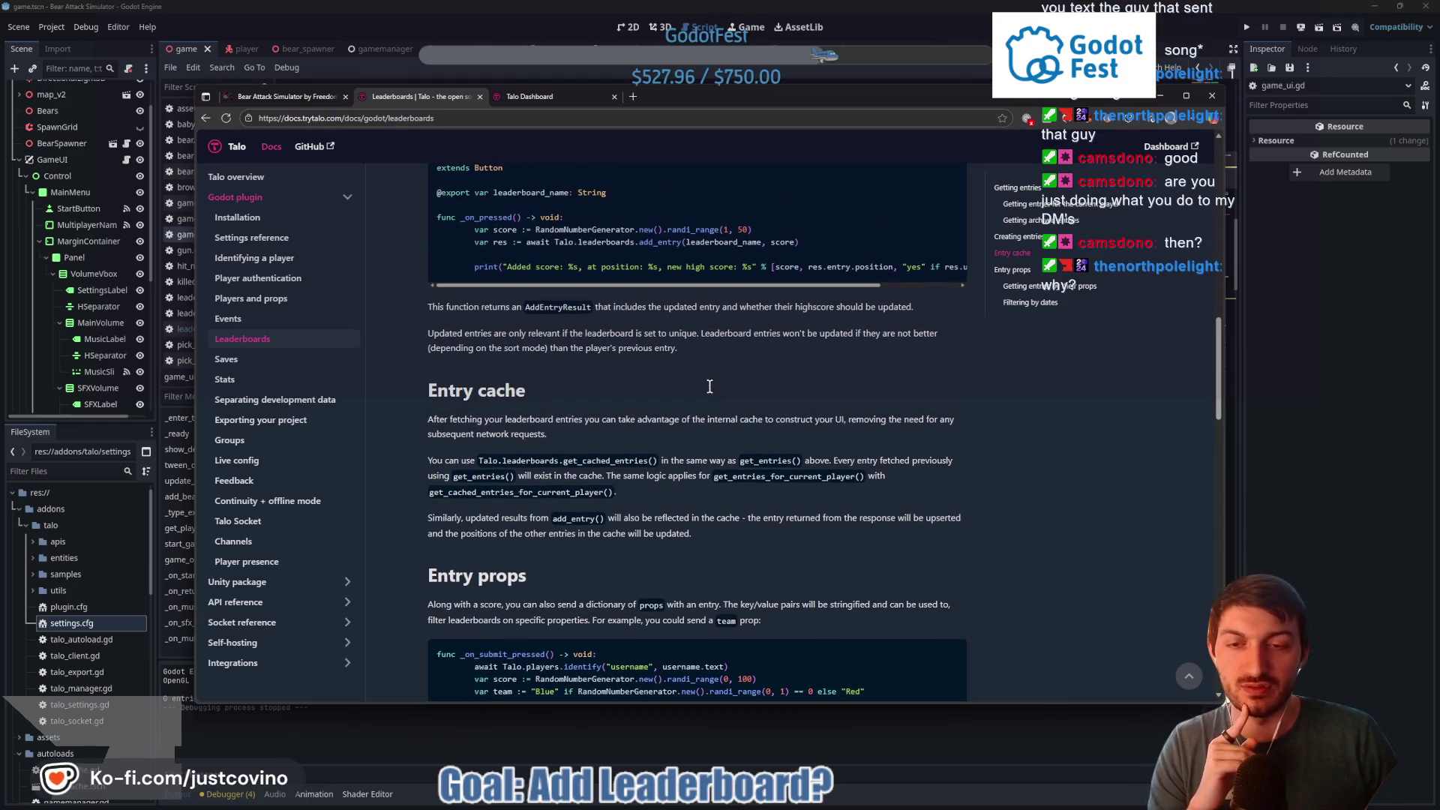
scroll(691, 389, "down", 2)
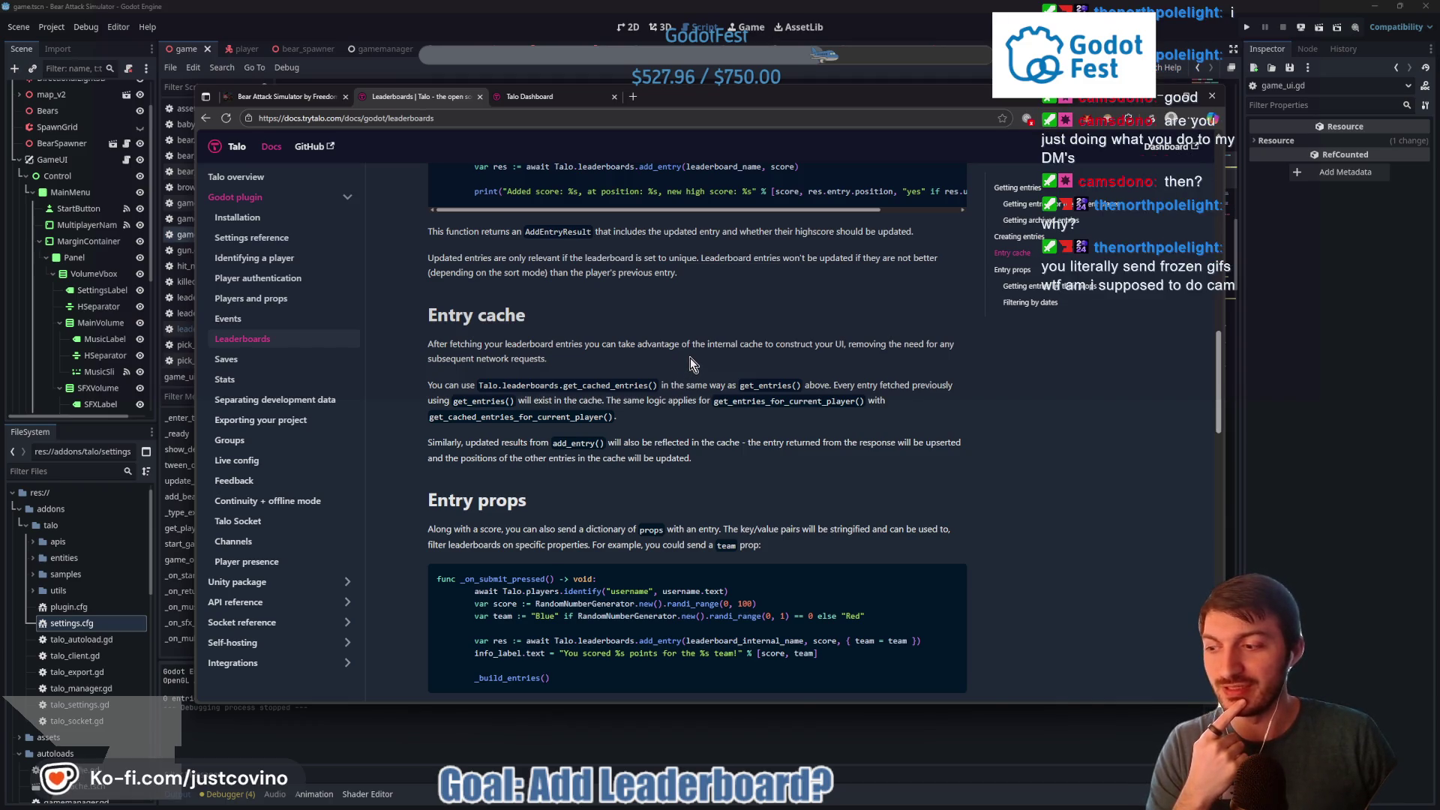
right_click(687, 359)
left_click(636, 357)
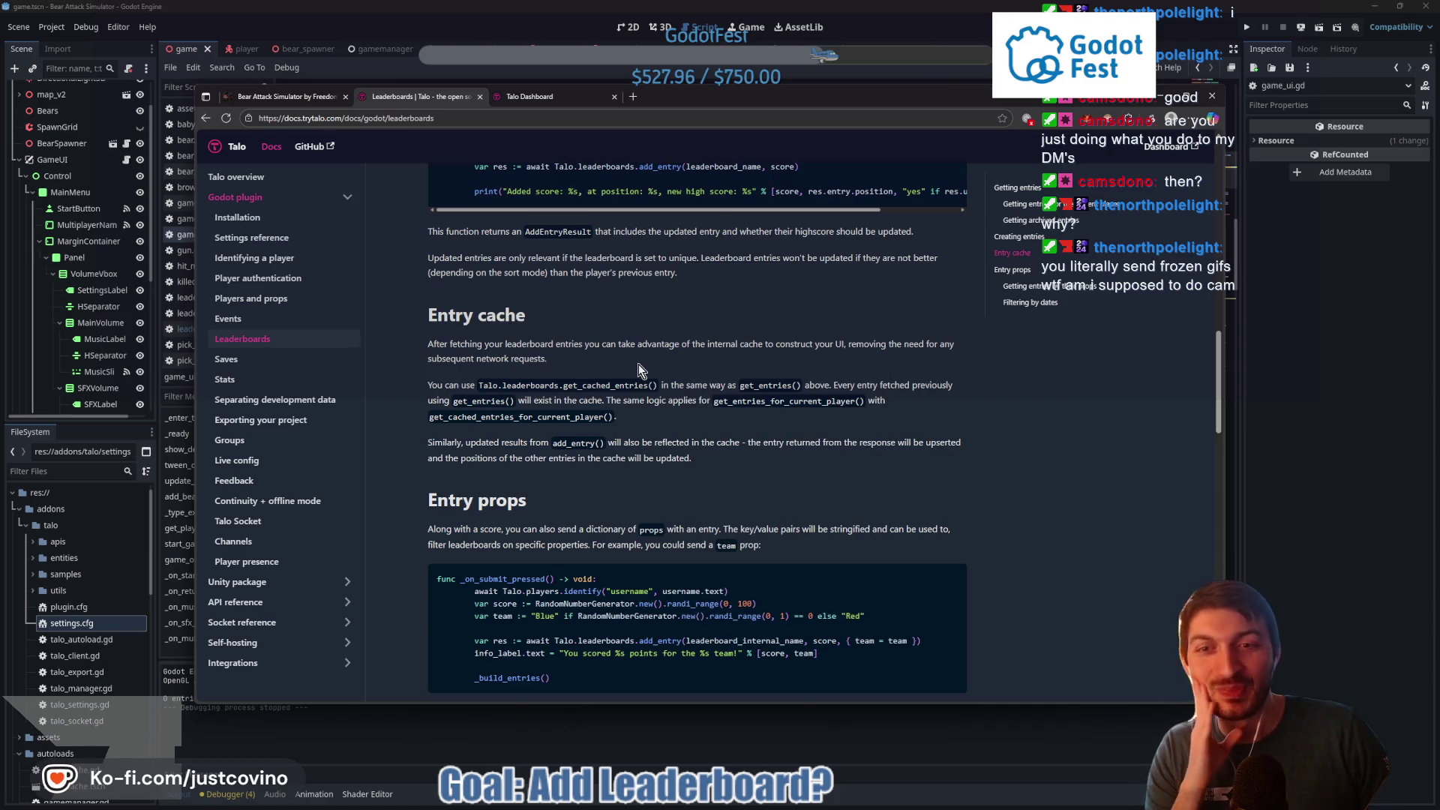
scroll(637, 358, "down", 1)
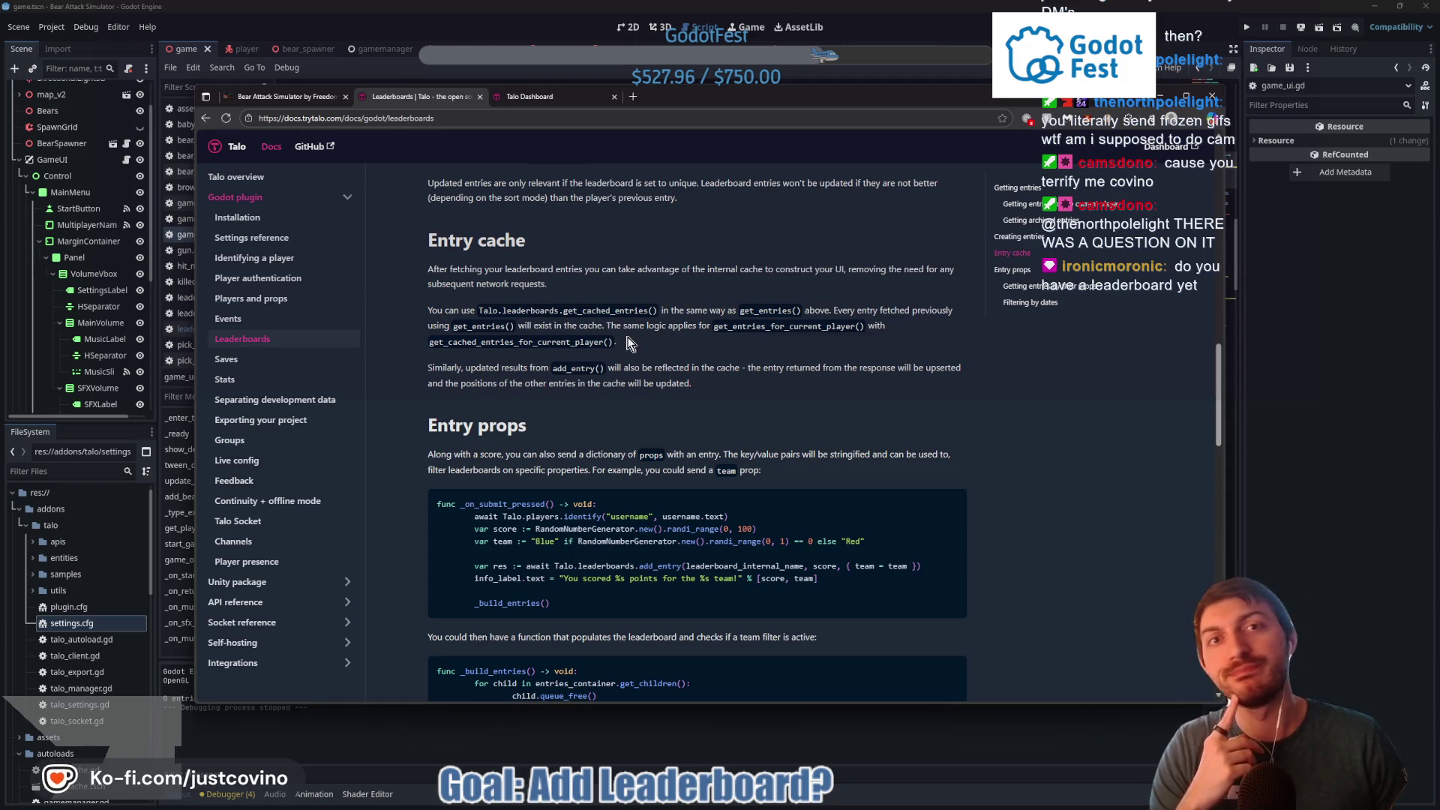
left_click(538, 97)
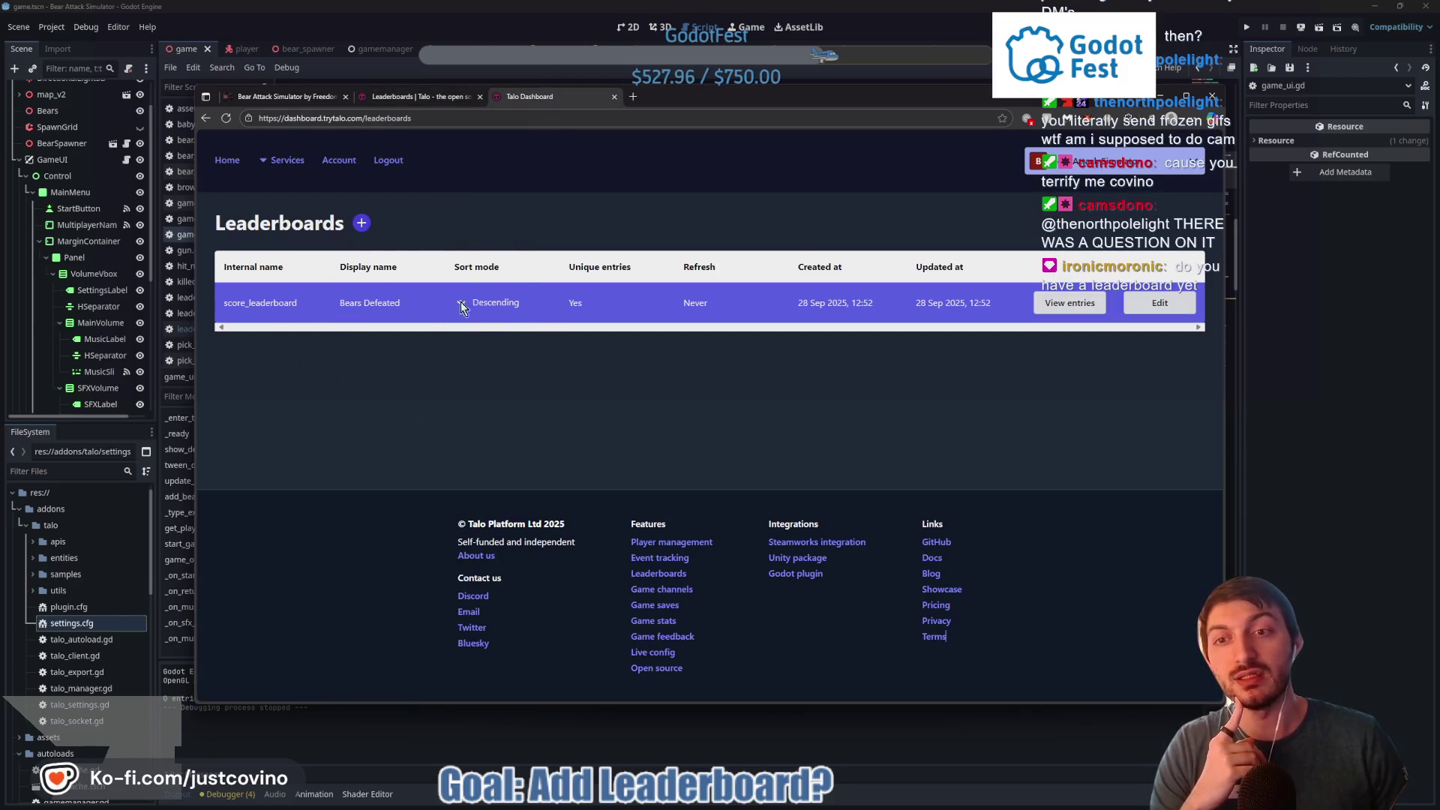
Revisit the add_entry_button.gd example in the Leaderboards docs, then return to game_ui.gd in Godot
left_click(409, 98)
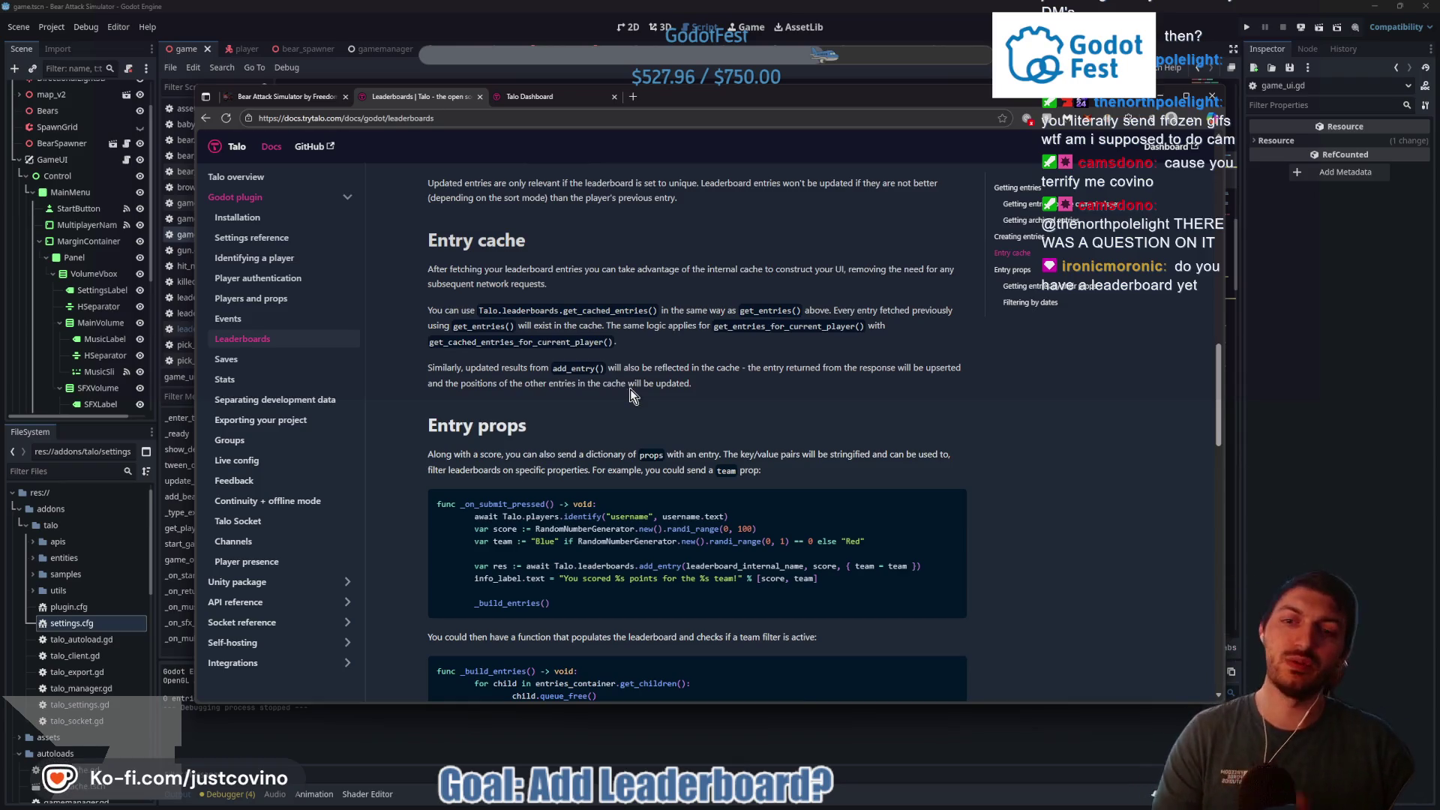
scroll(644, 378, "up", 3)
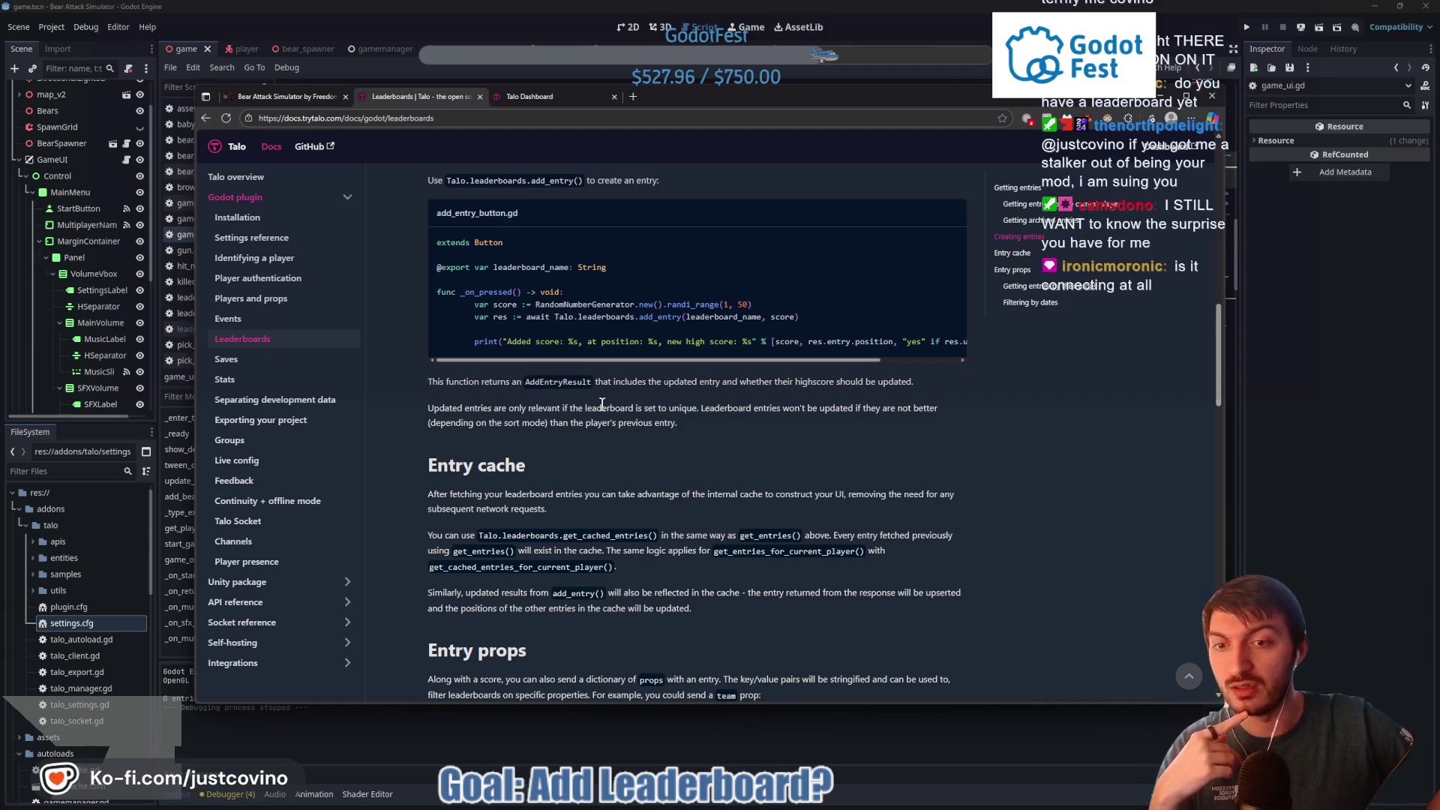
left_click(1377, 466)
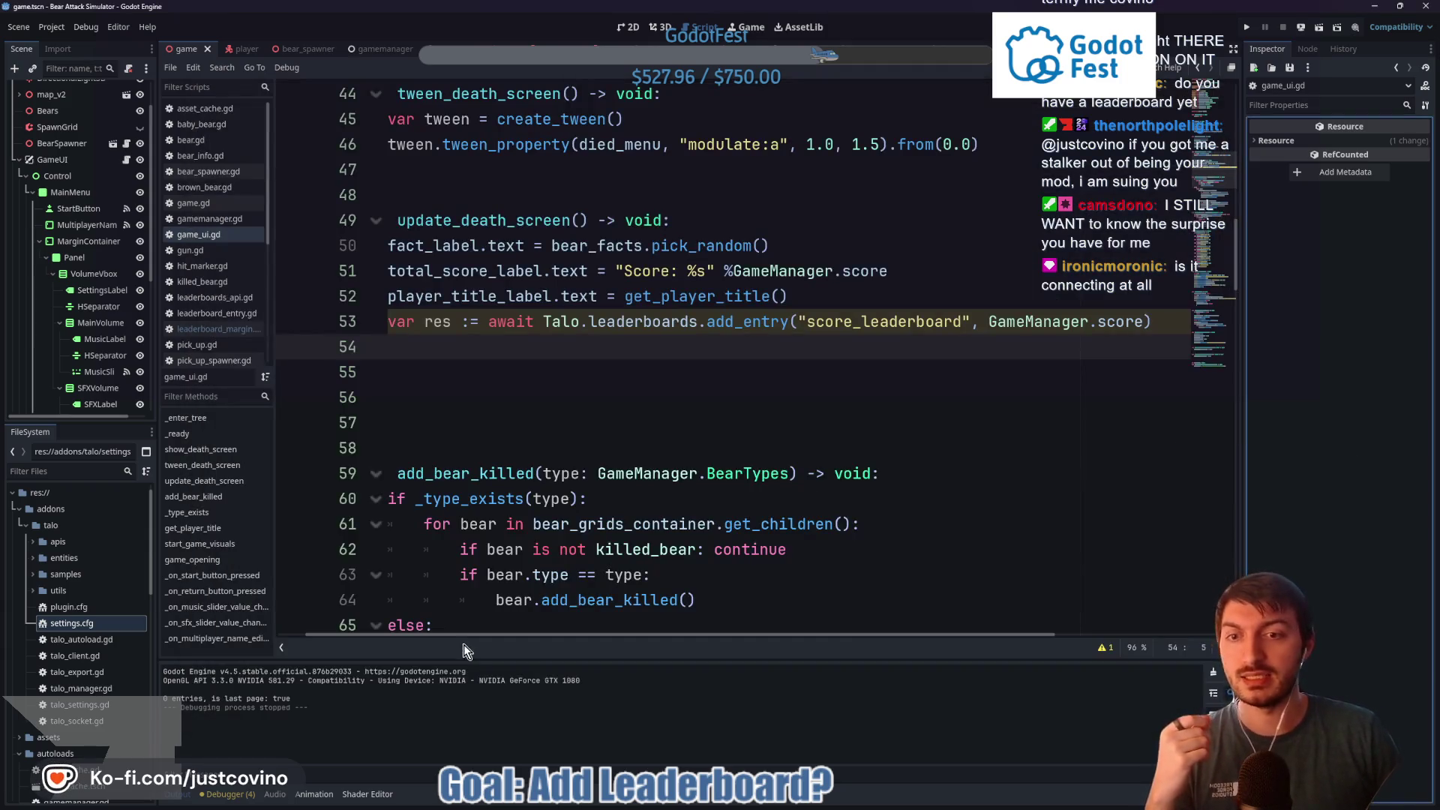
Inspect the awaited add_entry call on line 53, then switch back to the Talo docs
left_click_drag(291, 698, 174, 697)
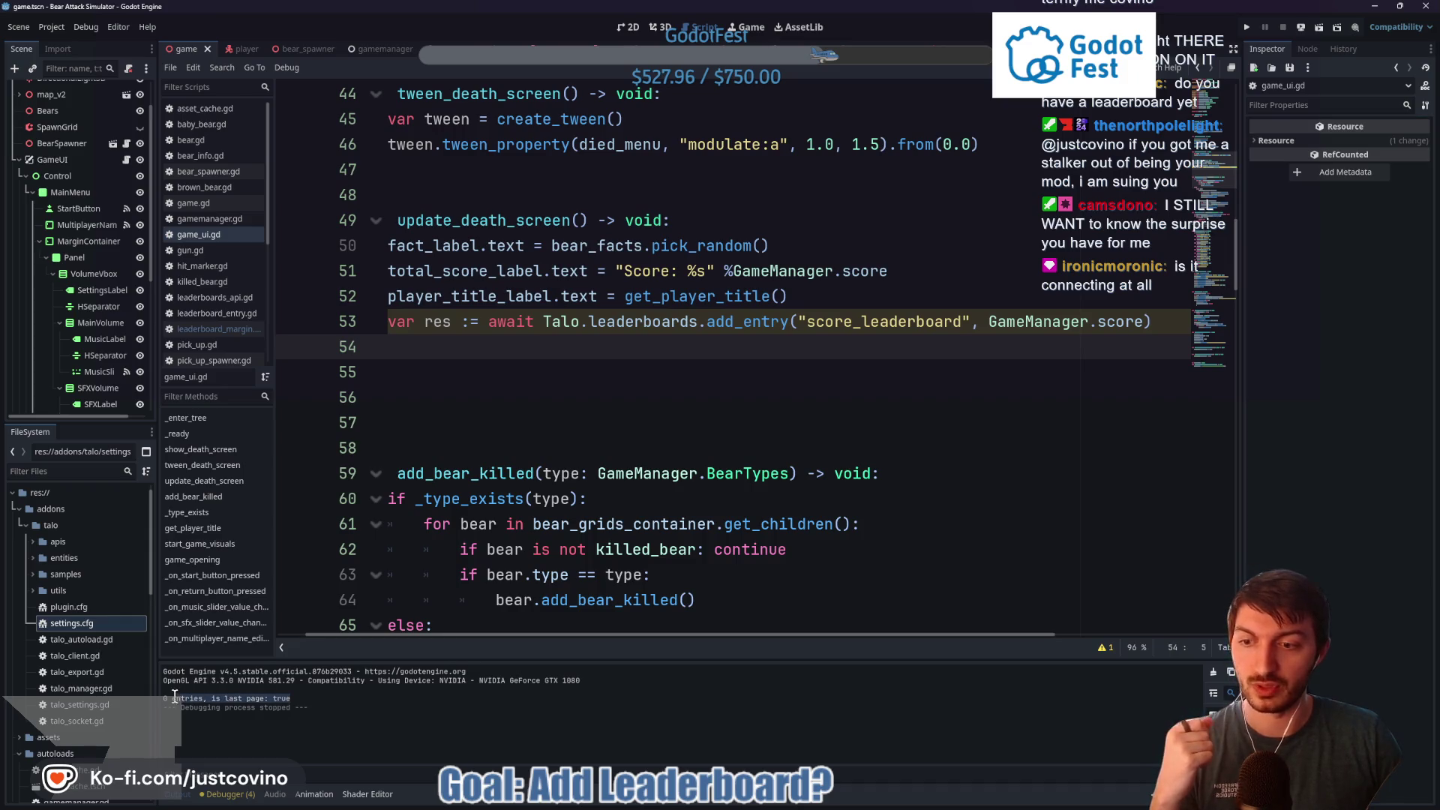
key("Up")
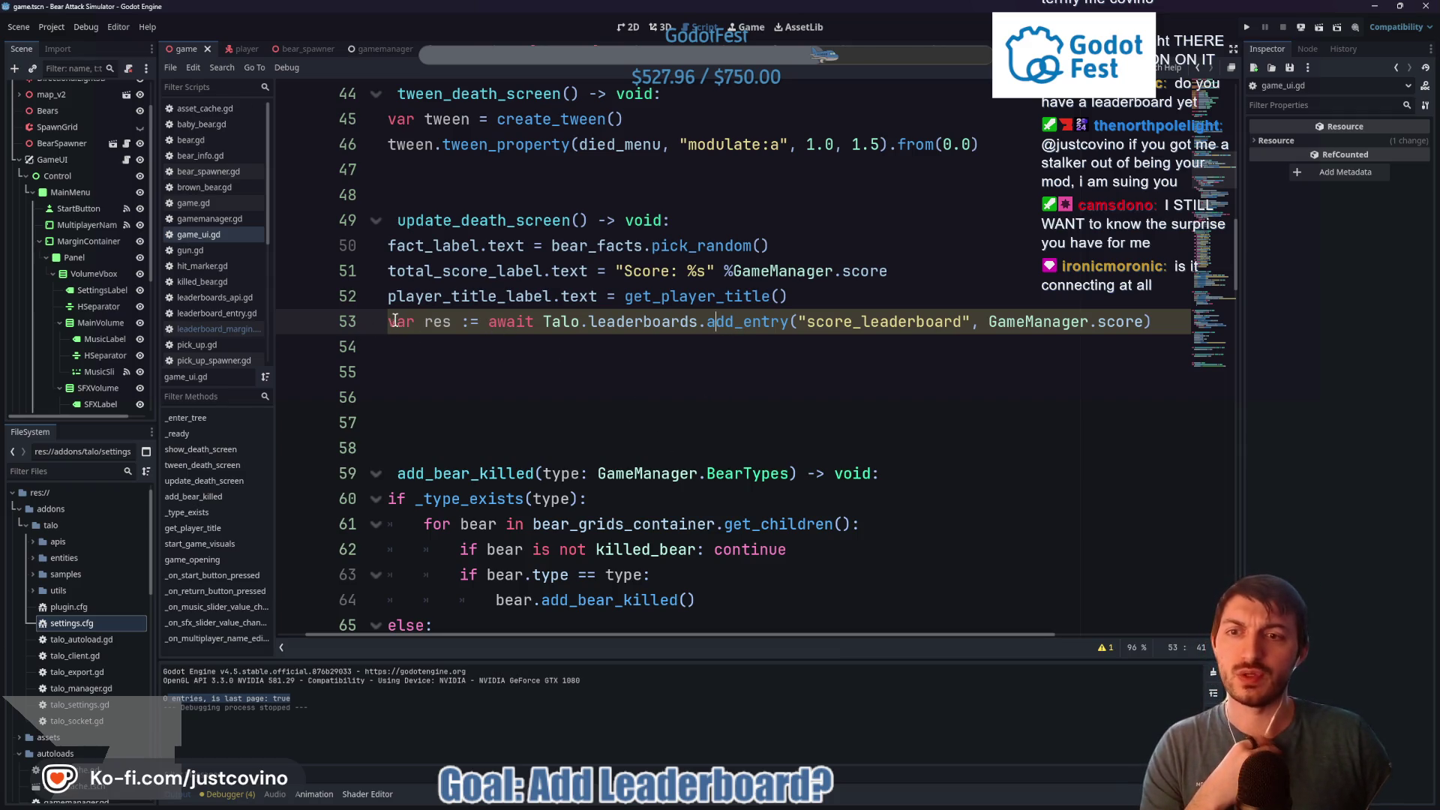
left_click(491, 325)
left_click_drag(492, 324, 673, 324)
left_click(741, 323)
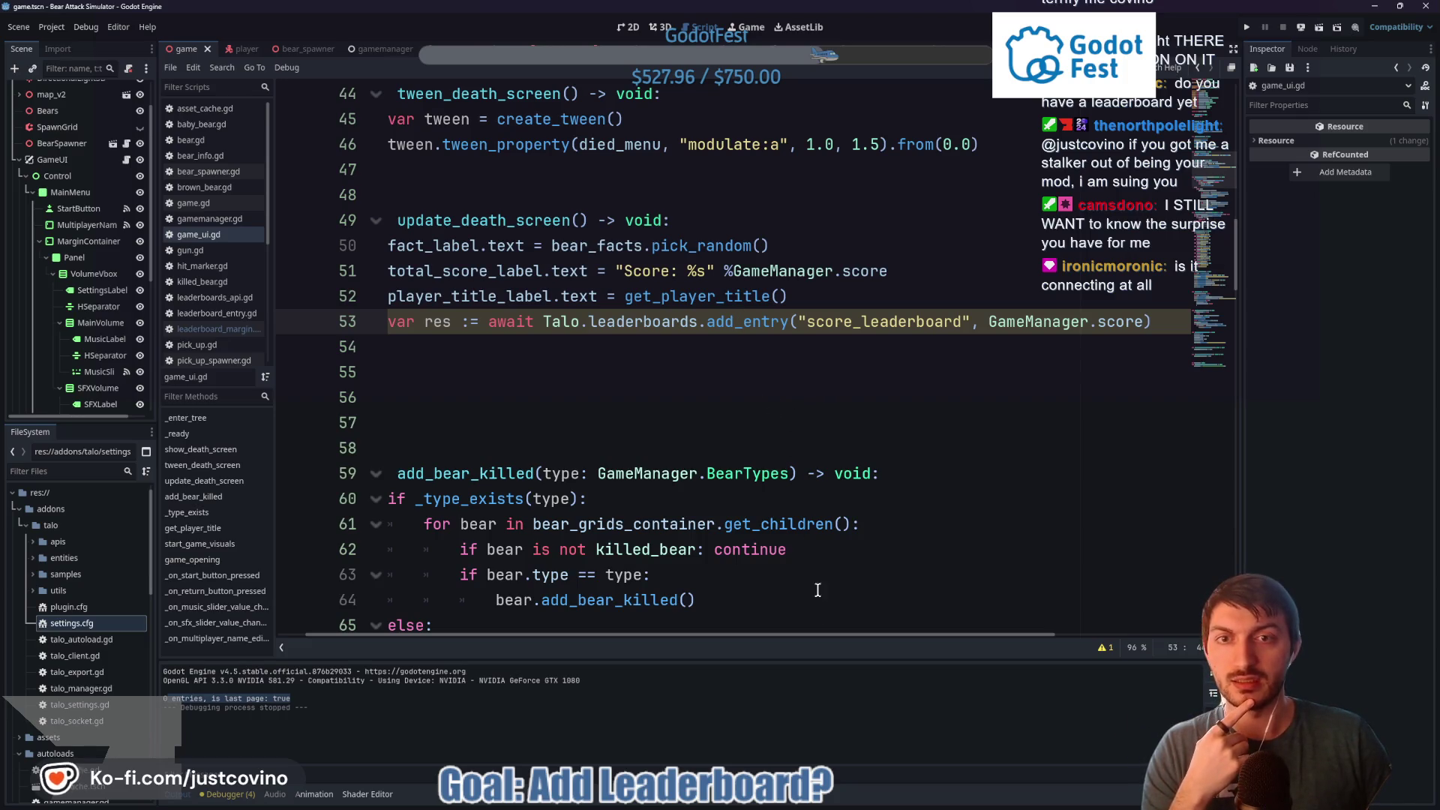
left_click(845, 796)
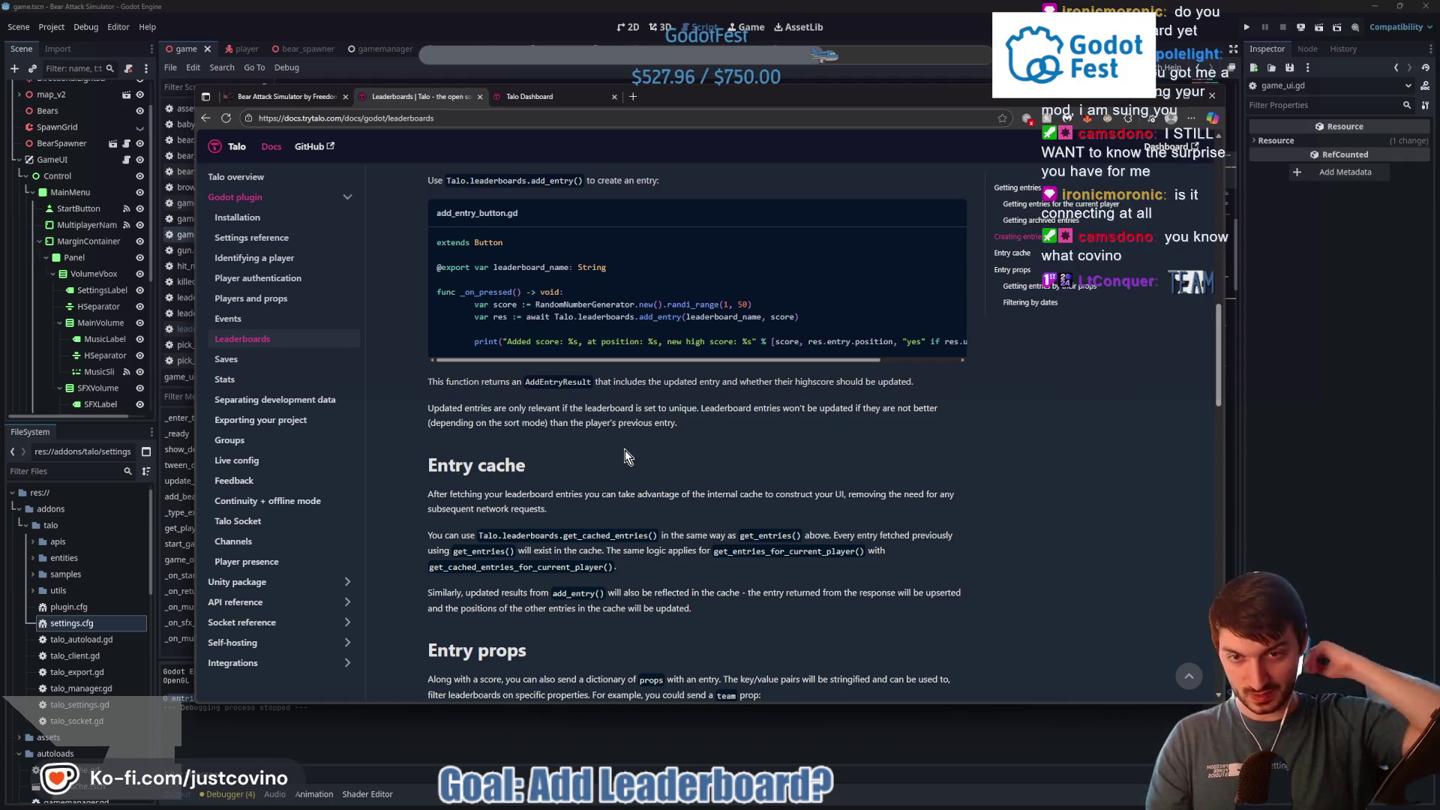
Scroll through the Entry cache and Entry props examples, then return to Godot's game_ui.gd
scroll(638, 444, "down", 1)
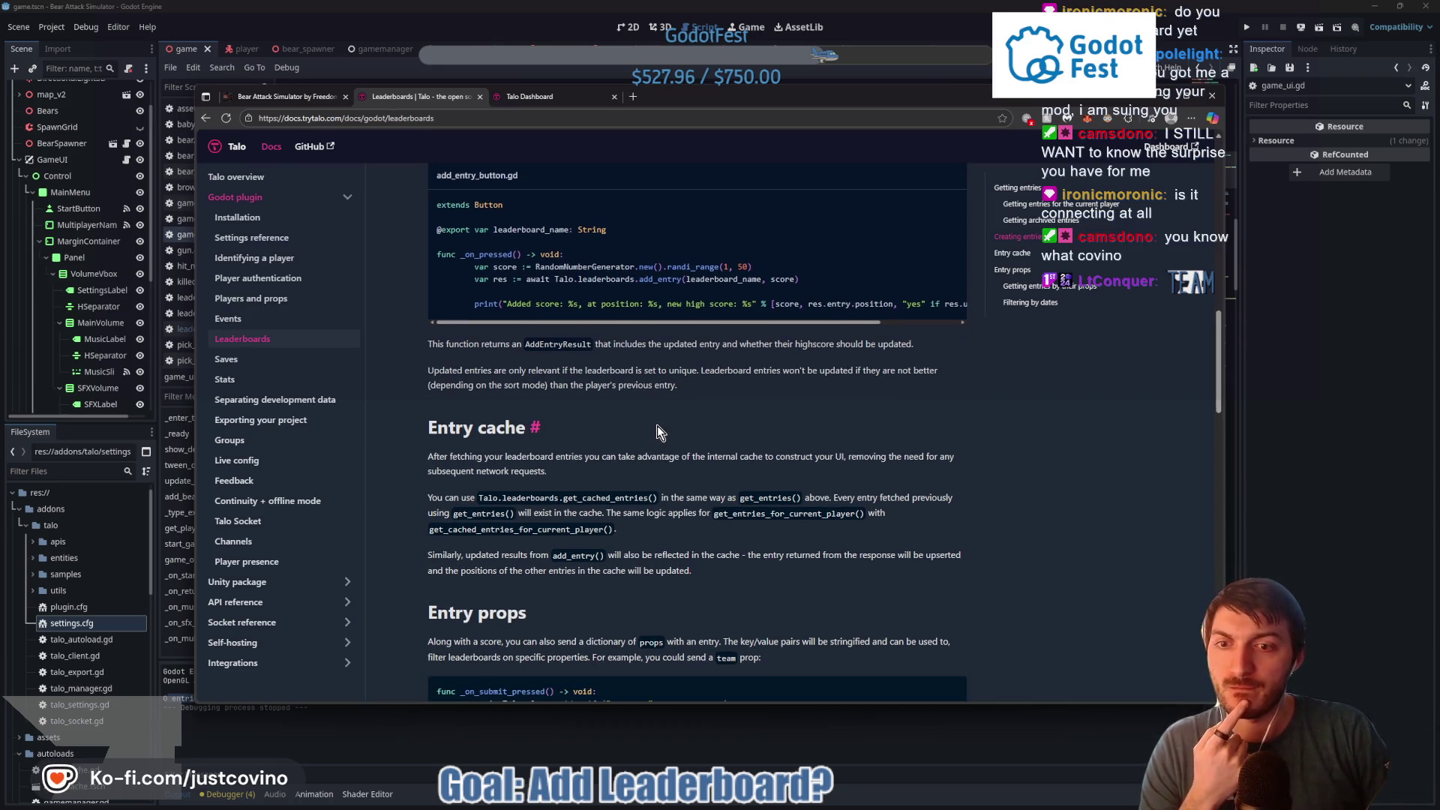
scroll(658, 425, "down", 1)
scroll(655, 417, "down", 1)
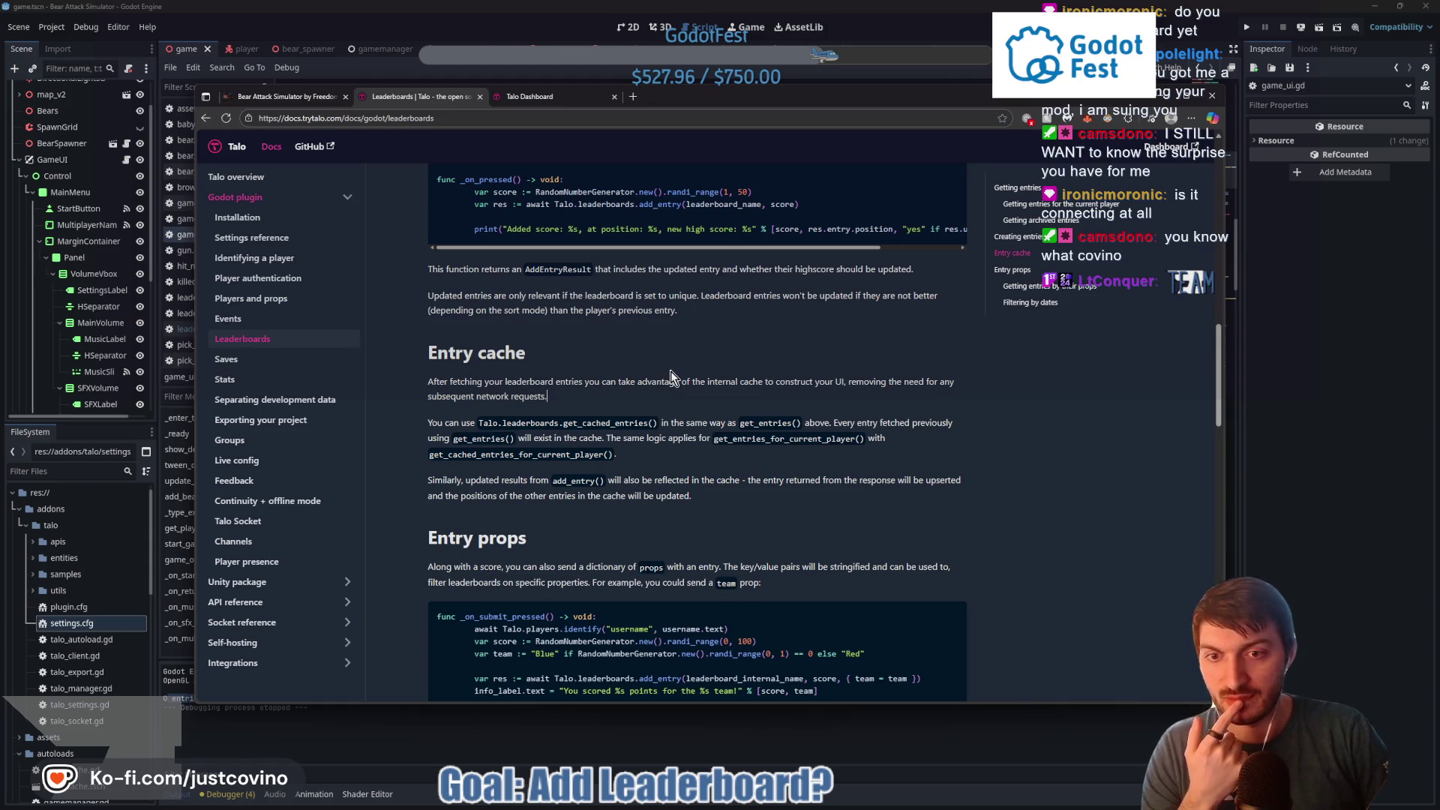
scroll(670, 373, "down", 5)
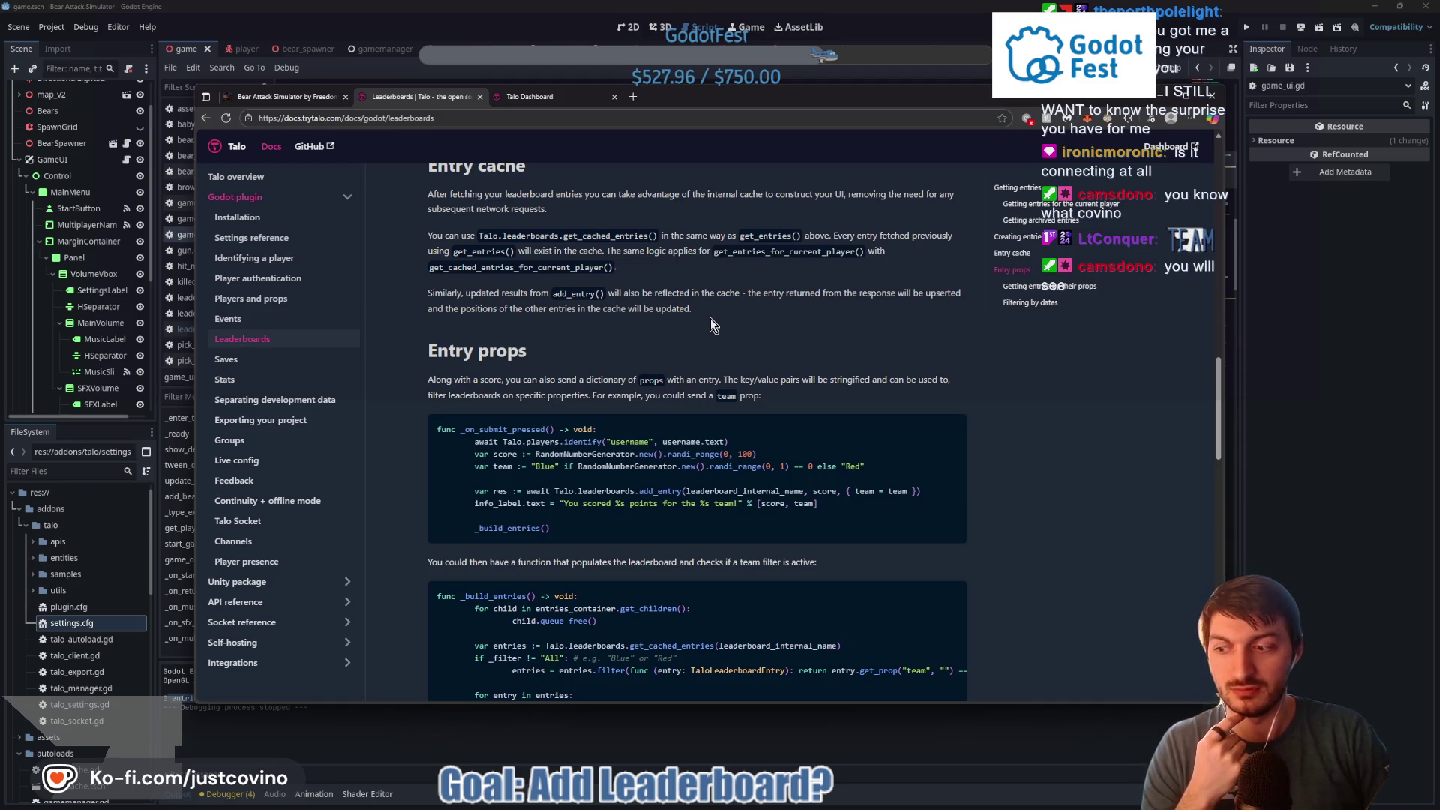
scroll(709, 318, "down", 1)
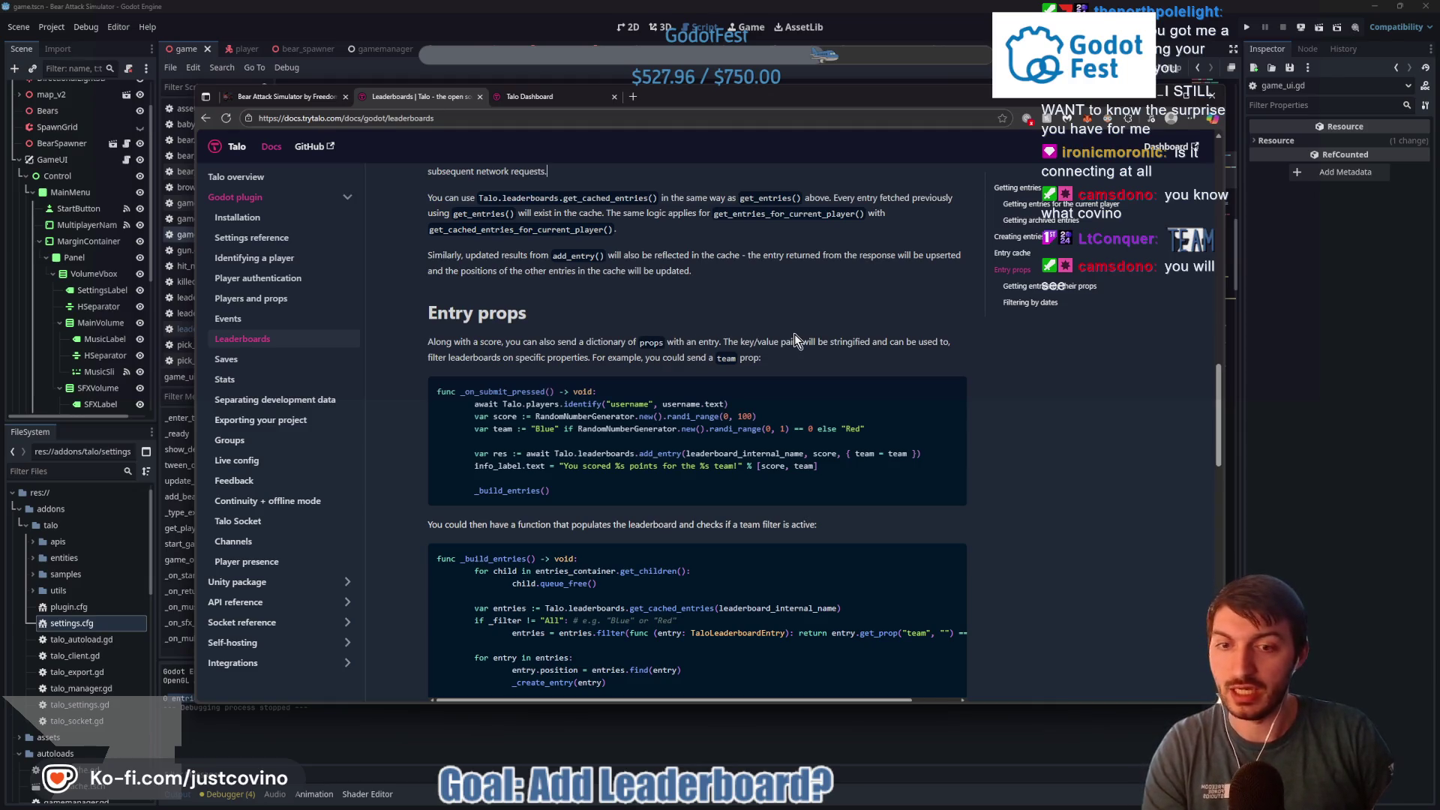
scroll(794, 334, "up", 3)
scroll(722, 397, "up", 1)
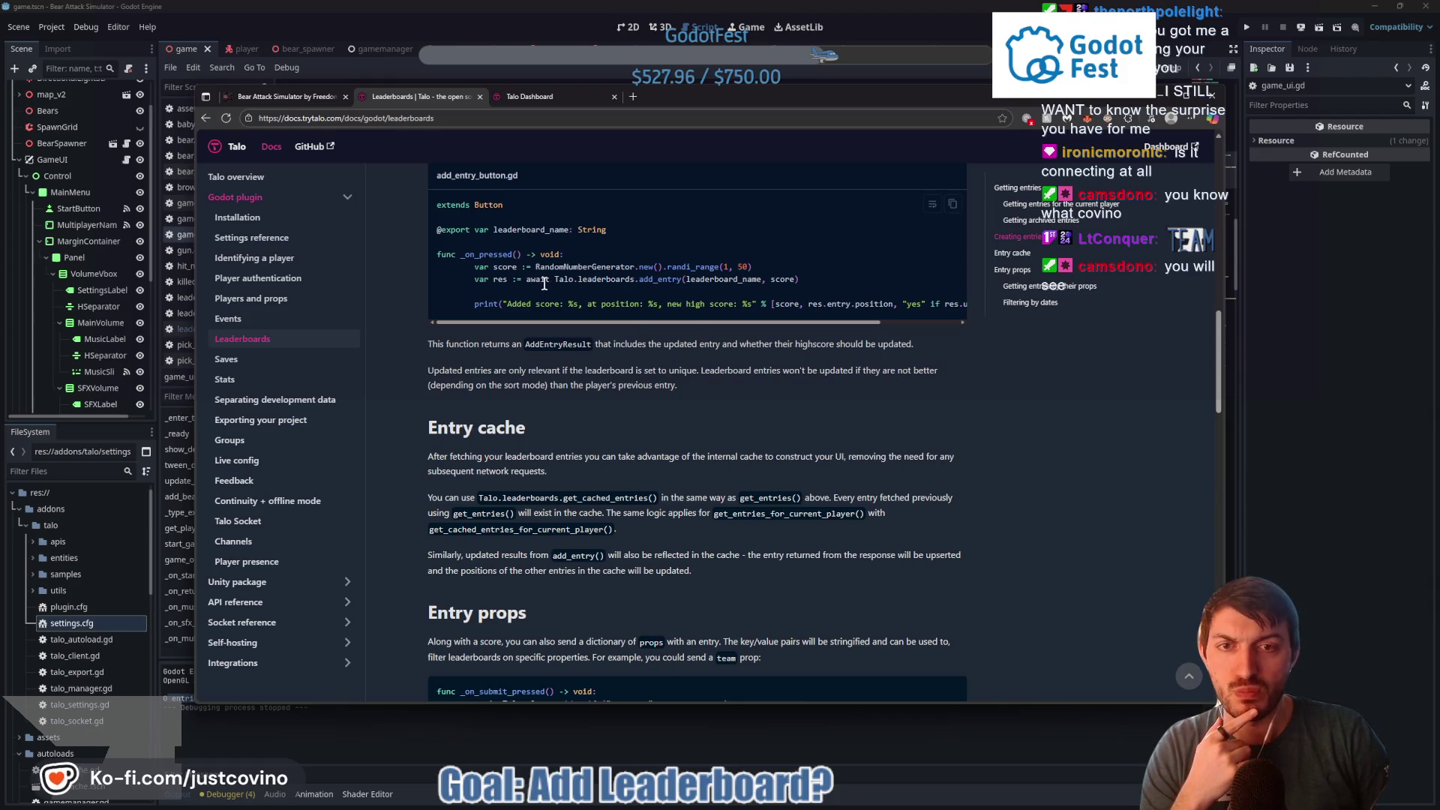
key("alt+Tab")
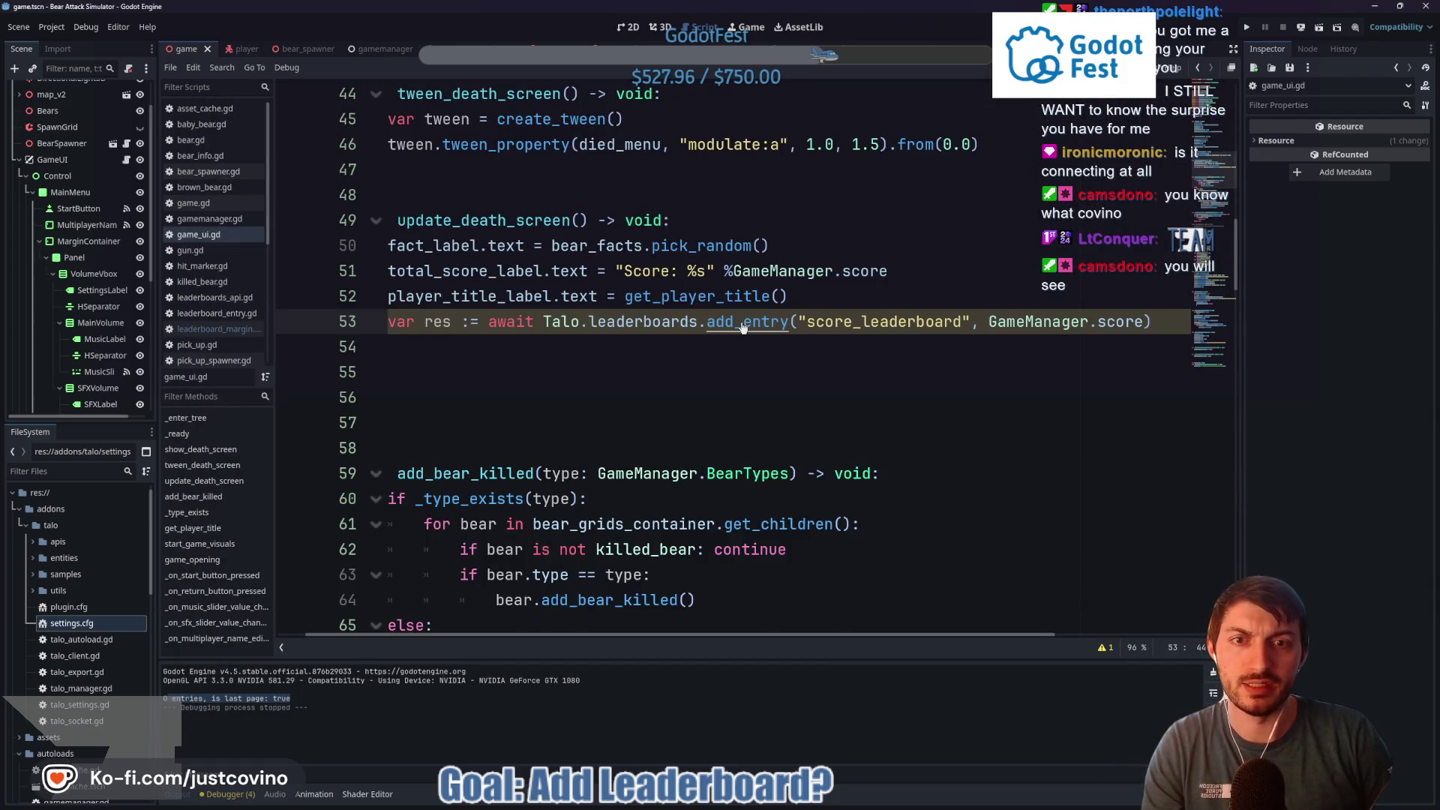
left_click(741, 323, "ctrl")
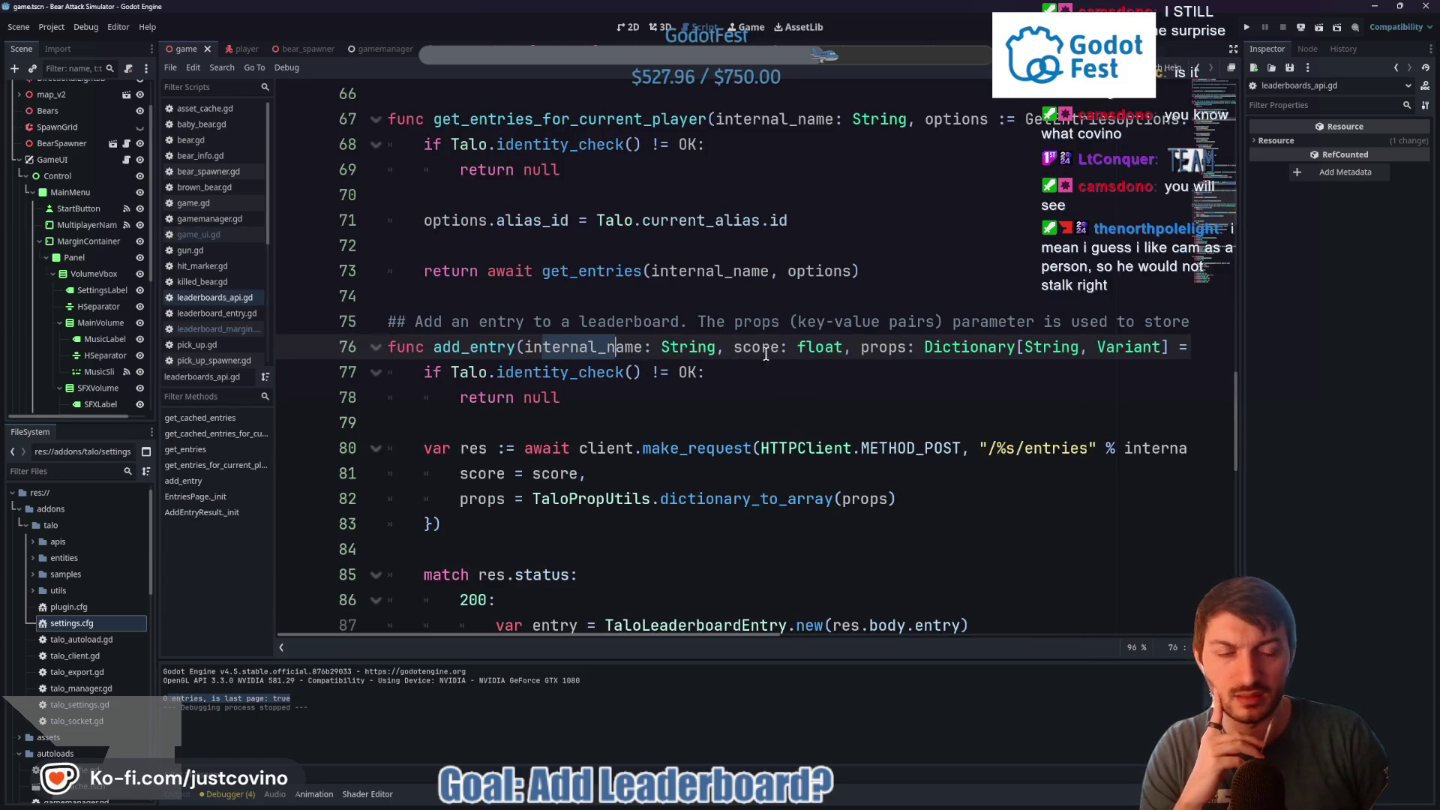
left_click_drag(770, 350, 808, 352)
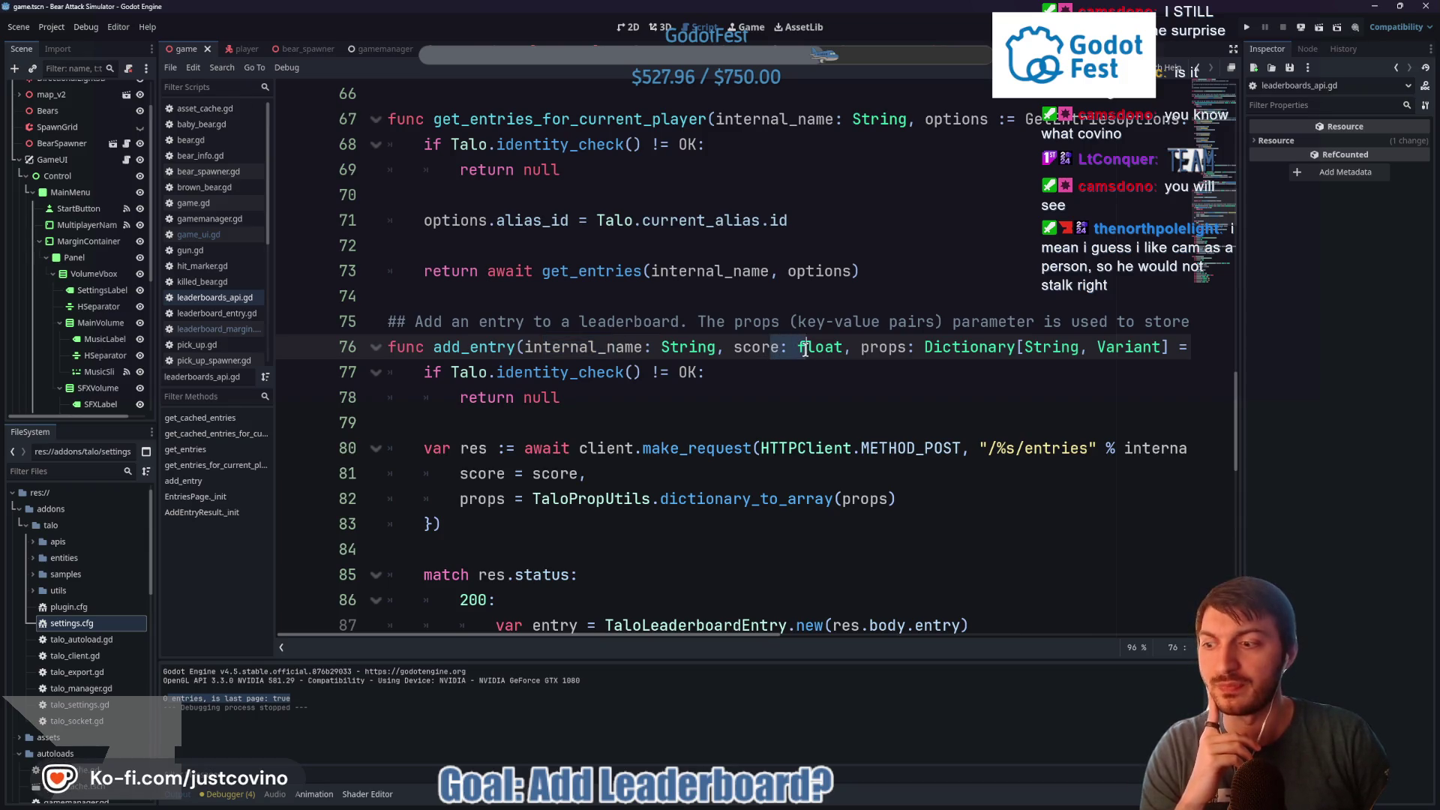
mouse_move(801, 351)
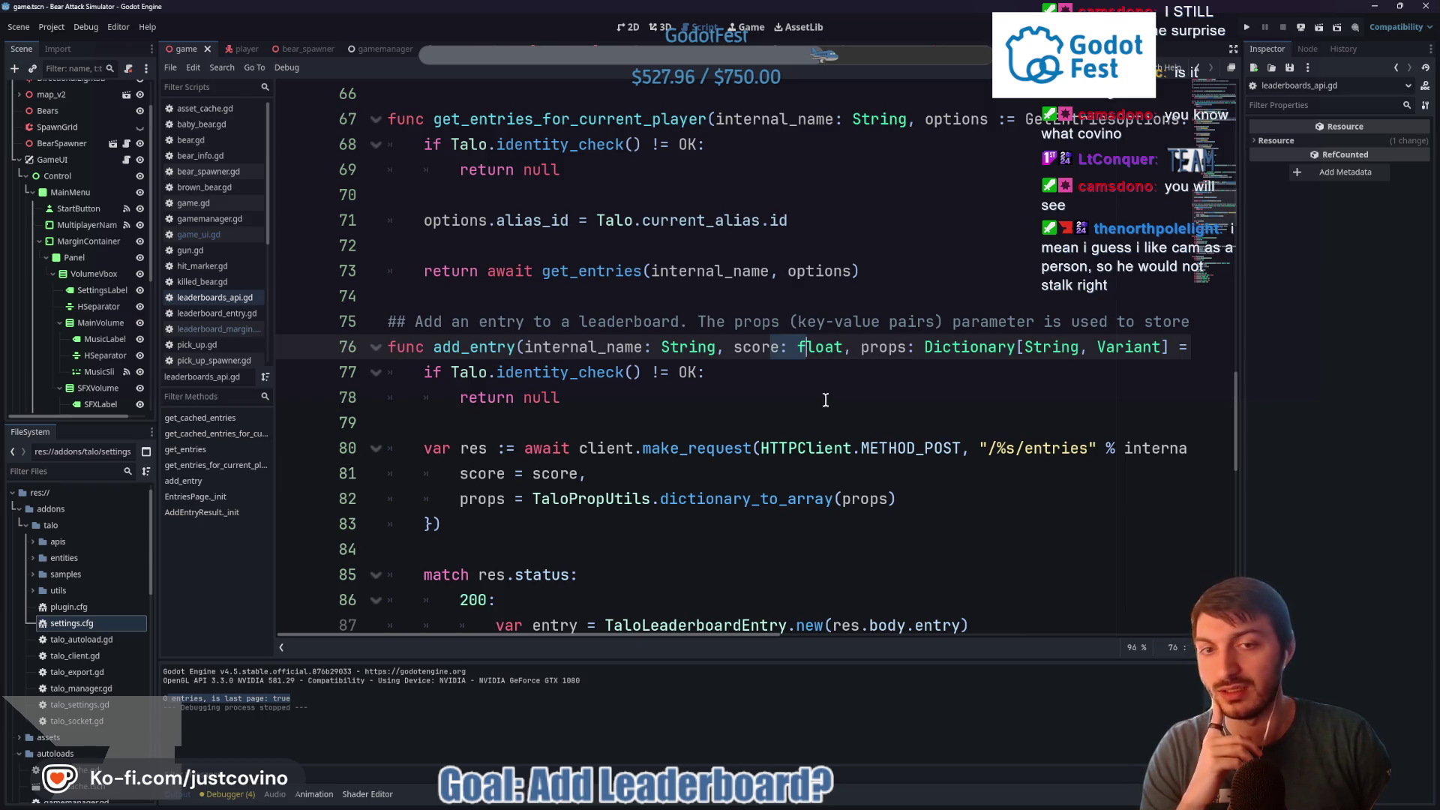
left_click(726, 375)
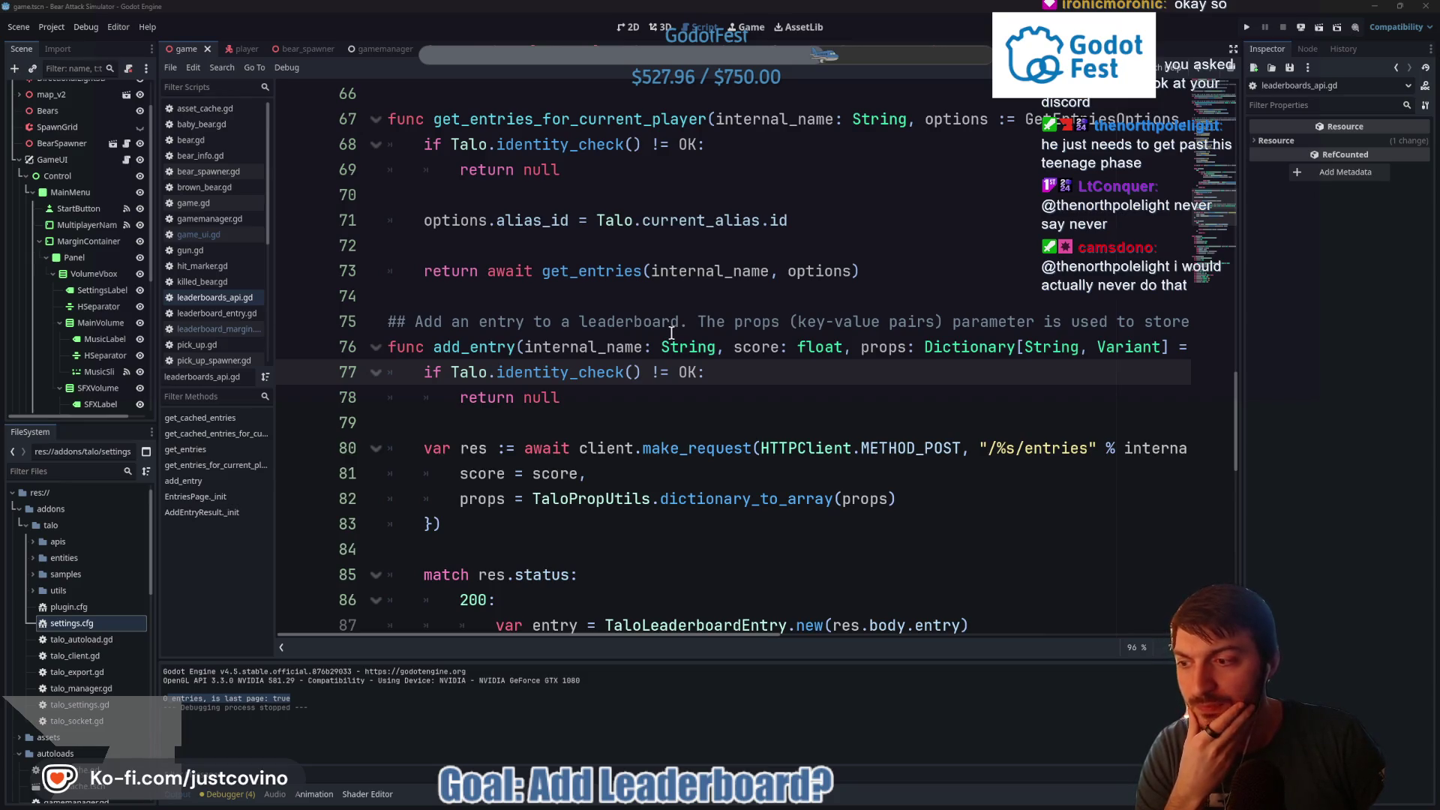
right_click(671, 333)
key("Escape")
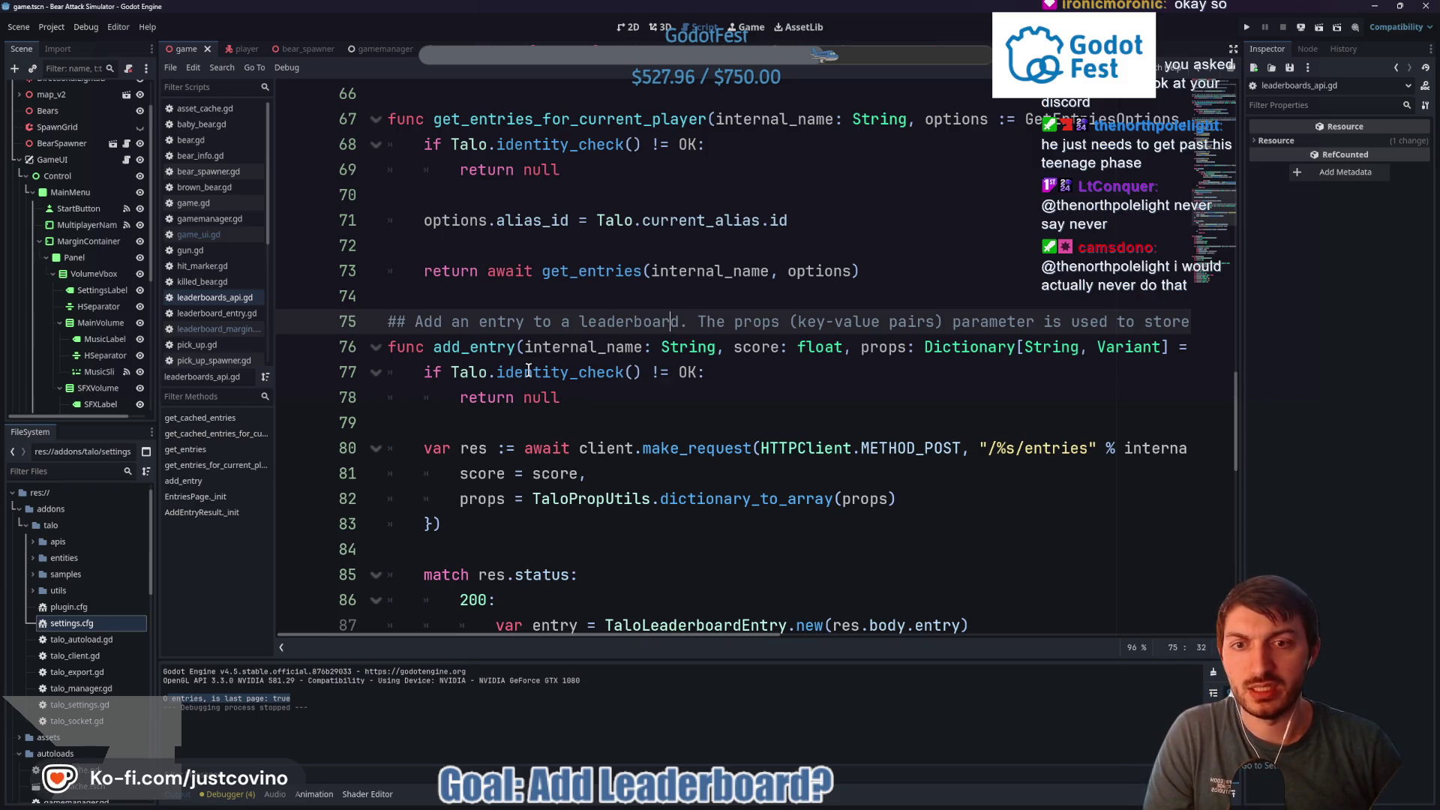
mouse_move(529, 371)
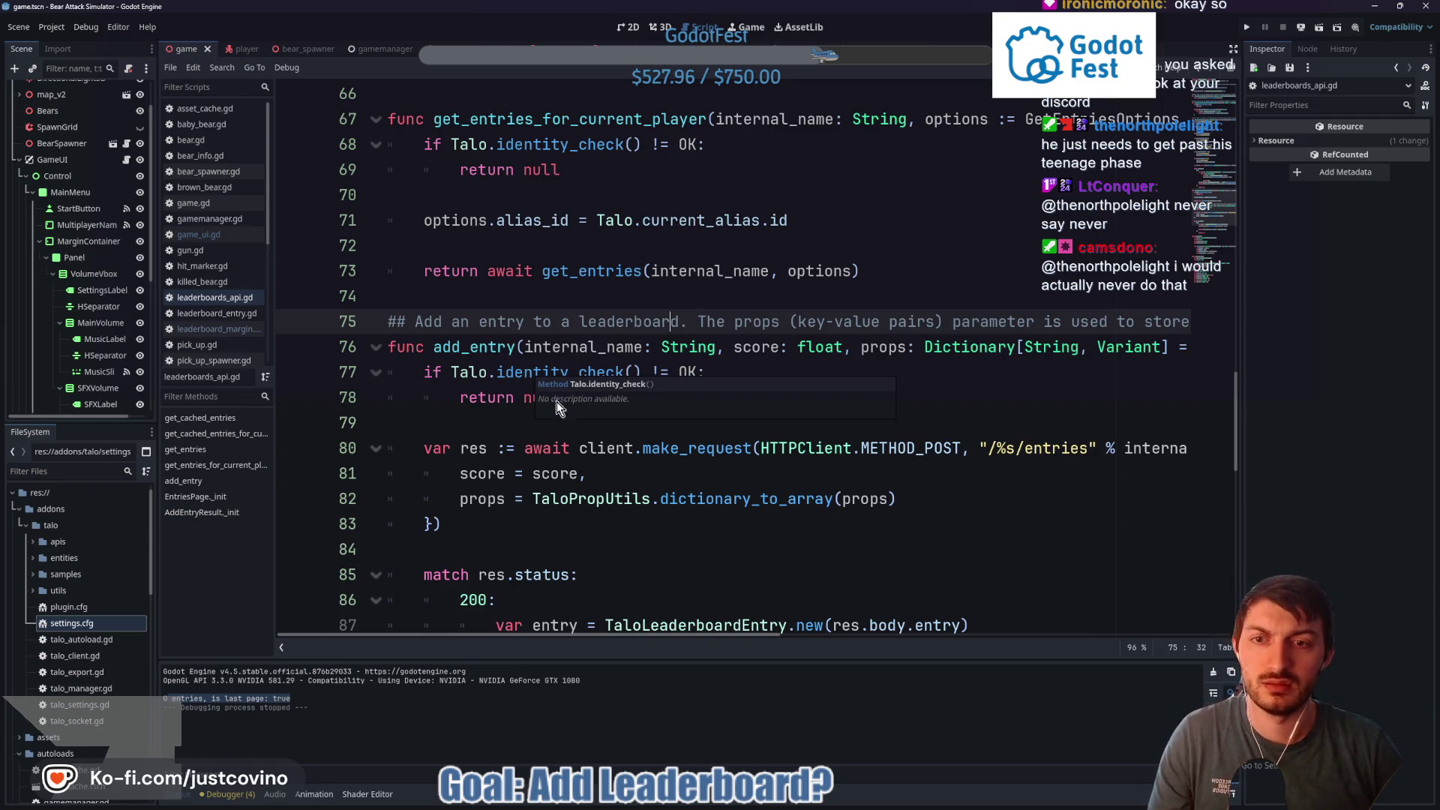
scroll(716, 447, "down", 2)
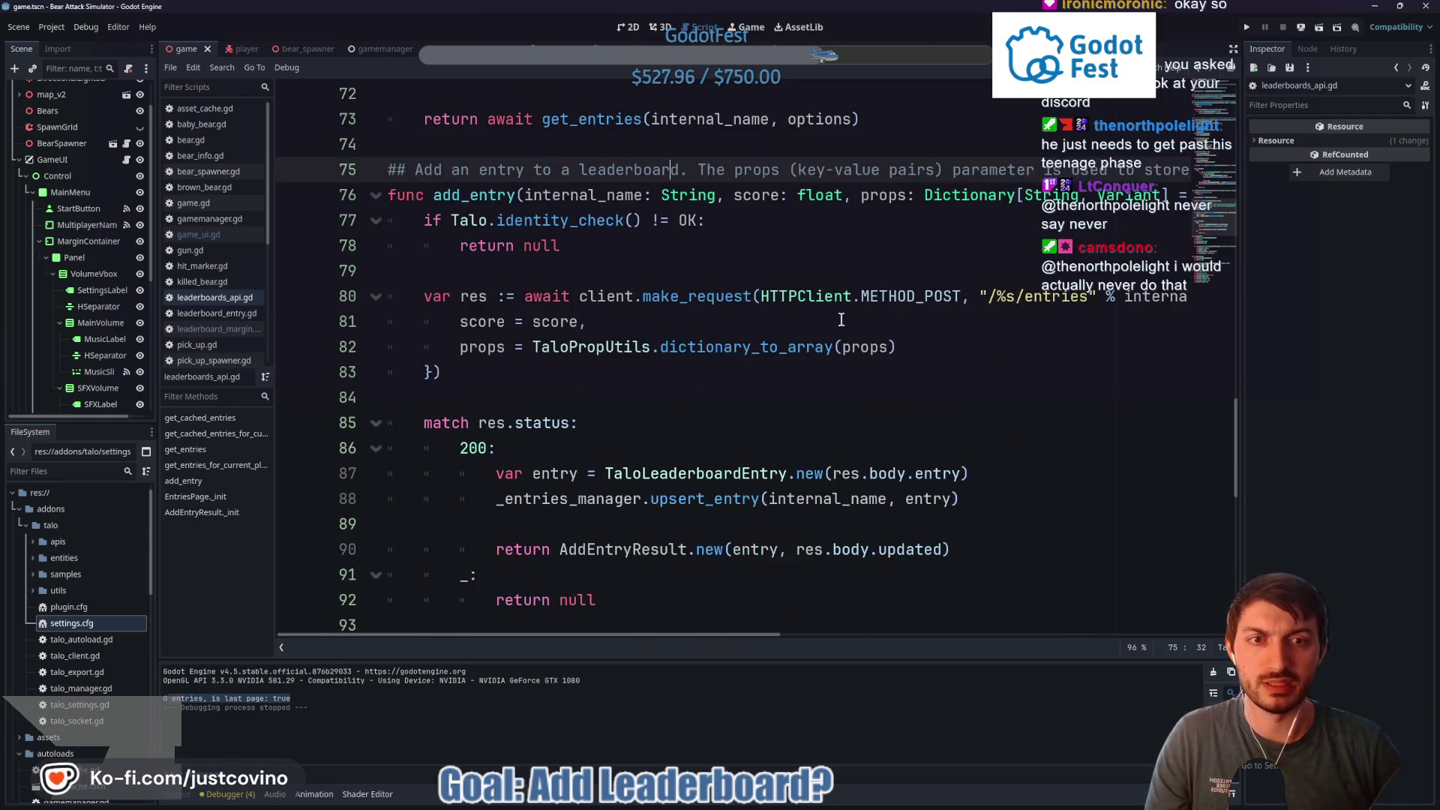
scroll(607, 488, "down", 2)
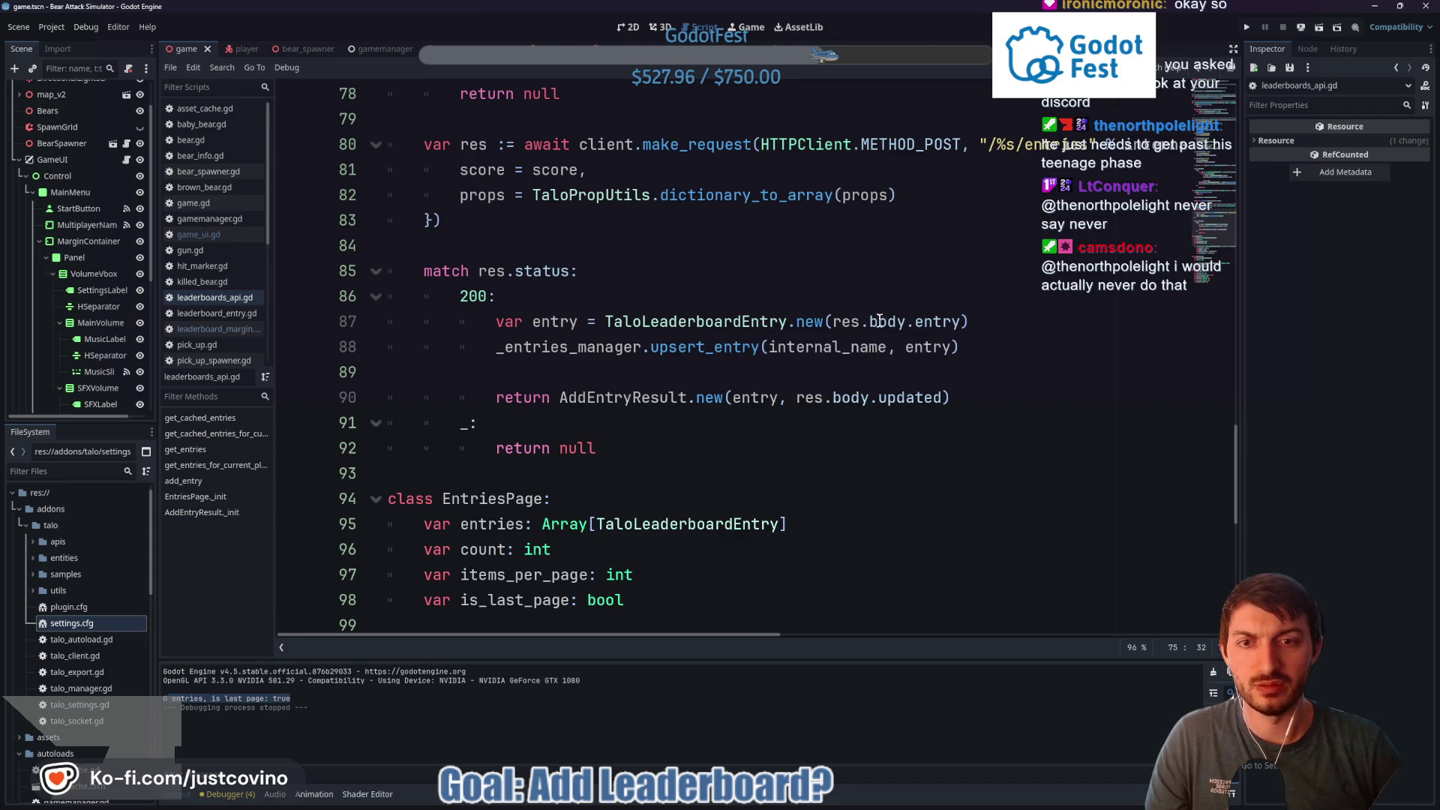
scroll(577, 442, "down", 2)
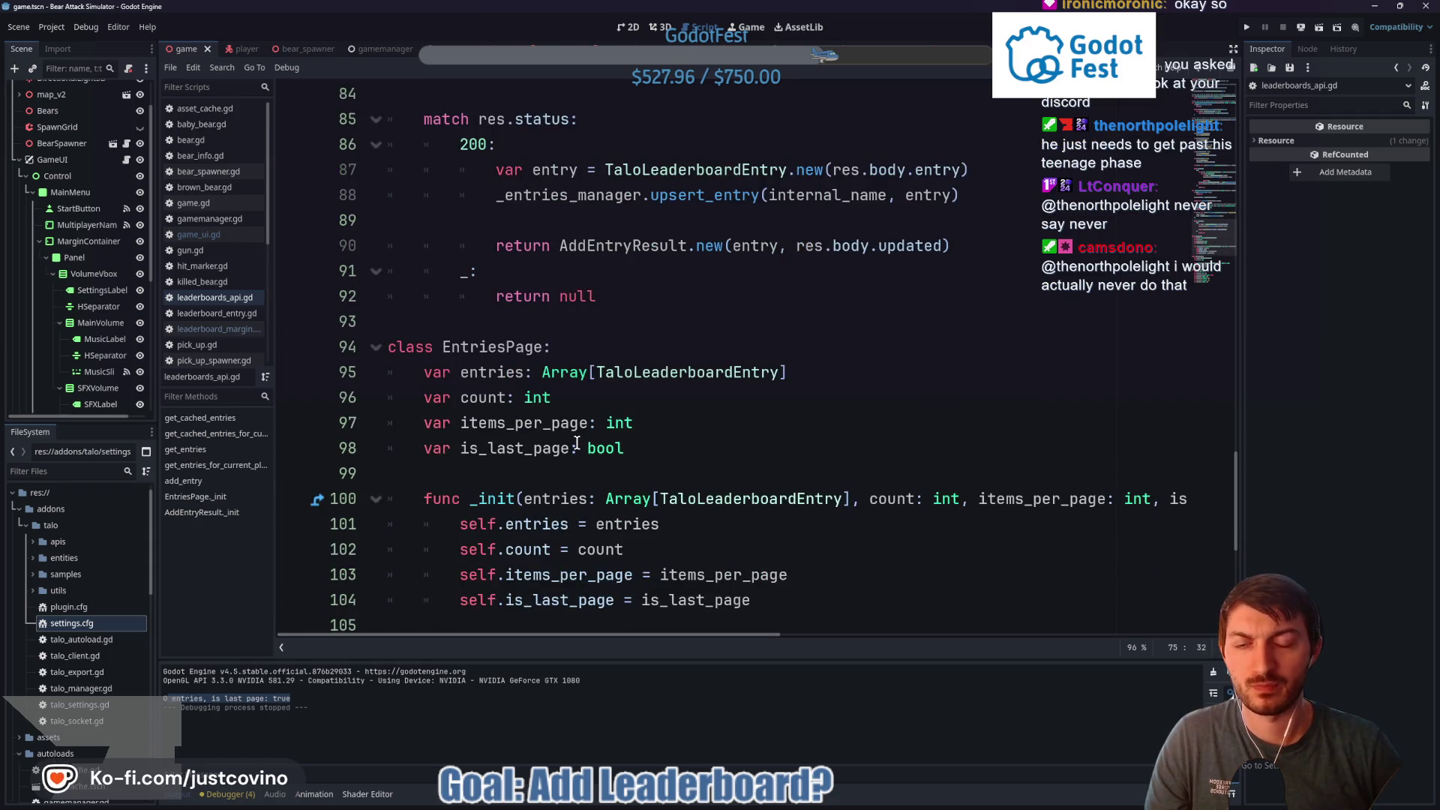
scroll(577, 442, "down", 2)
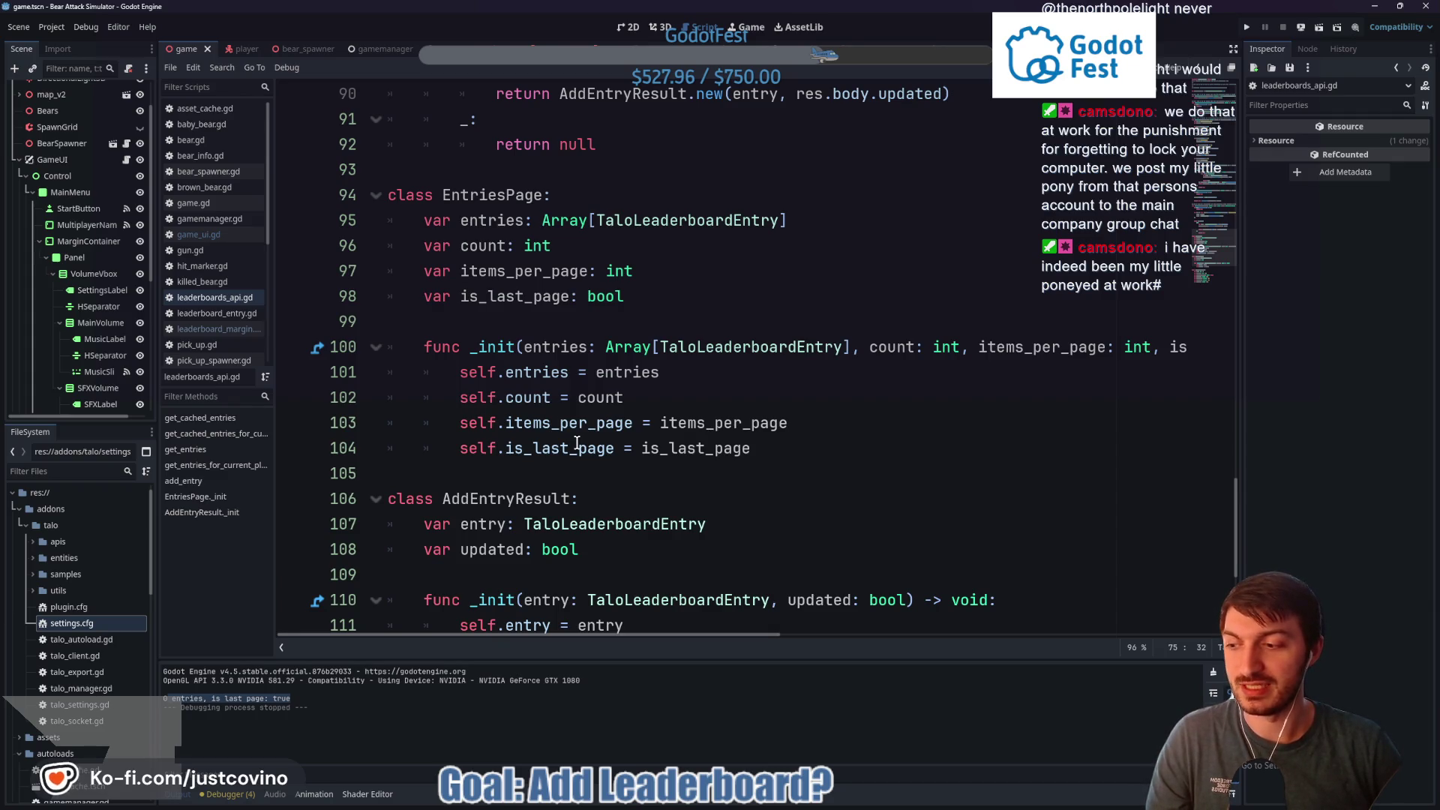
left_click(654, 318)
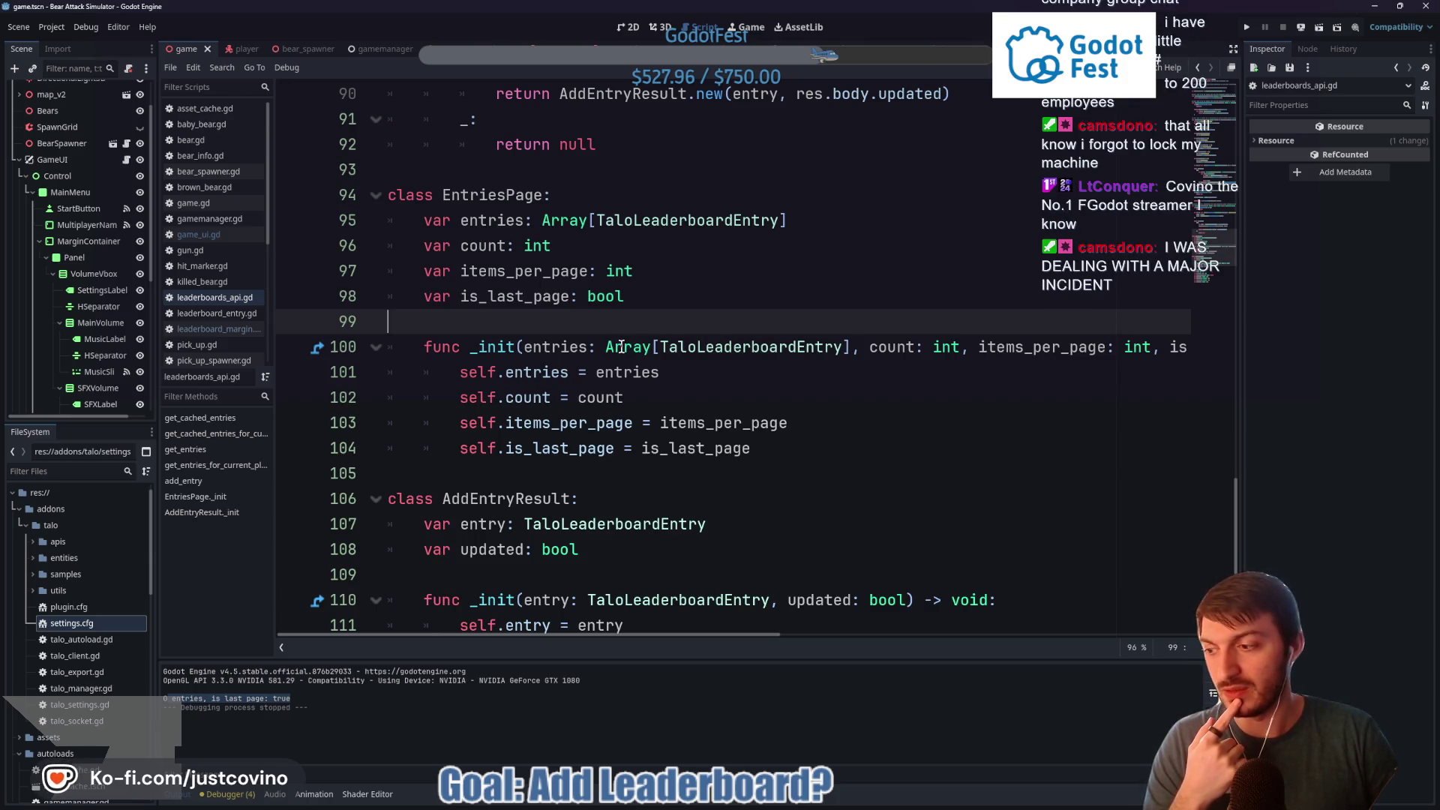
mouse_move(621, 346)
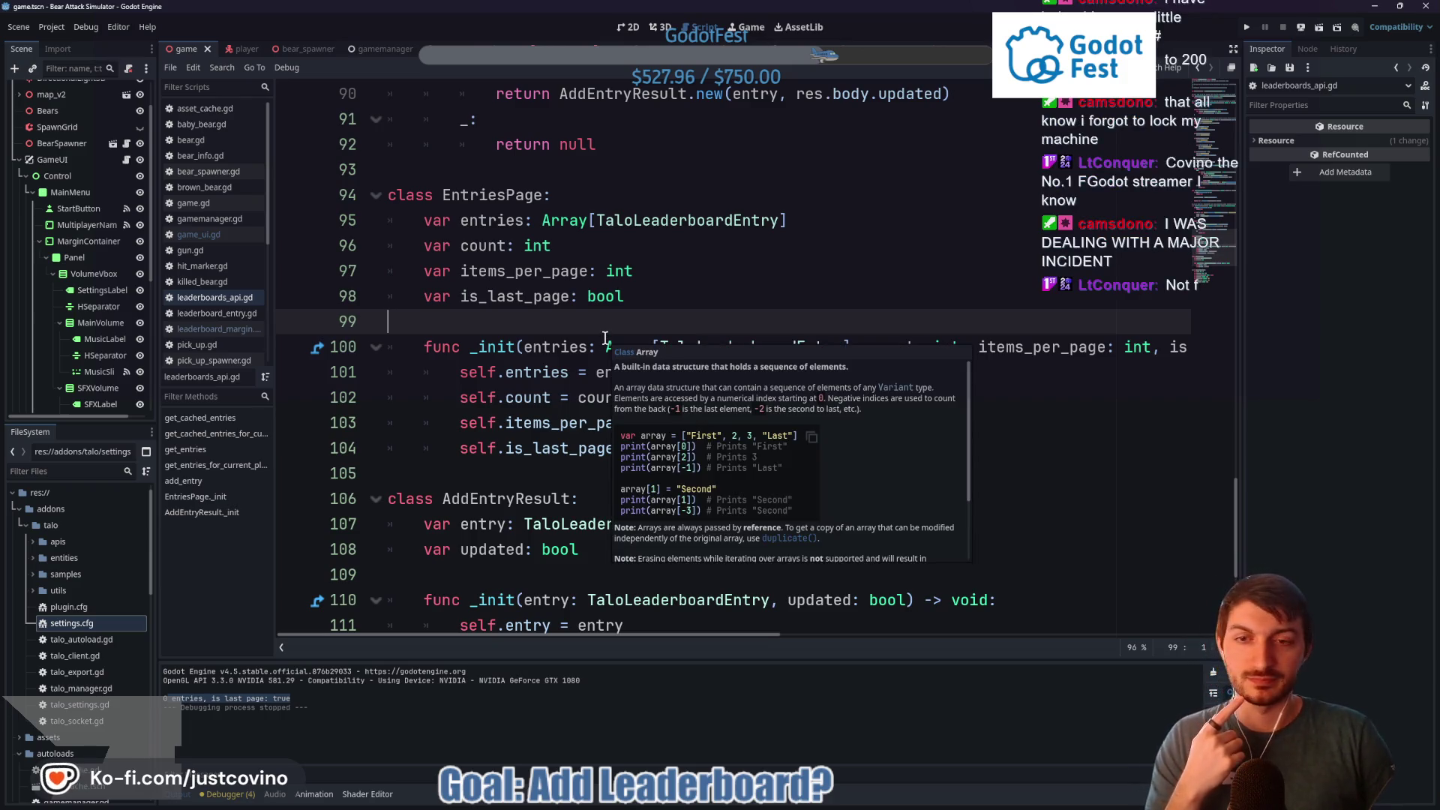
scroll(720, 359, "down", 2)
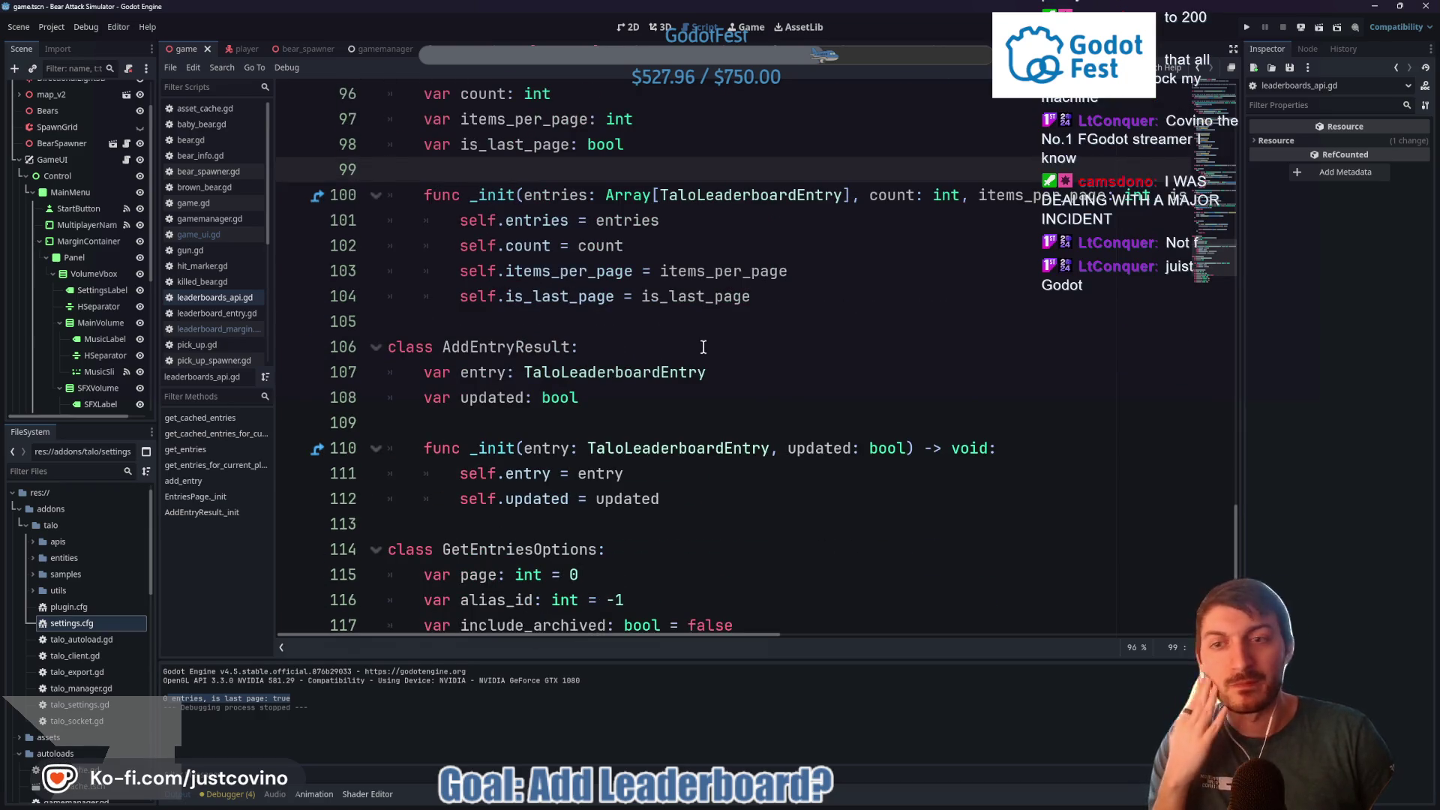
scroll(695, 344, "down", 2)
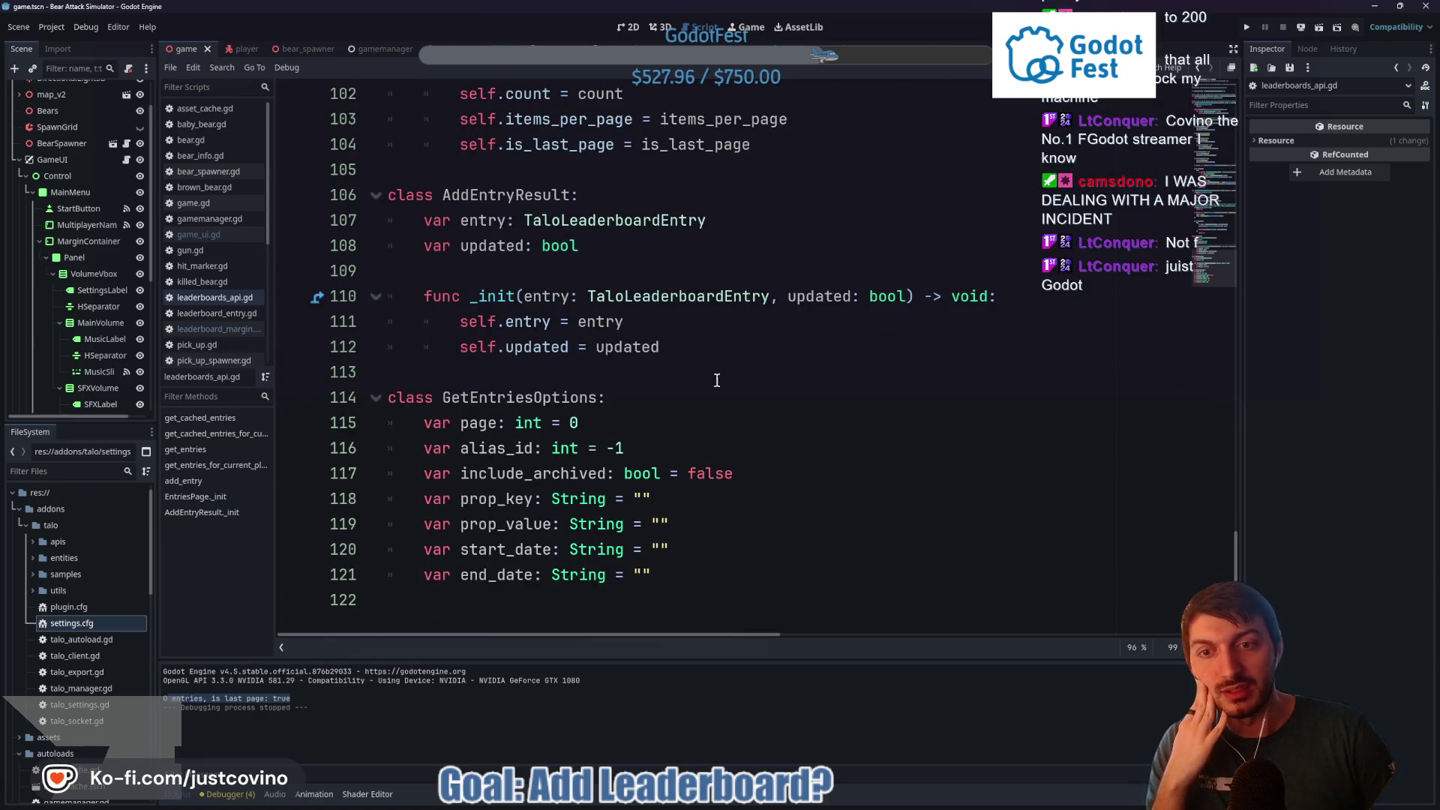
key("alt+Tab")
scroll(622, 411, "up", 3)
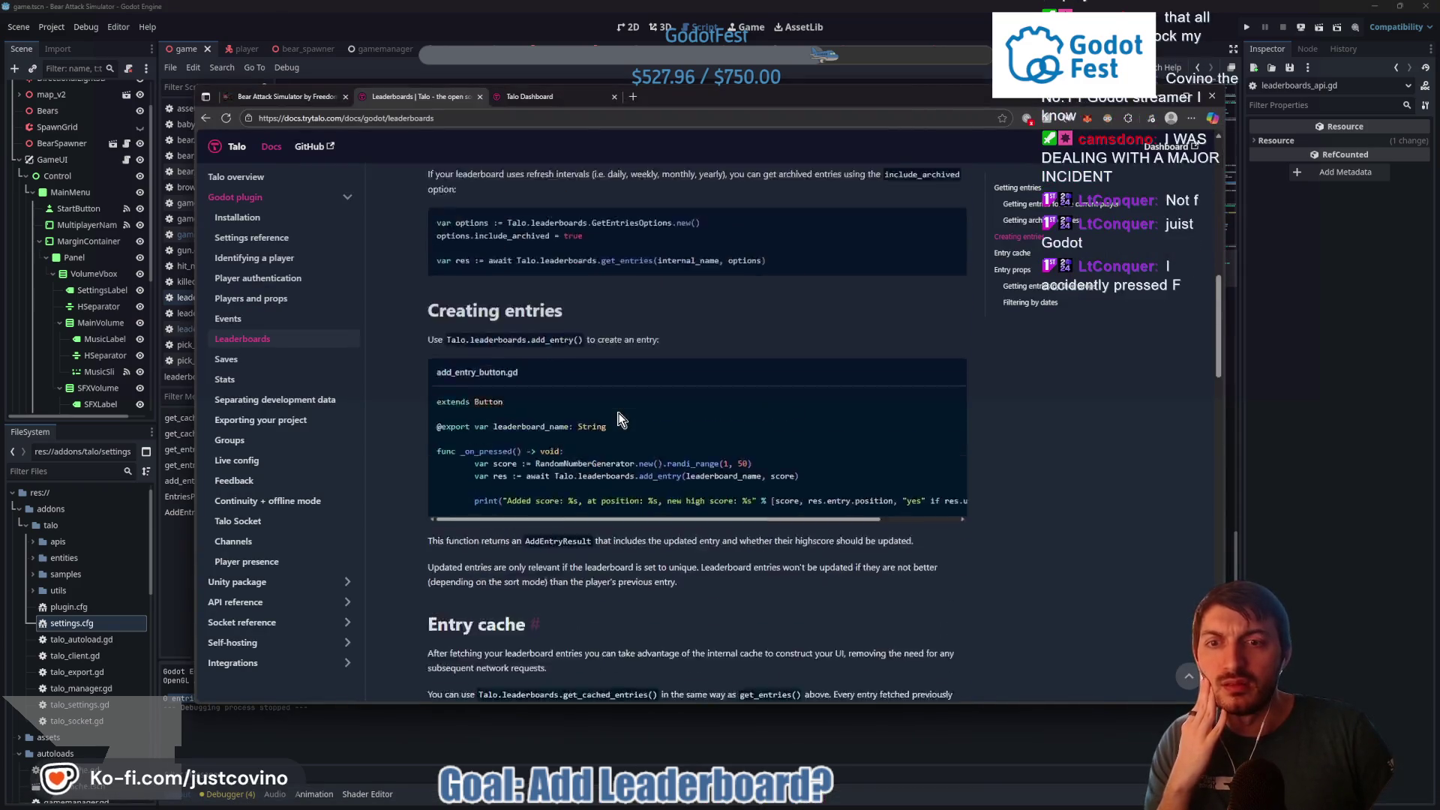
scroll(619, 419, "up", 1)
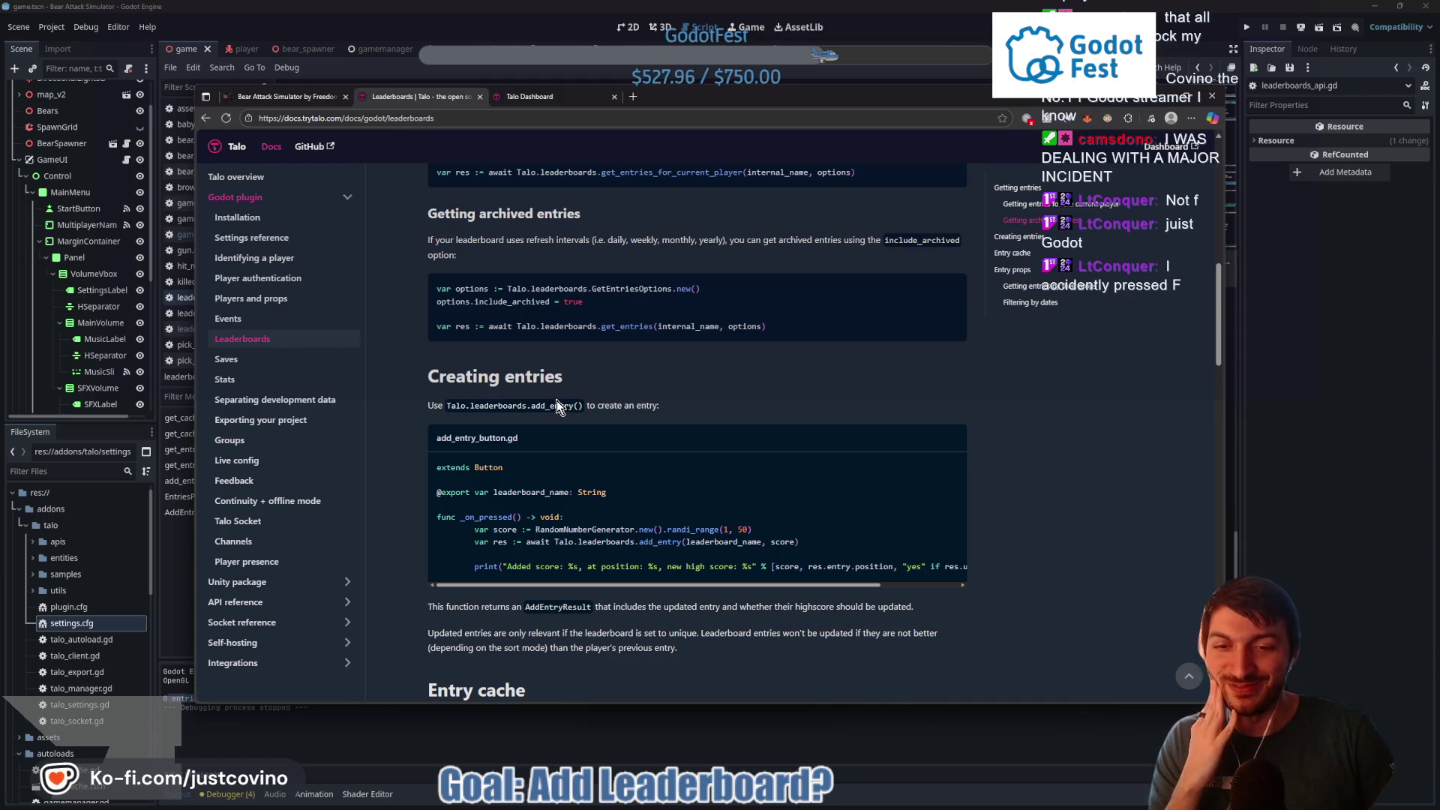
scroll(600, 488, "down", 2)
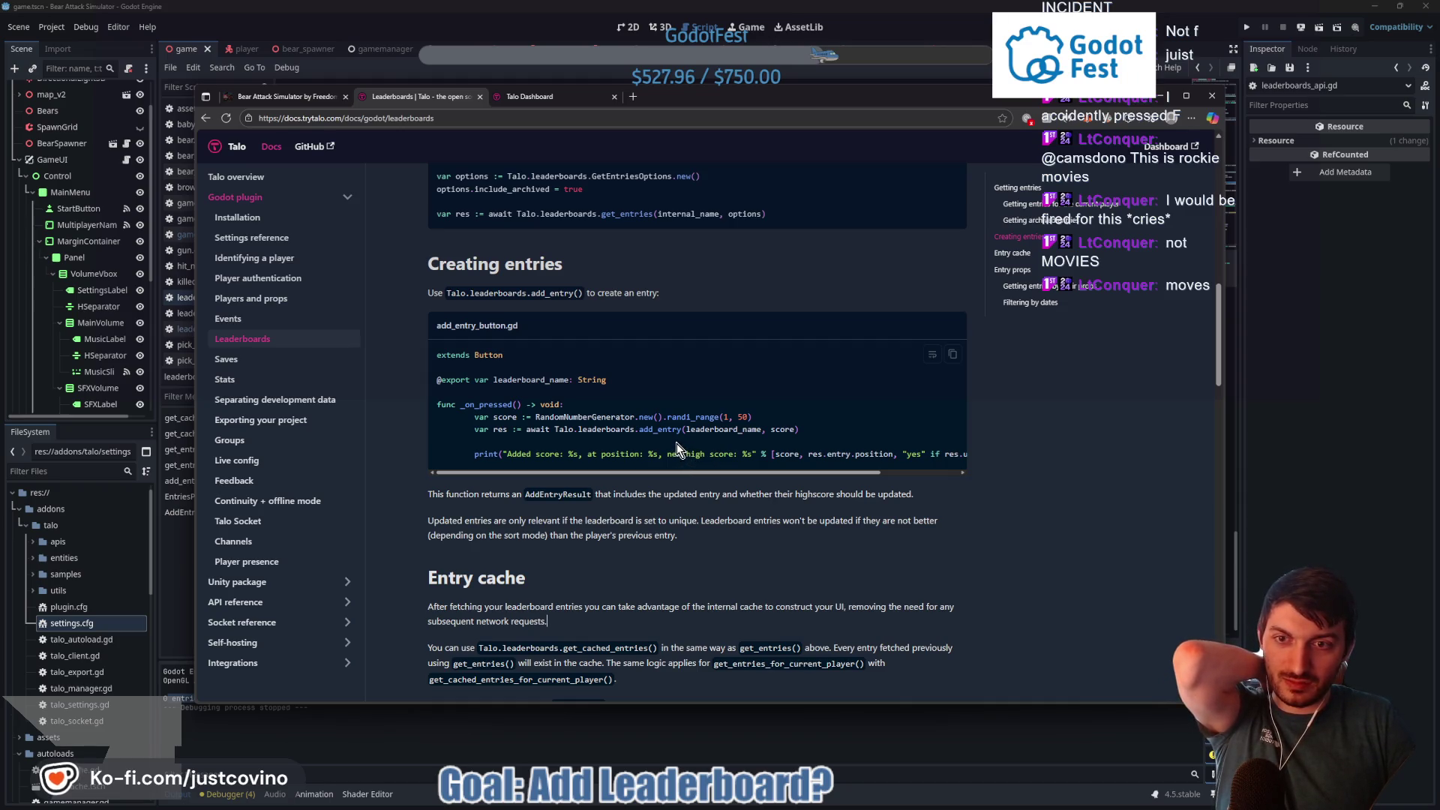
scroll(636, 519, "down", 5)
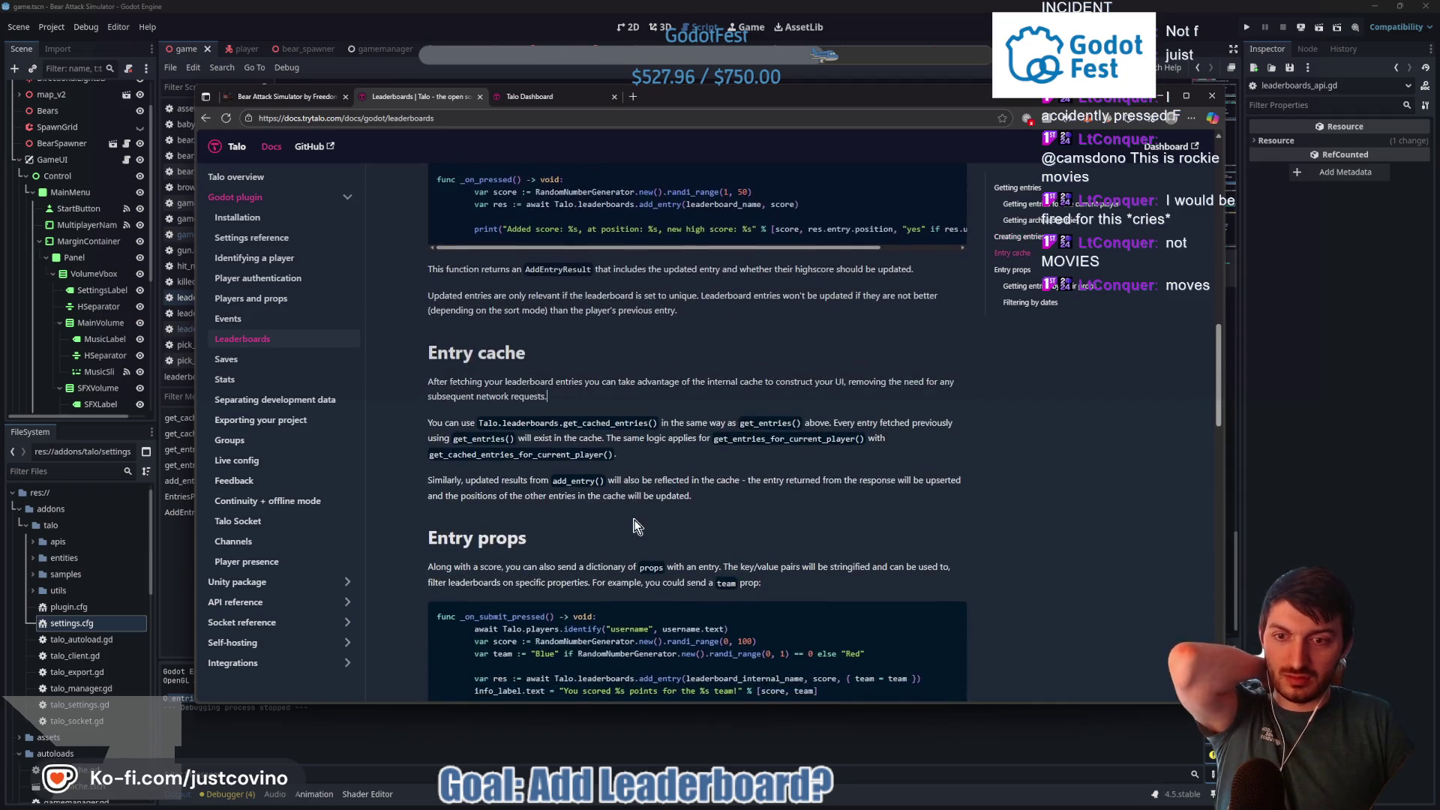
scroll(626, 518, "down", 2)
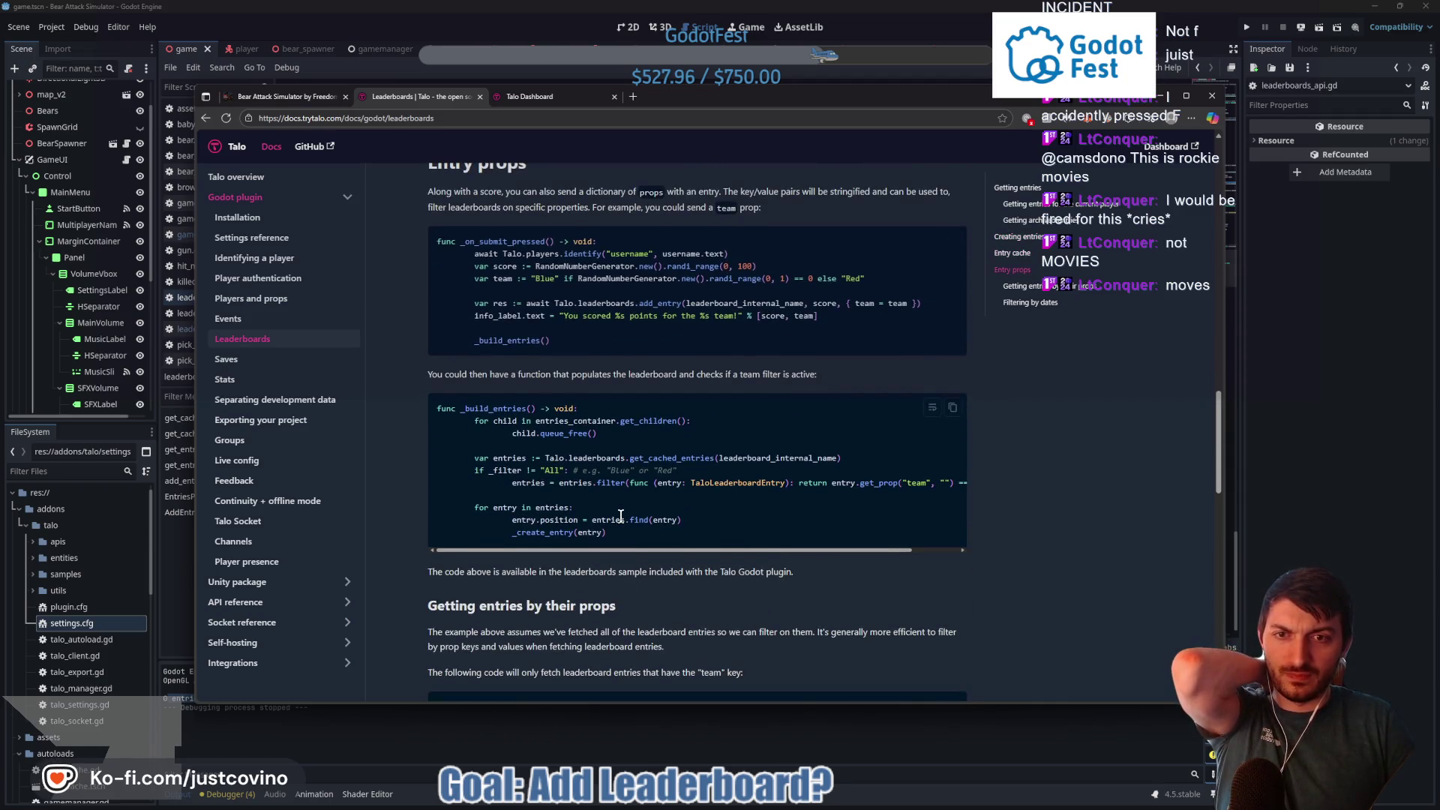
scroll(622, 520, "down", 1)
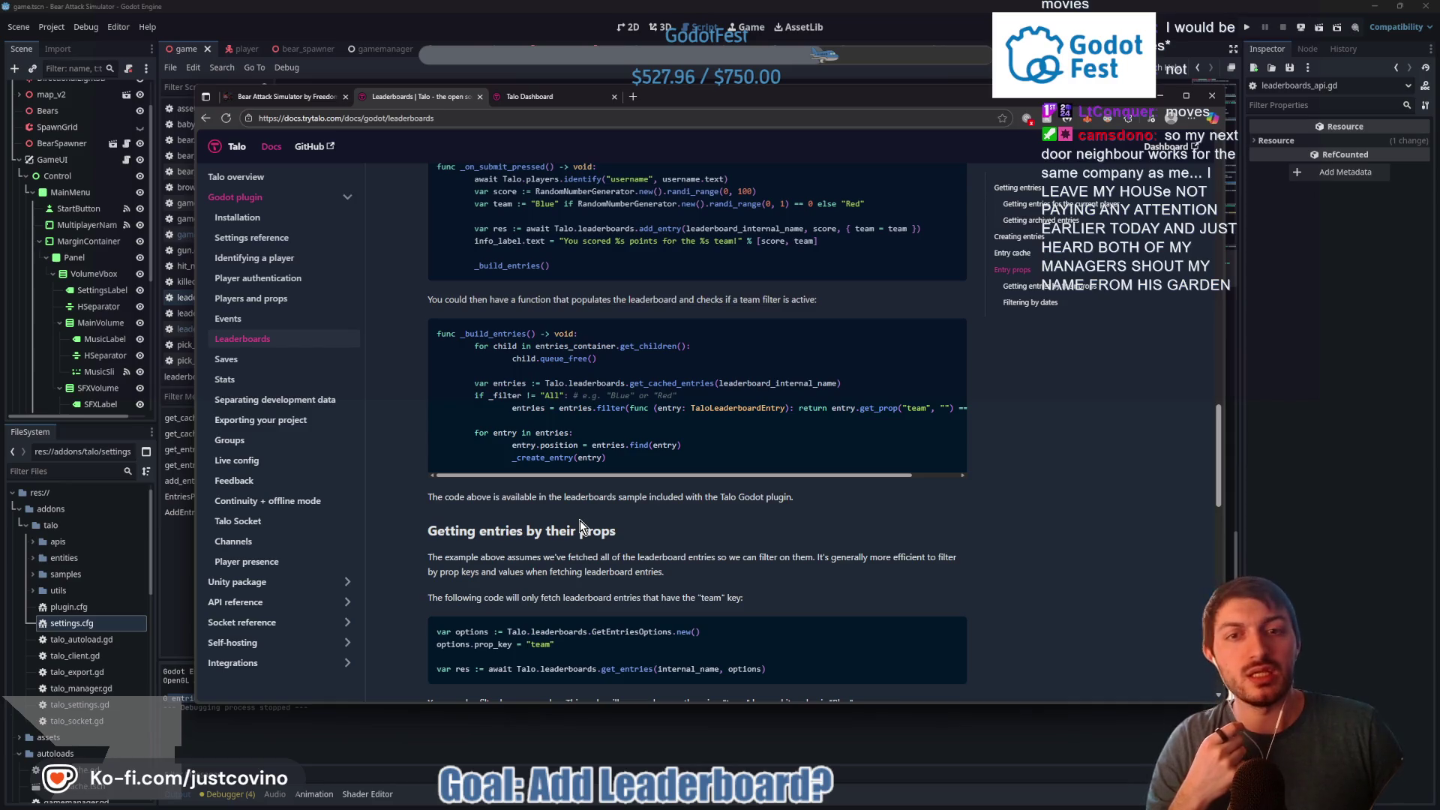
scroll(584, 522, "down", 5)
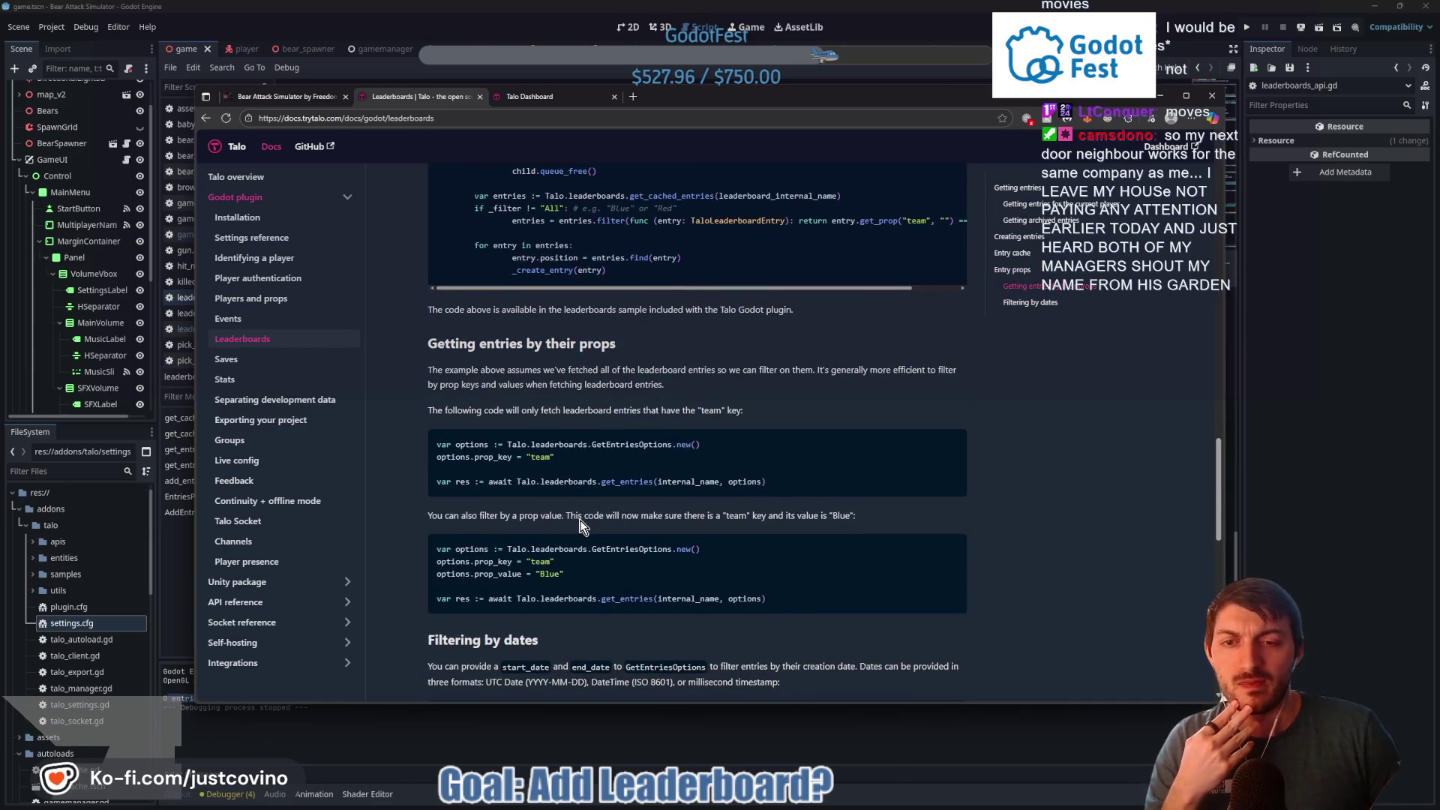
scroll(590, 511, "down", 4)
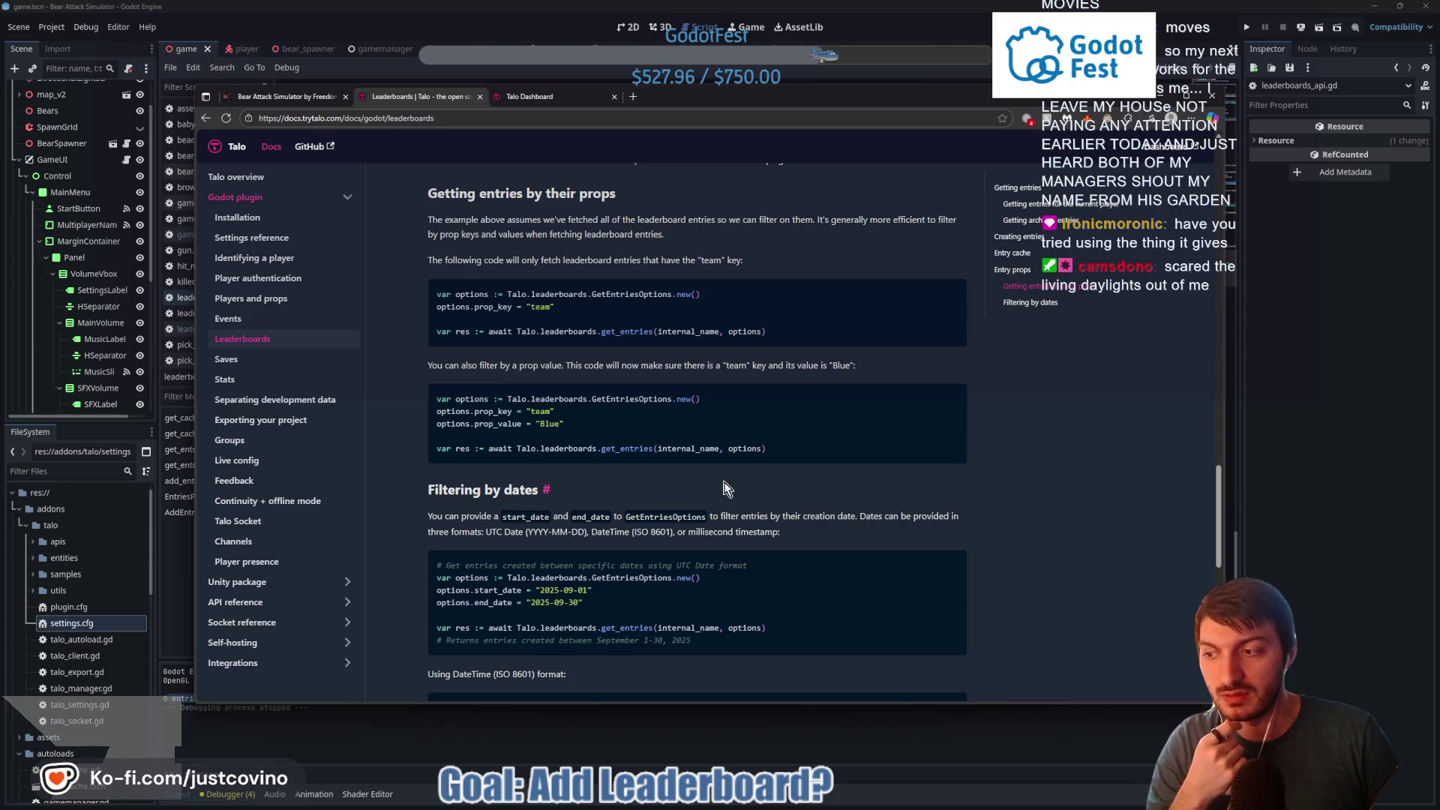
scroll(675, 492, "up", 5)
scroll(699, 486, "up", 1)
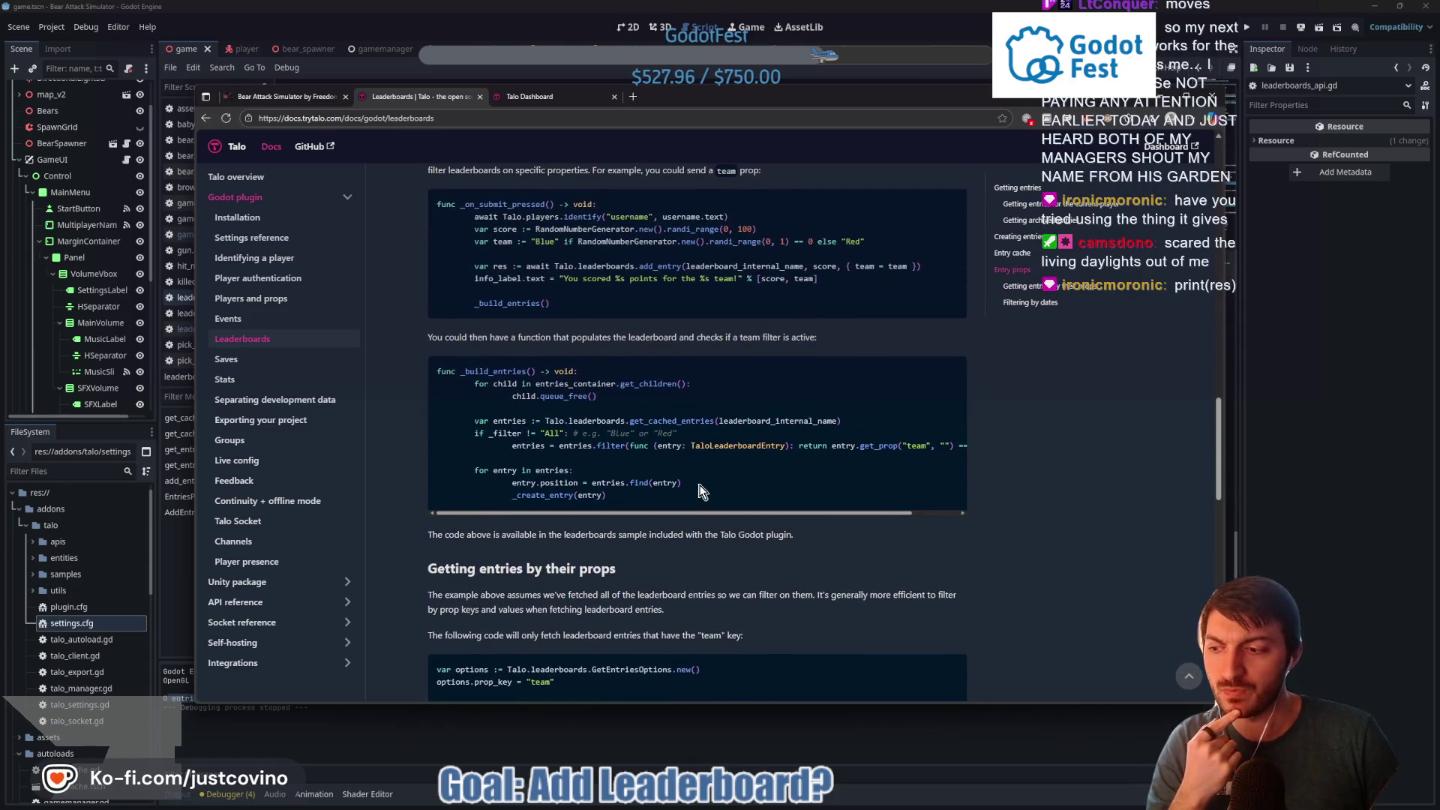
scroll(684, 484, "up", 1)
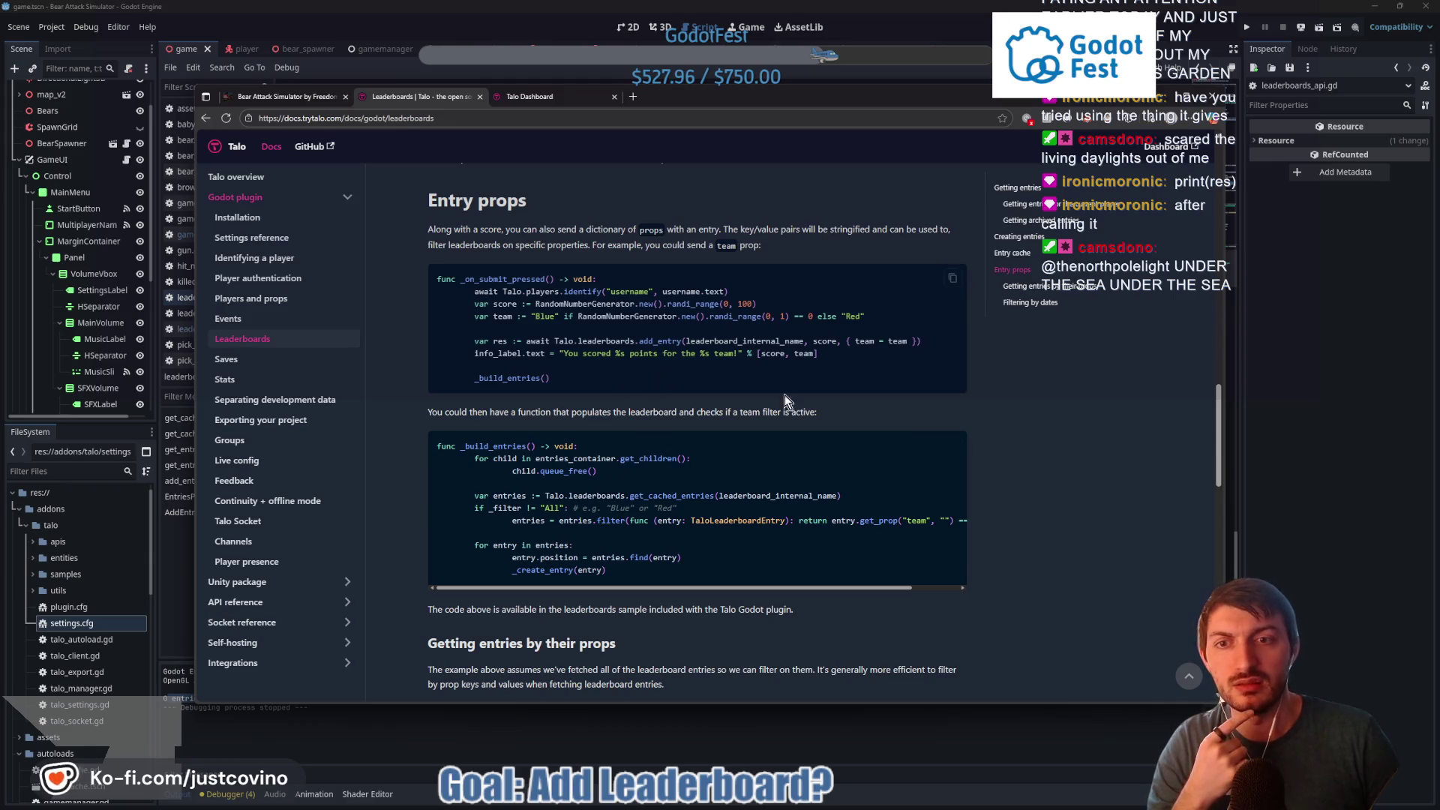
key("alt+Tab")
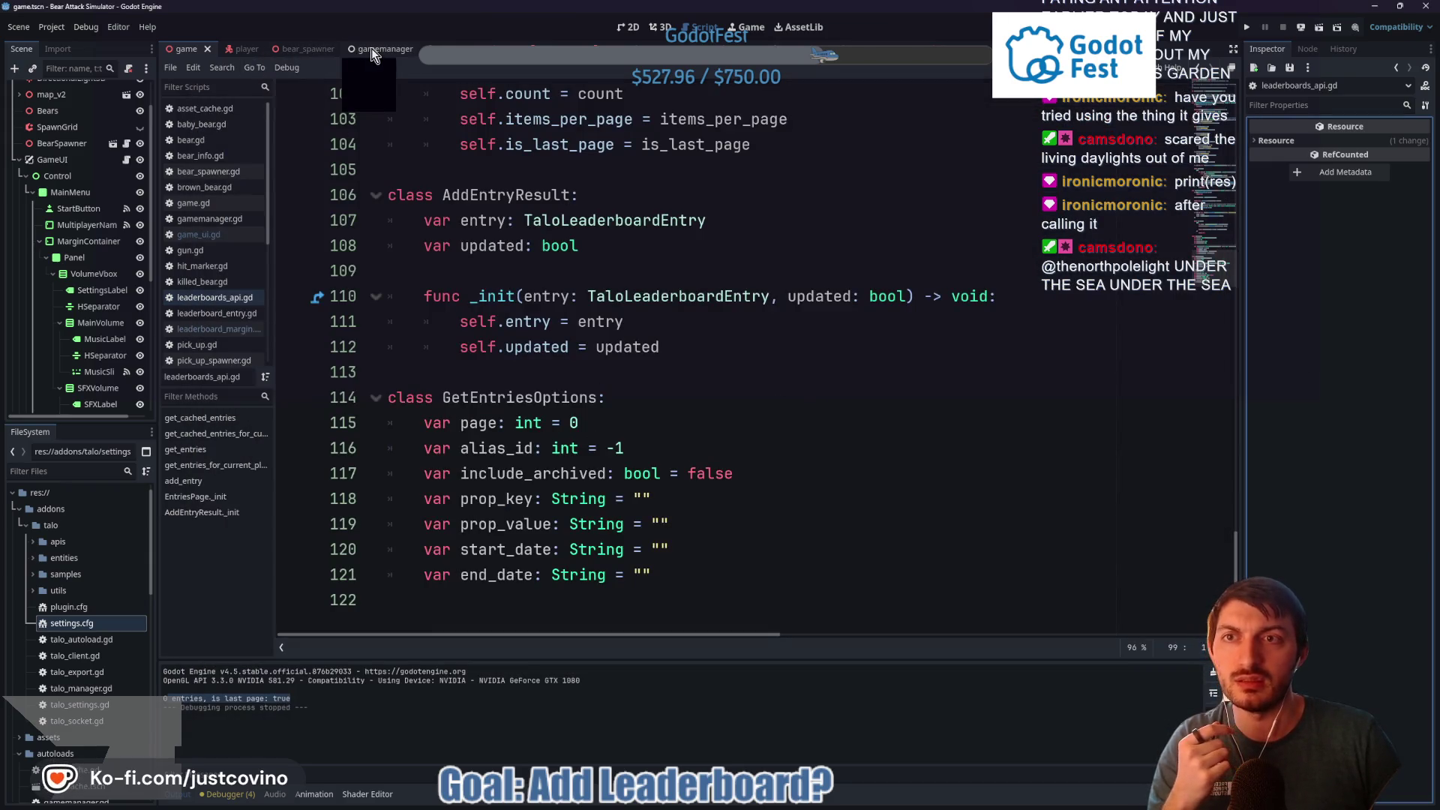
Add print(res) below the add_entry call in game_ui.gd, save, and run the game with F5
left_click(126, 161)
left_click(539, 346)
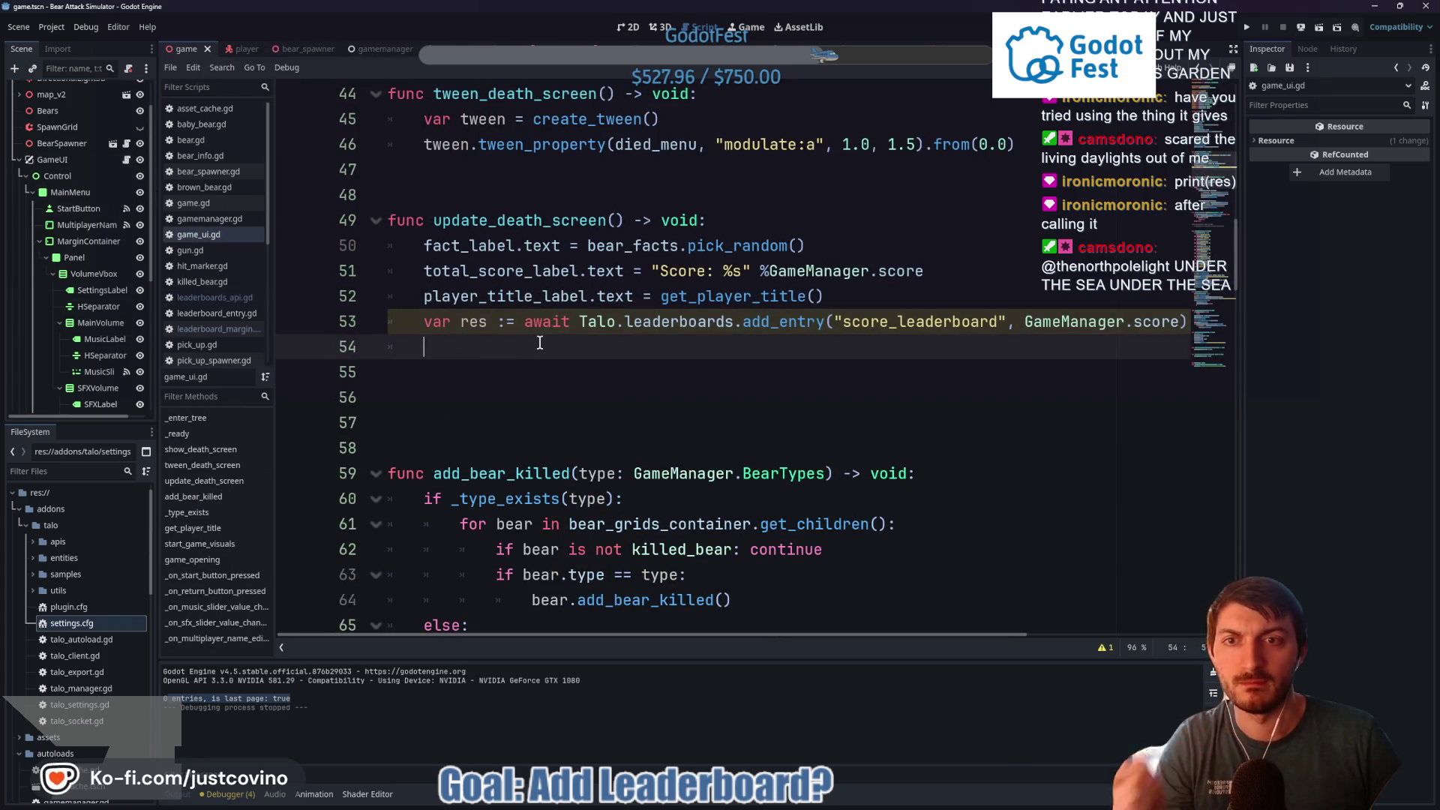
type("print*")
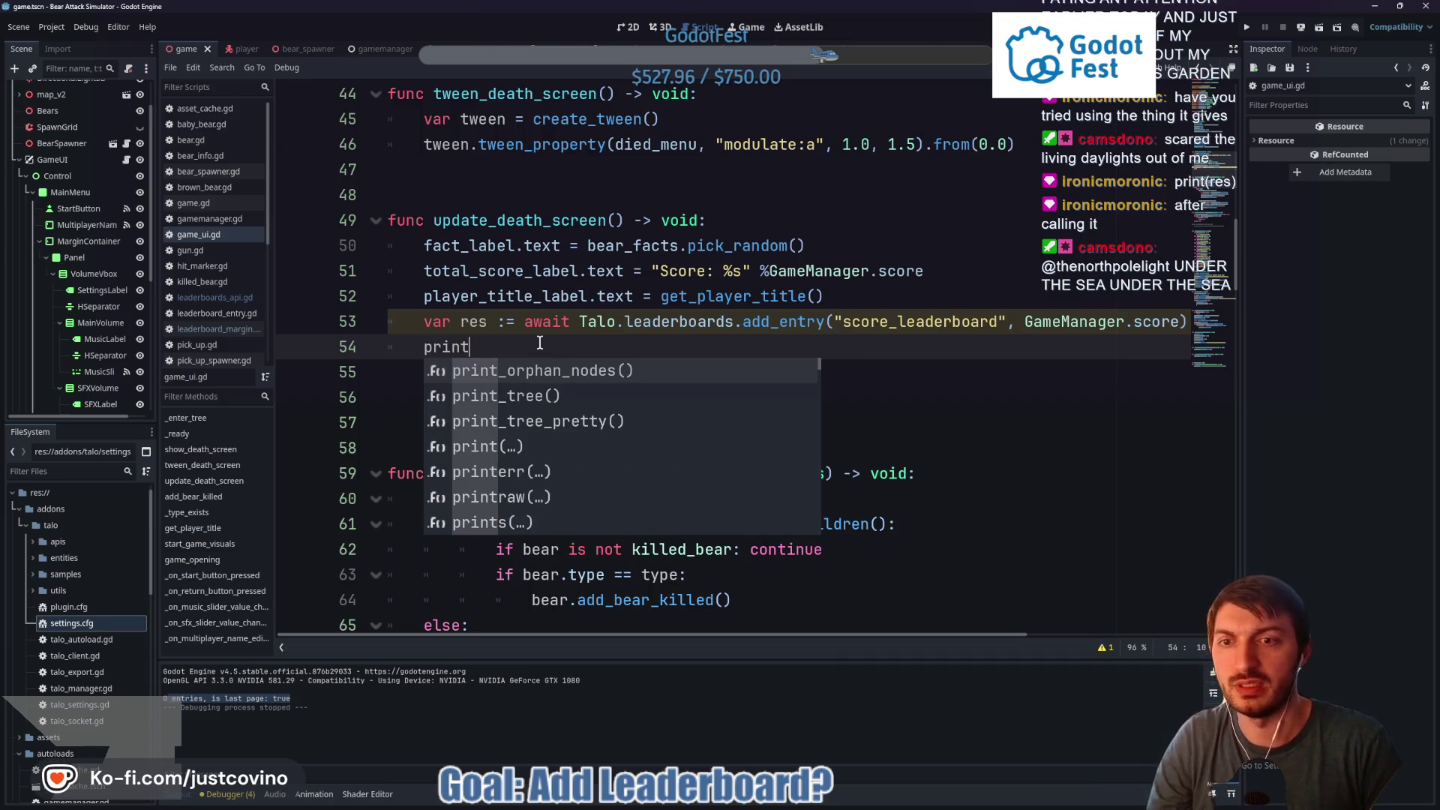
key("BackSpace")
type("(")
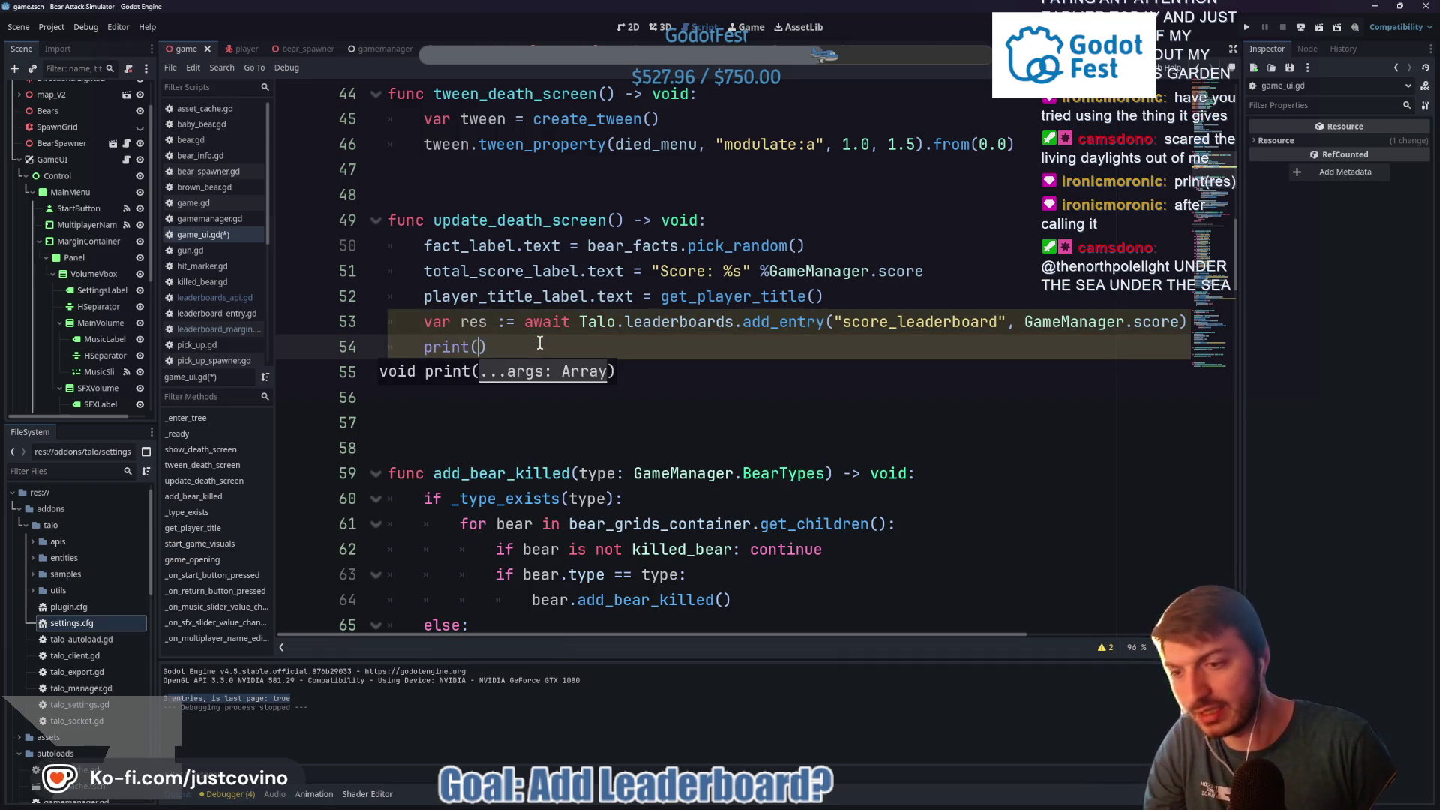
type("res")
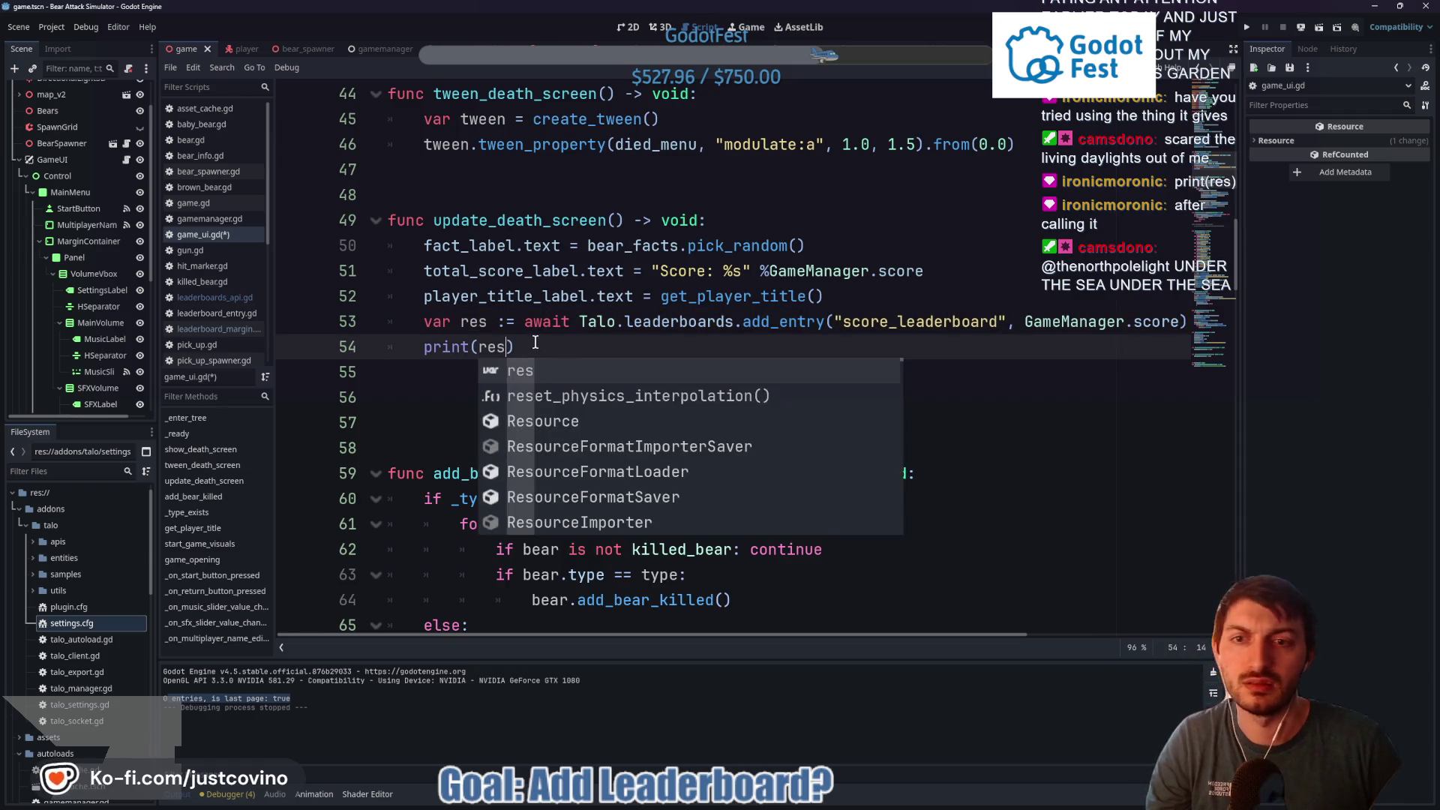
type(")")
key("ctrl+s")
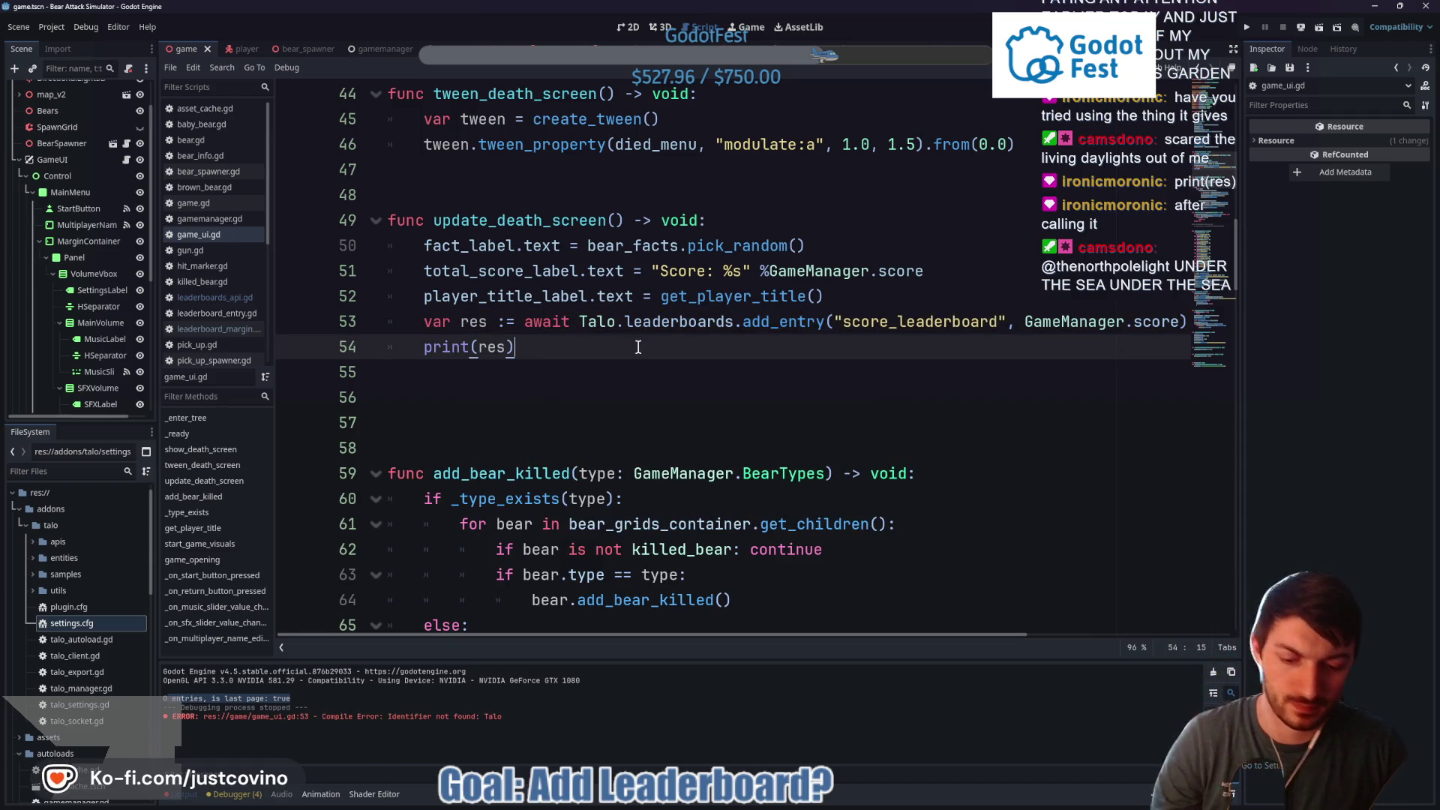
key("F5")
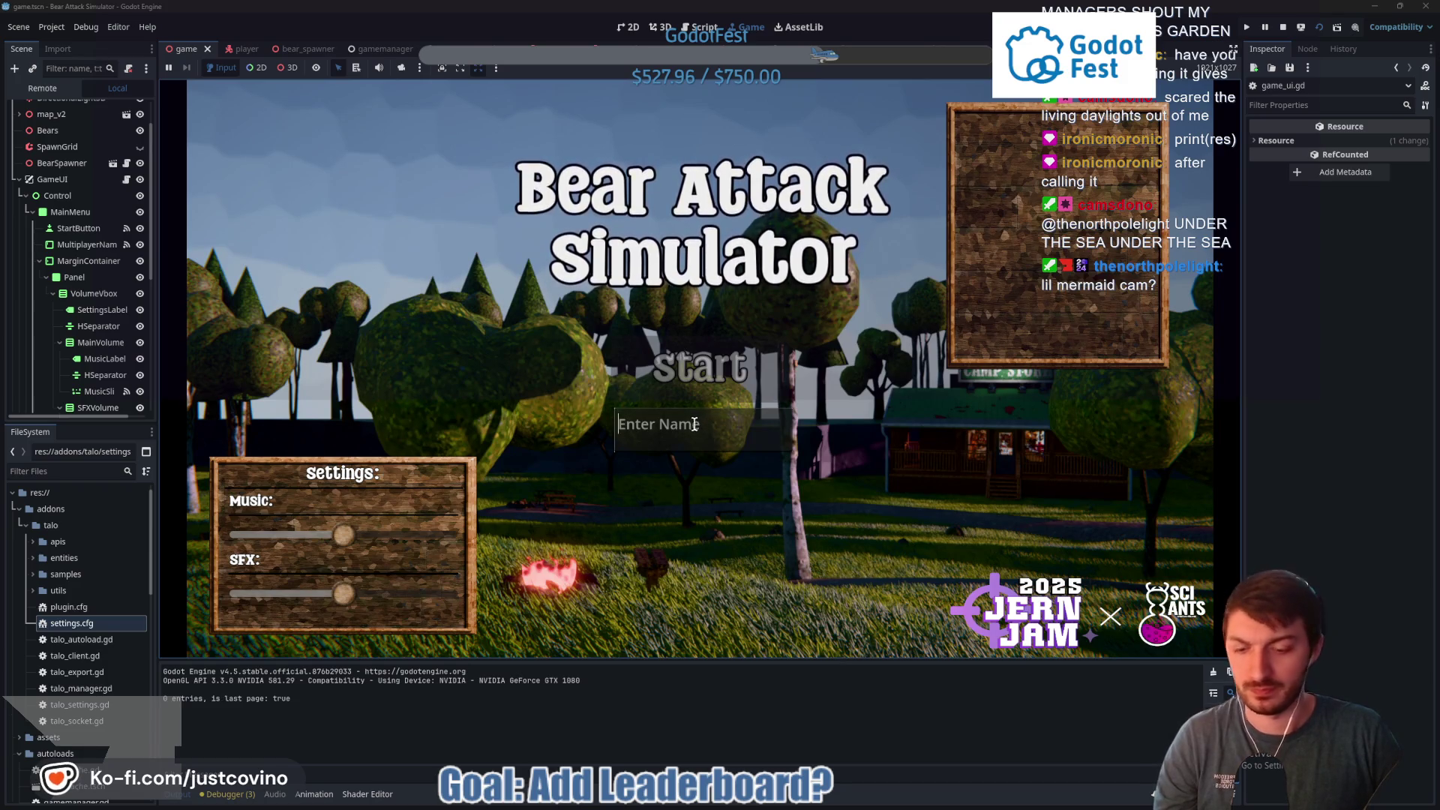
Start a run as player 'test' and walk forward into the level
type("test")
left_click(705, 368)
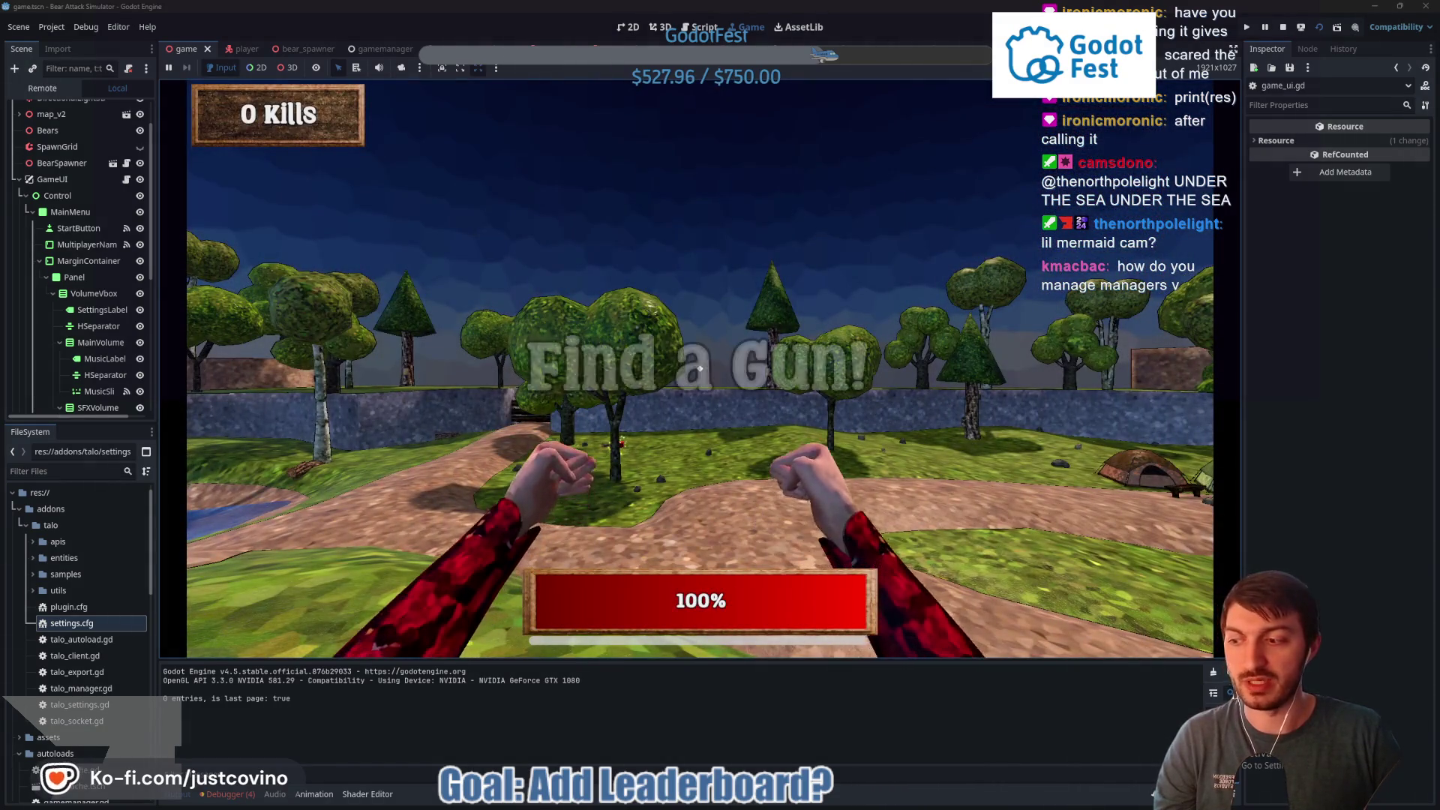
key("w")
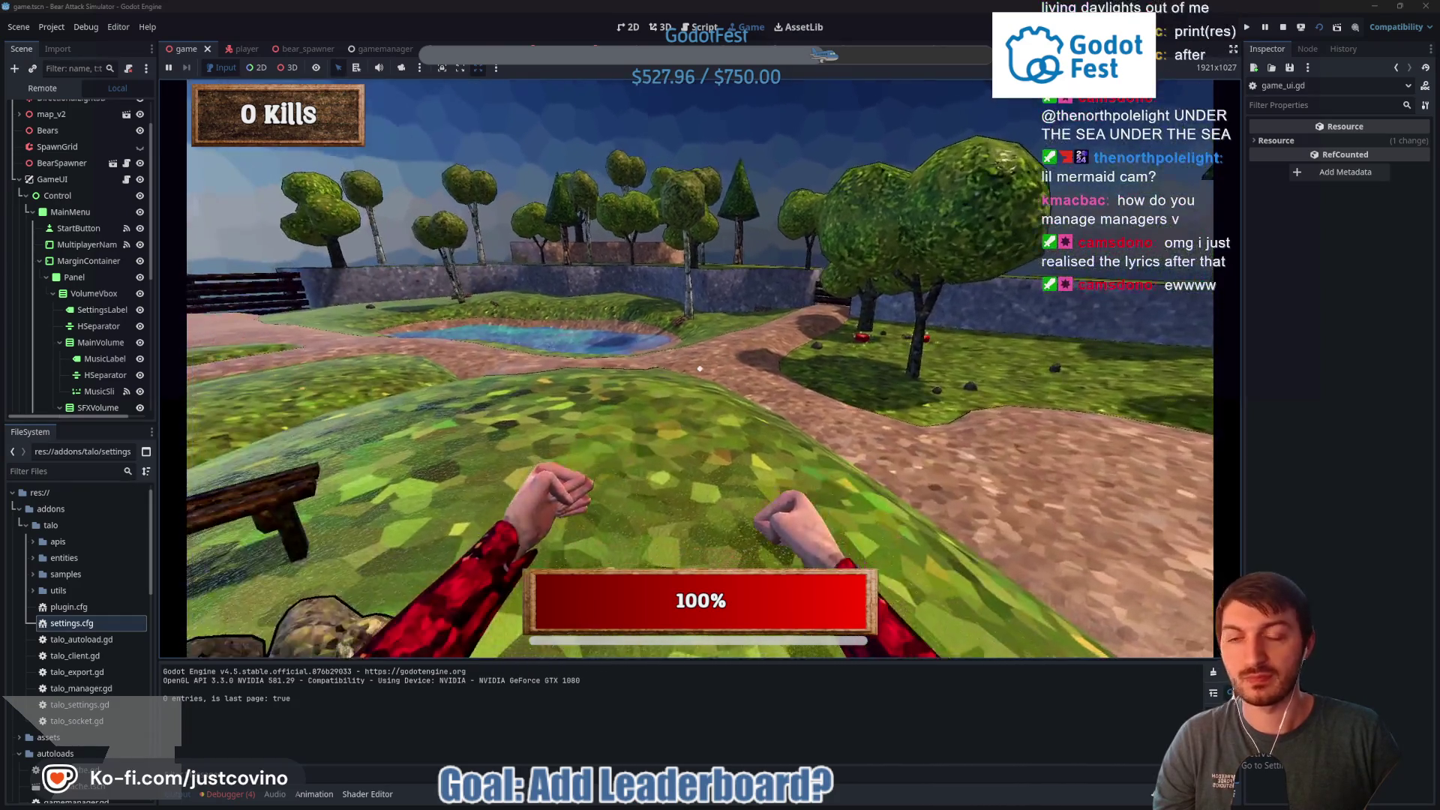
Punch bears along the path by the Camp Store to rack up kills
left_click(700, 369)
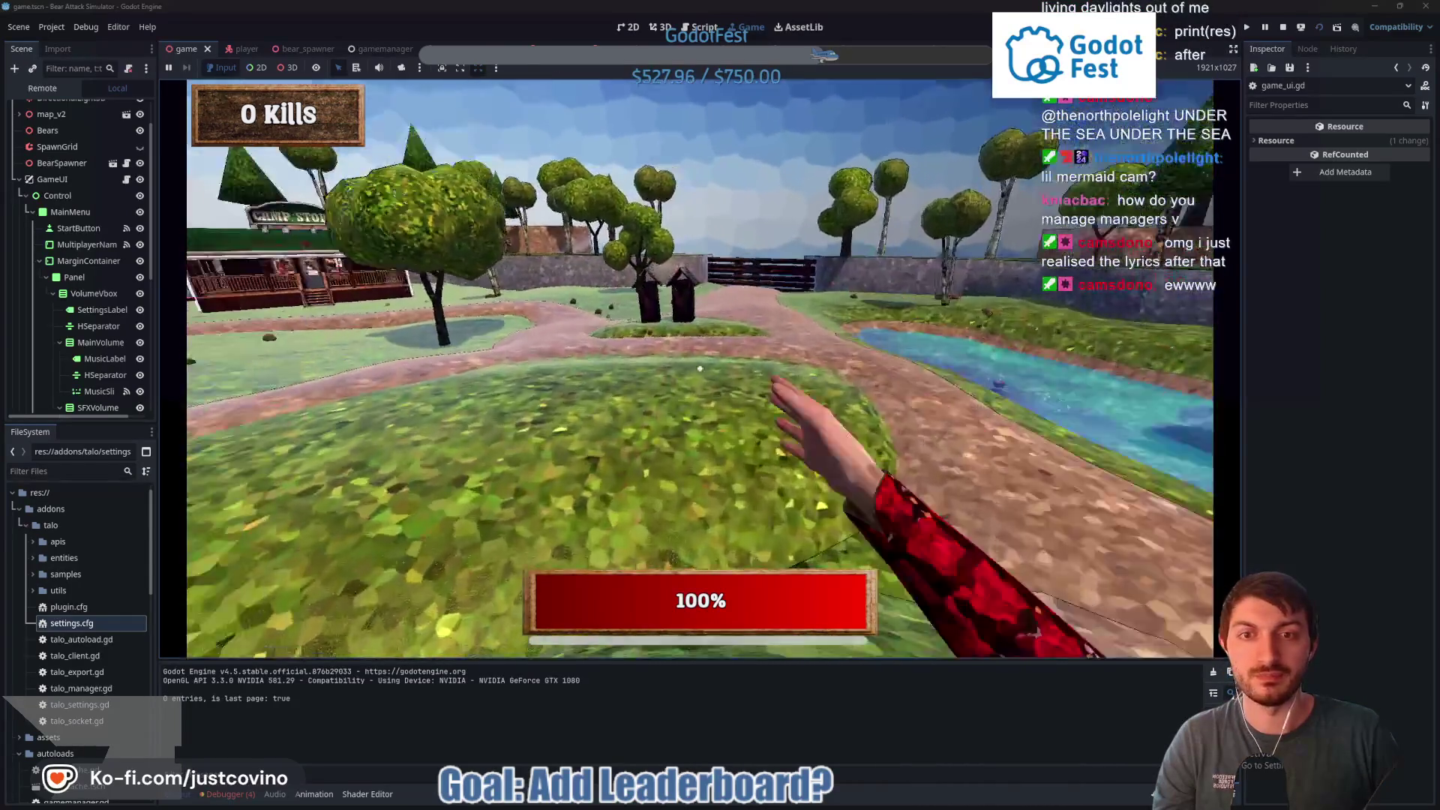
left_click(699, 368)
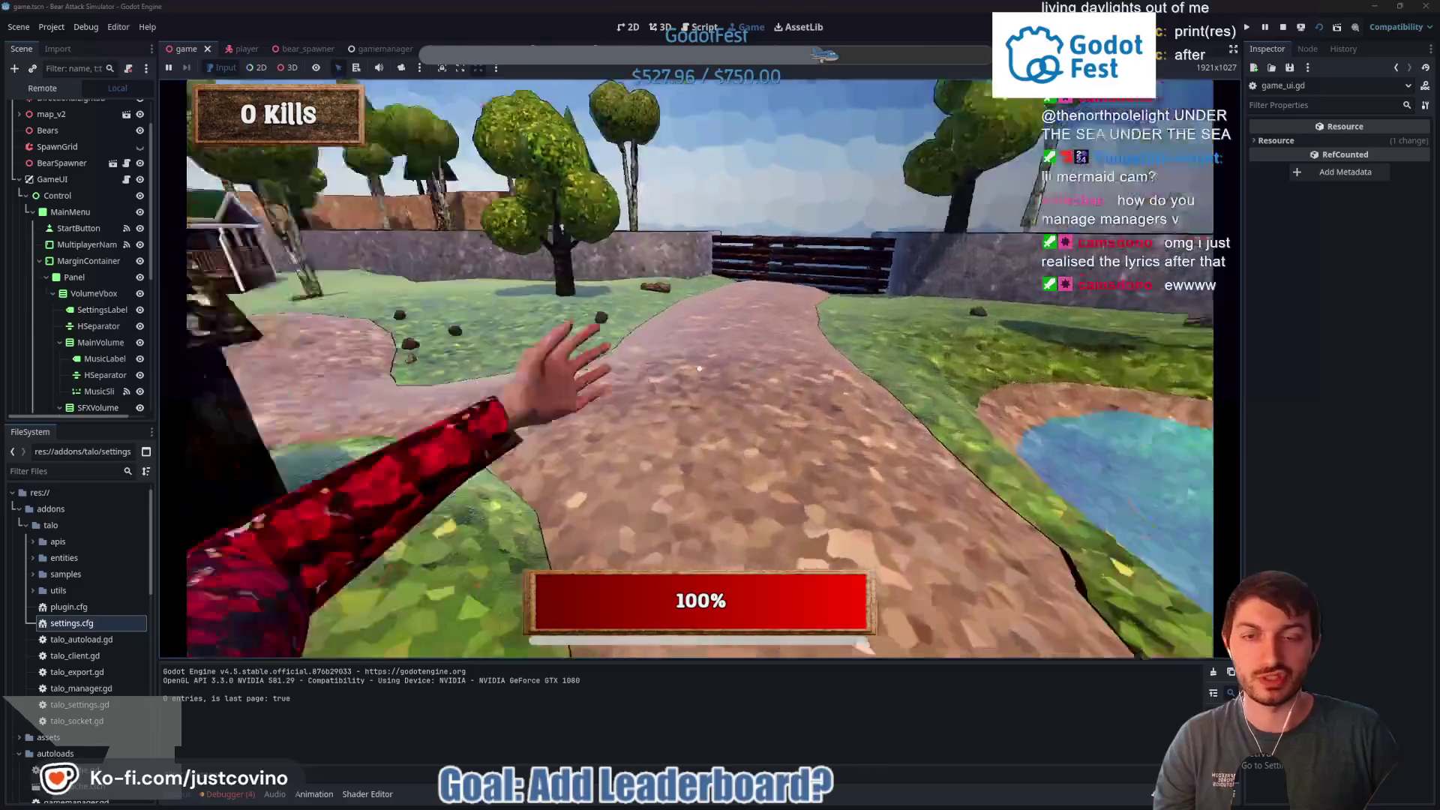
left_click(700, 368)
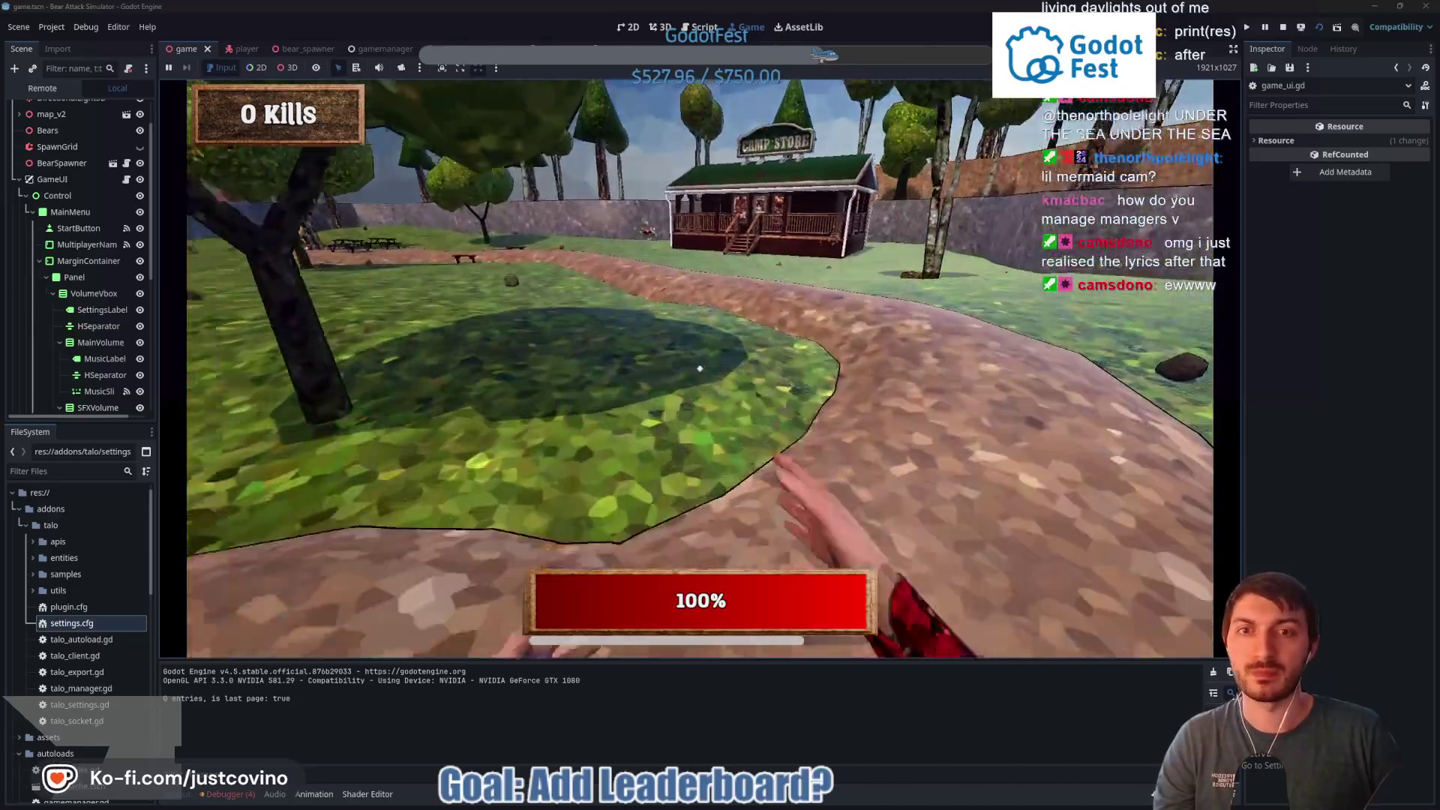
left_click(700, 369)
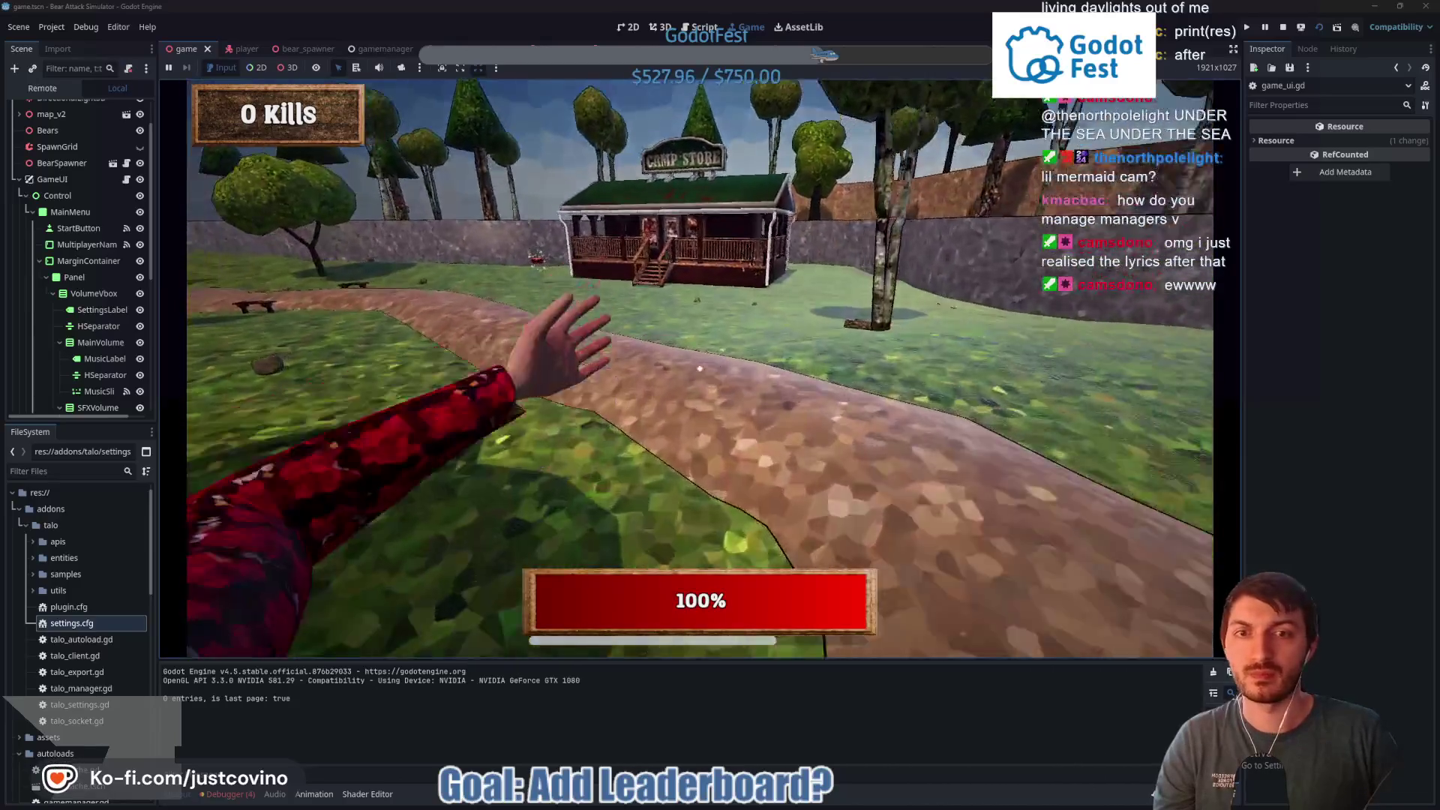
left_click(700, 368)
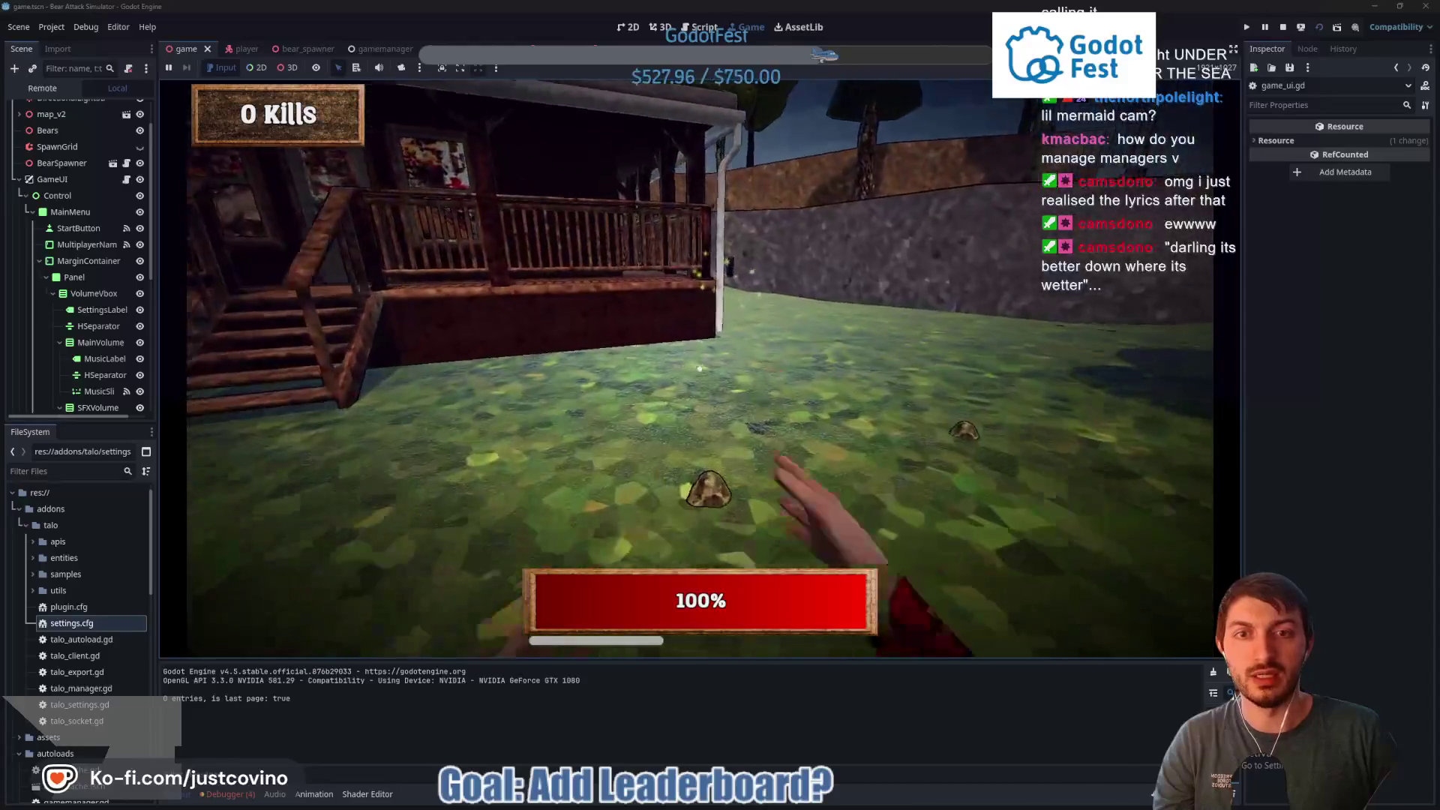
left_click(700, 368)
left_click(700, 369)
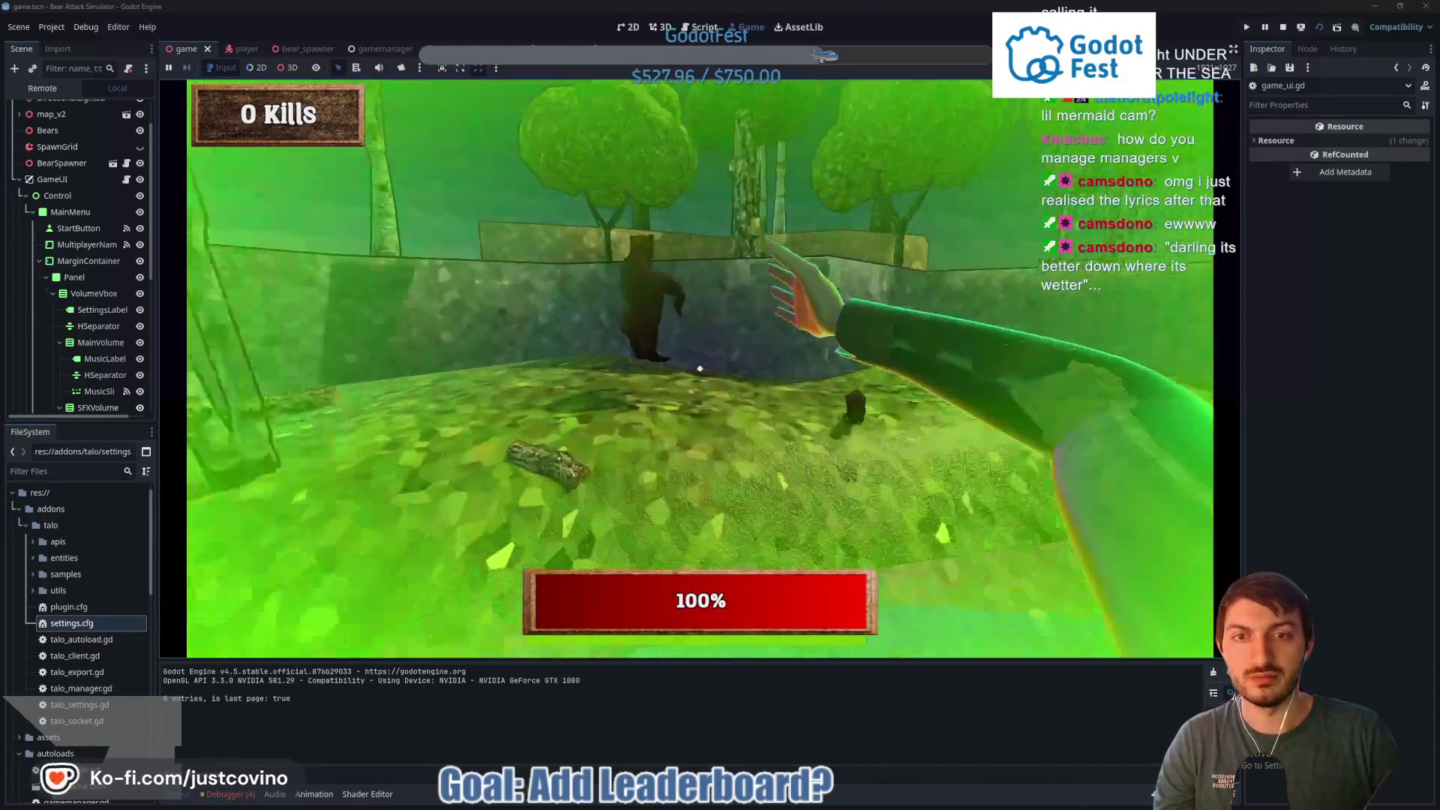
left_click(700, 368)
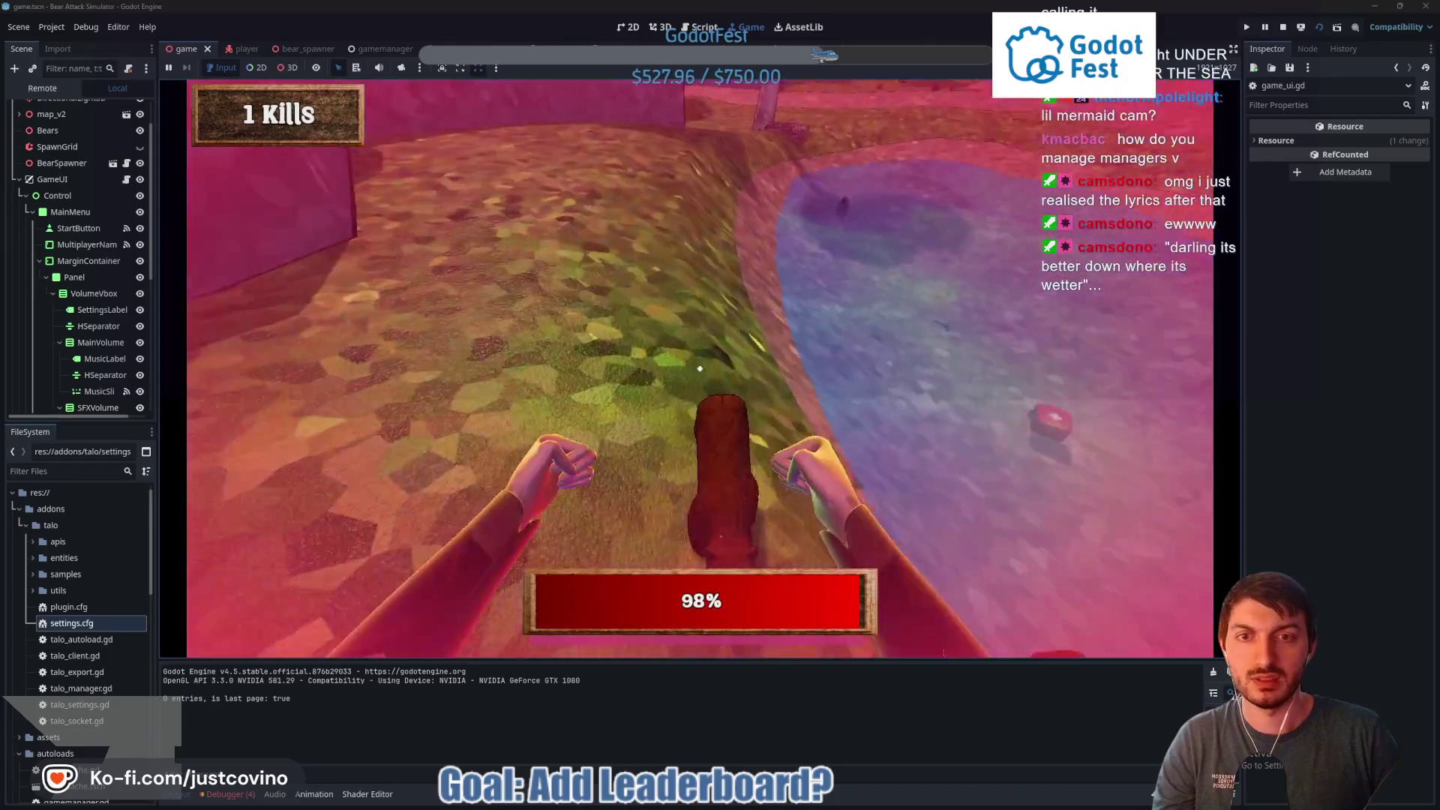
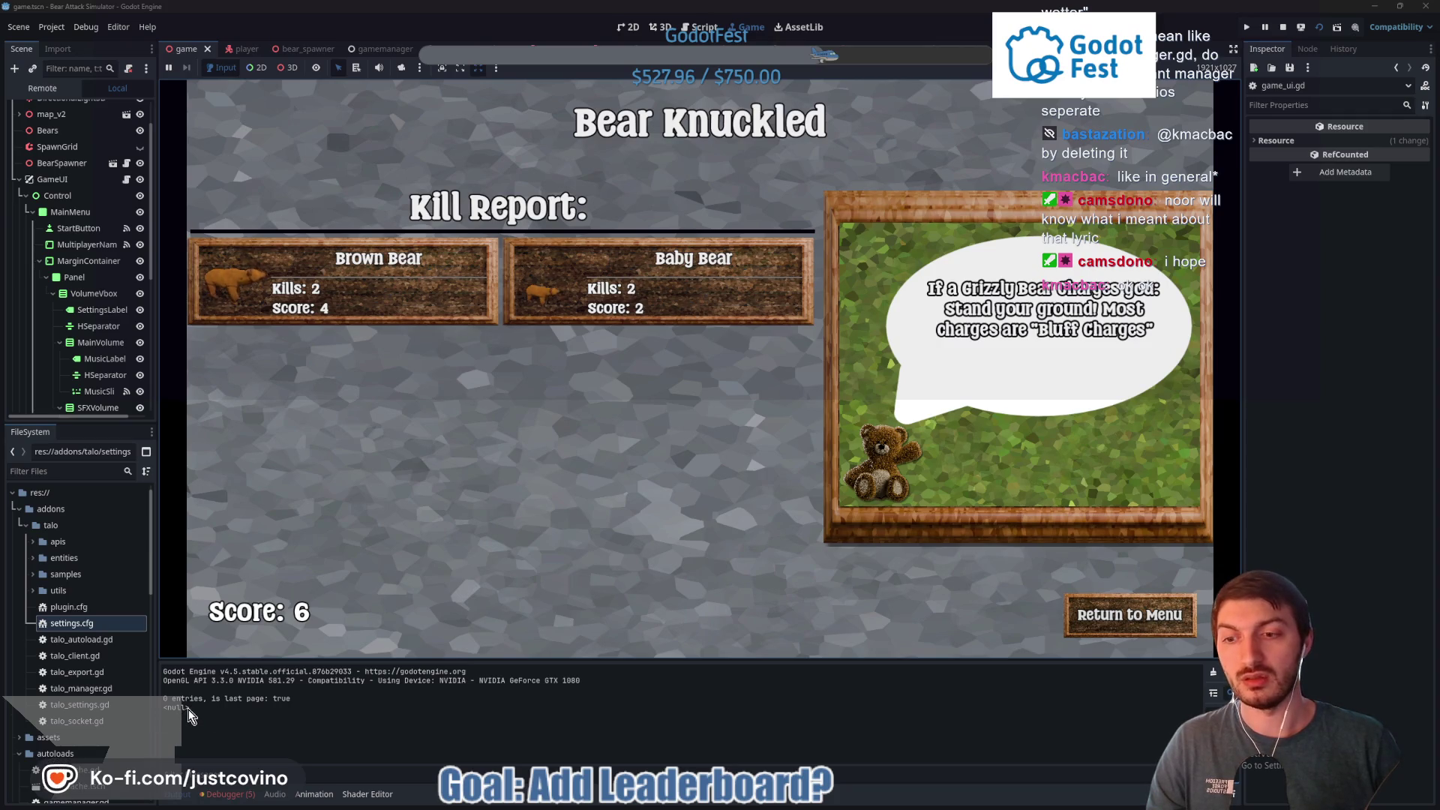
Leave the kill report for the main menu and stop the running game with F8
left_click(1090, 609)
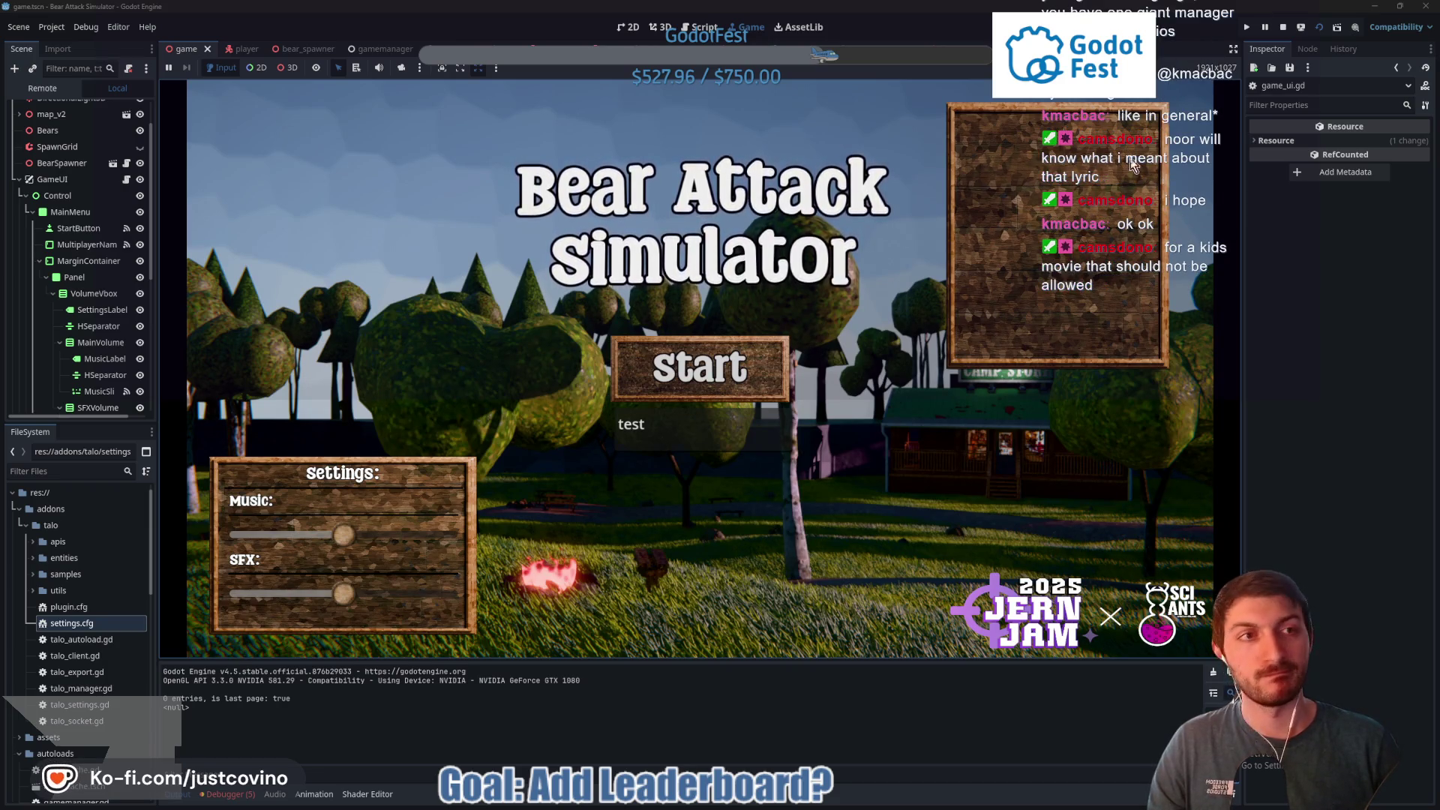
key("F8")
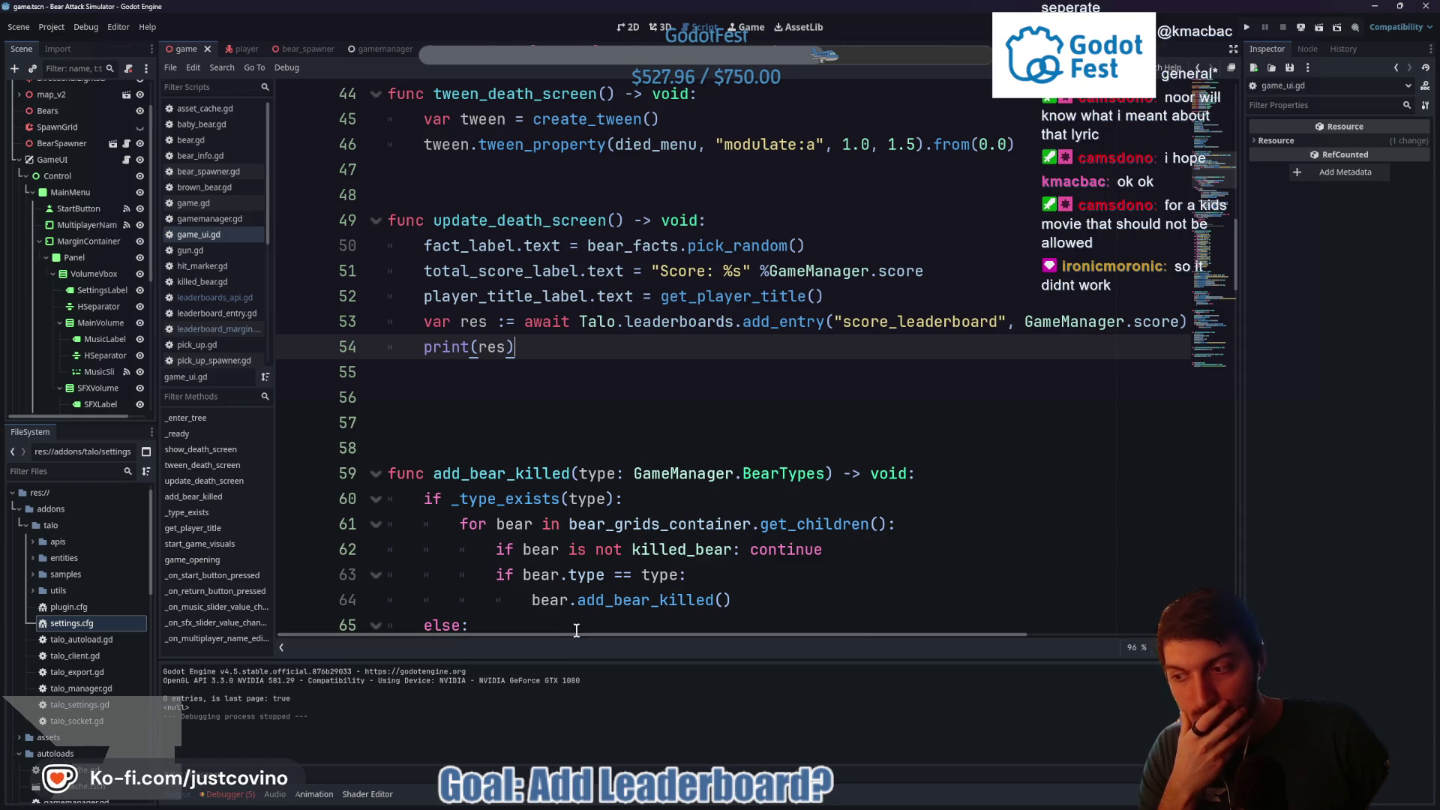
Try changing the print call on line 54 to print 'await res', then revert it to res
left_click(639, 628)
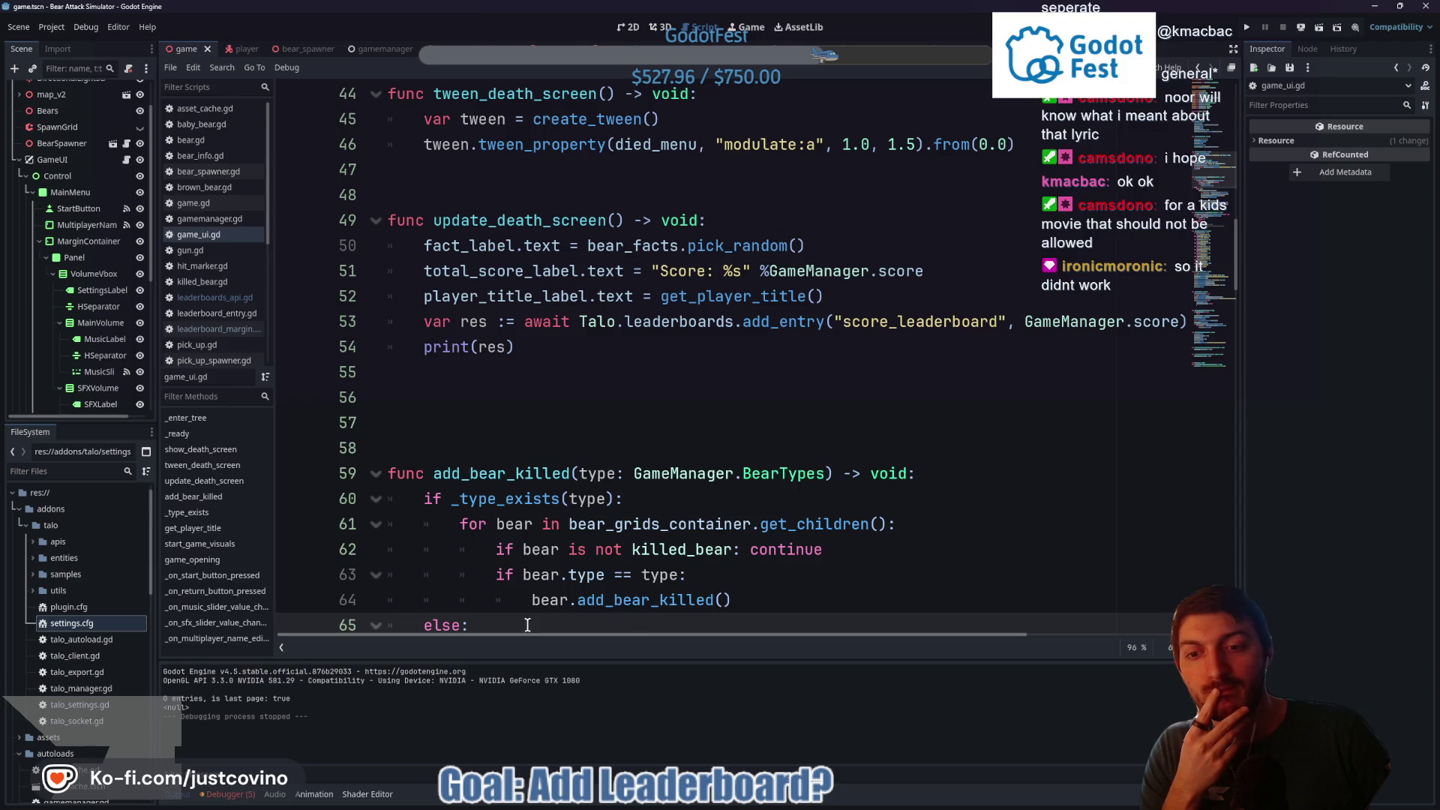
left_click(526, 322)
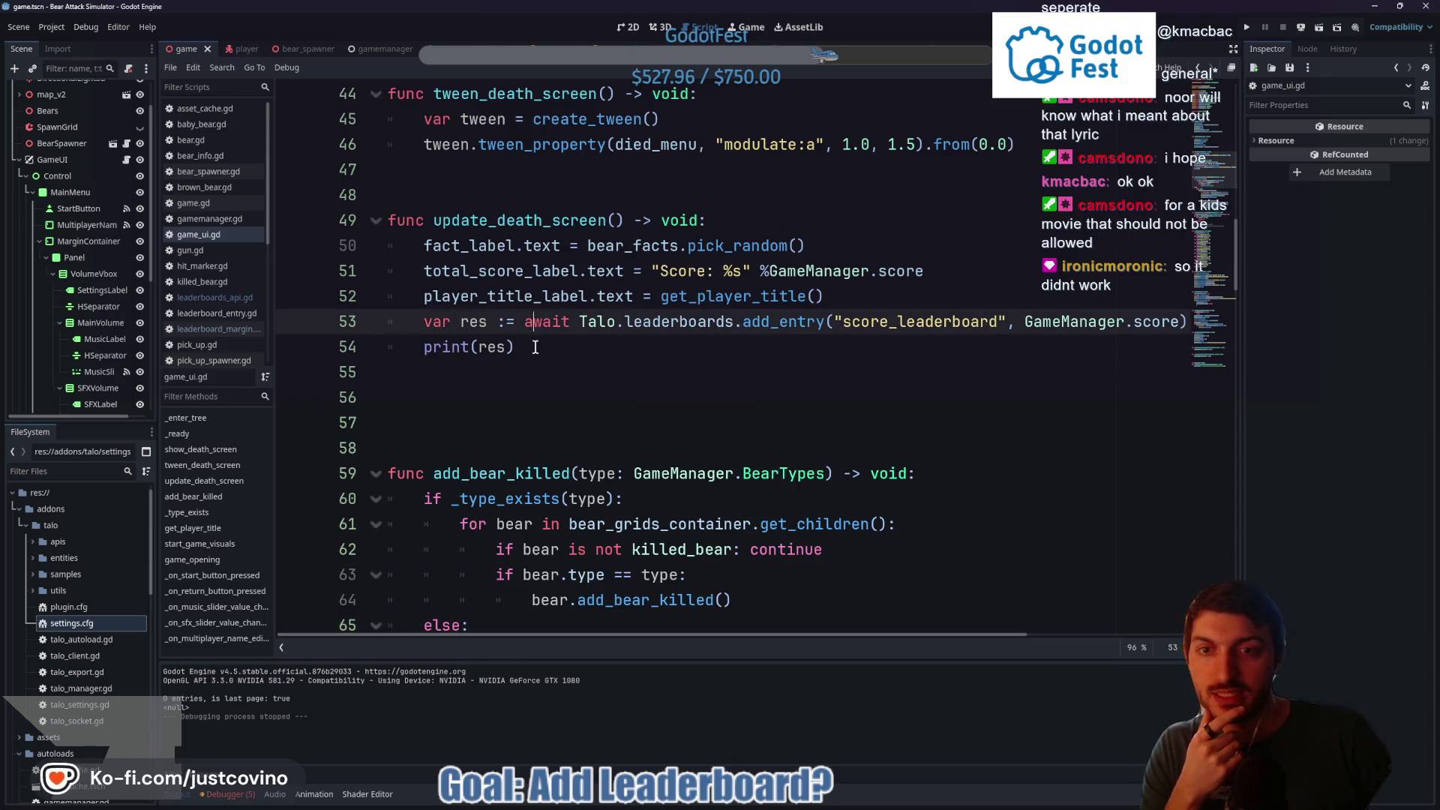
double_click(559, 325)
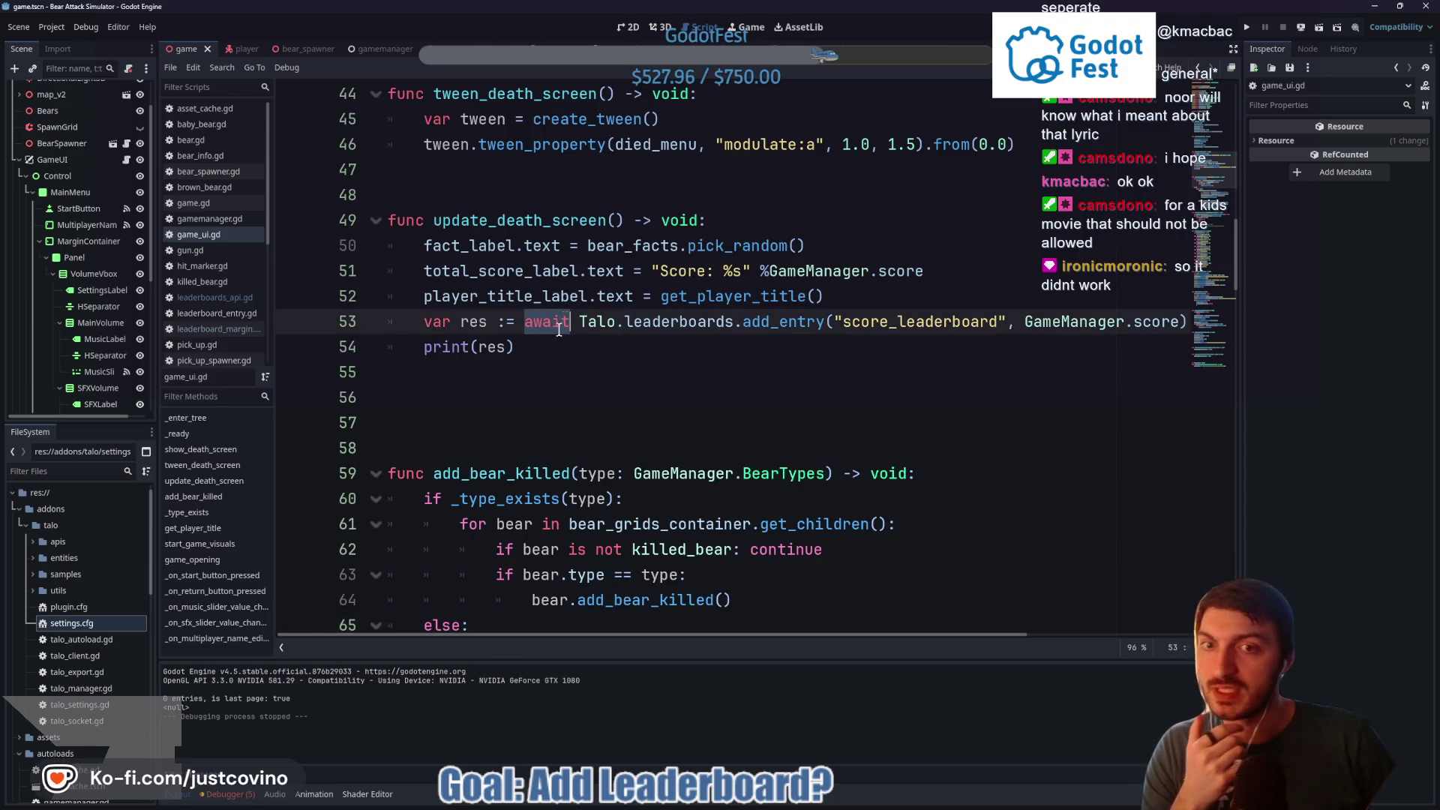
left_click(478, 348)
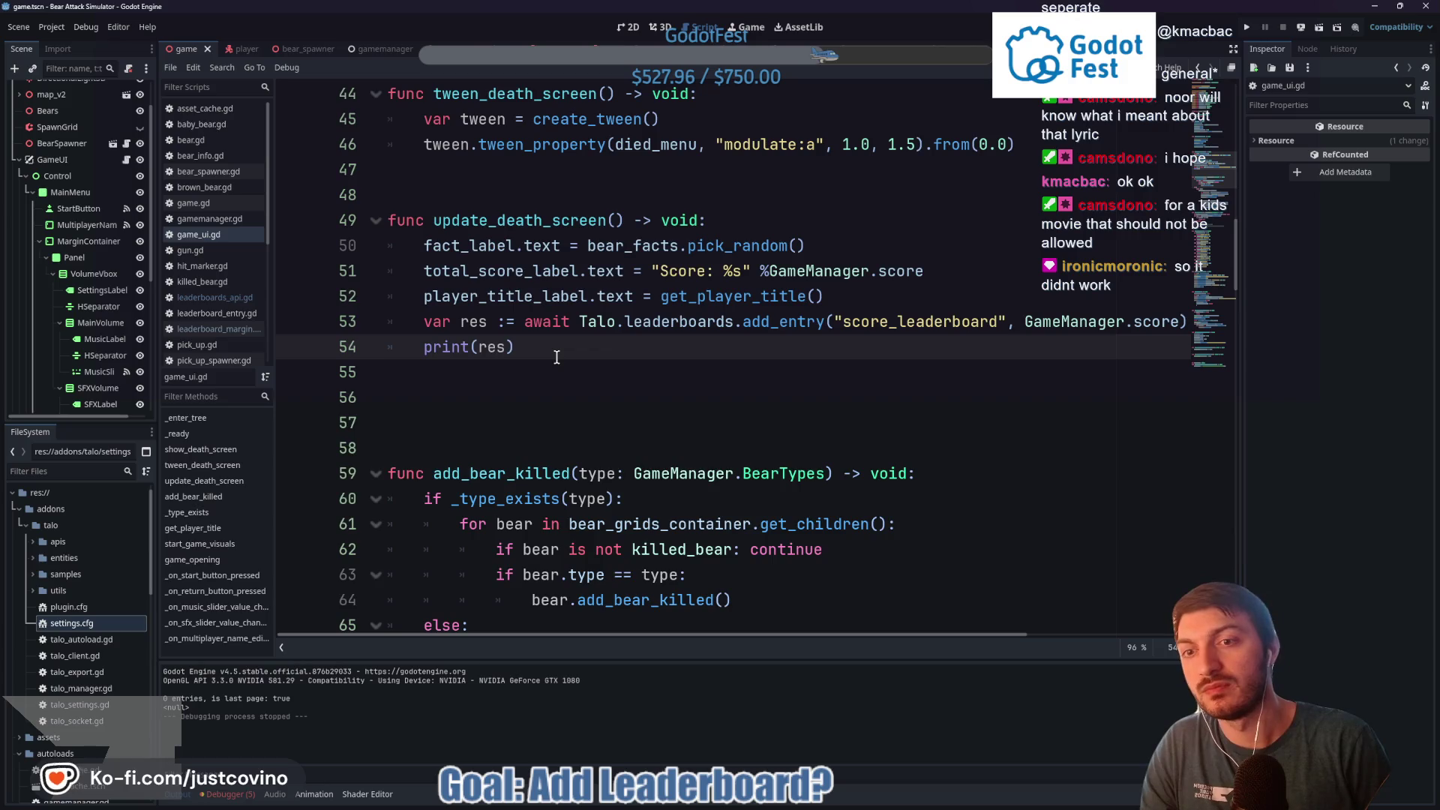
type("await")
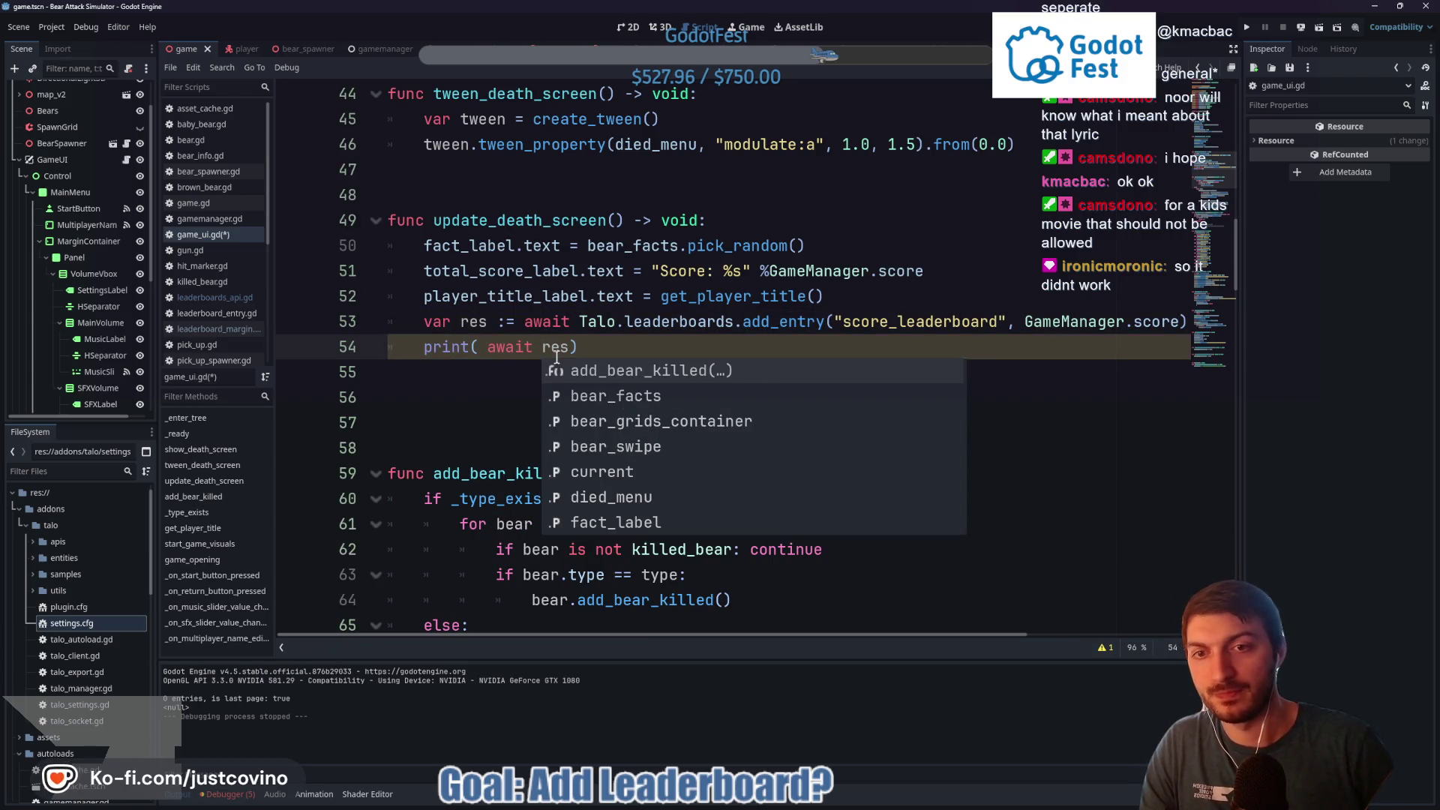
left_click(553, 319)
left_click_drag(570, 347, 489, 345)
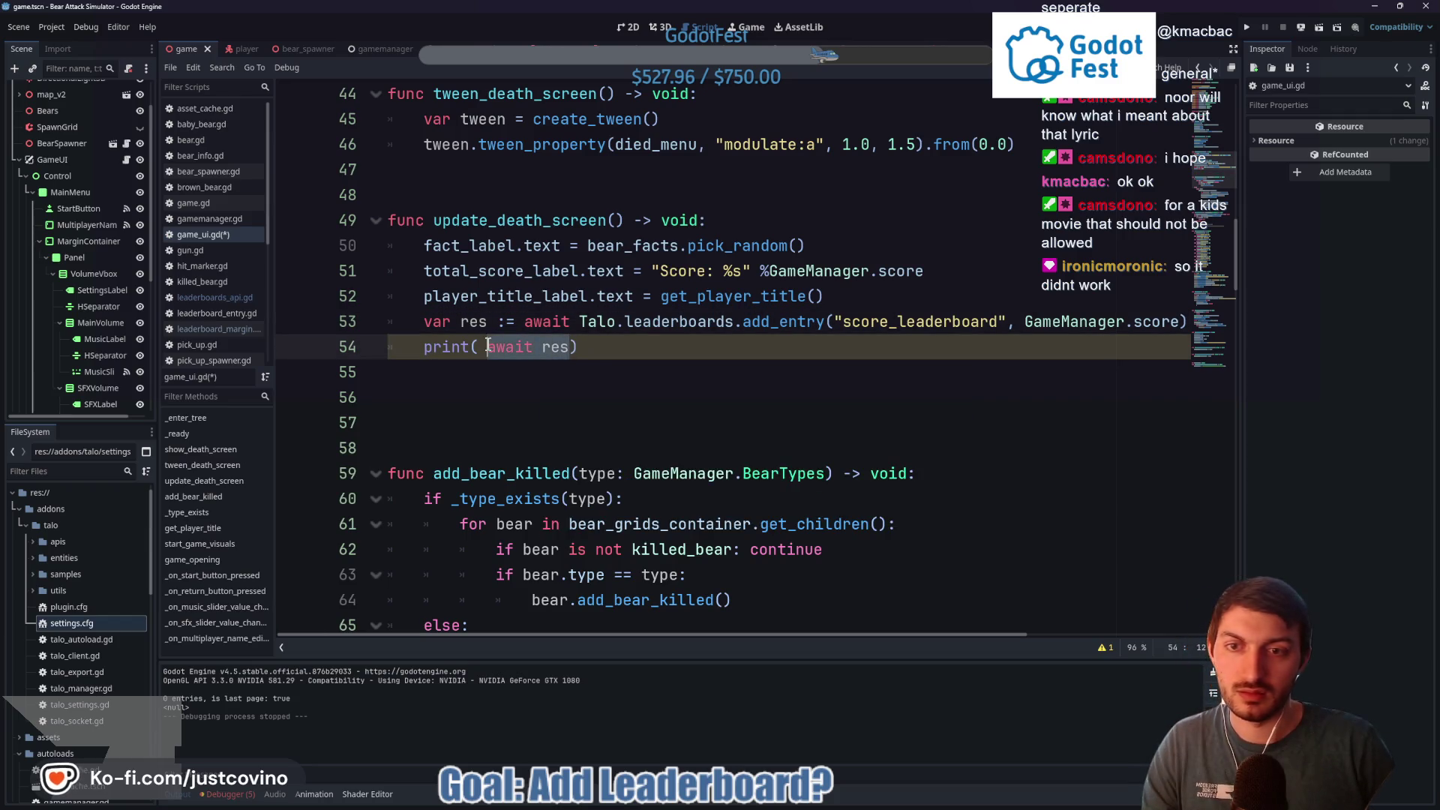
type("res")
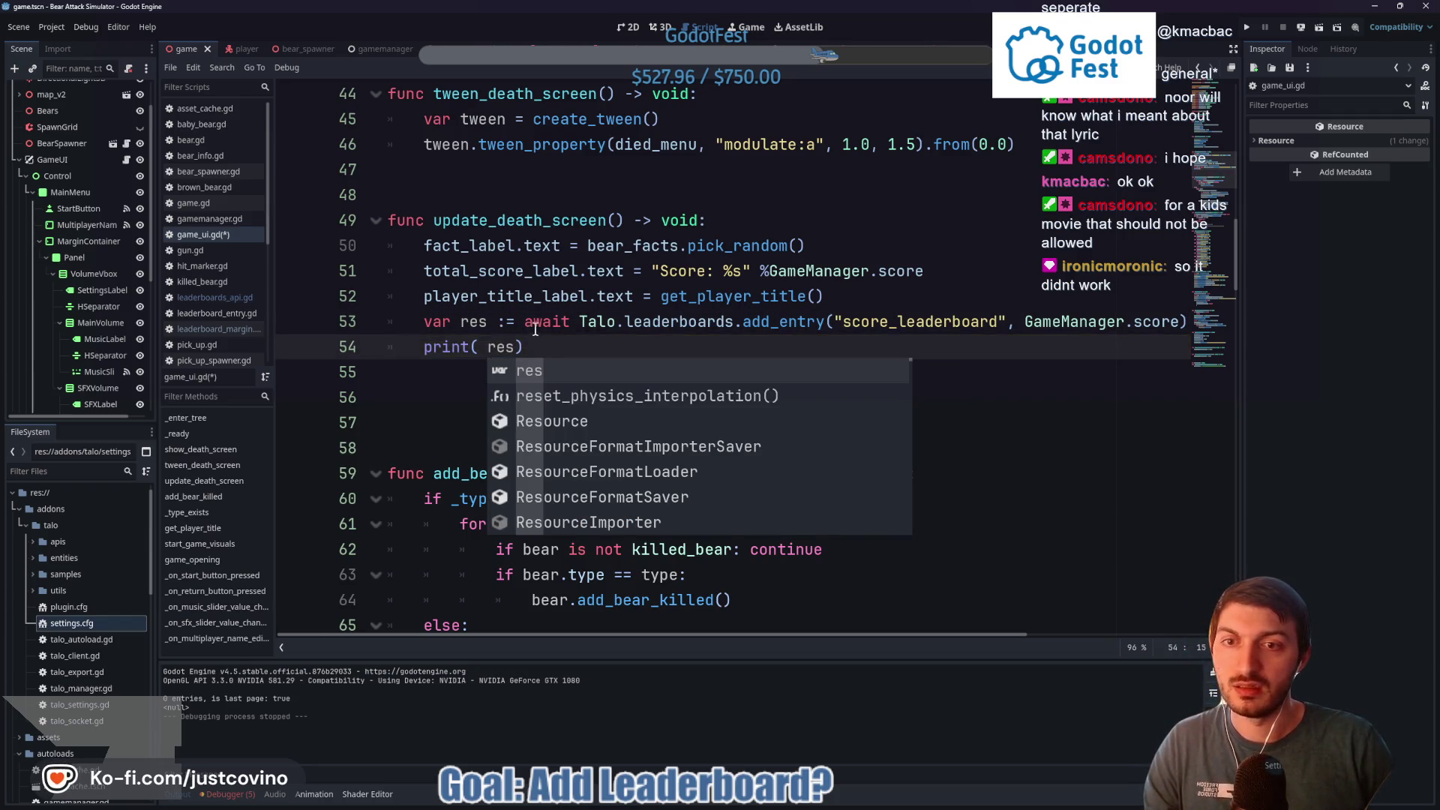
Delete the print(res) statement on line 54 and start an 'if res !' check
left_click(603, 324)
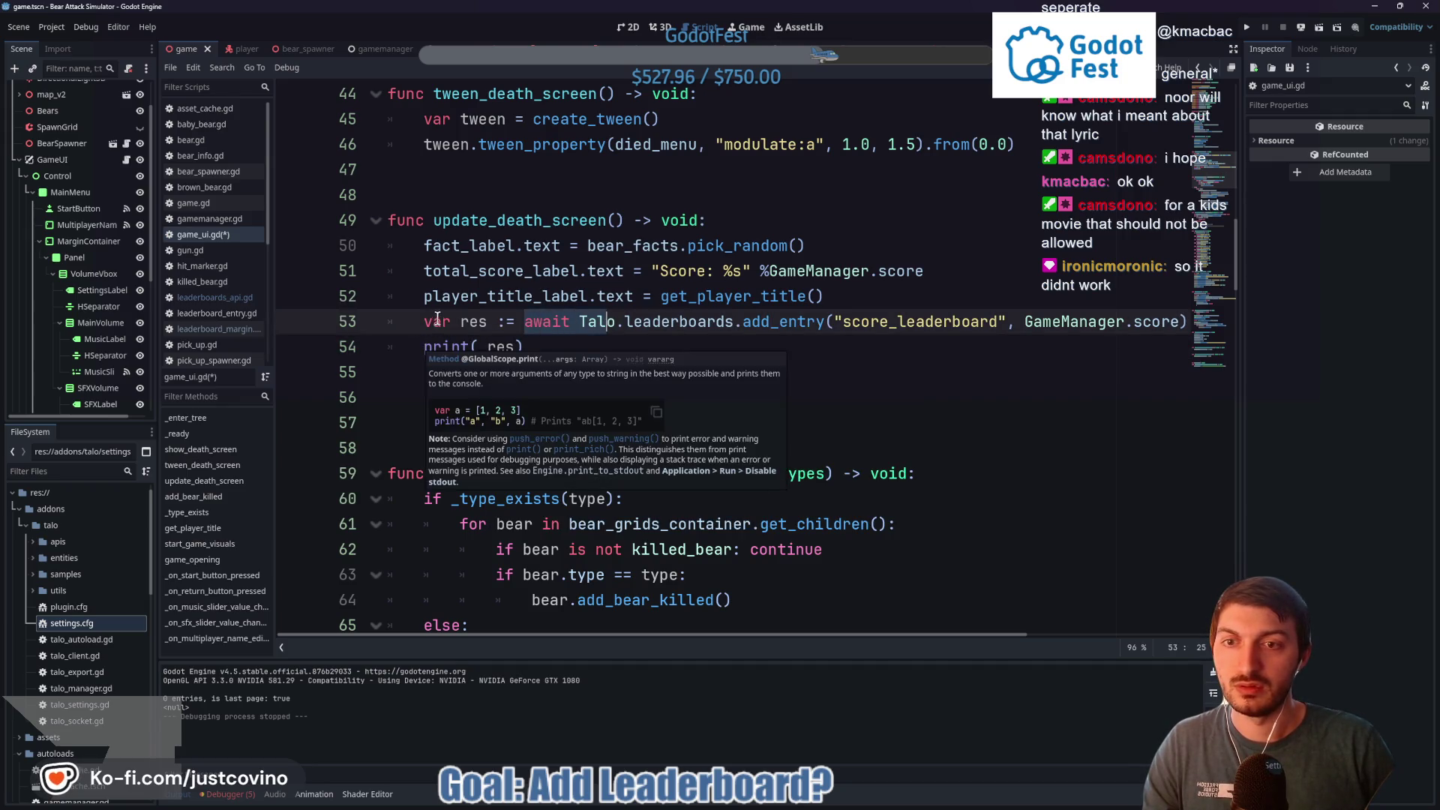
left_click(460, 323)
left_click(488, 347)
left_click_drag(516, 348, 489, 348)
key("BackSpace")
left_click_drag(495, 347, 422, 345)
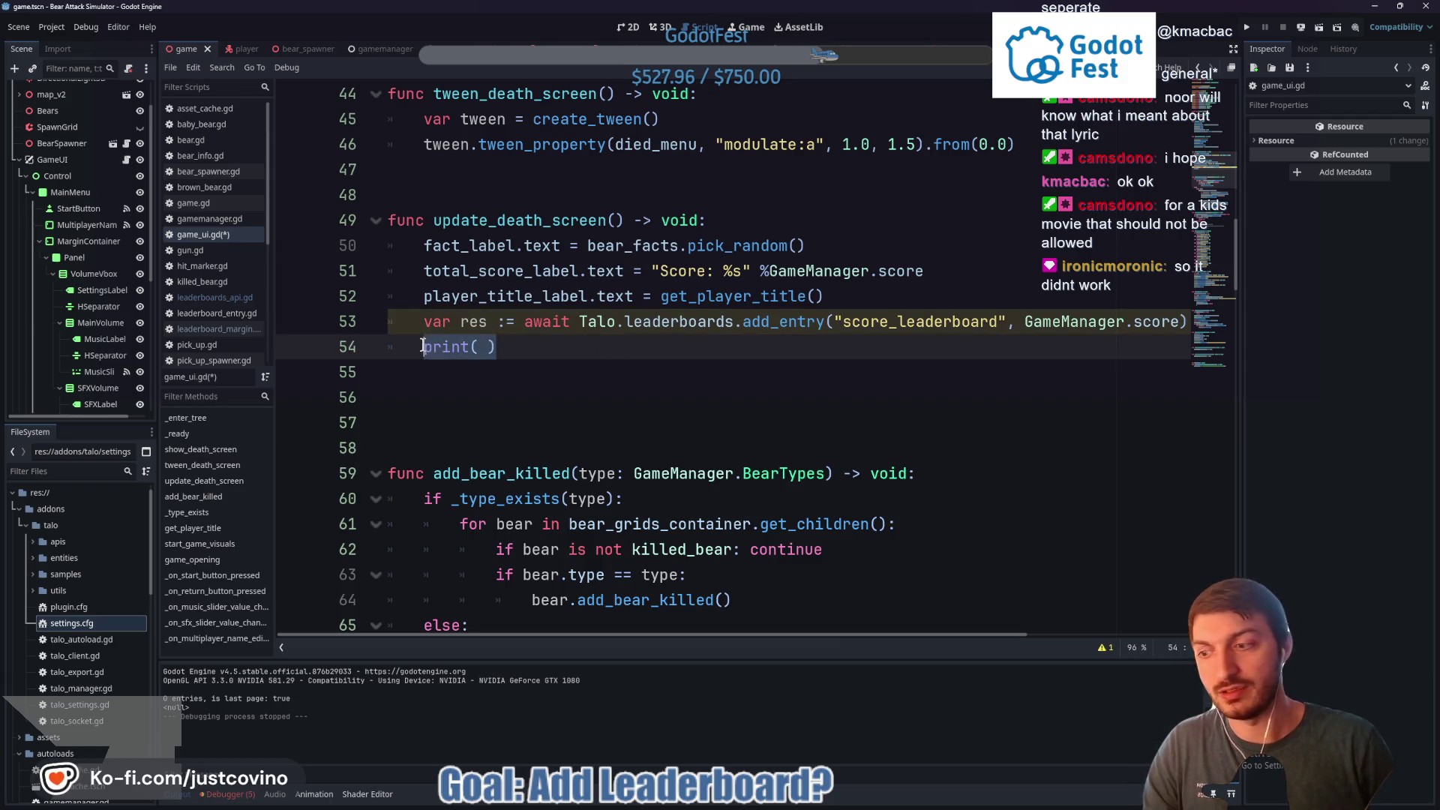
key("BackSpace")
type("if res")
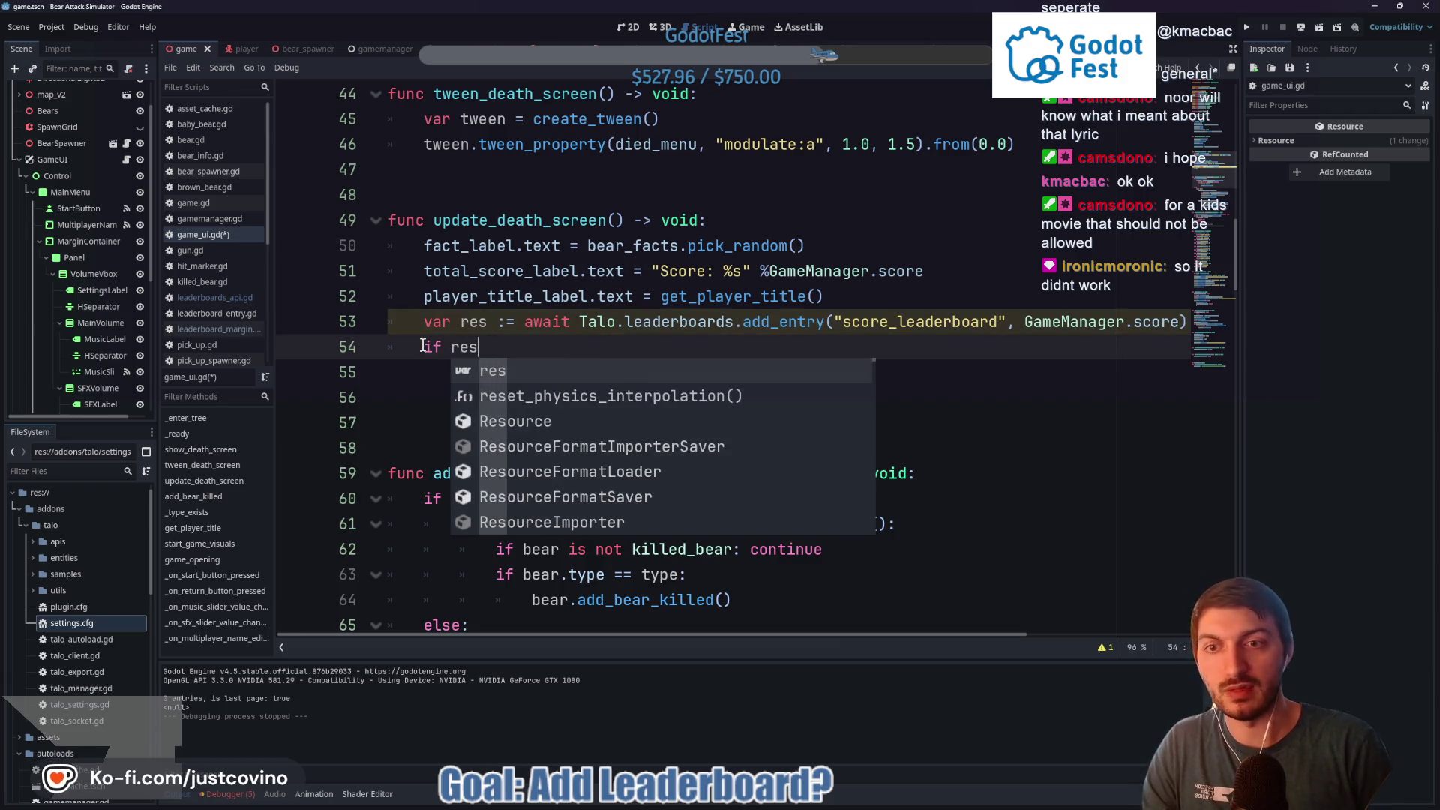
type(" !")
Rewrite the check as 'await res != null', then clear line 54 and save game_ui.gd
double_click(424, 346)
type("await res !")
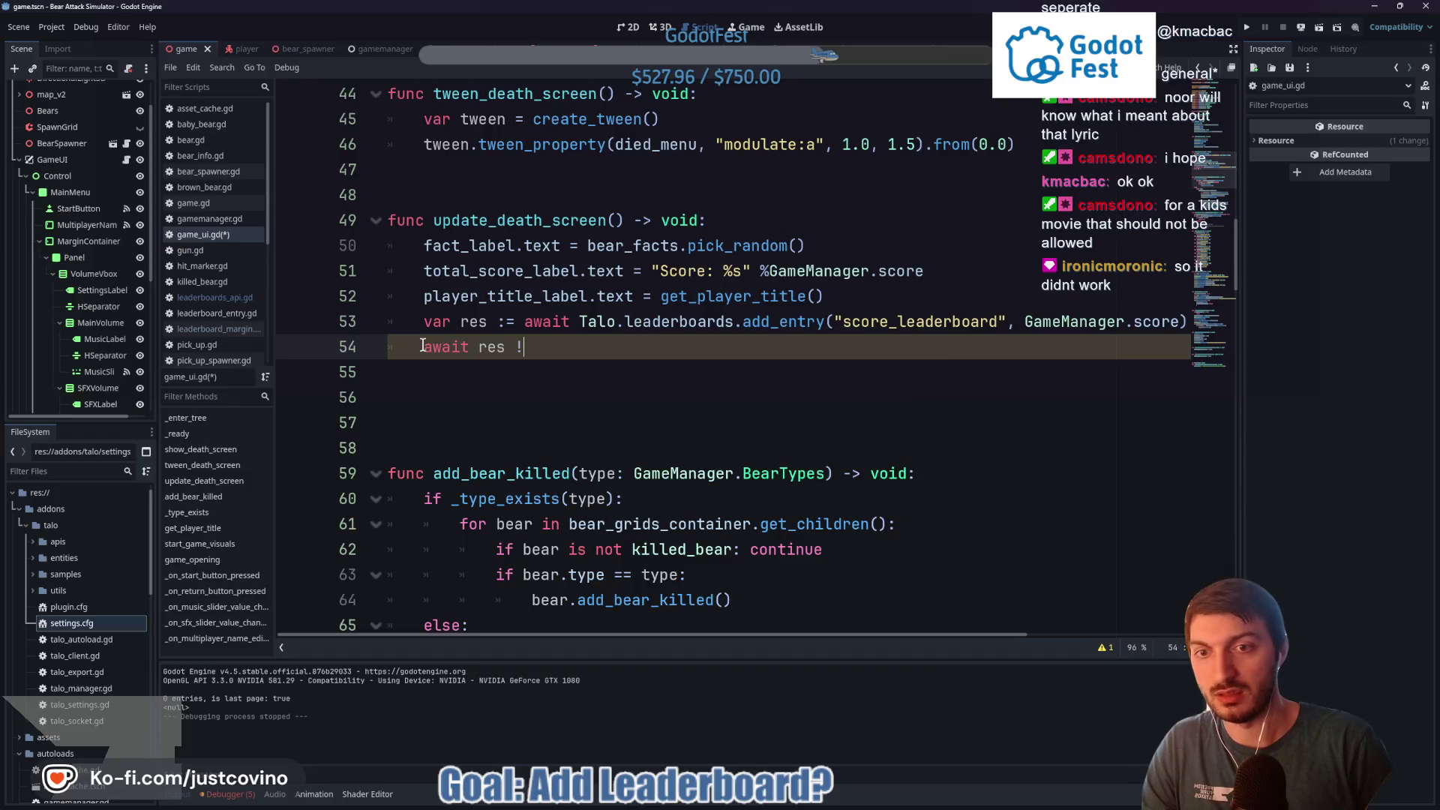
type("= null")
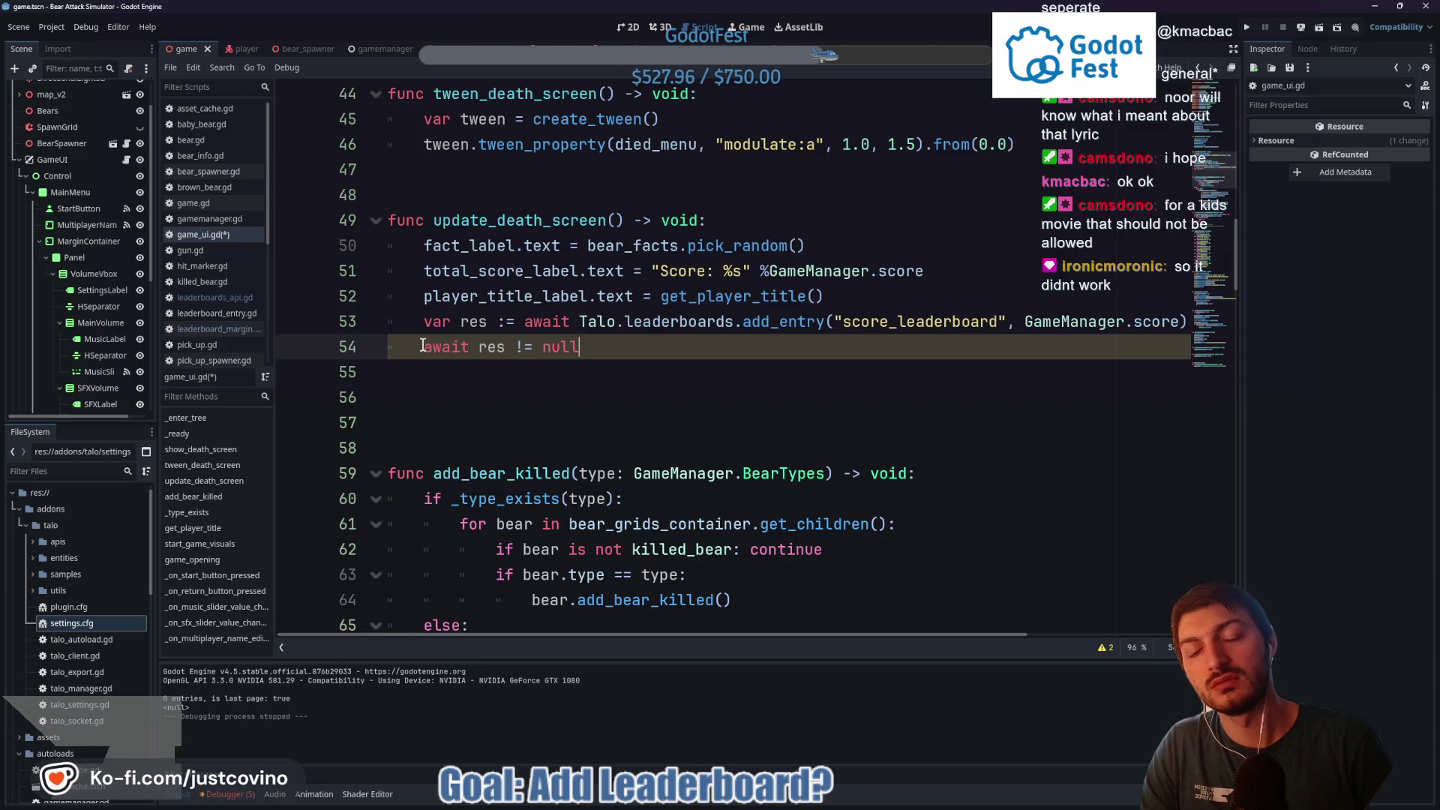
key("Return")
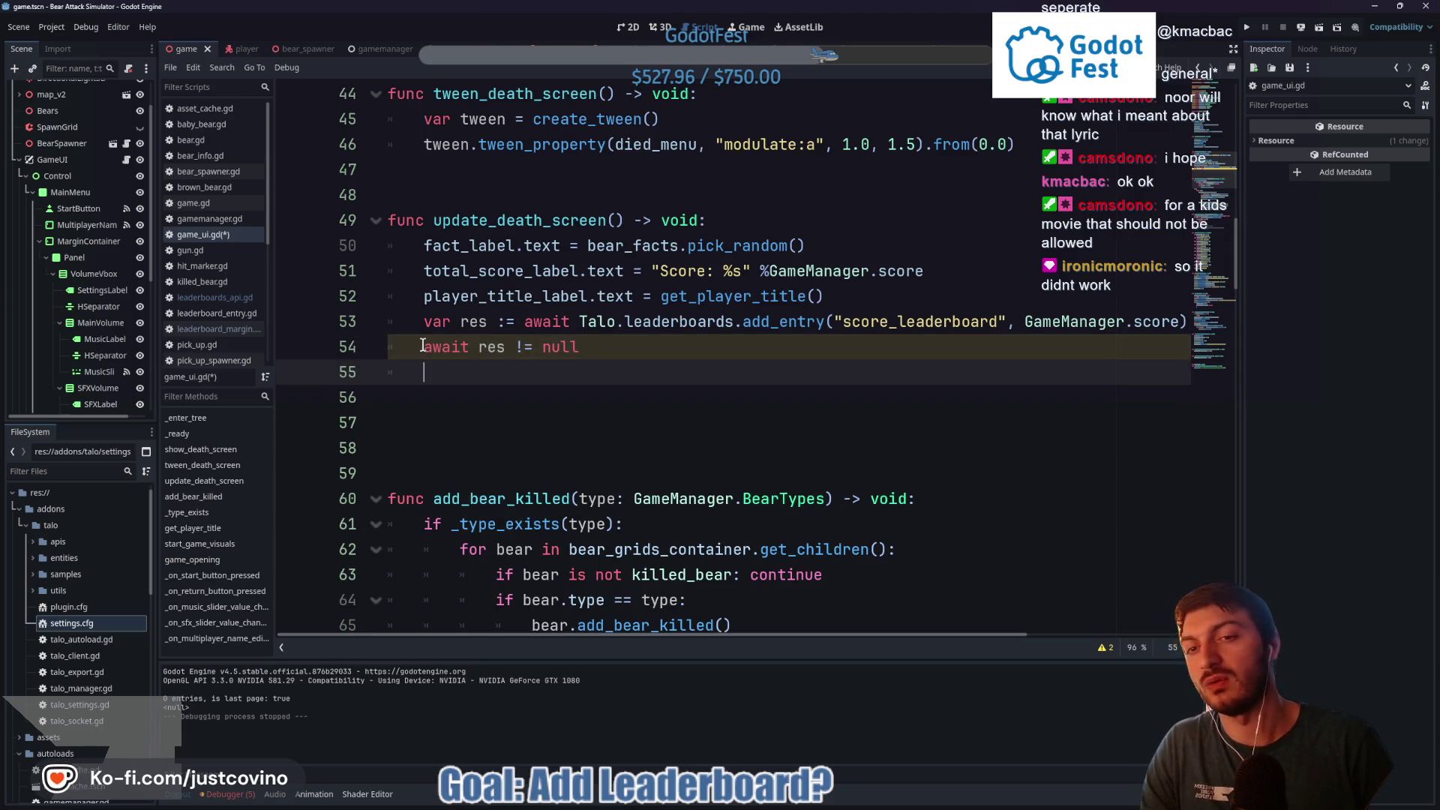
key("BackSpace")
key("BackSpace")
key("BackSpace")
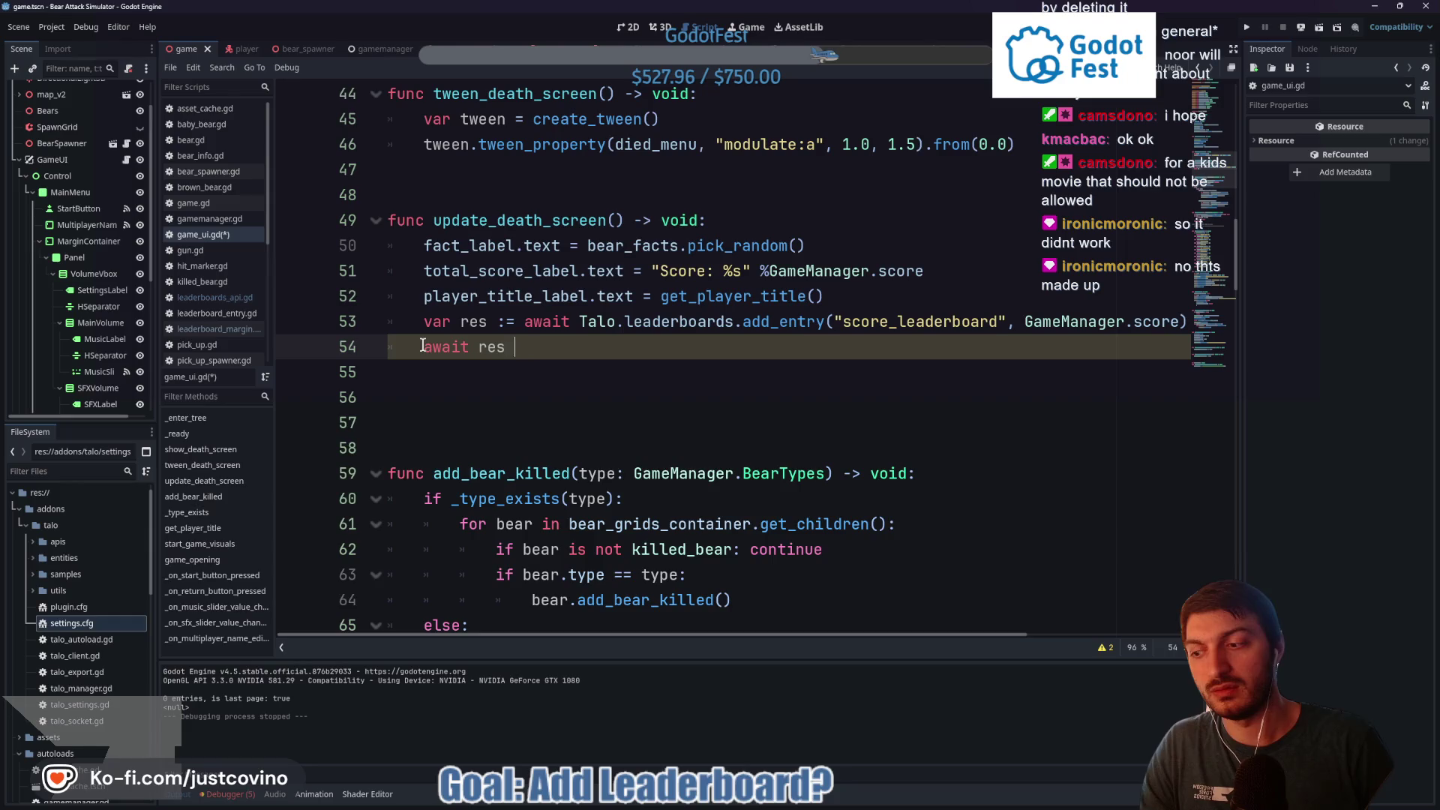
key("BackSpace")
key("BackSpace")
key("BackSpace")
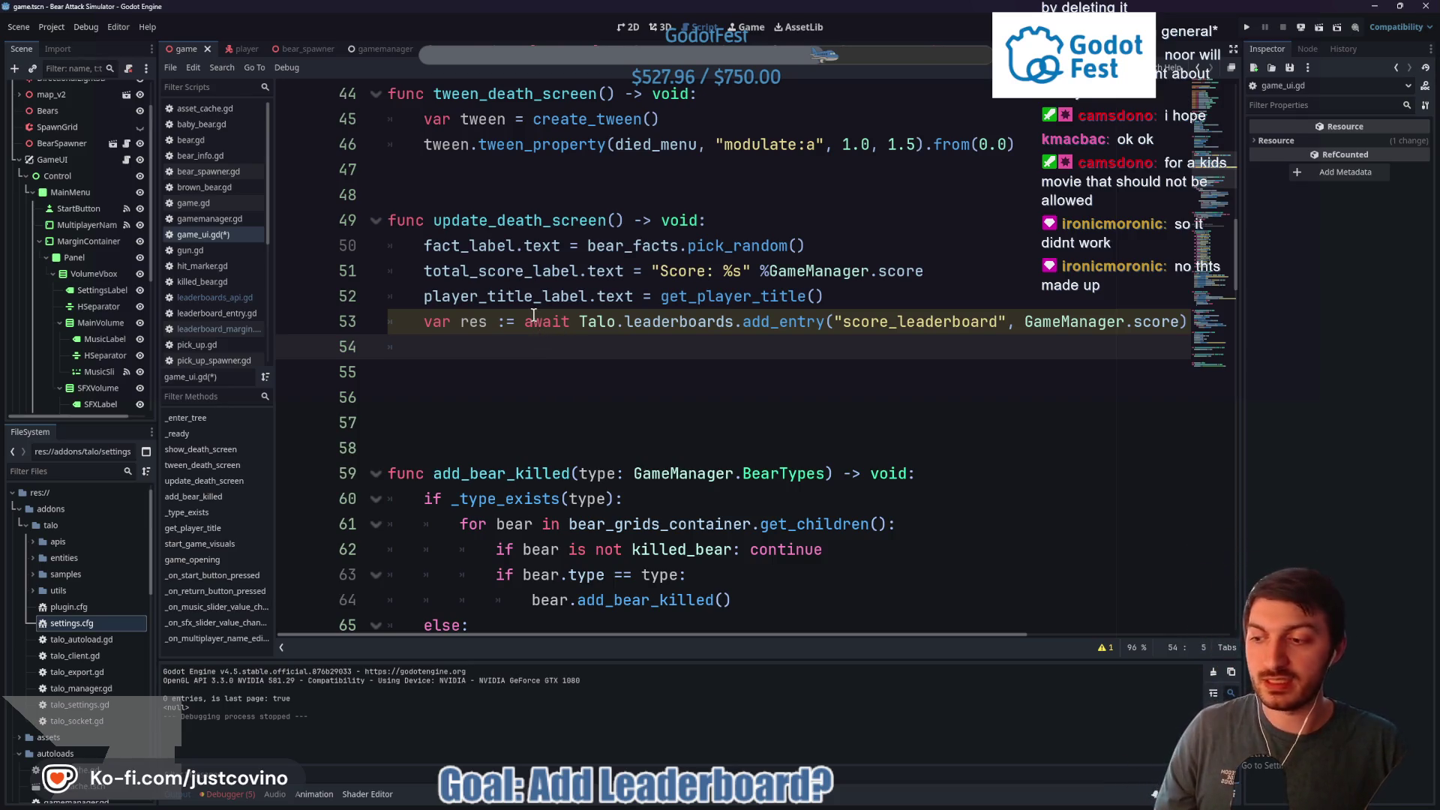
mouse_move(534, 315)
left_mouse_down()
mouse_move(570, 322)
mouse_move(516, 322)
left_mouse_up()
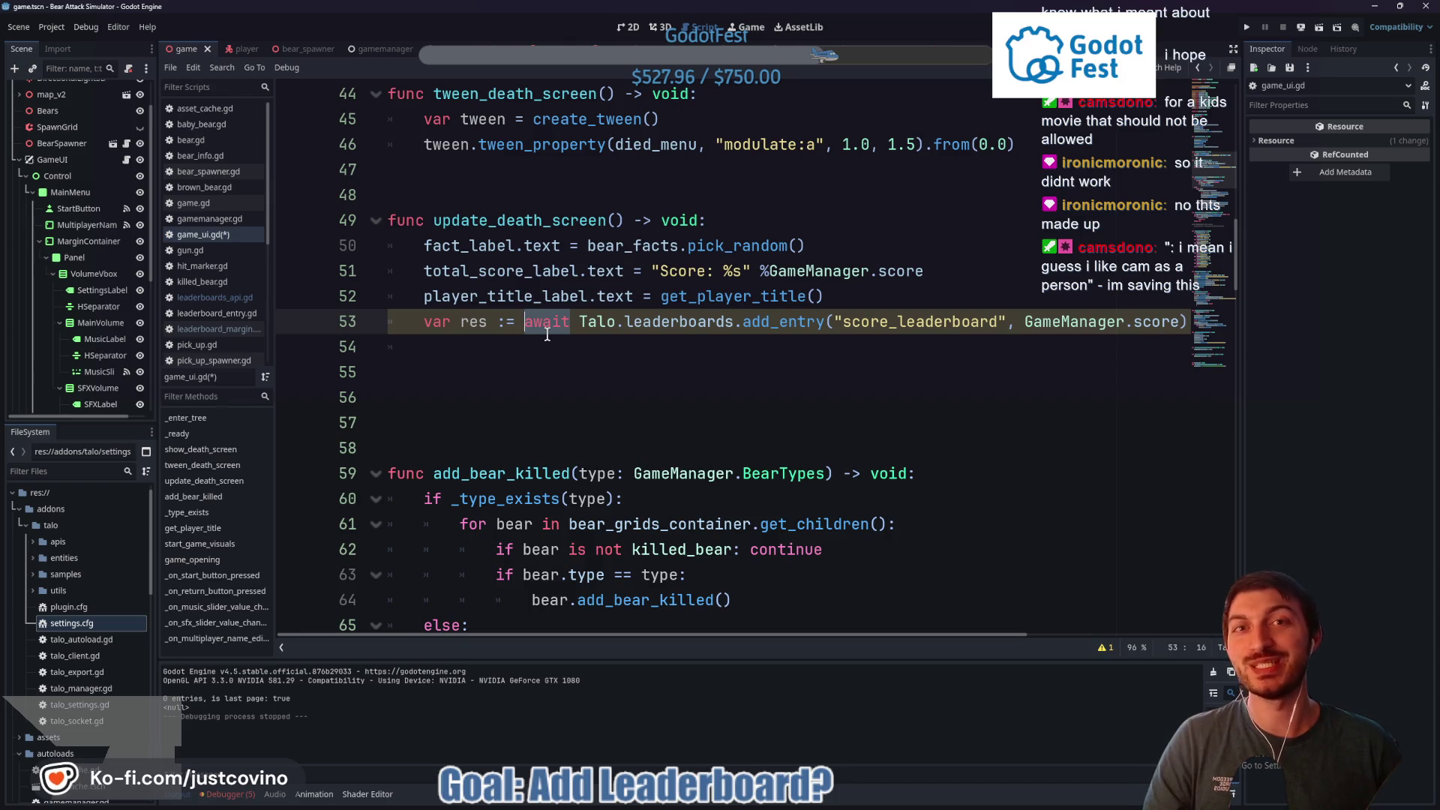
left_click(529, 347)
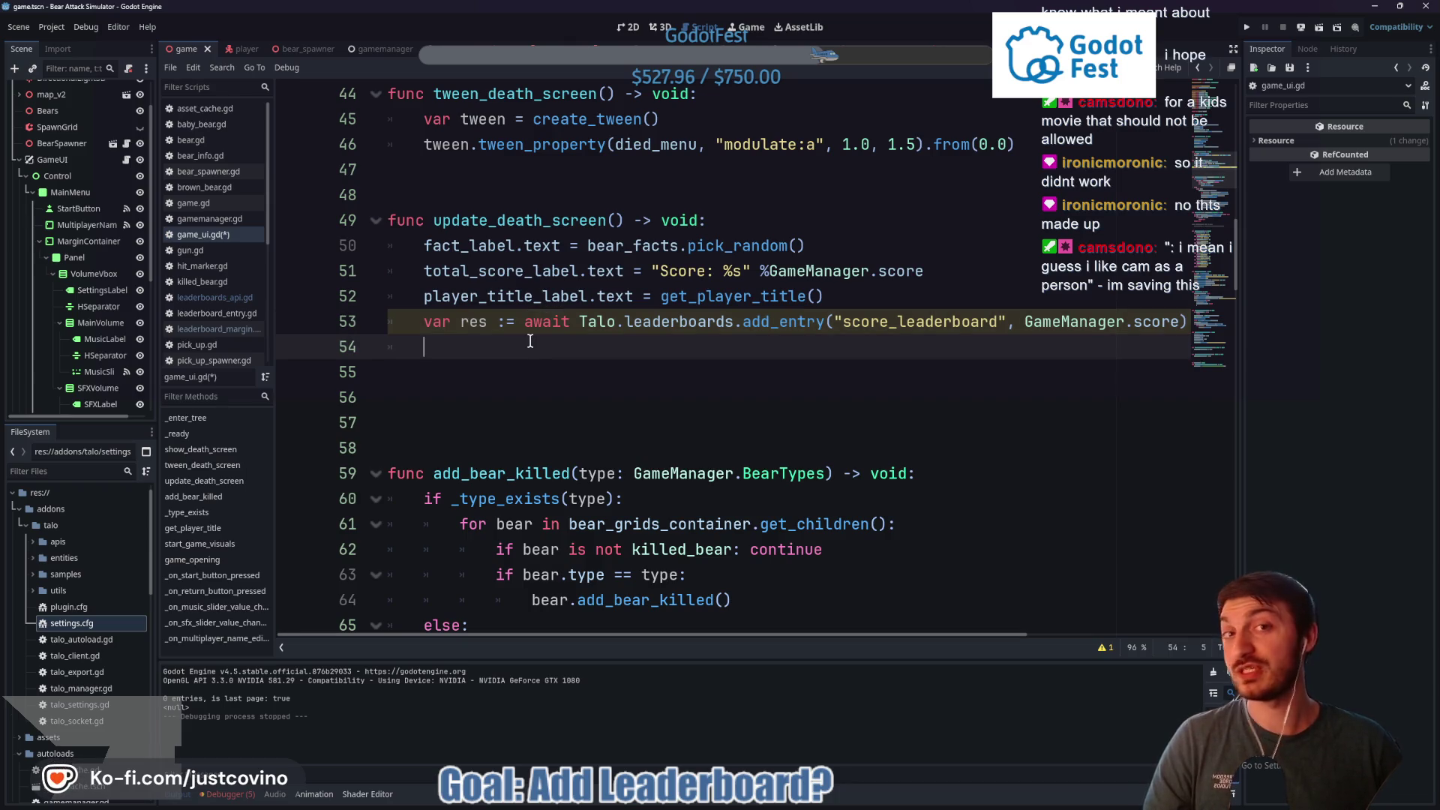
key("ctrl+s")
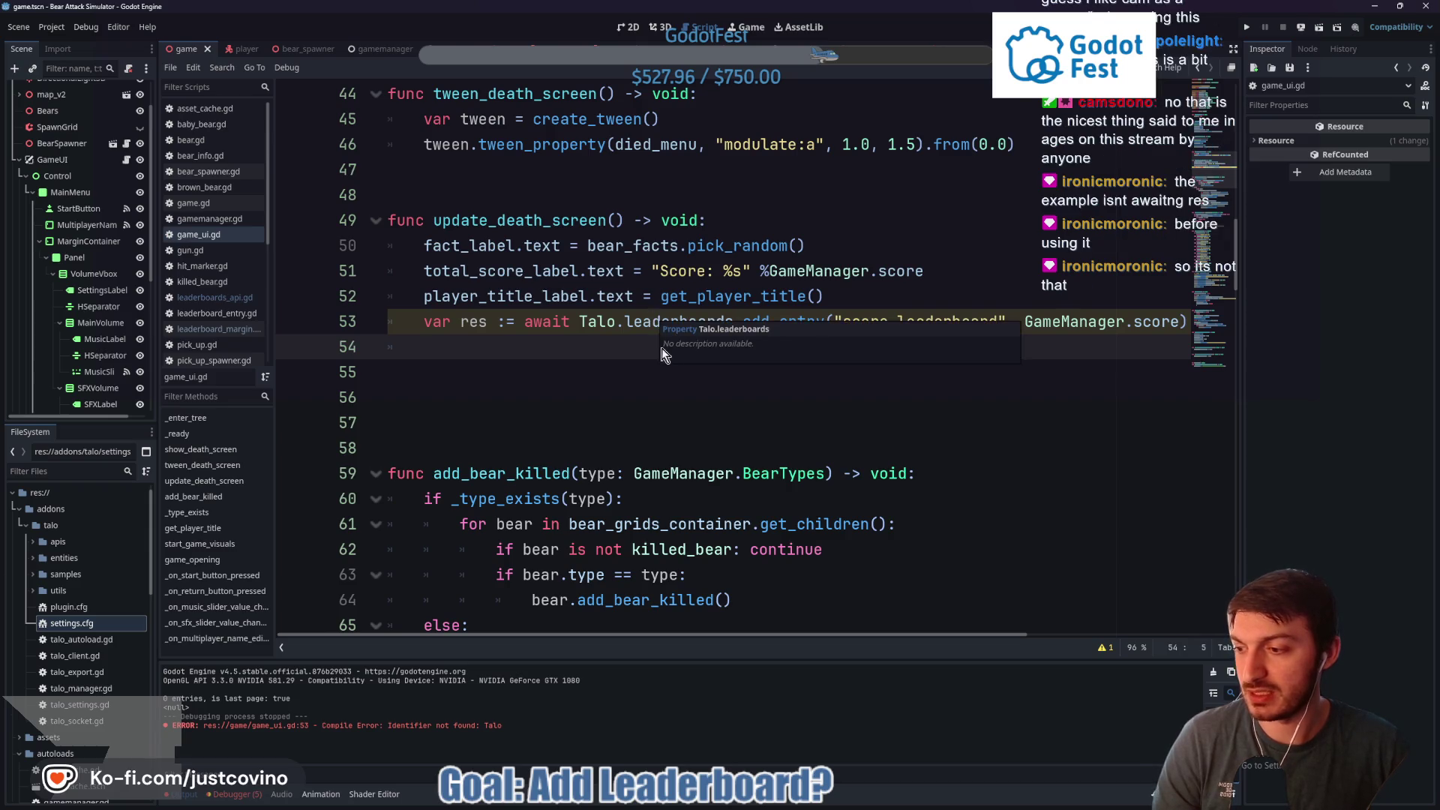
mouse_move(713, 808)
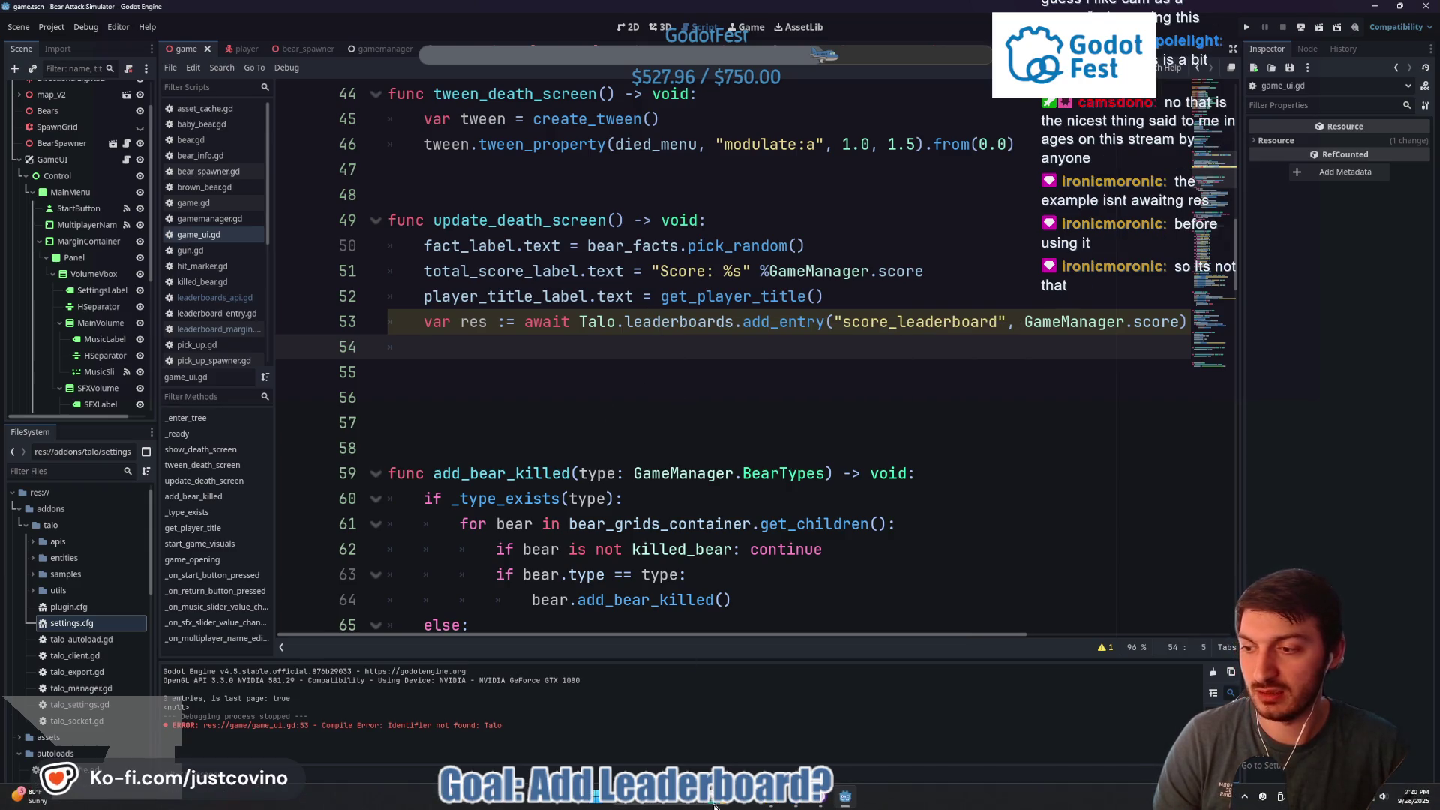
left_click(792, 803)
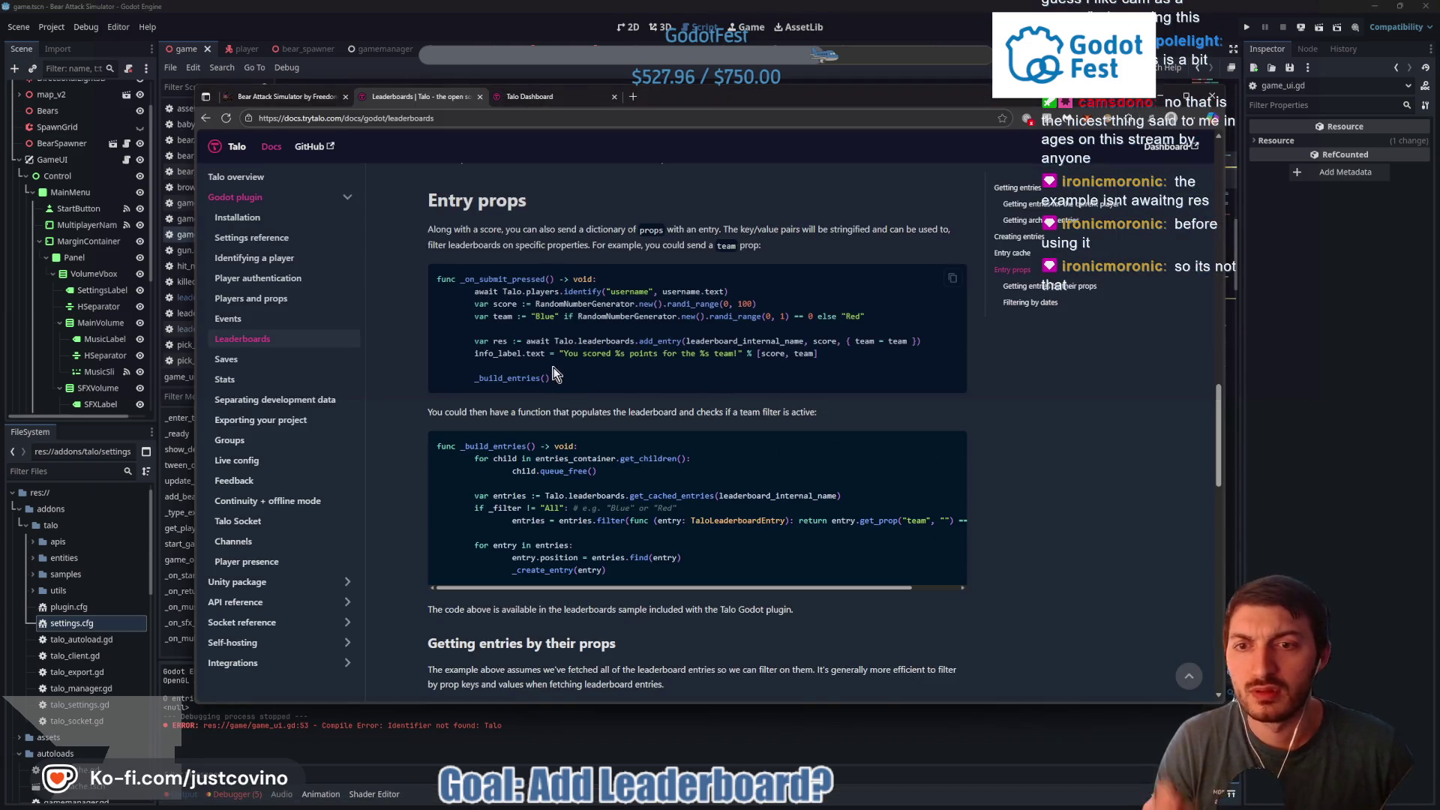
Scroll up the Talo docs, then show the dashboard's Leaderboards list with score_leaderboard (Bears Defeated)
scroll(609, 390, "up", 8)
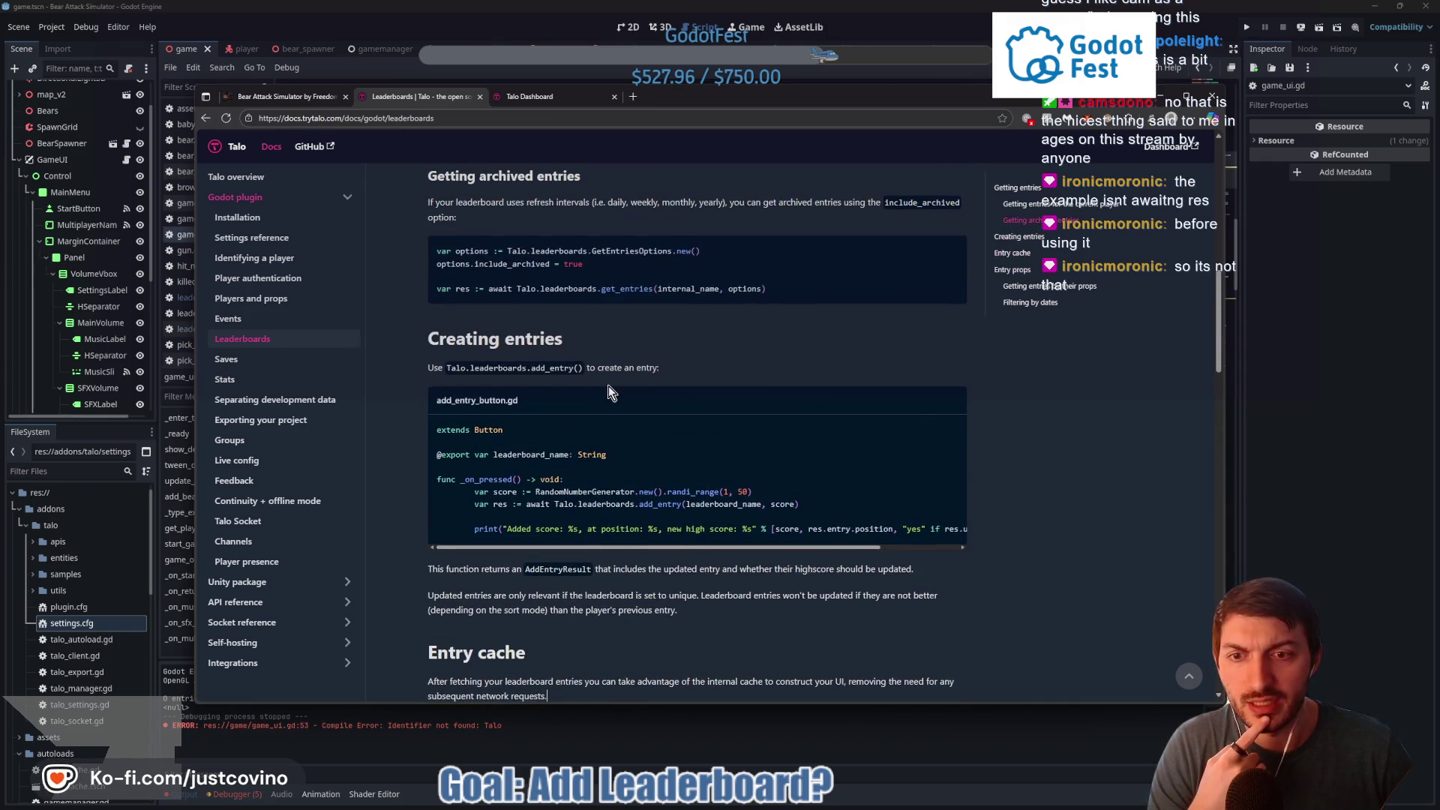
scroll(606, 396, "down", 2)
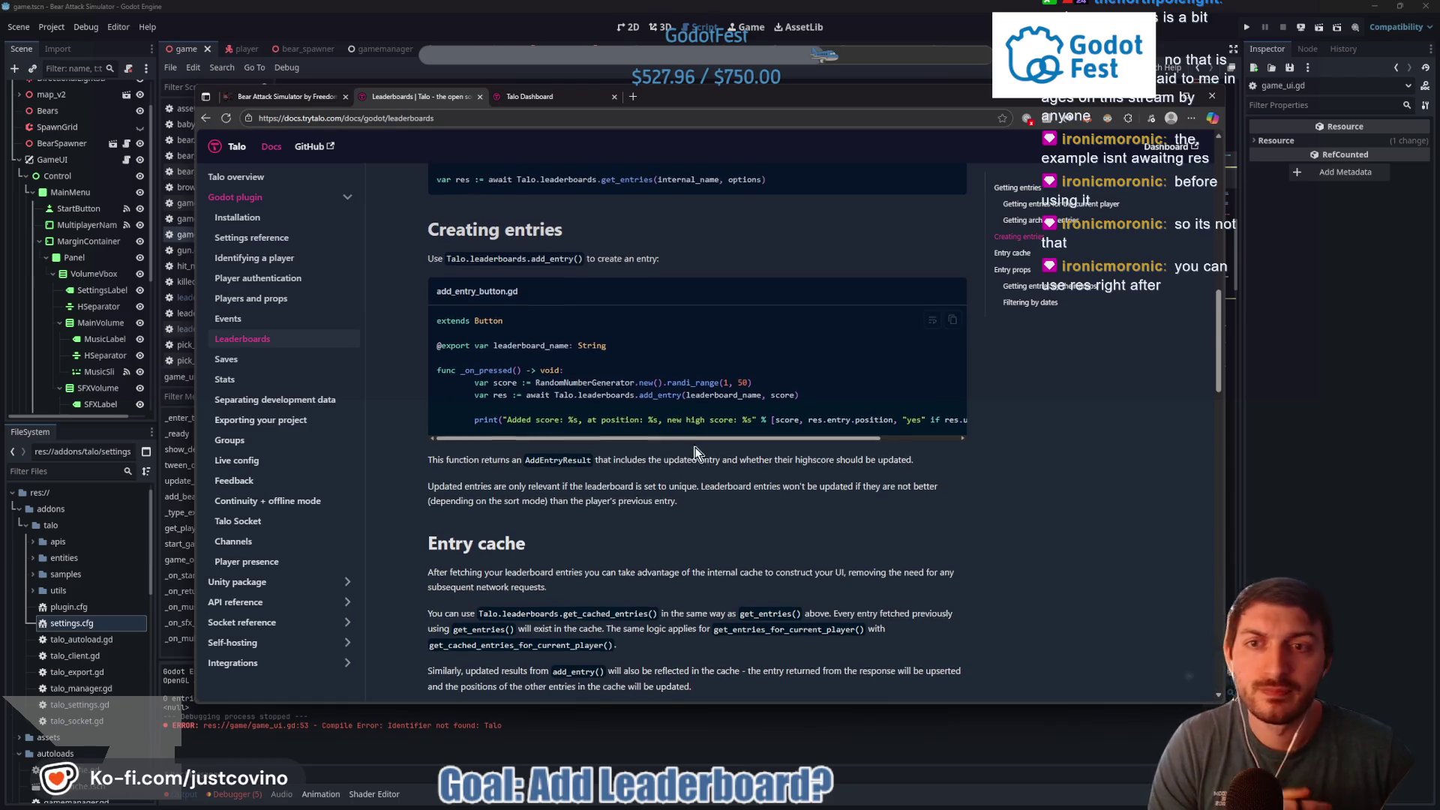
scroll(689, 466, "up", 4)
scroll(683, 443, "up", 2)
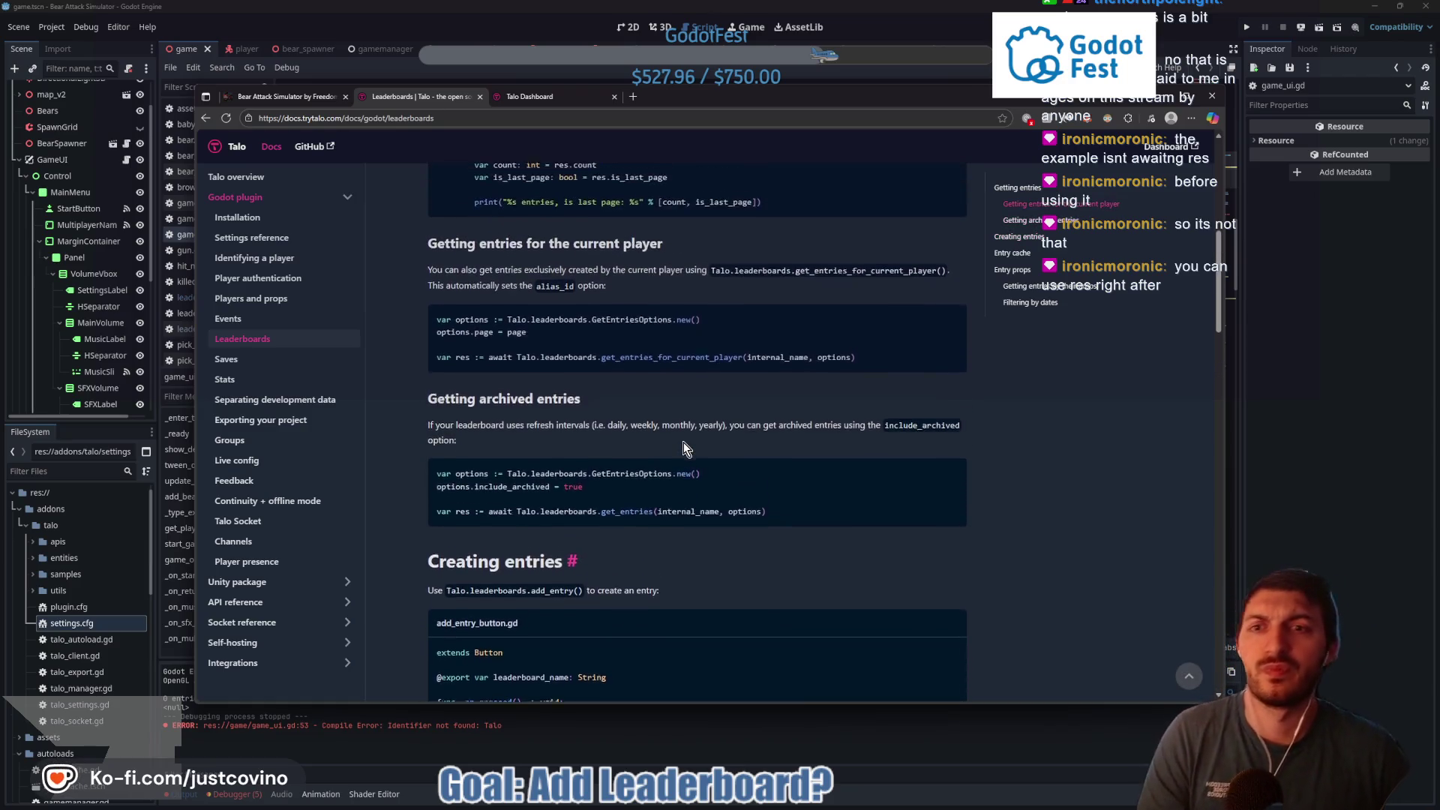
scroll(655, 438, "up", 1)
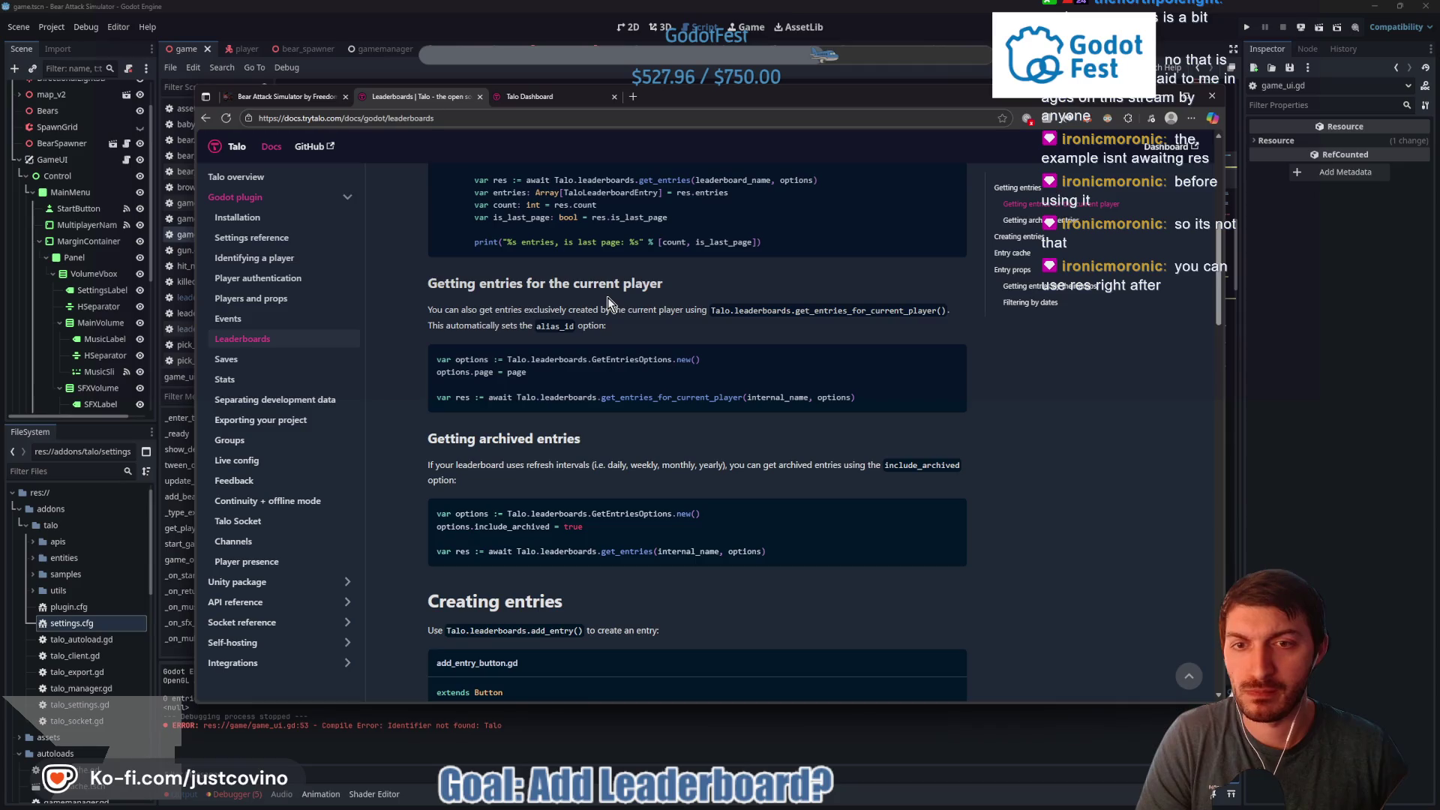
scroll(649, 333, "up", 2)
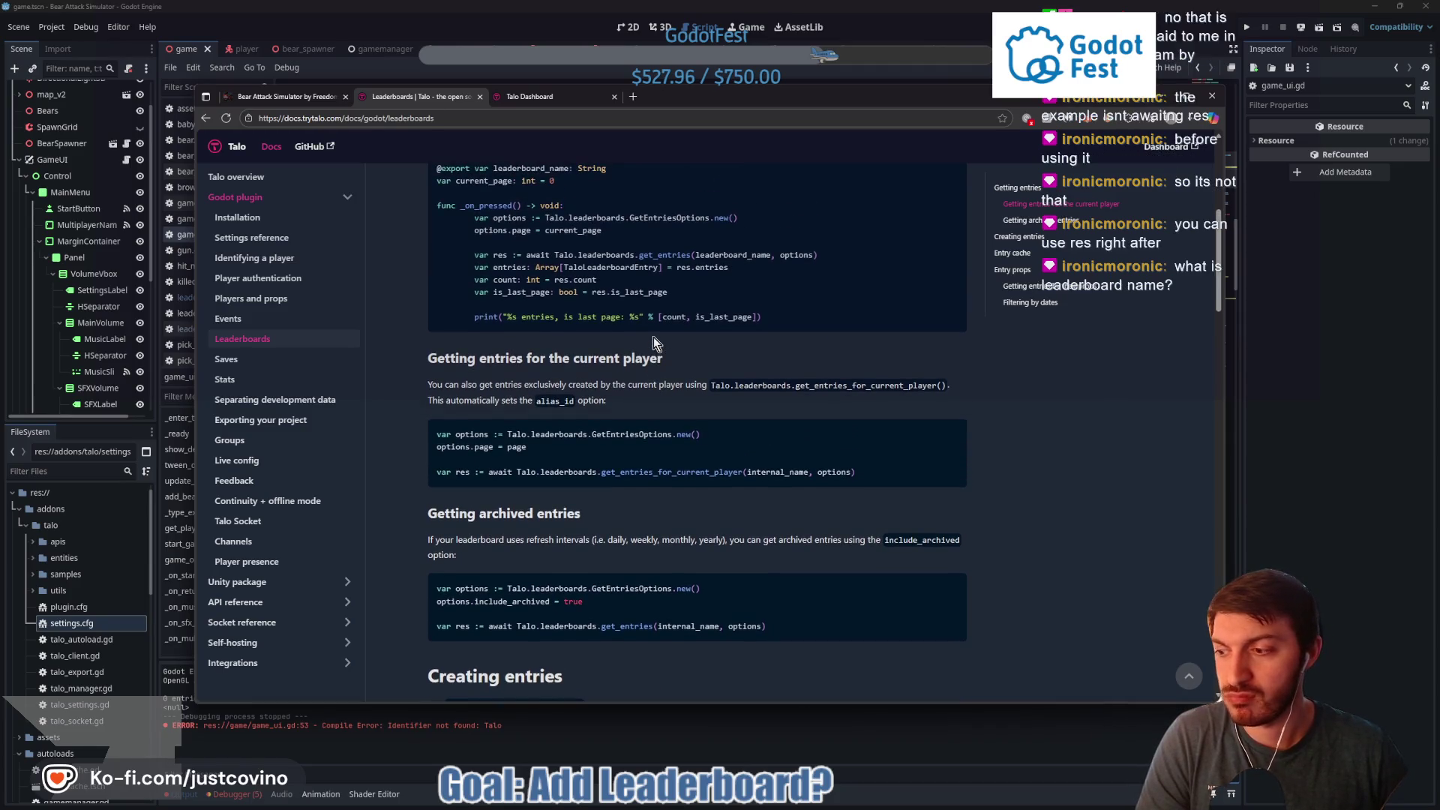
scroll(653, 337, "up", 4)
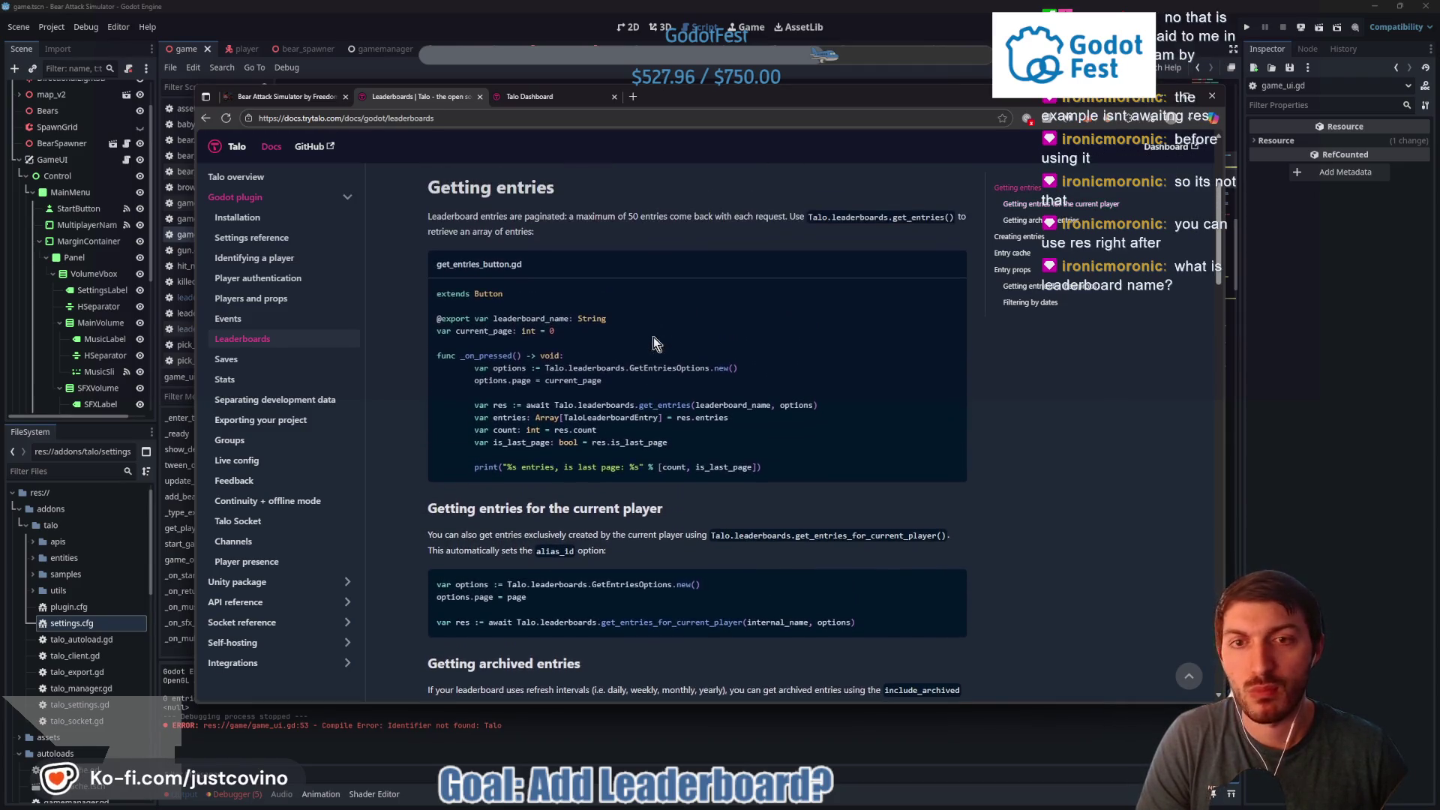
left_click(552, 99)
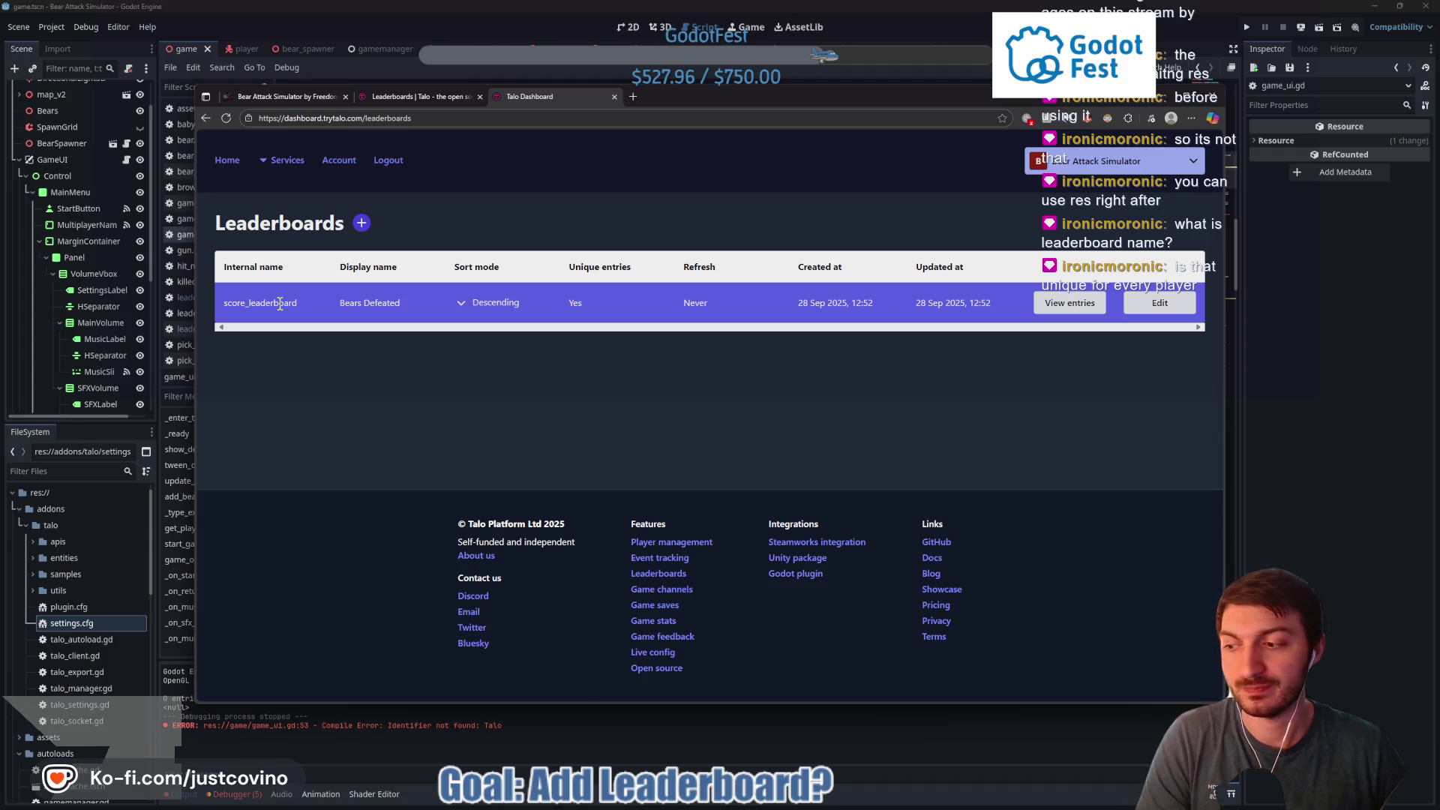
Confirm Bears Defeated has no entries for 7 or 30 days, then return to game_ui.gd
left_click_drag(287, 300, 223, 302)
left_click(433, 375)
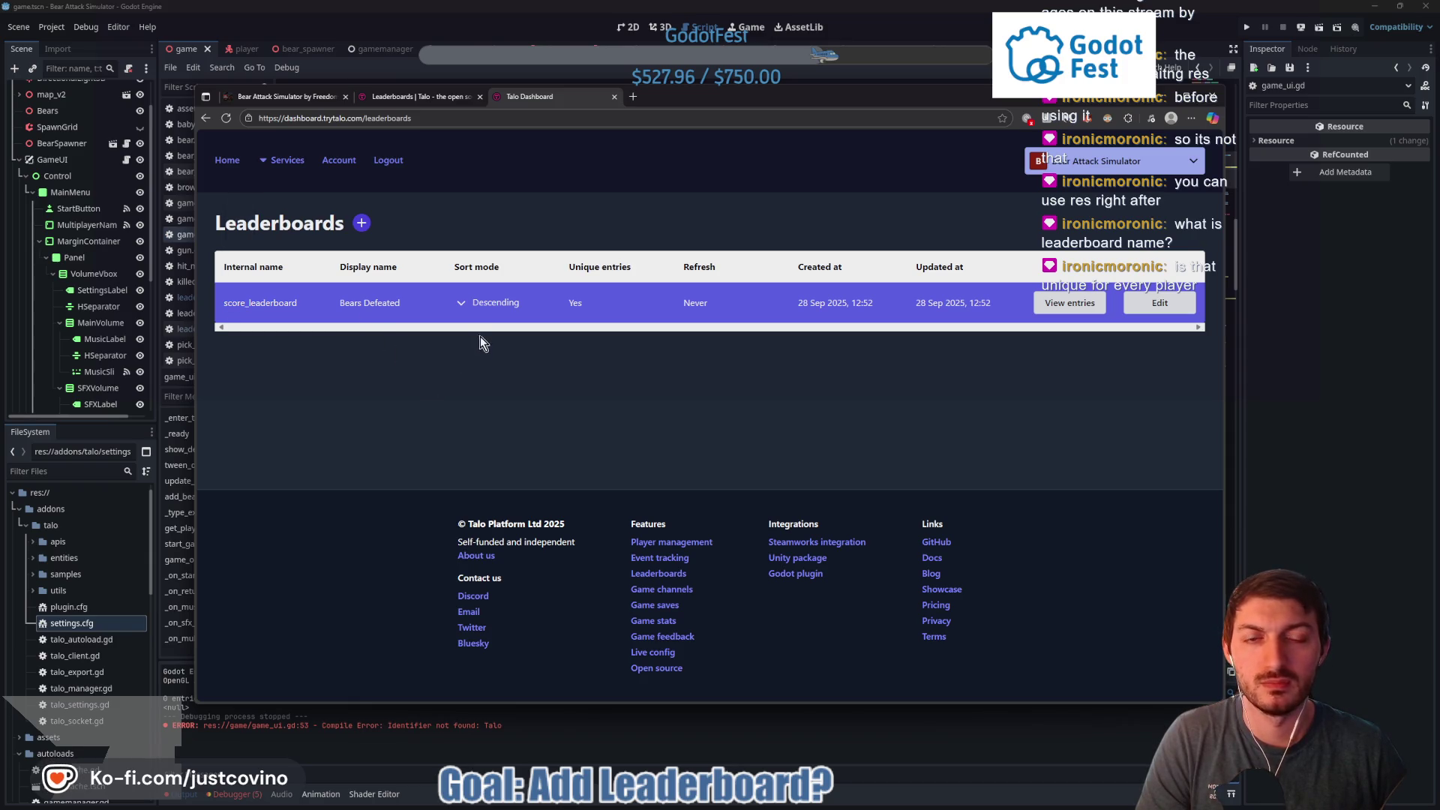
left_click(1039, 306)
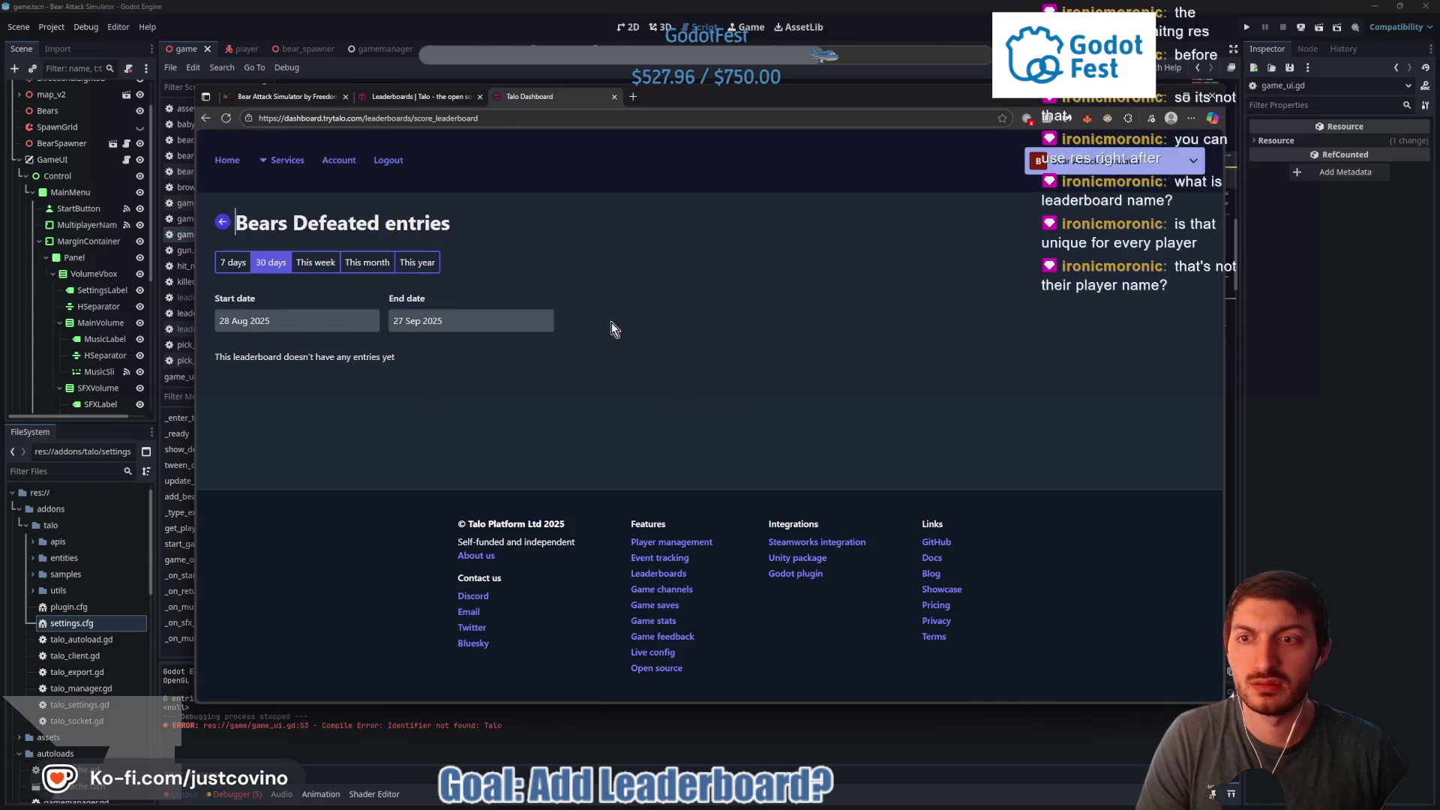
left_click(233, 262)
left_click(271, 261)
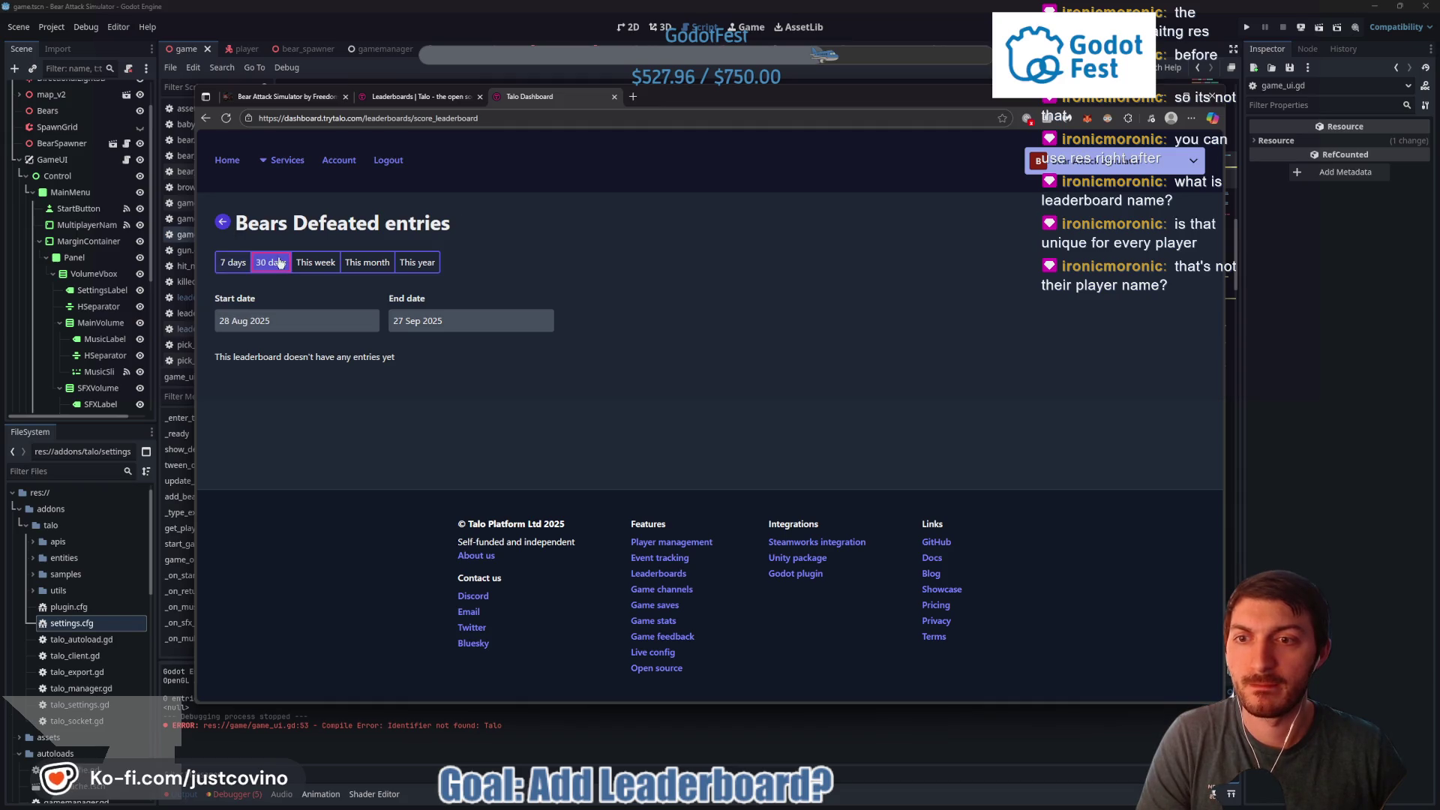
left_click(223, 222)
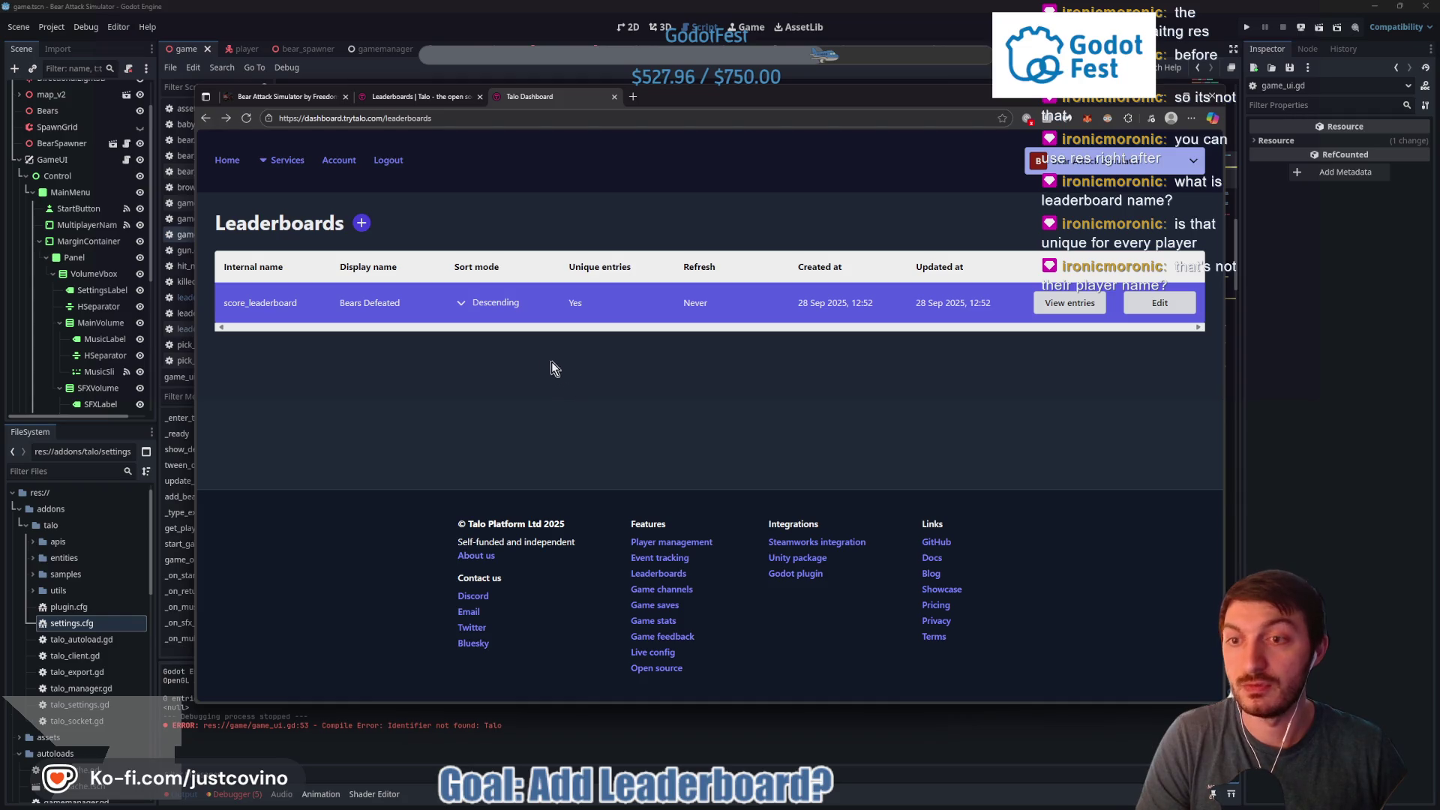
left_click(432, 98)
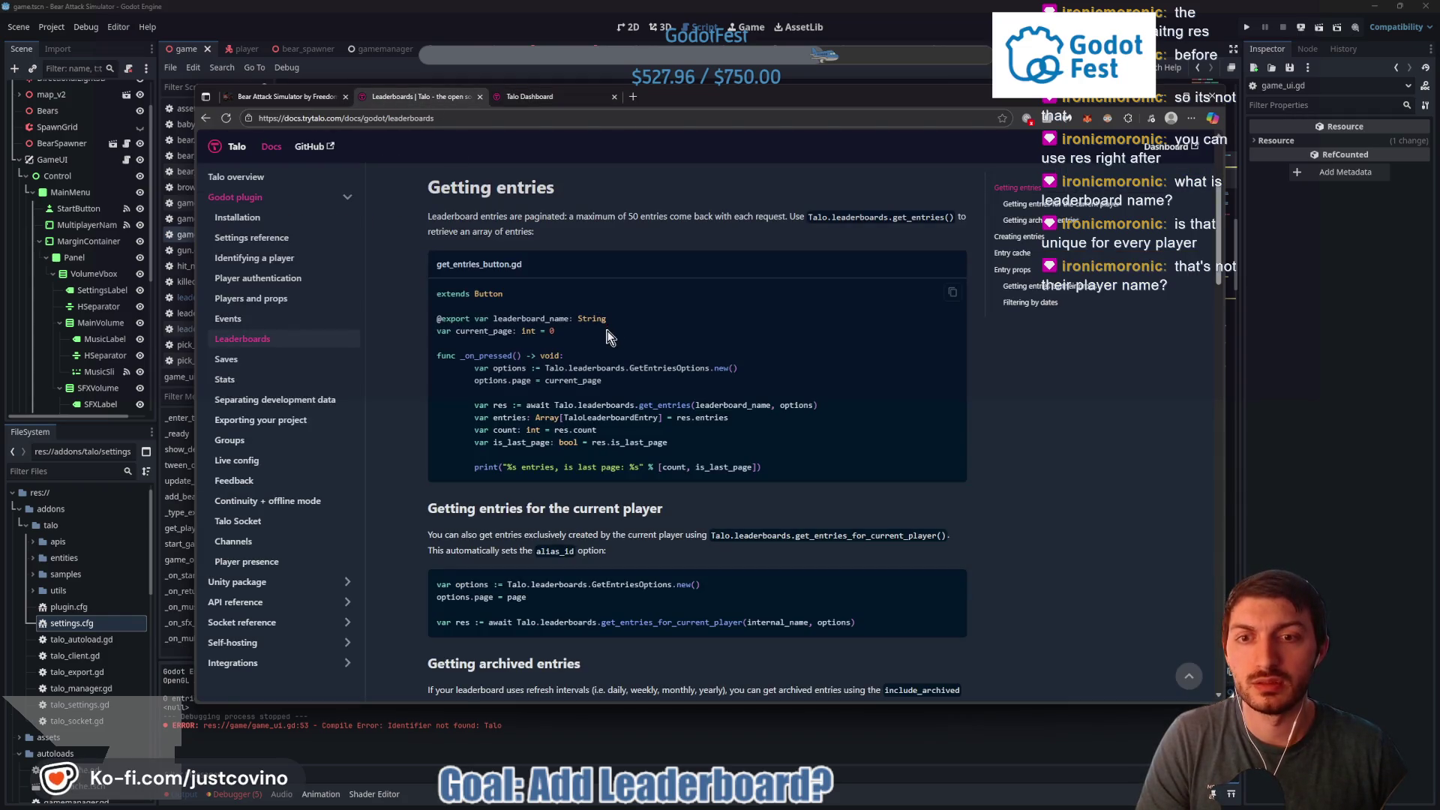
key("alt+Tab")
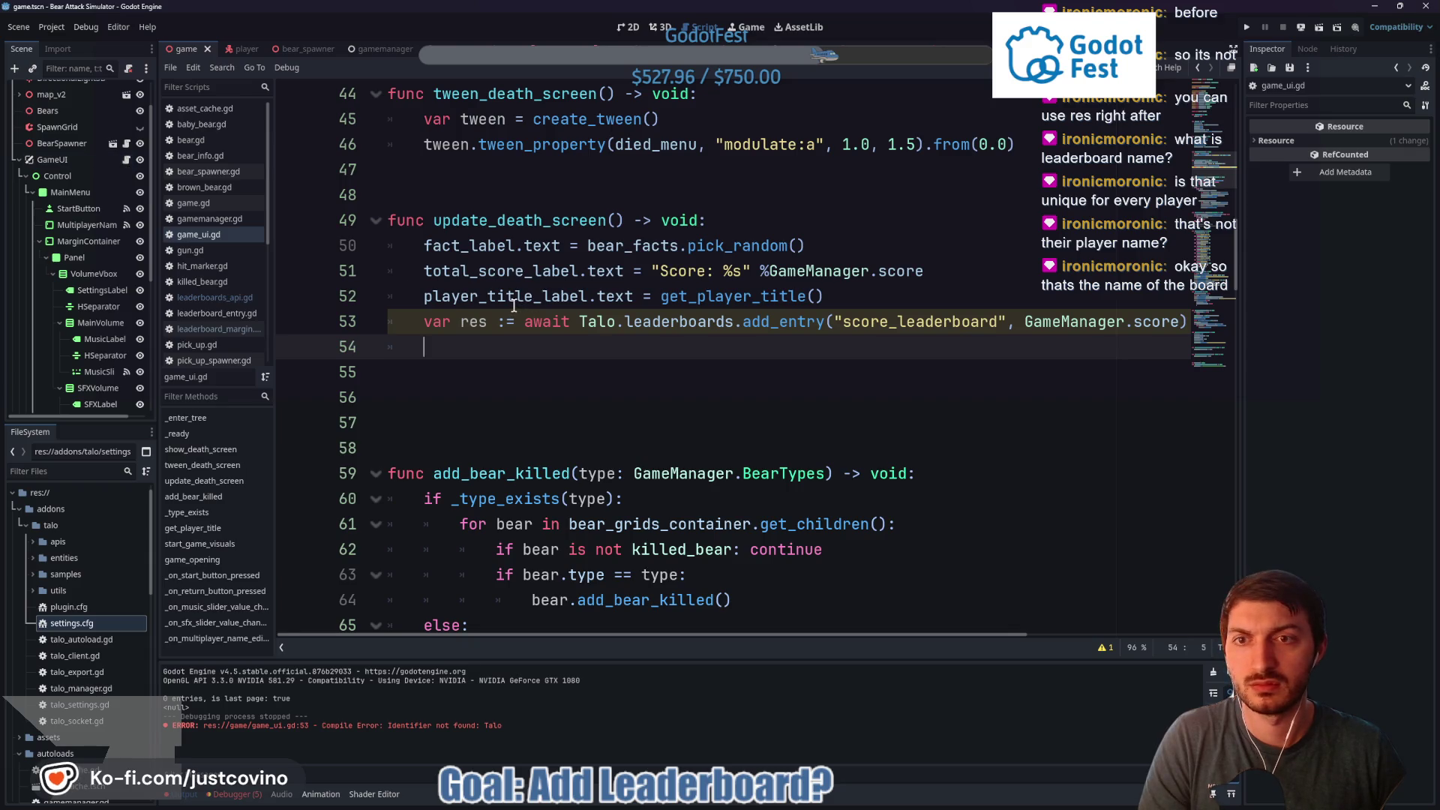
Locate player_name on line 171 and insert a new line 172 below it
scroll(513, 306, "down", 20)
scroll(488, 308, "down", 15)
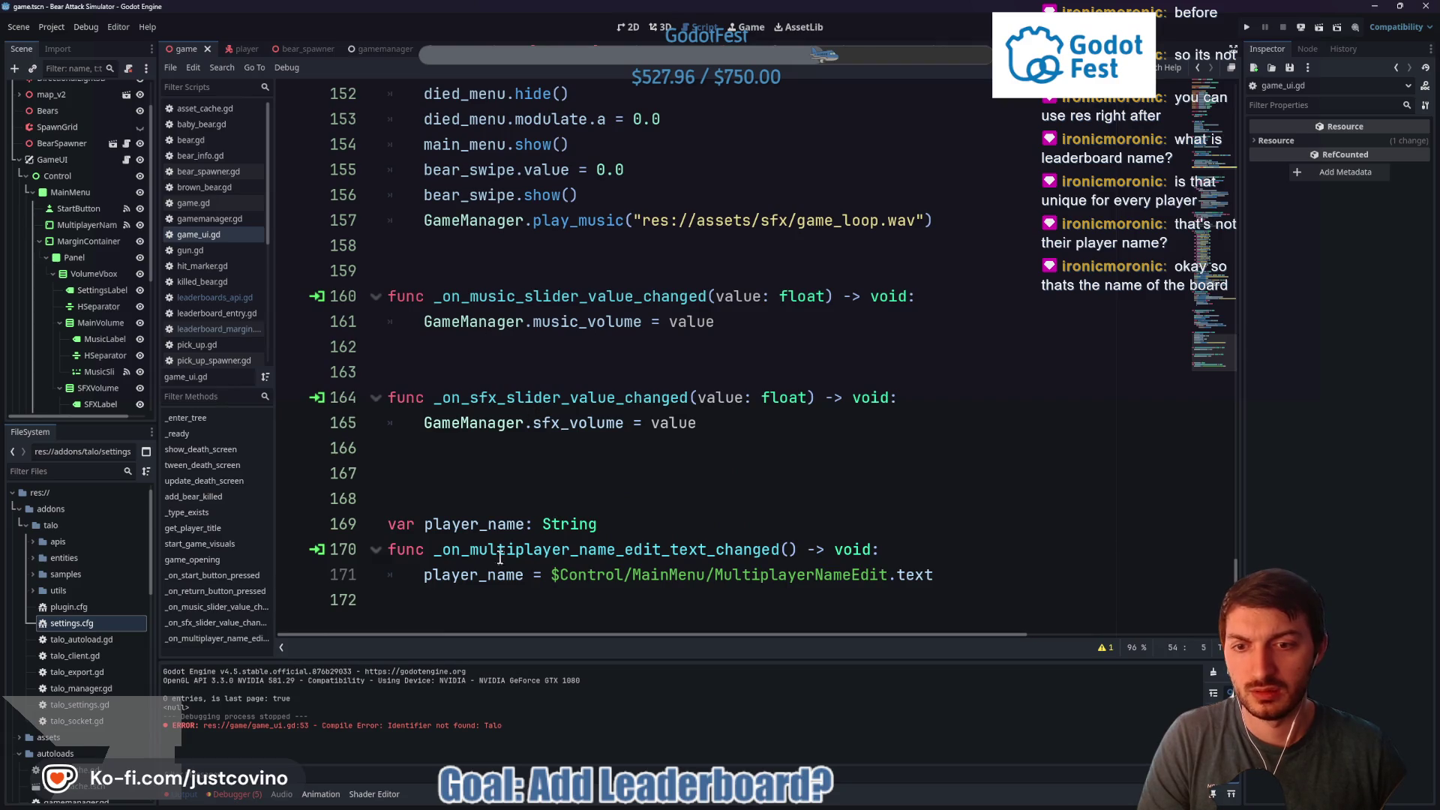
double_click(489, 577)
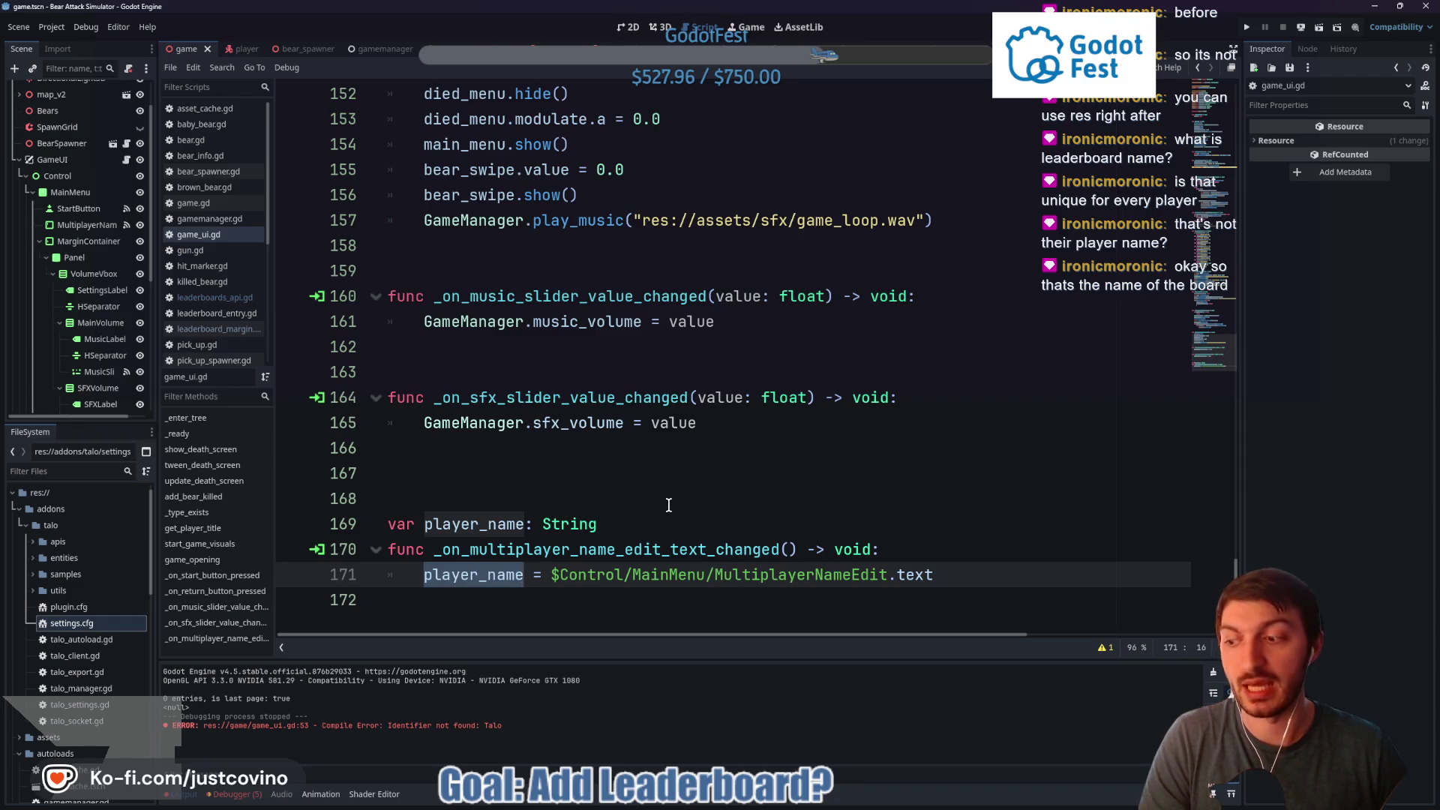
left_click(518, 575)
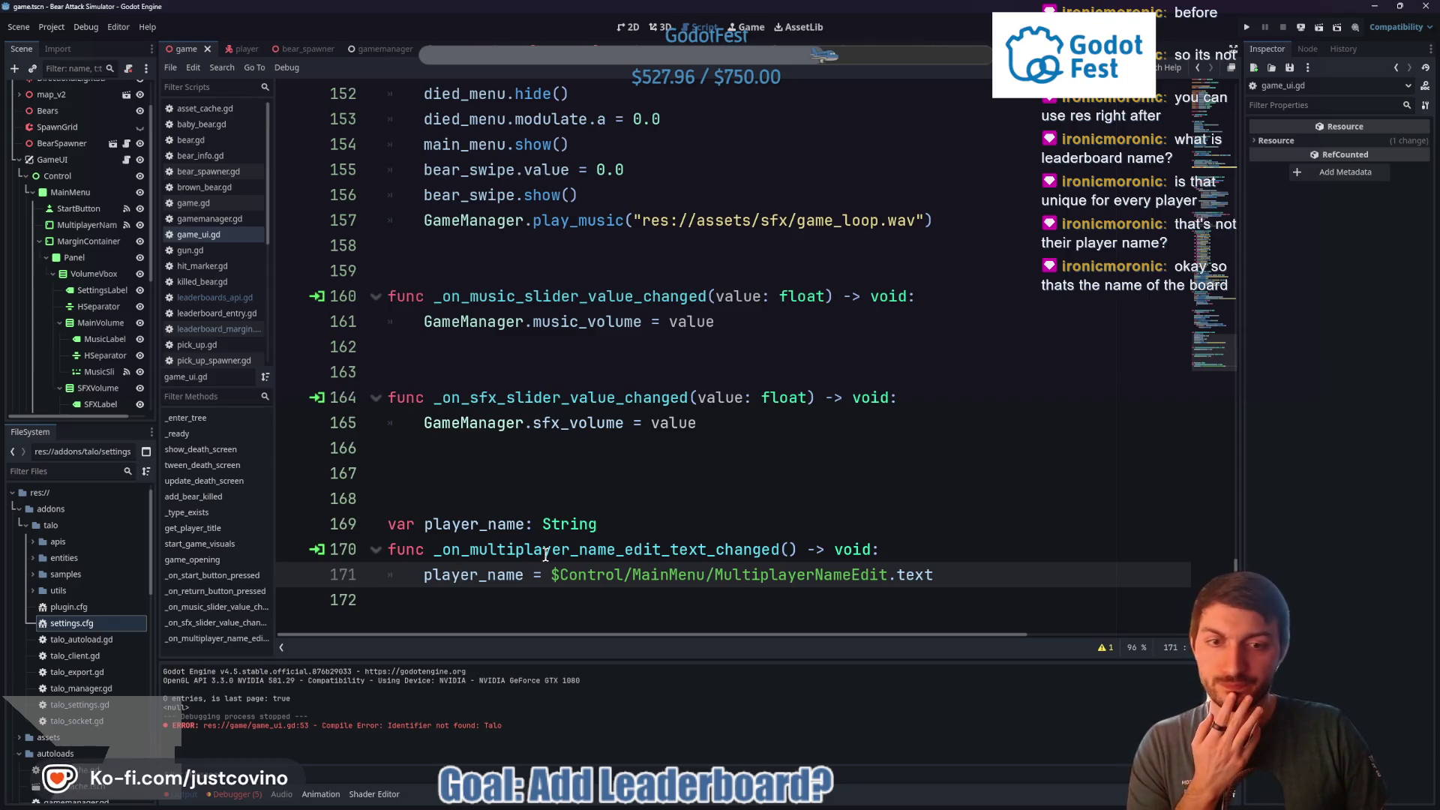
double_click(479, 576)
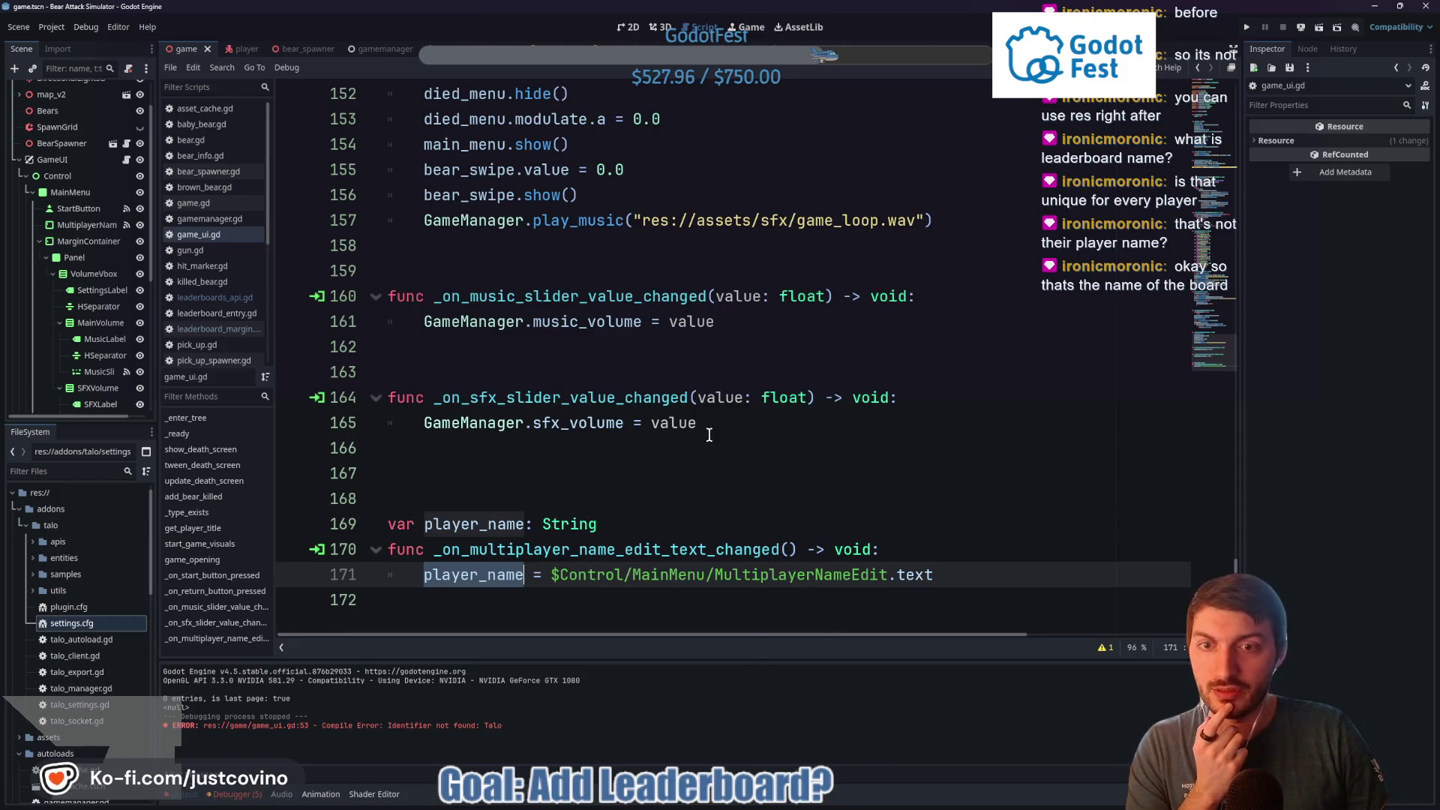
left_click(950, 575)
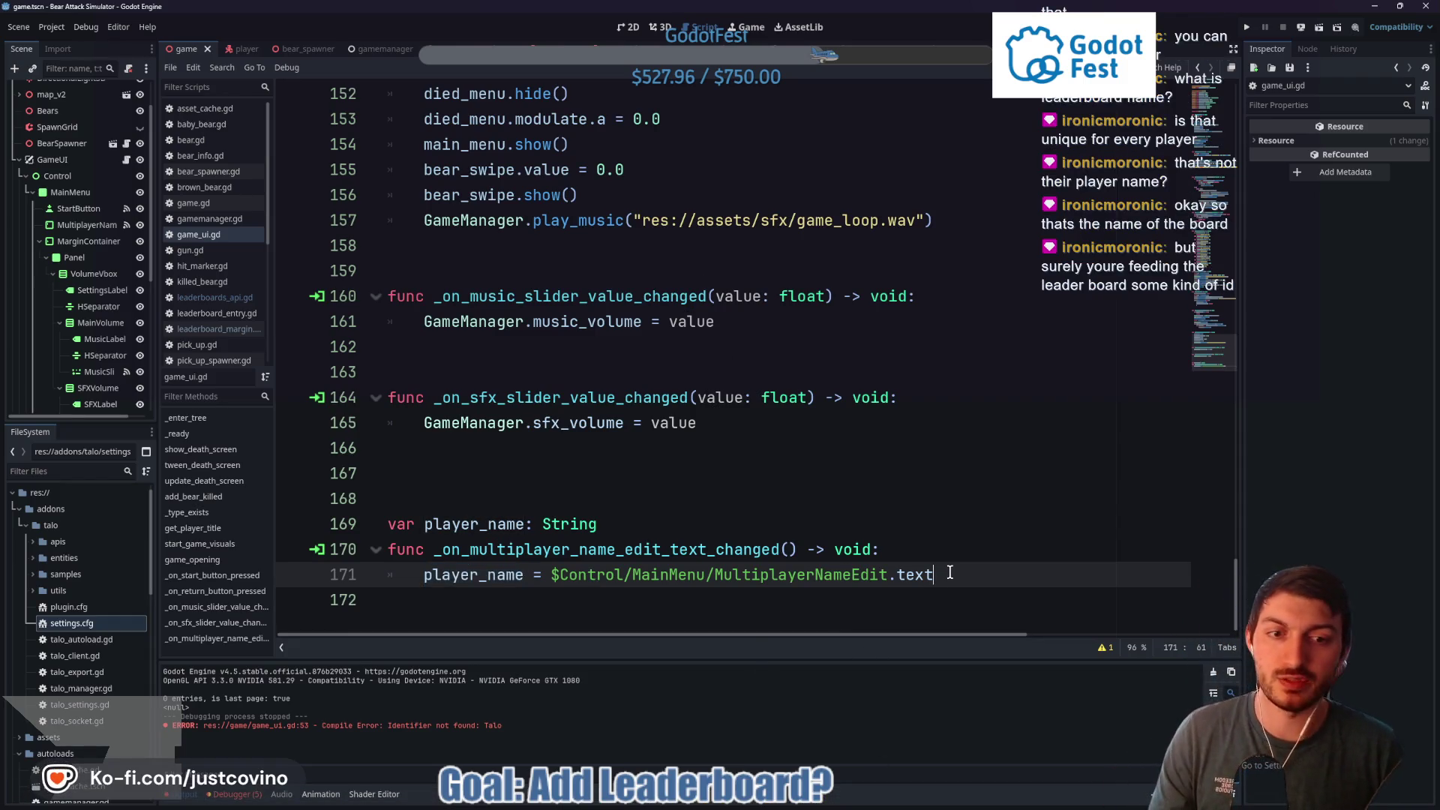
key("Return")
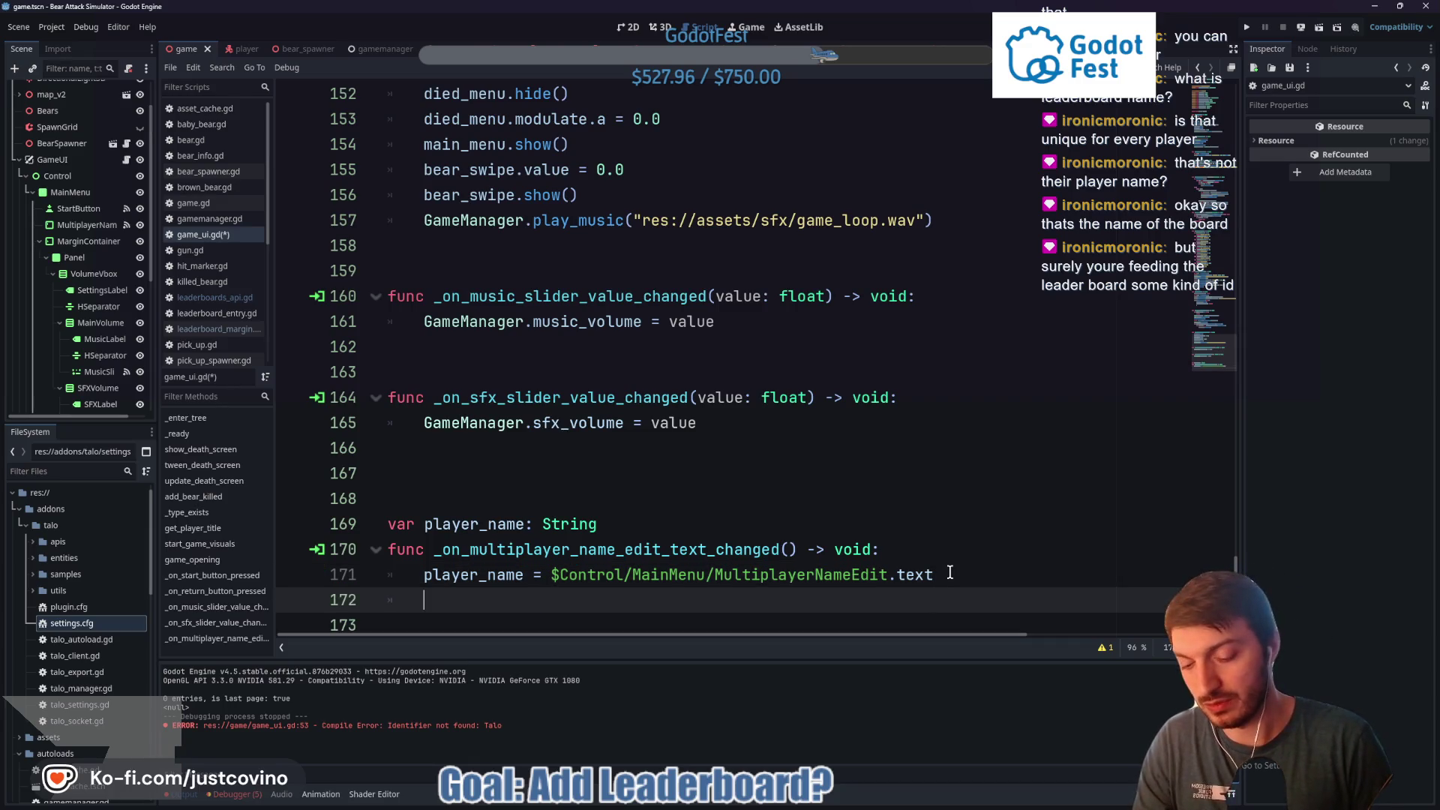
Begin a Talo.current_player call on line 172, then trim the member name back
type("Talo.i")
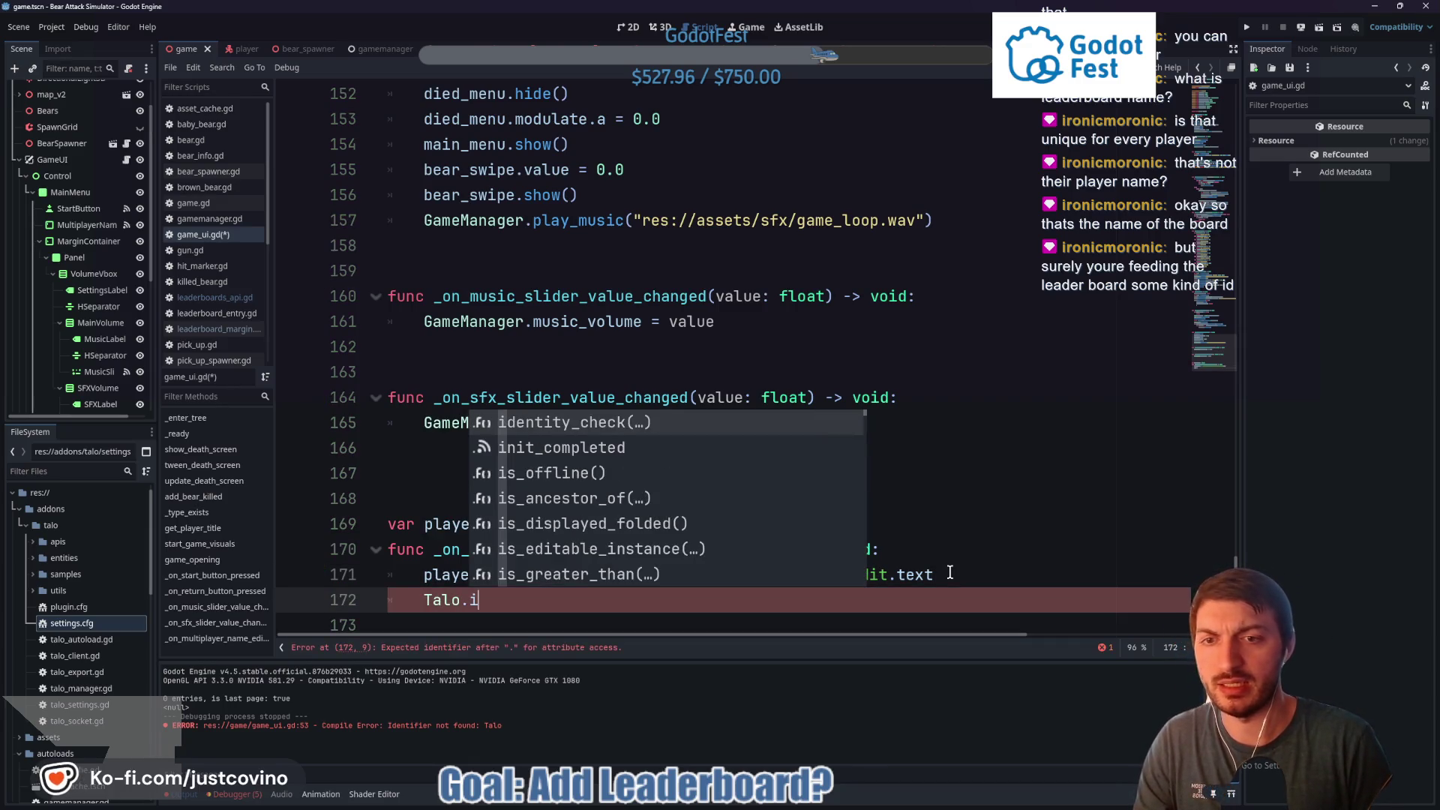
type("d")
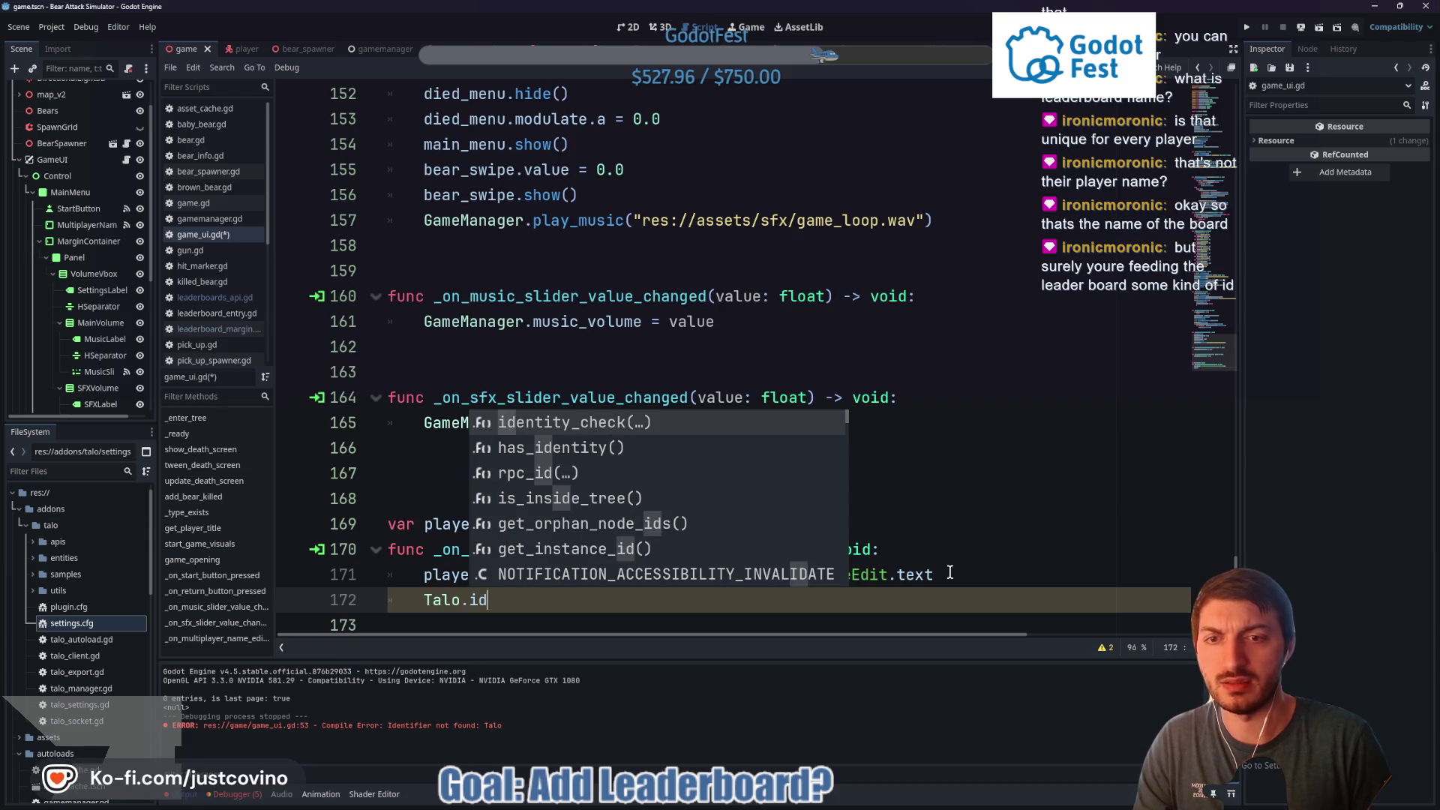
type("en")
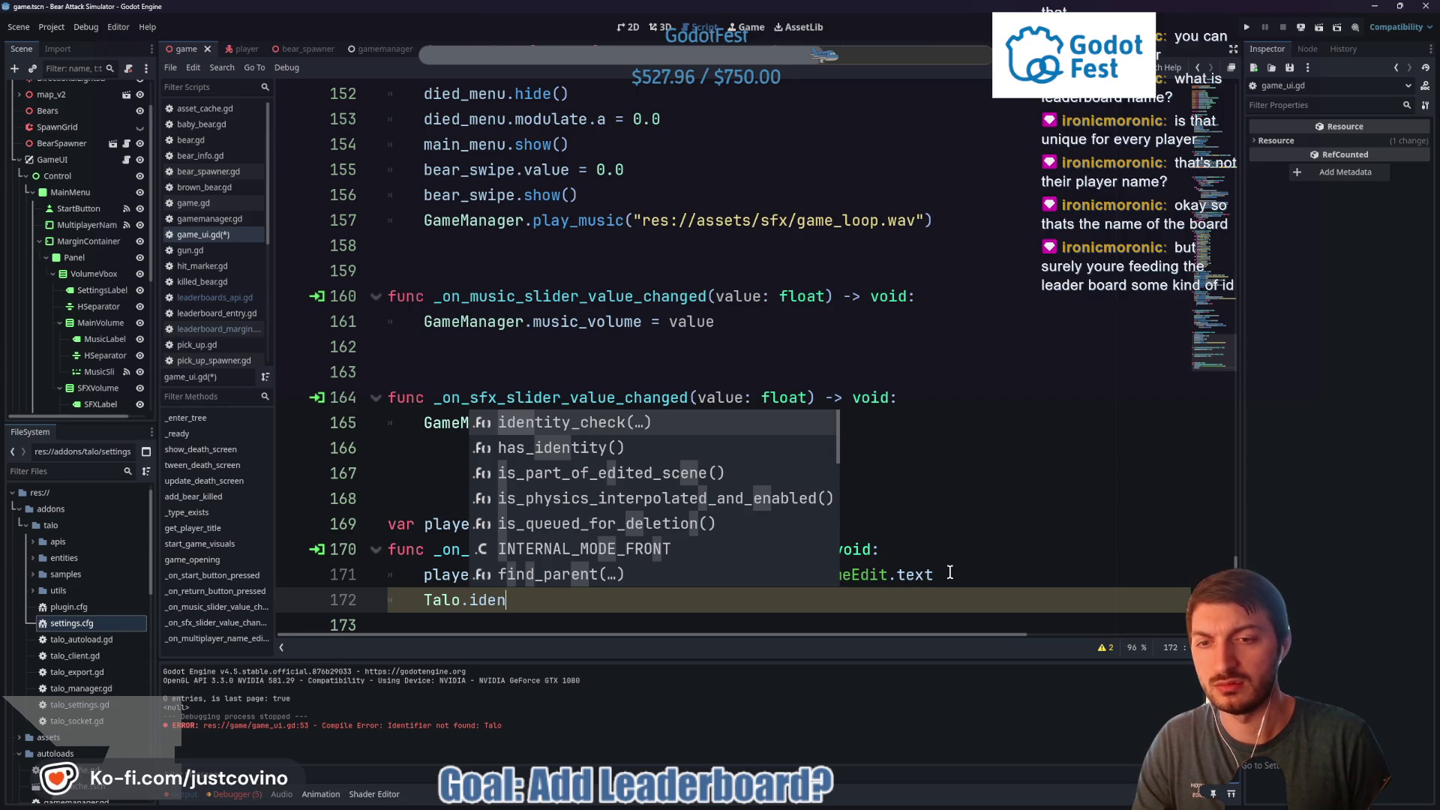
key("BackSpace")
key("BackSpace")
key("BackSpace")
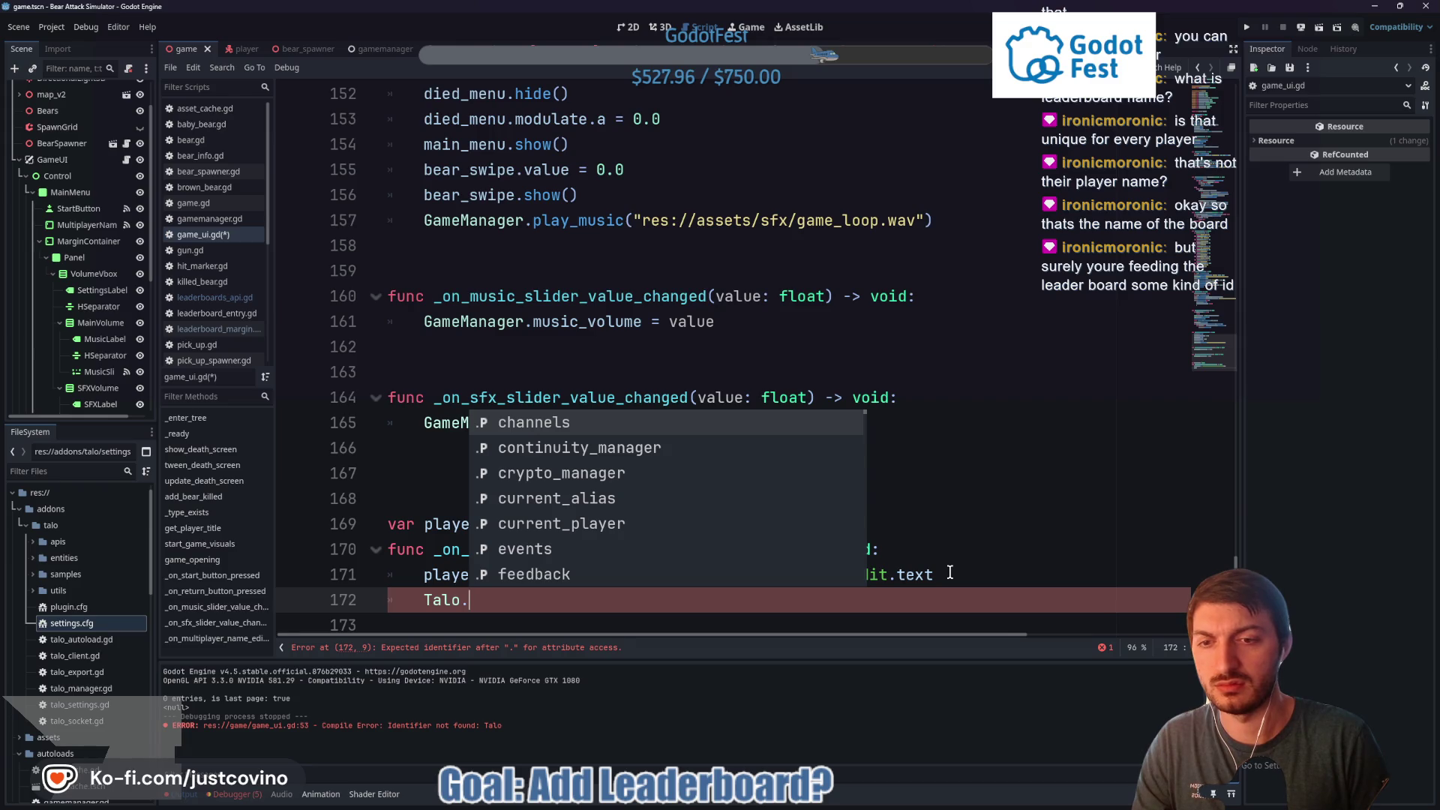
type("cu")
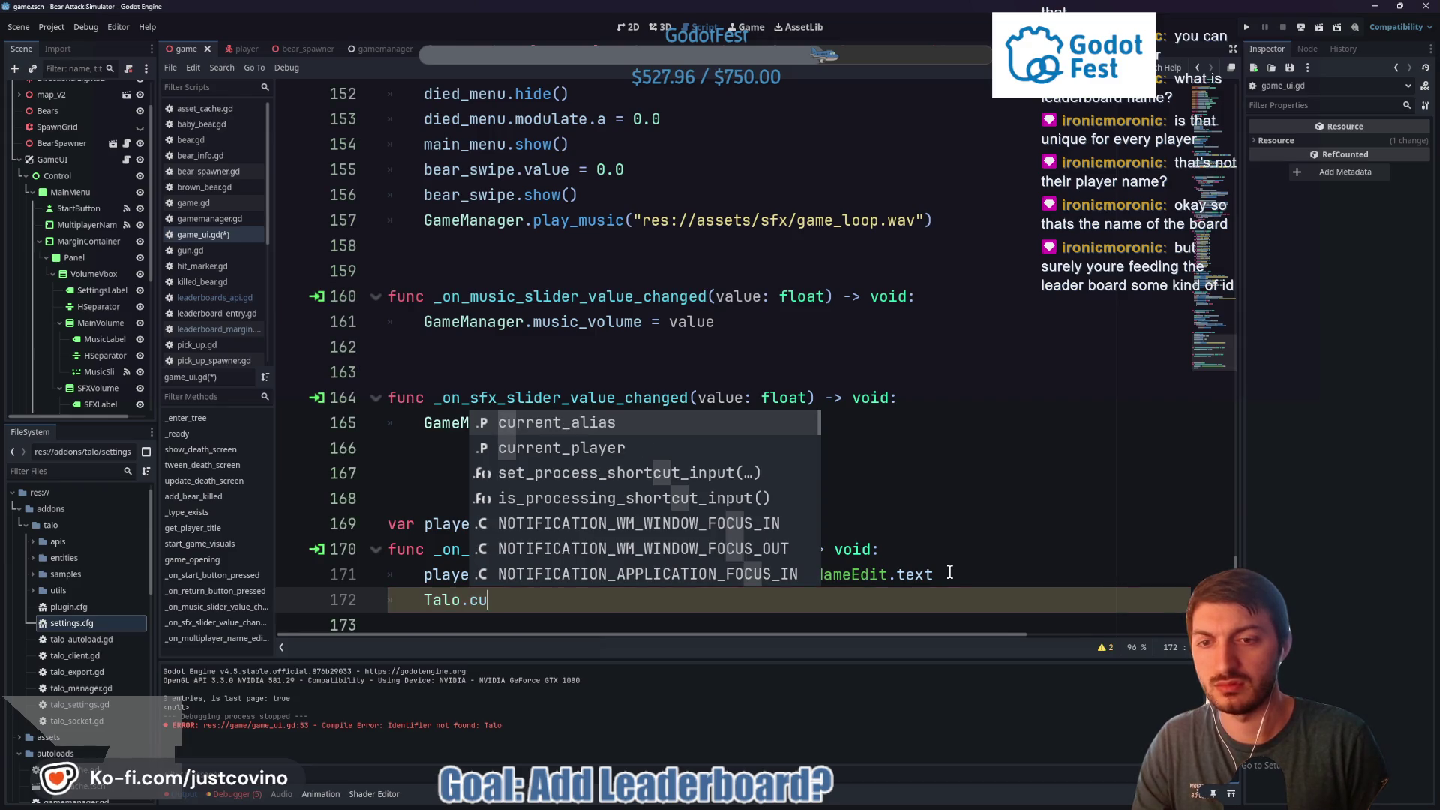
key("Down")
key("Return")
type(".iden")
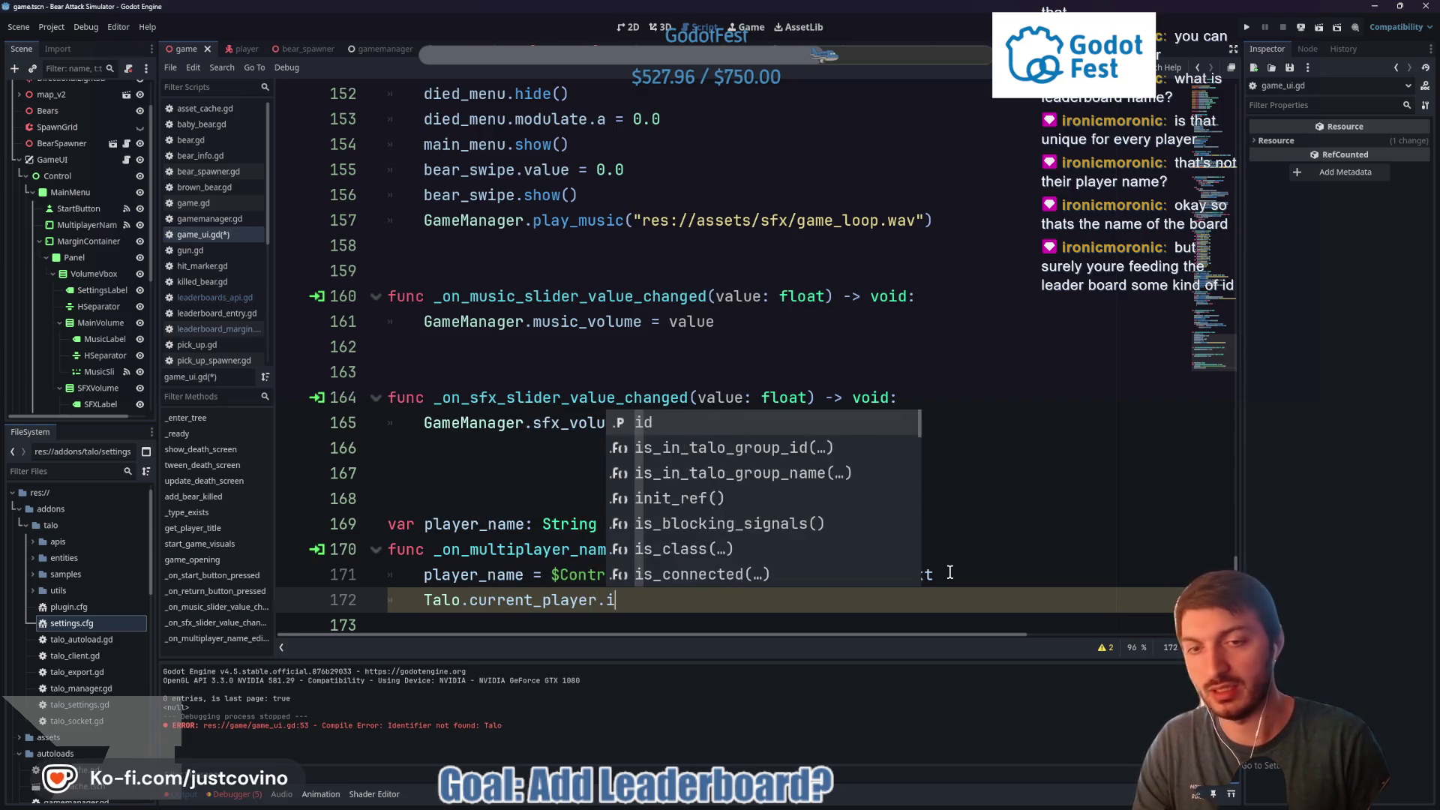
key("BackSpace")
key("BackSpace")
key("BackSpace")
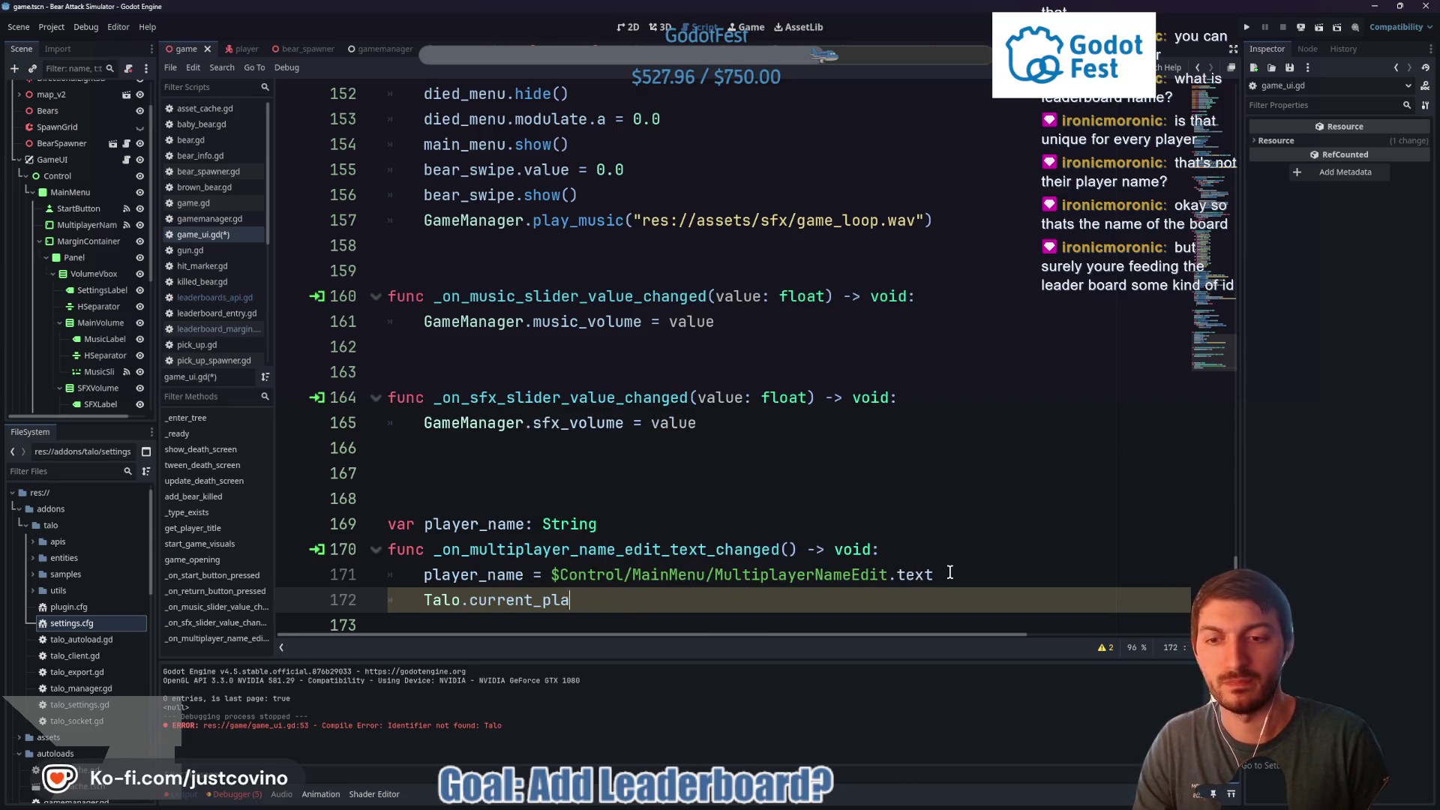
key("BackSpace")
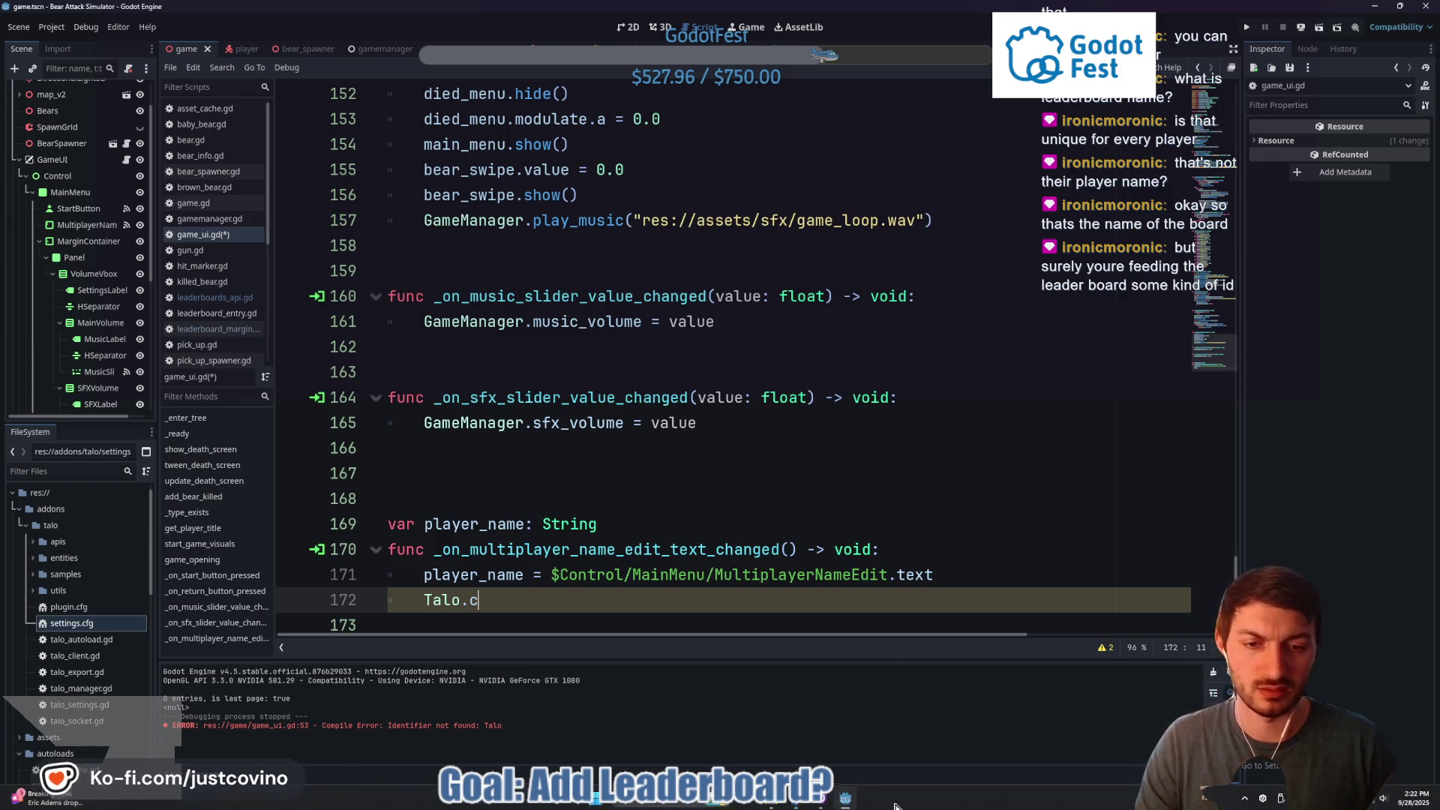
left_click(799, 804)
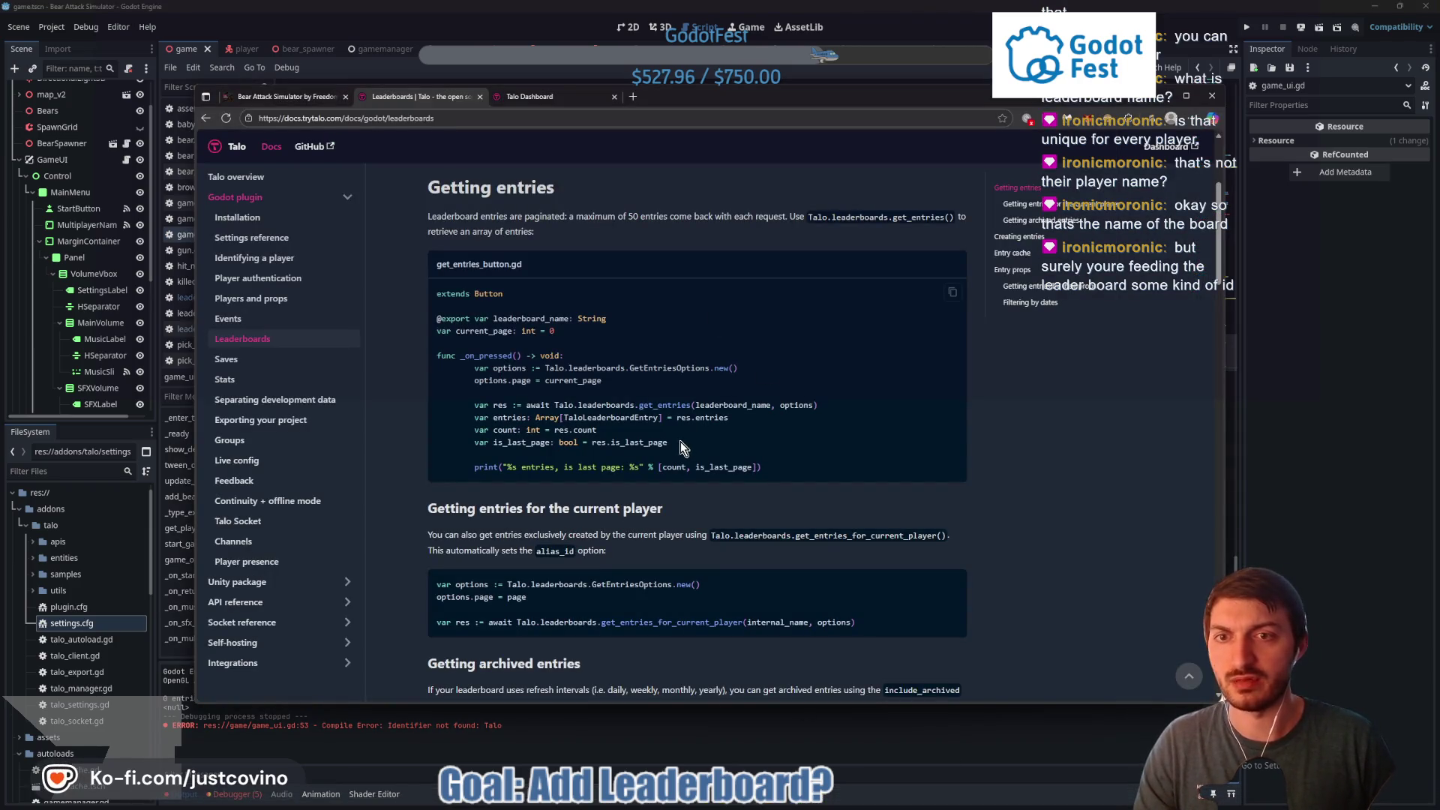
left_click(315, 339)
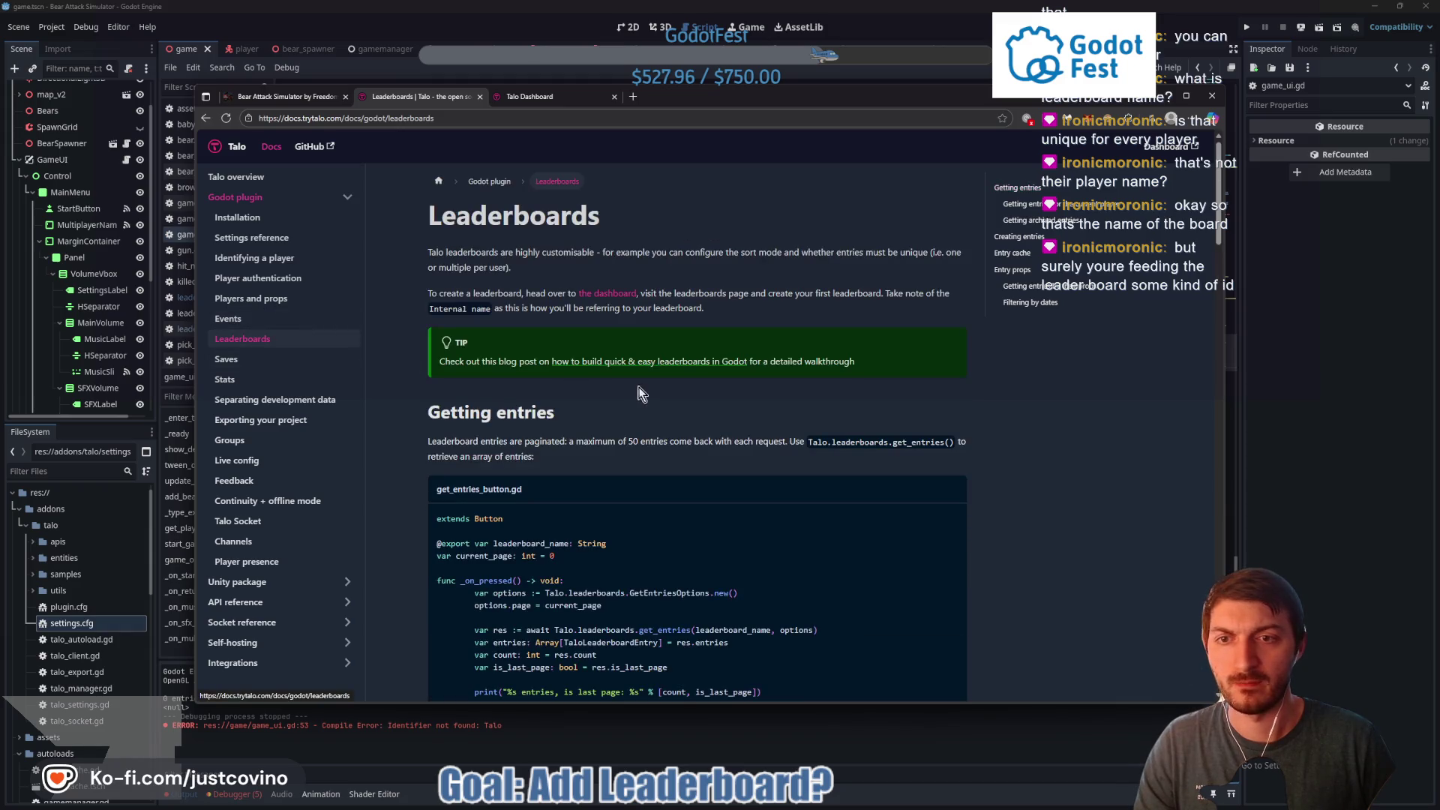
left_click(250, 300)
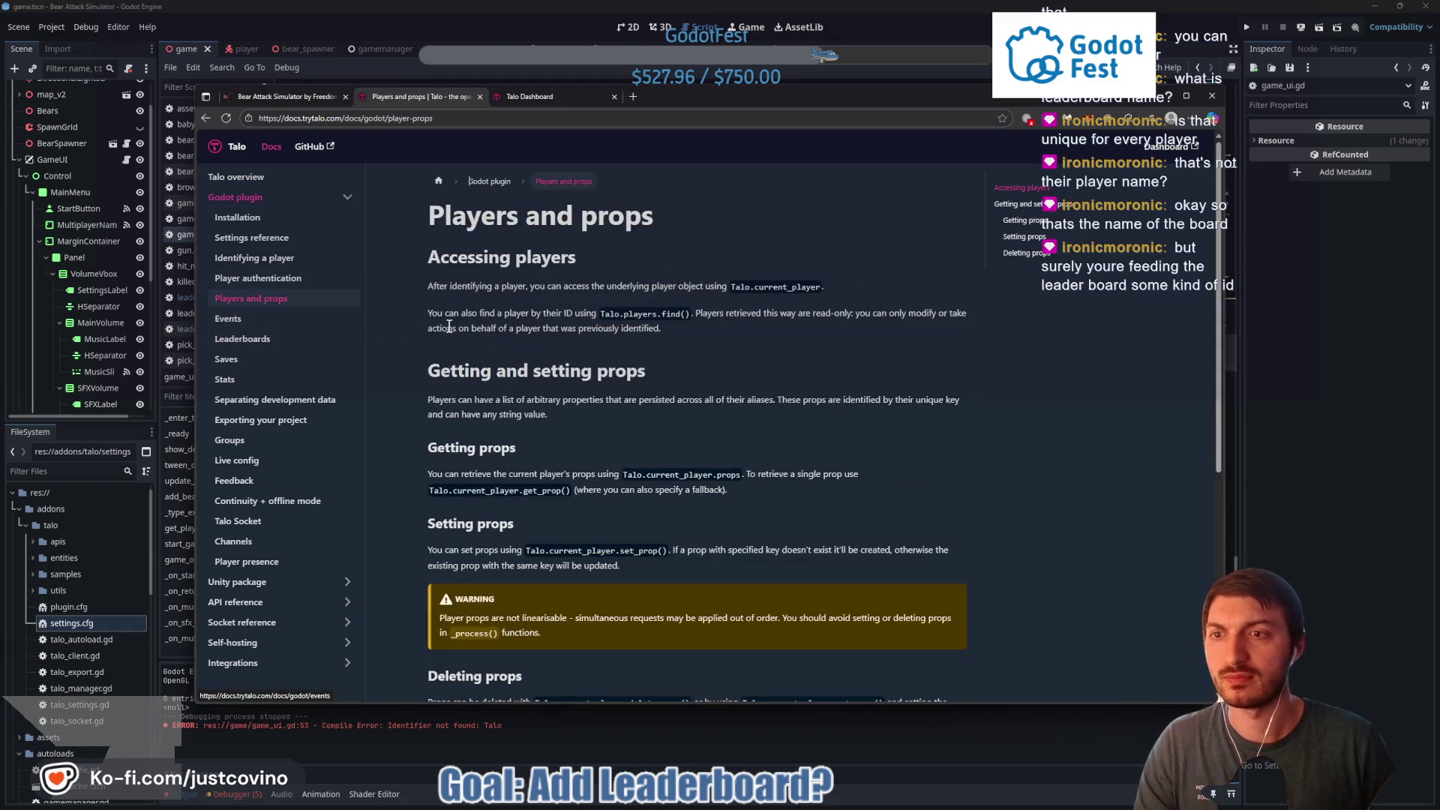
left_click(255, 258)
scroll(656, 428, "down", 1)
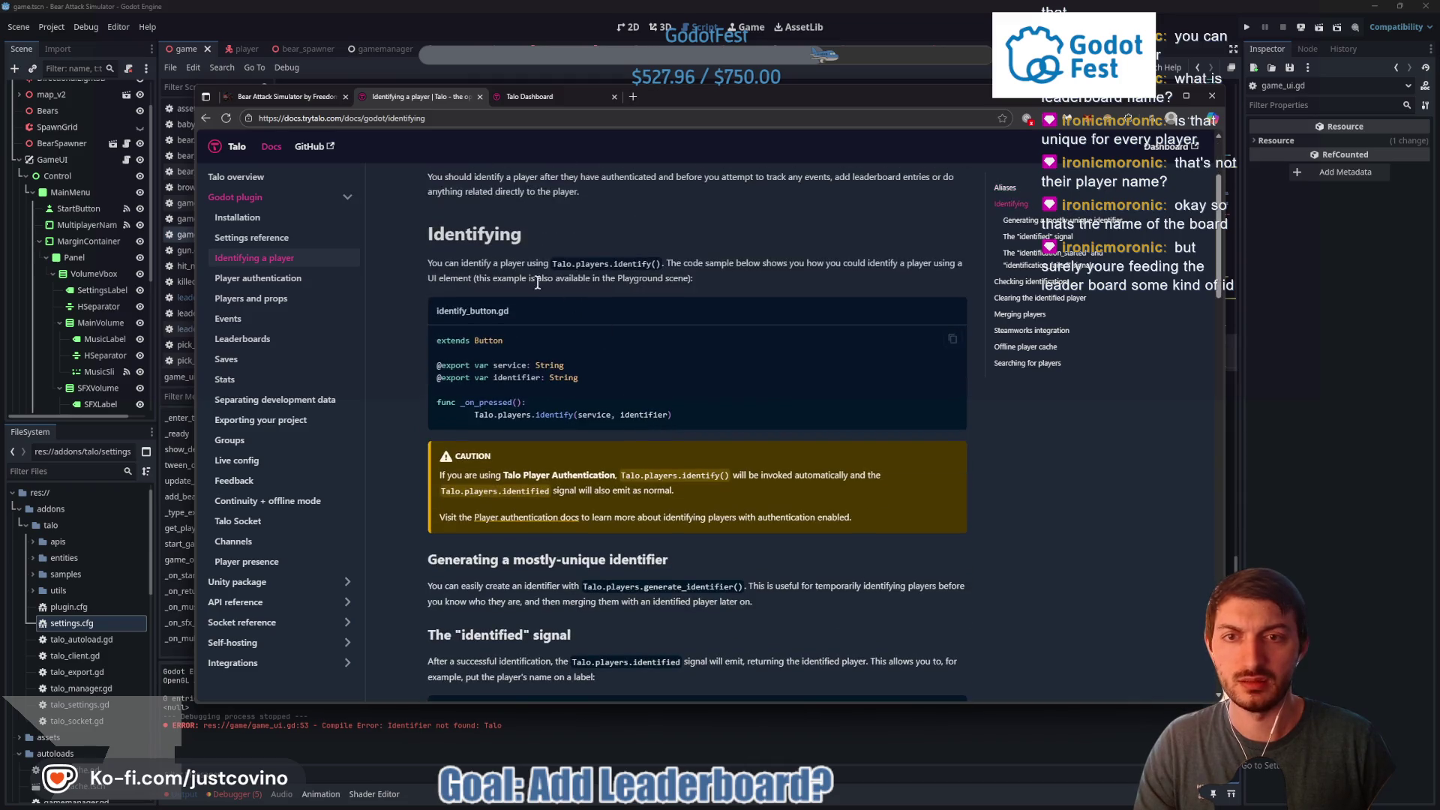
key("alt+Tab")
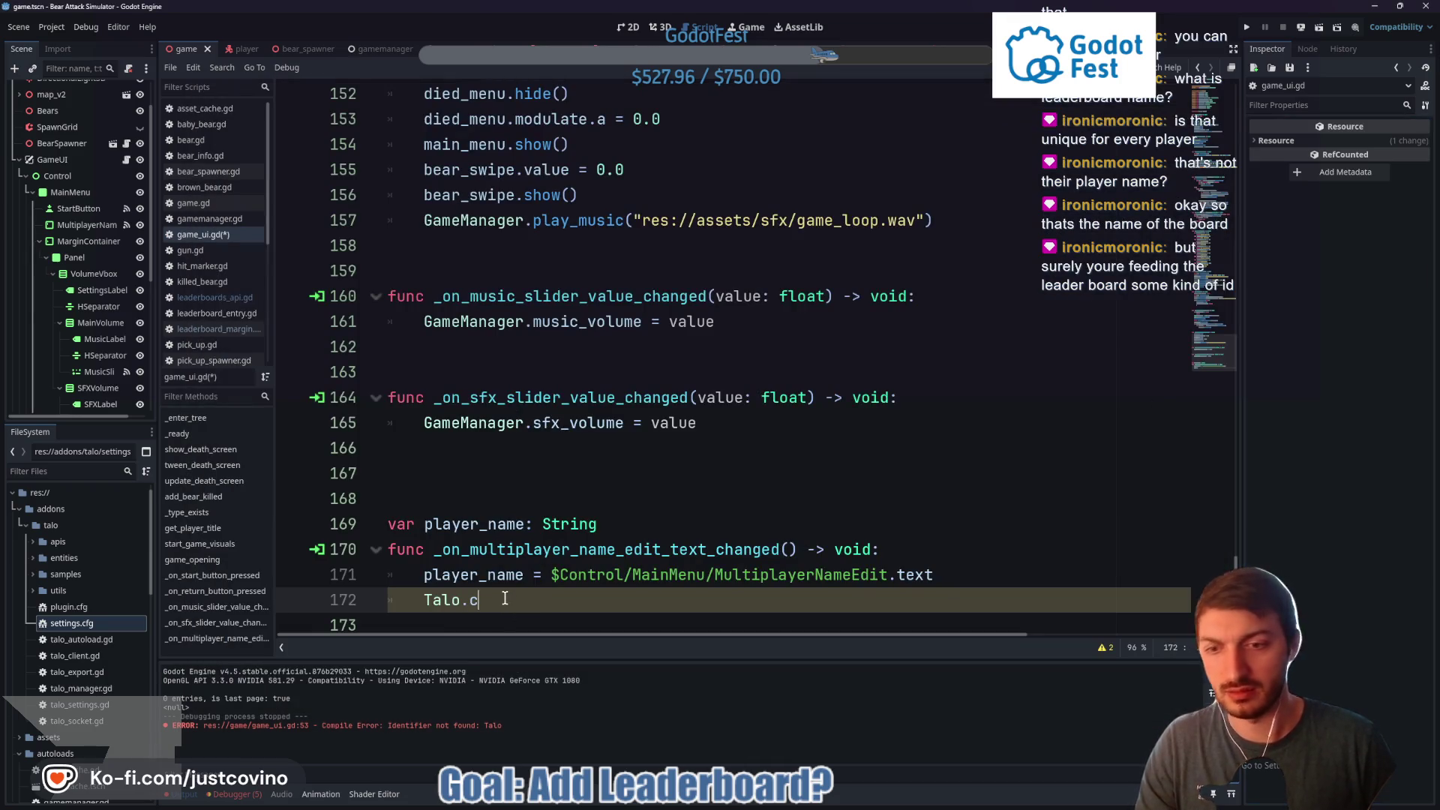
Complete line 172 as Talo.players.identify("leaderboards", player_name) and save game_ui.gd
type("players")
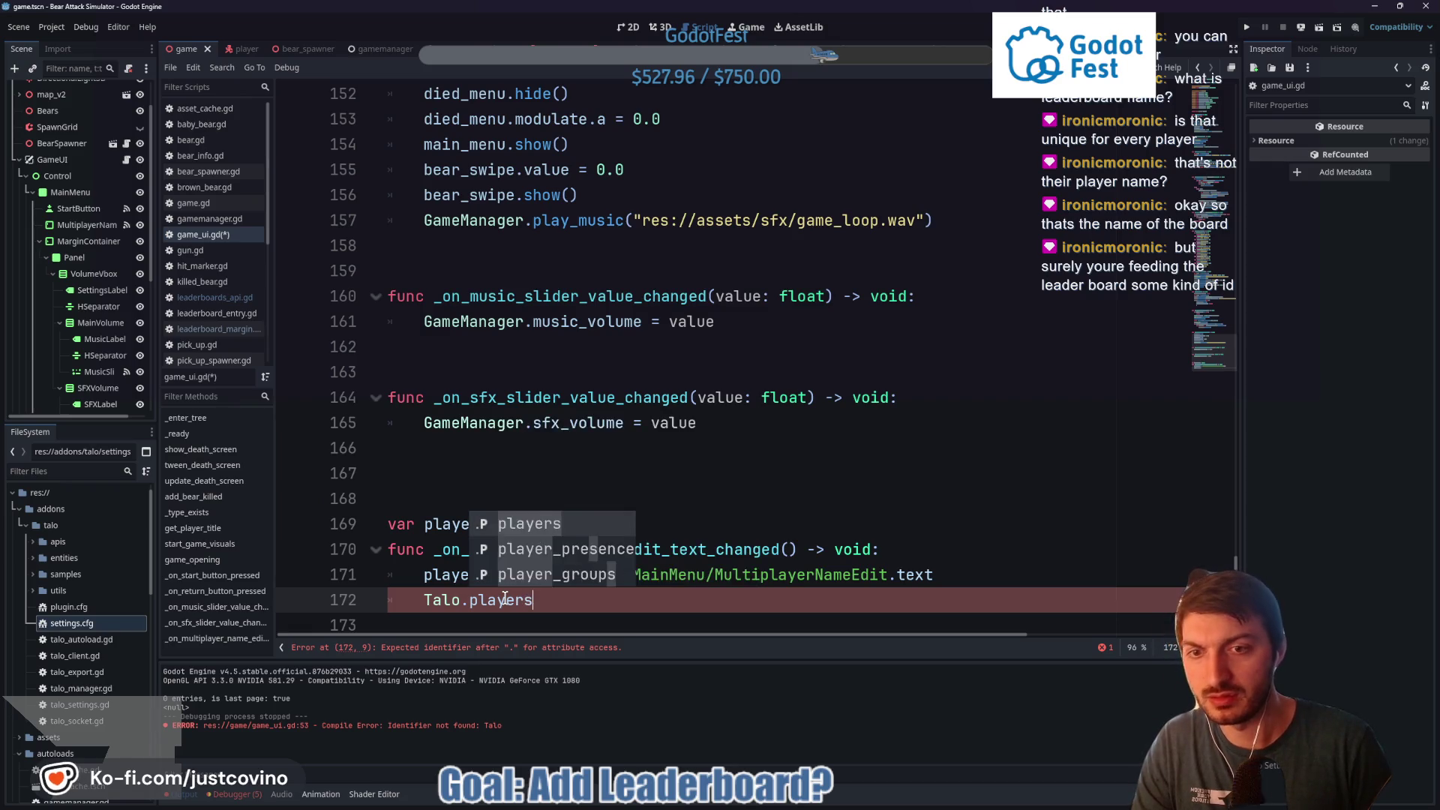
type(".i")
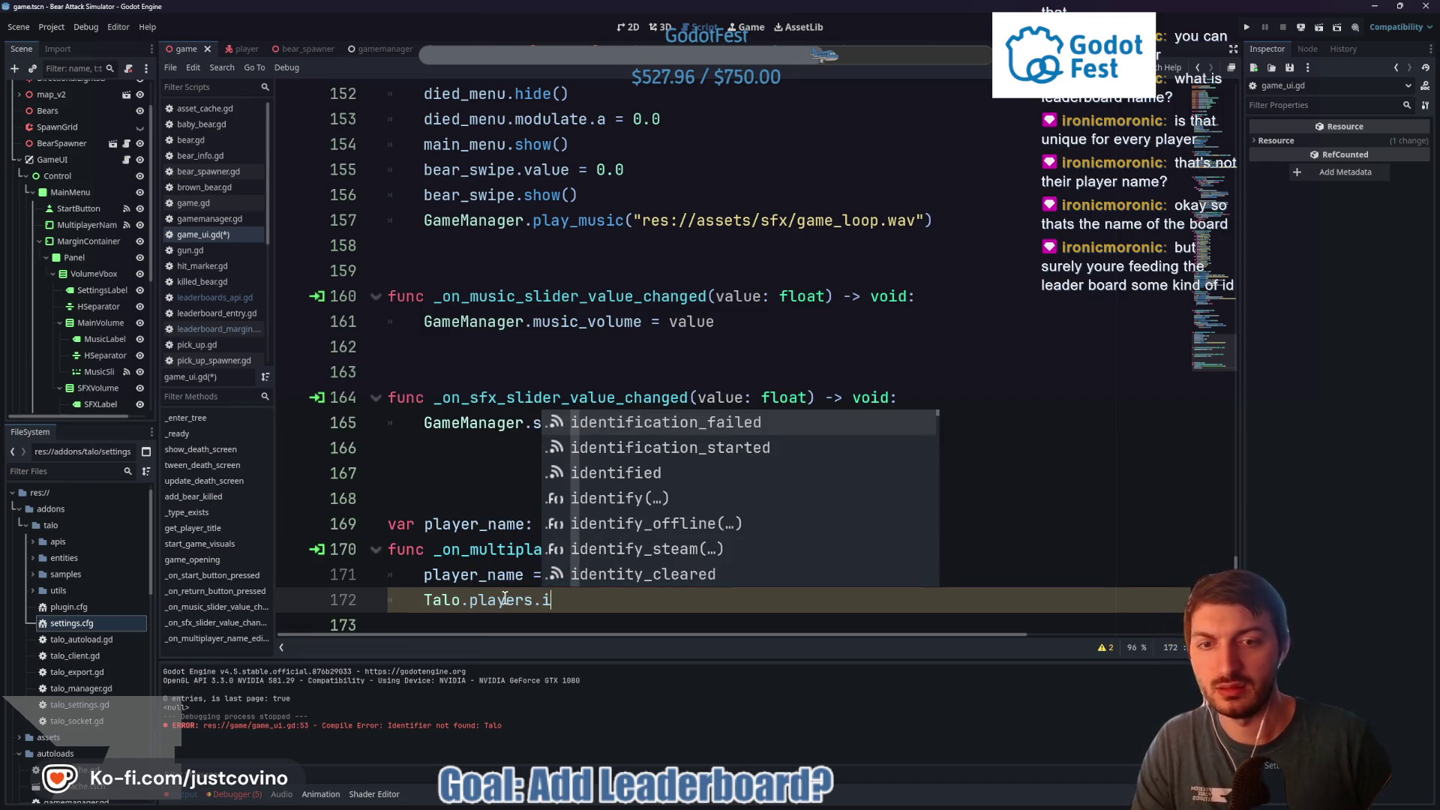
key("Down")
key("Down")
key("Down")
key("Return")
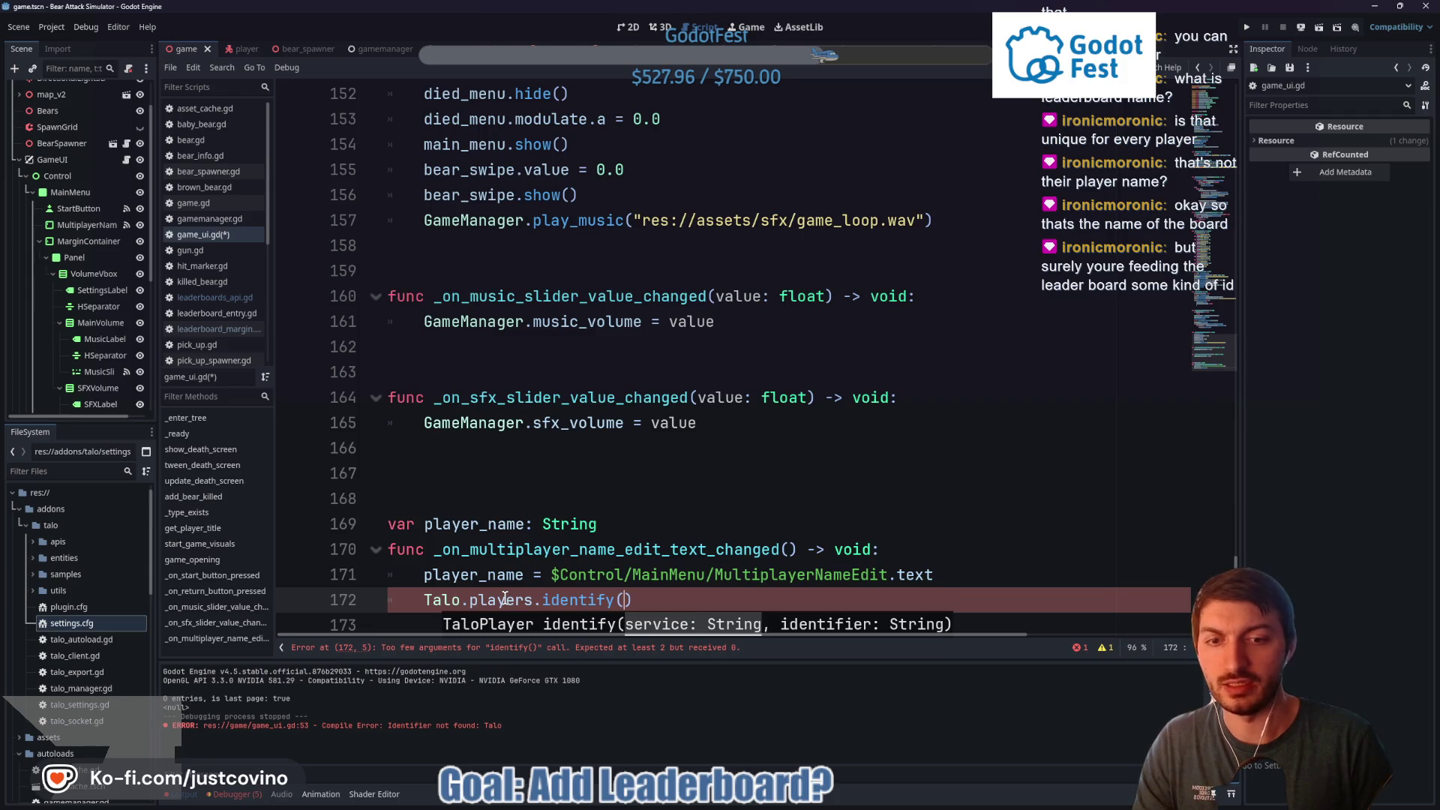
type("\"leaderboards")
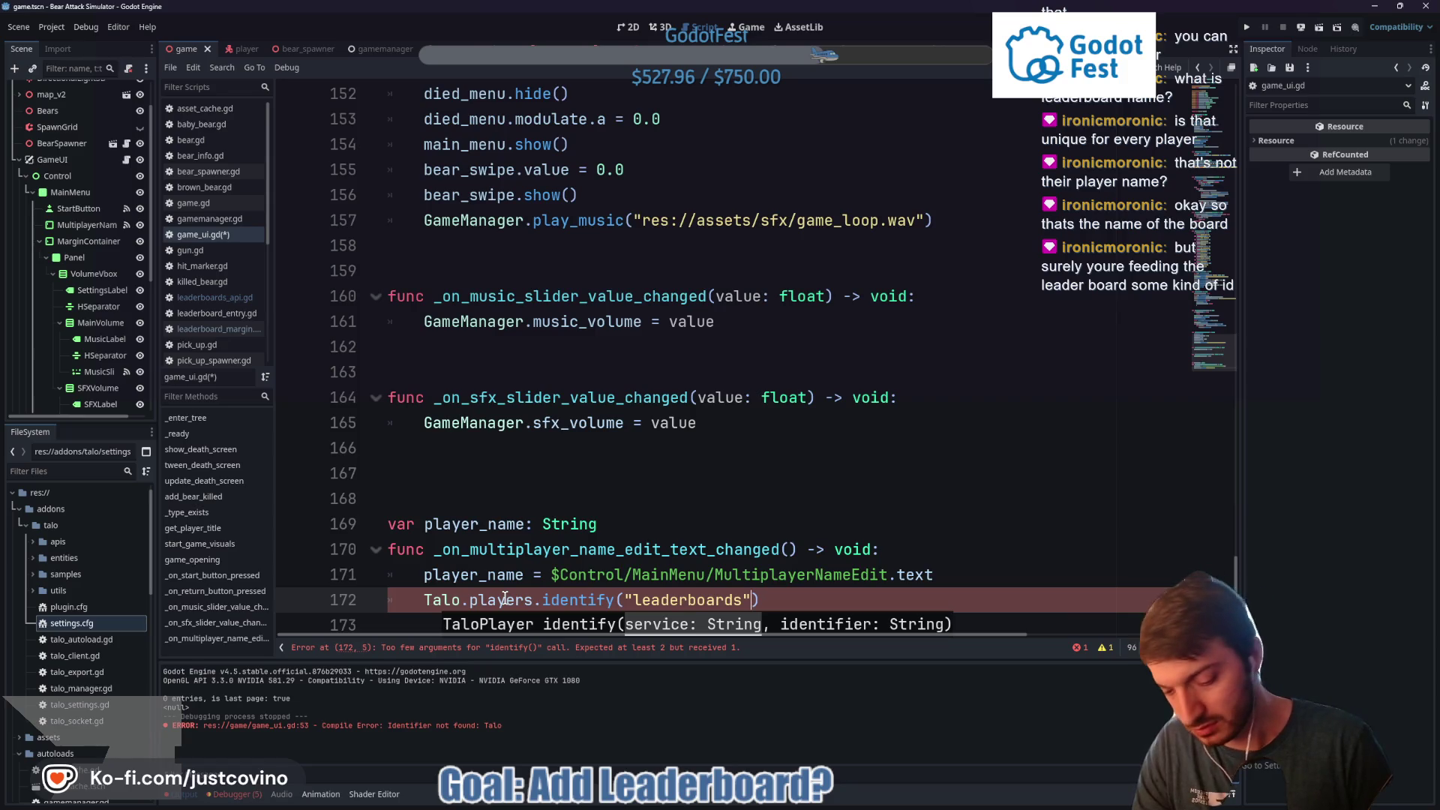
type("\", ")
type("player_name")
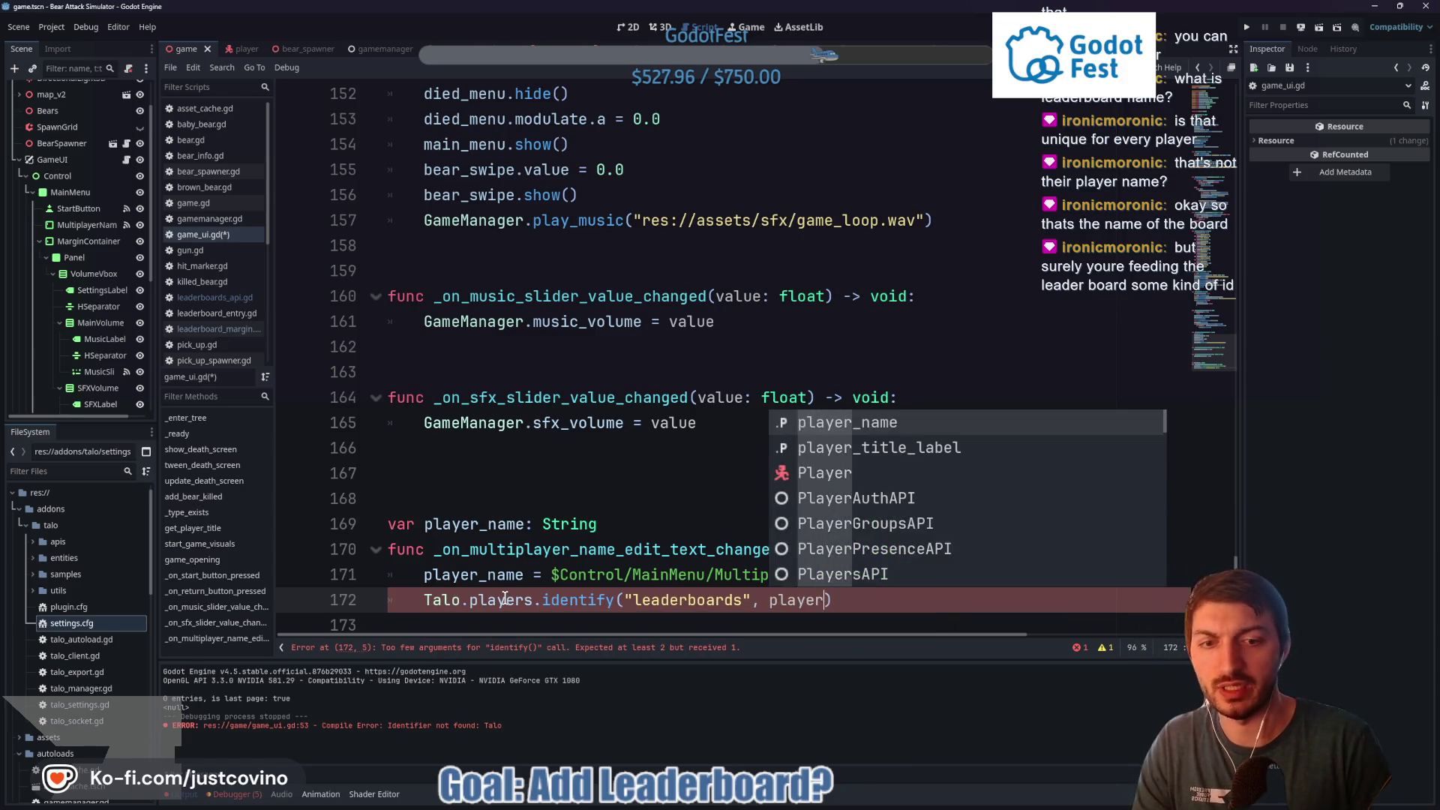
key("End")
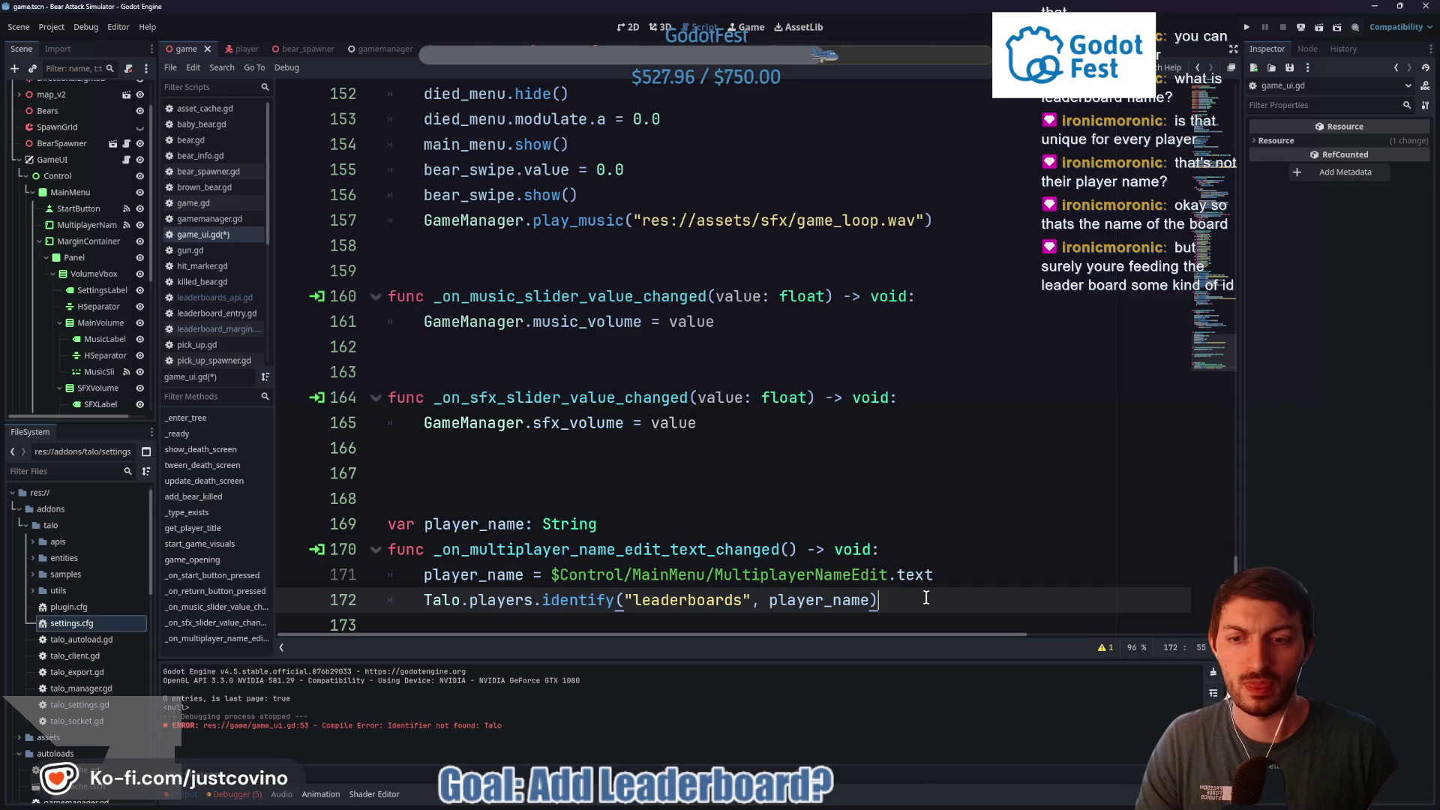
key("ctrl+s")
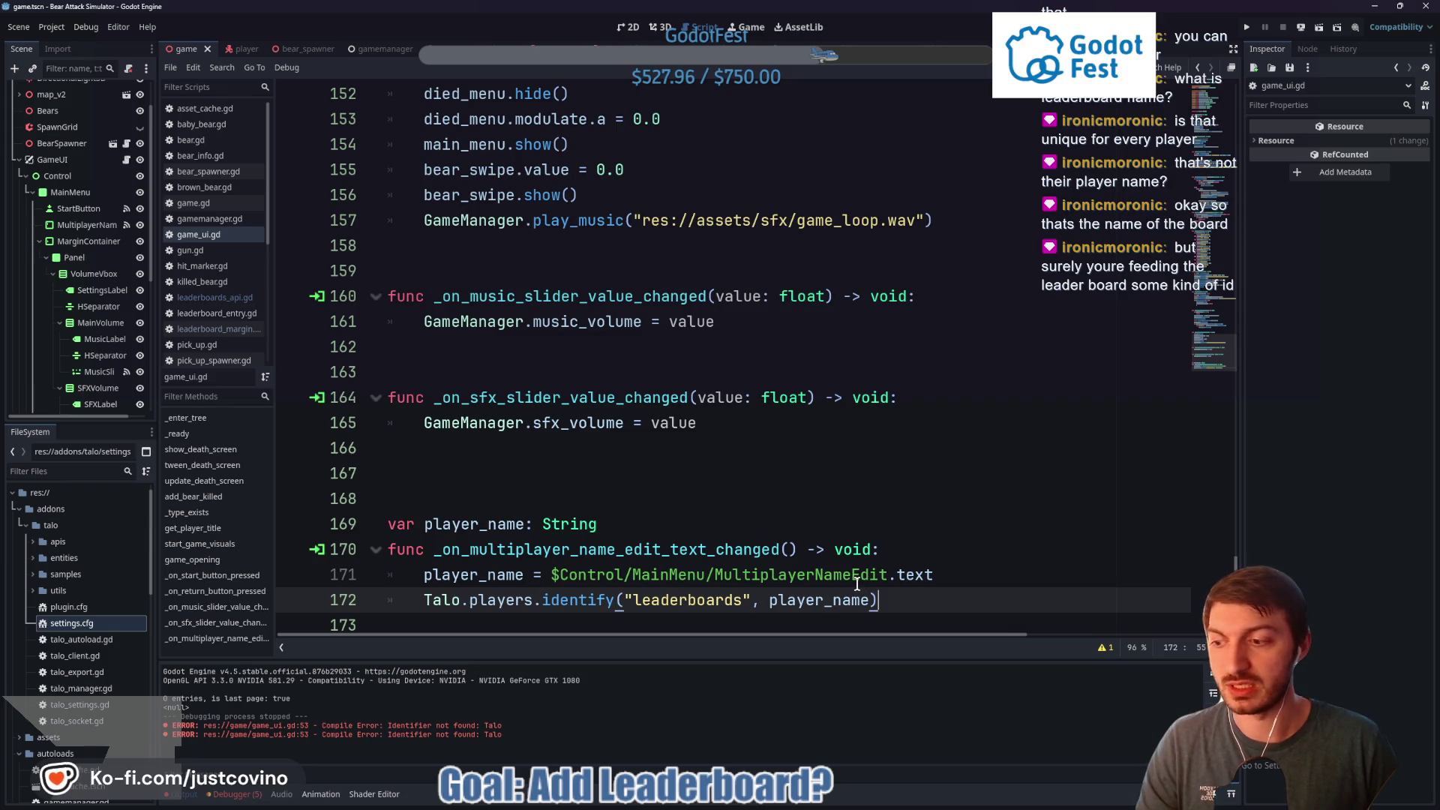
Review the identify call on line 172 and run the project to test it
scroll(821, 581, "down", 1)
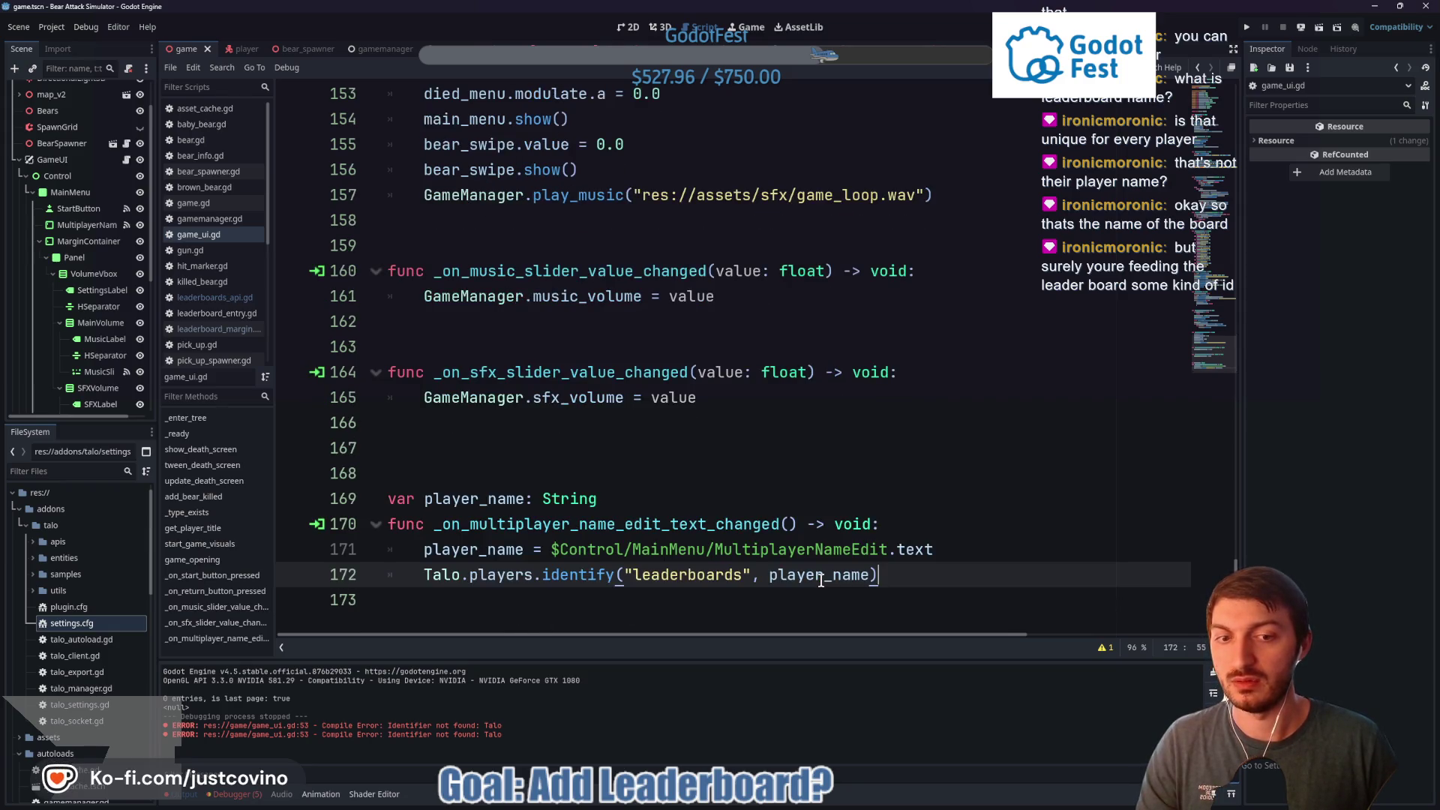
left_click_drag(895, 577, 447, 578)
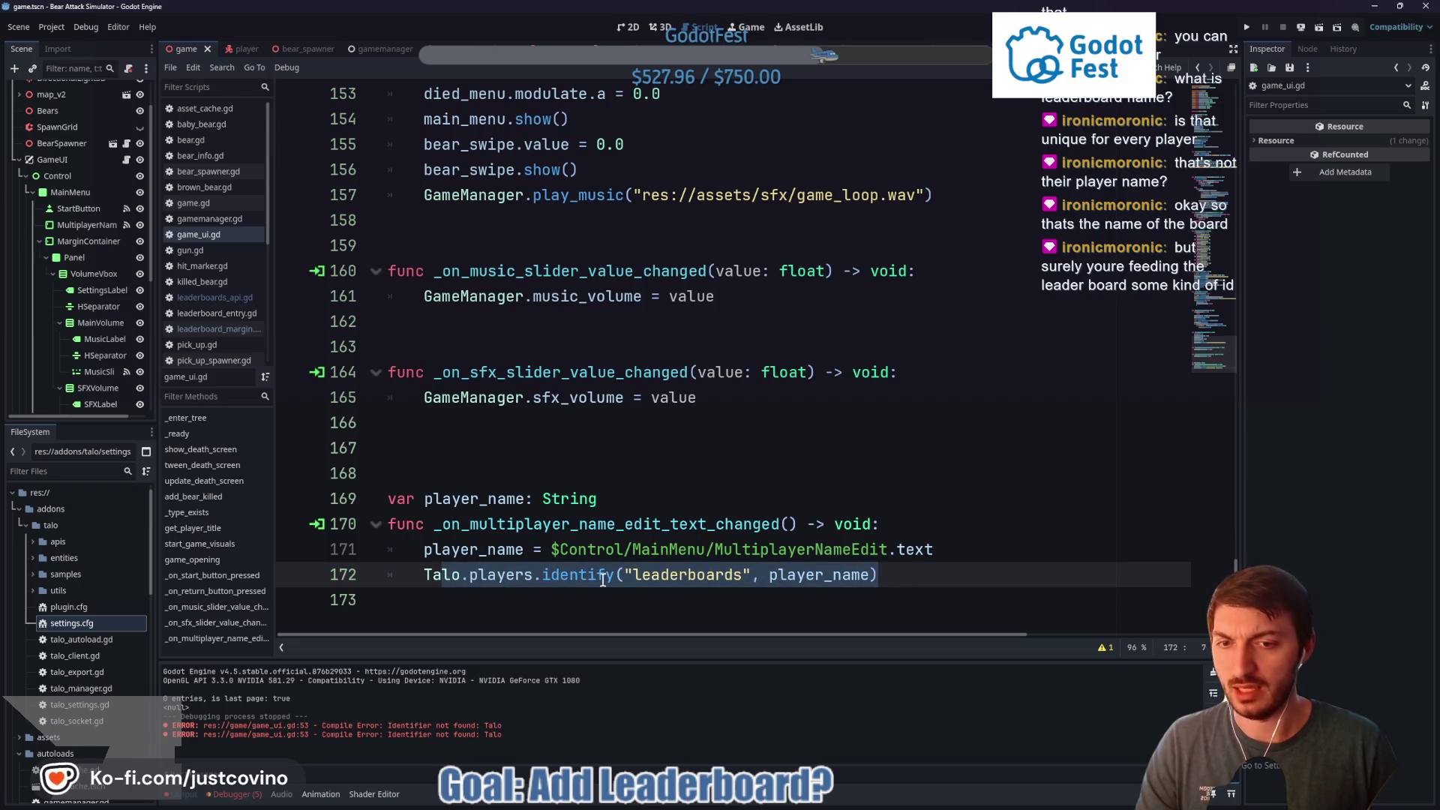
left_click(917, 578)
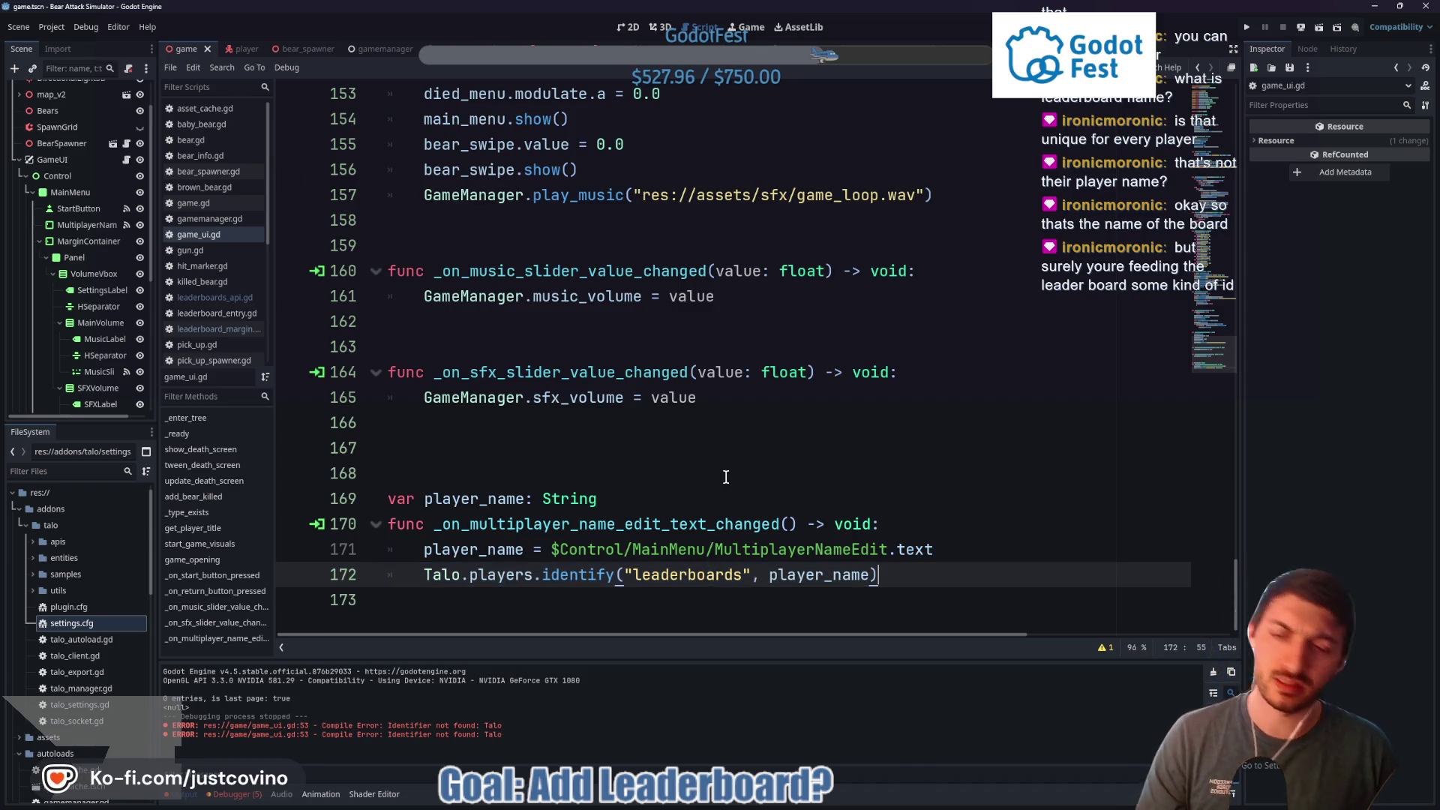
key("F5")
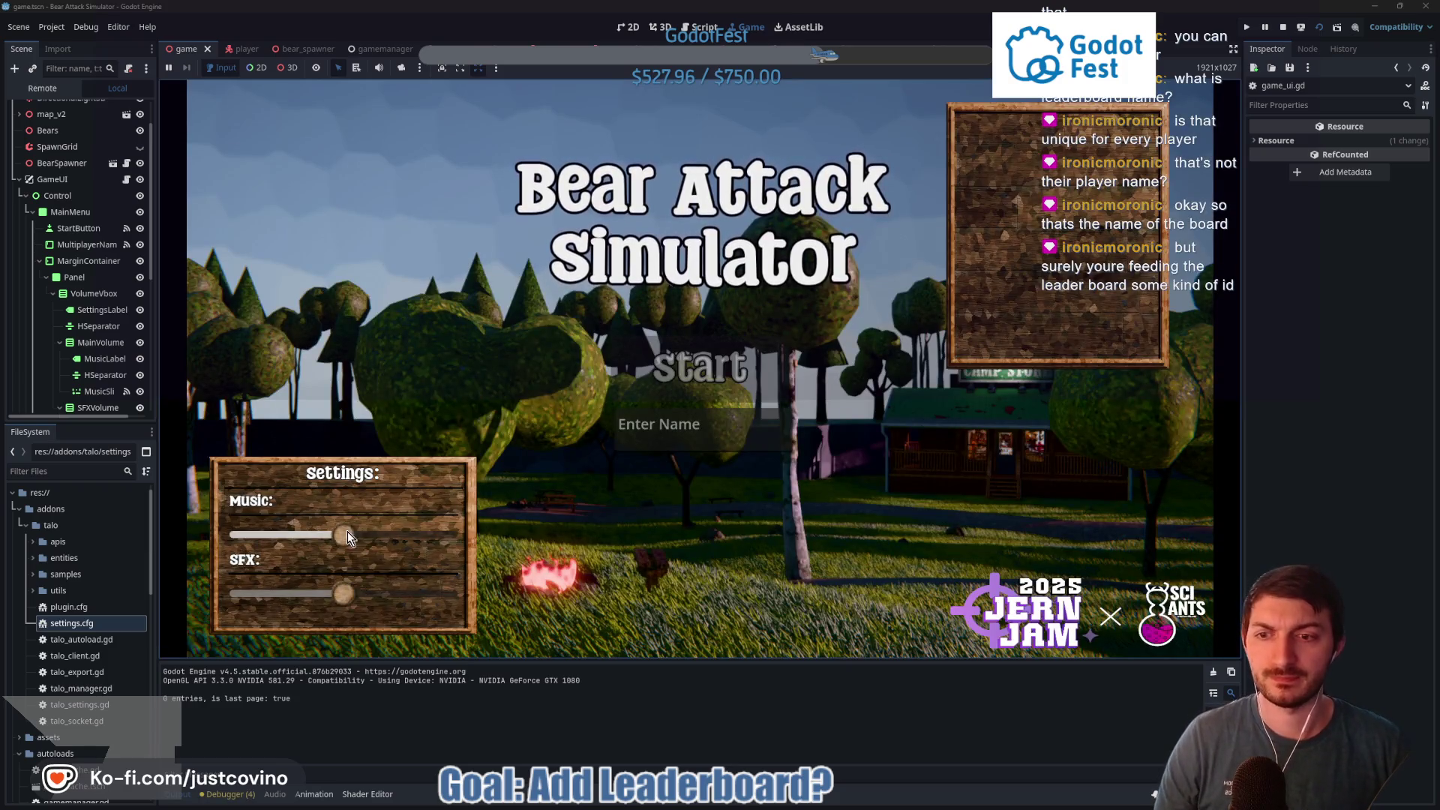
Lower the music volume, enter the name 'test', play to Score: 2, and return to the menu
left_click_drag(345, 535, 285, 534)
left_click(660, 426)
type("test")
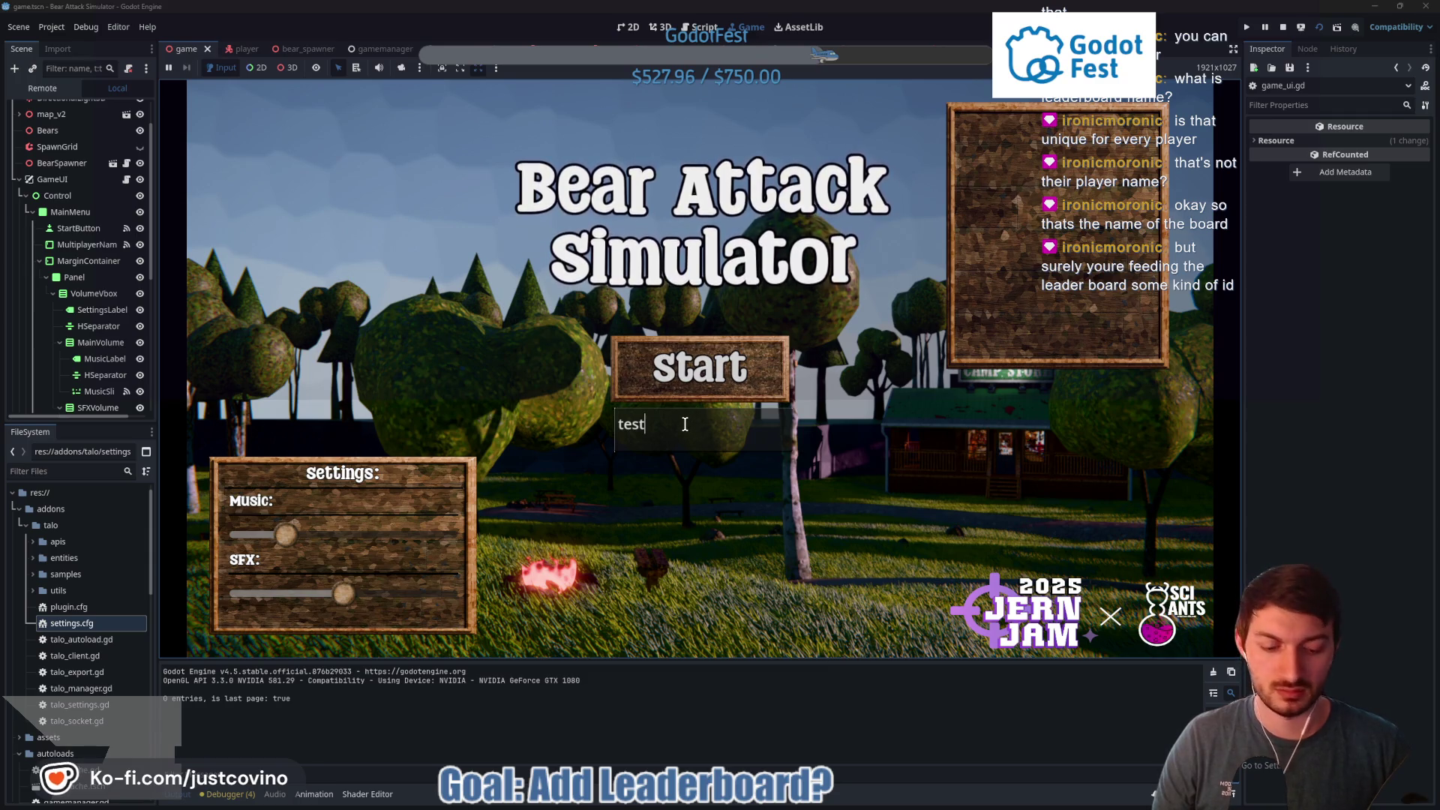
left_click(700, 368)
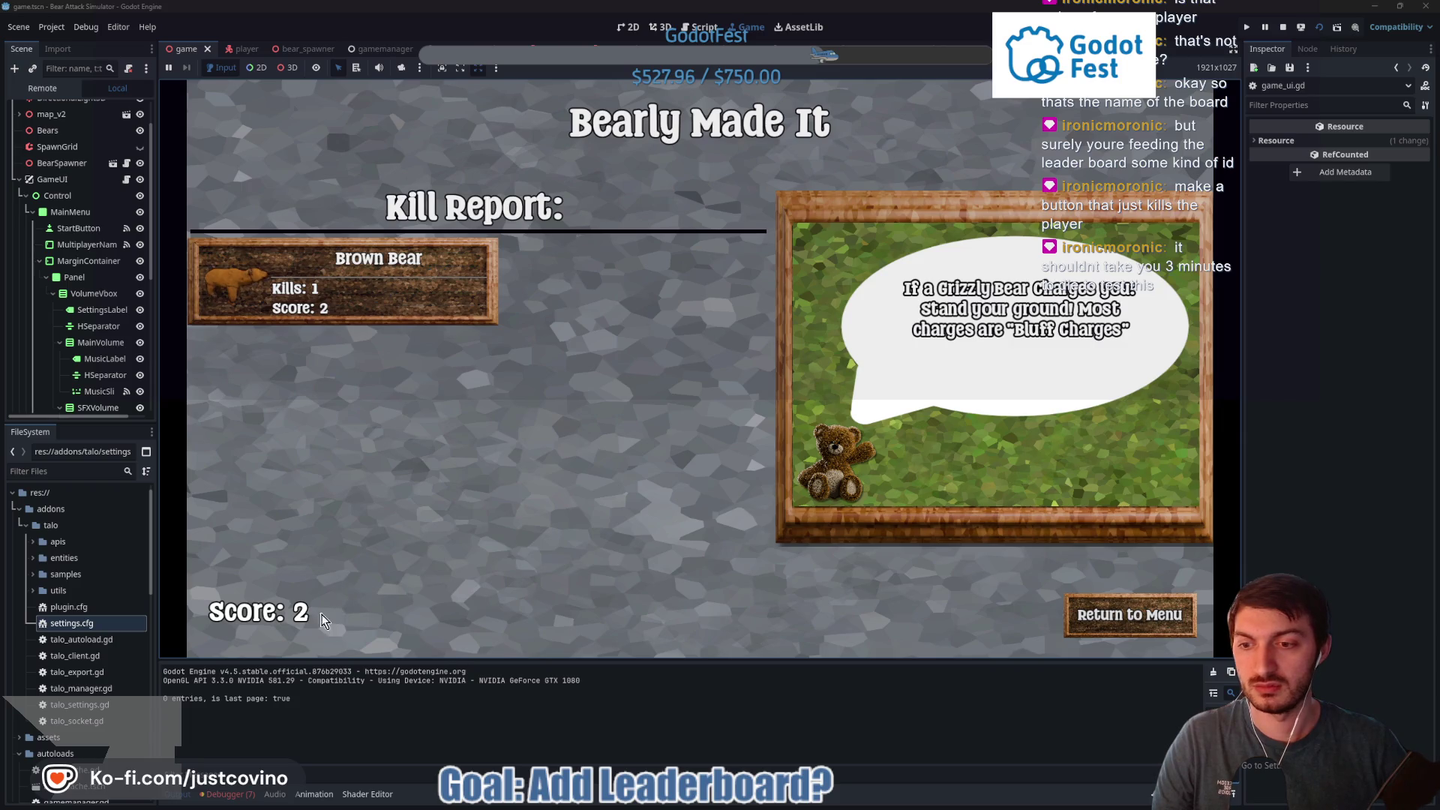
left_click(1135, 604)
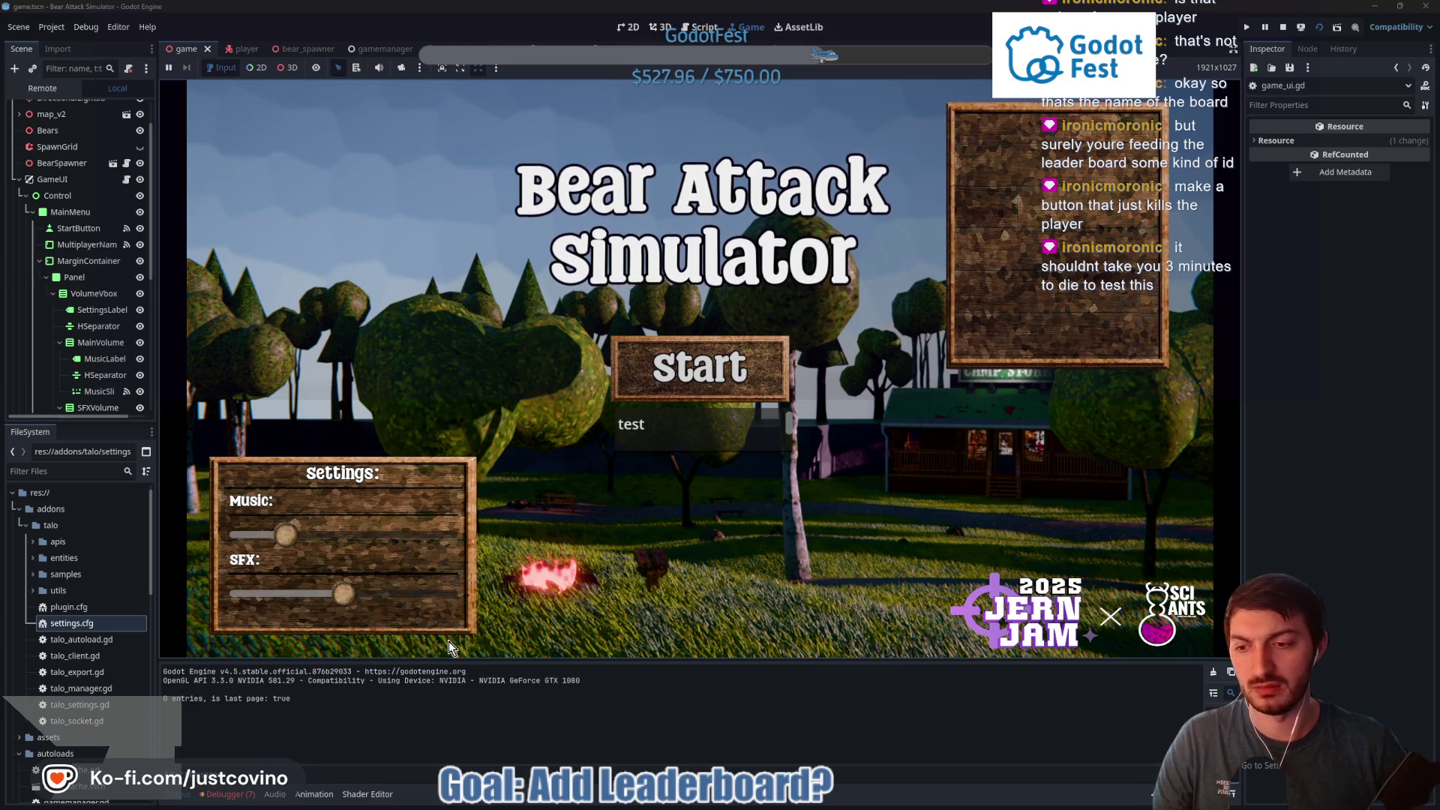
Trace the Debugger error to identity_check at talo_manager.gd line 111, then view the player scene
left_click(238, 795)
left_click(240, 652)
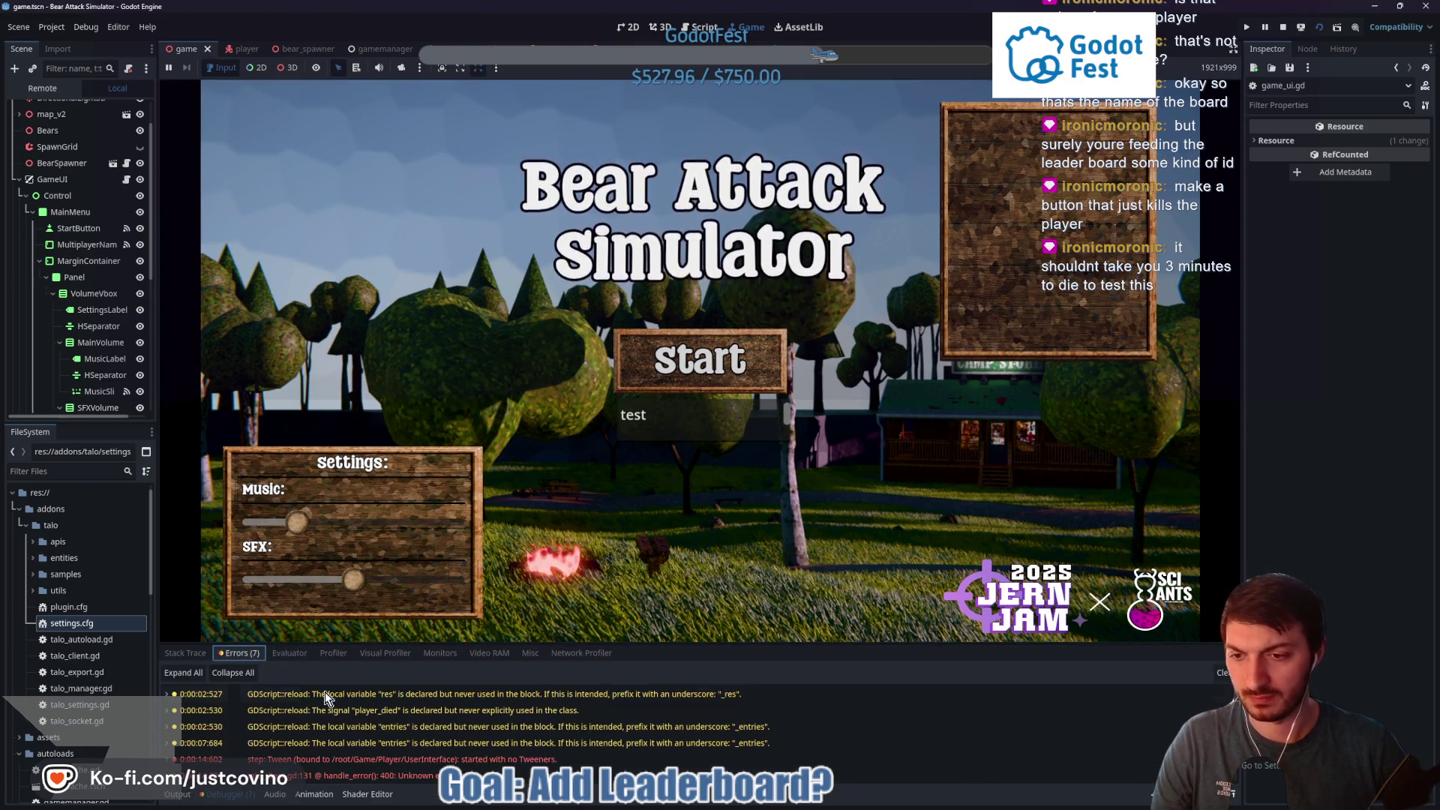
scroll(525, 739, "down", 1)
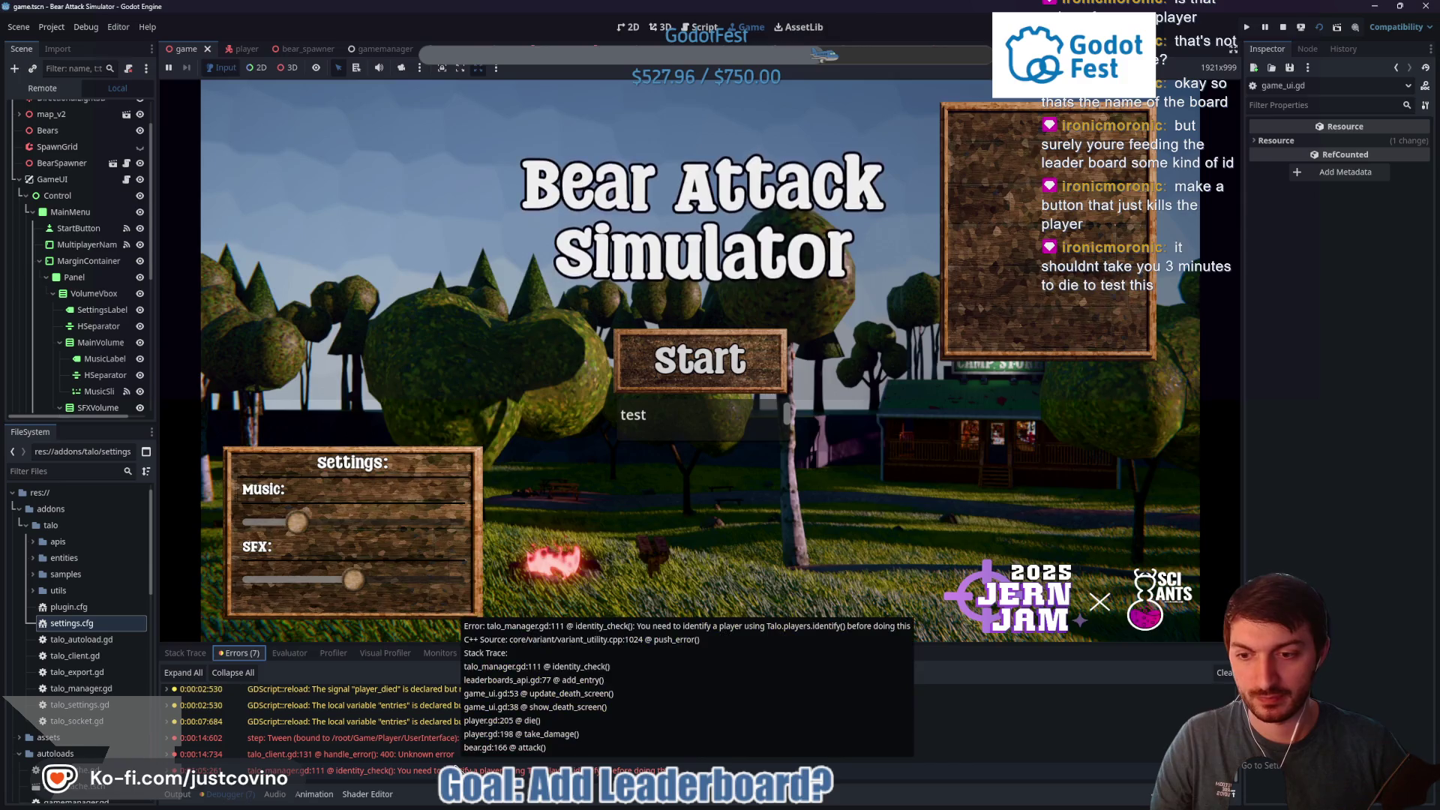
double_click(455, 770)
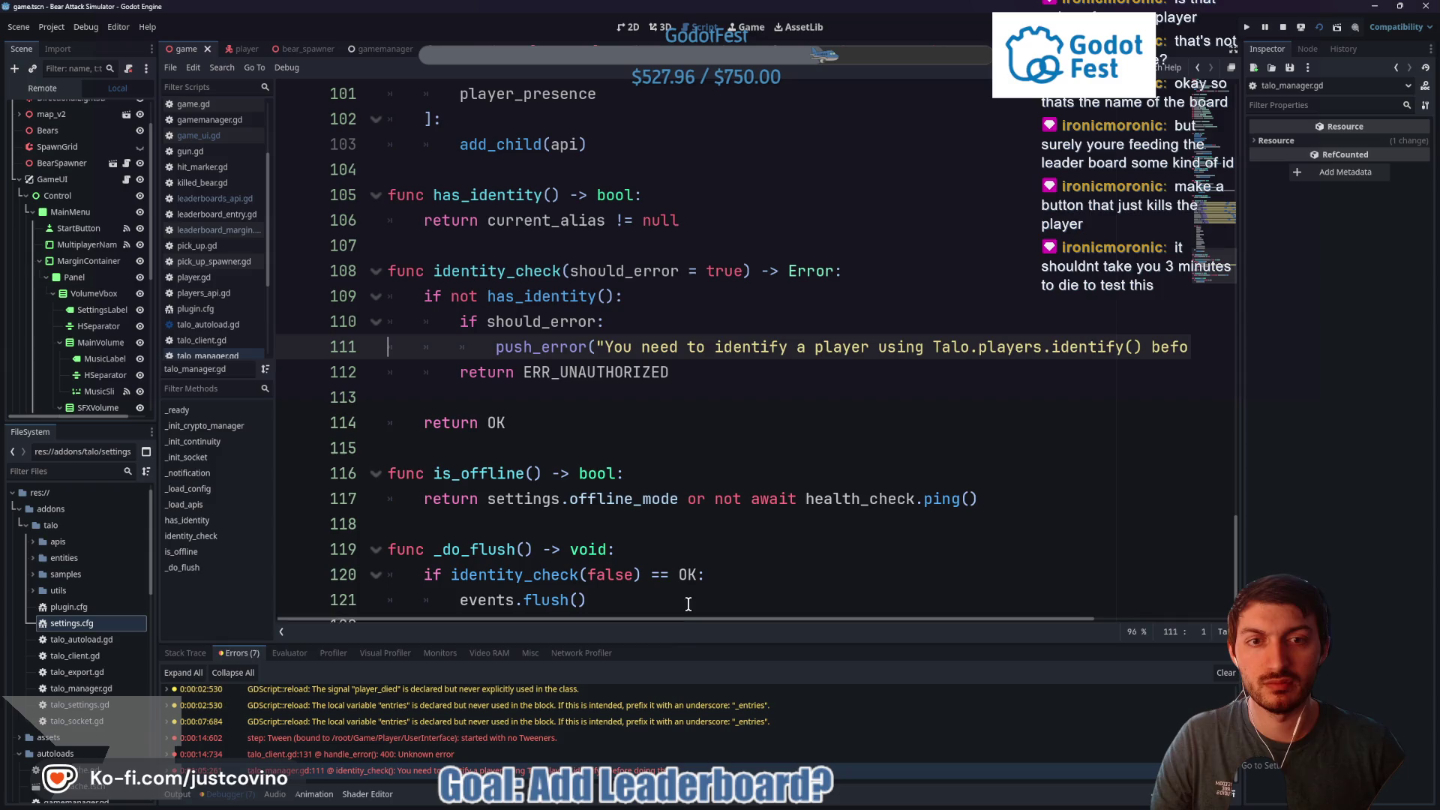
mouse_move(686, 618)
left_mouse_down()
mouse_move(879, 639)
mouse_move(635, 630)
left_mouse_up()
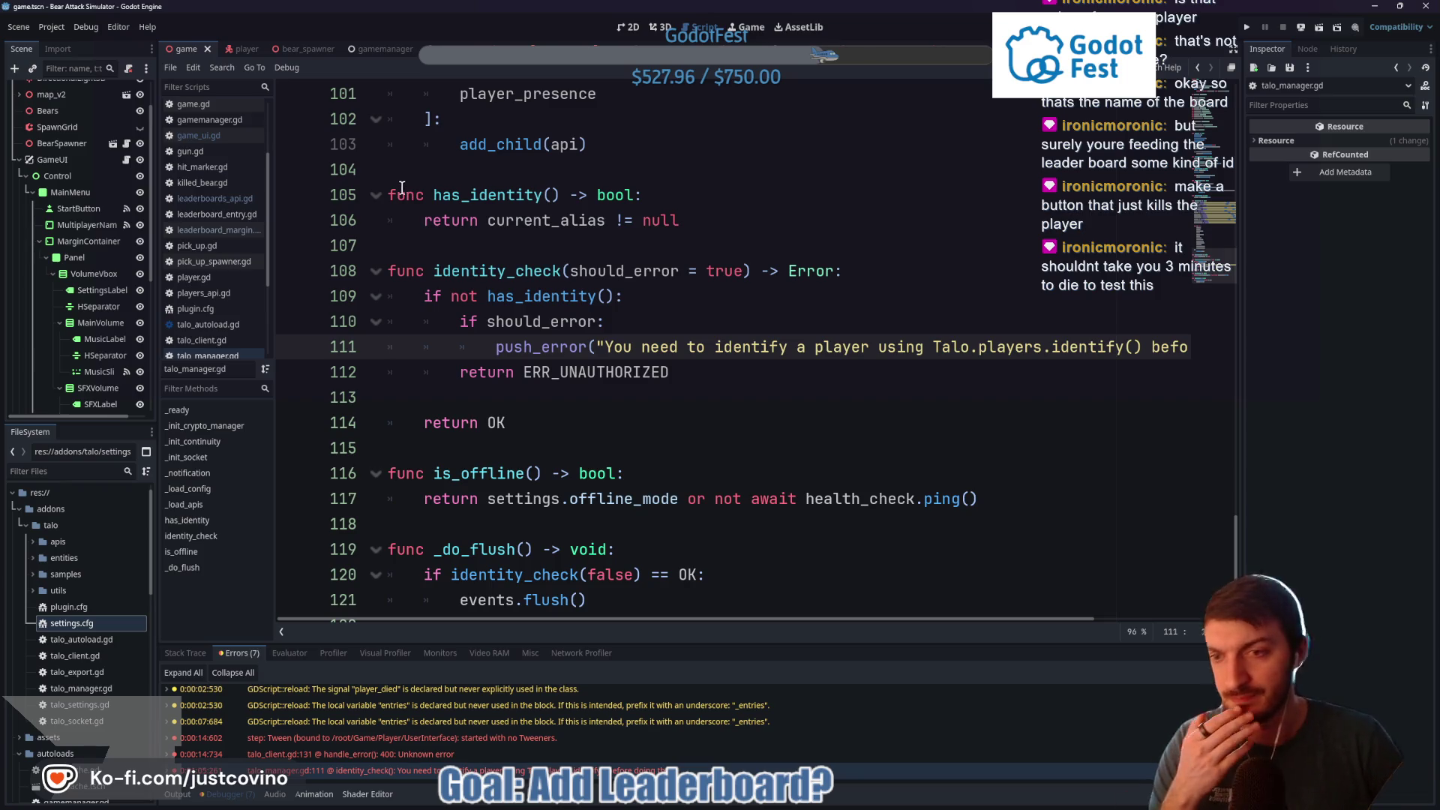
left_click(225, 50)
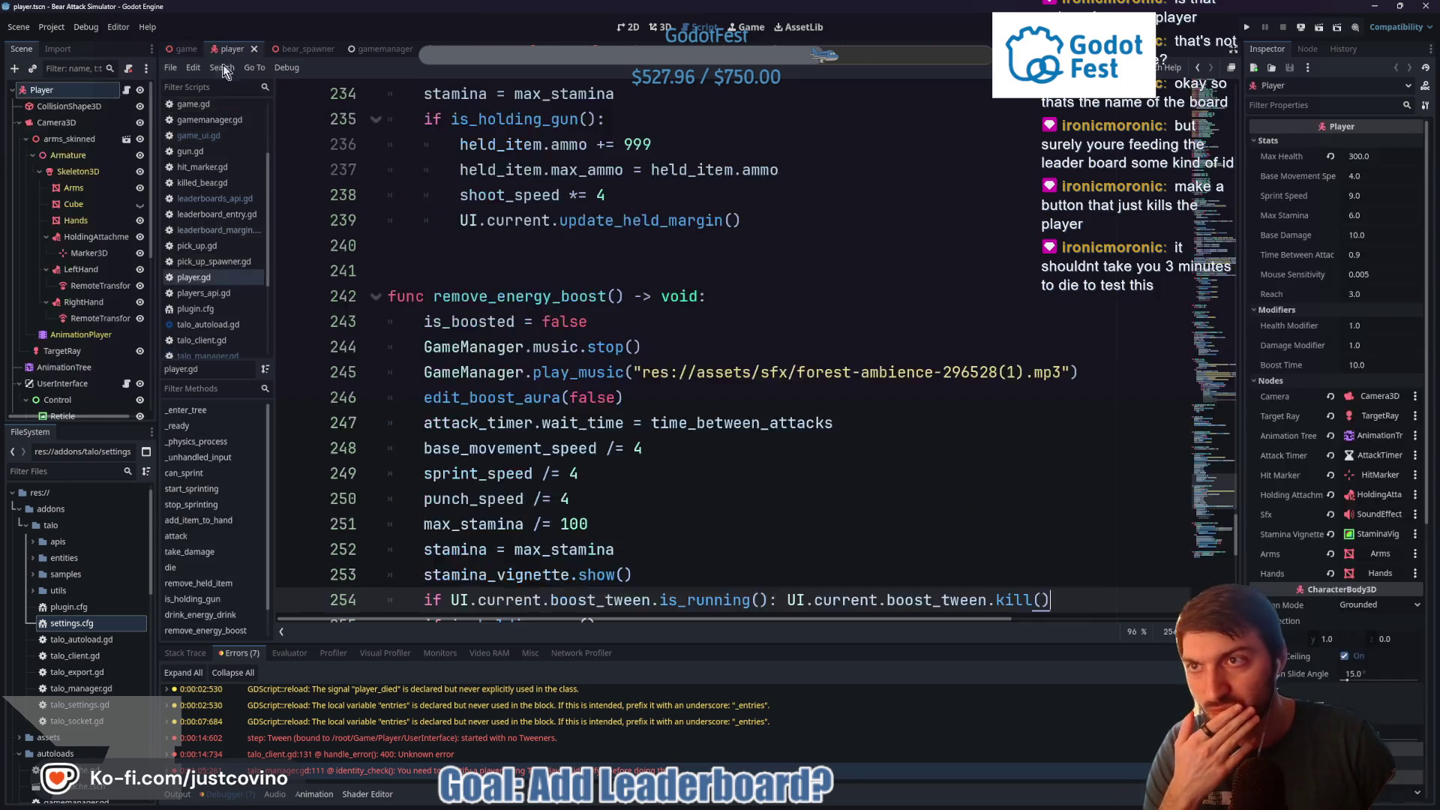
Change the Player's Max Health from 300.0 to 10.0
left_click(1402, 154)
type("10")
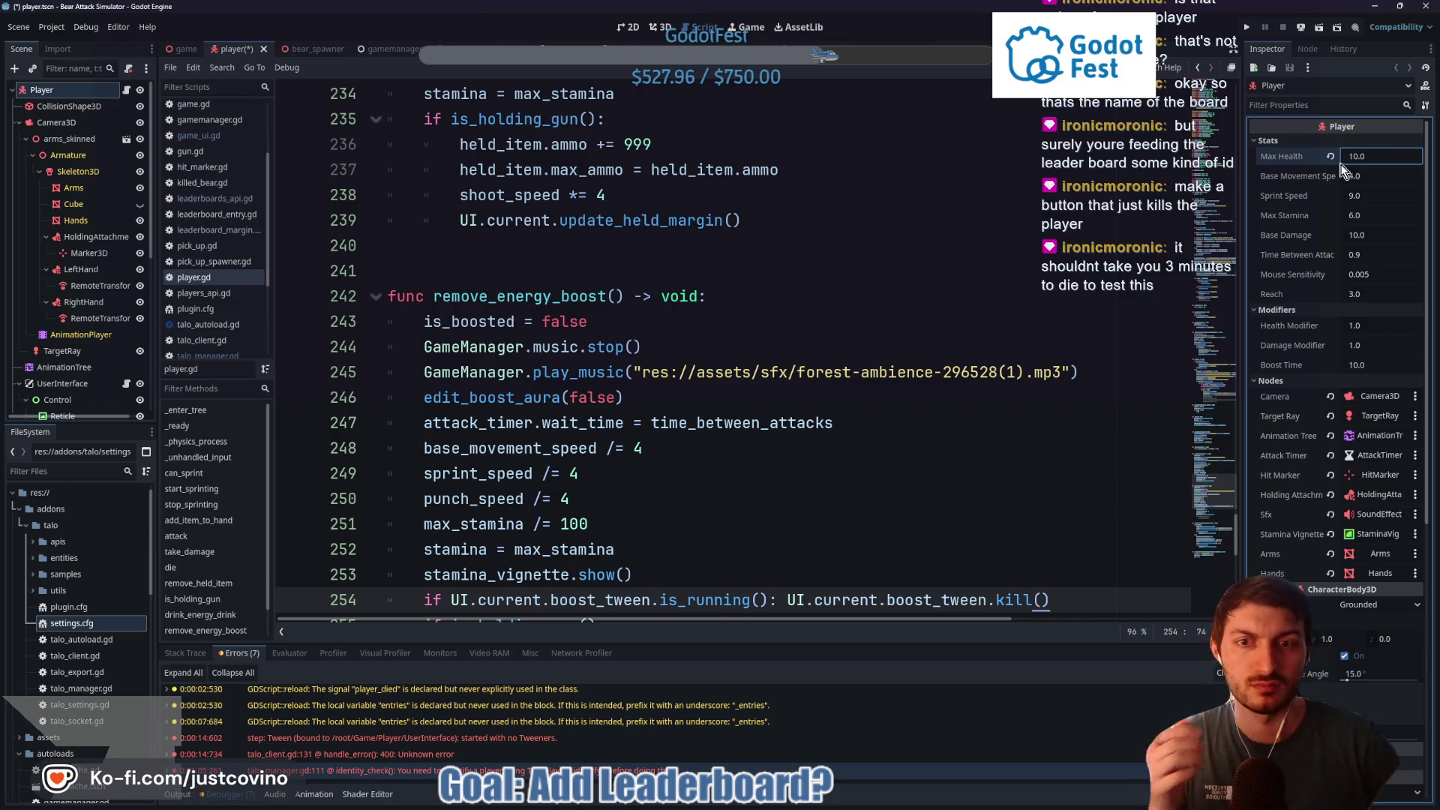
left_click(847, 301)
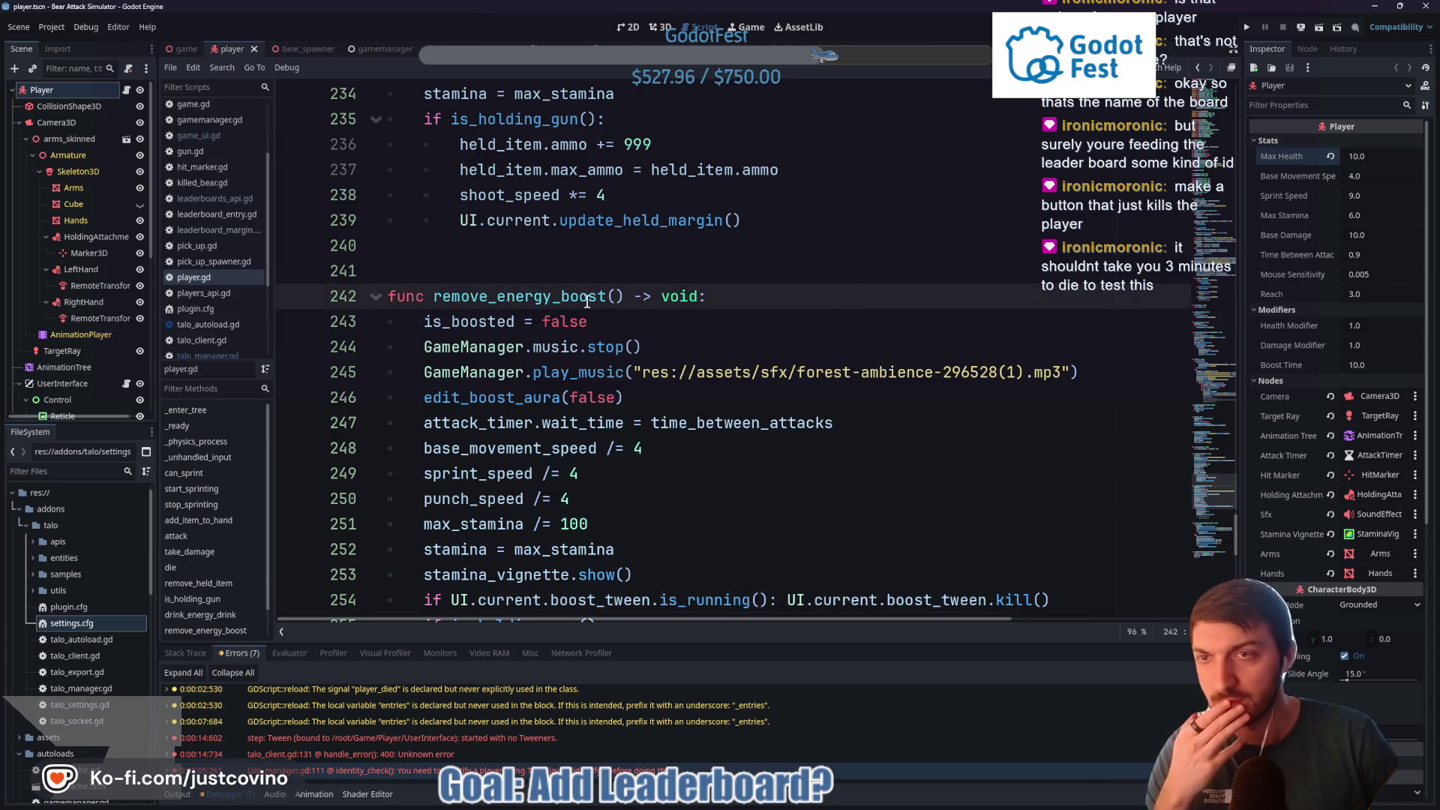
scroll(93, 341, "down", 3)
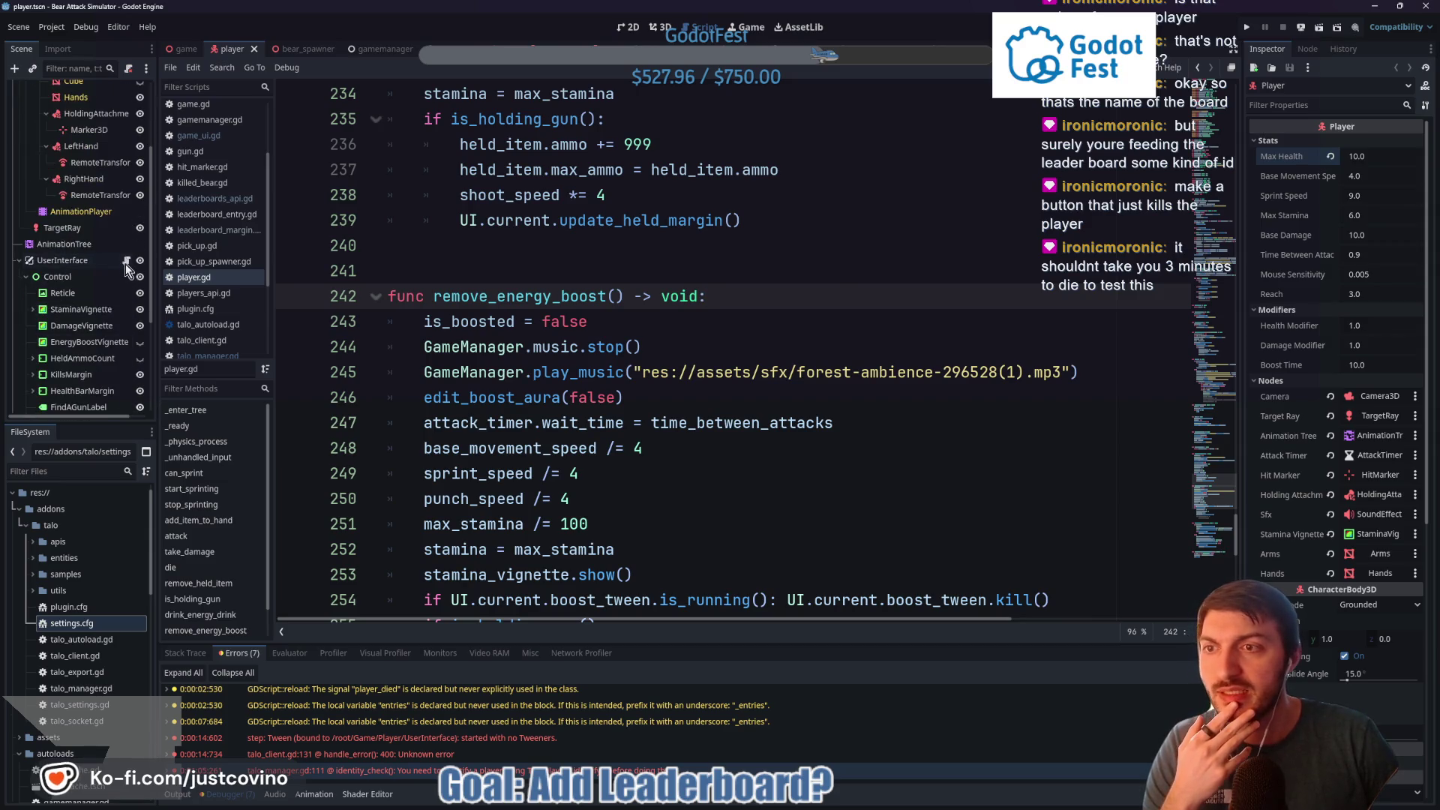
Browse the UserInterface script, then reopen GameUI's game_ui.gd in the game scene
left_click(126, 261)
left_click(205, 519)
scroll(589, 464, "down", 3)
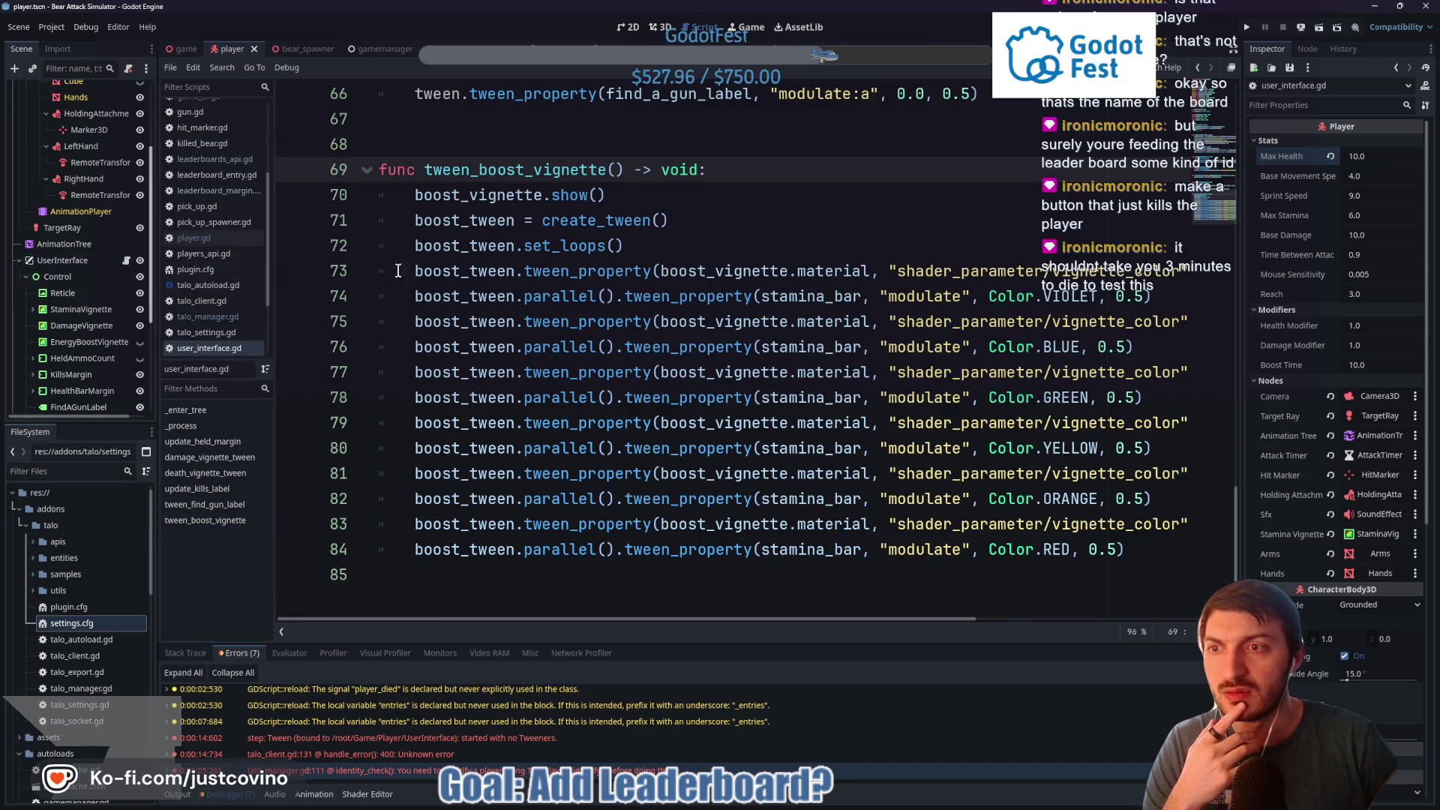
left_click(177, 48)
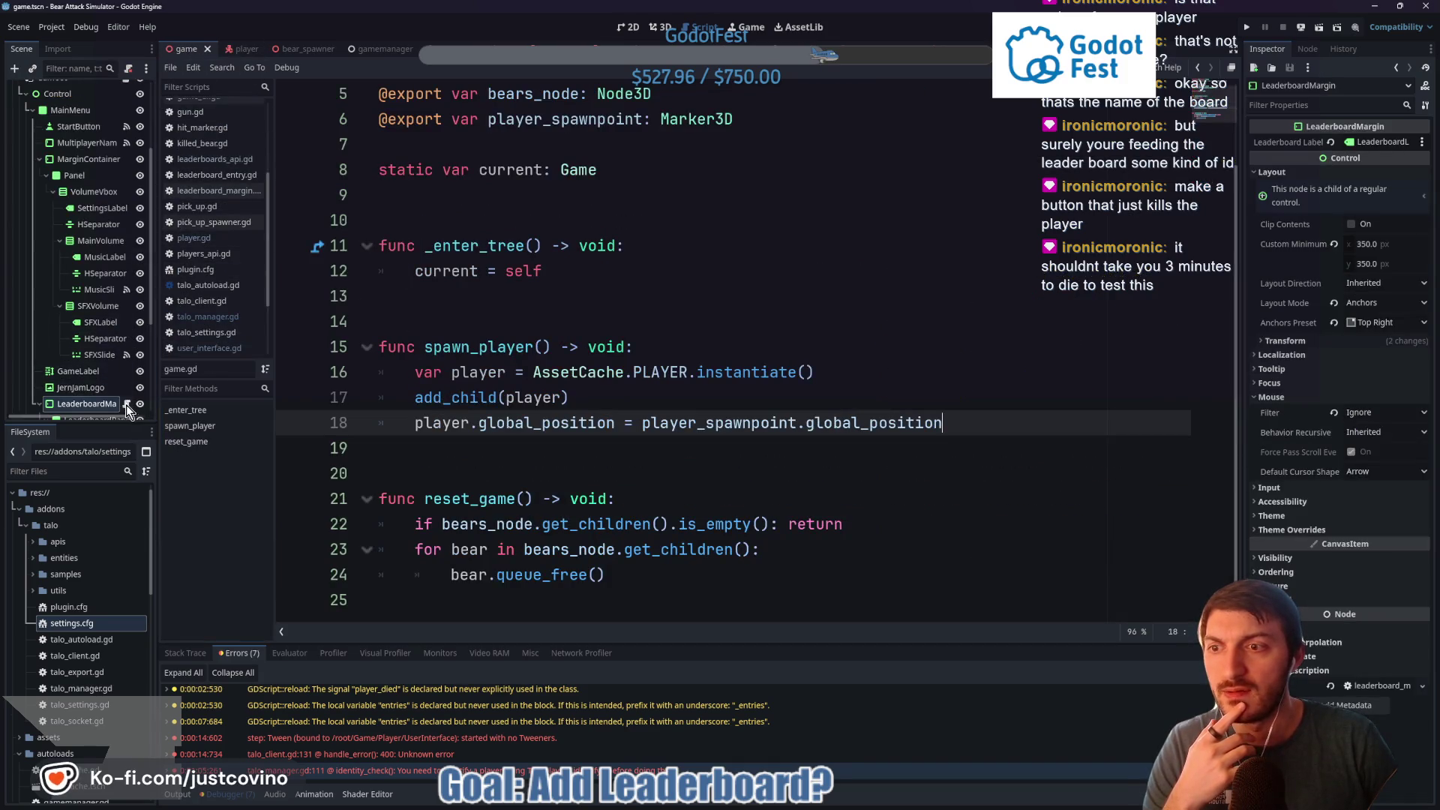
scroll(114, 153, "up", 4)
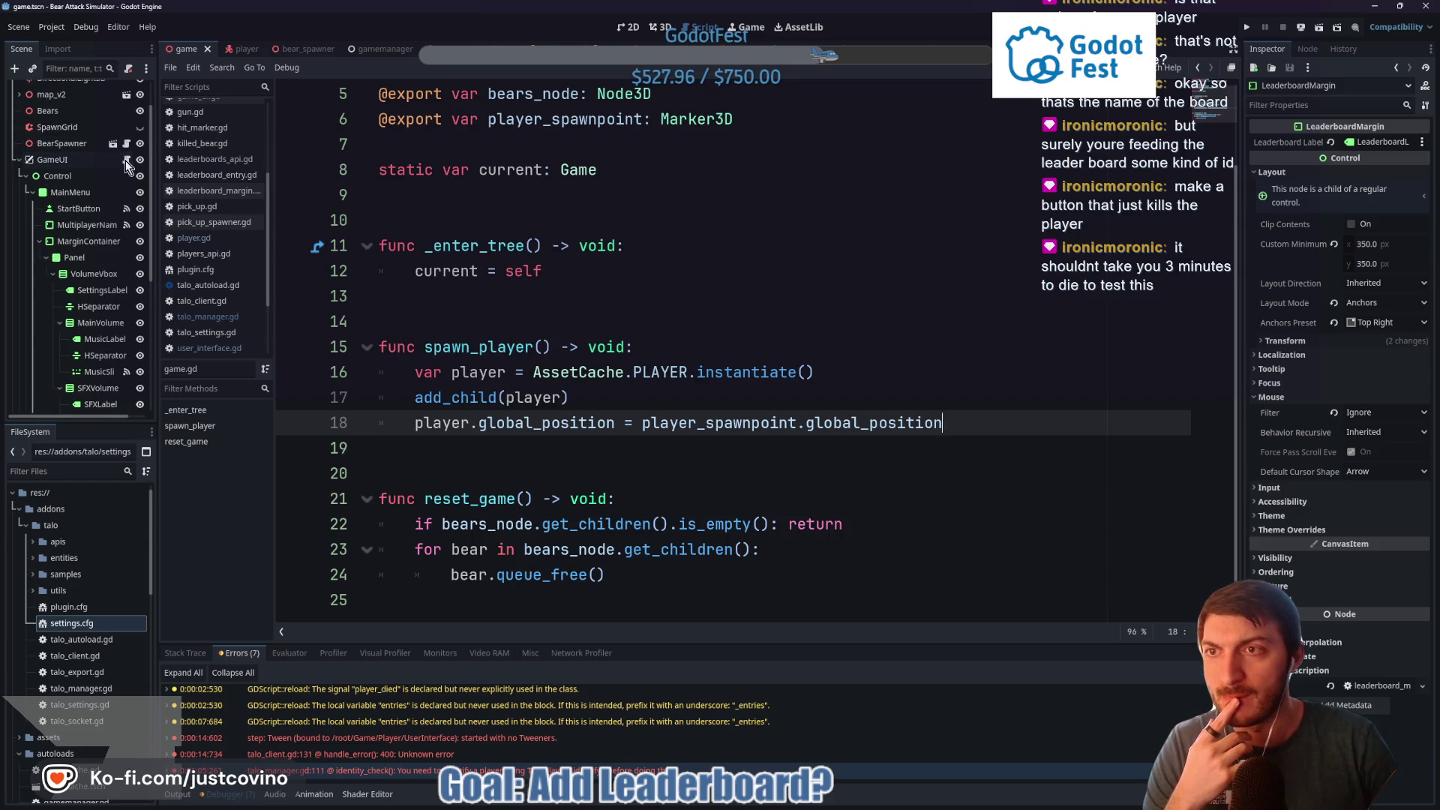
left_click(126, 160)
scroll(621, 437, "down", 1)
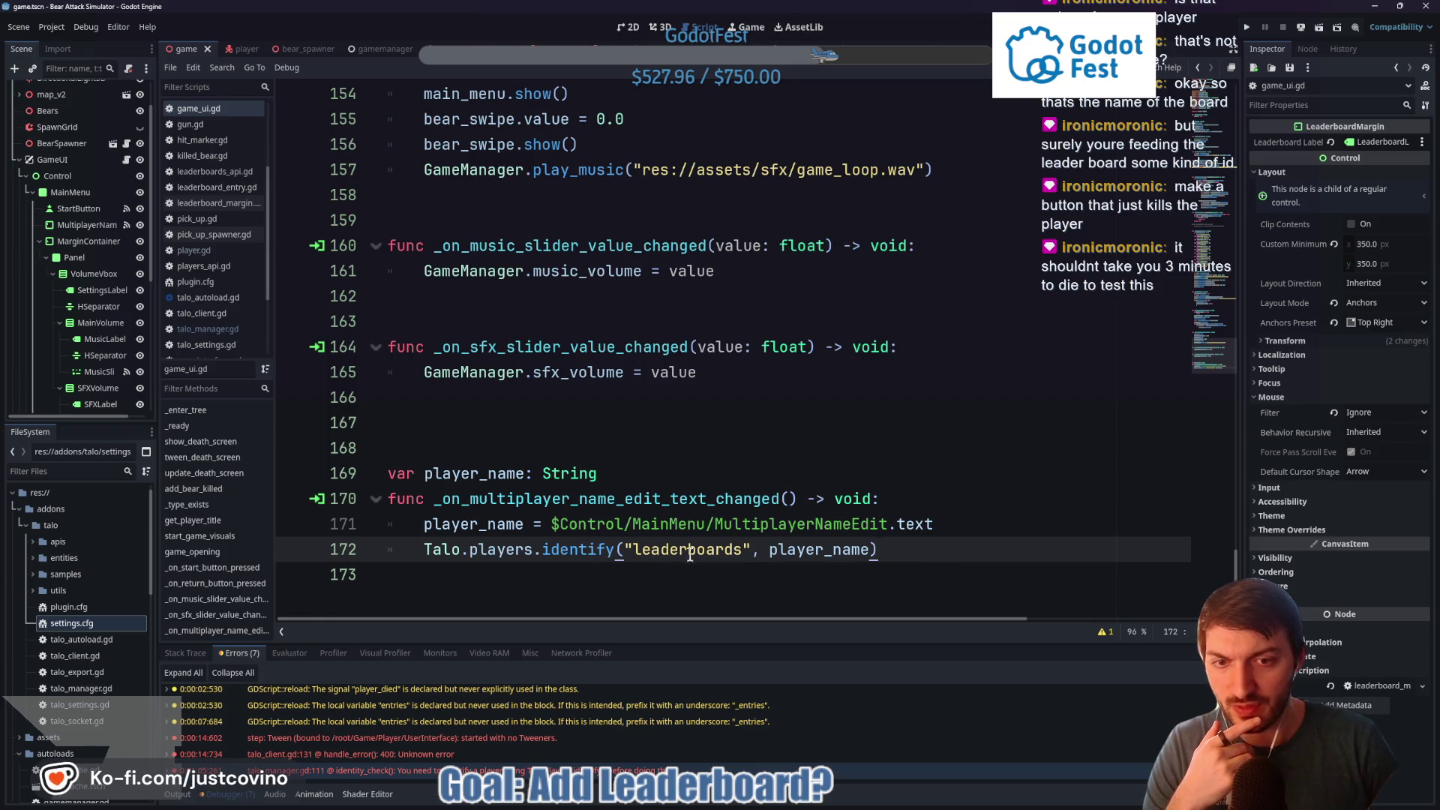
Delete the "leaderboards", argument from the line 172 identify call, leaving empty quotes before player_name
left_click_drag(754, 553, 625, 551)
left_click(772, 553)
left_click_drag(759, 553, 622, 550)
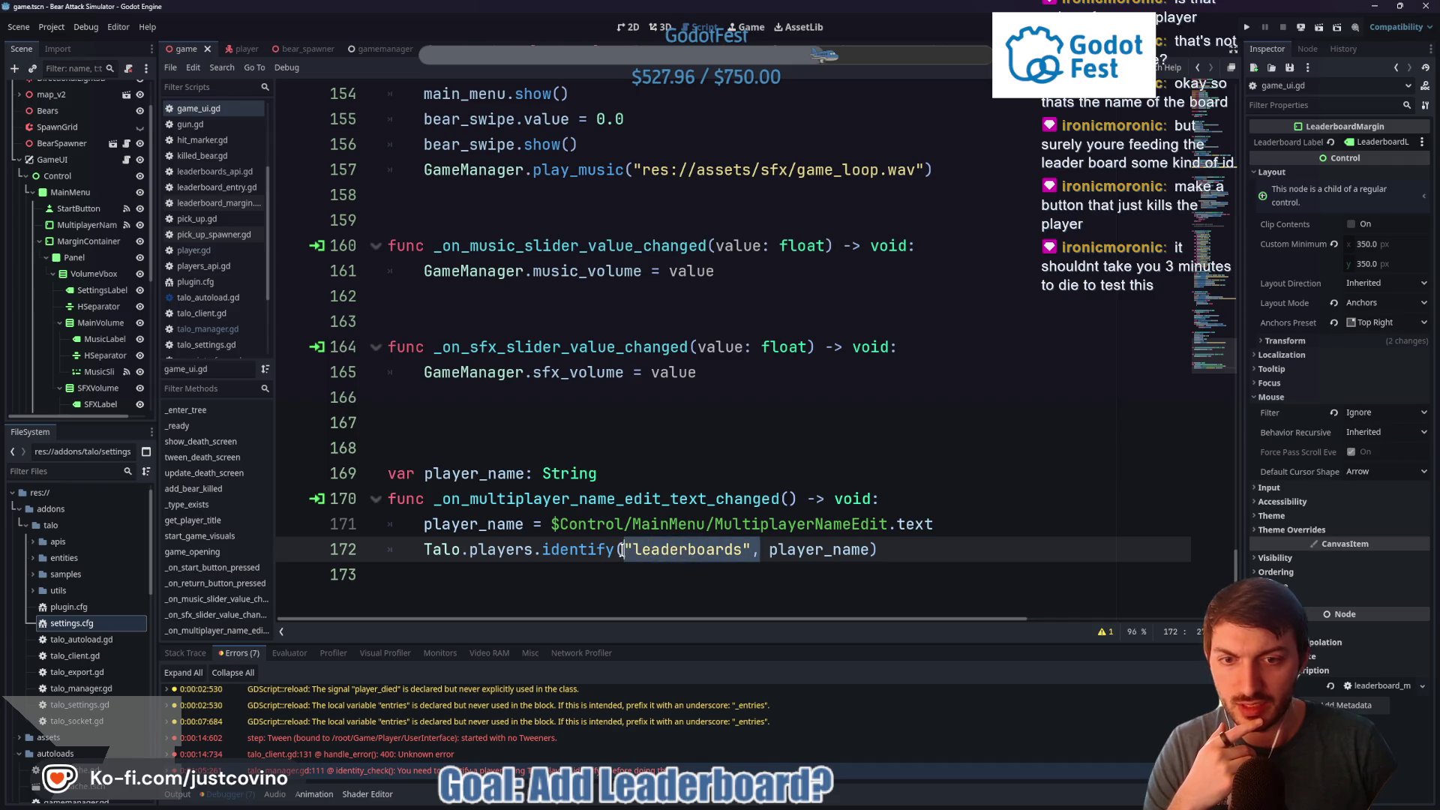
key("BackSpace")
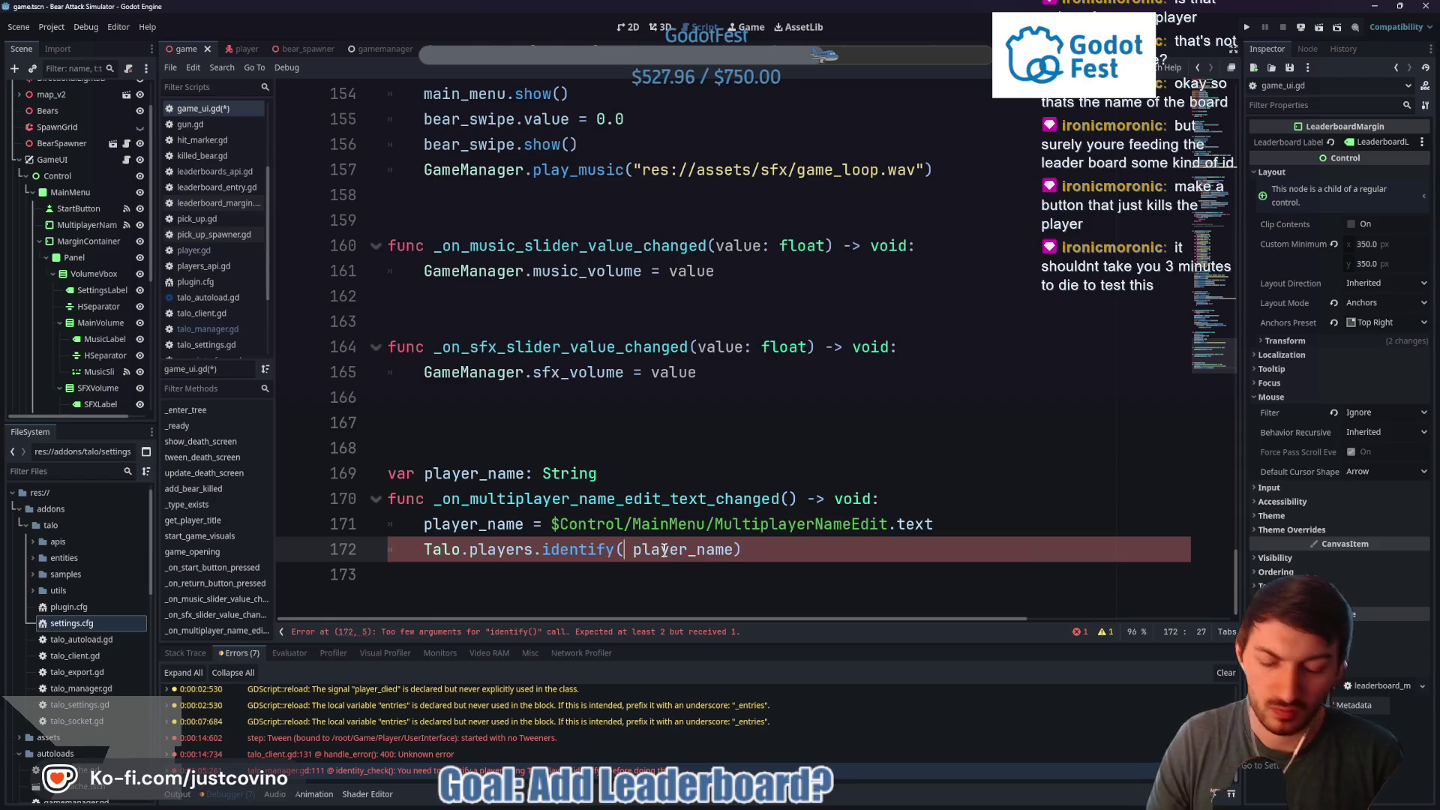
type("\"")
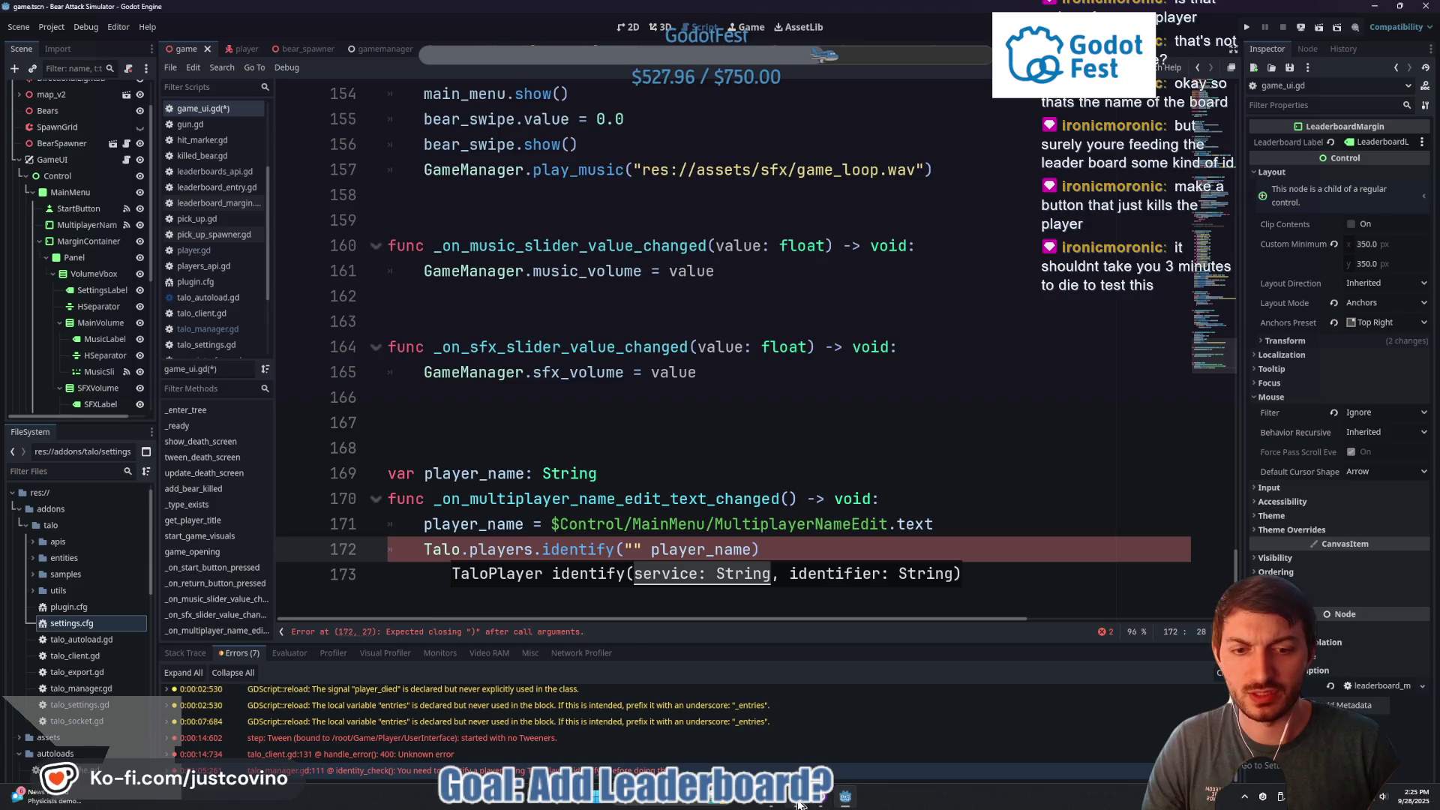
left_click(800, 805)
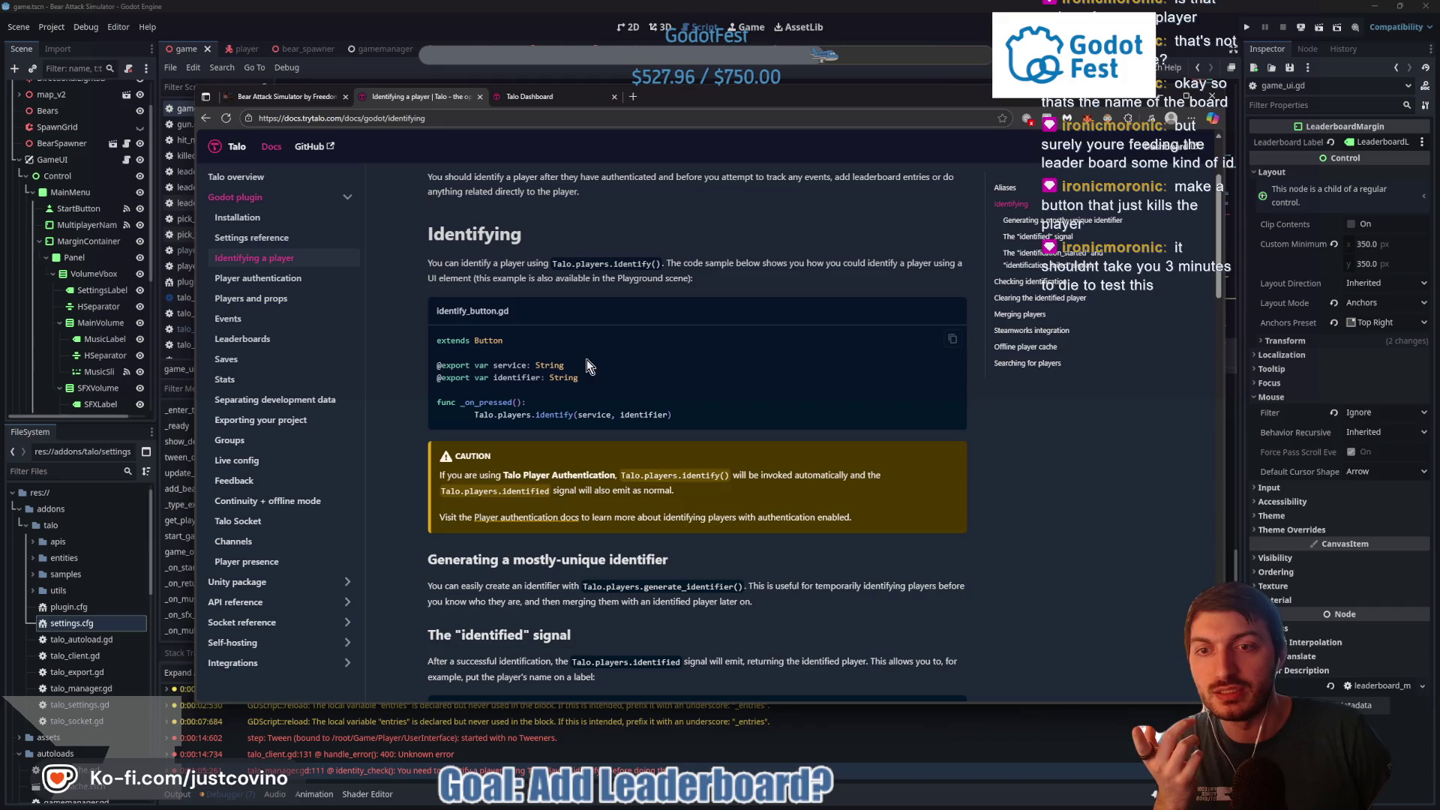
Highlight 'service' in the identify example, then scroll to the identifier-generation and identified-signal sections
left_click_drag(587, 366, 451, 365)
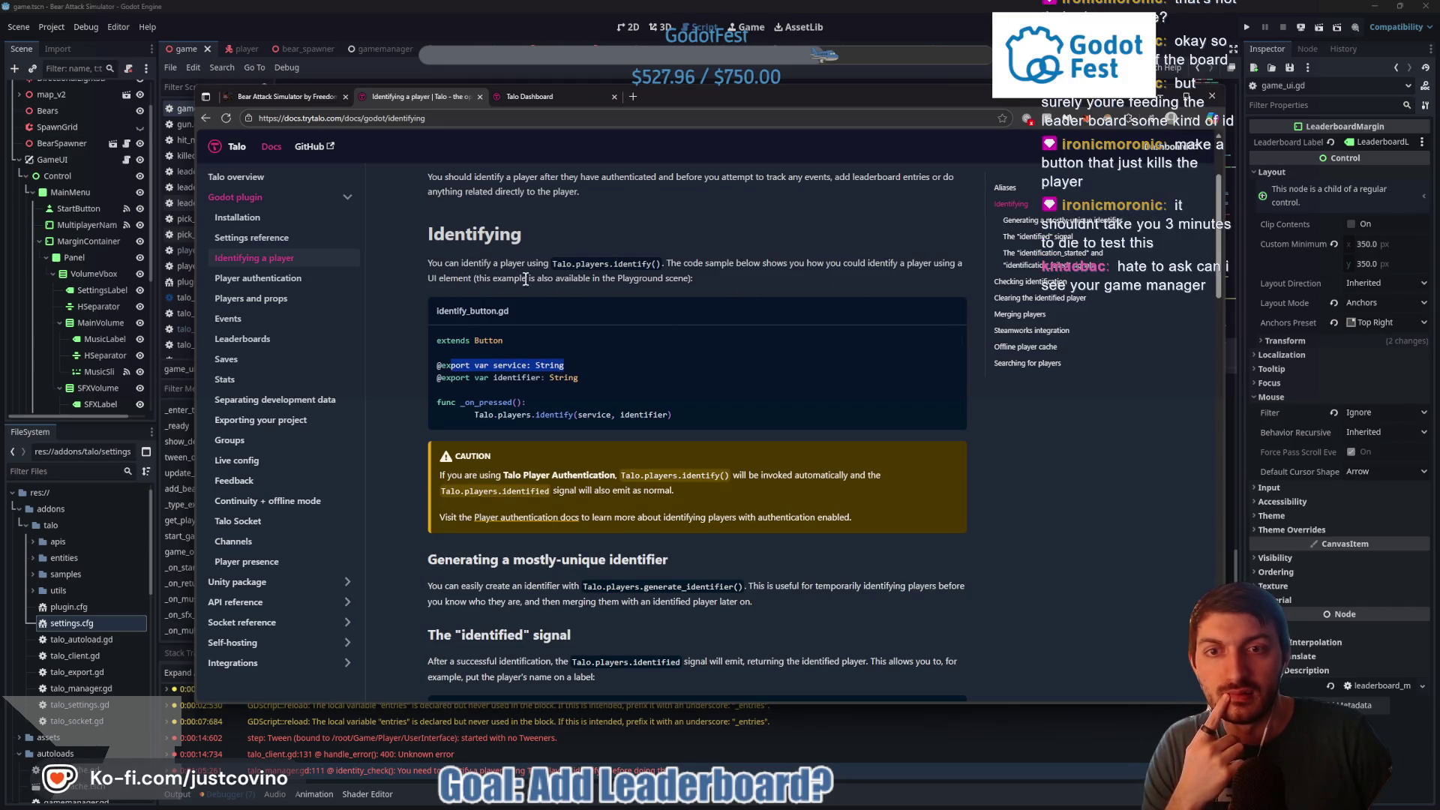
scroll(675, 293, "up", 2)
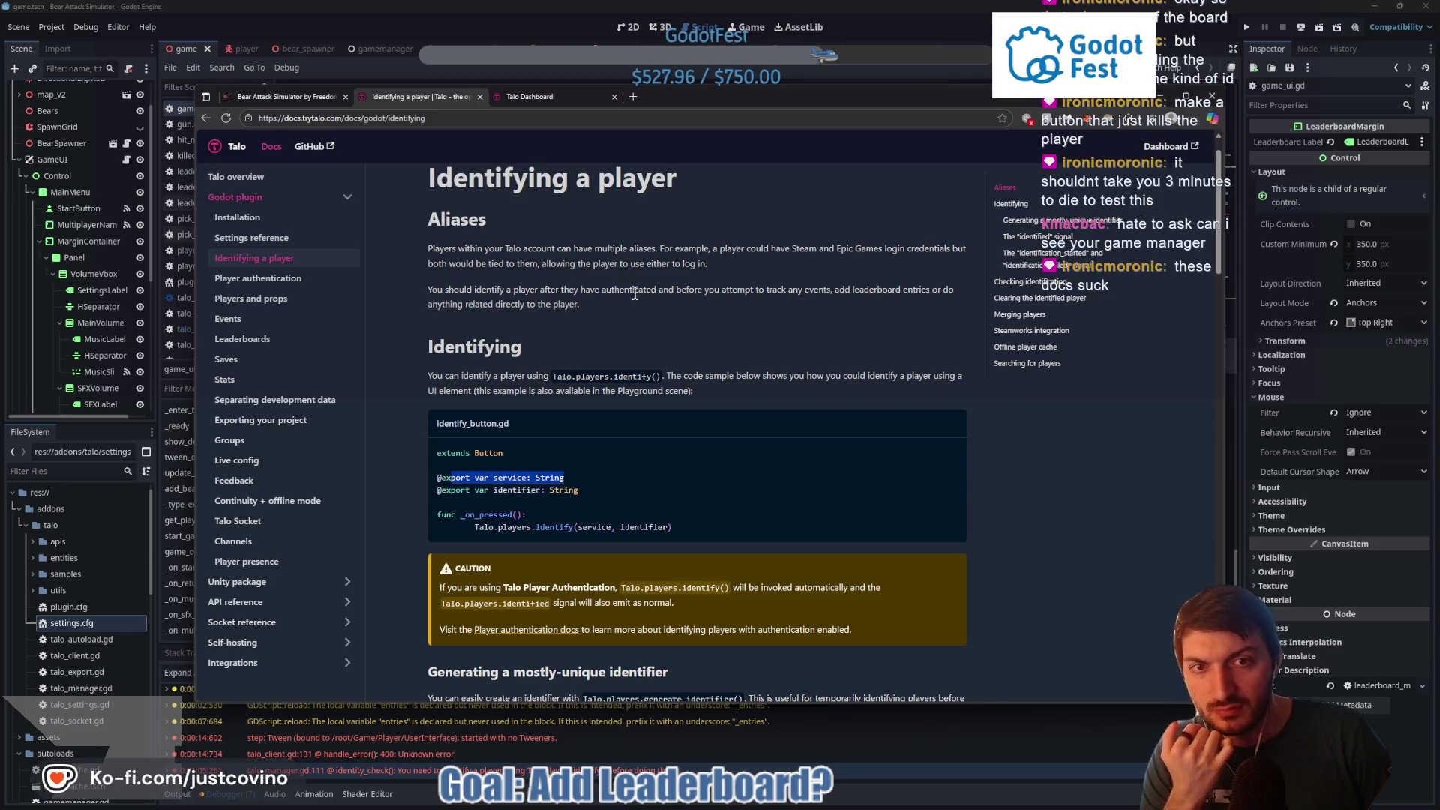
scroll(720, 321, "down", 2)
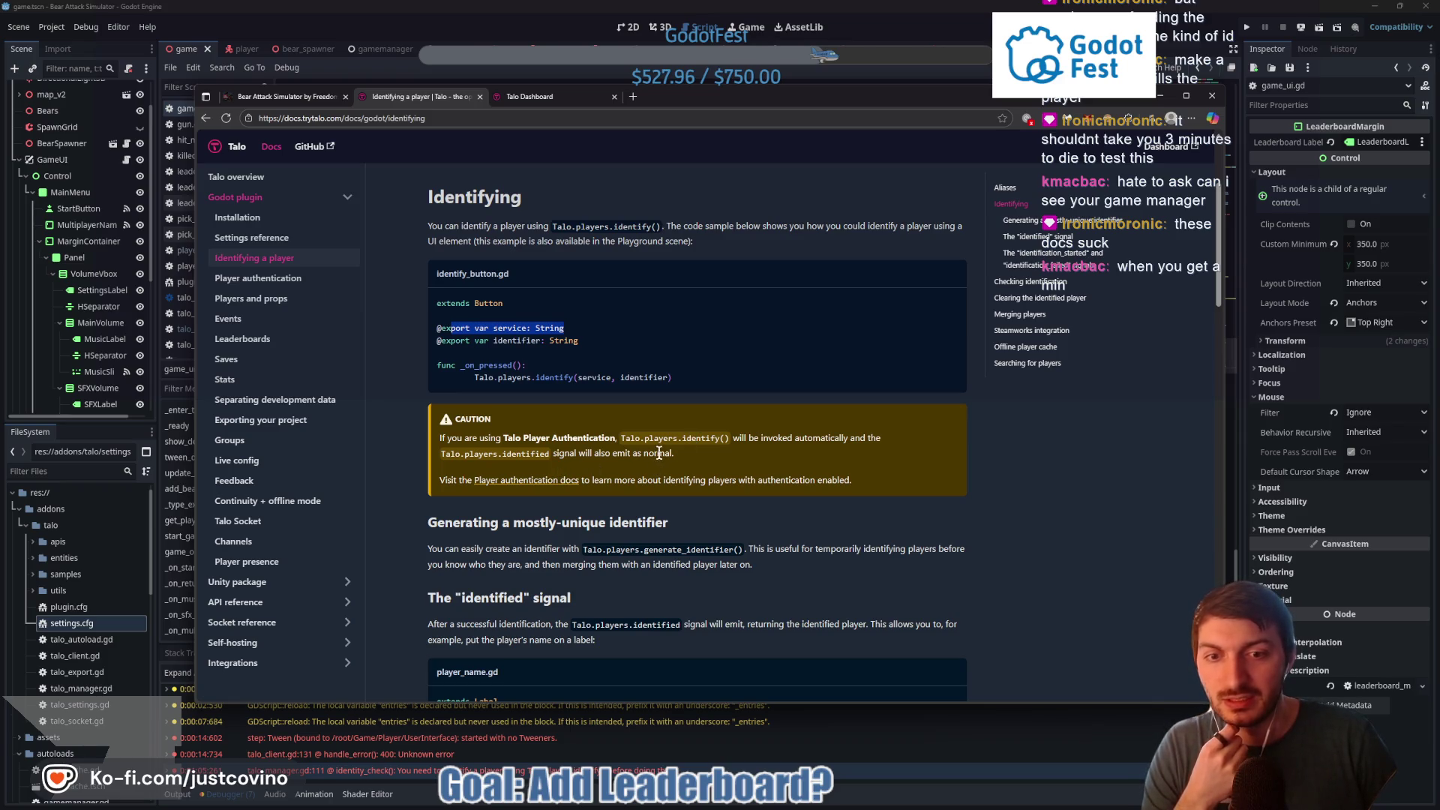
scroll(657, 455, "down", 1)
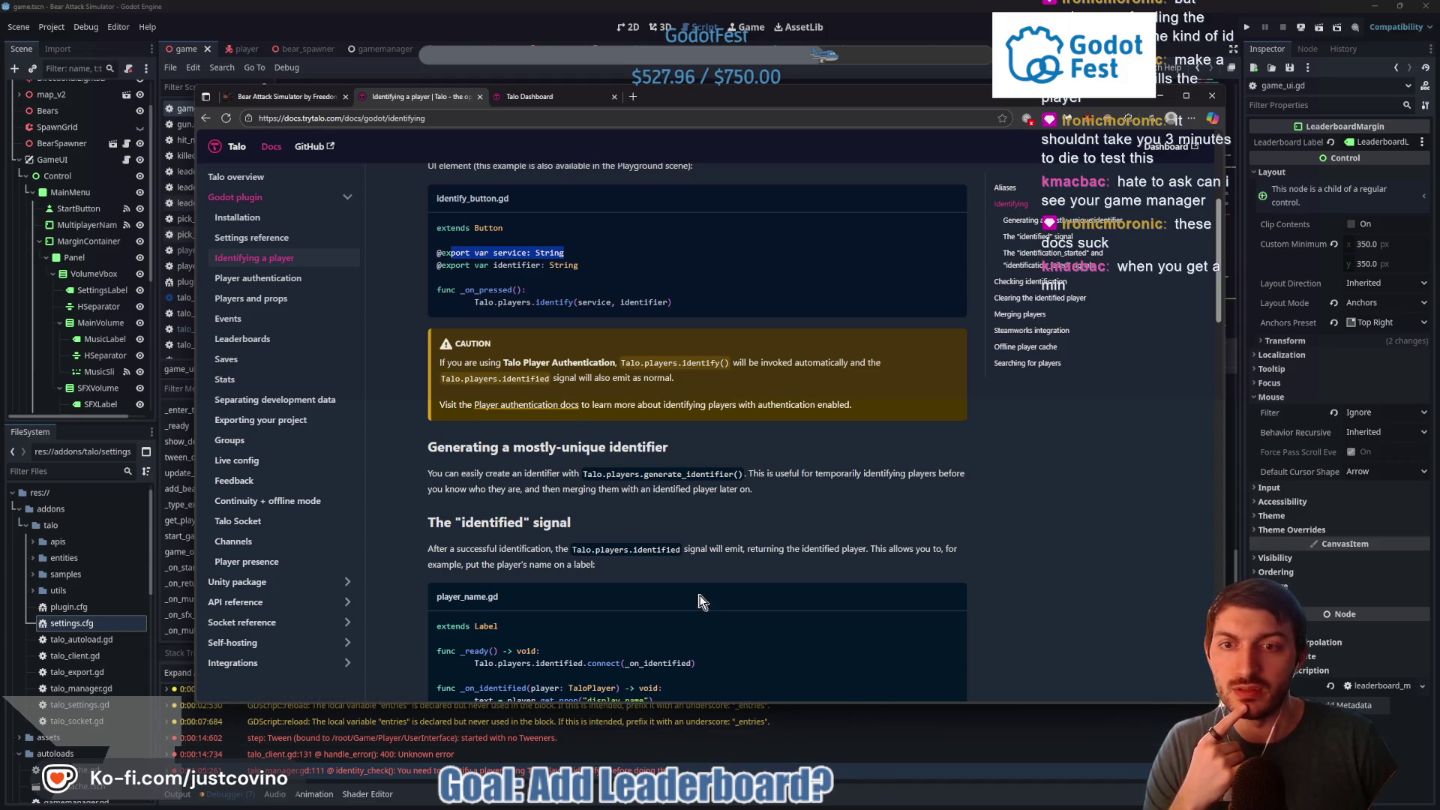
Switch back to Godot and show the top of the gamemanager.gd script
key("alt+Tab")
key("ctrl+shift+Tab")
scroll(590, 392, "up", 20)
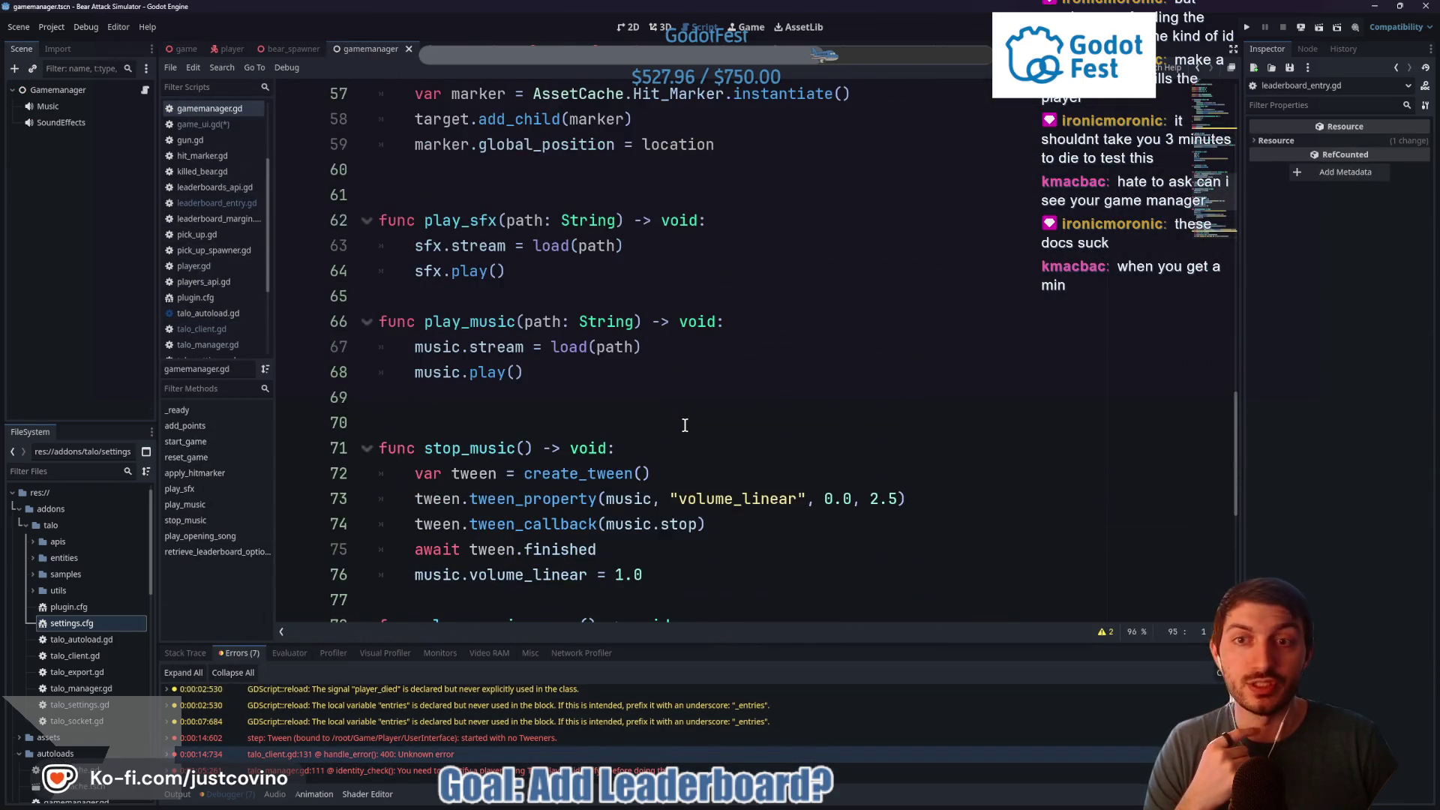
scroll(684, 422, "up", 5)
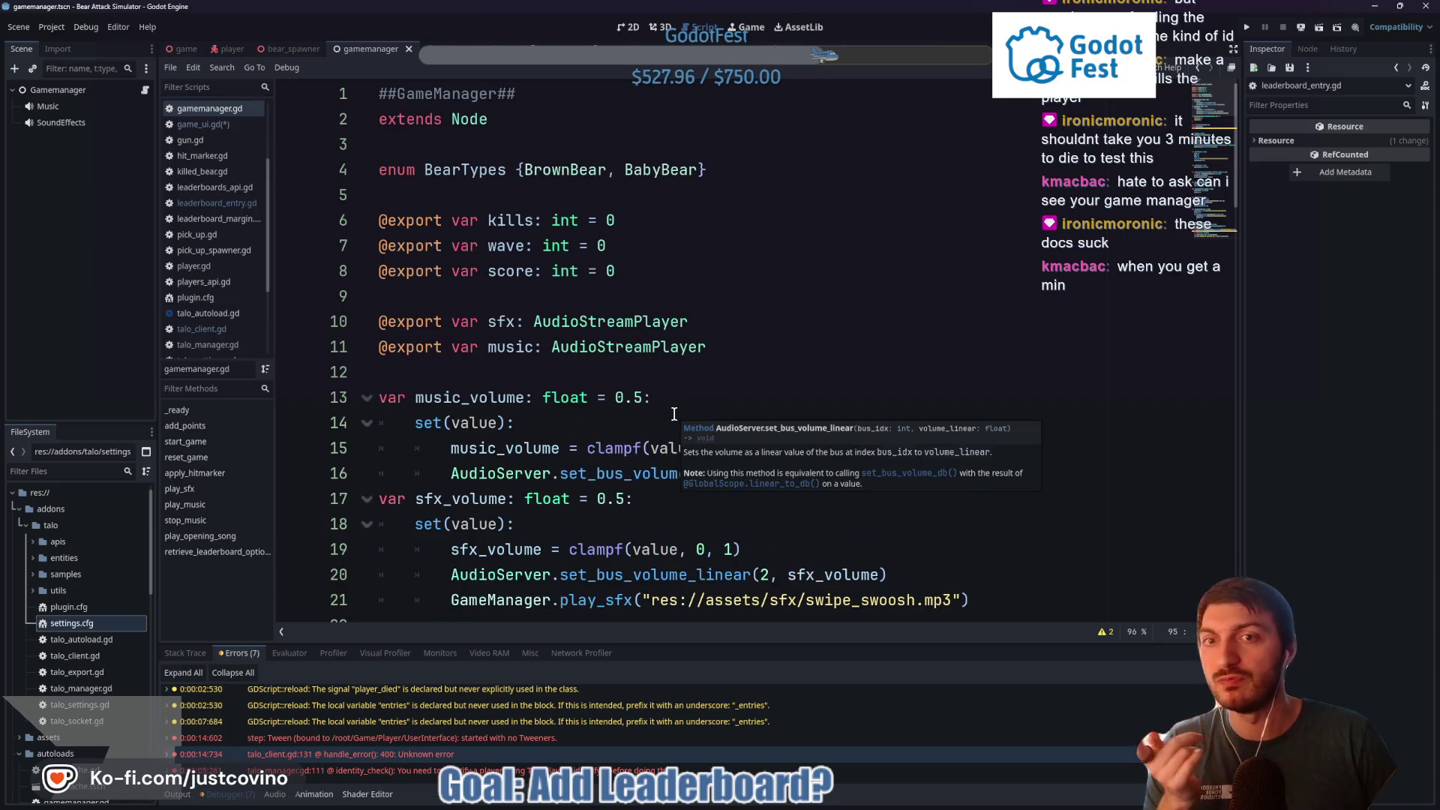
Highlight the BearTypes enum and the exported kills, wave and score variables
left_click(712, 170)
key("shift+Home")
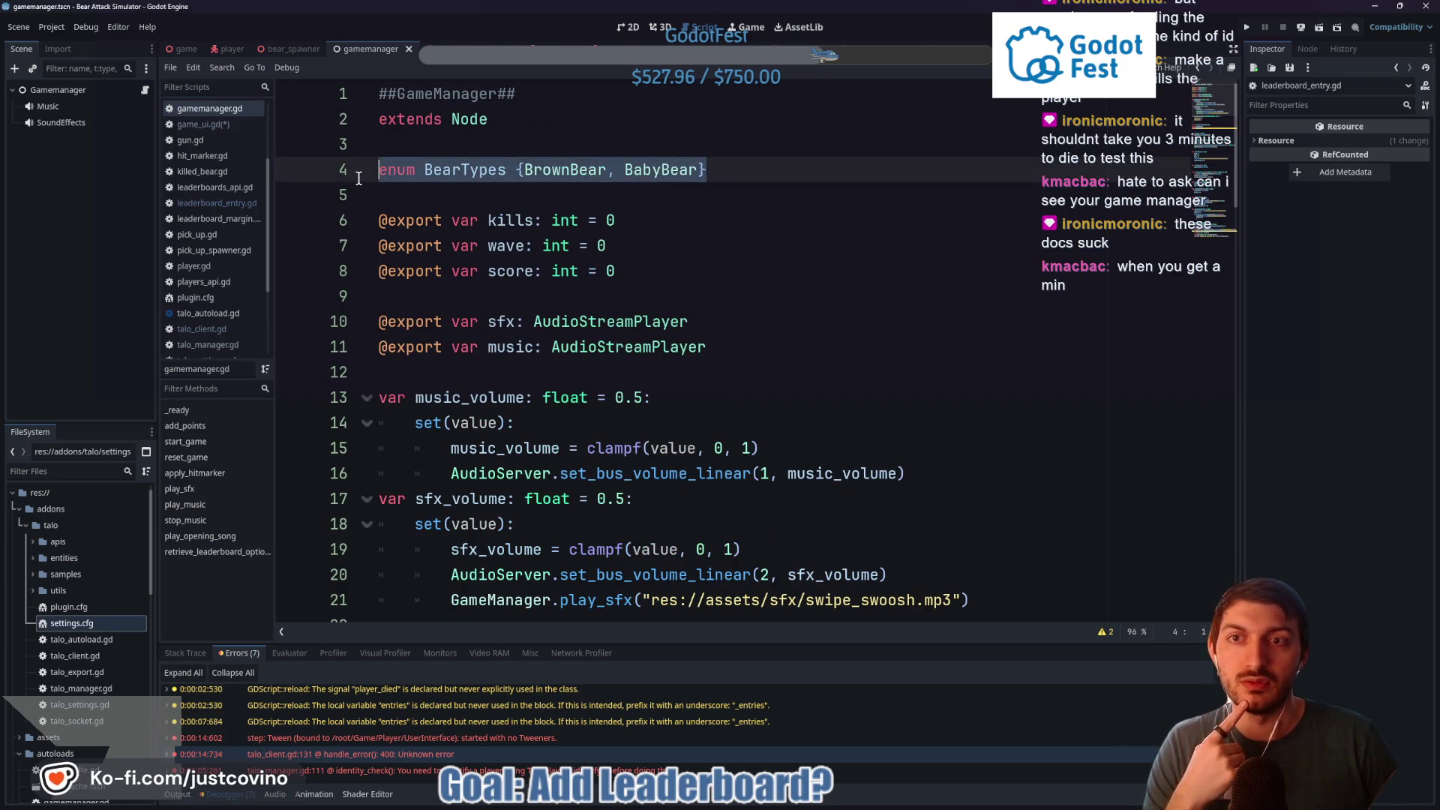
left_click(668, 270)
key("shift+Up")
key("shift+Up")
key("shift+Home")
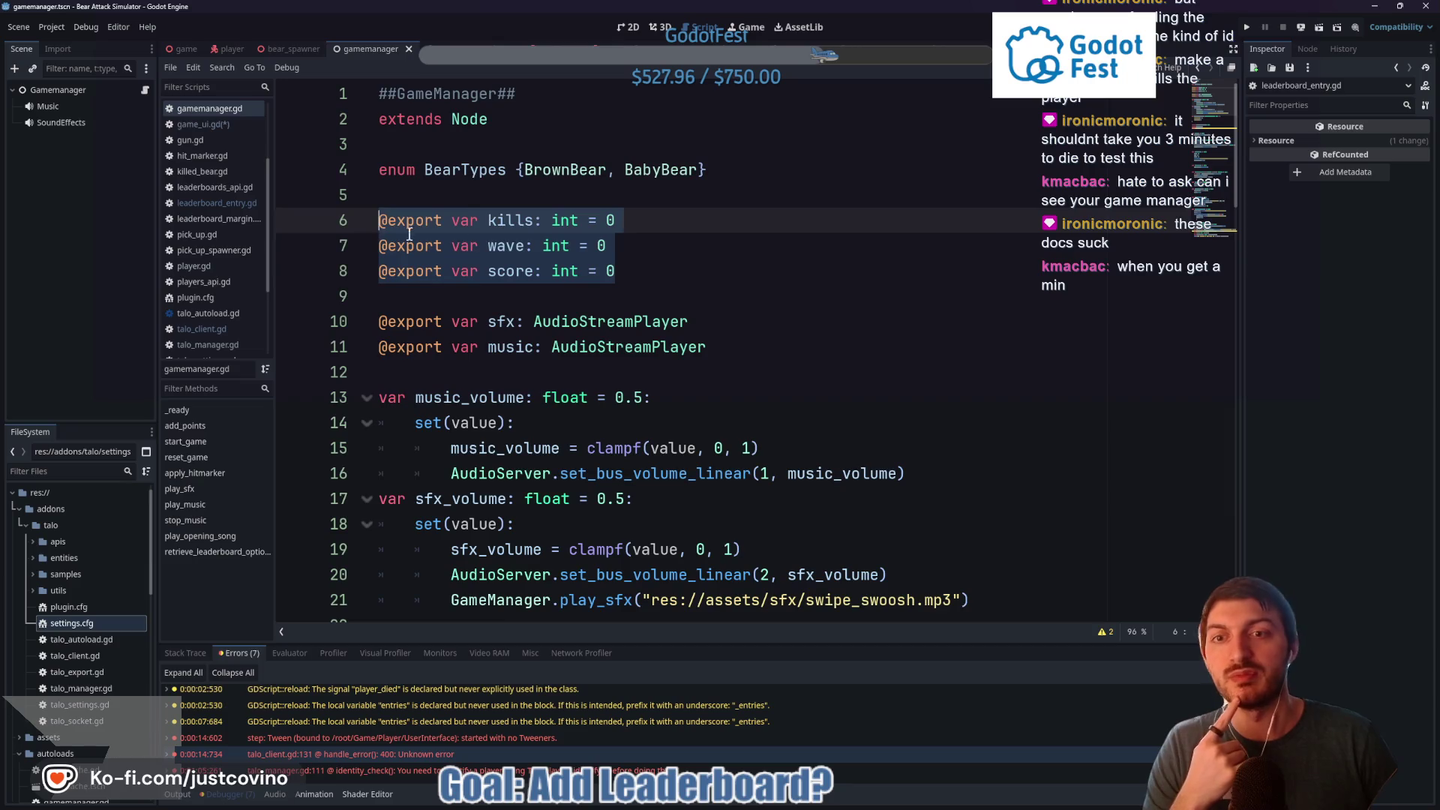
scroll(700, 251, "down", 1)
scroll(700, 251, "down", 2)
left_click_drag(1054, 372, 1051, 144)
scroll(934, 247, "down", 1)
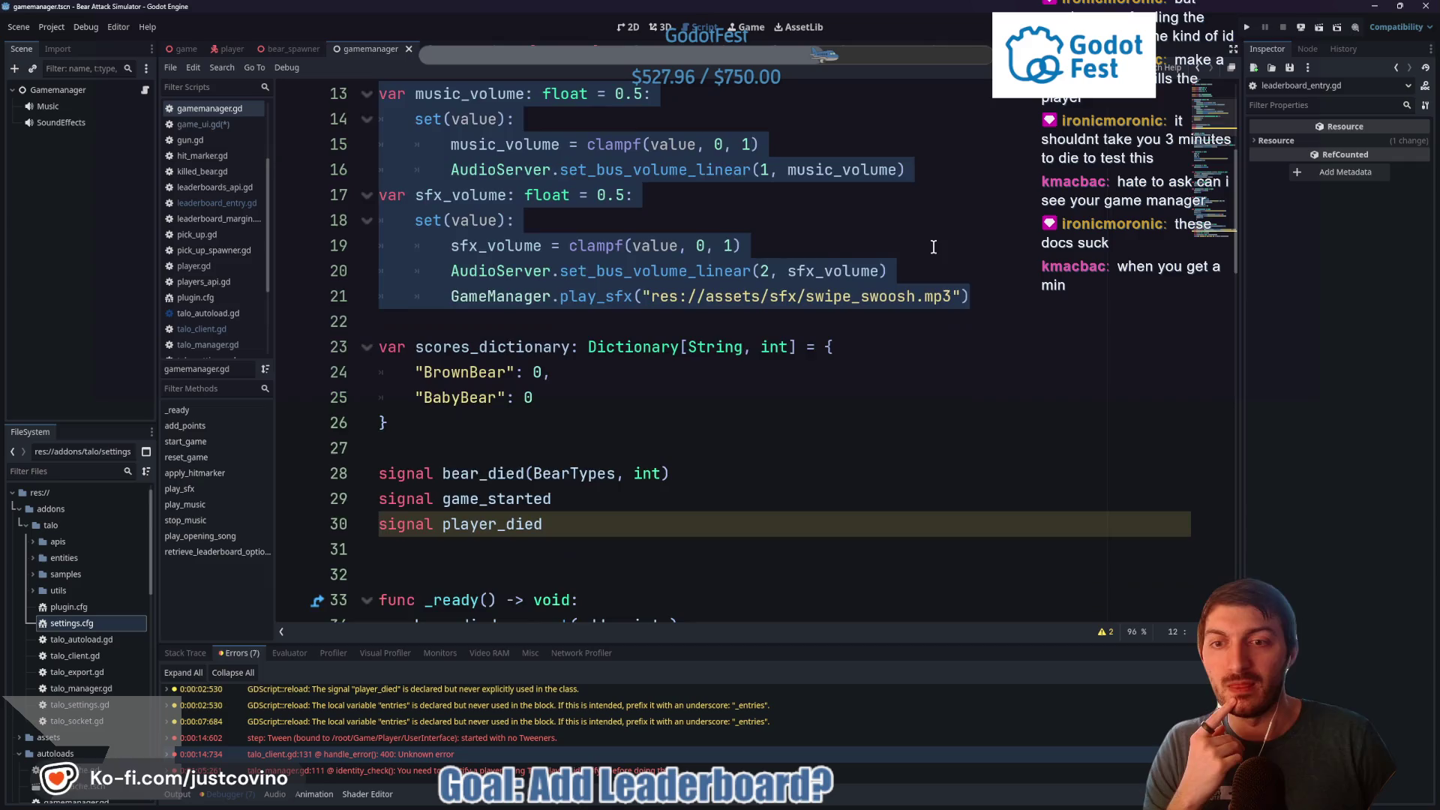
left_click(630, 398)
scroll(633, 300, "down", 2)
Highlight the scores_dictionary block and the three signal declarations, and point out add_points
left_click_drag(464, 285, 347, 192)
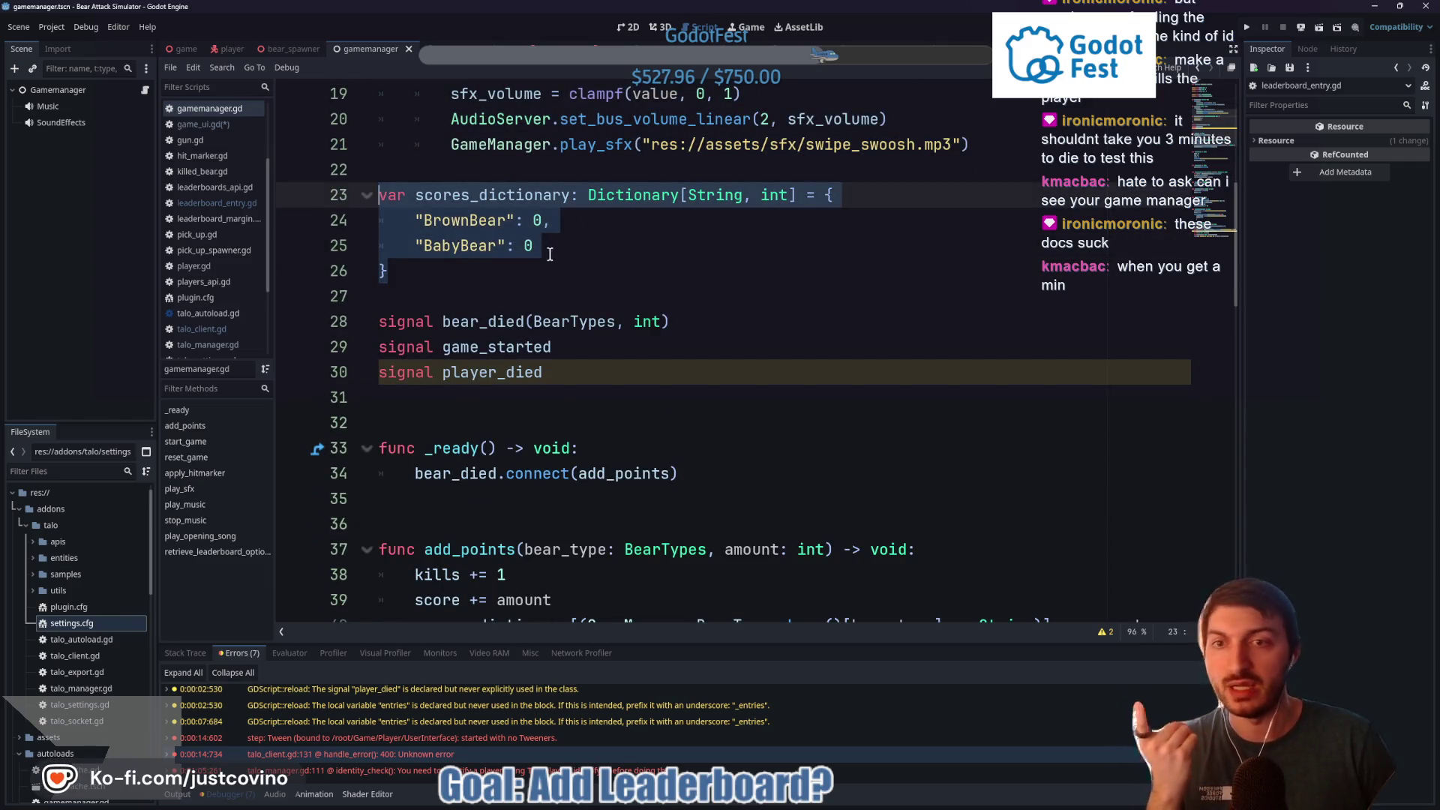
left_click(578, 364)
key("Up")
key("Up")
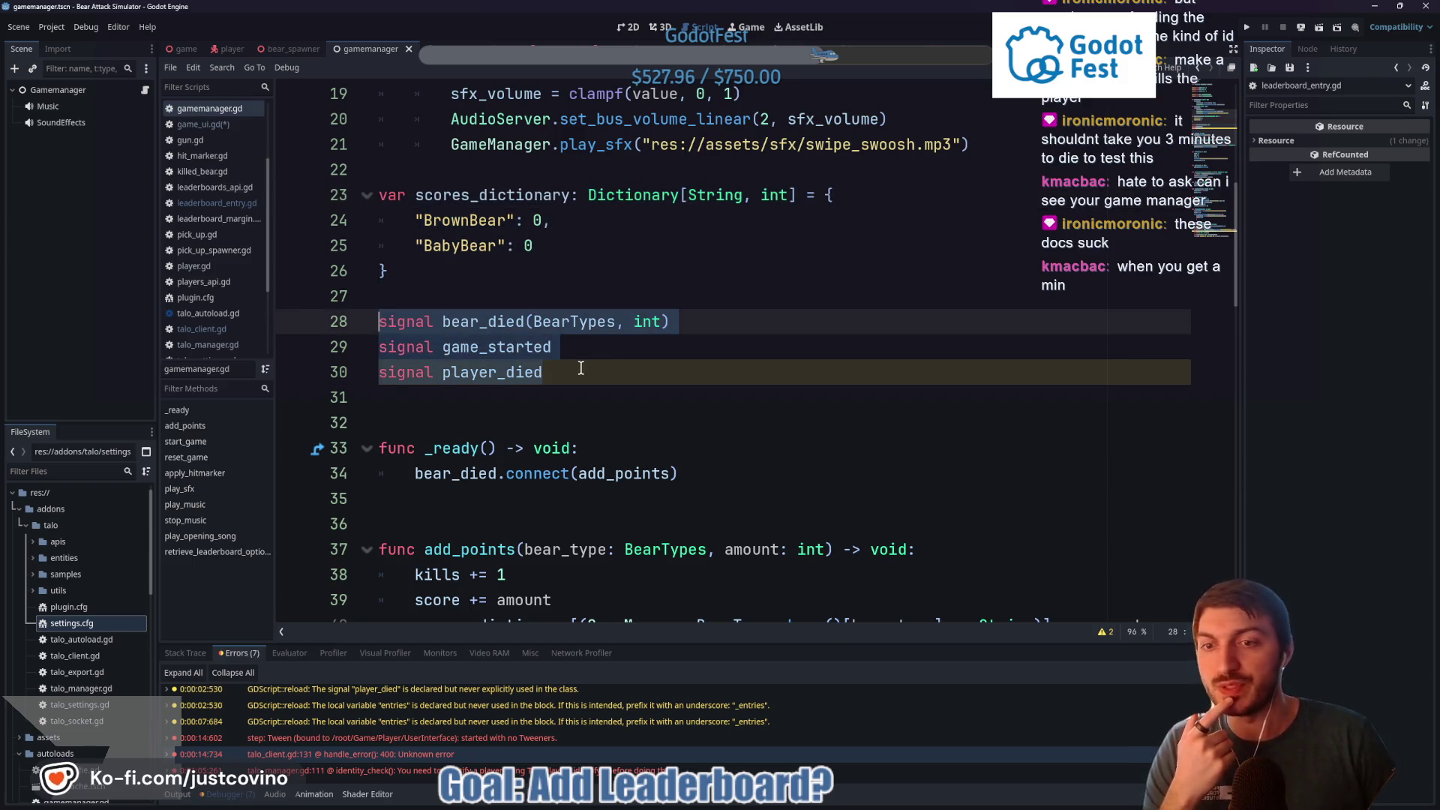
scroll(581, 367, "down", 4)
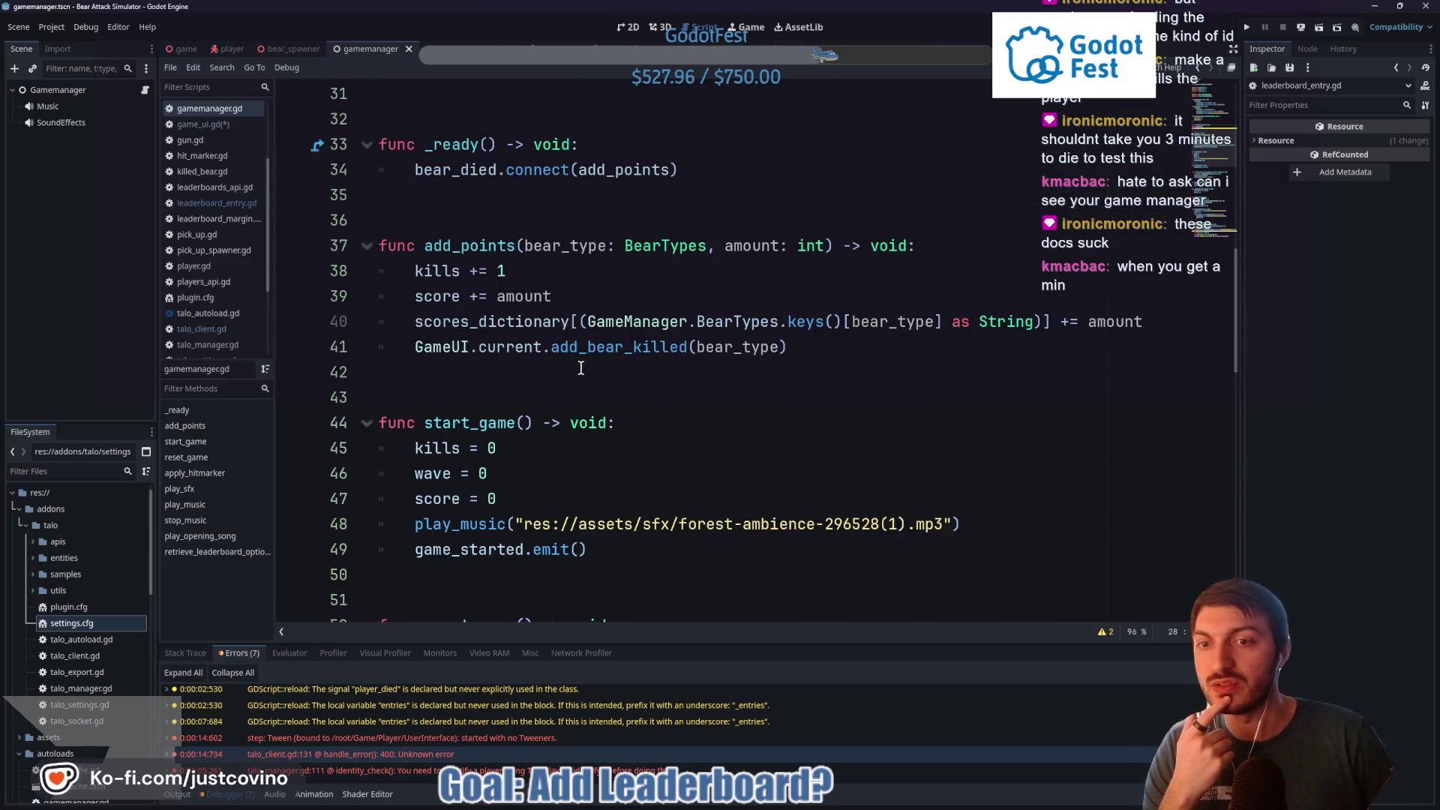
left_click(459, 253)
scroll(474, 406, "down", 2)
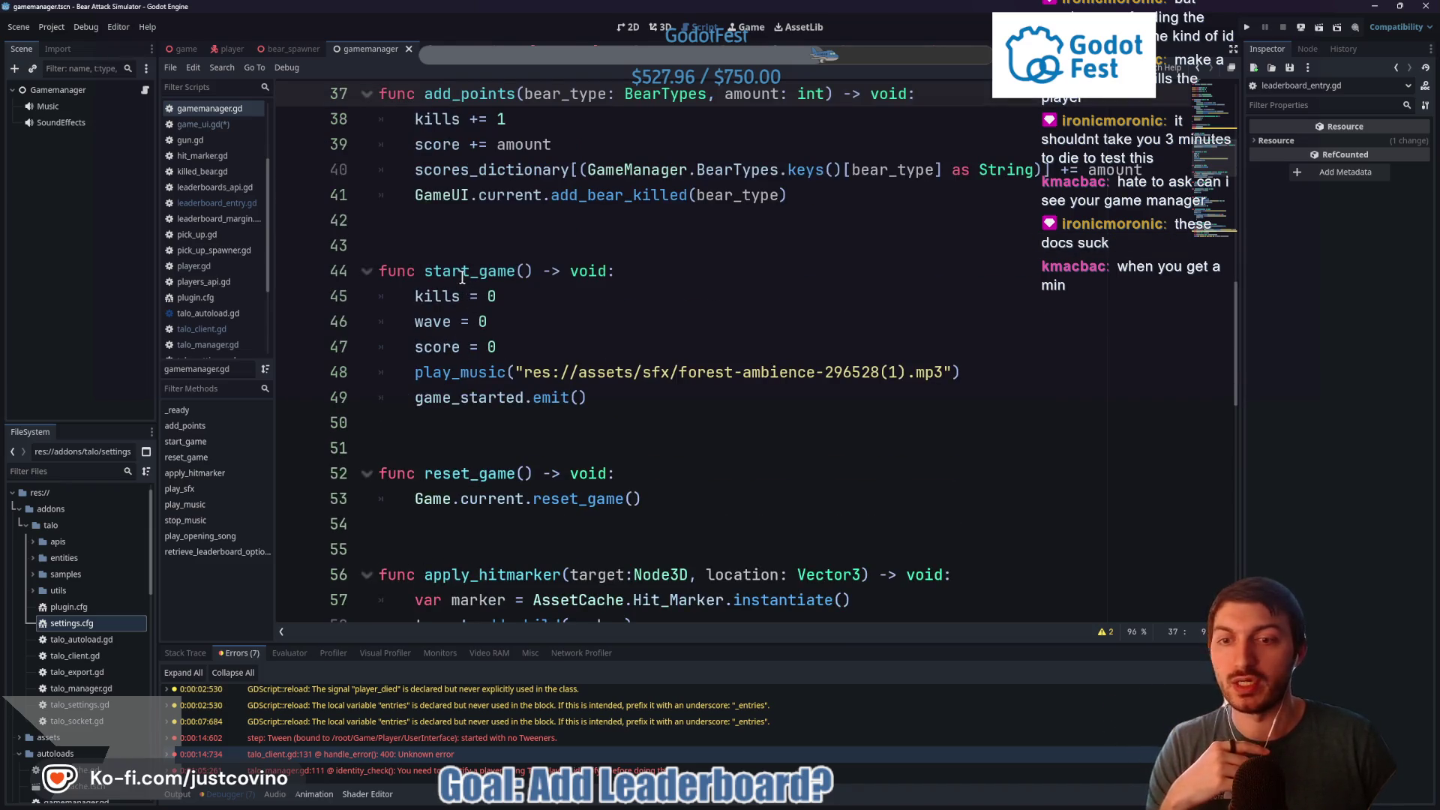
scroll(463, 276, "down", 2)
Highlight the apply_hitmarker function and review play_sfx and play_music, ending on empty line 77
double_click(494, 420)
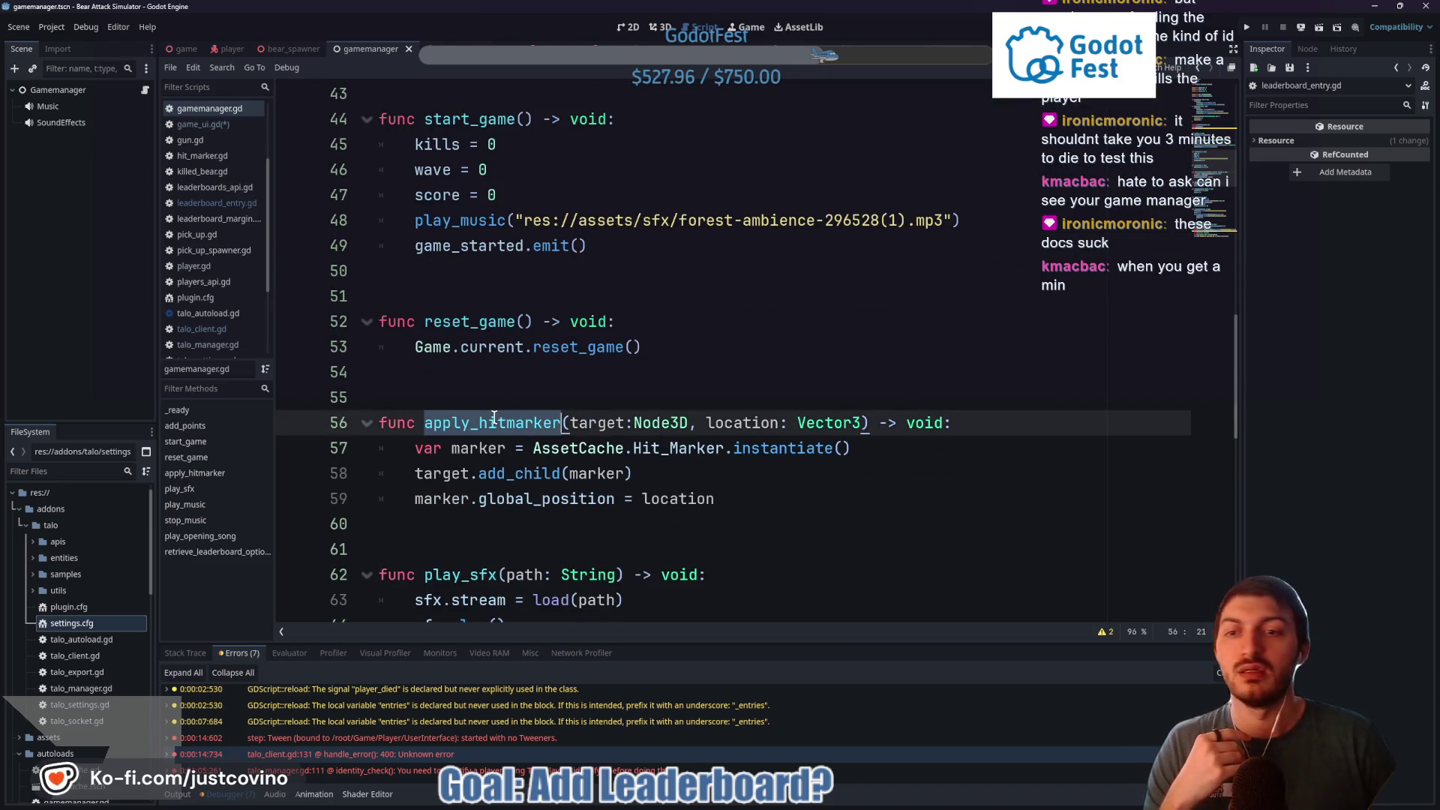
scroll(503, 345, "down", 5)
scroll(511, 275, "up", 1)
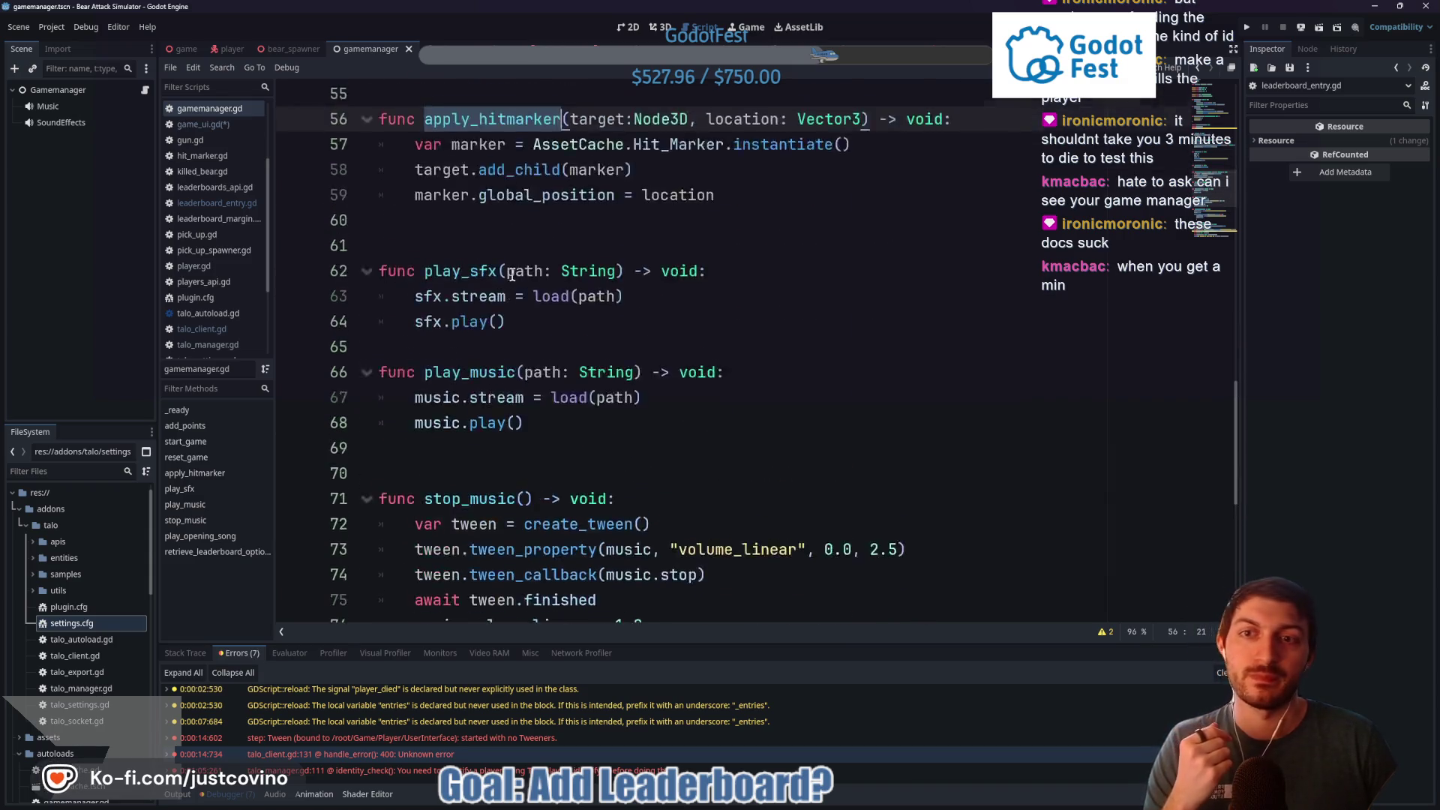
scroll(511, 274, "up", 1)
left_click_drag(523, 498, 384, 321)
scroll(687, 367, "down", 1)
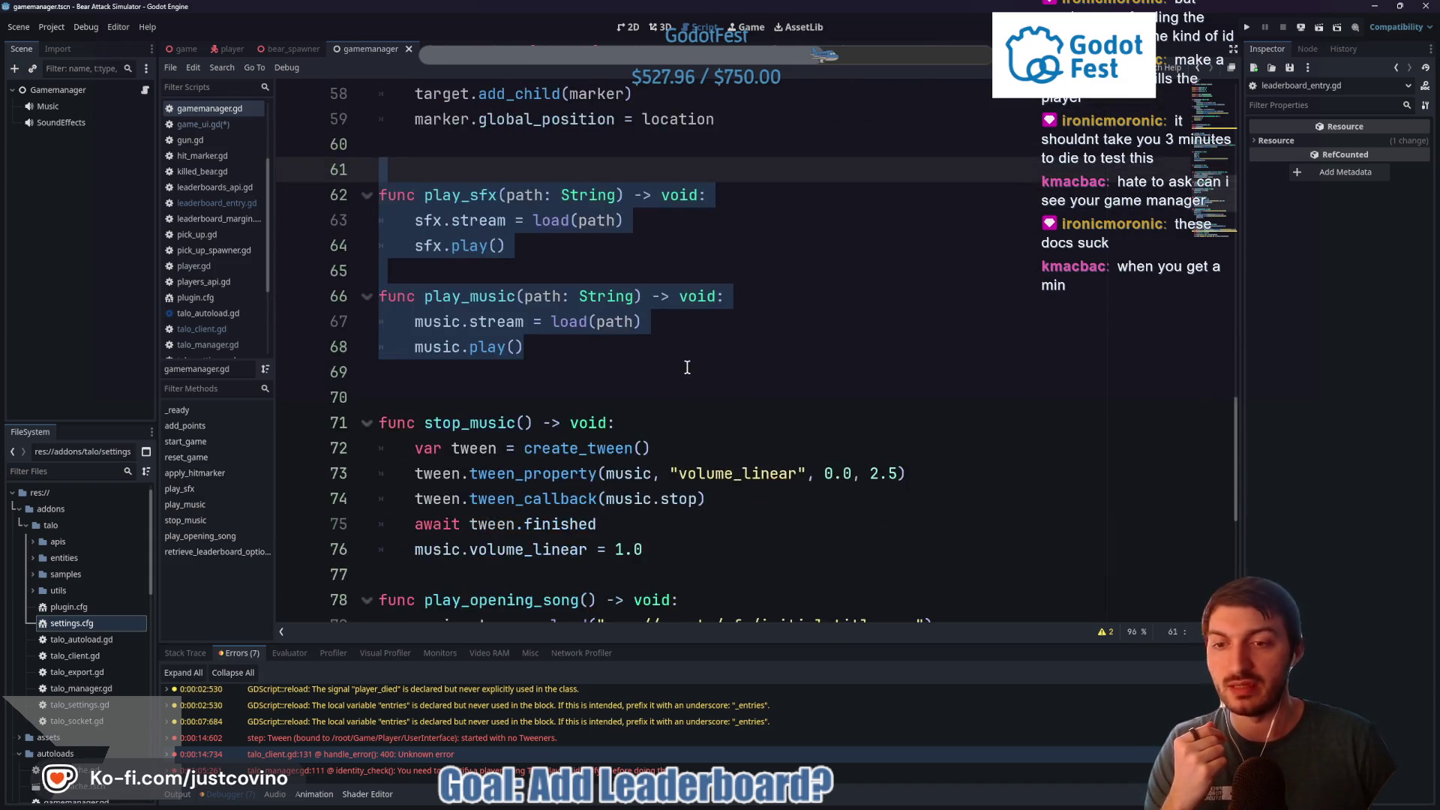
scroll(688, 367, "down", 2)
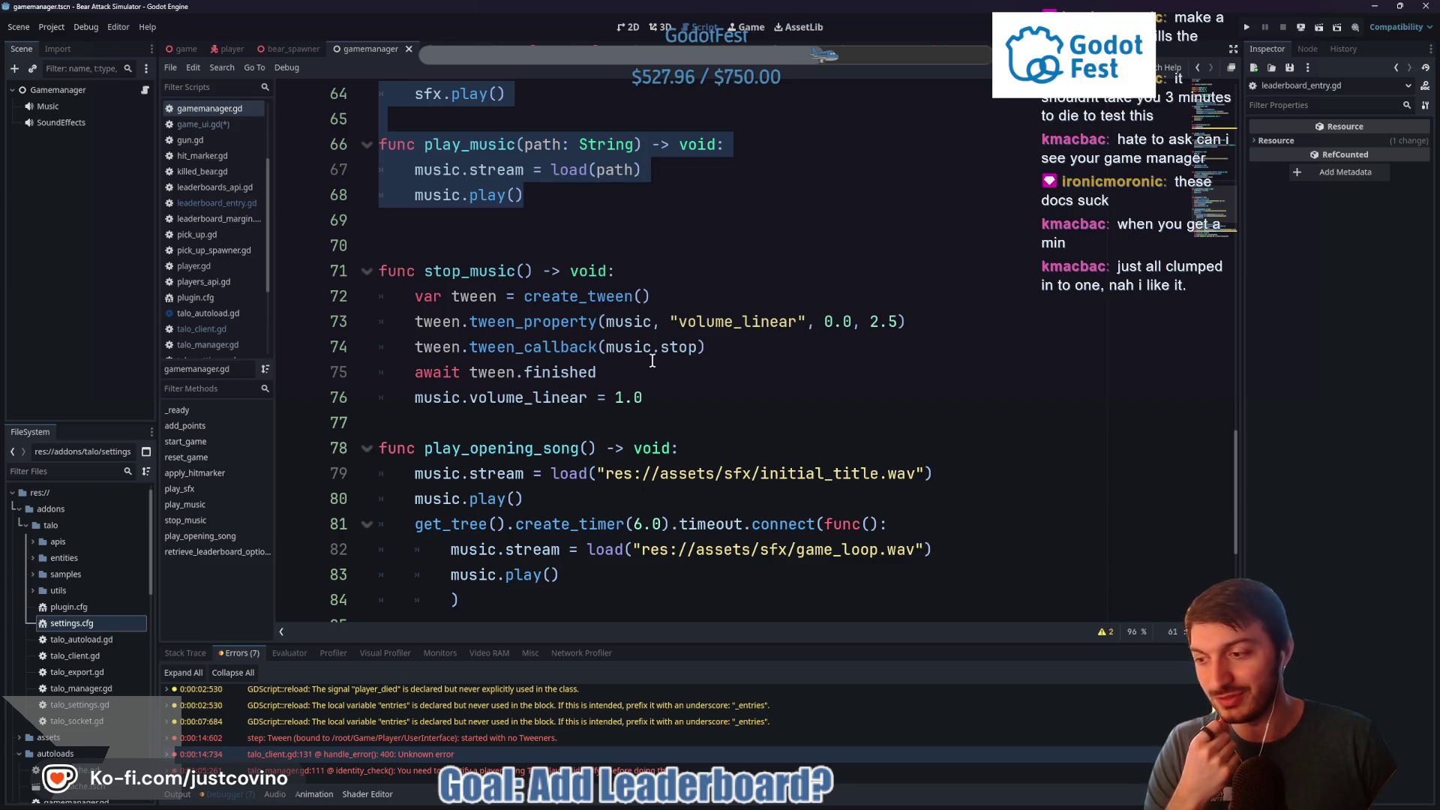
right_click(713, 397)
key("Escape")
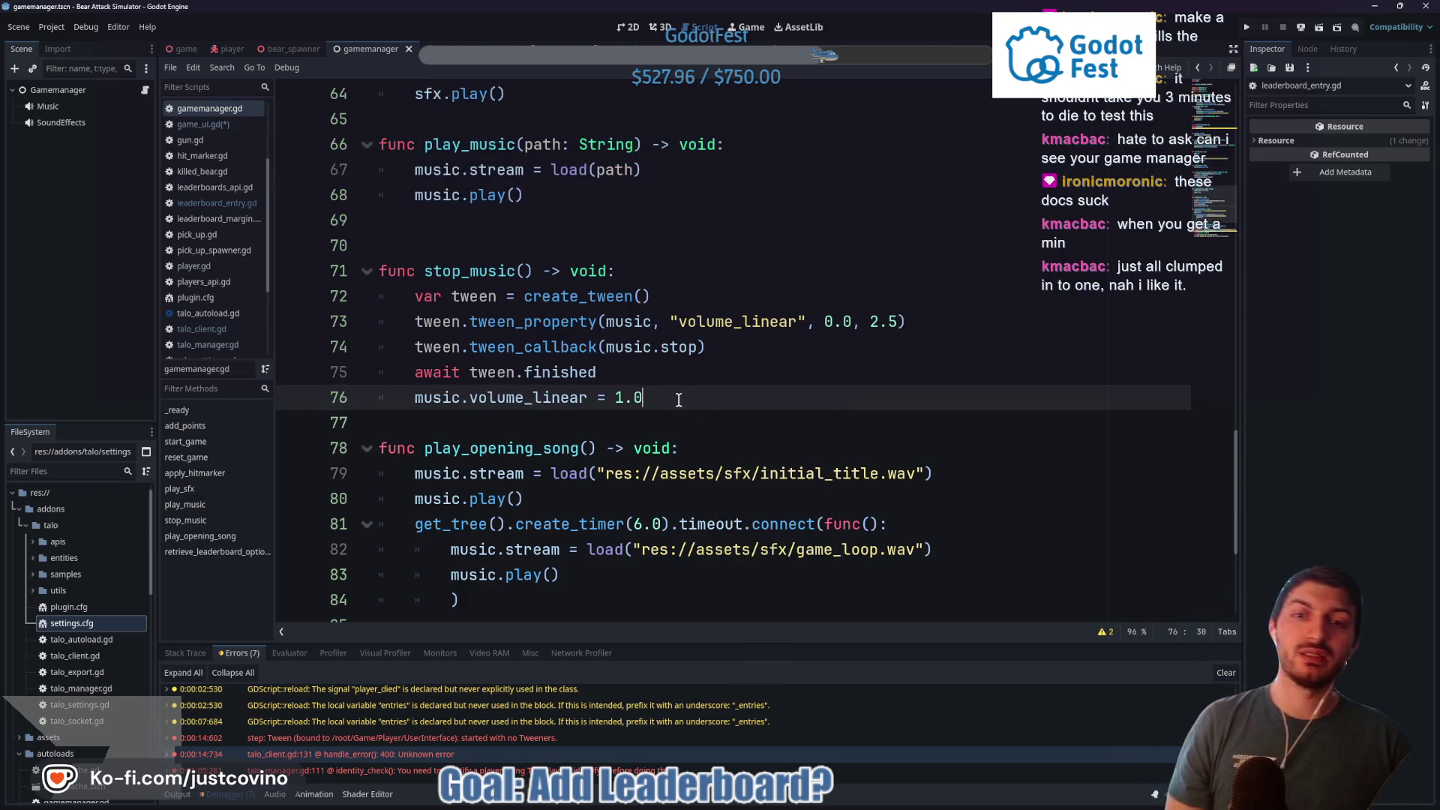
left_click(634, 422)
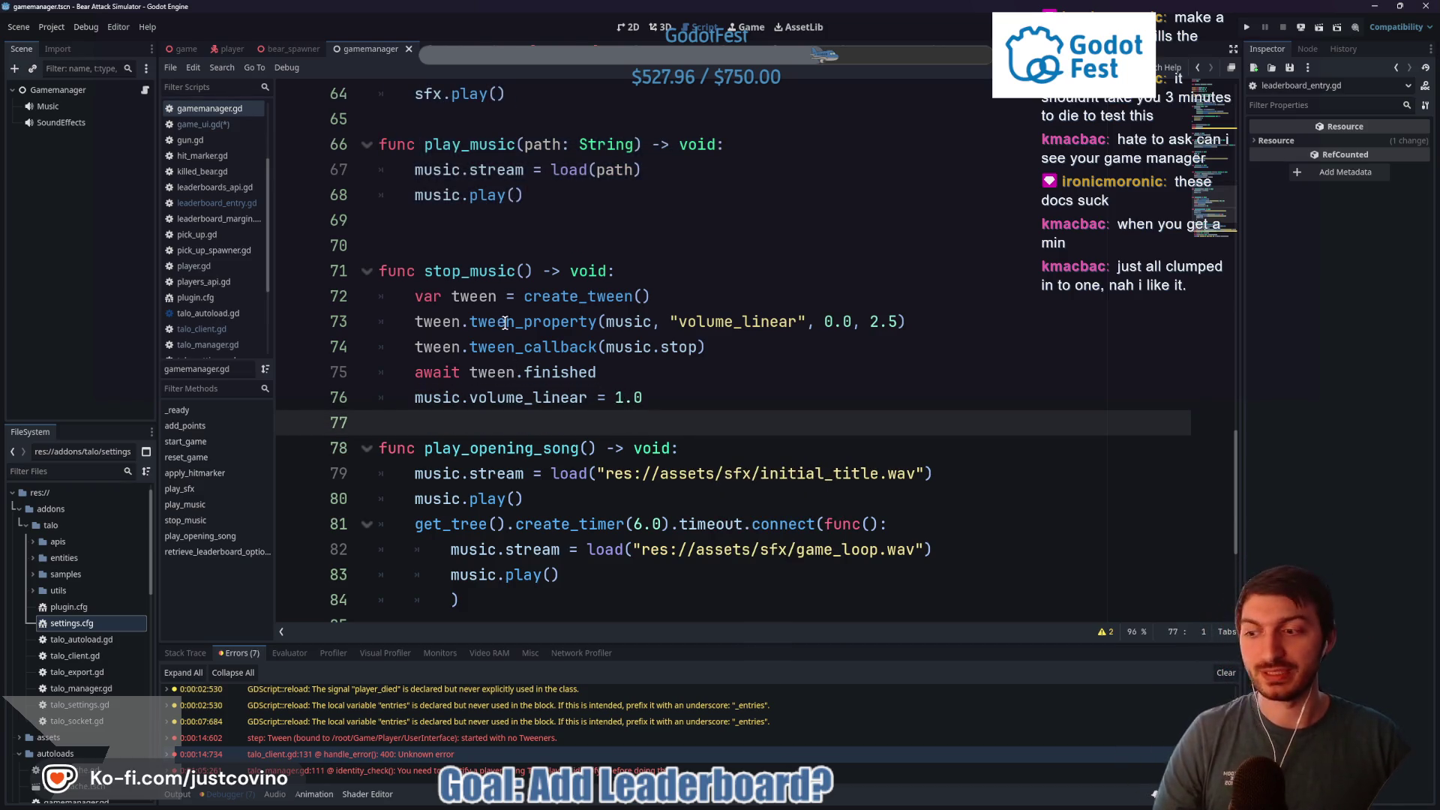
left_click(817, 801)
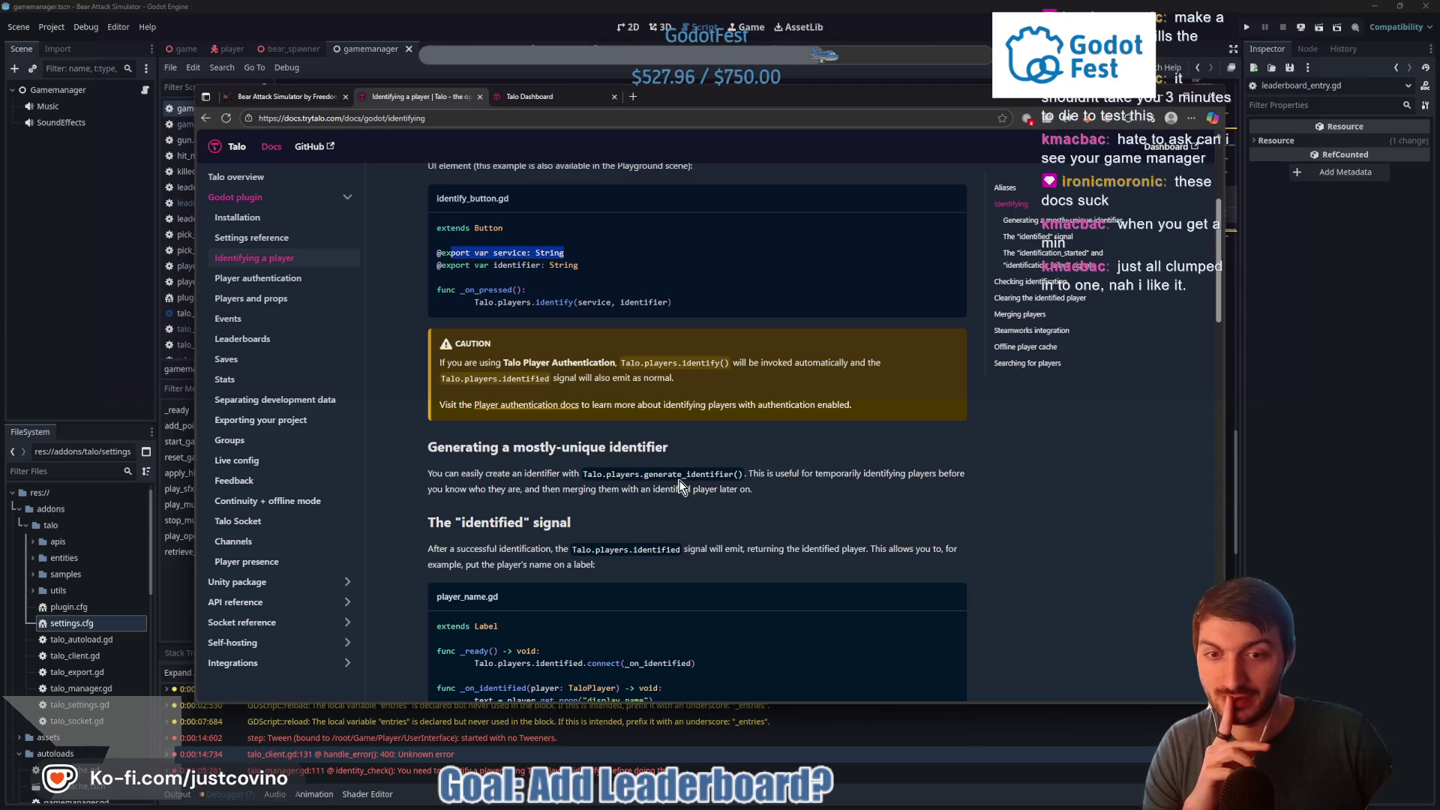
Scroll through the Checking identification, Clearing the identified player and Merging players sections
scroll(588, 476, "down", 2)
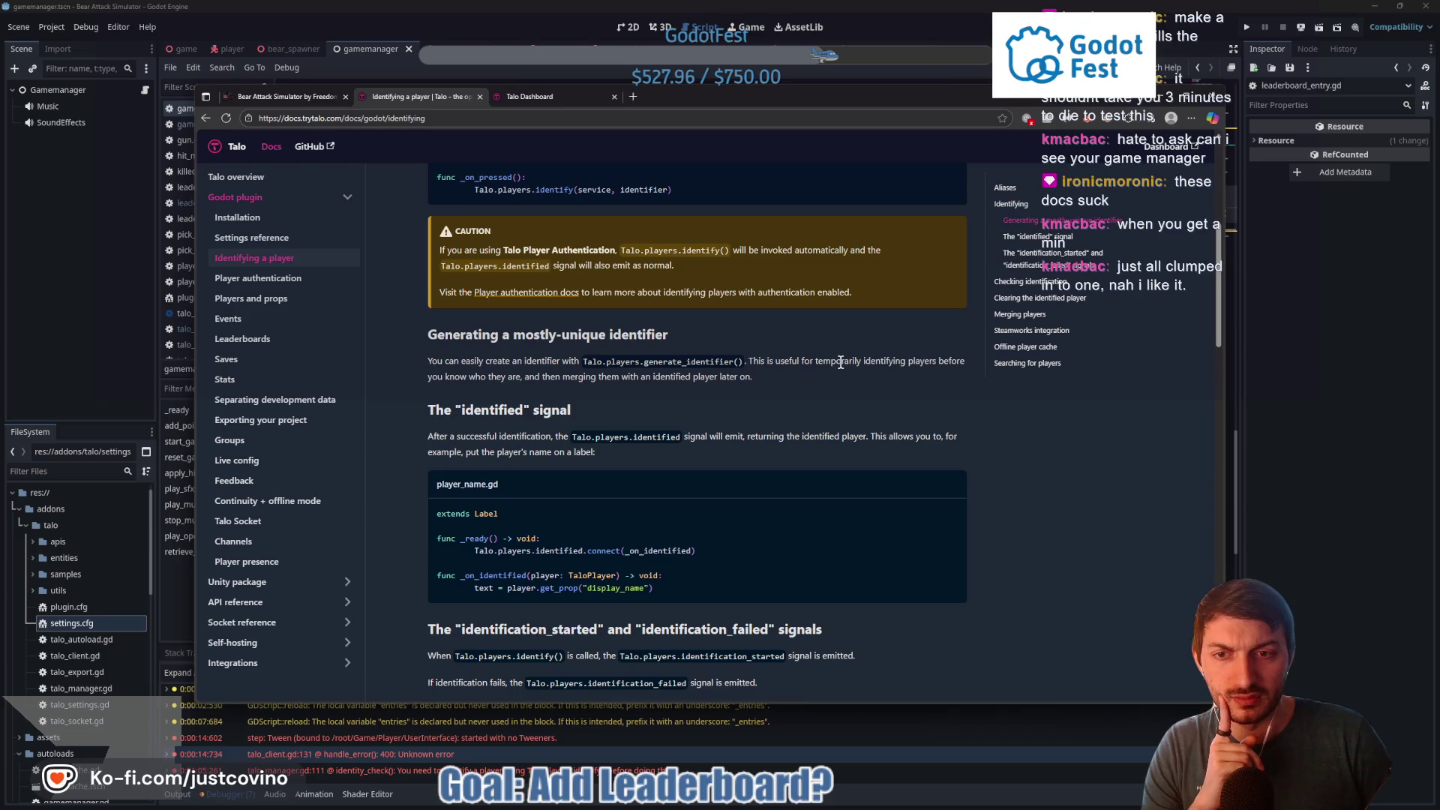
scroll(617, 372, "down", 2)
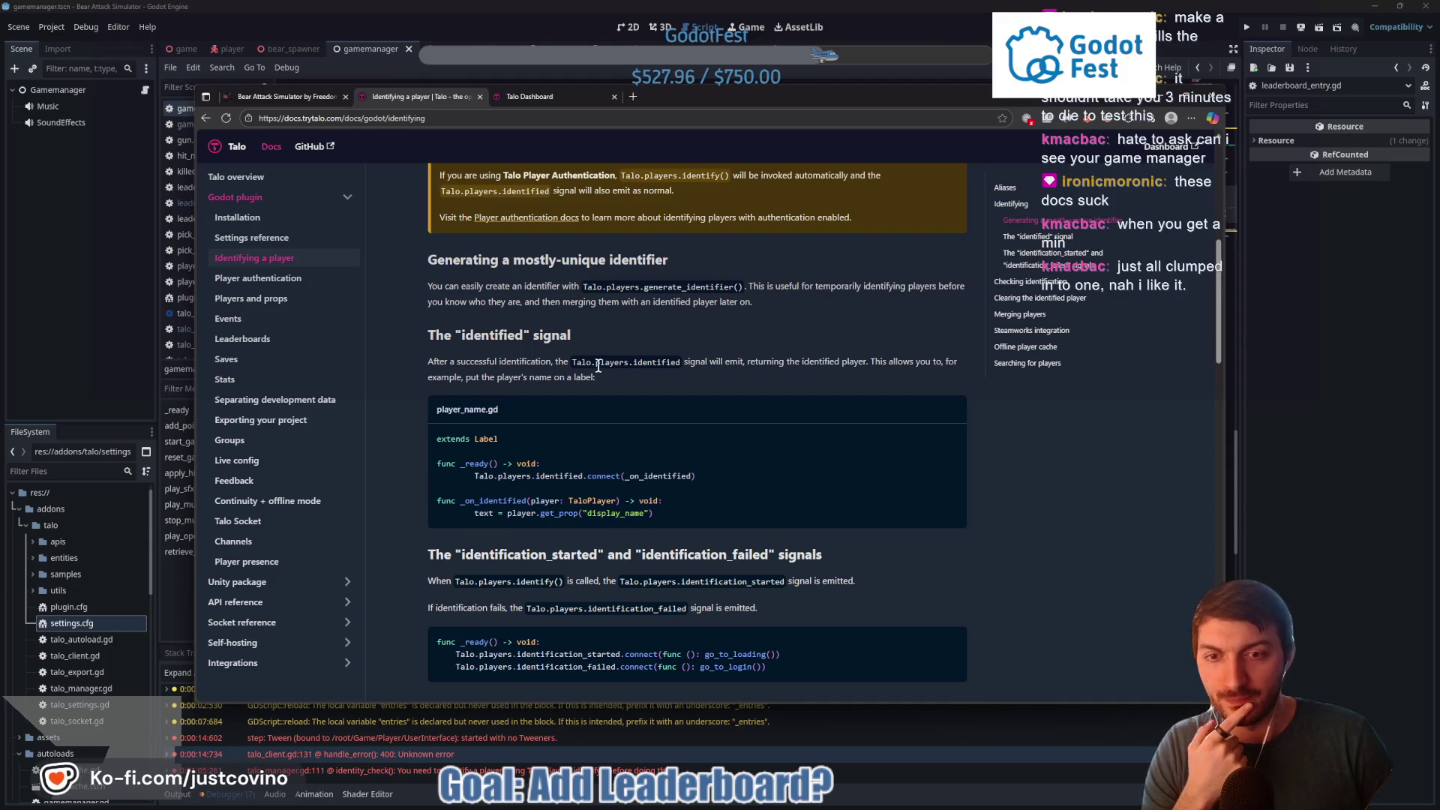
scroll(605, 398, "down", 1)
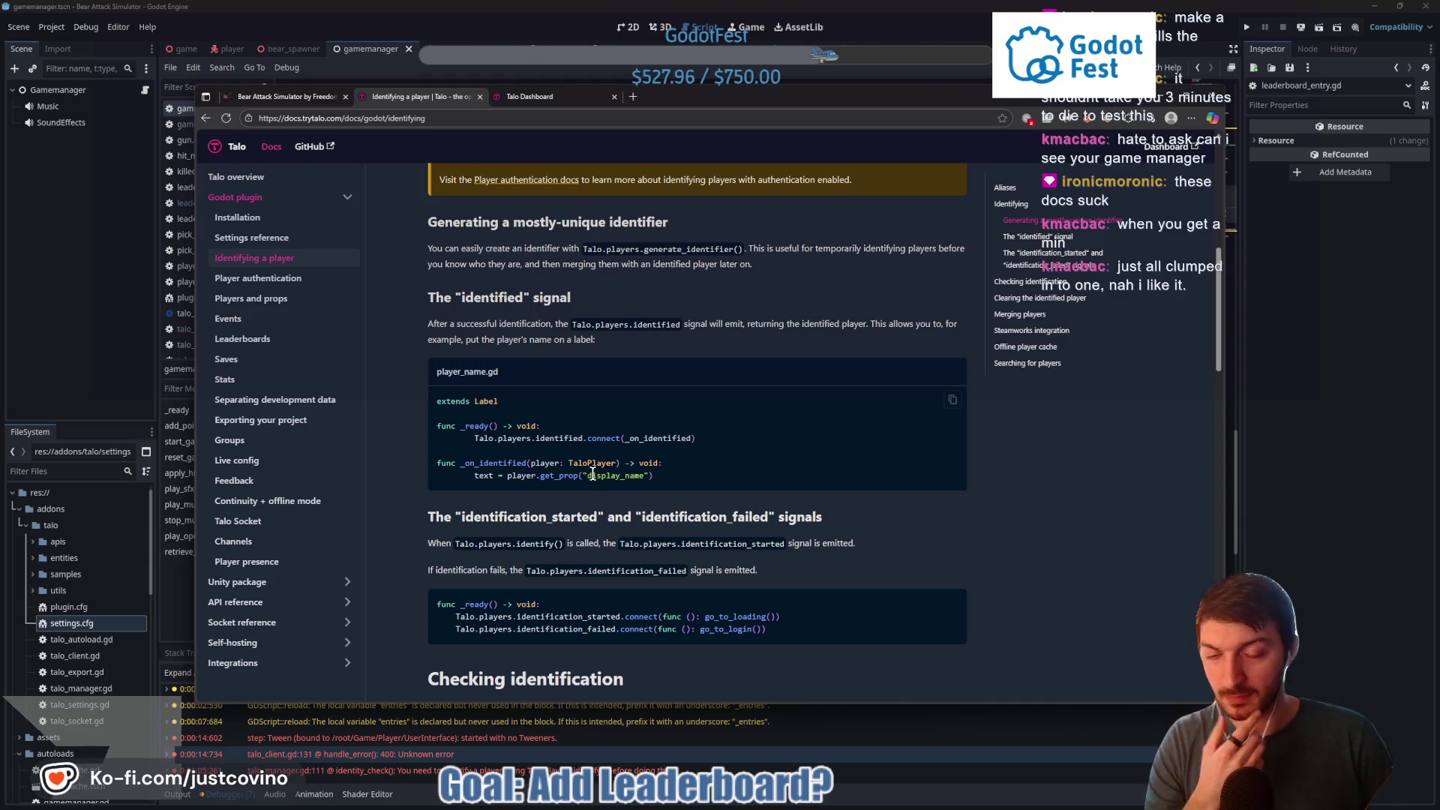
scroll(646, 480, "down", 3)
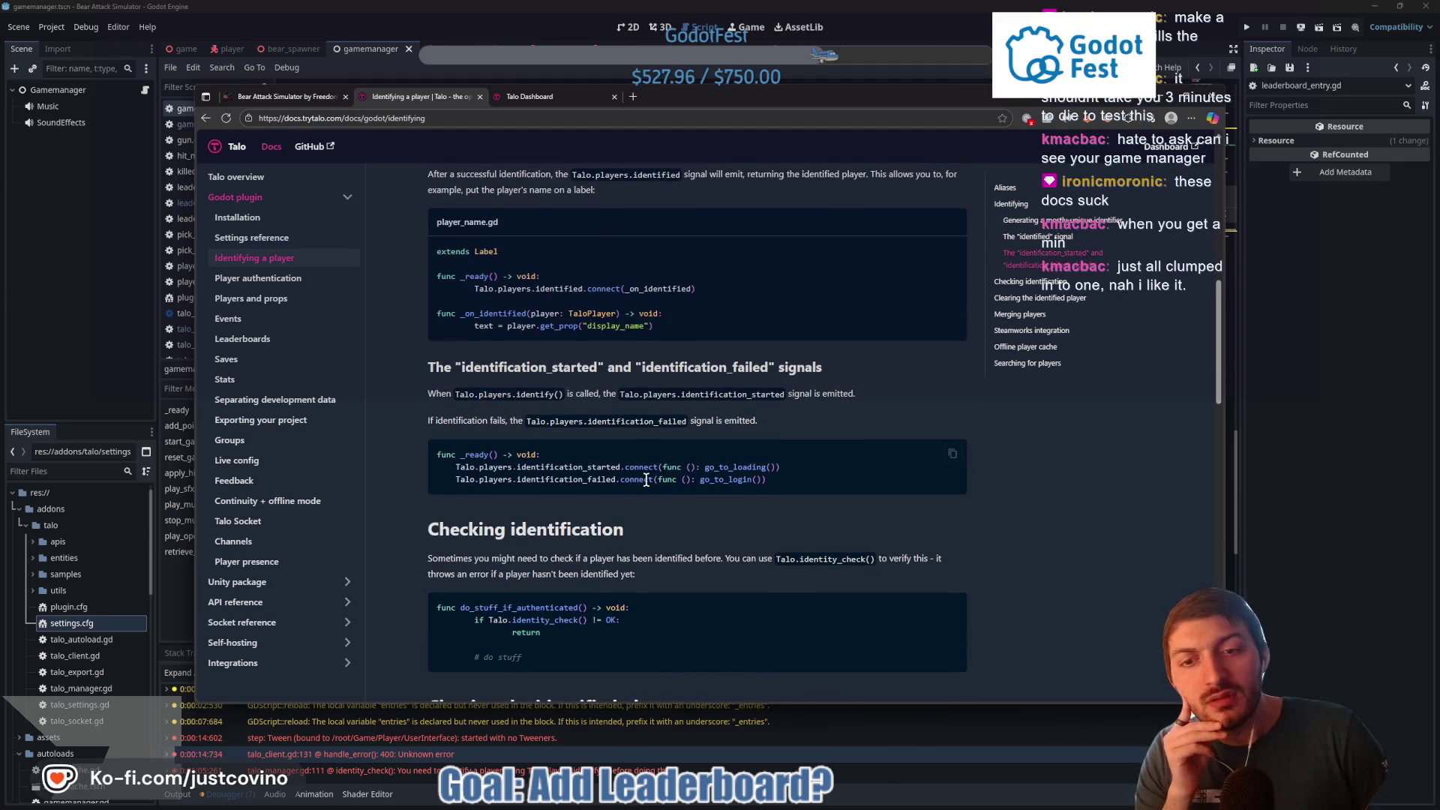
scroll(646, 489, "down", 1)
scroll(642, 484, "down", 3)
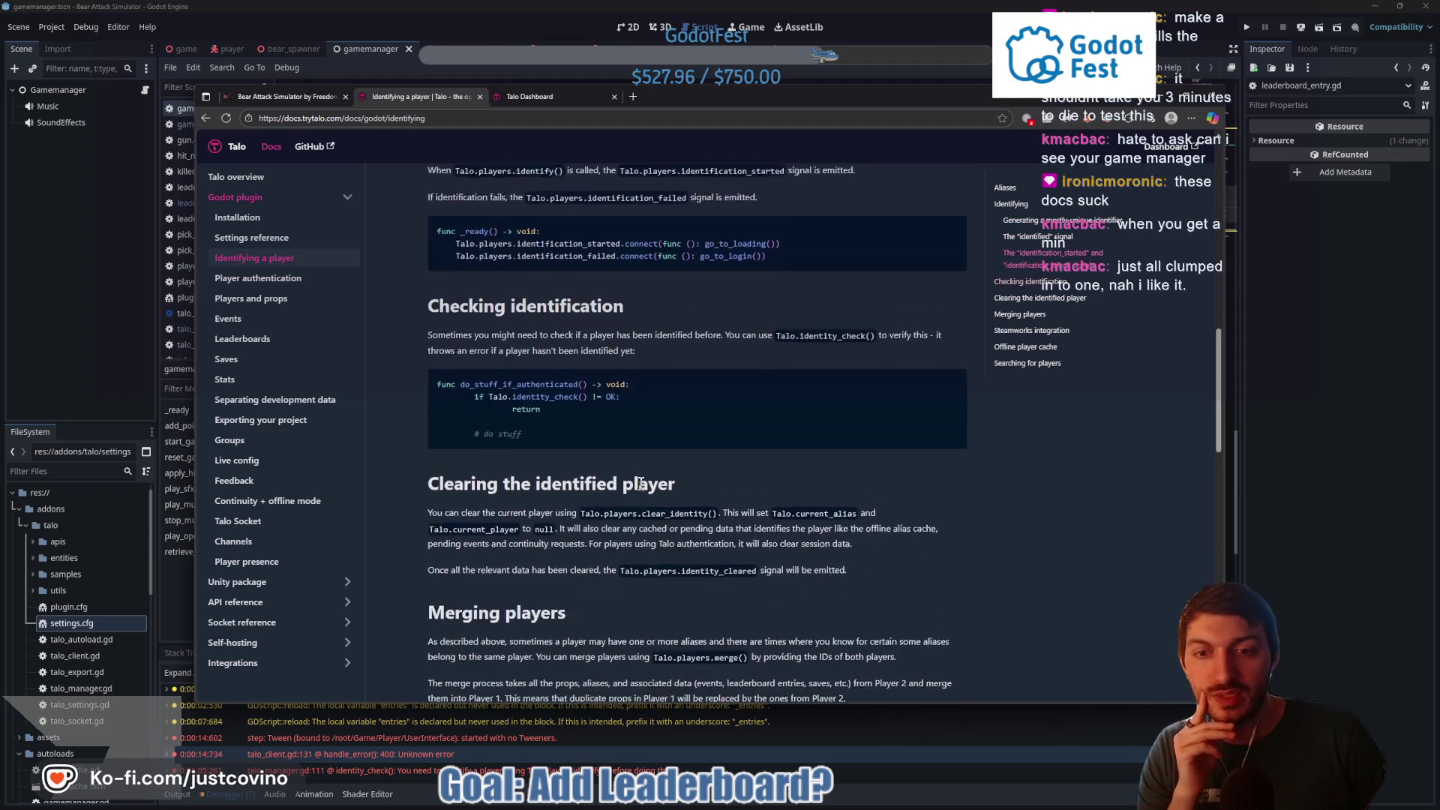
scroll(641, 484, "down", 1)
scroll(641, 484, "down", 1)
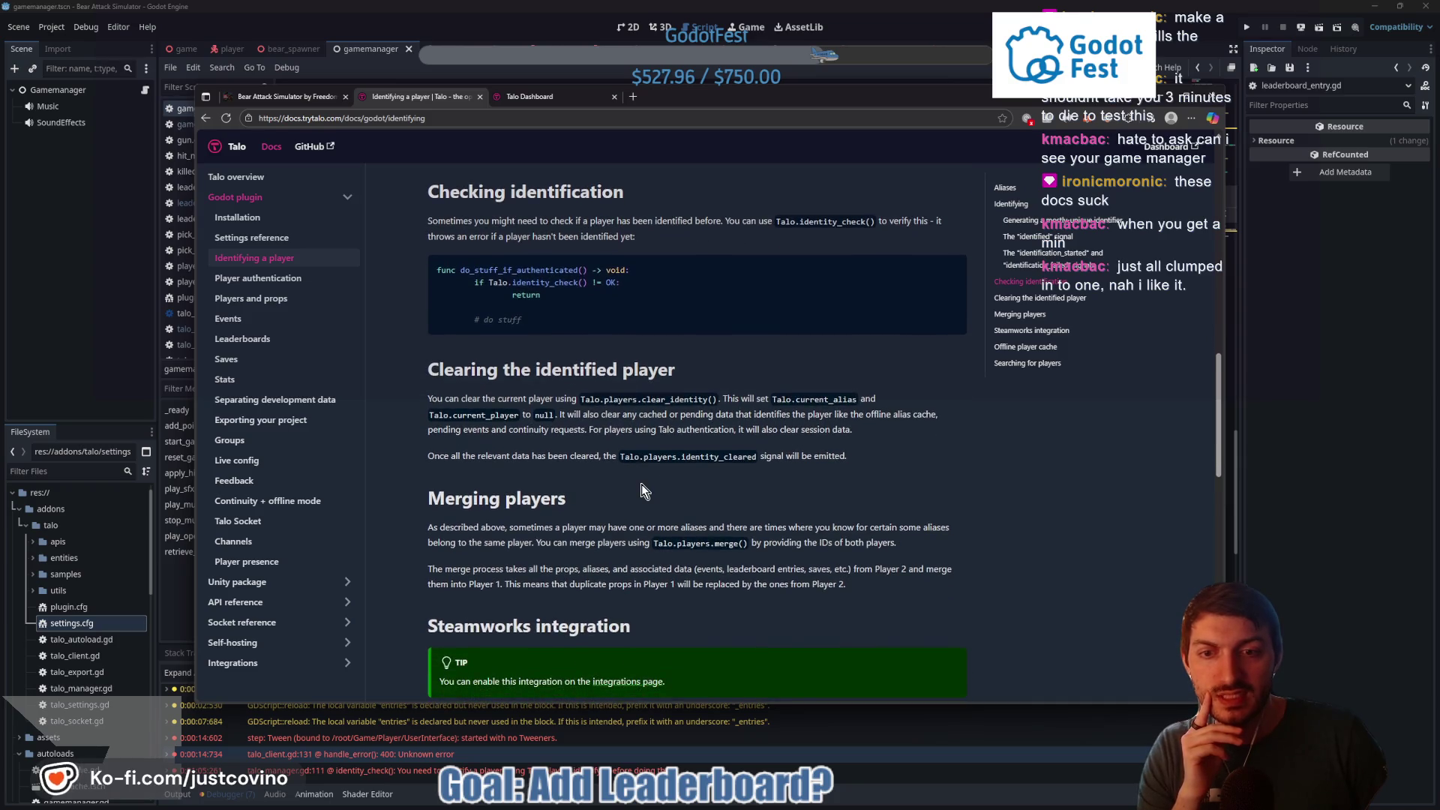
scroll(642, 484, "down", 2)
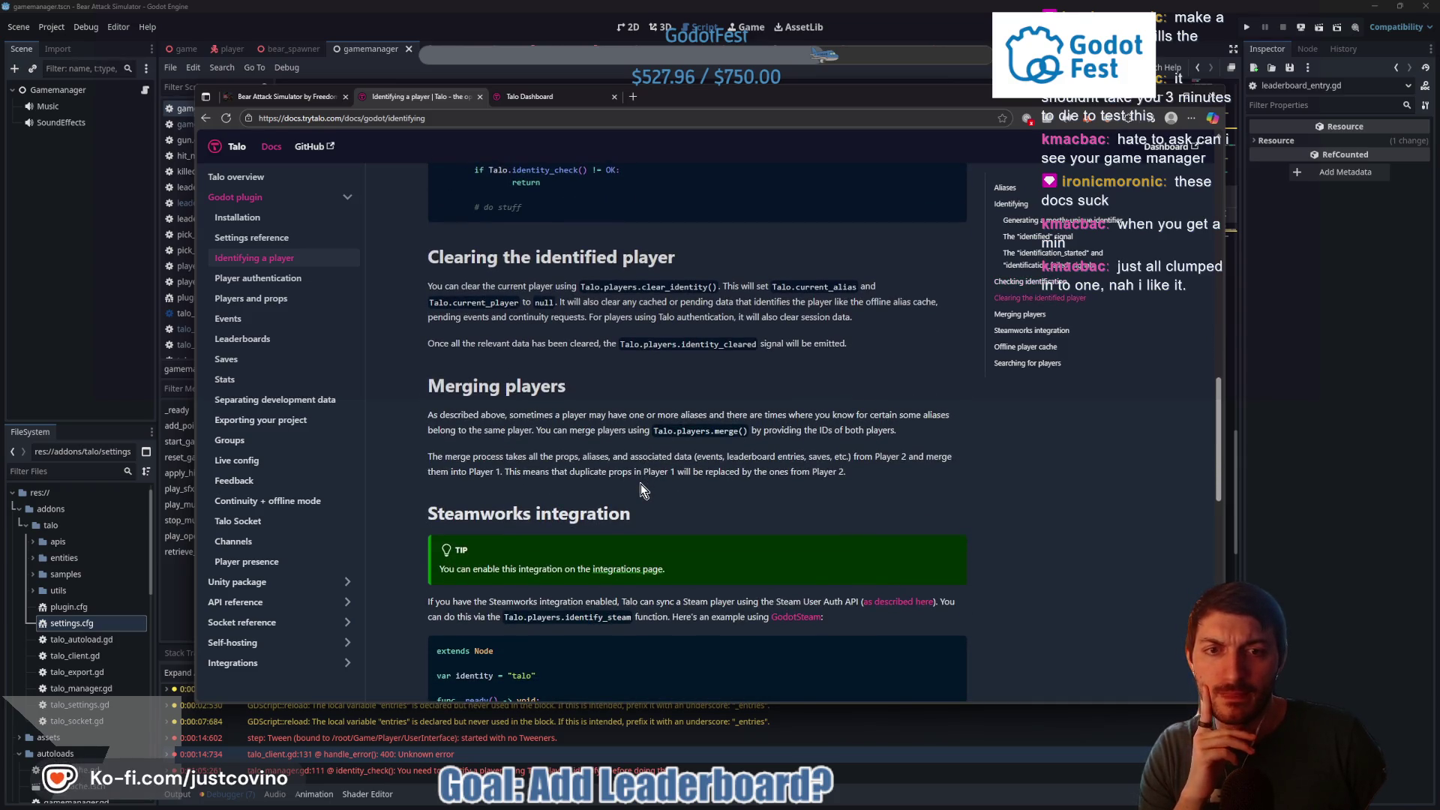
scroll(641, 483, "down", 2)
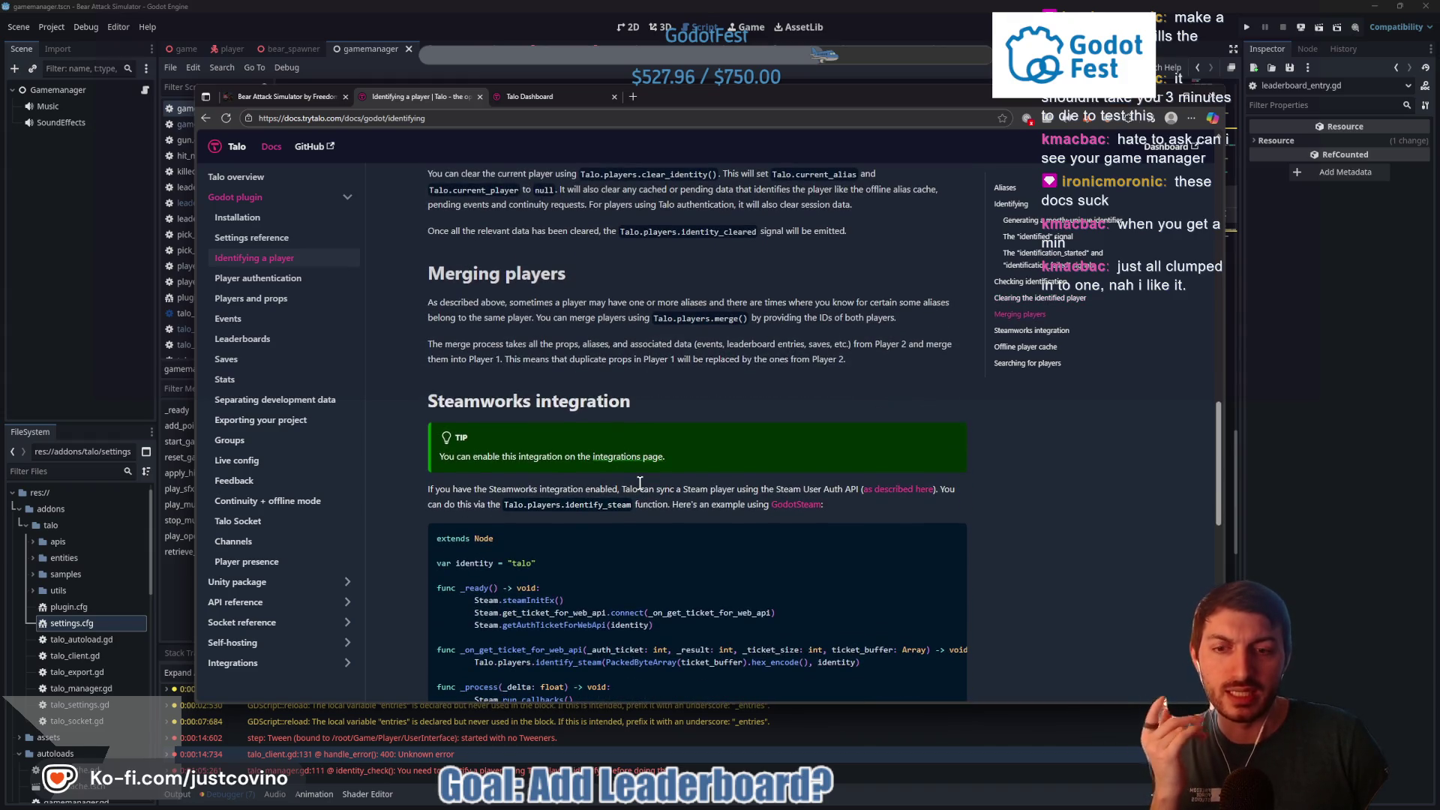
Highlight the 'Steamworks integration enabled' phrase in the docs
left_click_drag(435, 489, 618, 489)
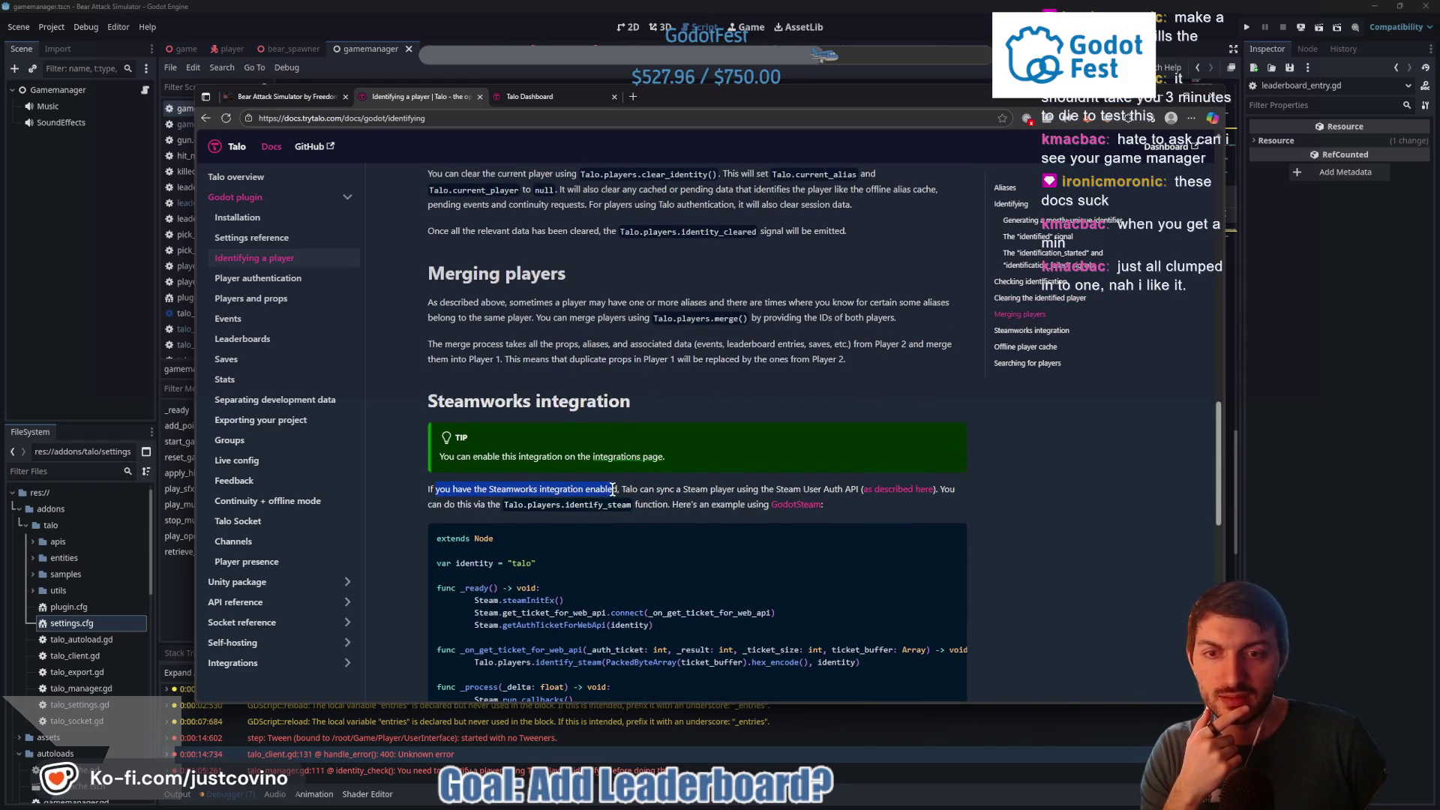
left_click(677, 503)
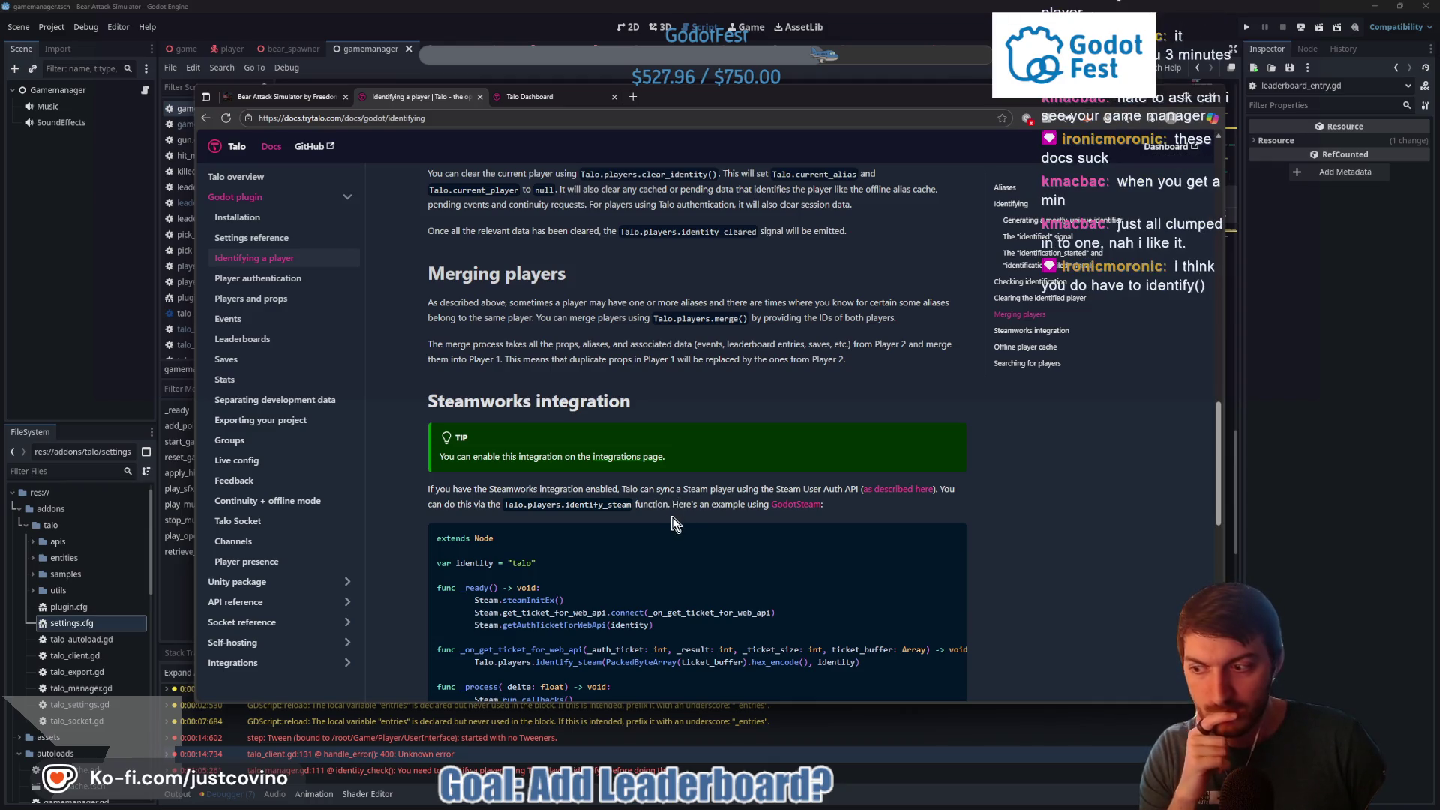
scroll(669, 515, "up", 5)
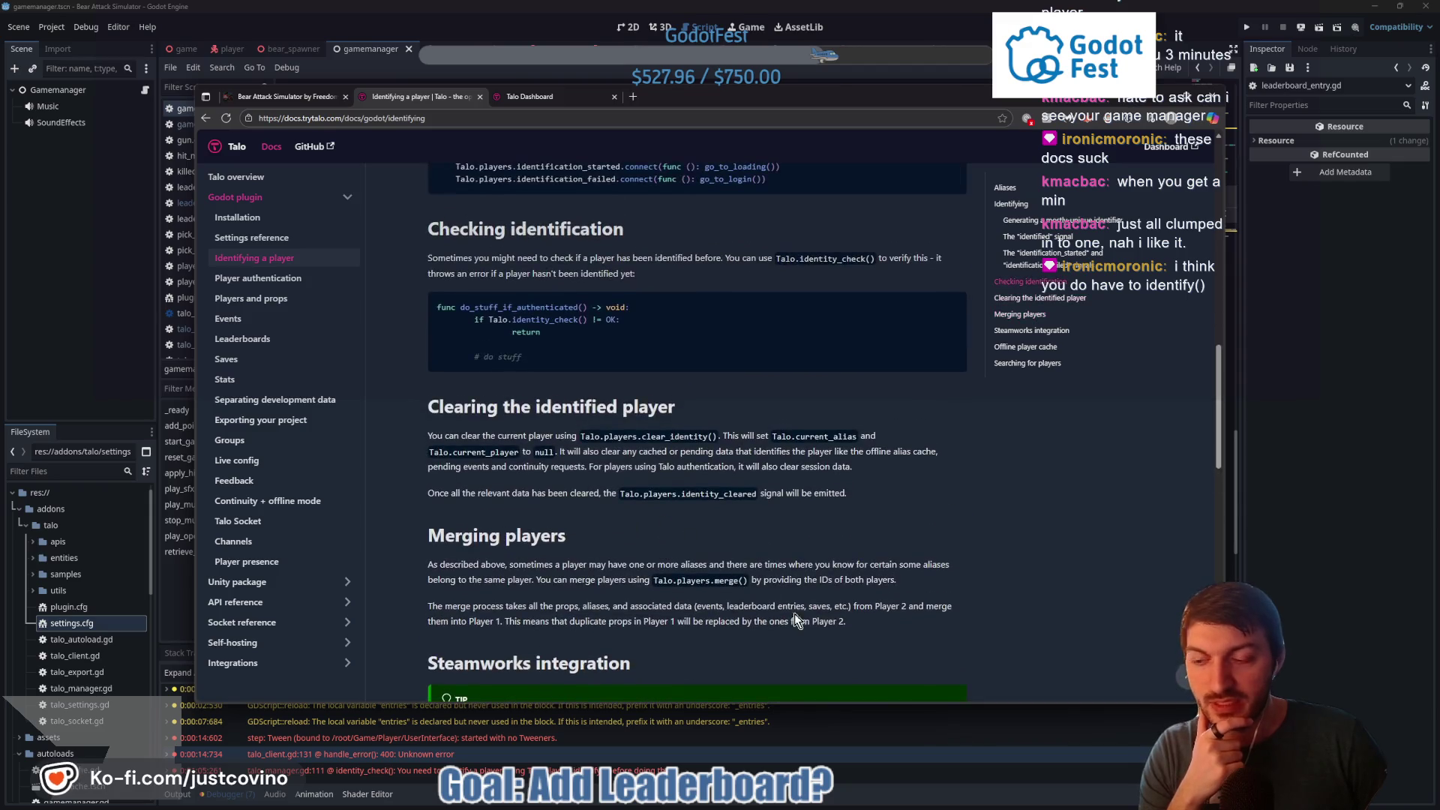
left_click(1319, 516)
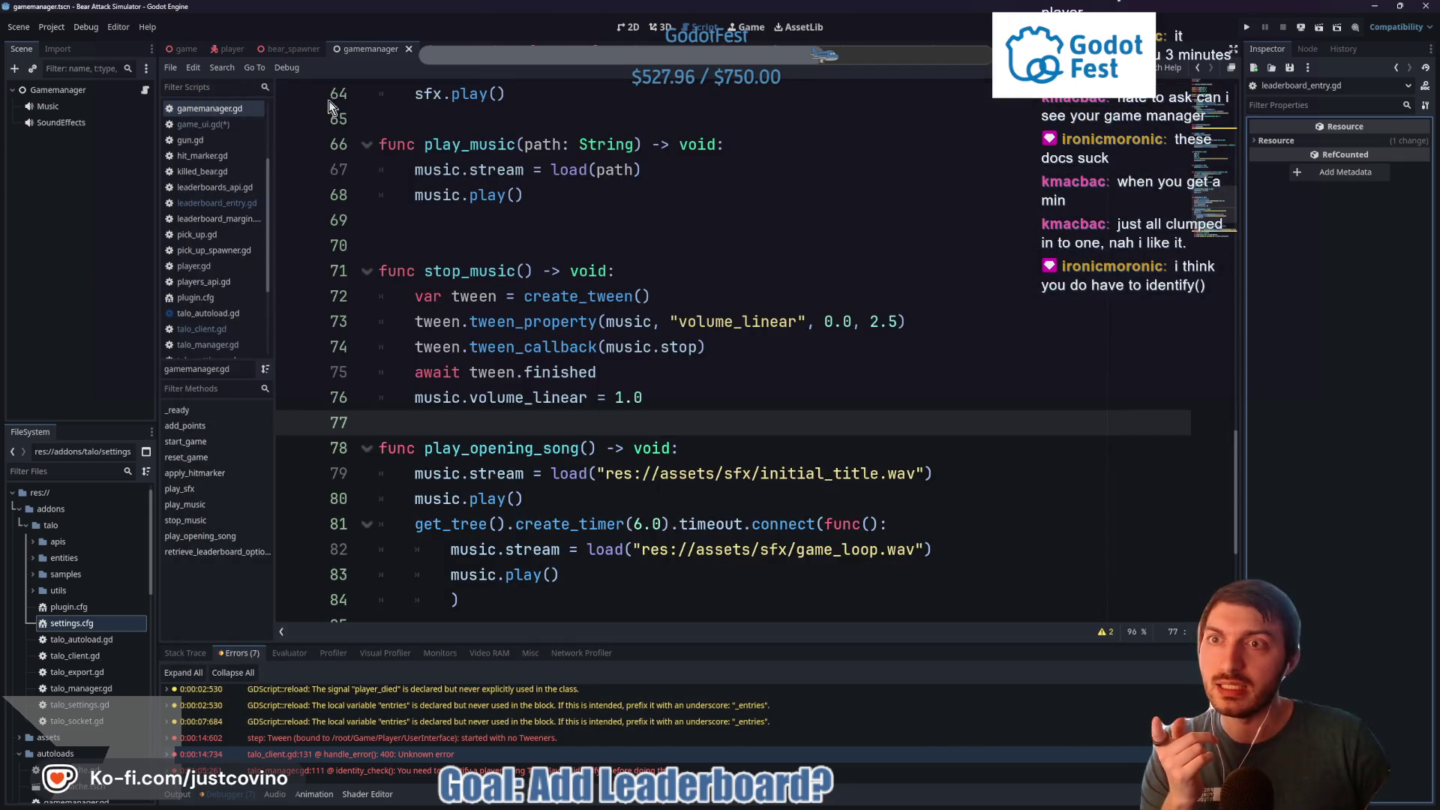
Switch to the game scene and open game_ui.gd at the identify call on line 172
left_click(231, 48)
scroll(586, 349, "down", 6)
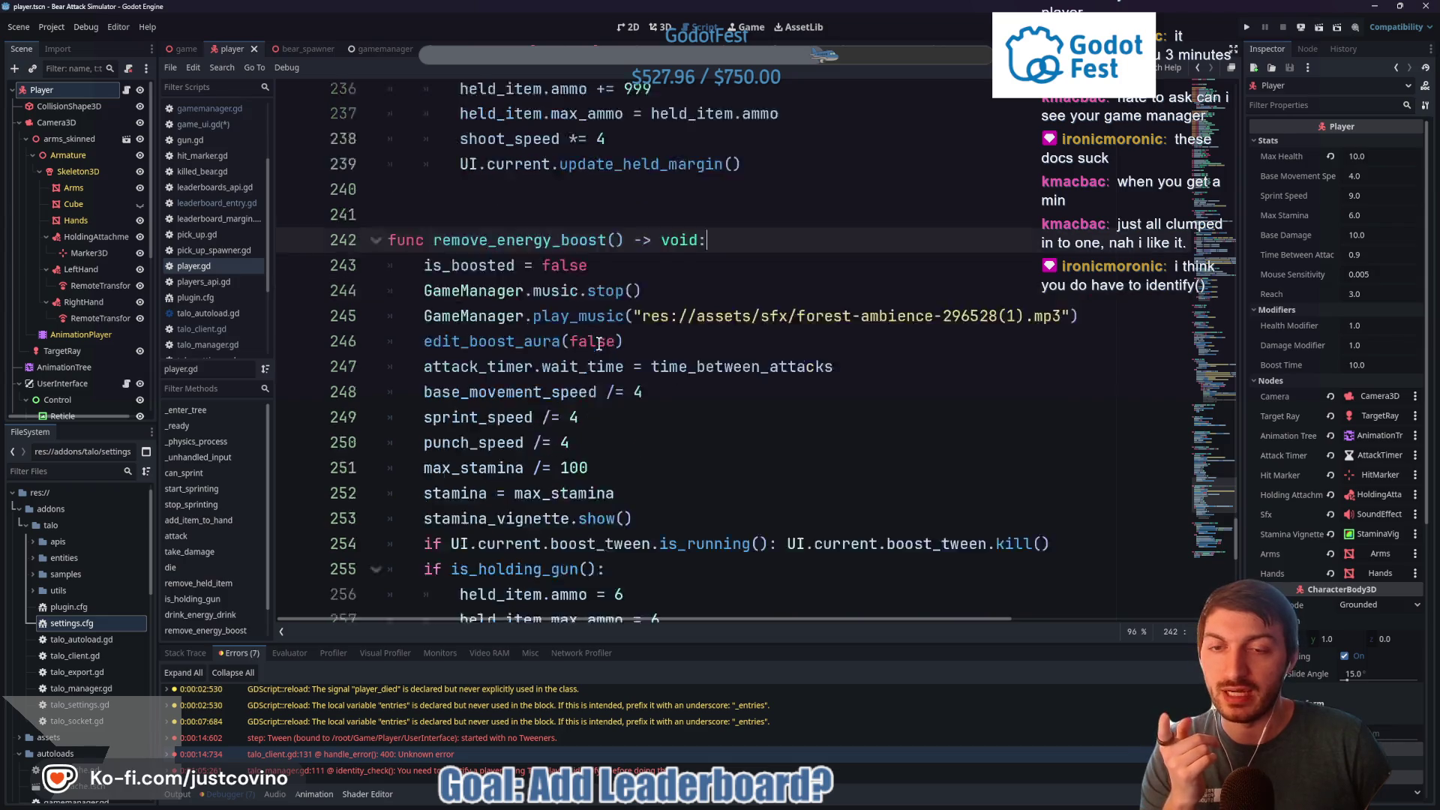
left_click(182, 49)
left_click(127, 404)
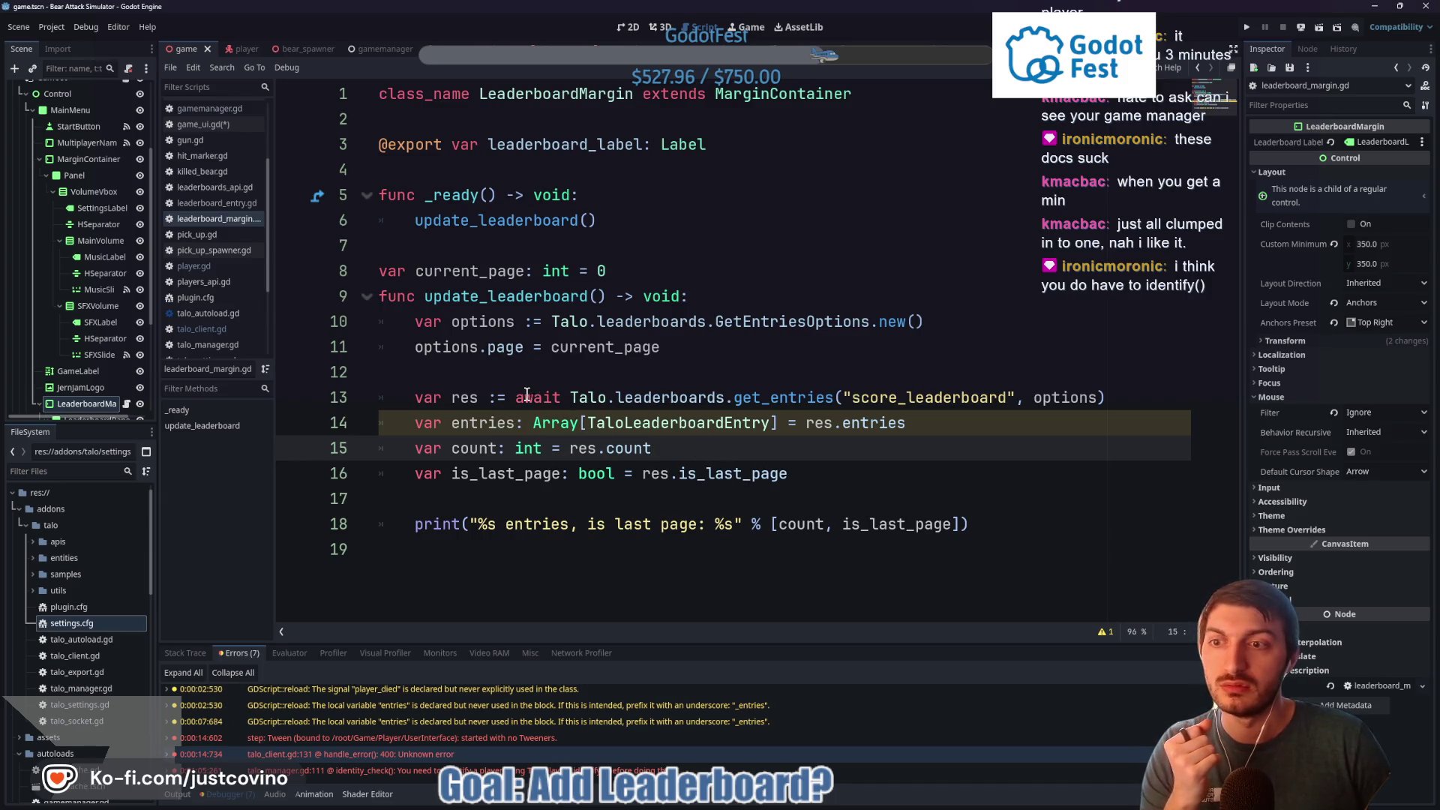
scroll(109, 255, "up", 3)
left_click(128, 160)
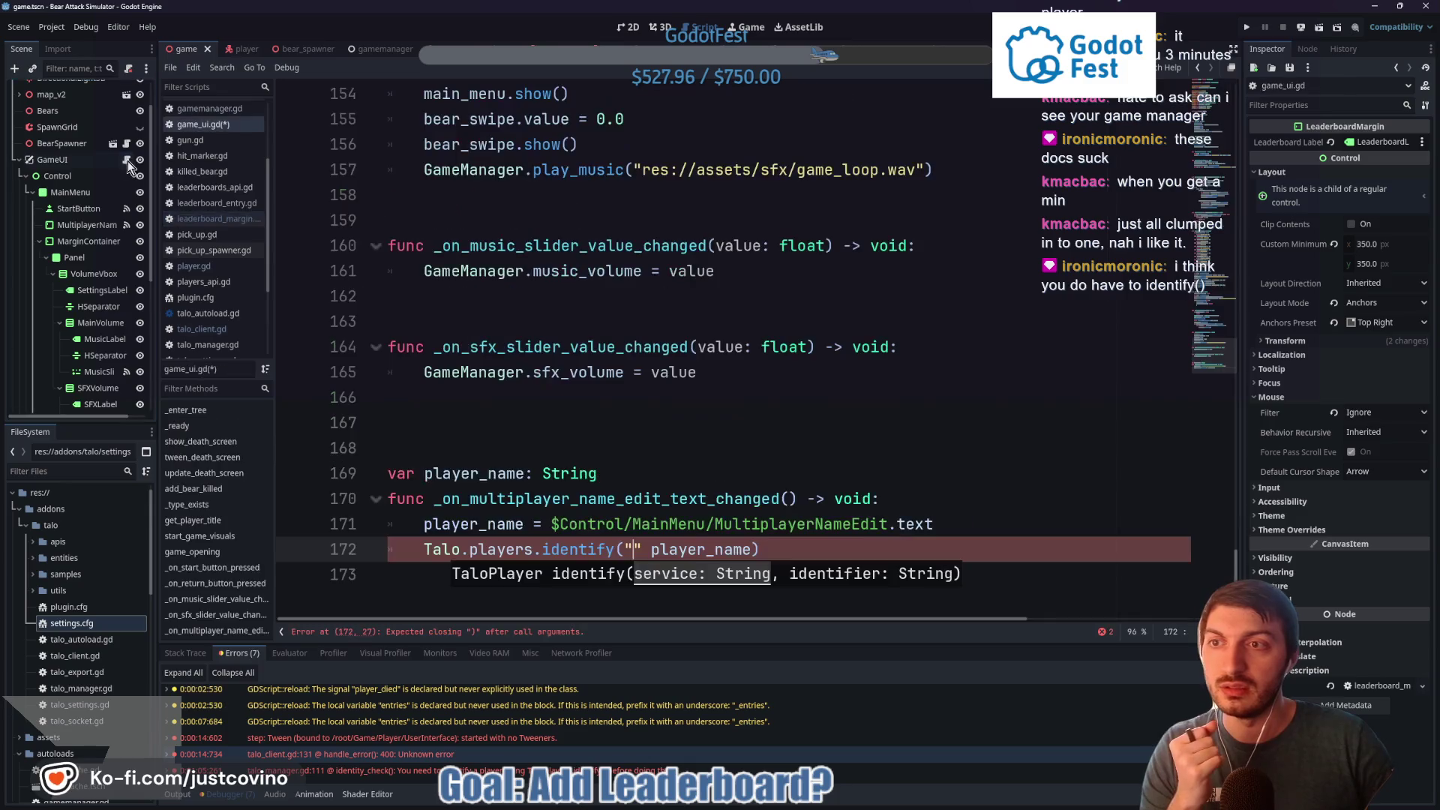
Delete identify()'s existing arguments, leaving Talo.players.identify("") with an empty string
left_click(634, 549)
left_click(618, 549)
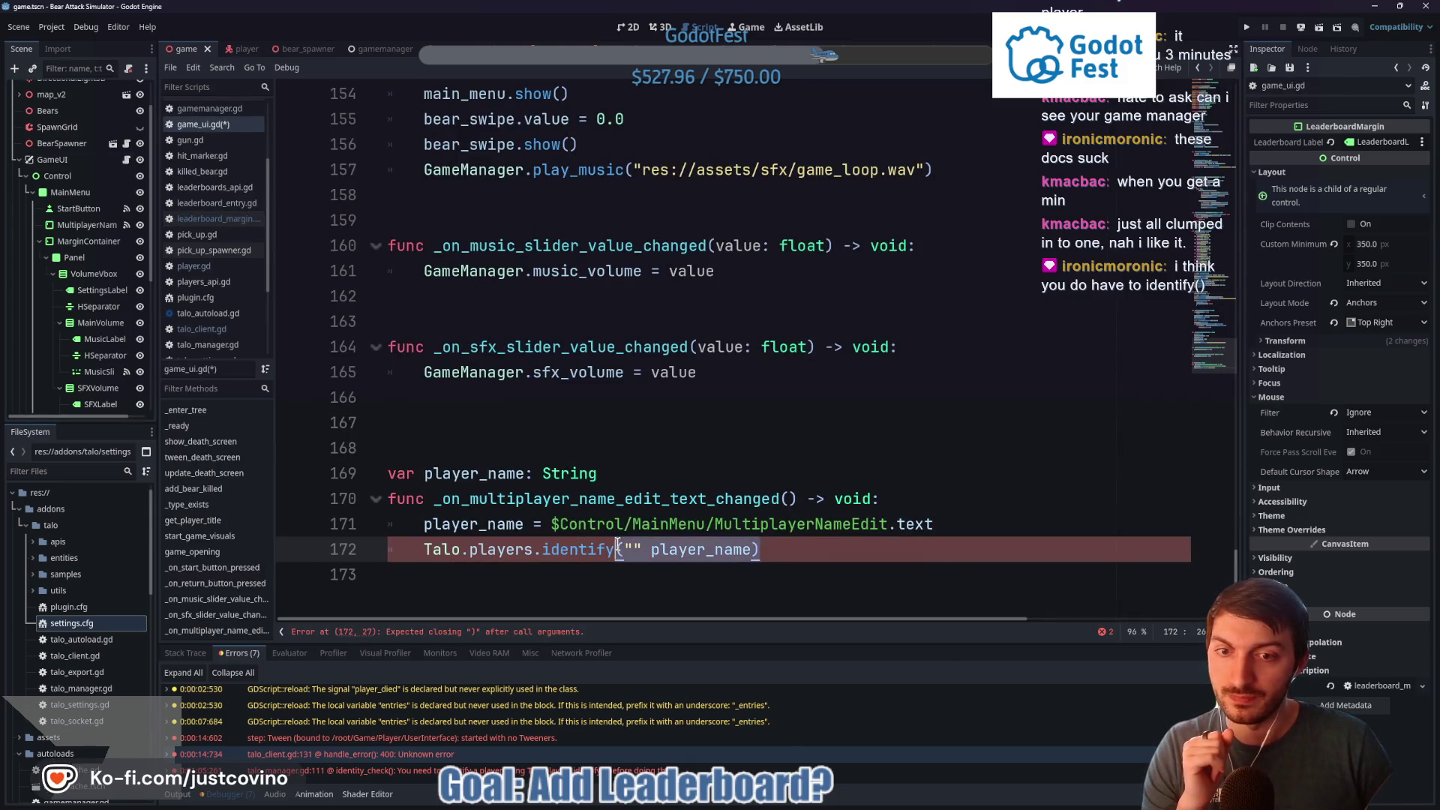
key("ctrl+Delete")
key("ctrl+Delete")
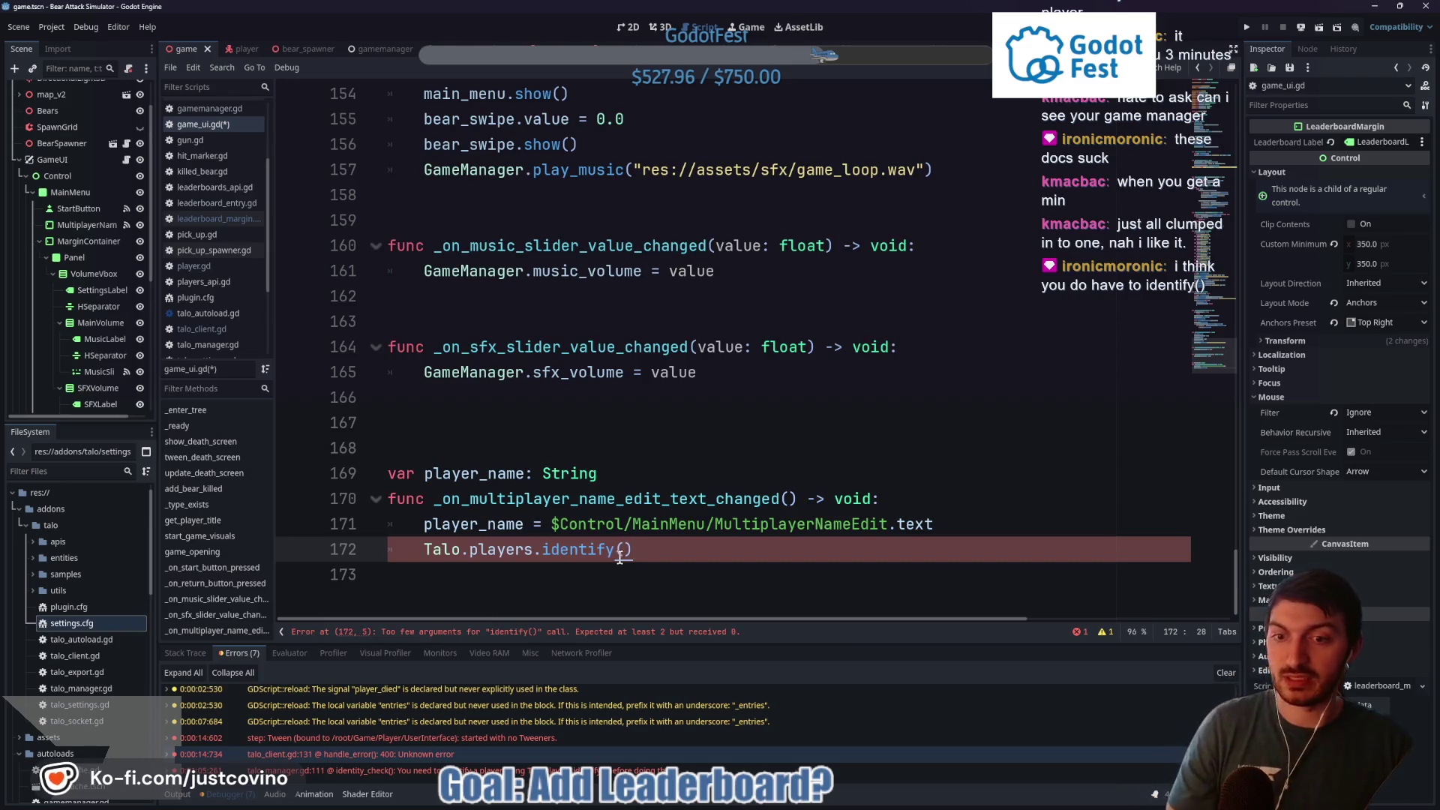
left_click(625, 549)
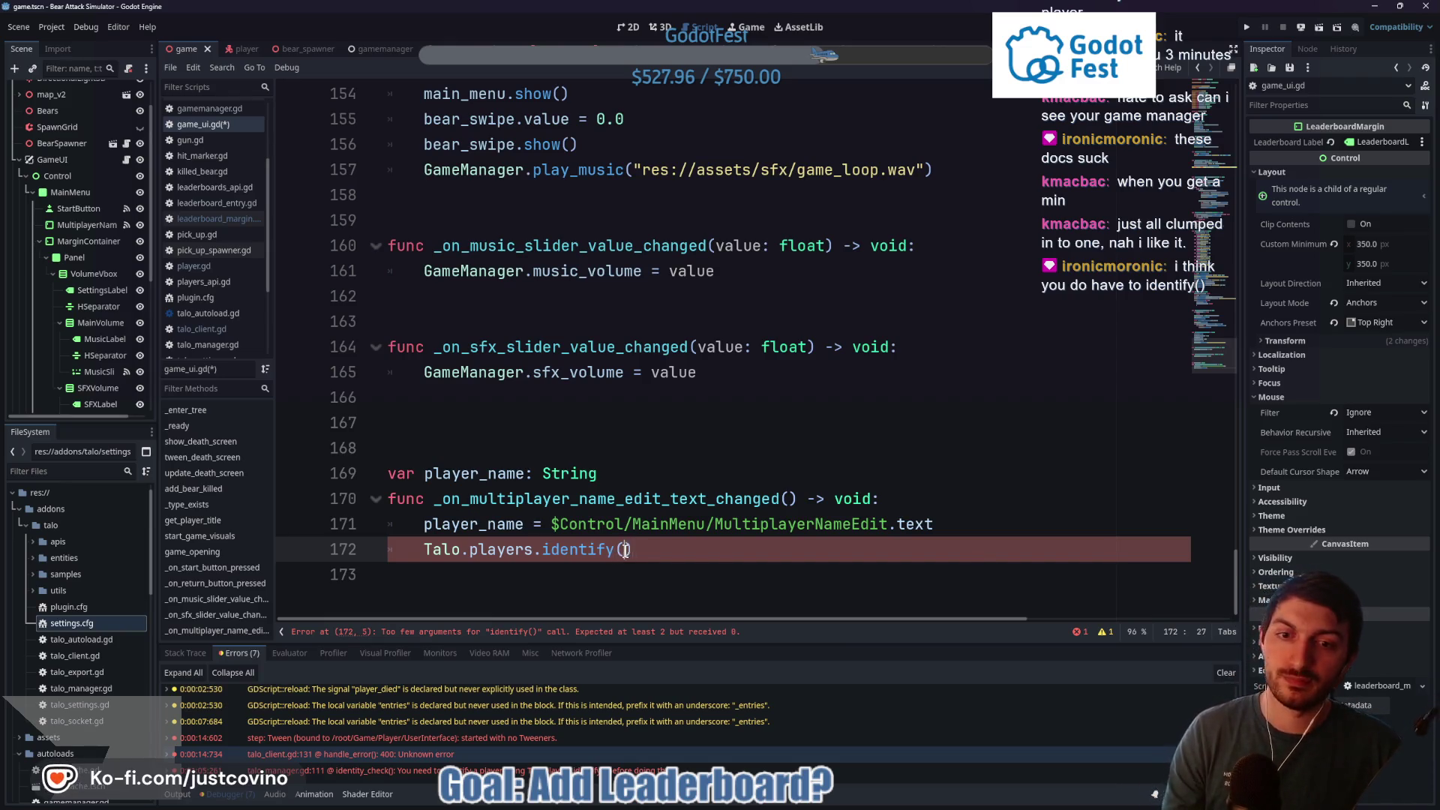
type(":")
key("BackSpace")
type("\"ta")
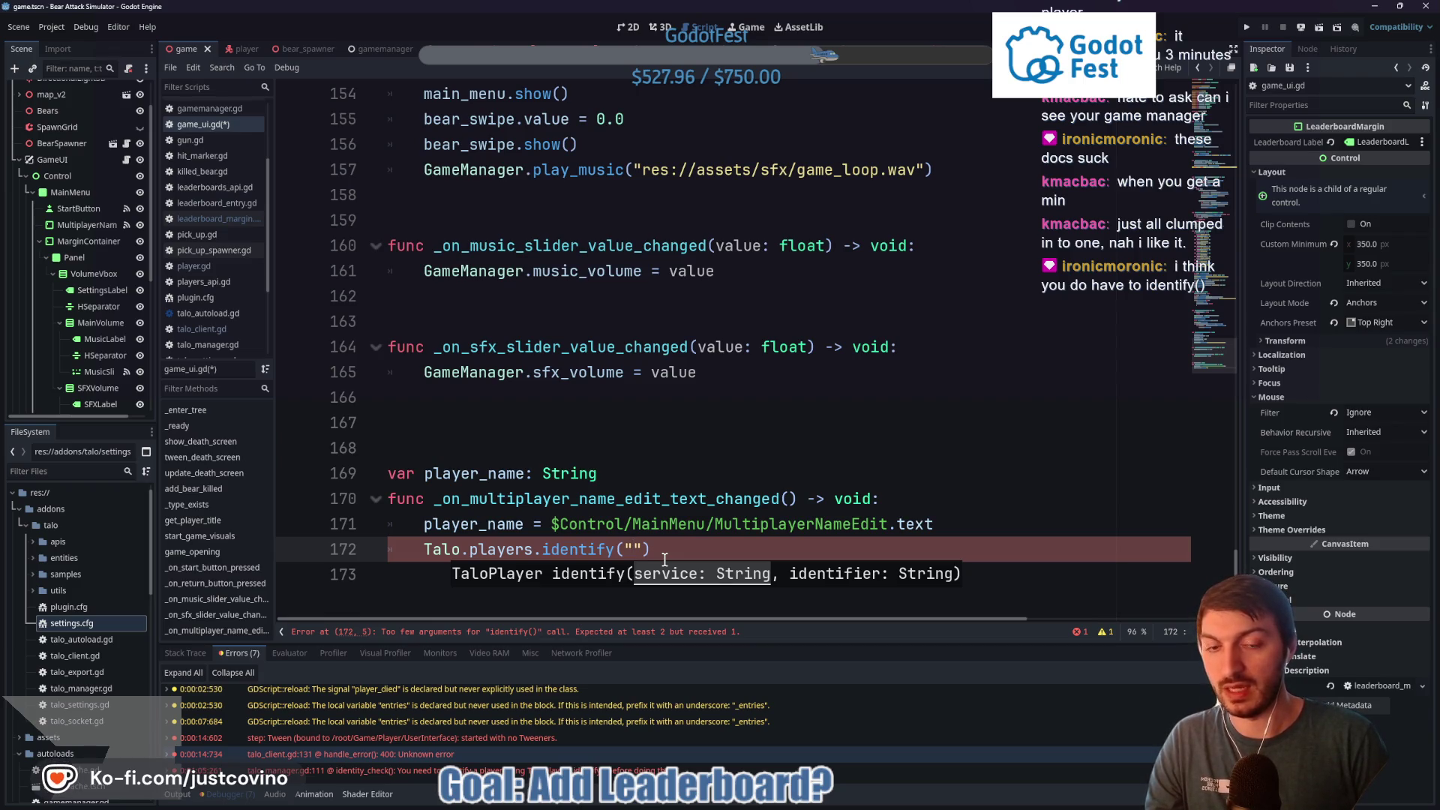
type("lo")
key("BackSpace")
key("BackSpace")
key("BackSpace")
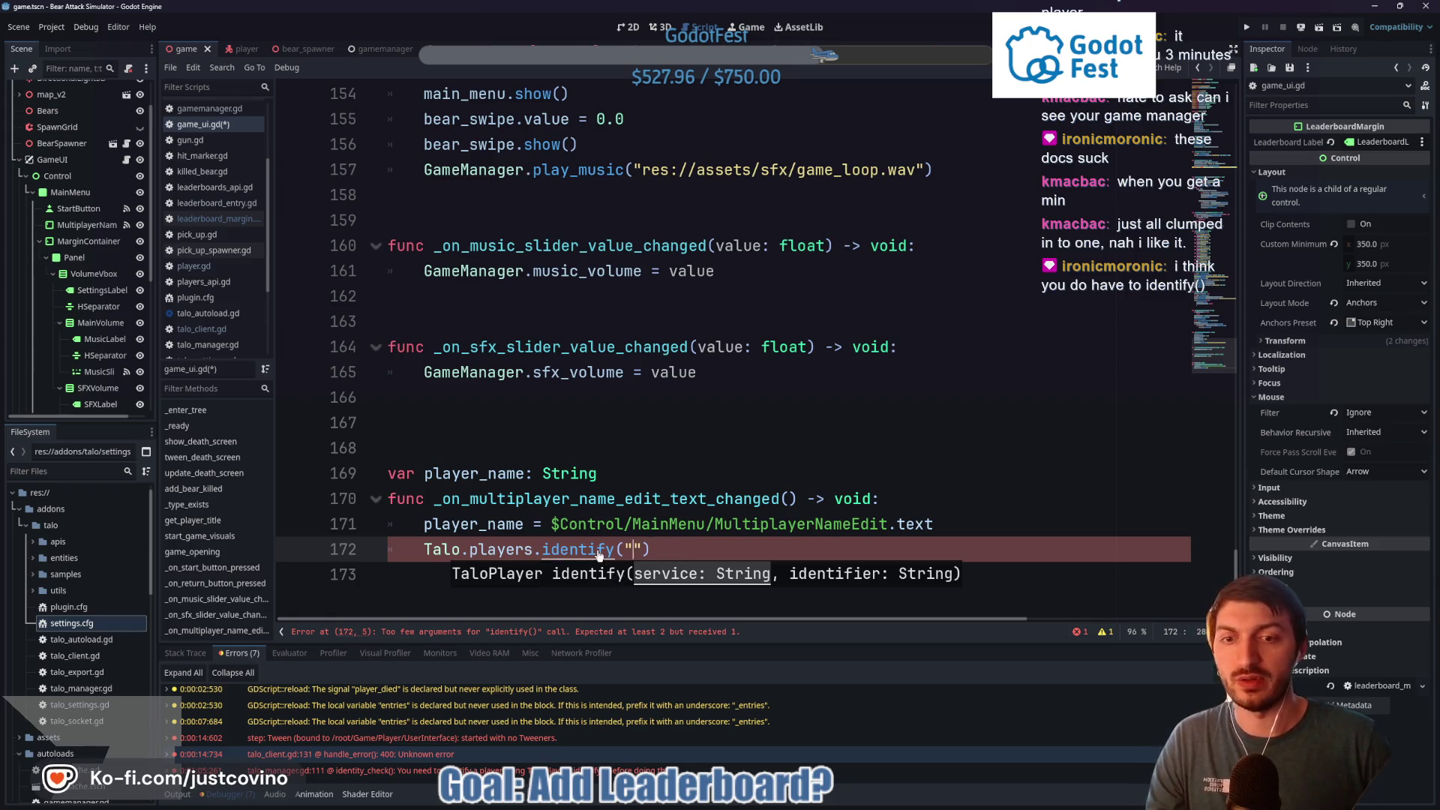
Jump to identify() in players_api.gd and select its 'service' parameter and 'username' comment example
left_click(598, 551, "ctrl")
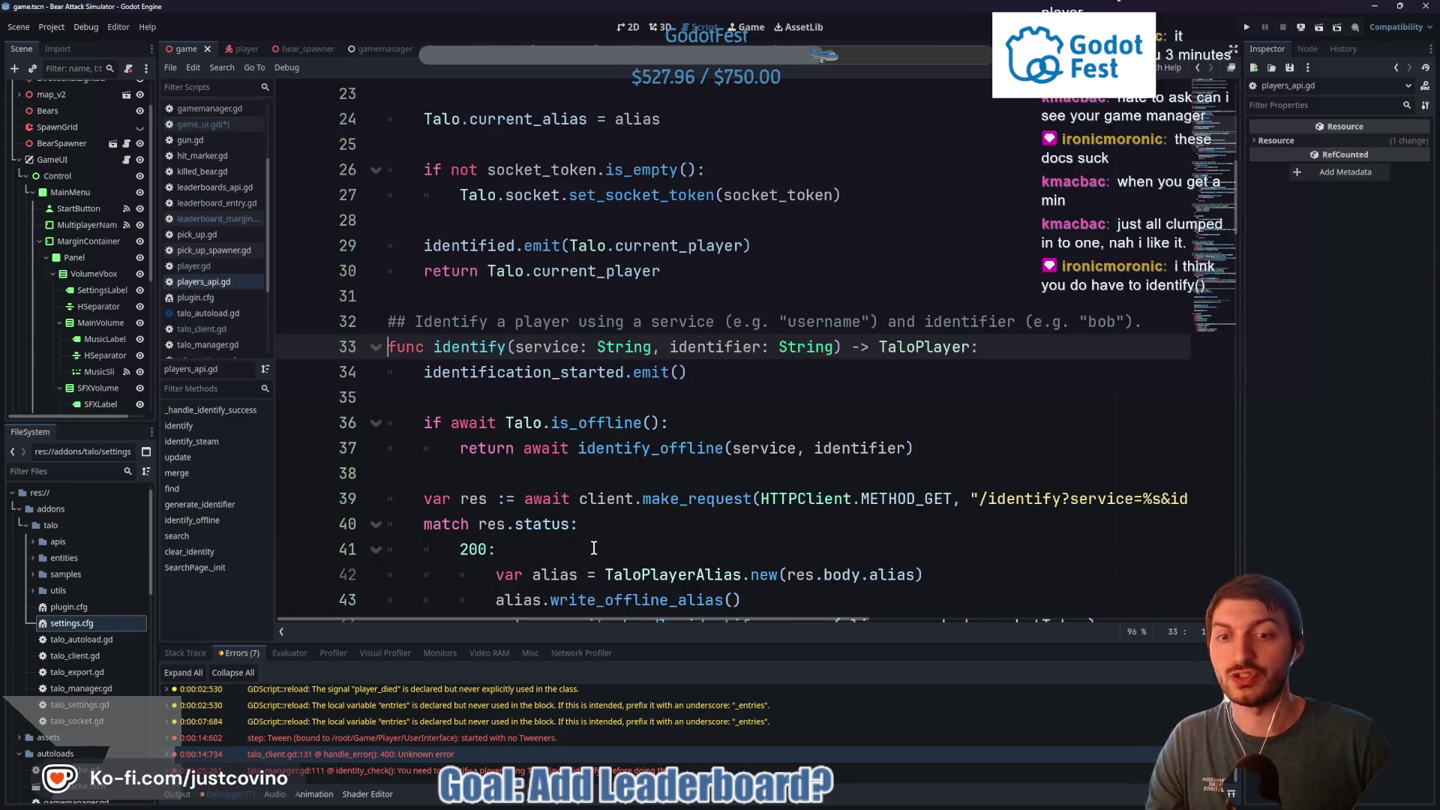
double_click(562, 346)
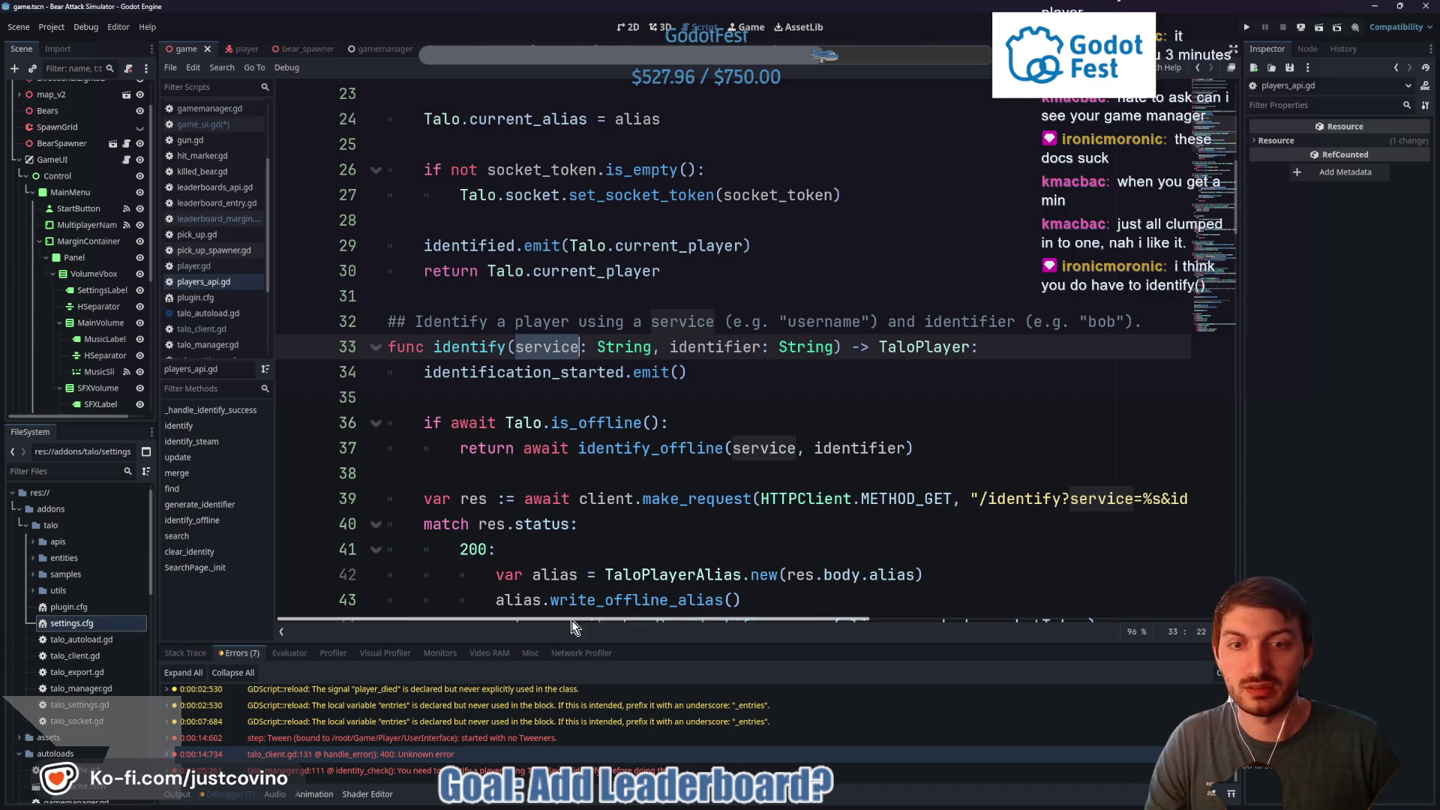
mouse_move(564, 618)
left_mouse_down()
mouse_move(655, 614)
mouse_move(587, 615)
left_mouse_up()
left_click_drag(750, 321, 838, 316)
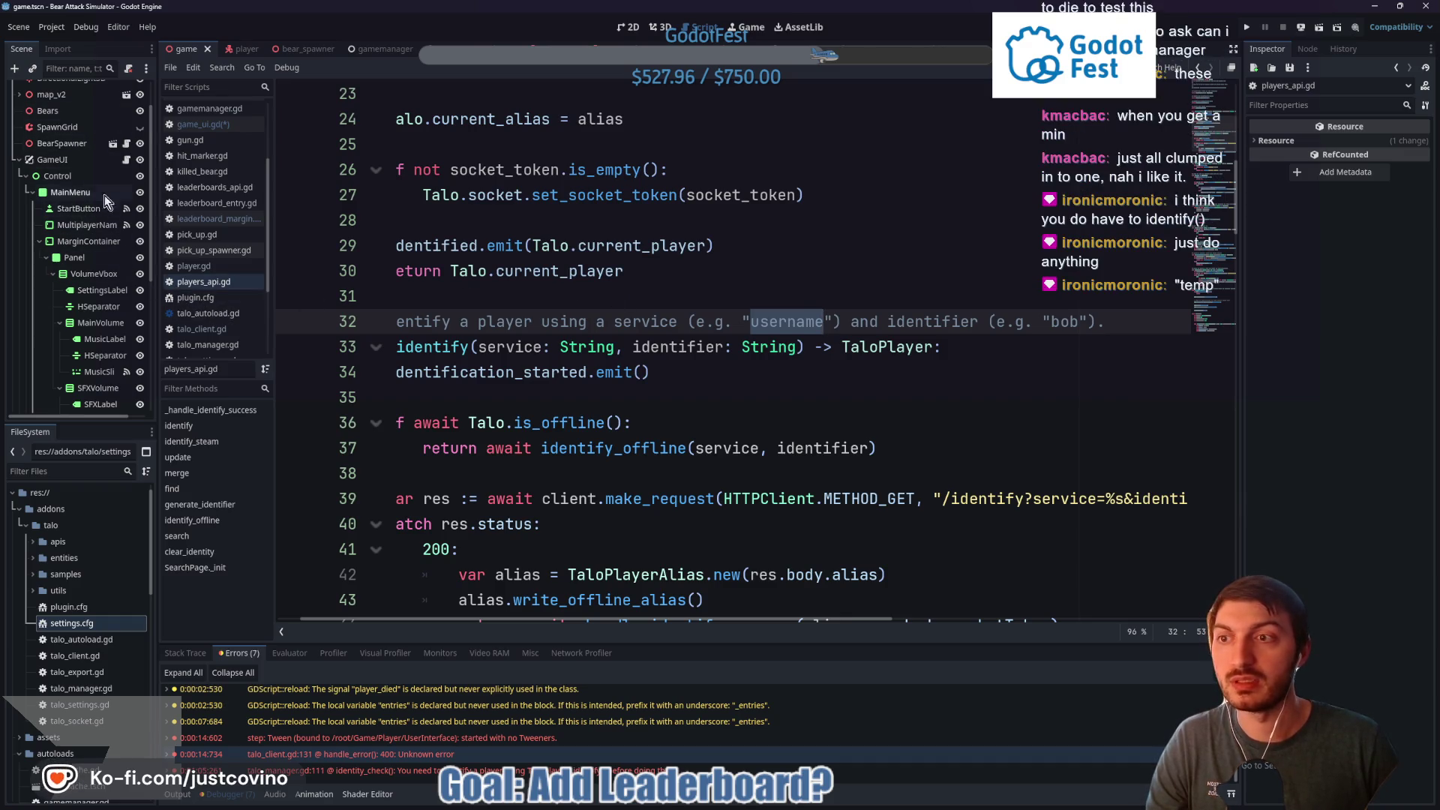
left_click(125, 160)
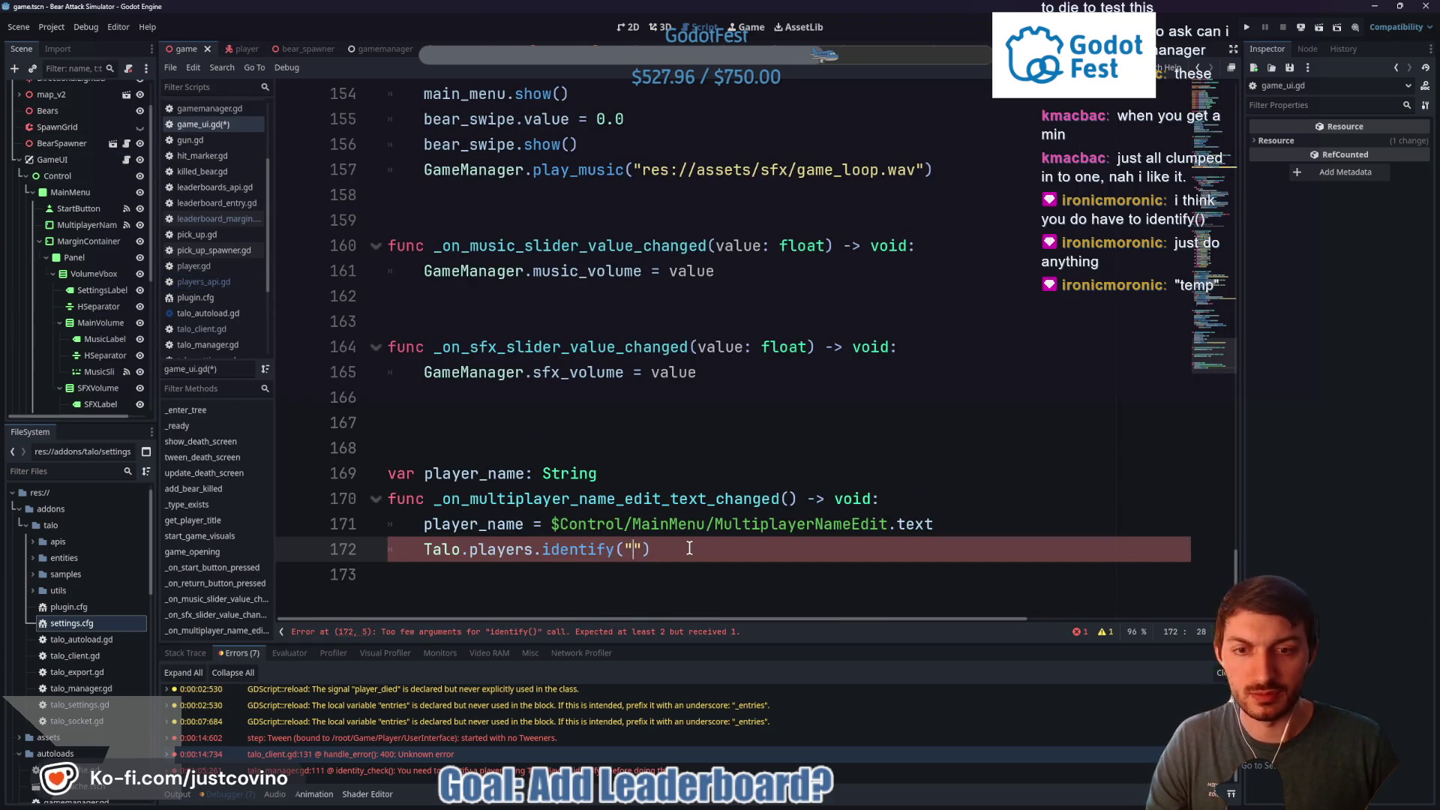
Change line 172 to identify("username", player_name), save game_ui.gd and run the project
type("username\"")
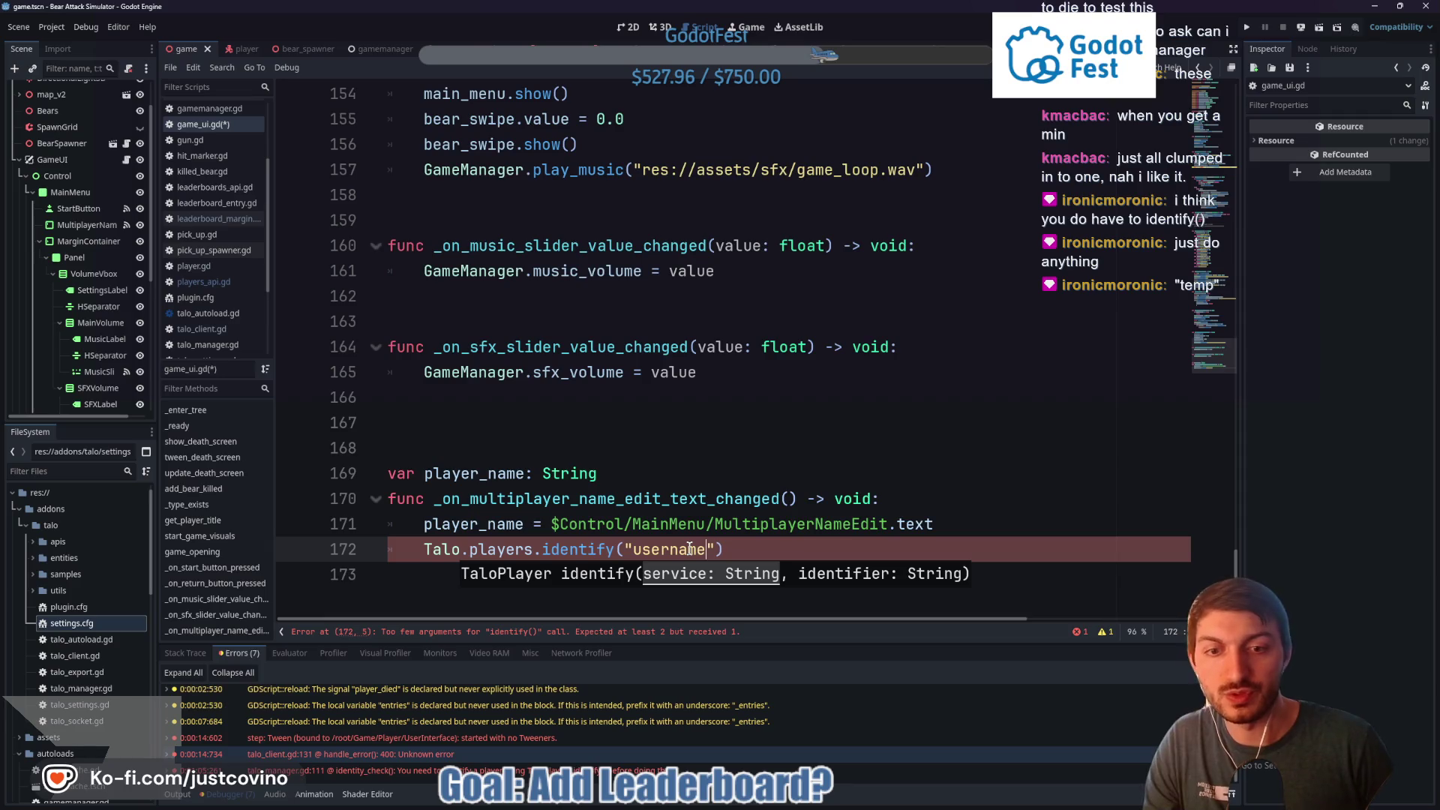
type(", ")
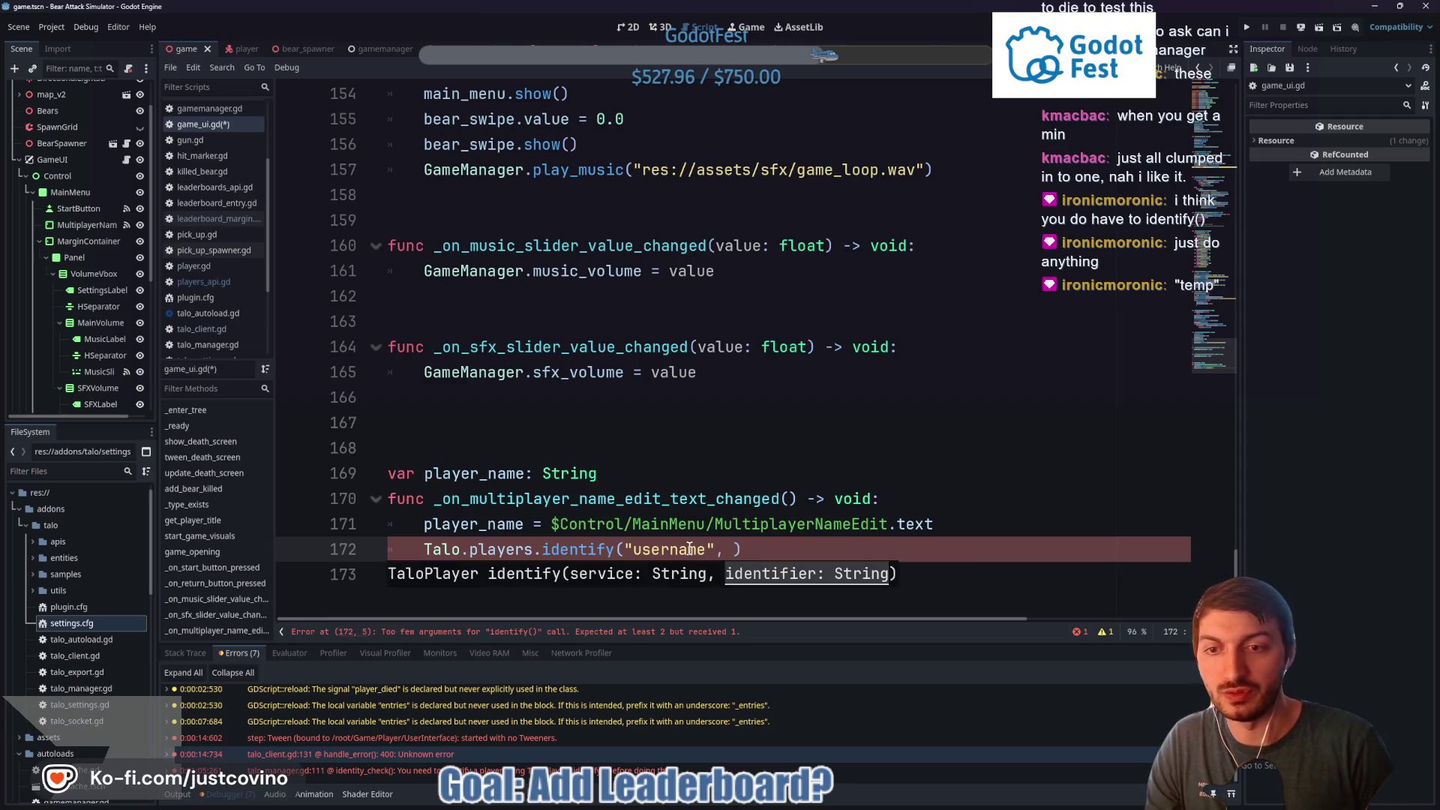
type("player_name")
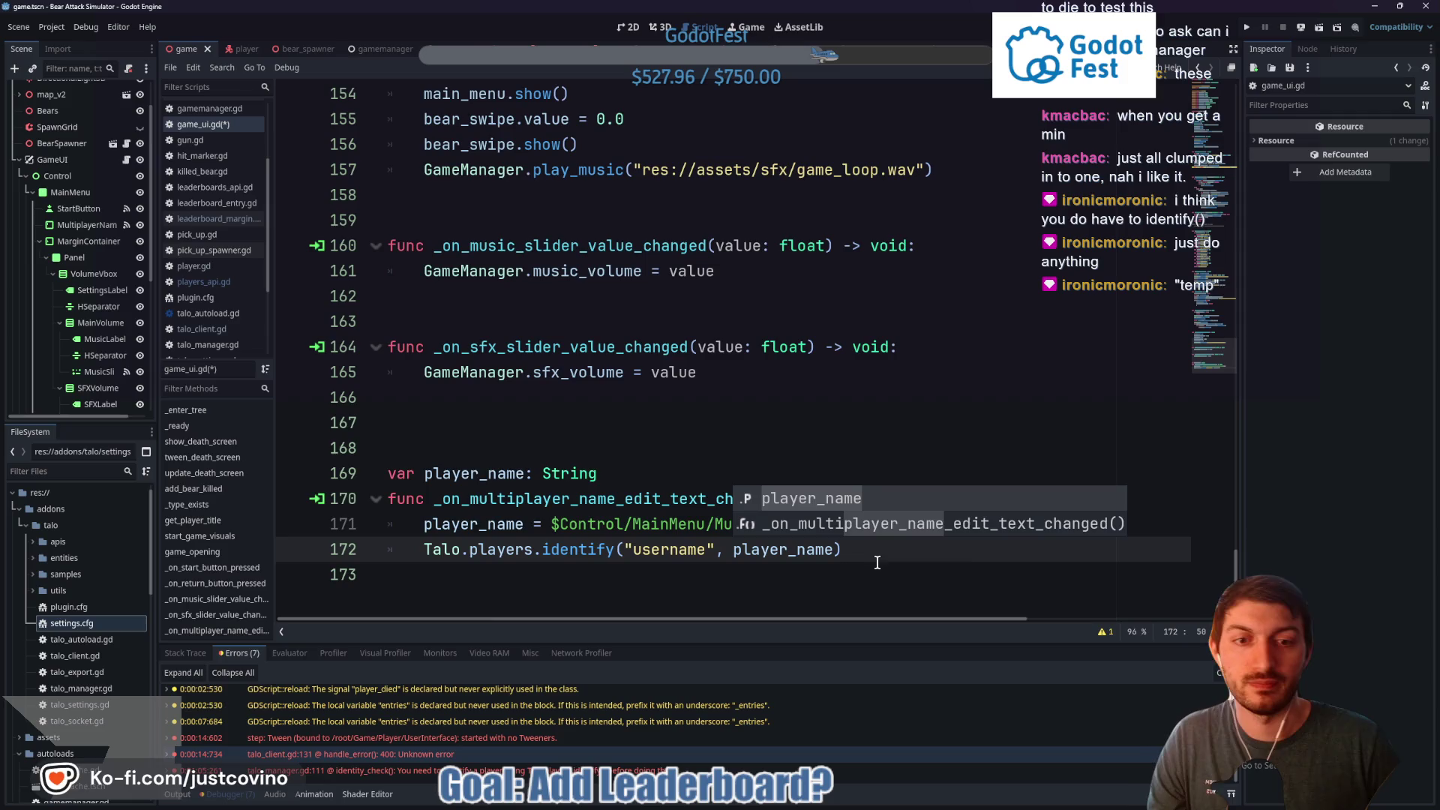
left_click(922, 549)
key("ctrl+s")
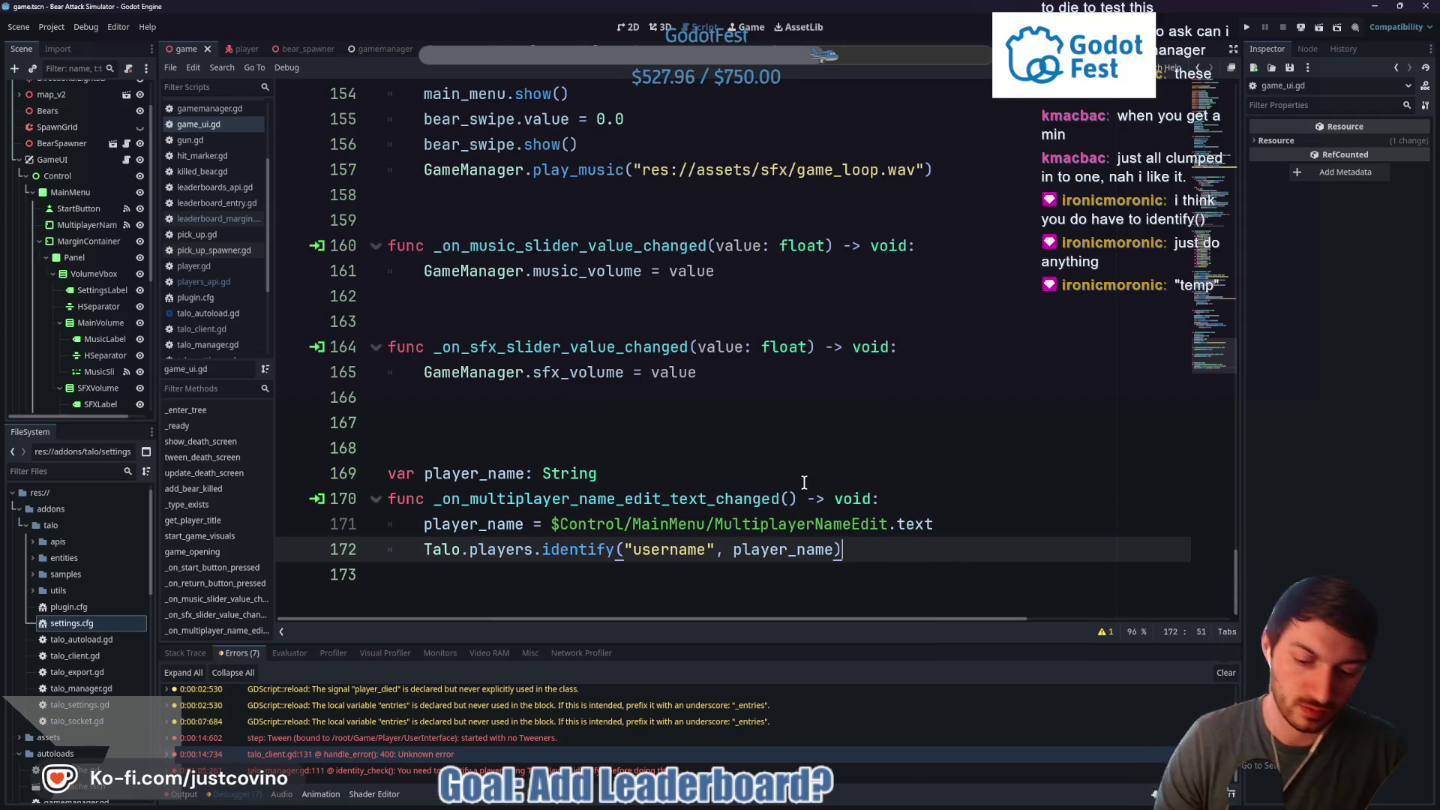
key("F5")
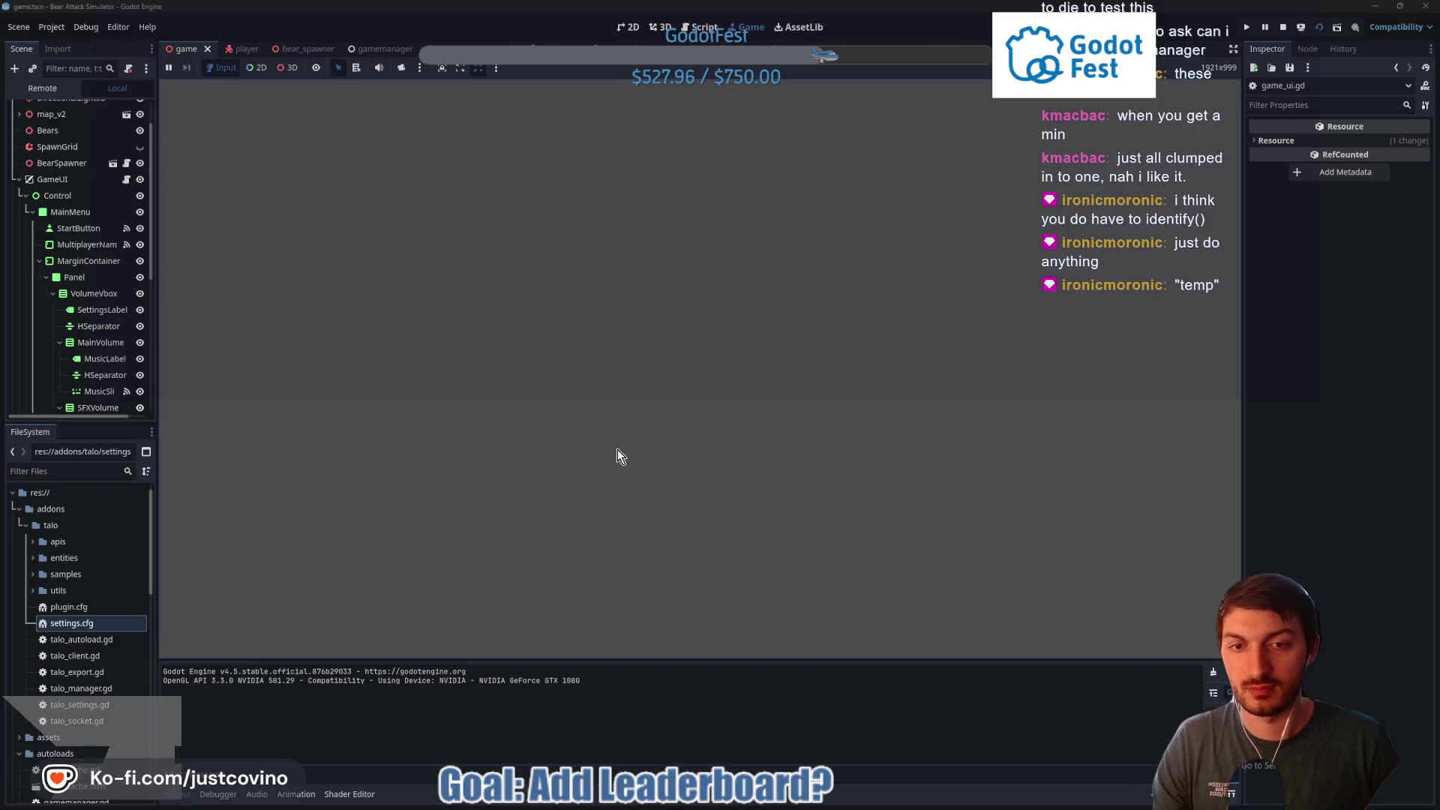
Play a round as Test: grab the gun and ammo, shoot a bear, return to menu, stop
type("Test")
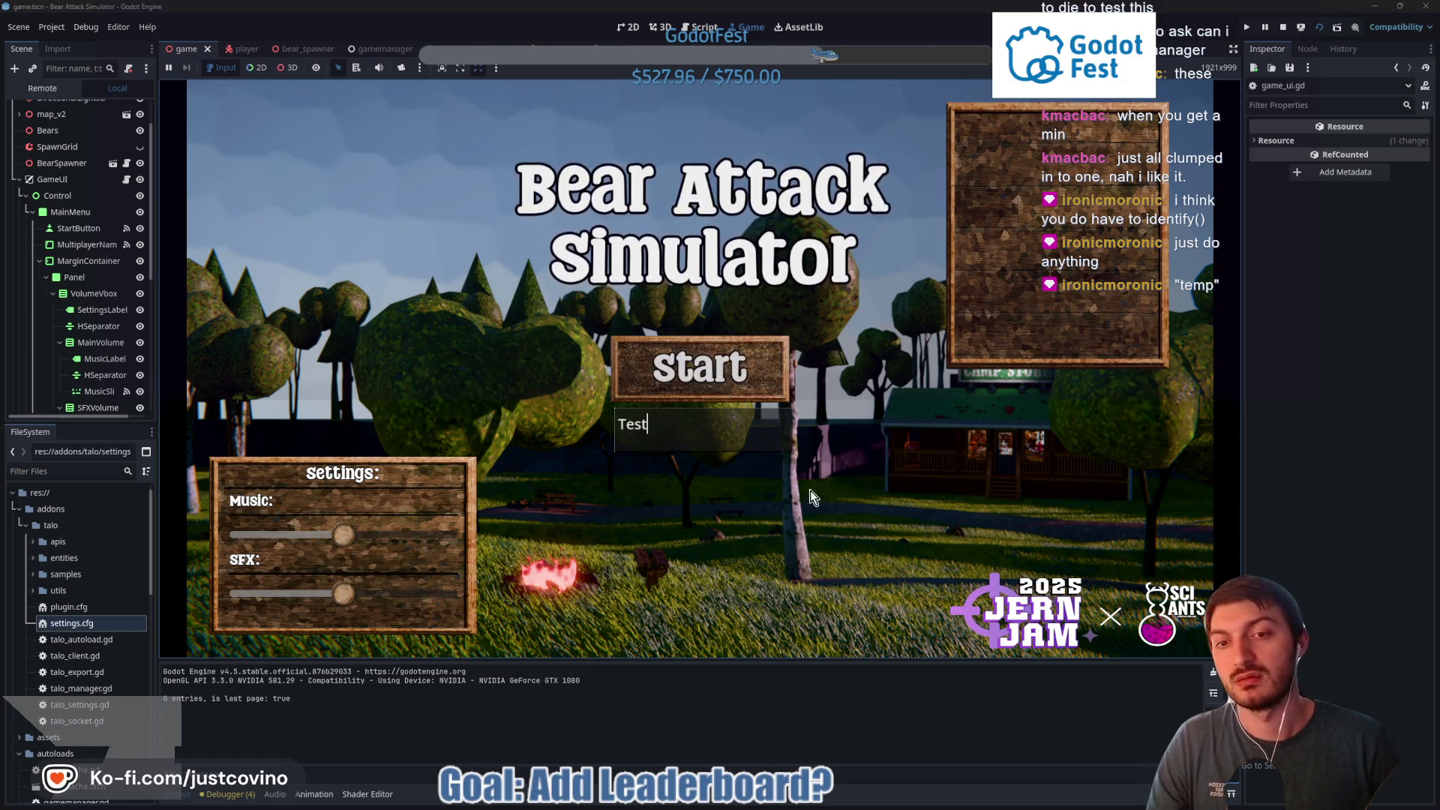
left_click(700, 366)
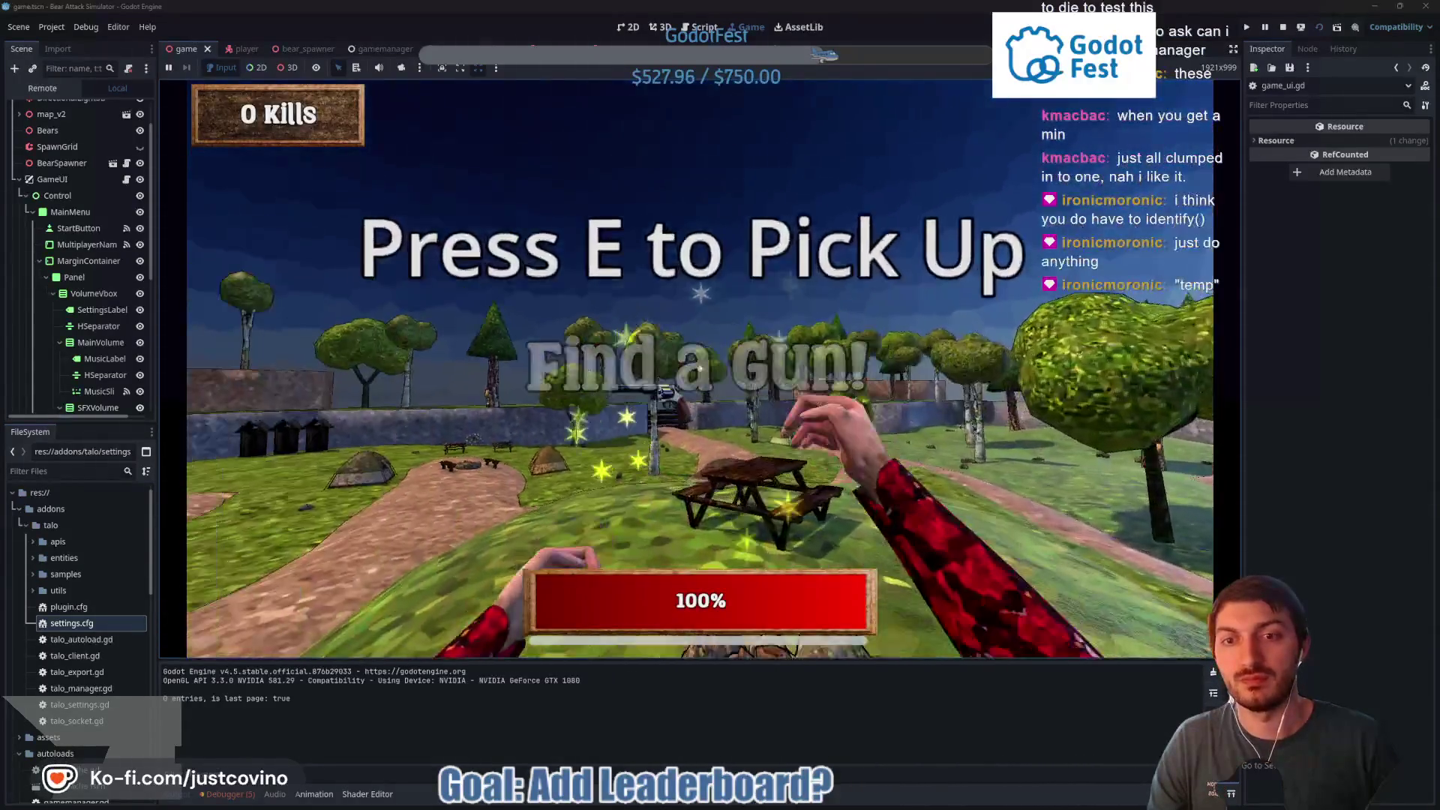
key("e")
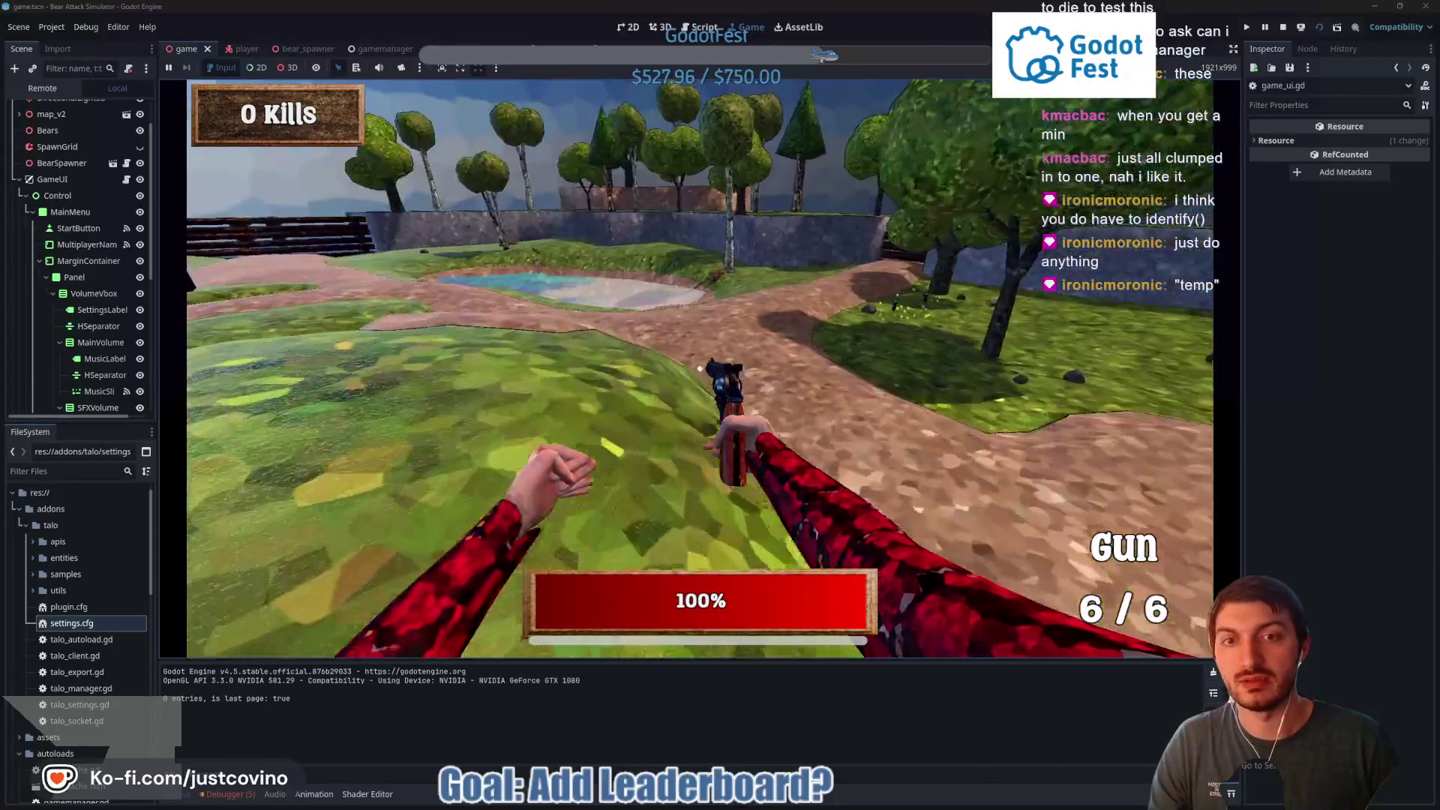
mouse_move(700, 367)
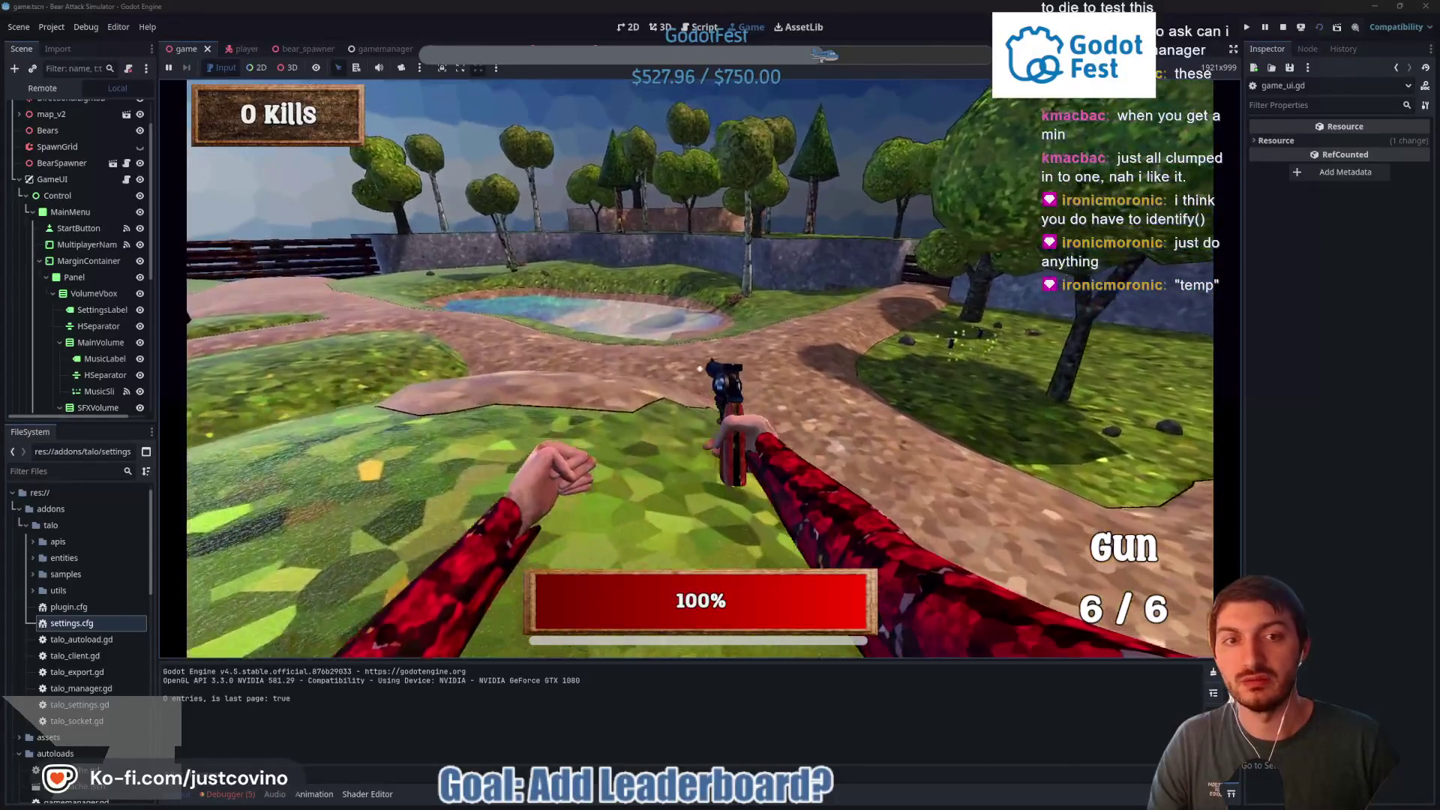
key("w")
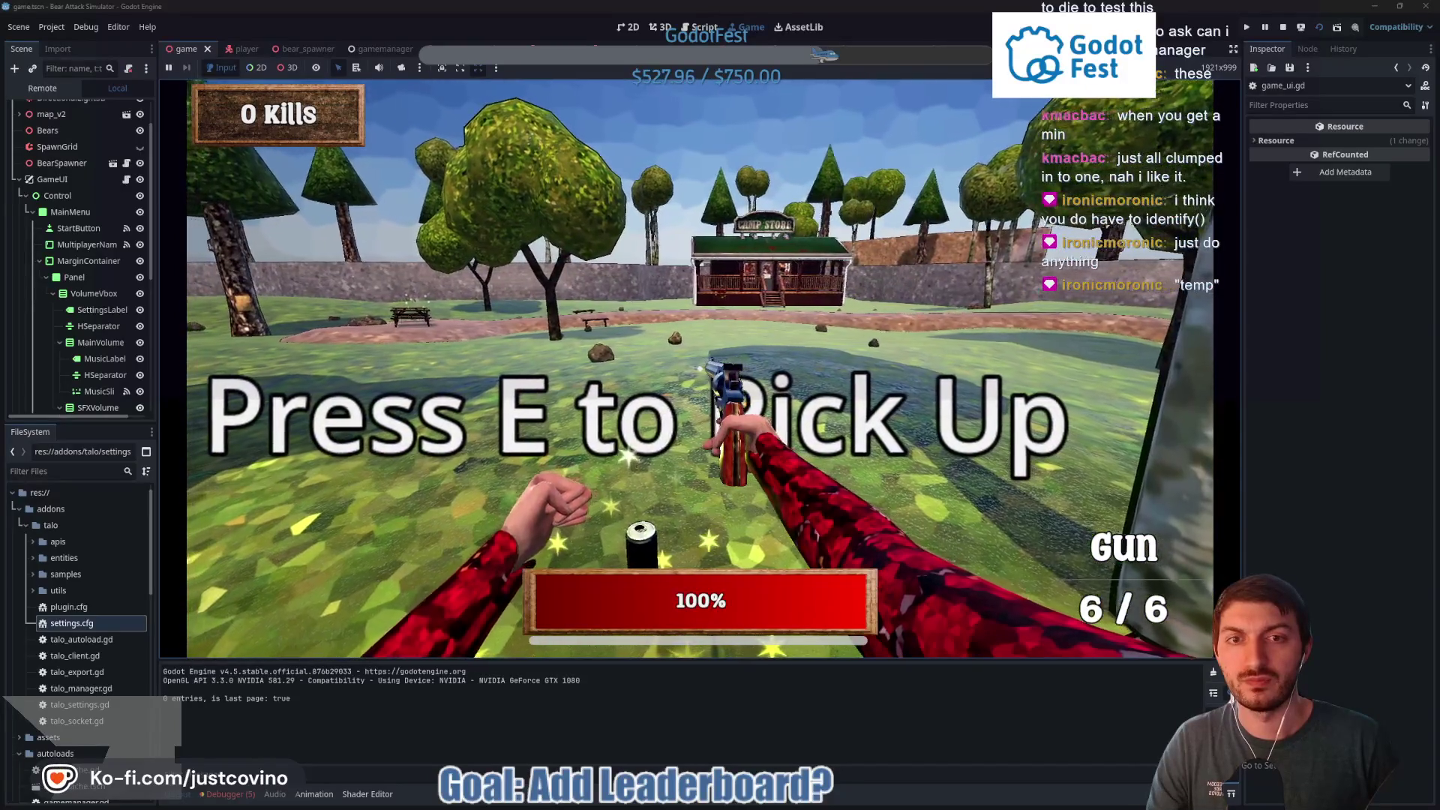
key("e")
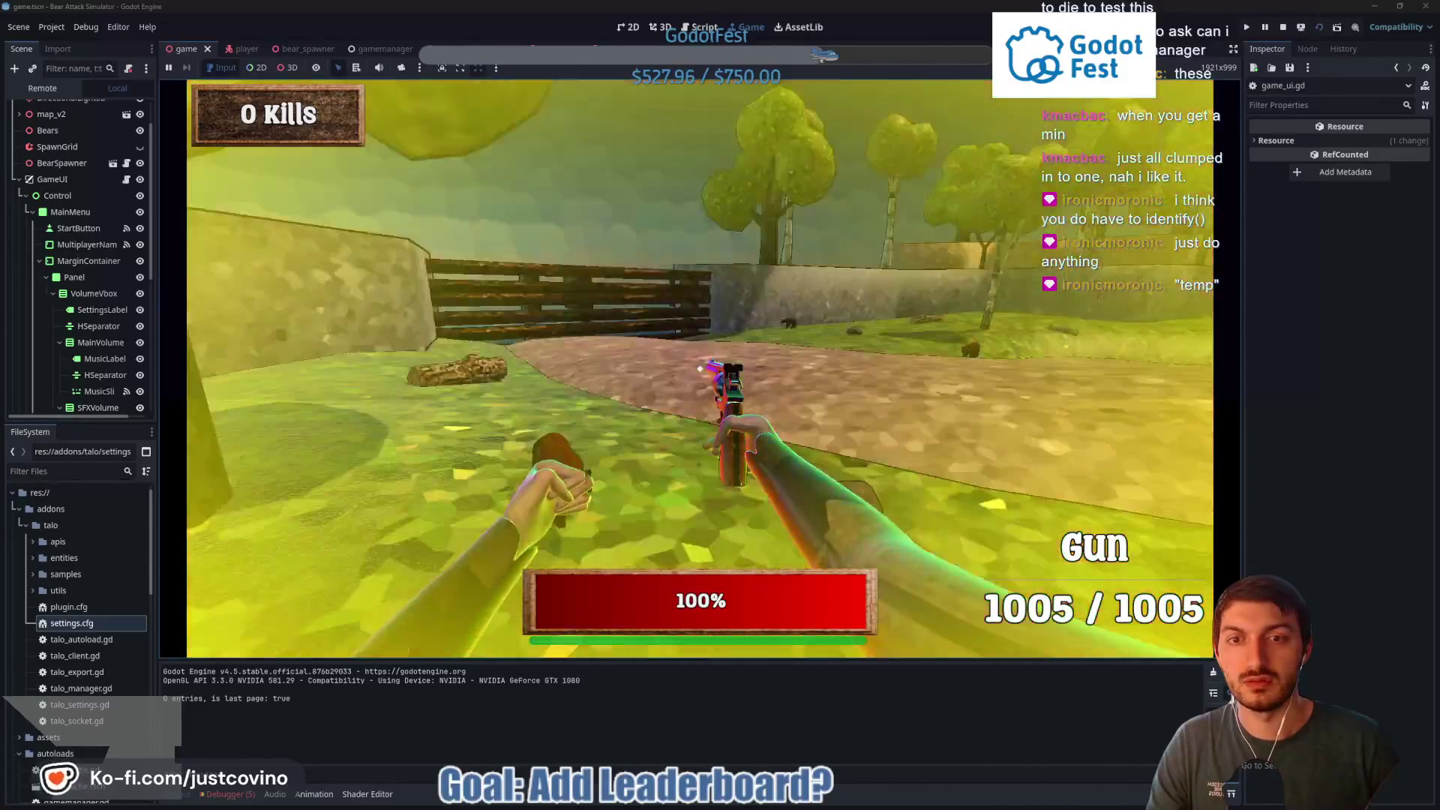
left_click(700, 367)
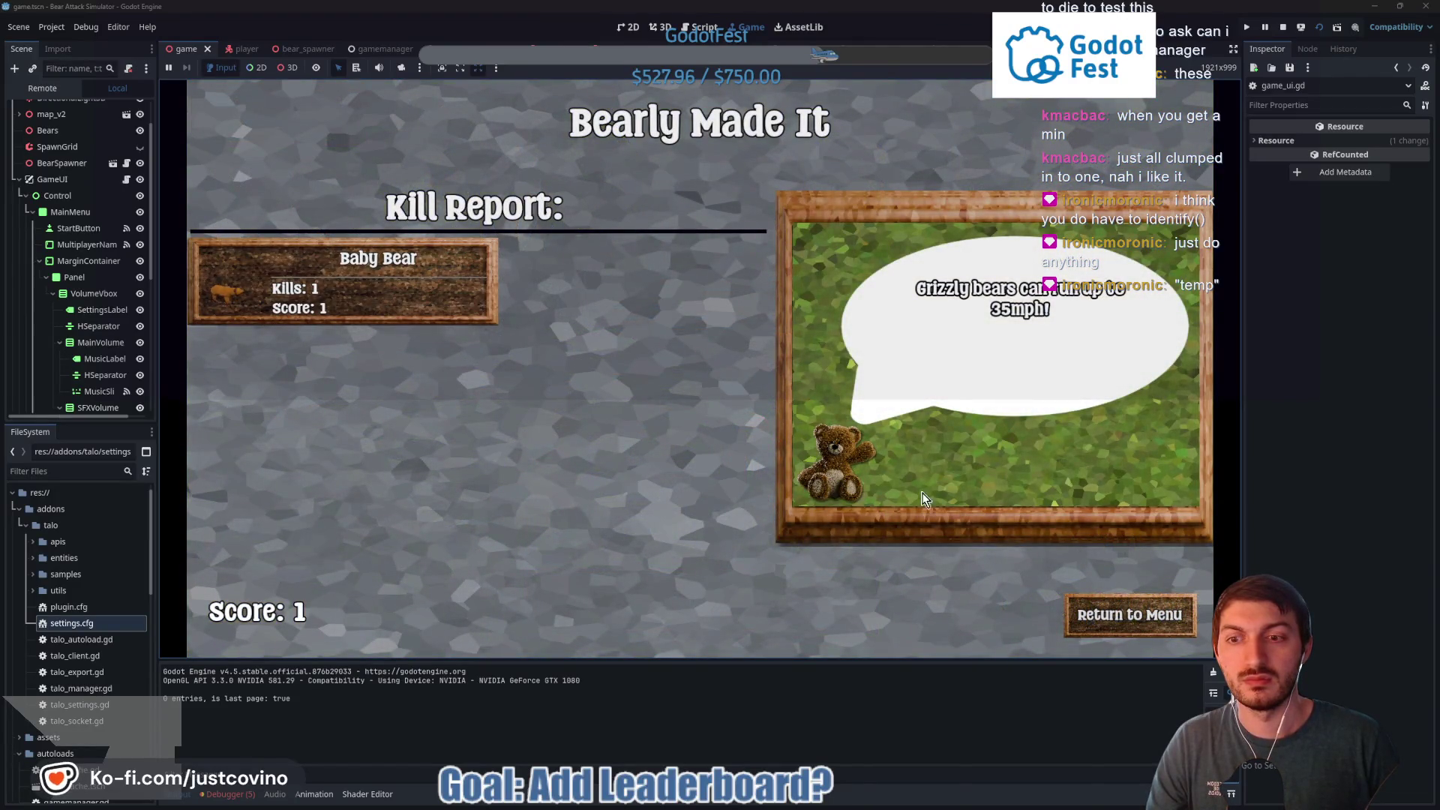
left_click(1127, 616)
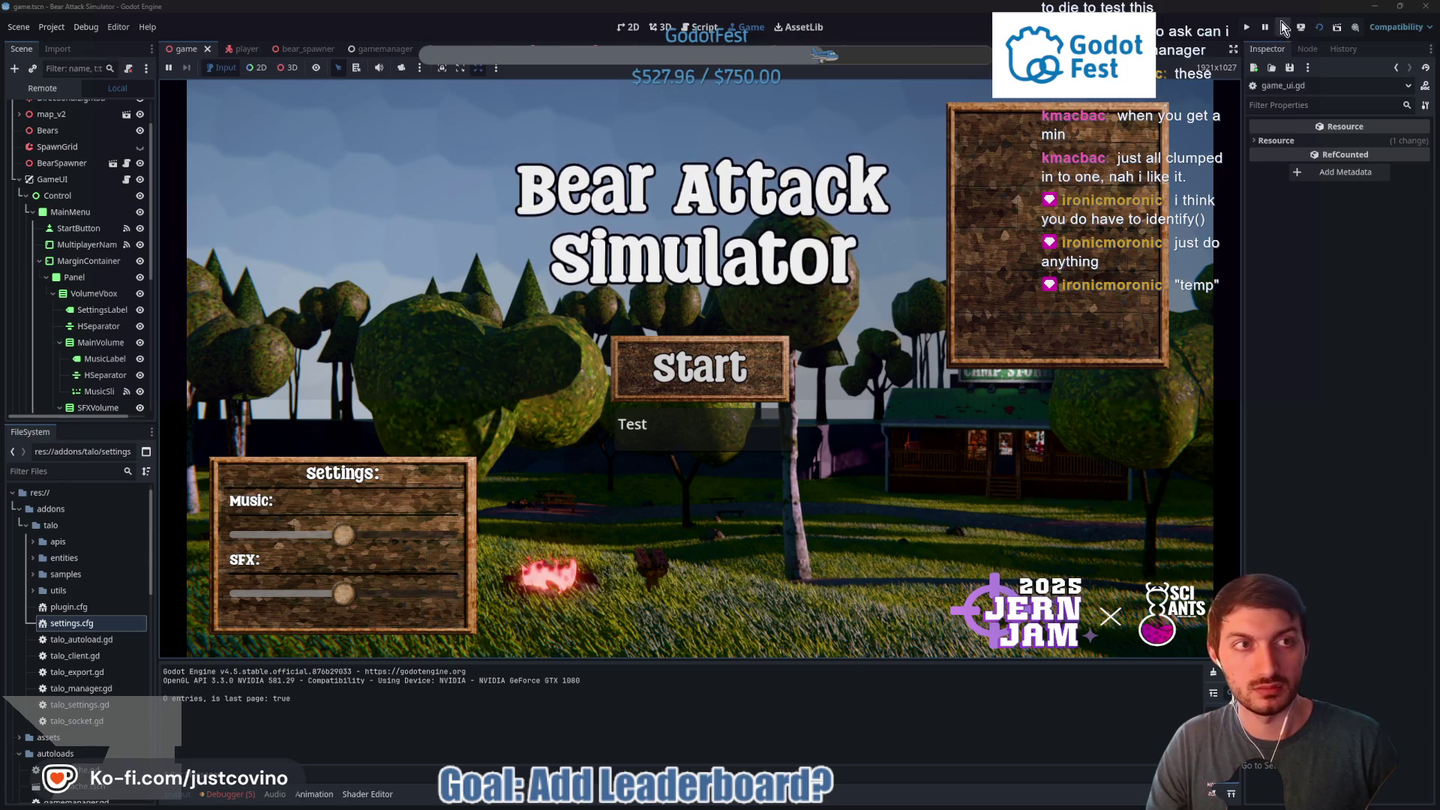
key("F8")
left_click(770, 802)
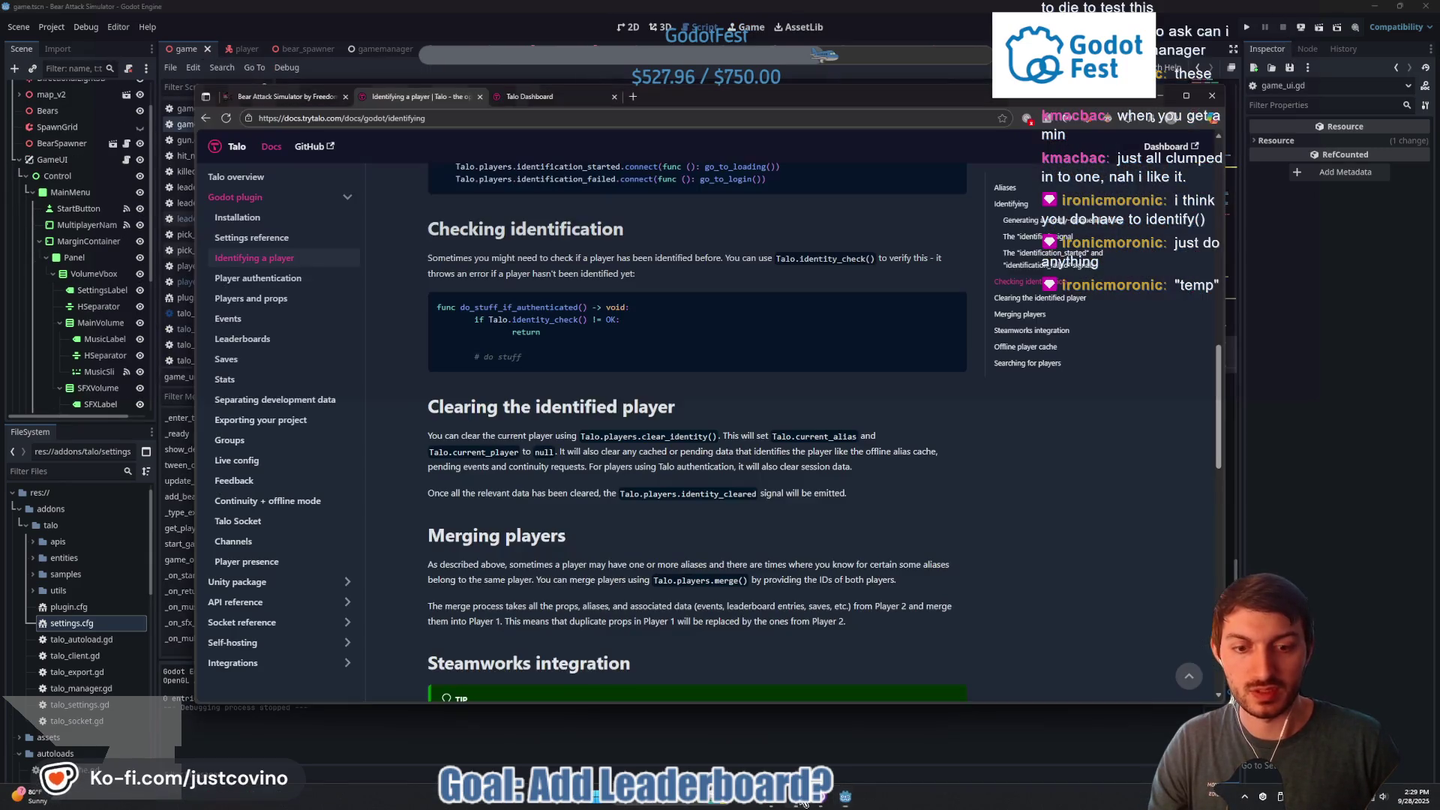
View score_leaderboard's entries on the Talo Dashboard, showing Test with score 1, then close the browser
left_click(530, 96)
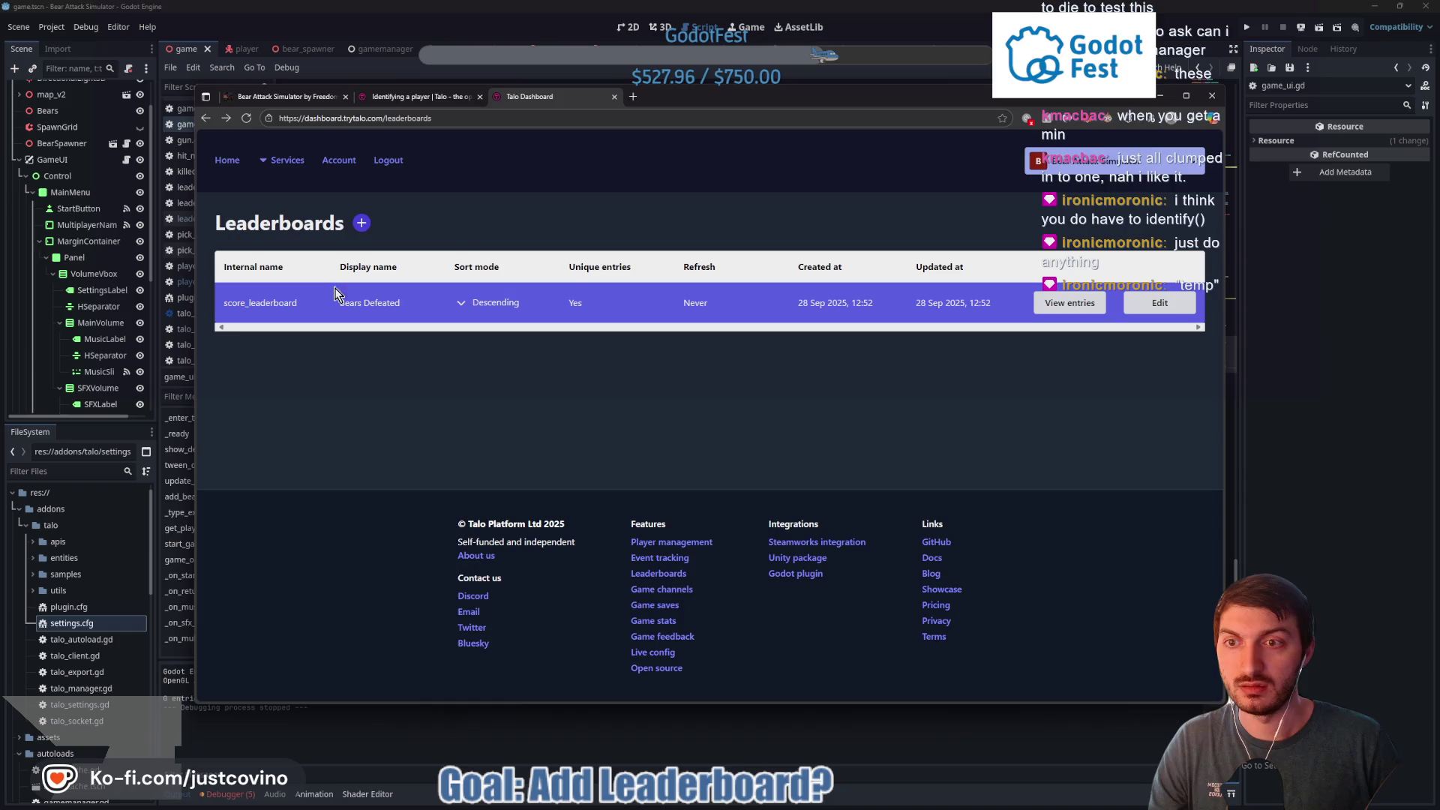
left_click(1057, 302)
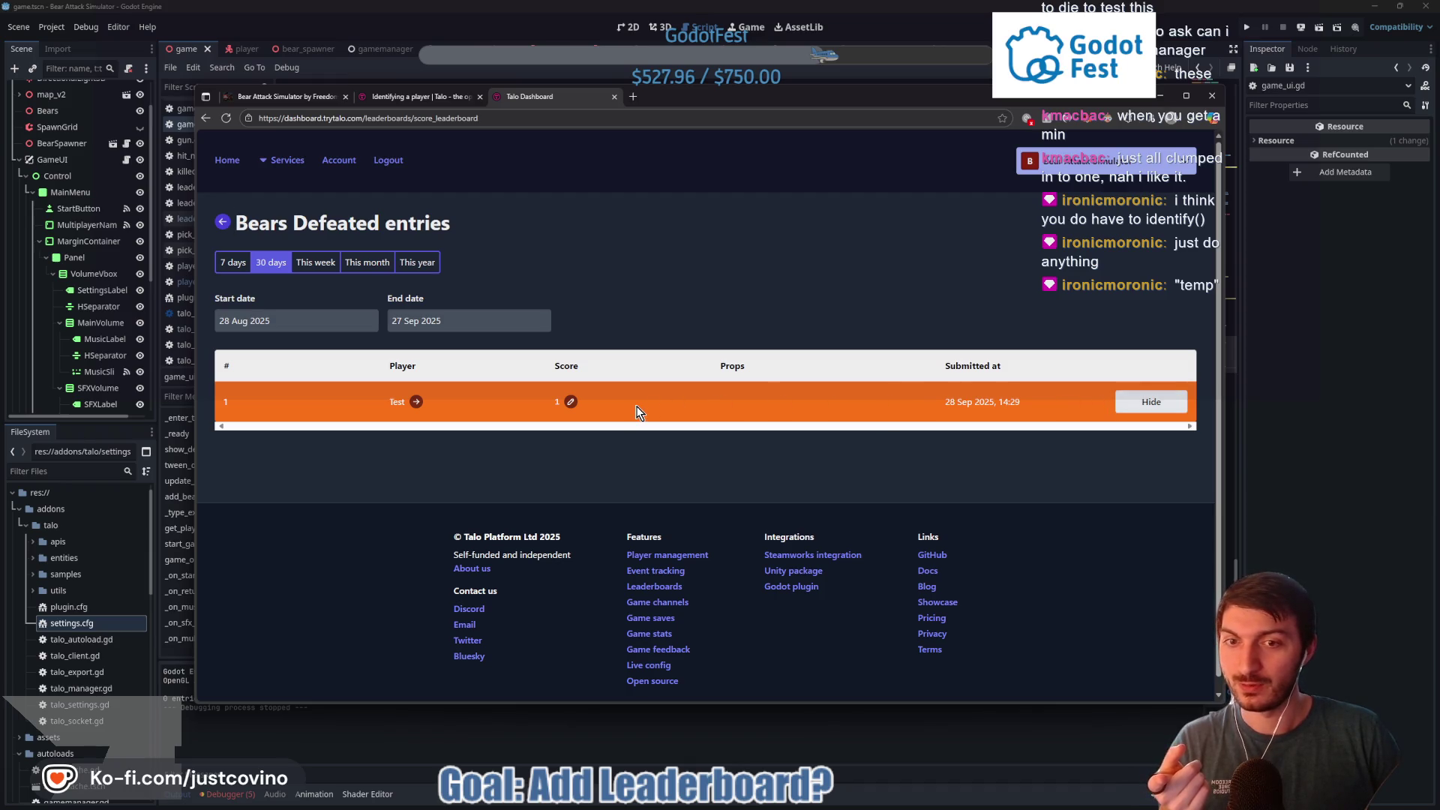
left_click(1258, 369)
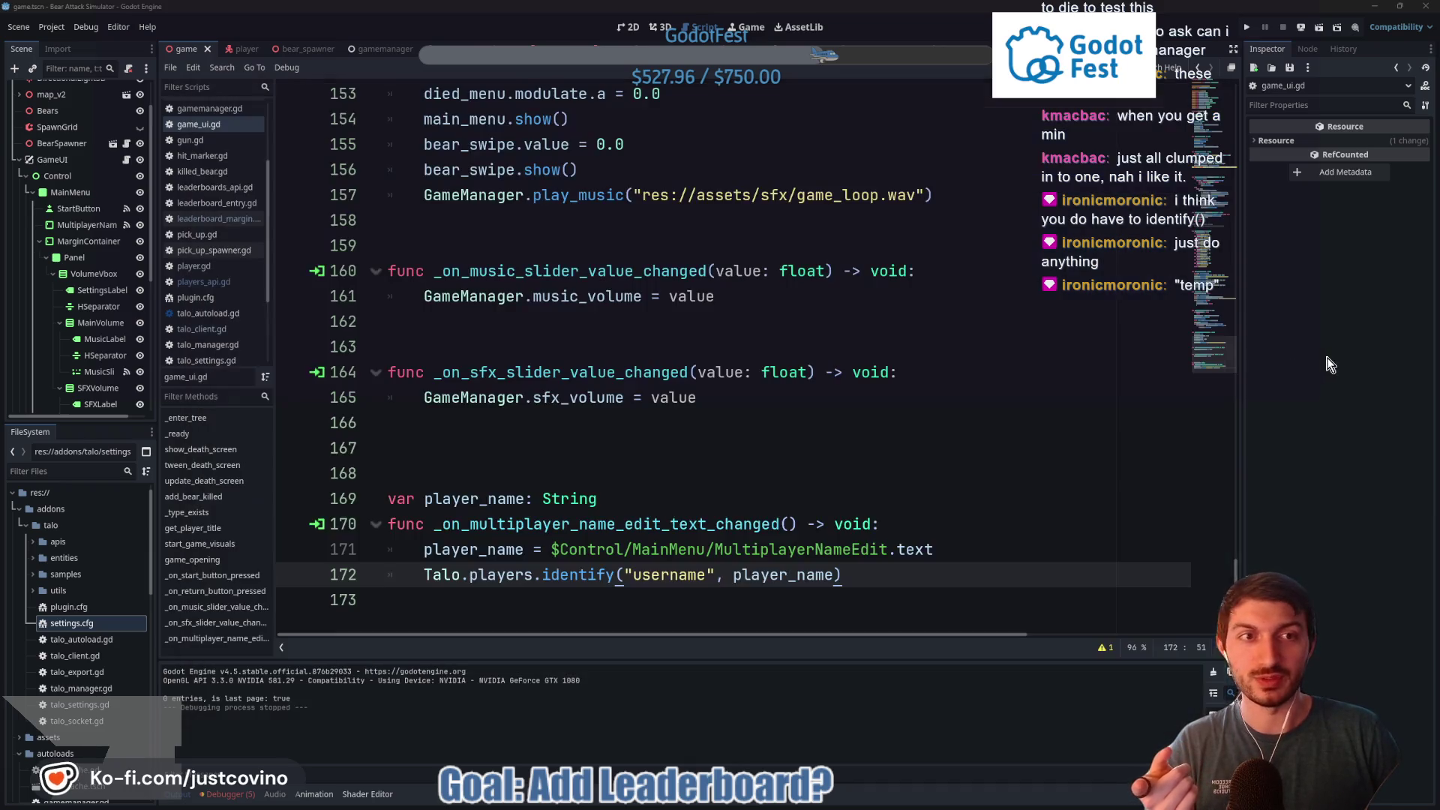
Relaunch the project until the main menu reports 1 entry, then stop it
key("F5")
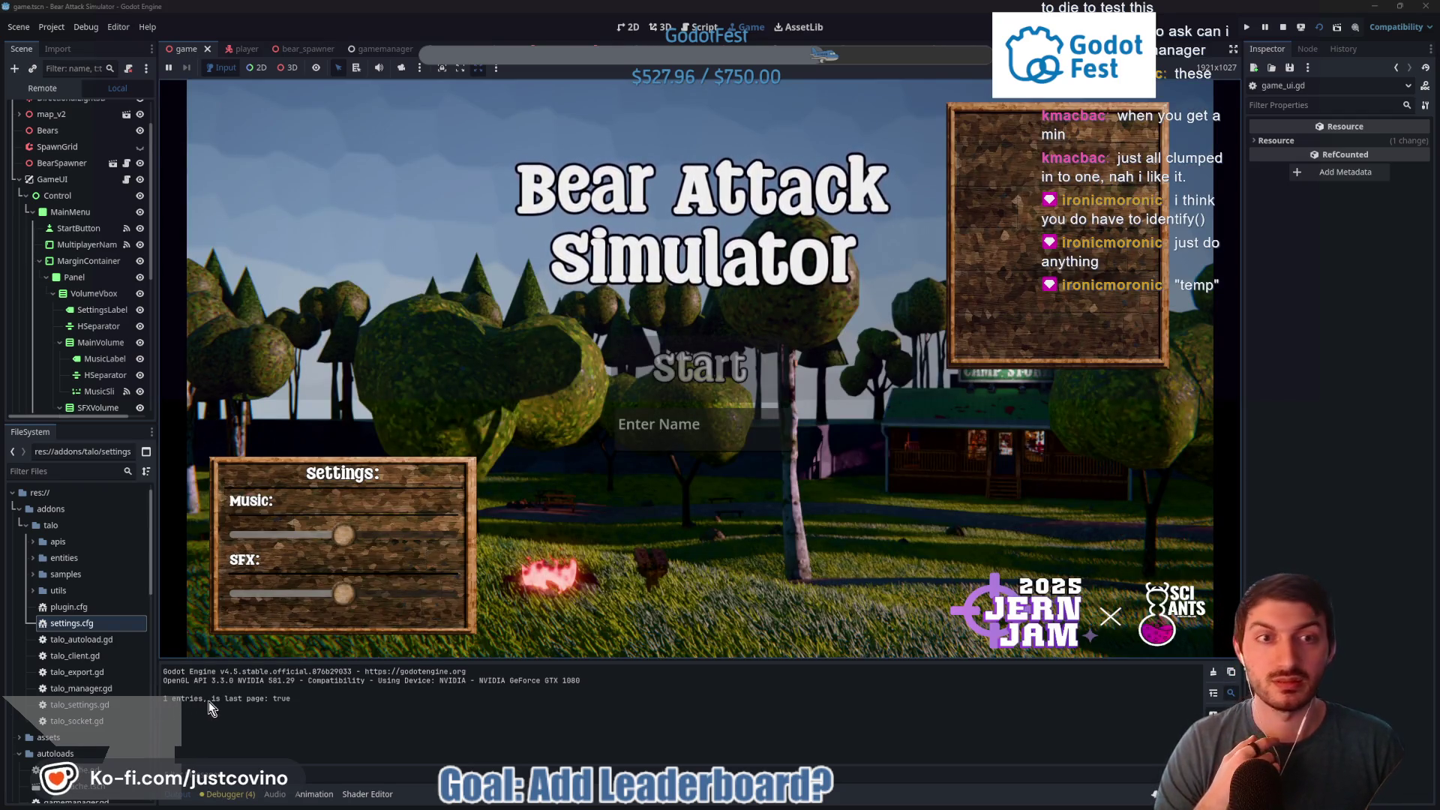
left_click(1289, 27)
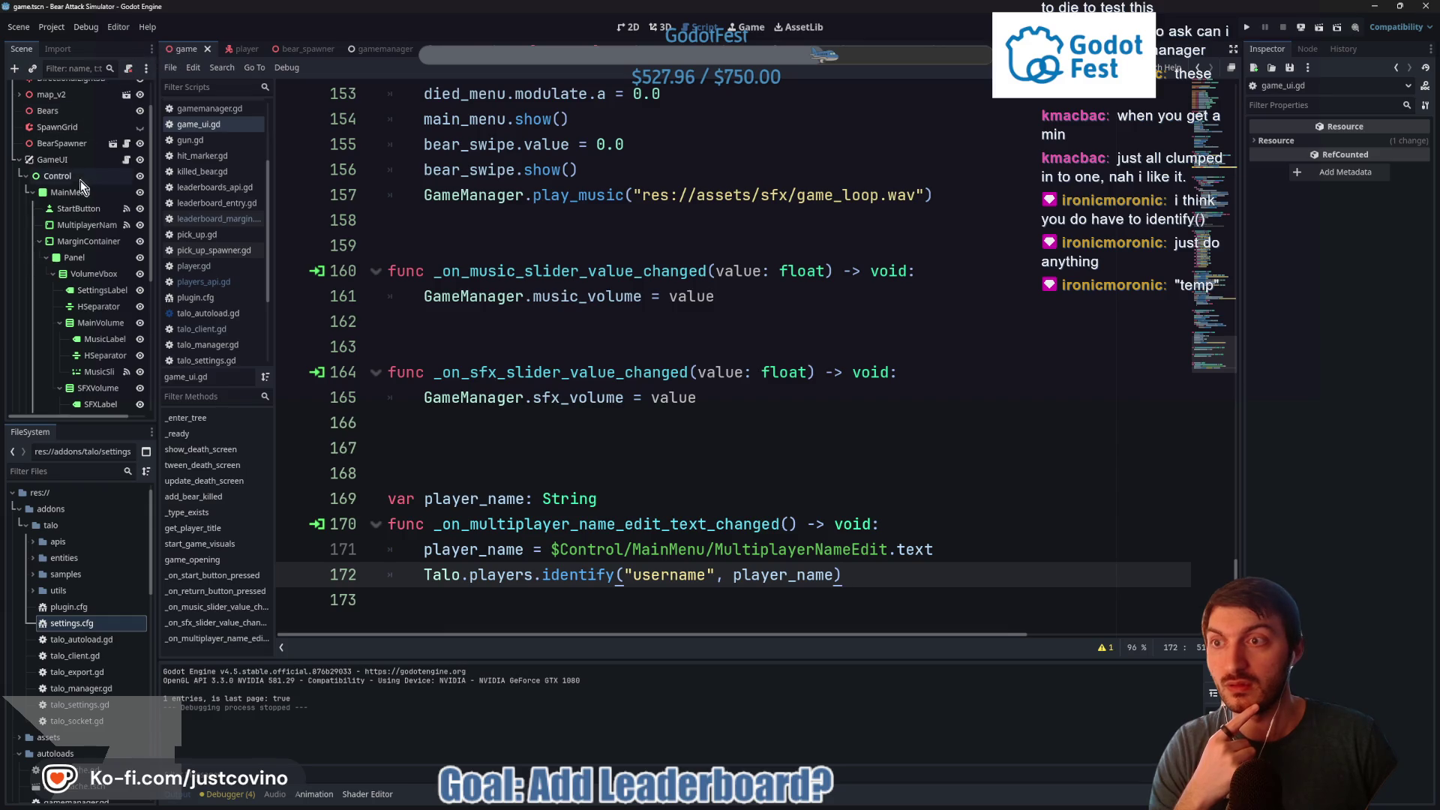
Open leaderboard_margin.gd from the LeaderboardMargin node and select update_leaderboard's body, lines 10–18
left_click(627, 27)
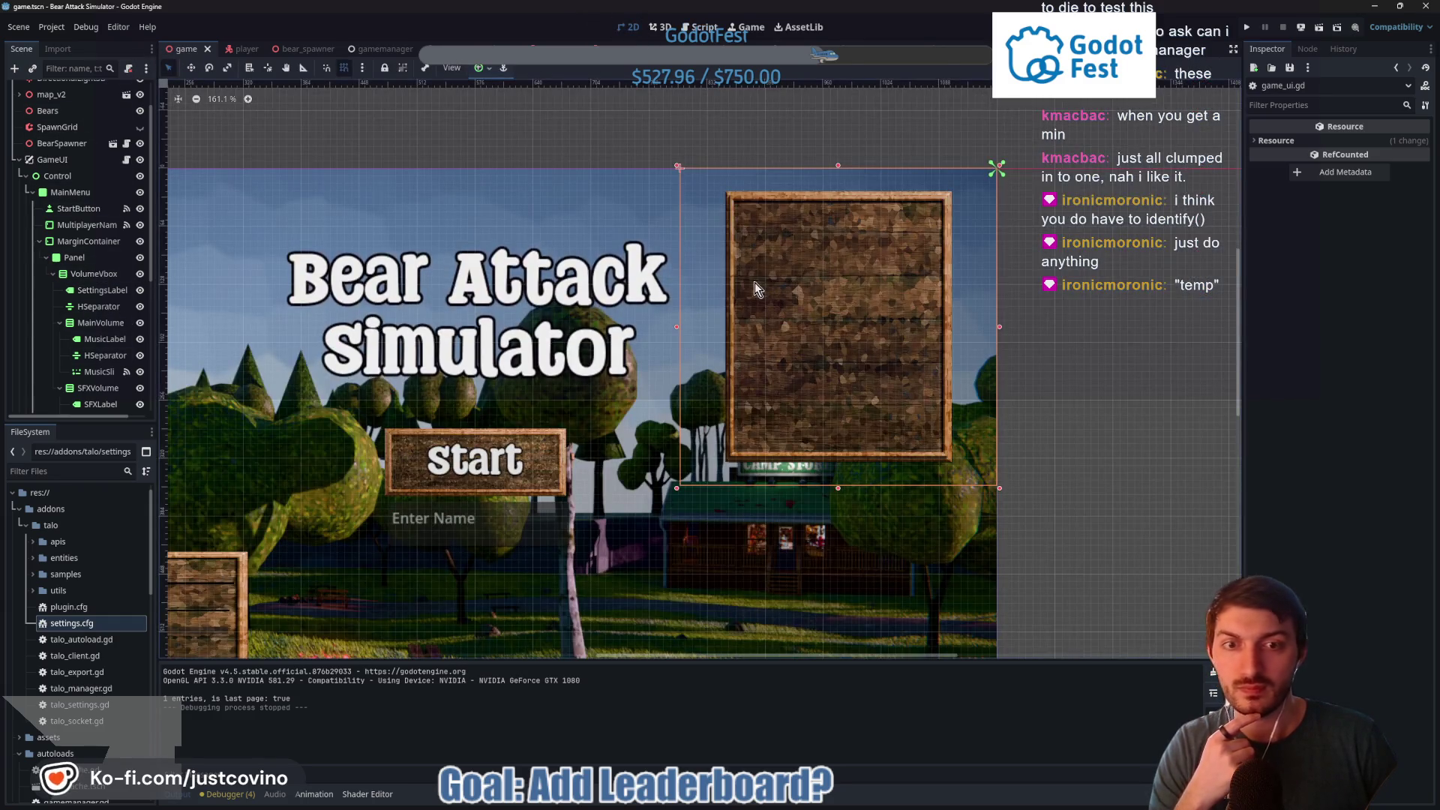
scroll(63, 292, "down", 5)
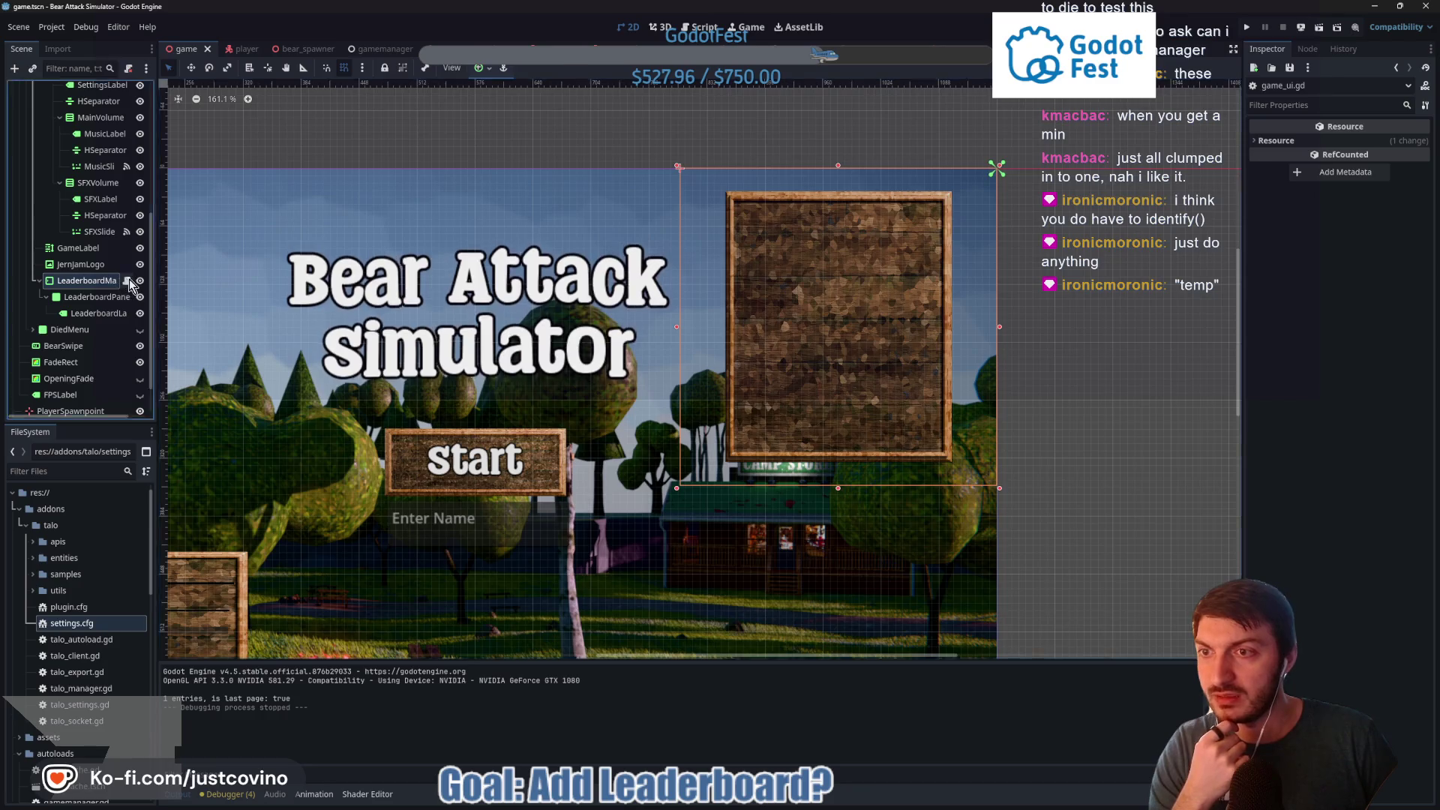
left_click(127, 280)
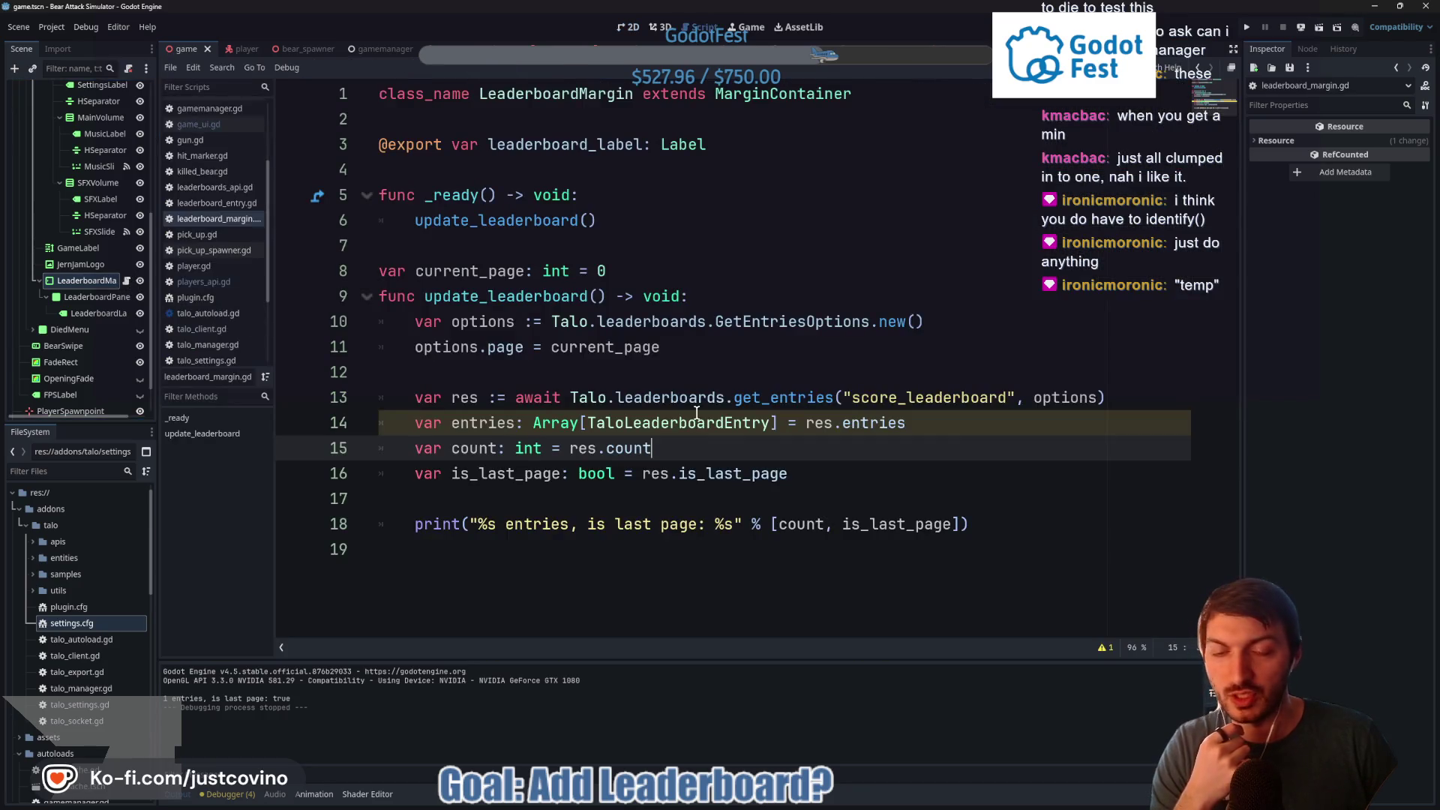
left_click(438, 303)
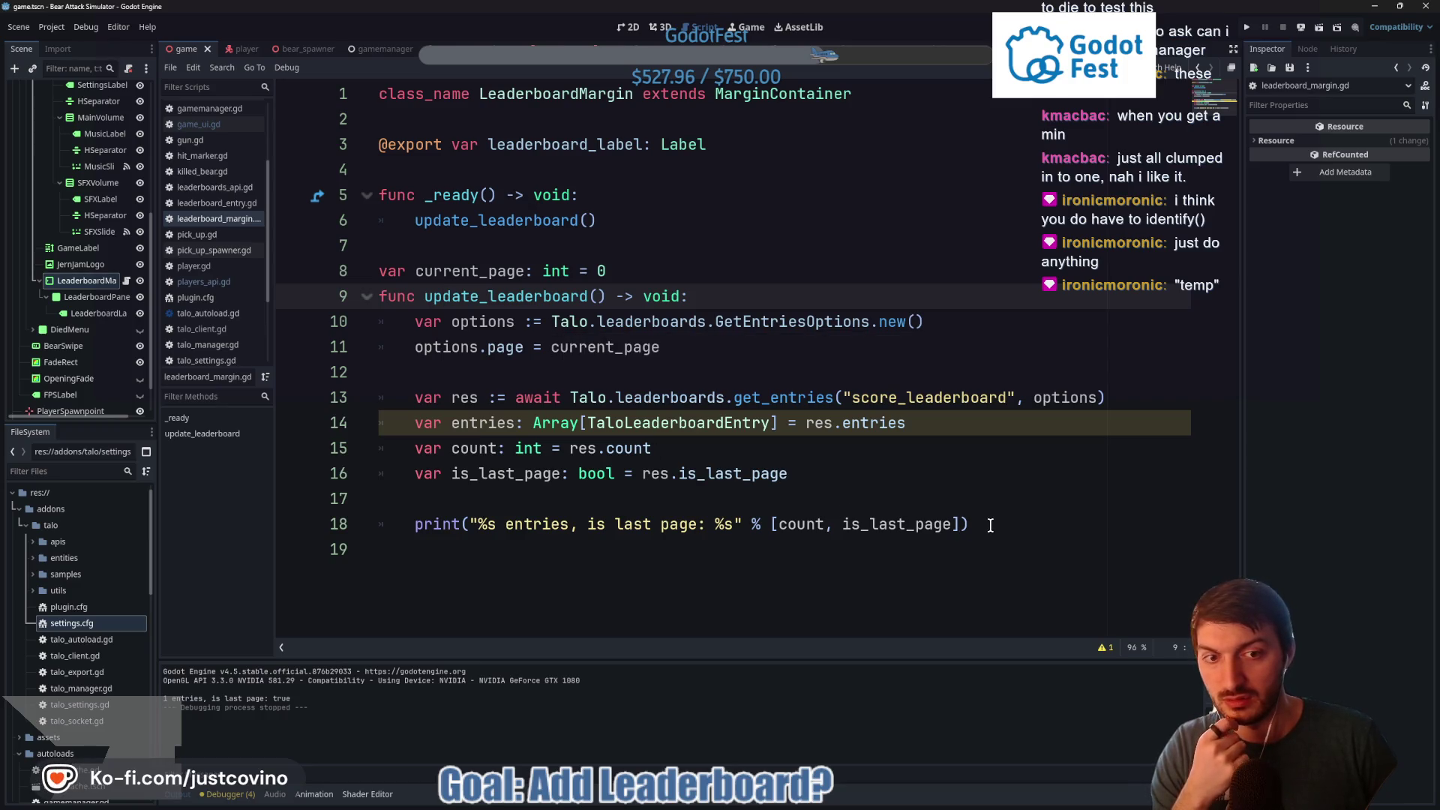
mouse_move(1039, 524)
left_mouse_down()
mouse_move(398, 375)
mouse_move(391, 297)
mouse_move(392, 320)
left_mouse_up()
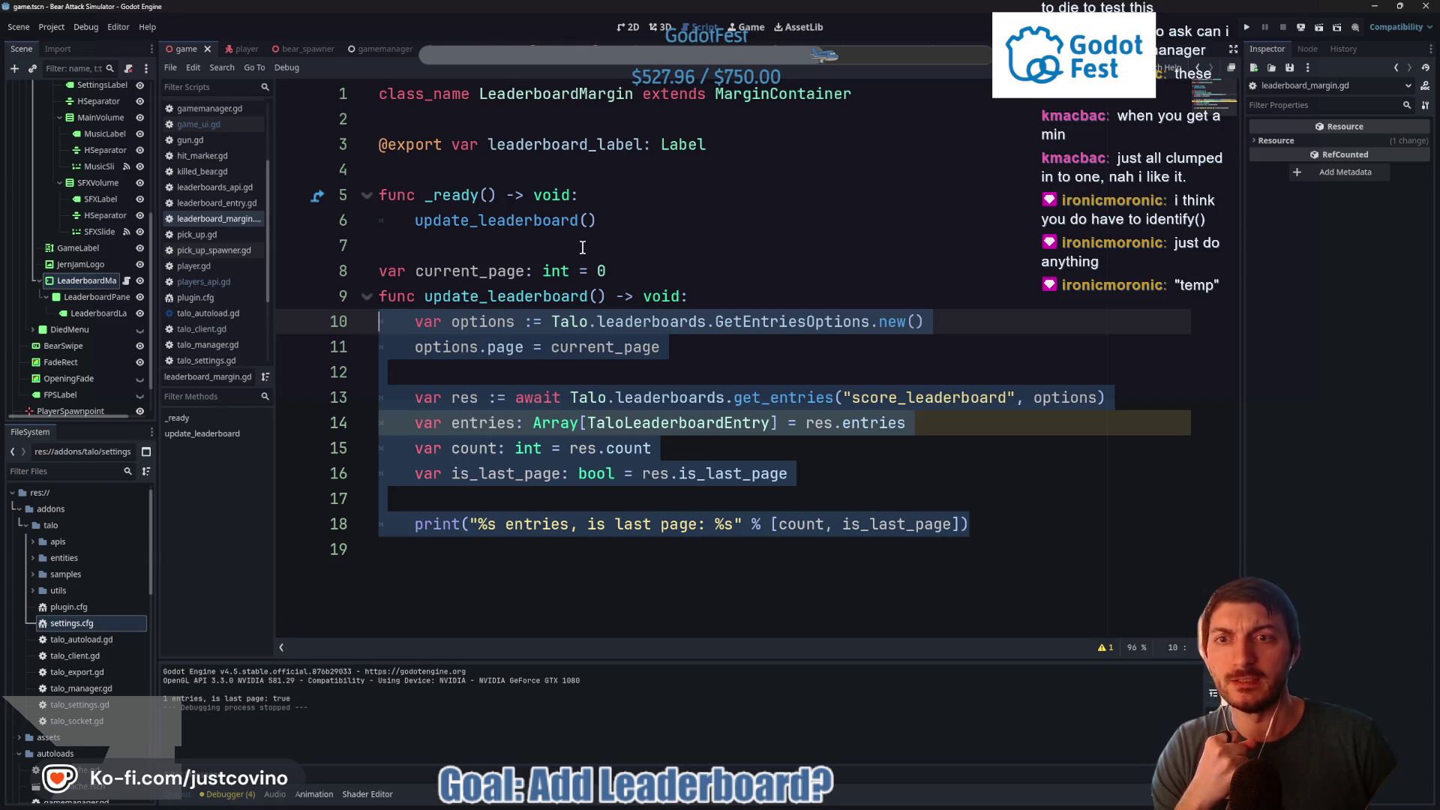
left_click(489, 557)
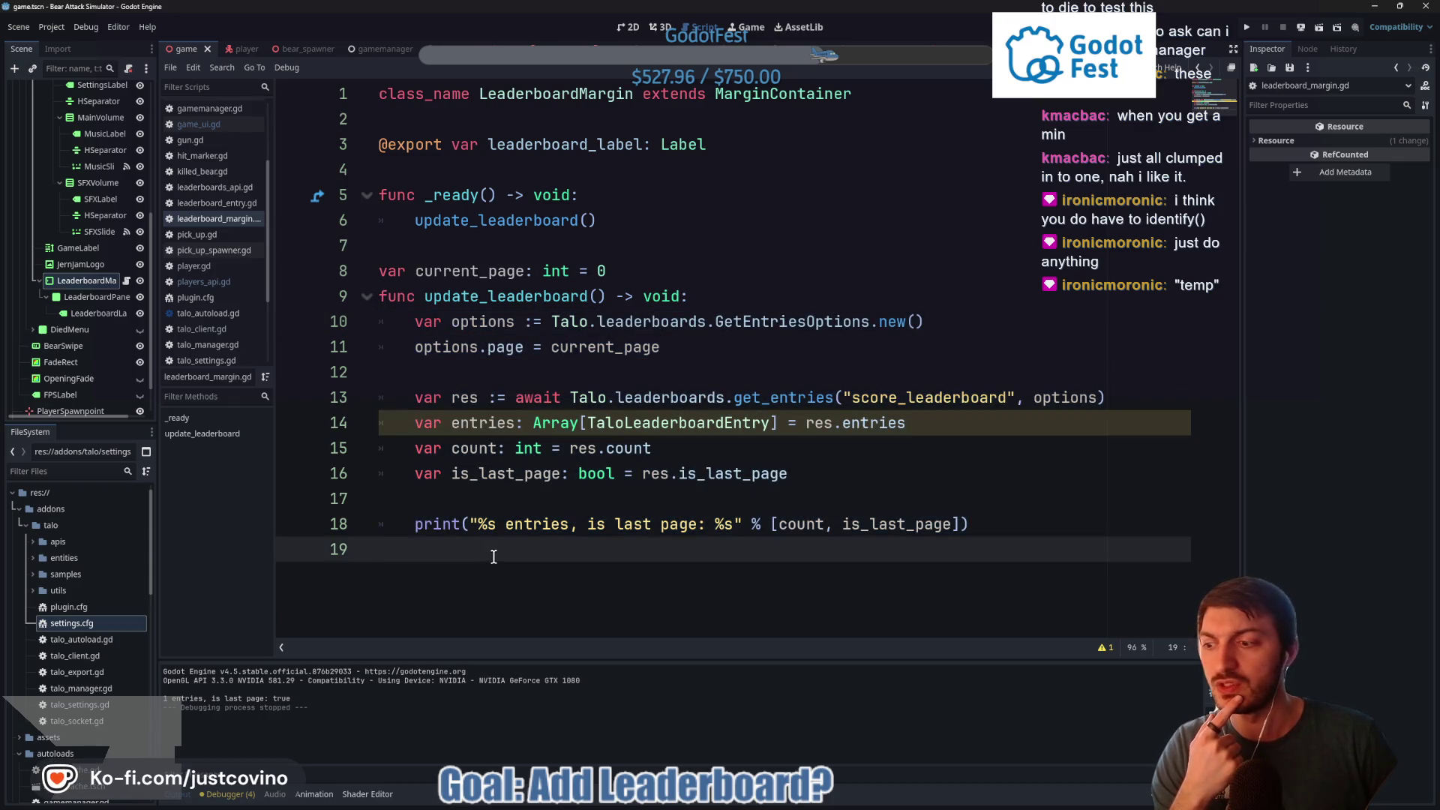
left_click(822, 804)
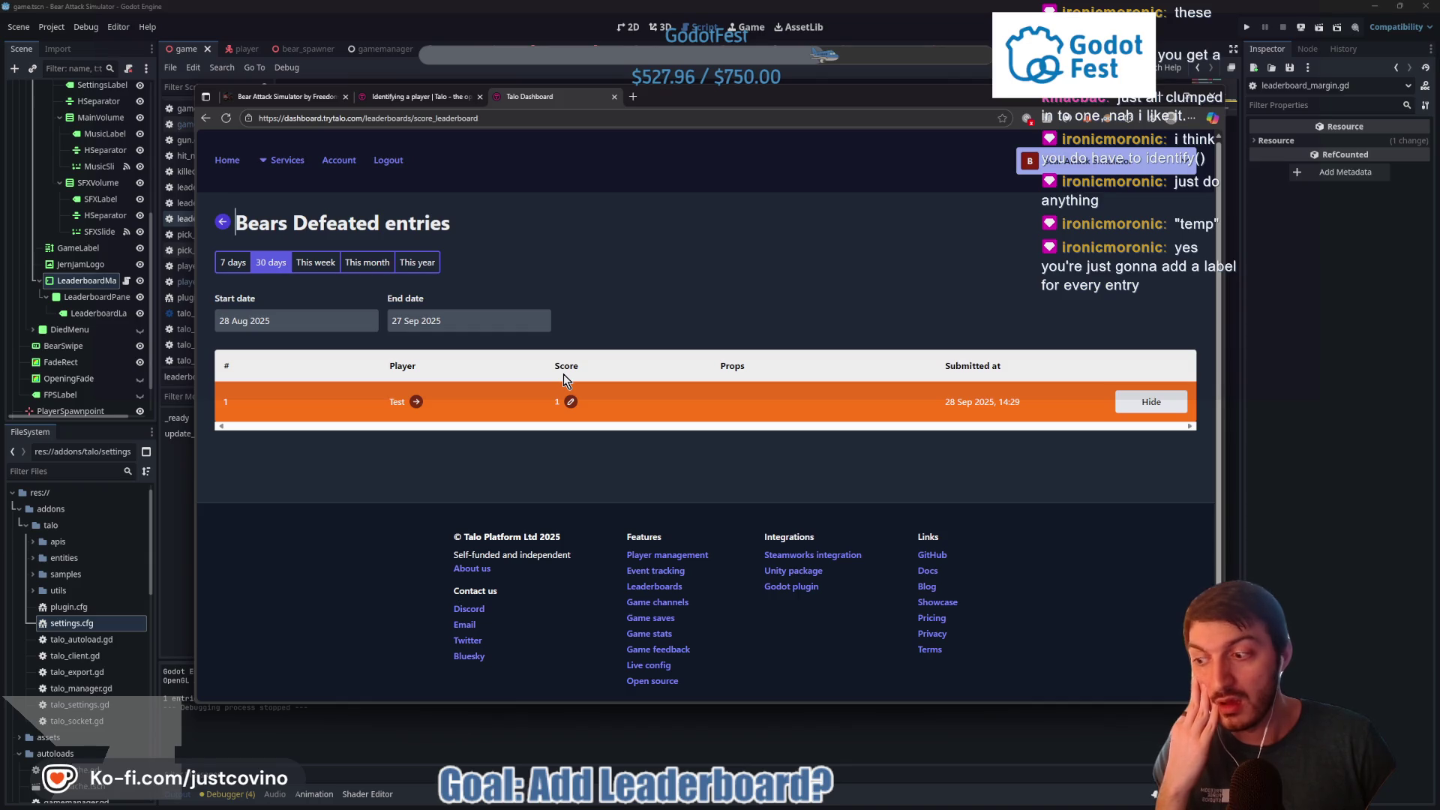
Minimise the Talo Dashboard browser and switch Godot to the 2D view of the game UI
left_click(1278, 408)
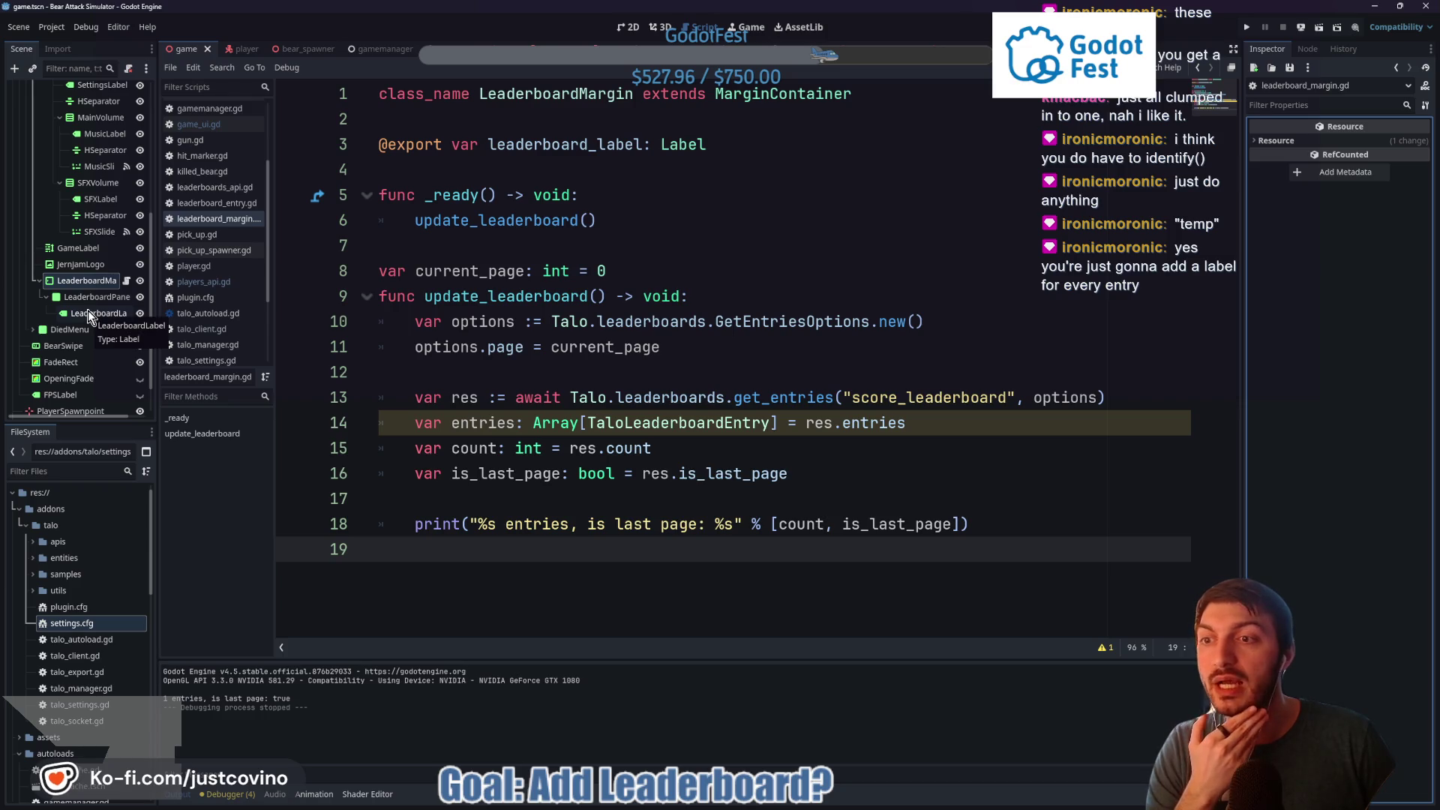
left_click(629, 27)
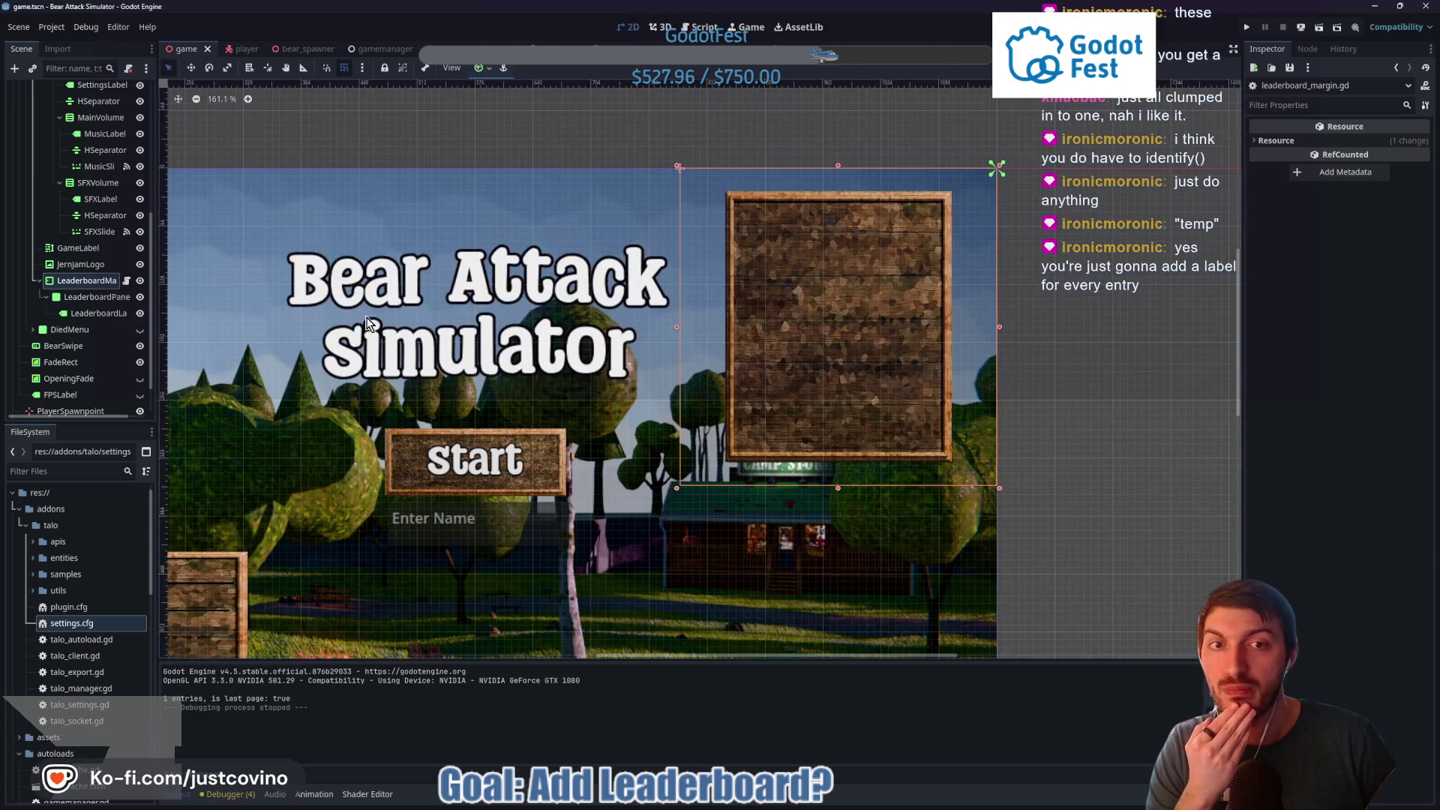
Delete the LeaderboardLabel node and add a VBoxContainer under LeaderboardPanel
left_click(84, 316)
key("Delete")
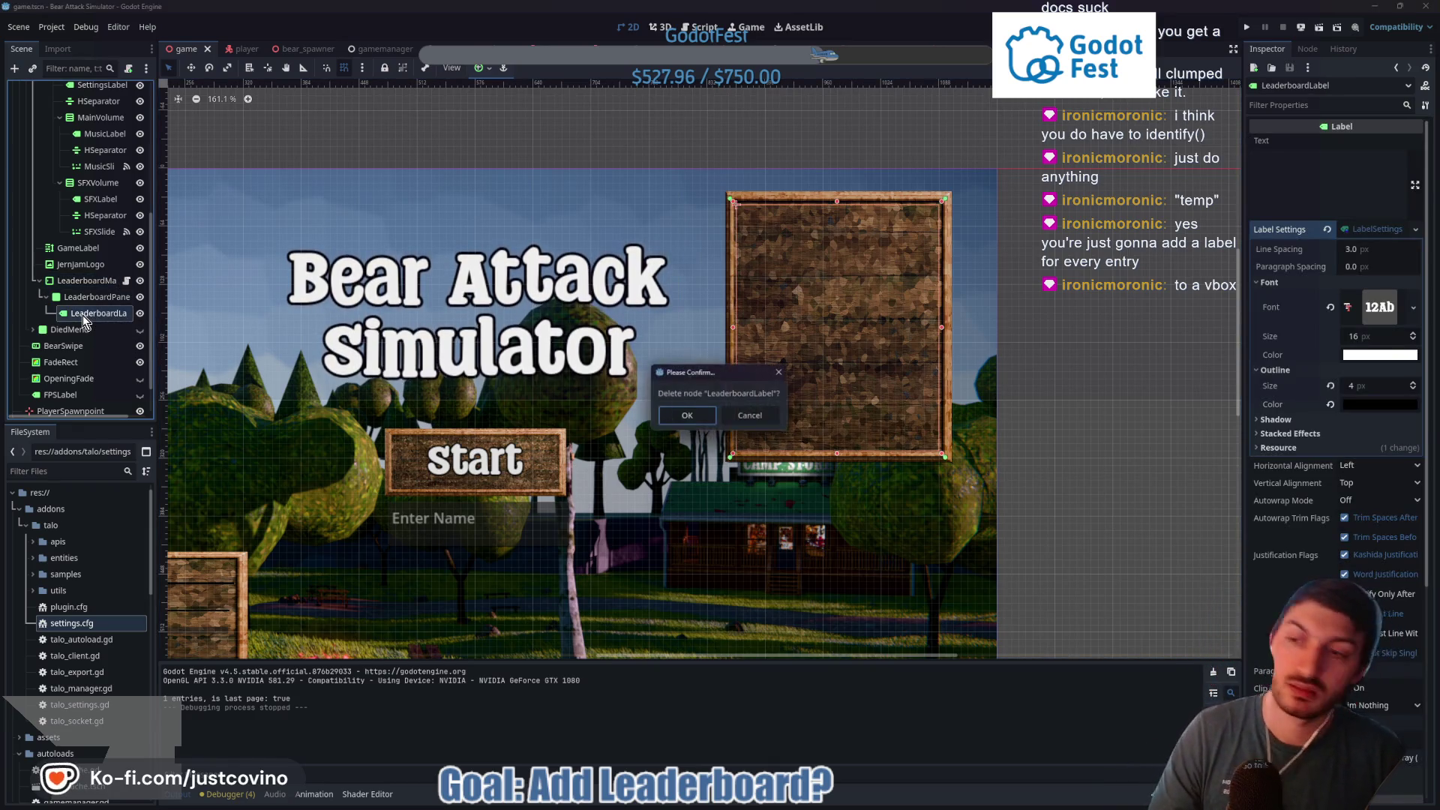
key("Return")
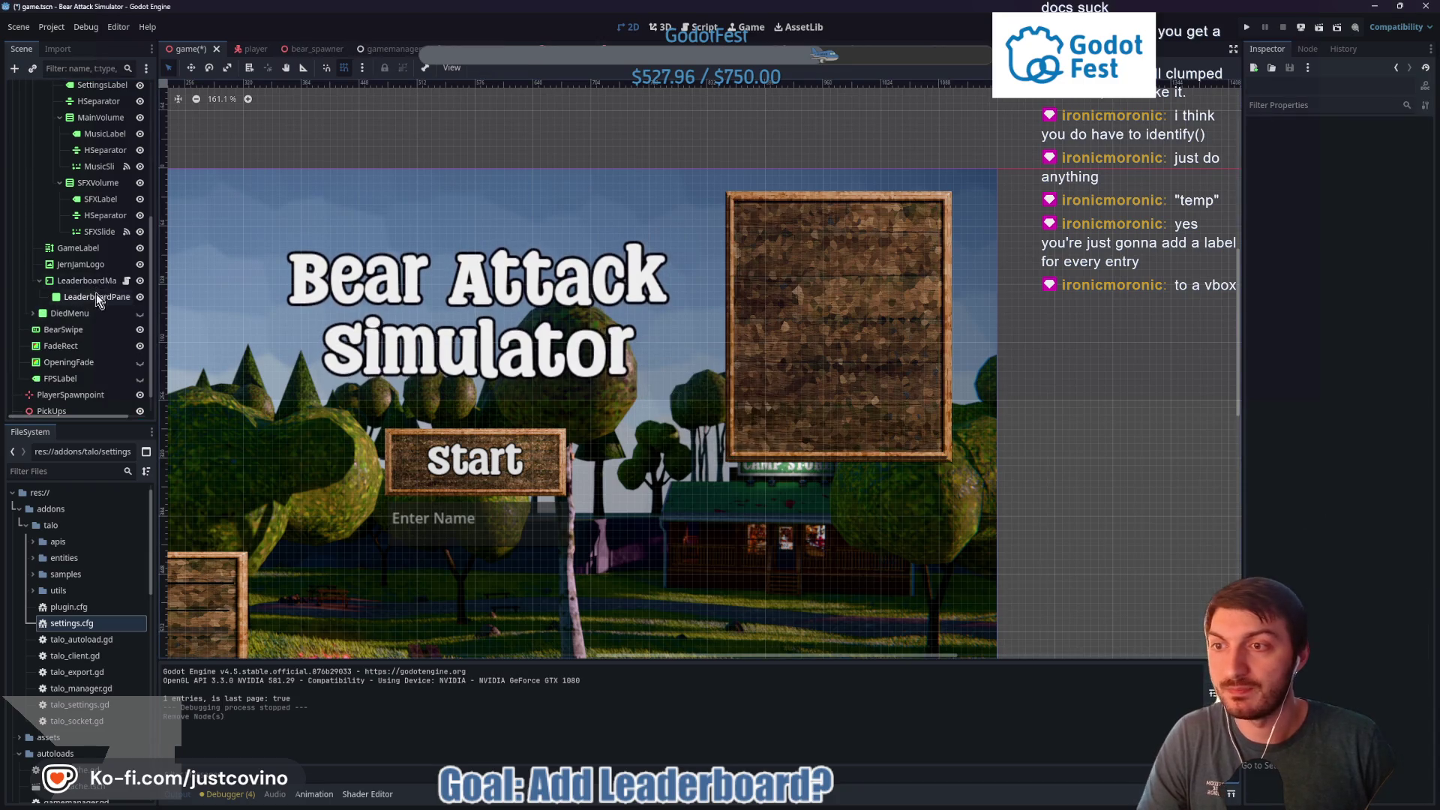
key("ctrl+a")
type("vbox")
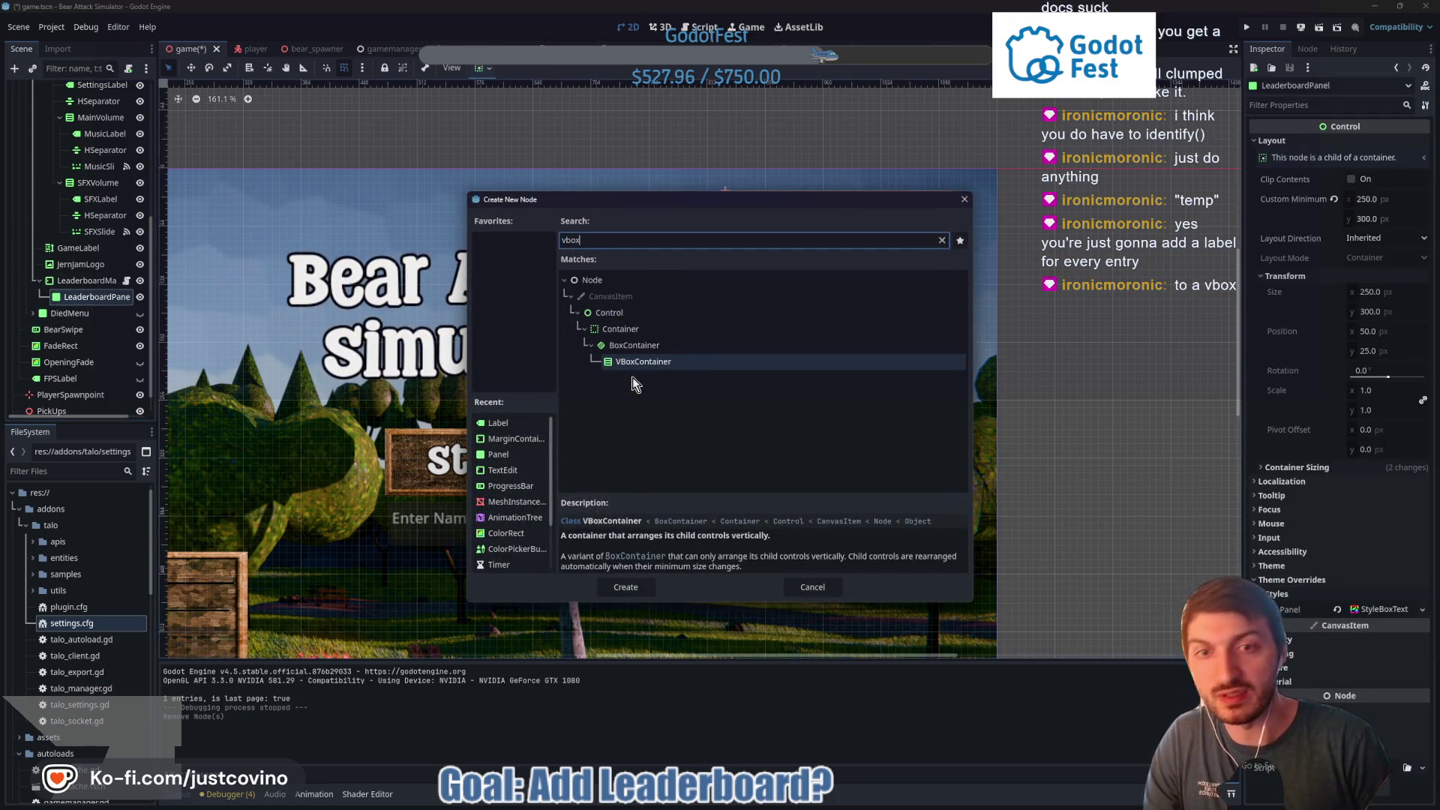
key("Return")
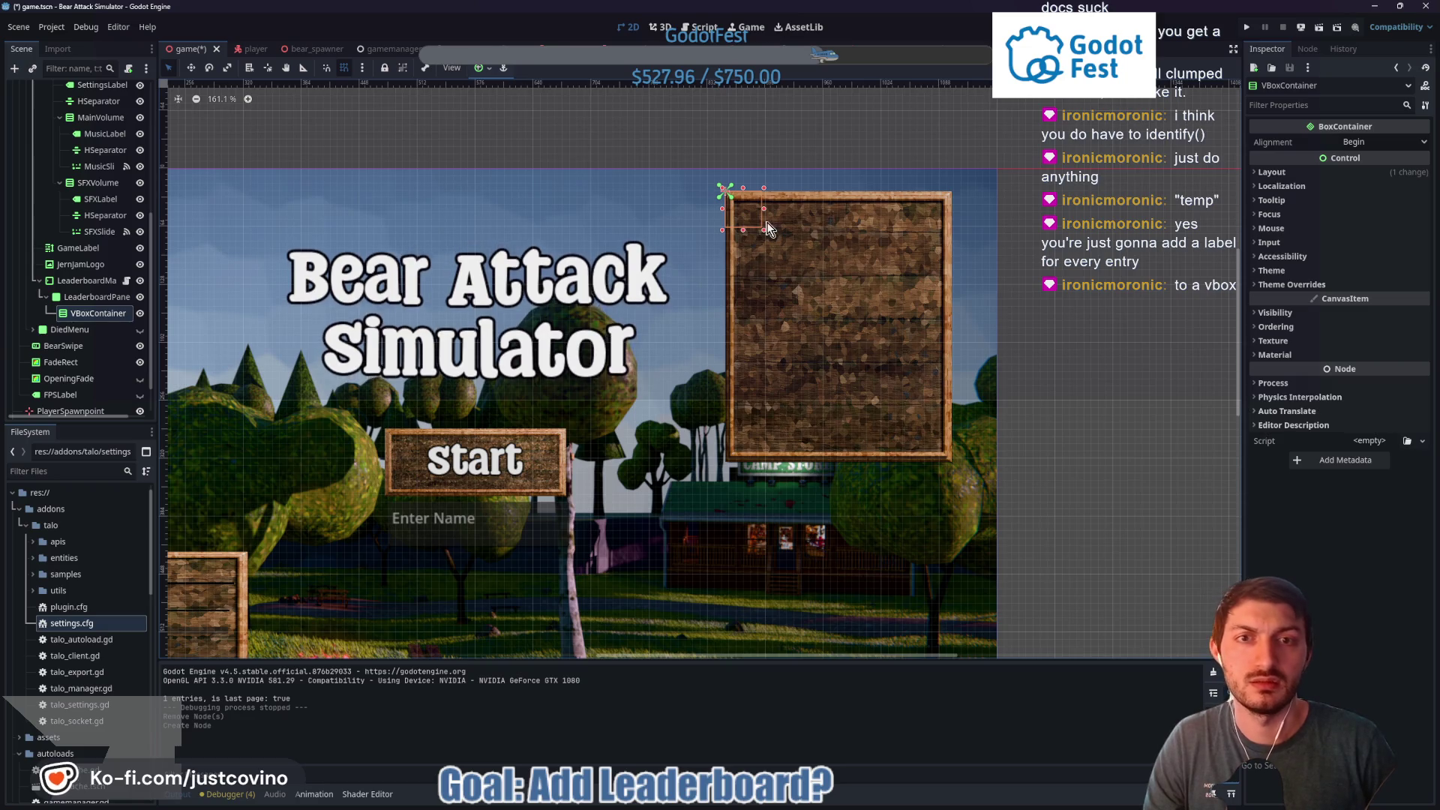
Size the VBoxContainer to fill the leaderboard panel, inset slightly, with anchors matching its edges
left_click_drag(765, 230, 943, 452)
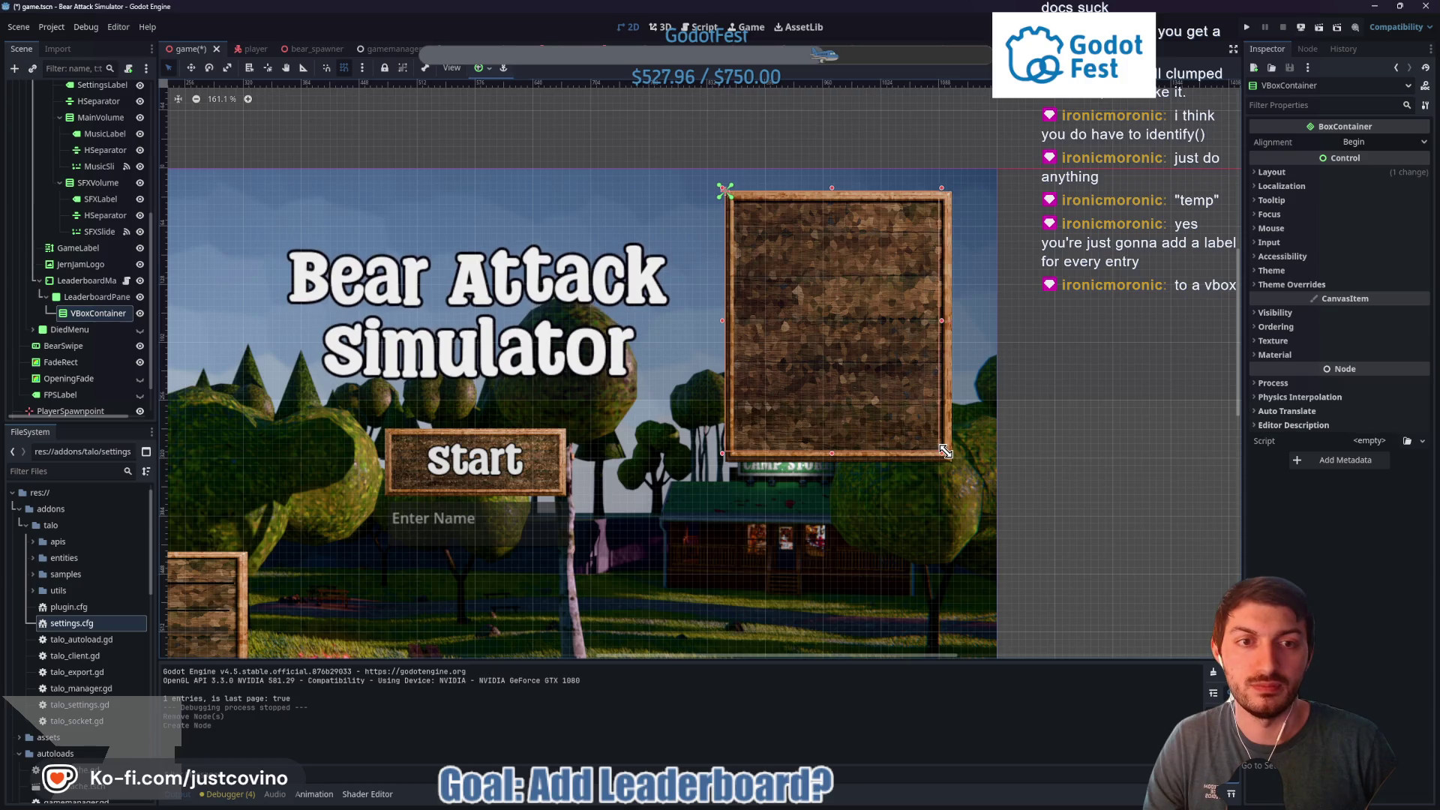
left_click_drag(722, 320, 733, 321)
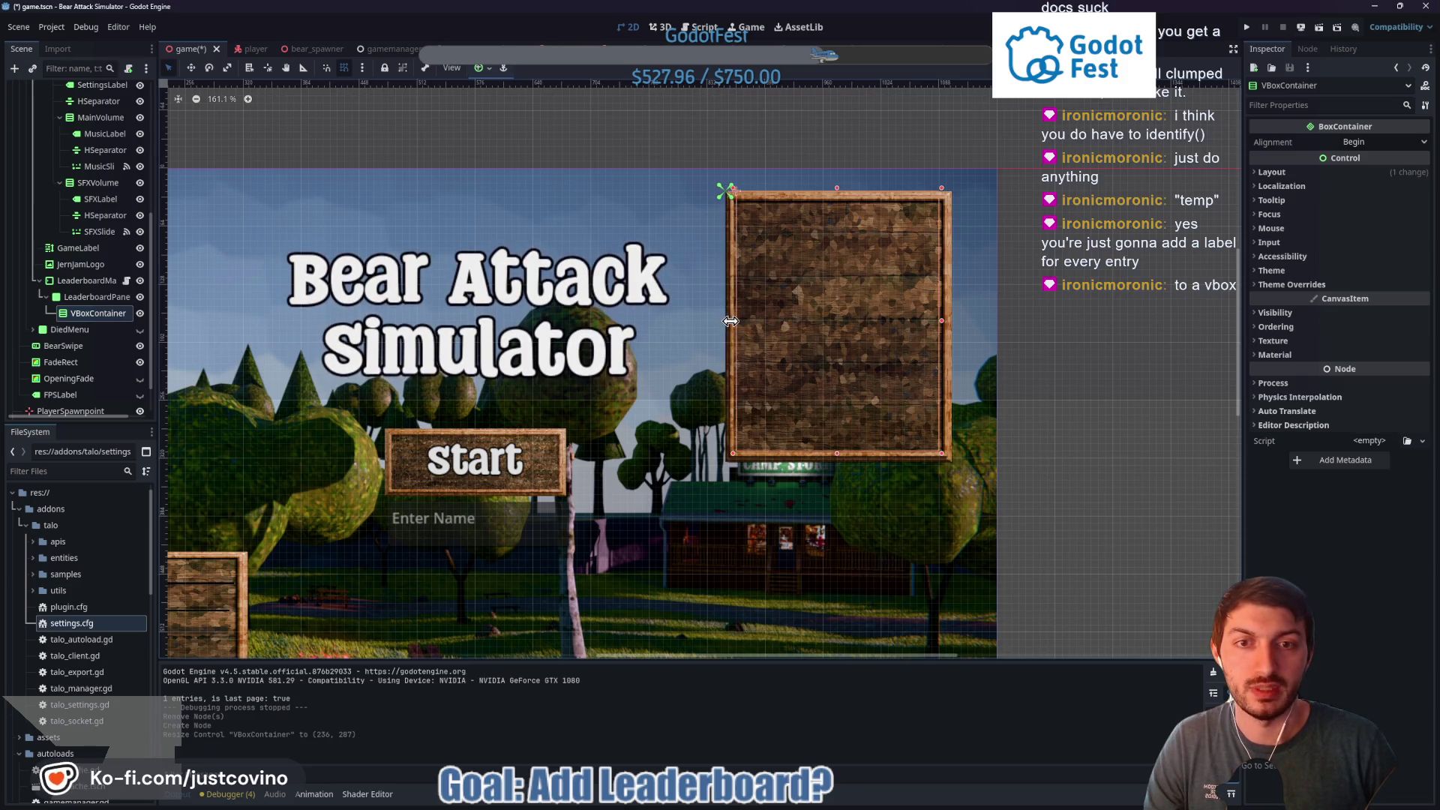
left_click_drag(837, 189, 837, 202)
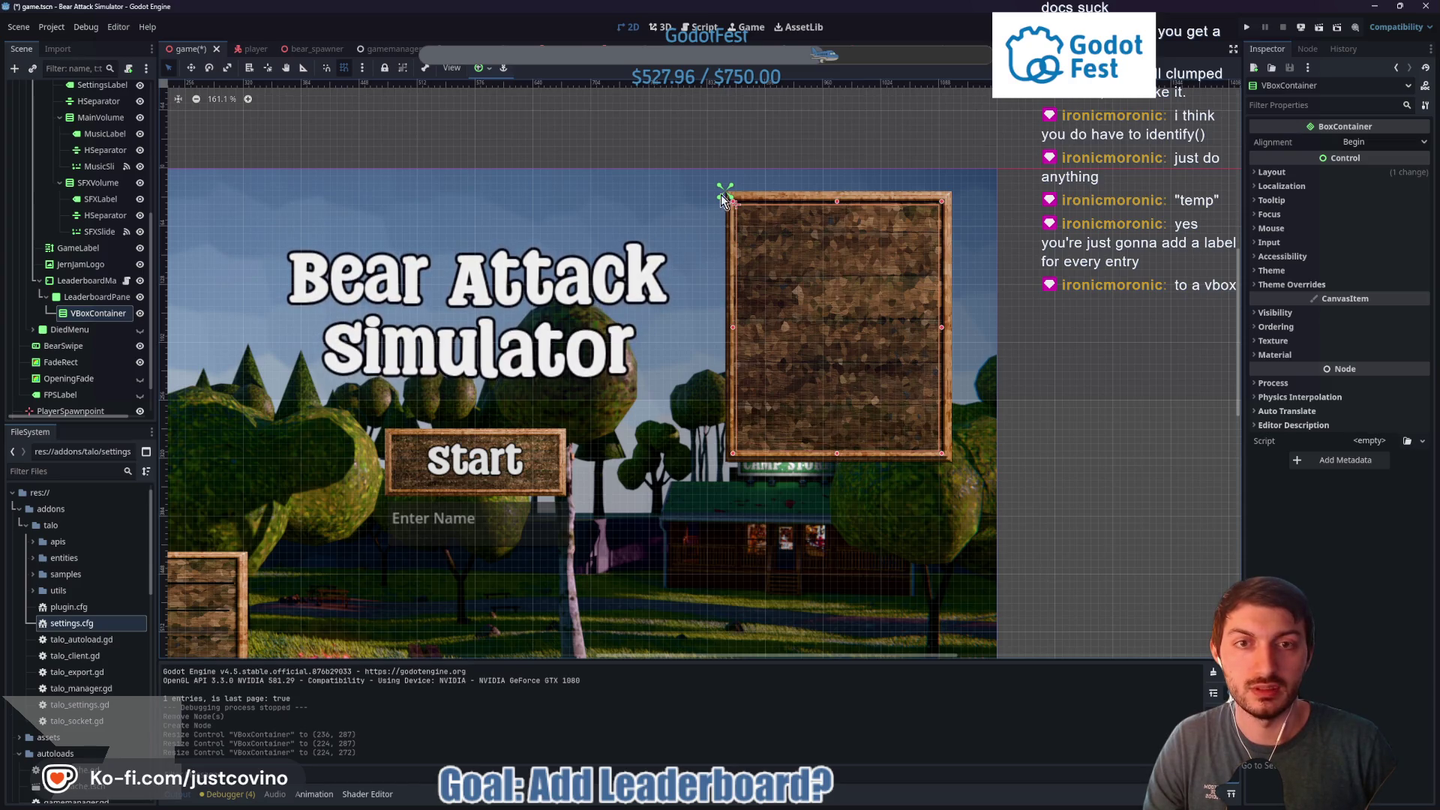
left_click_drag(732, 198, 947, 459)
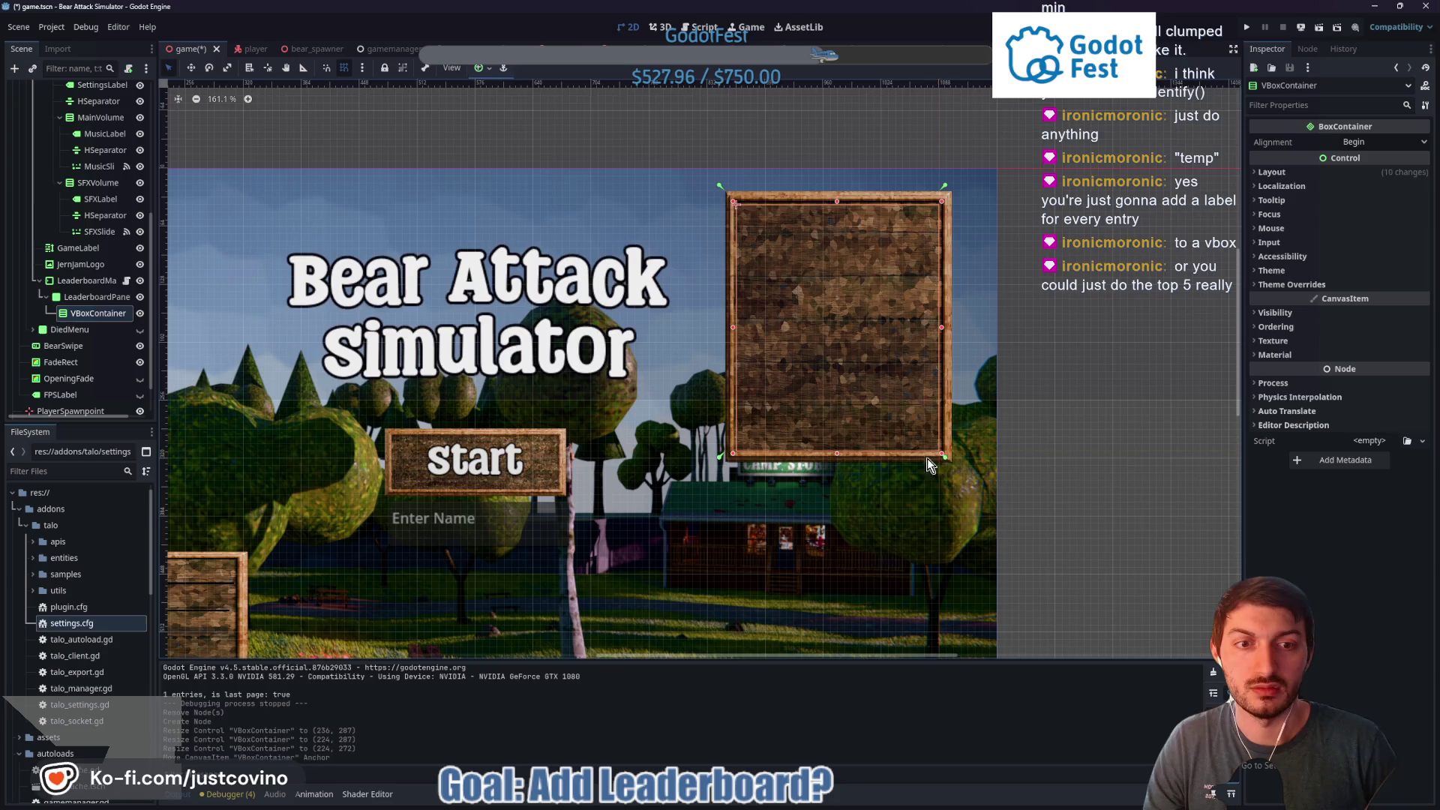
left_click_drag(722, 456, 731, 456)
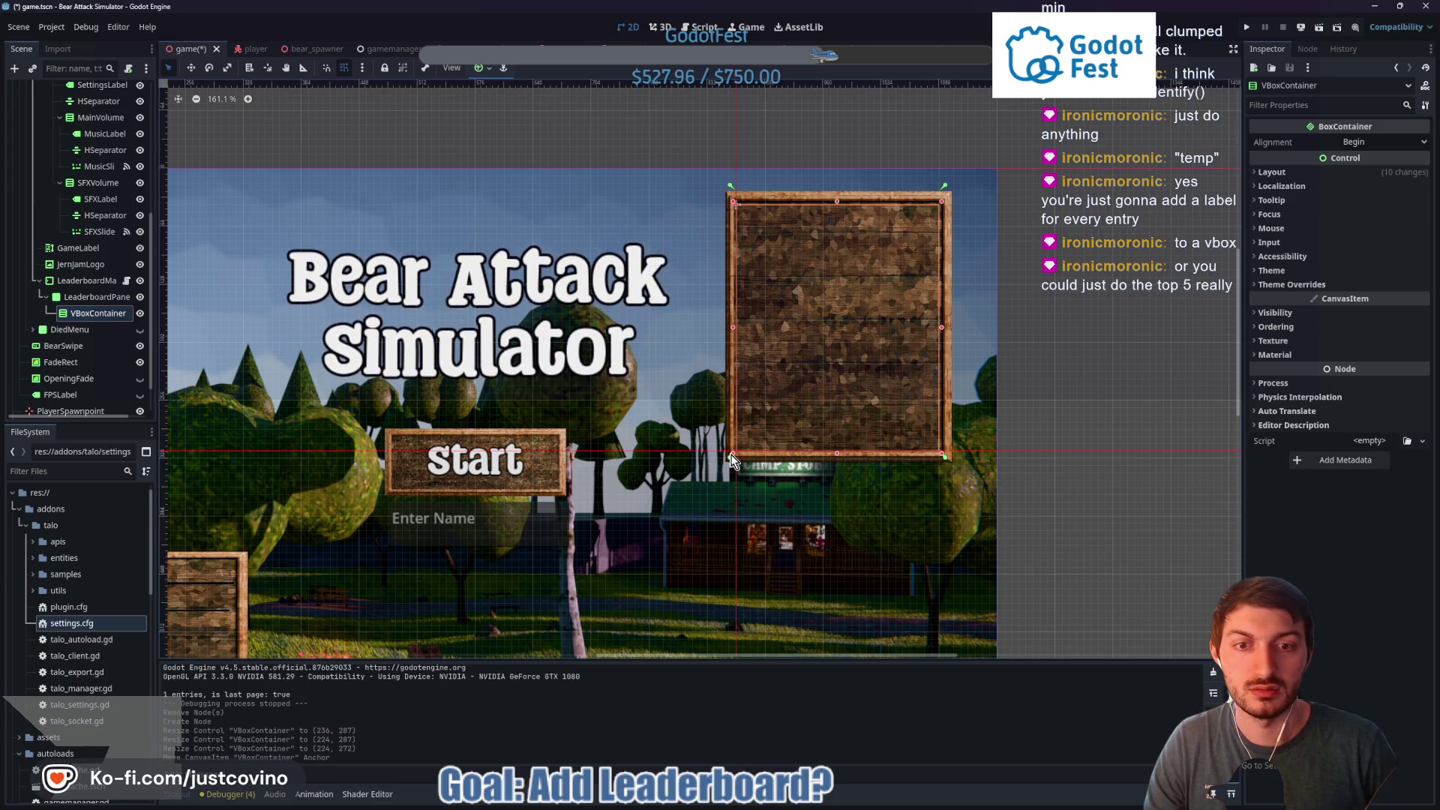
left_click_drag(730, 192, 730, 201)
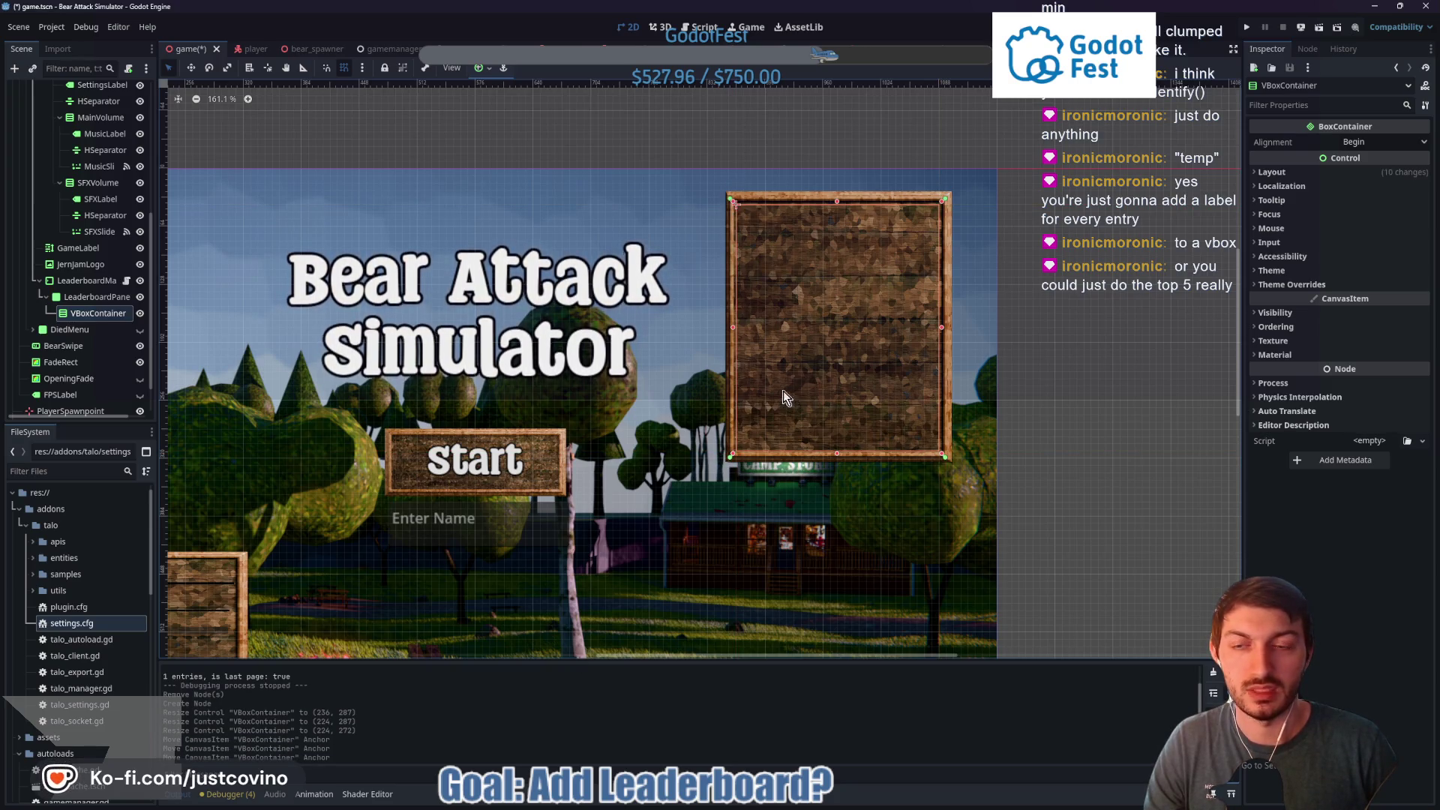
Save the scene and rename the VBoxContainer to LeaderboardVBox
key("ctrl+s")
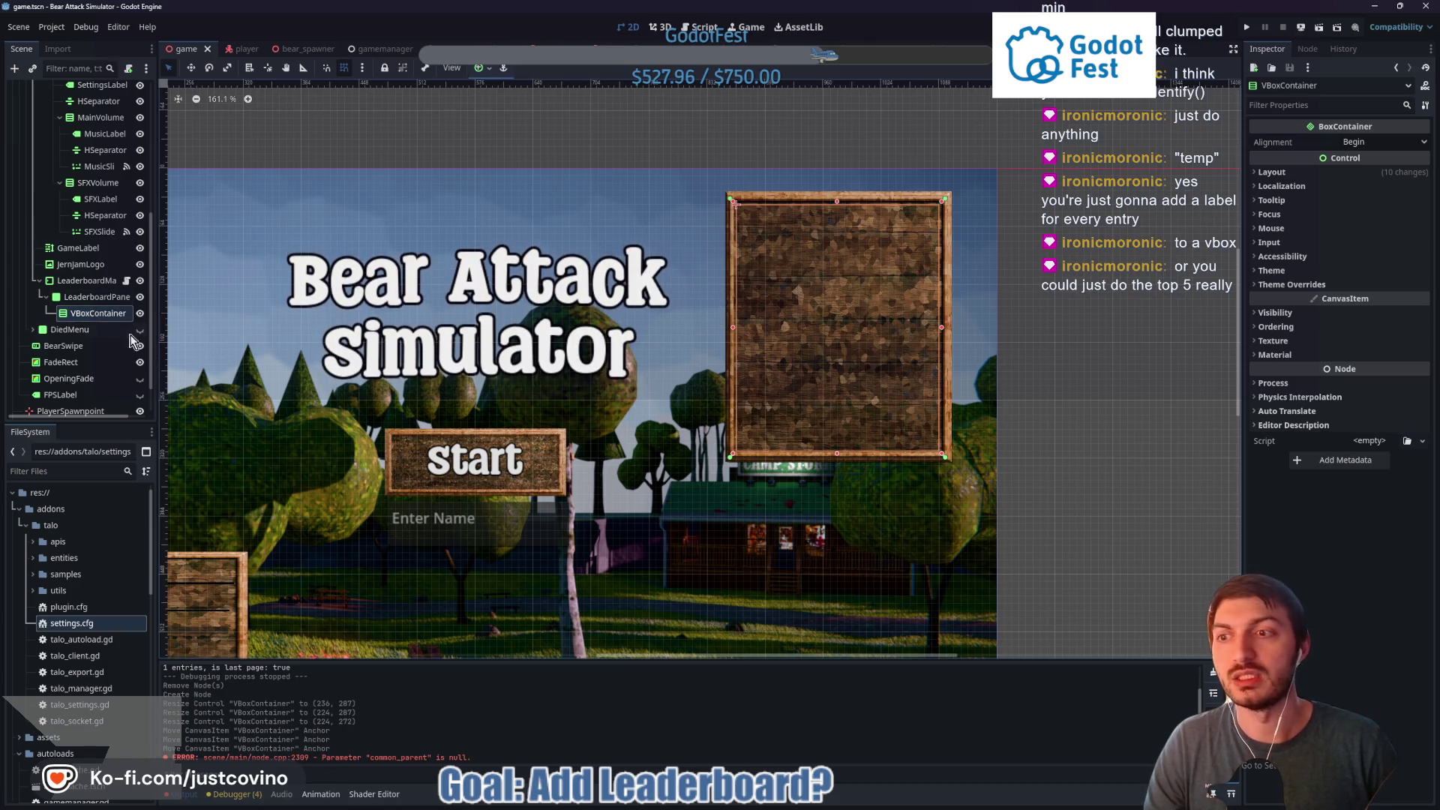
double_click(97, 315)
type("L")
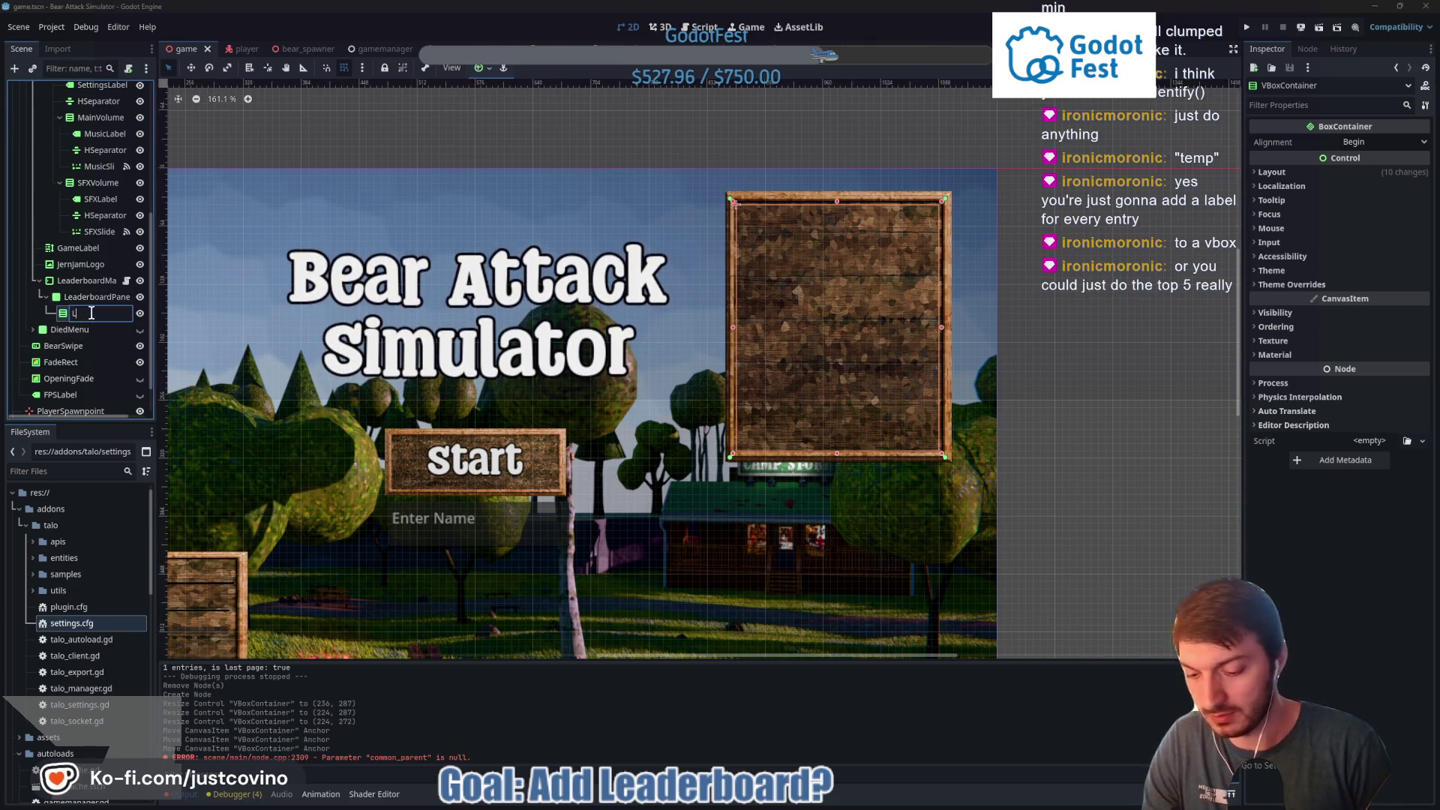
type("eaderboardVBox")
key("Return")
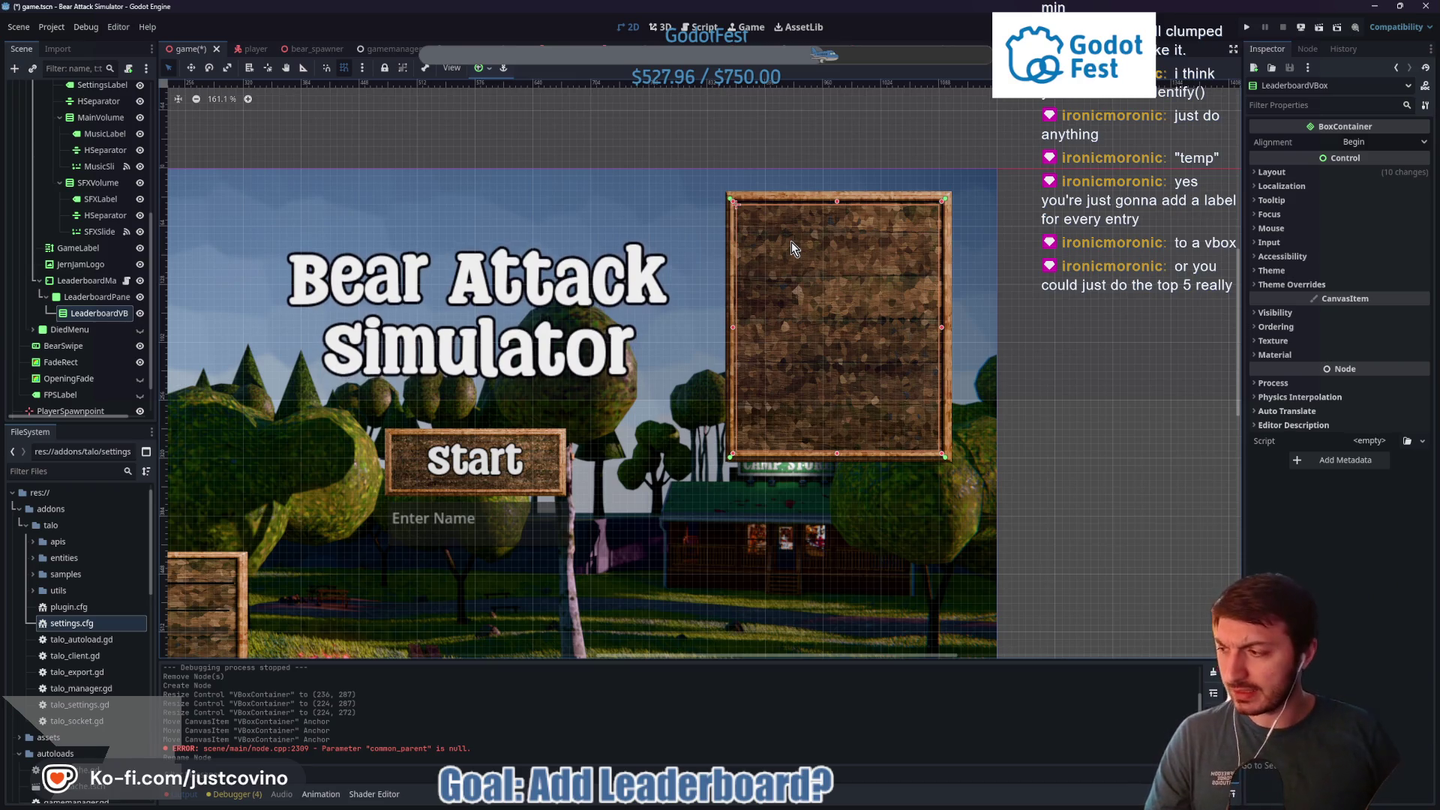
left_click(764, 220)
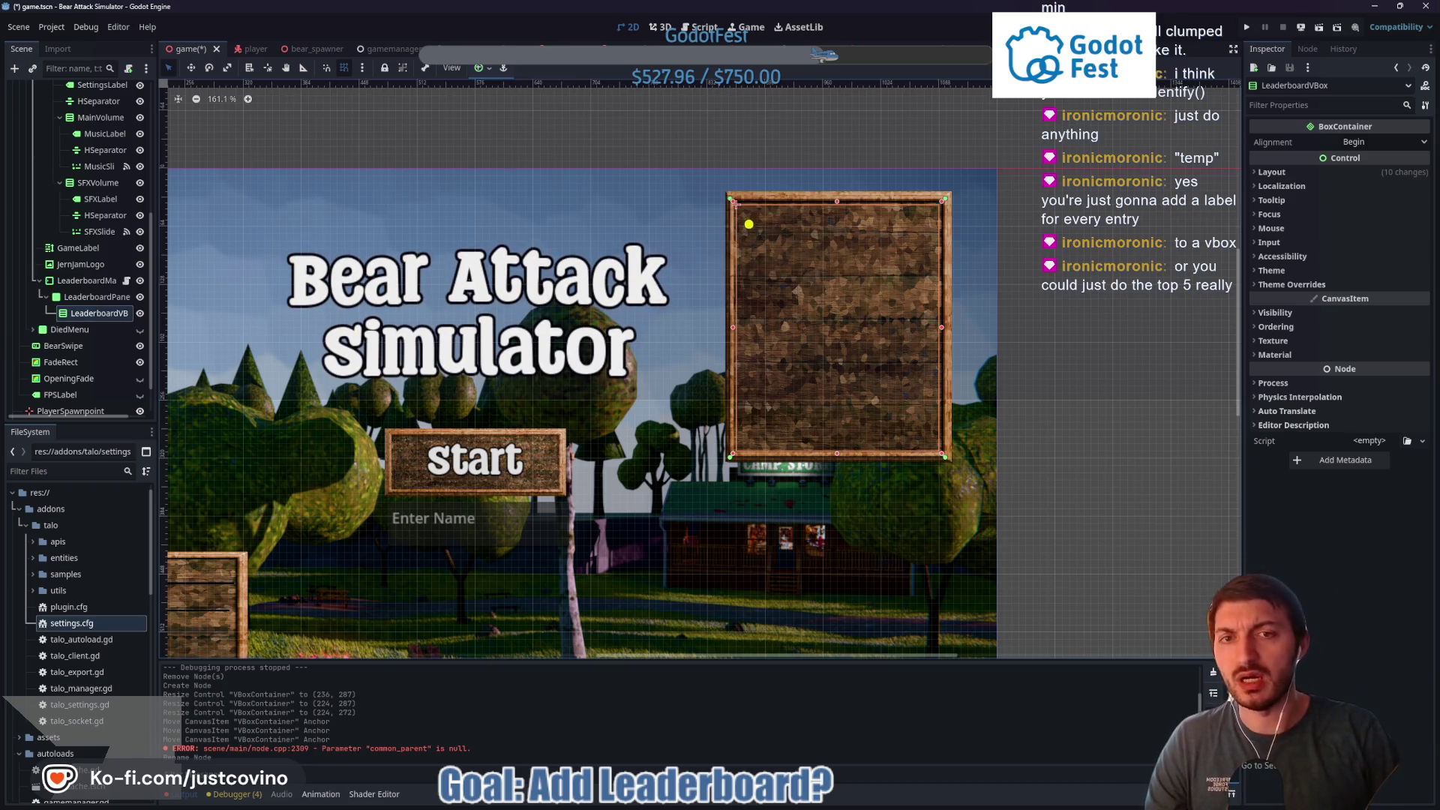
mouse_move(747, 215)
left_mouse_down()
mouse_move(797, 242)
mouse_move(791, 215)
mouse_move(747, 218)
left_mouse_up()
left_click_drag(867, 213, 925, 240)
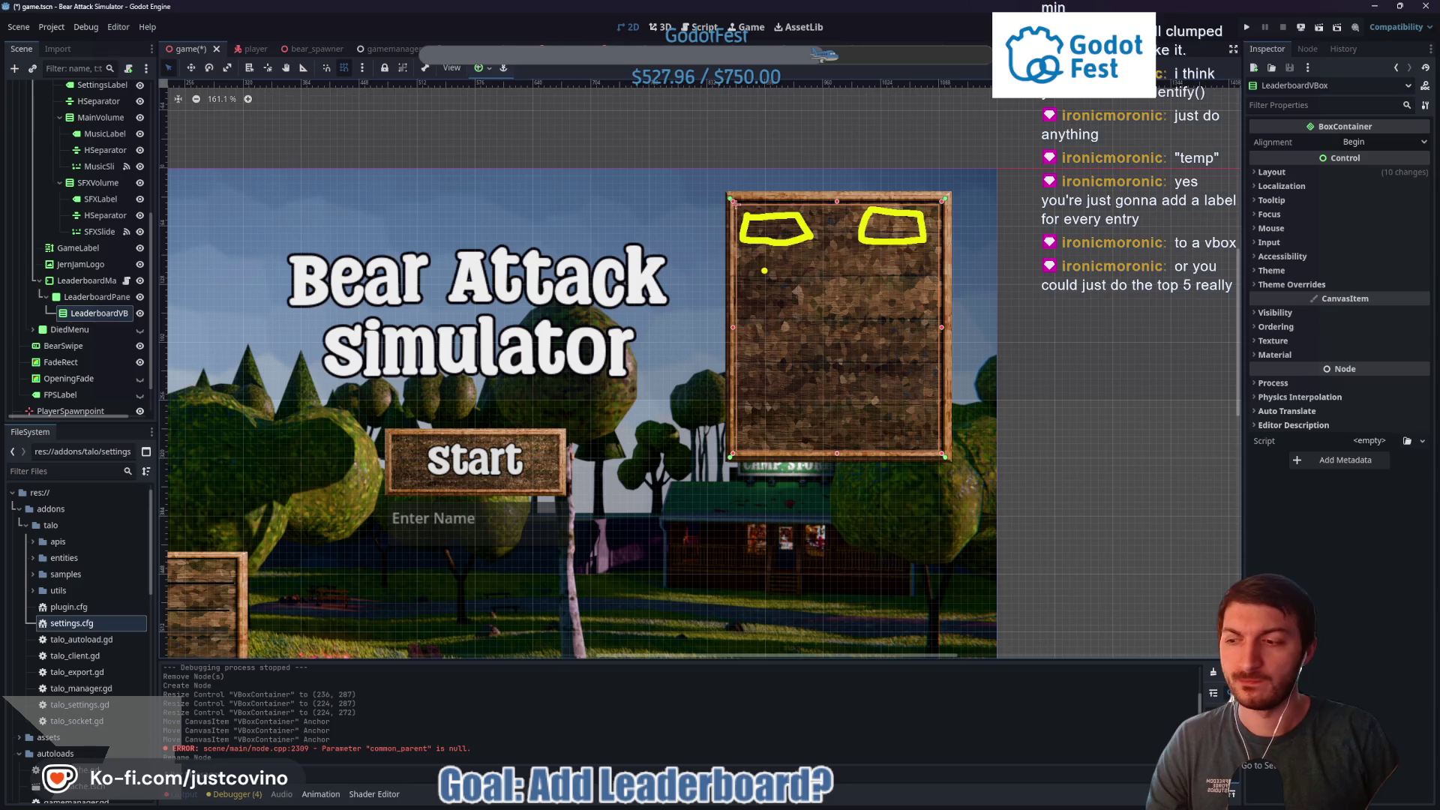
mouse_move(747, 254)
left_mouse_down()
mouse_move(739, 270)
mouse_move(812, 300)
mouse_move(743, 264)
left_mouse_up()
mouse_move(864, 260)
left_mouse_down()
mouse_move(862, 271)
mouse_move(877, 261)
left_mouse_up()
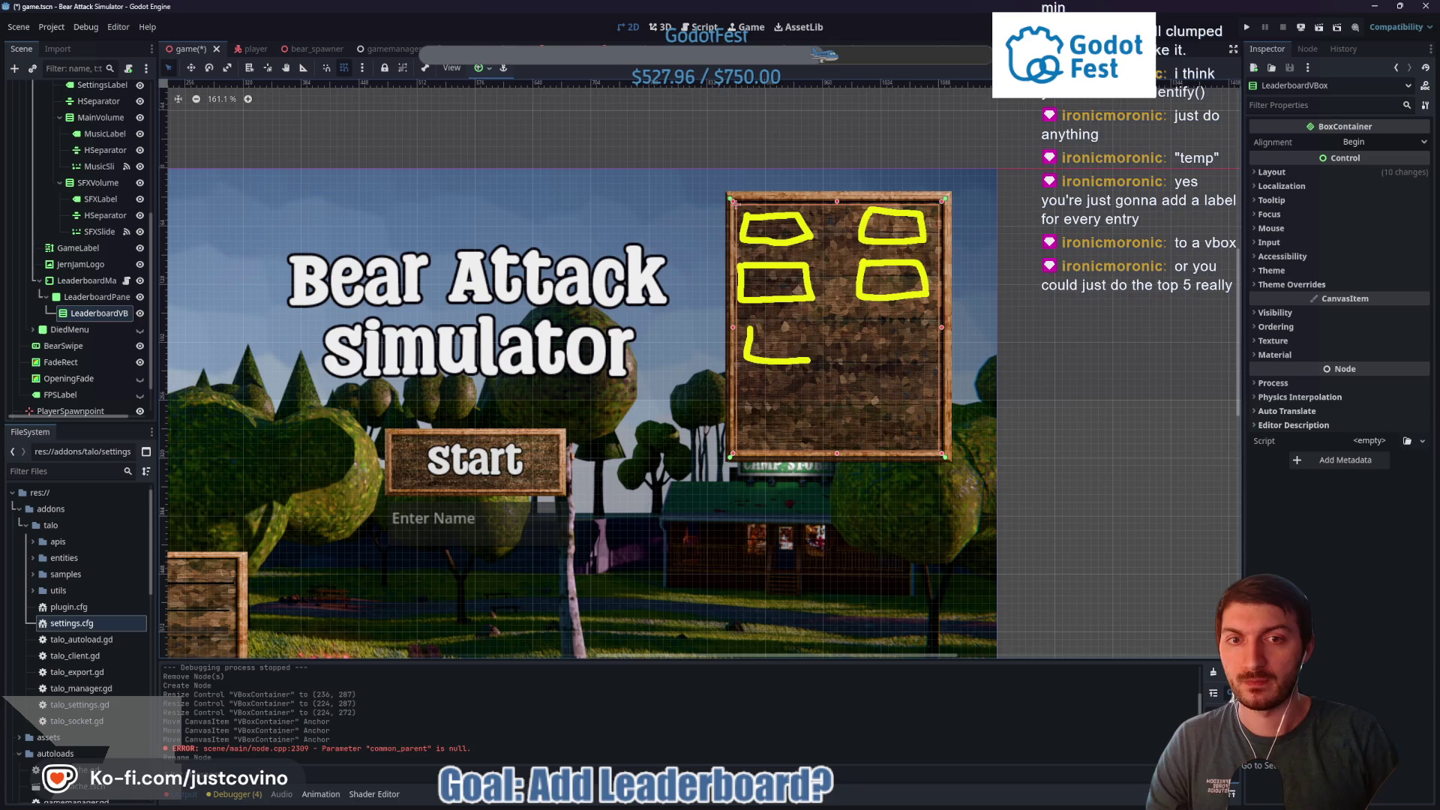
left_click_drag(749, 388, 782, 421)
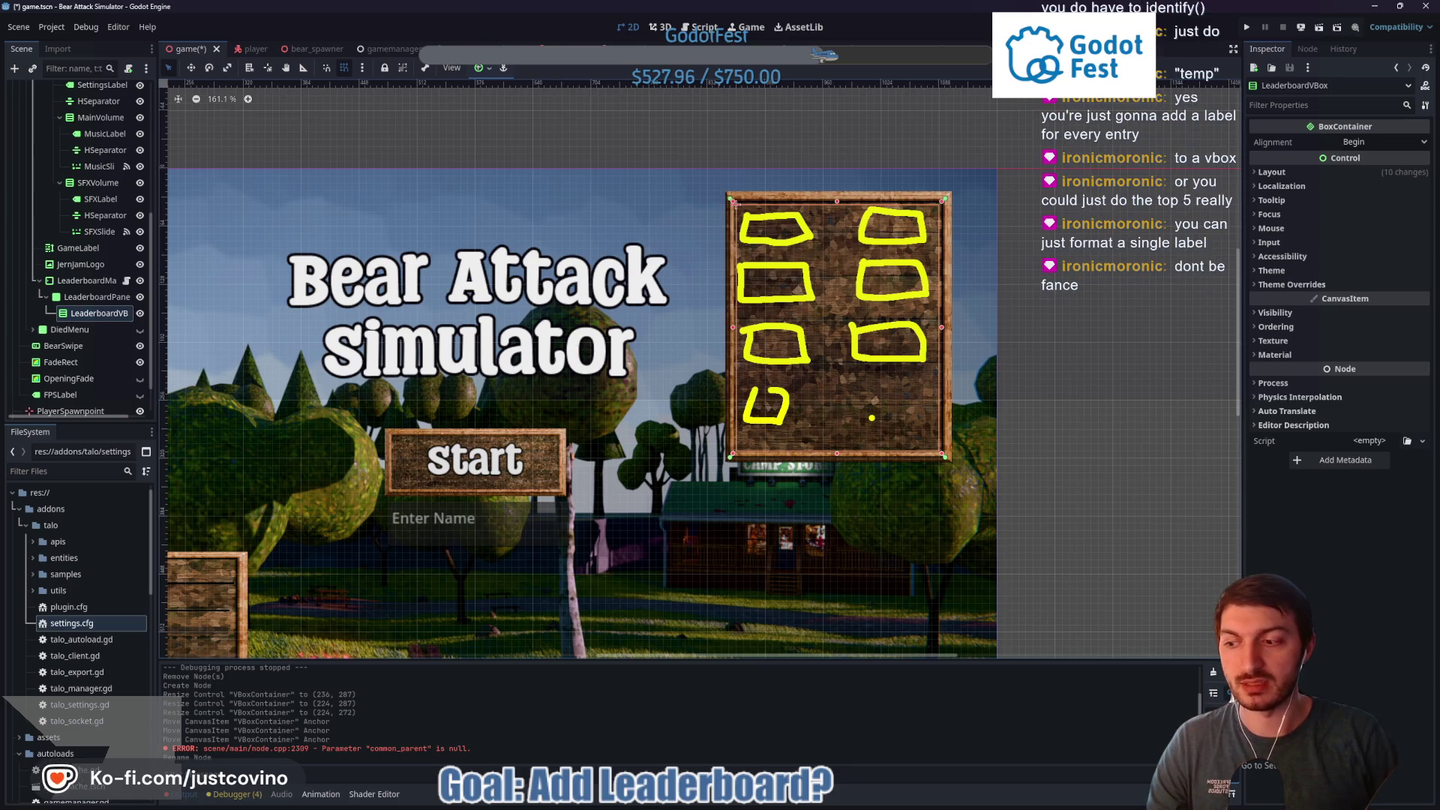
key("shift+F9")
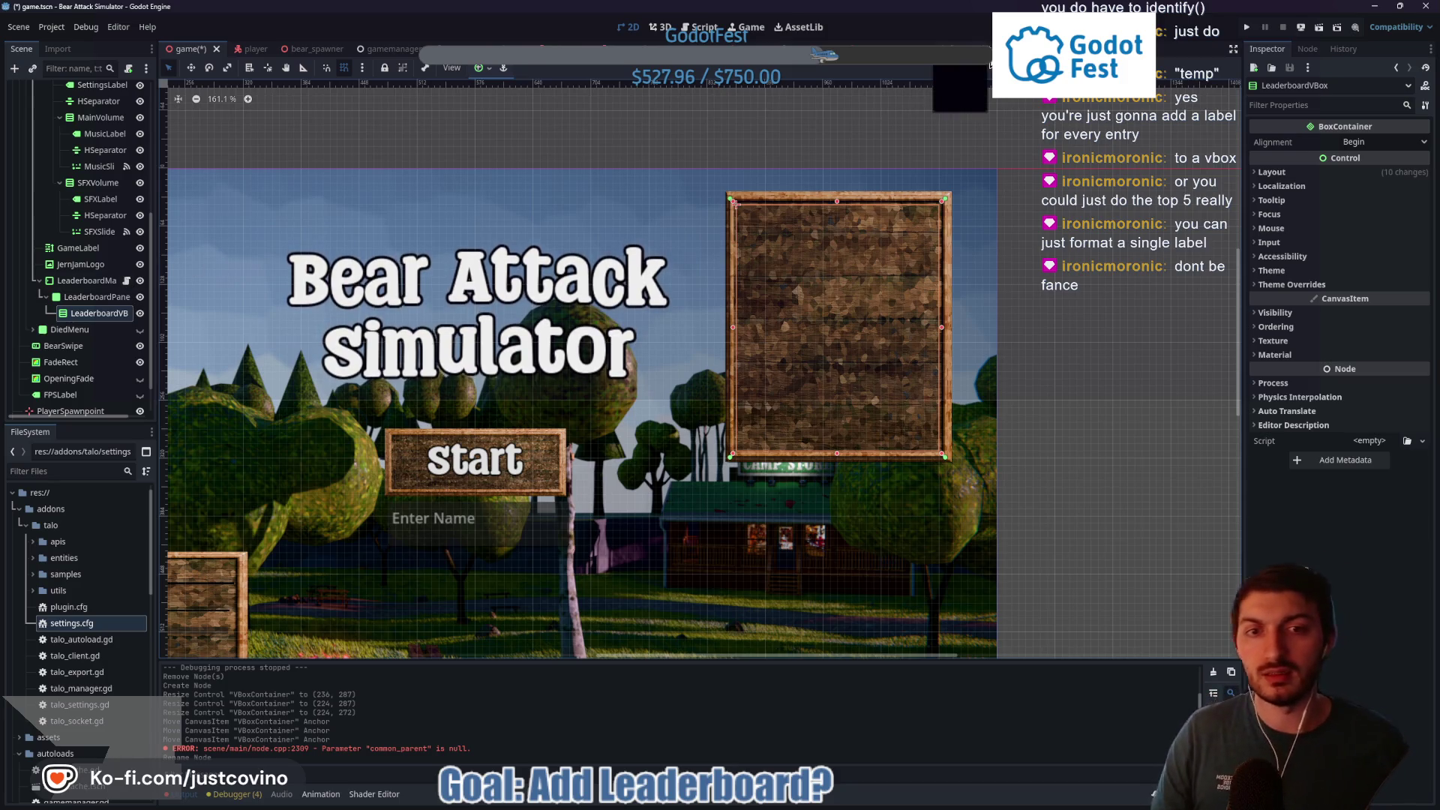
key("ctrl+n")
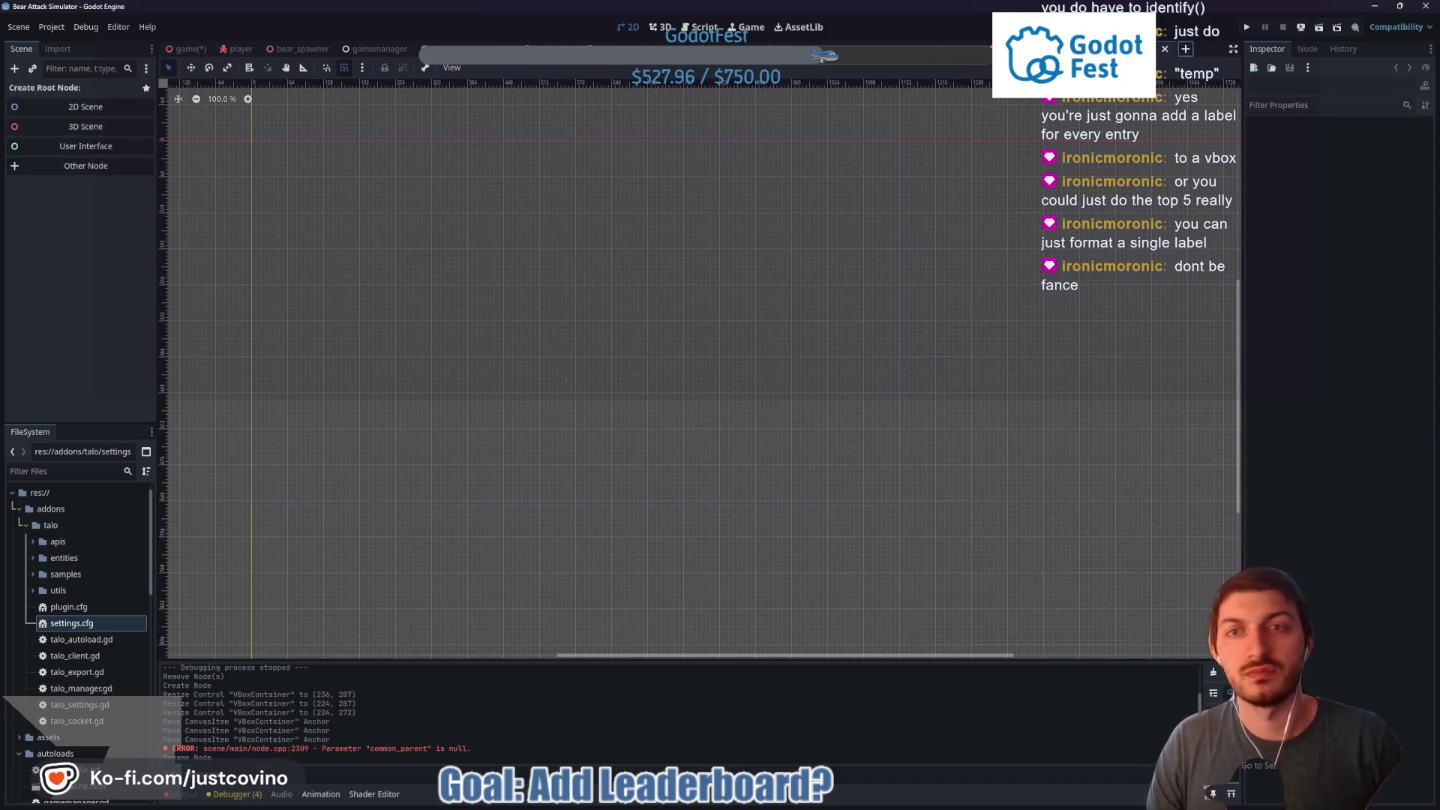
Add a Label node to the new temporary scene
key("ctrl+a")
type("label")
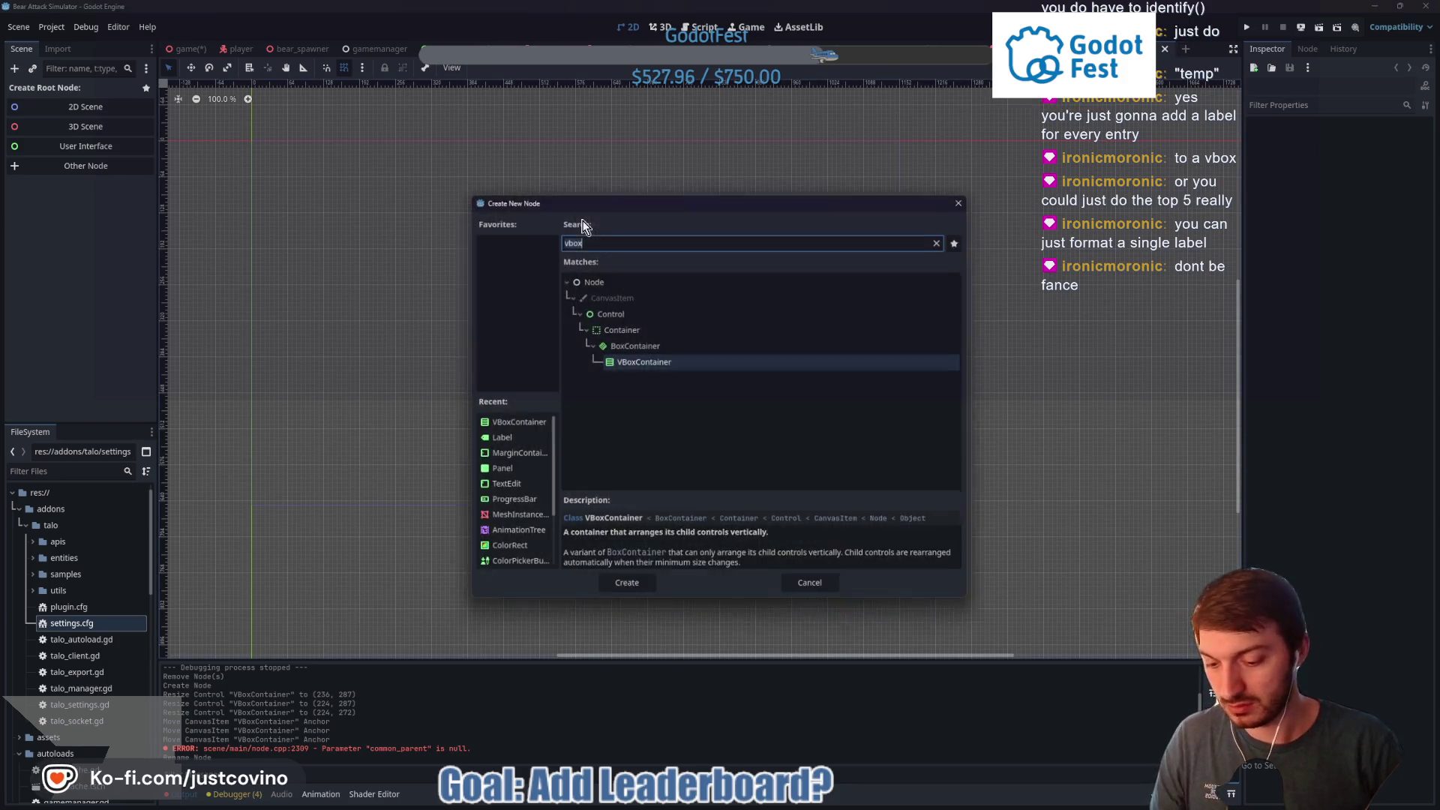
key("Return")
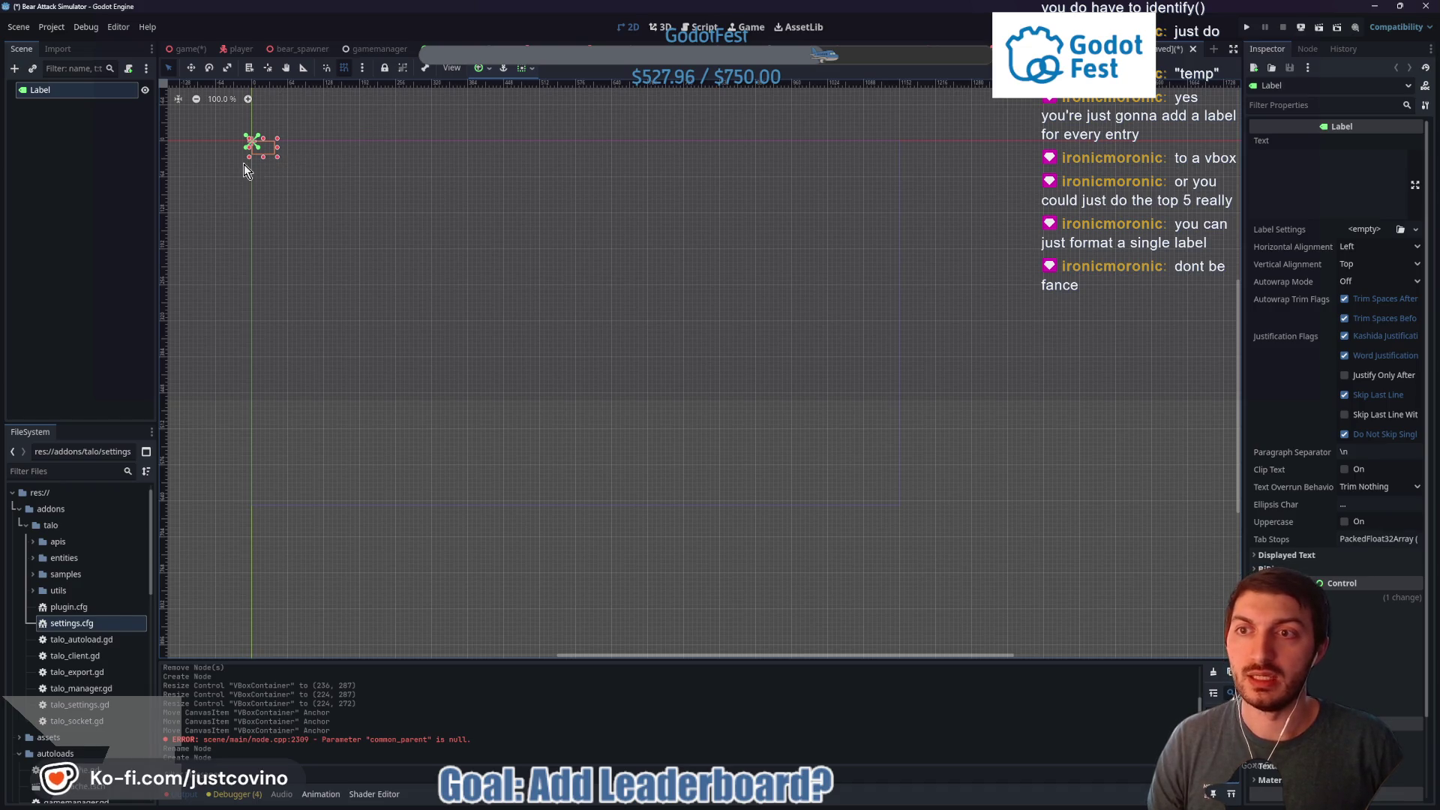
Close the temporary scene without saving and return to the game scene's LeaderboardMargin script
left_click(1200, 52)
left_click(798, 425)
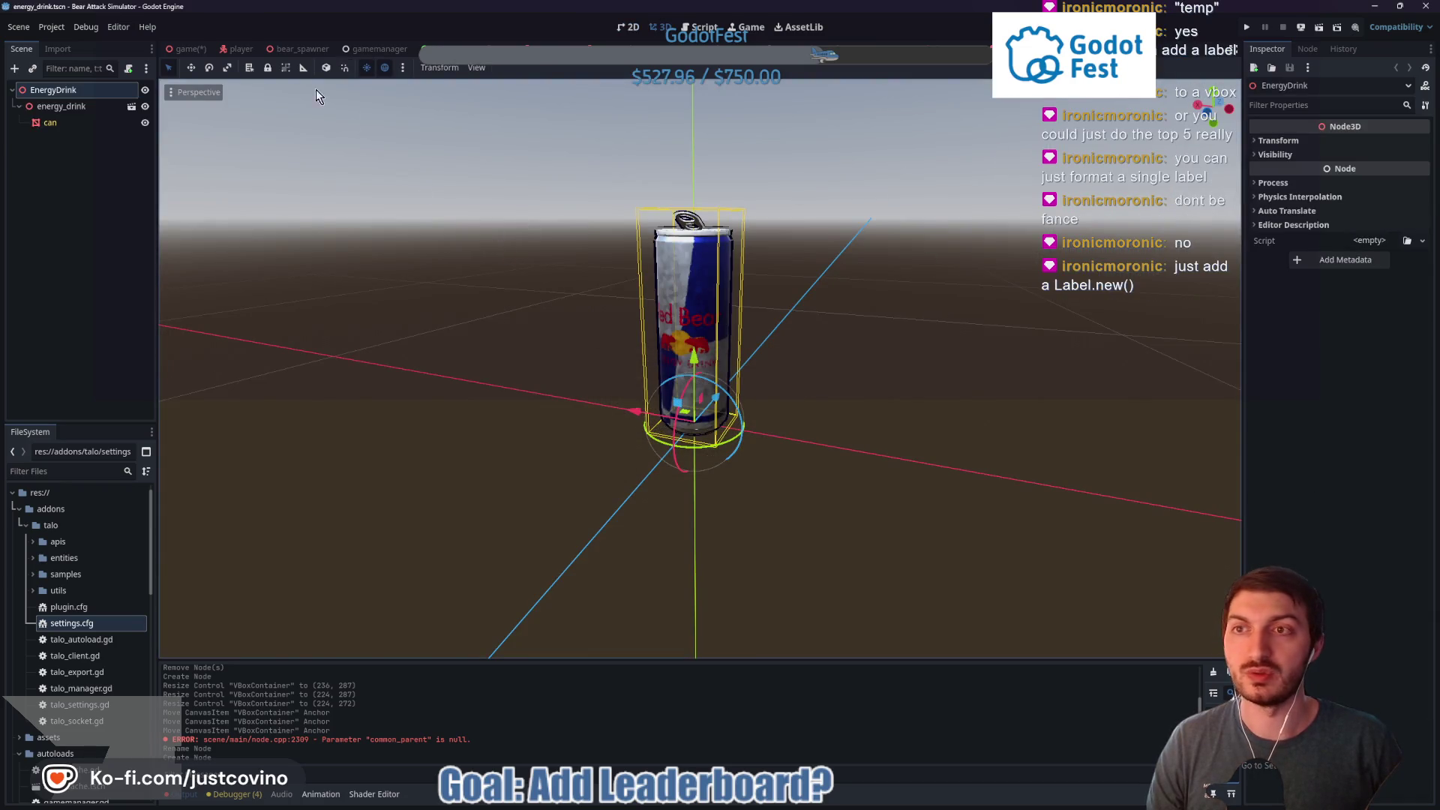
left_click(189, 48)
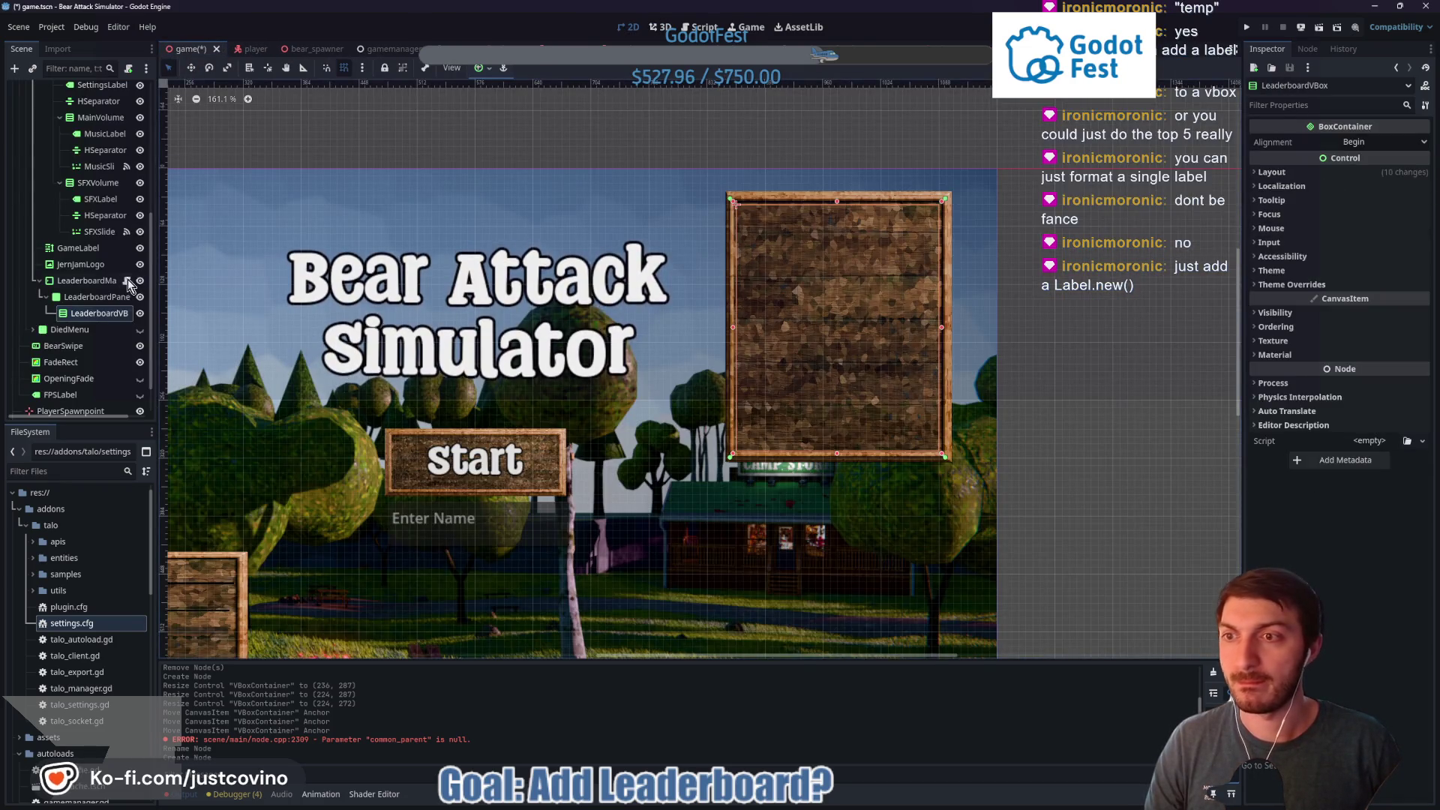
left_click(127, 281)
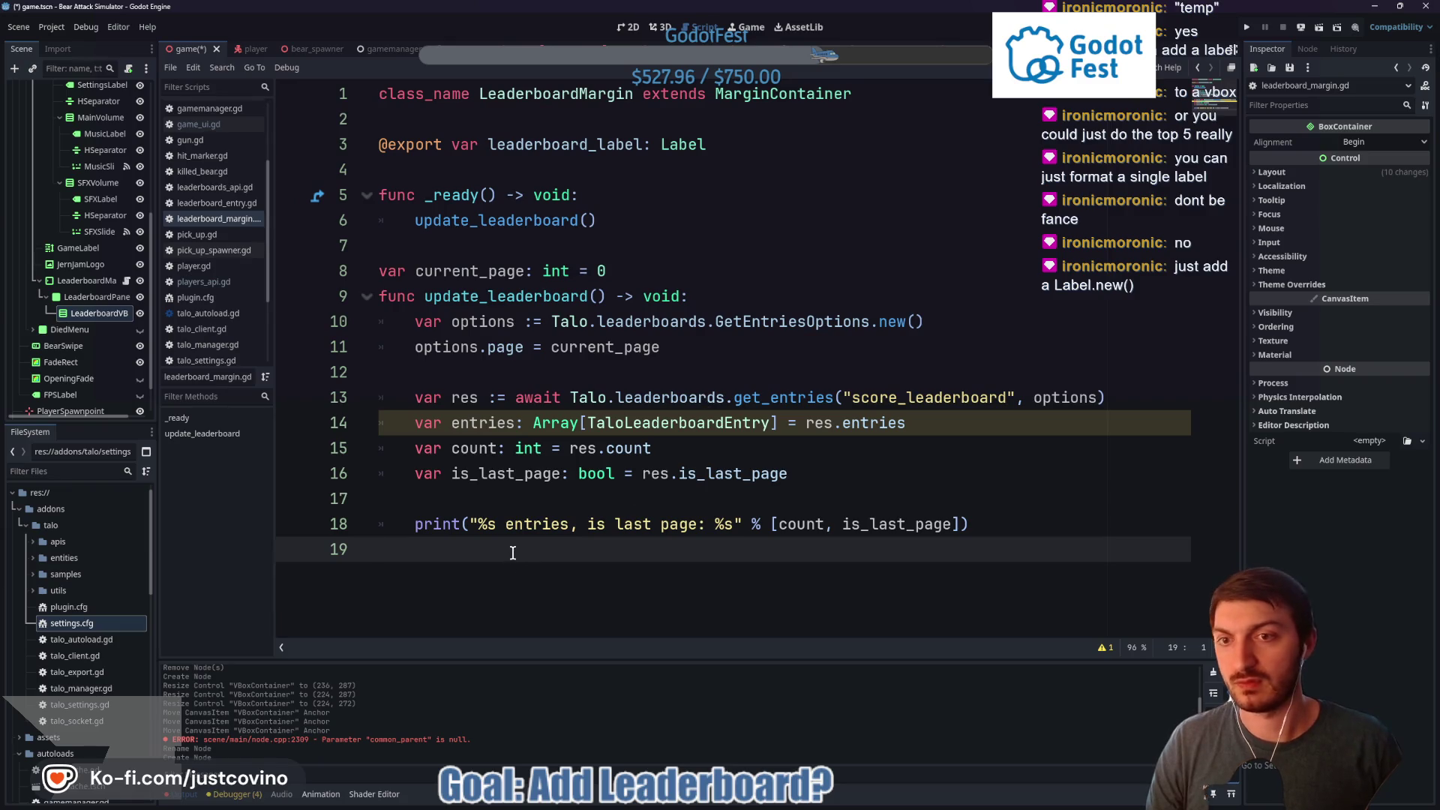
Move the current_page variable declaration so it sits above _ready
key("Return")
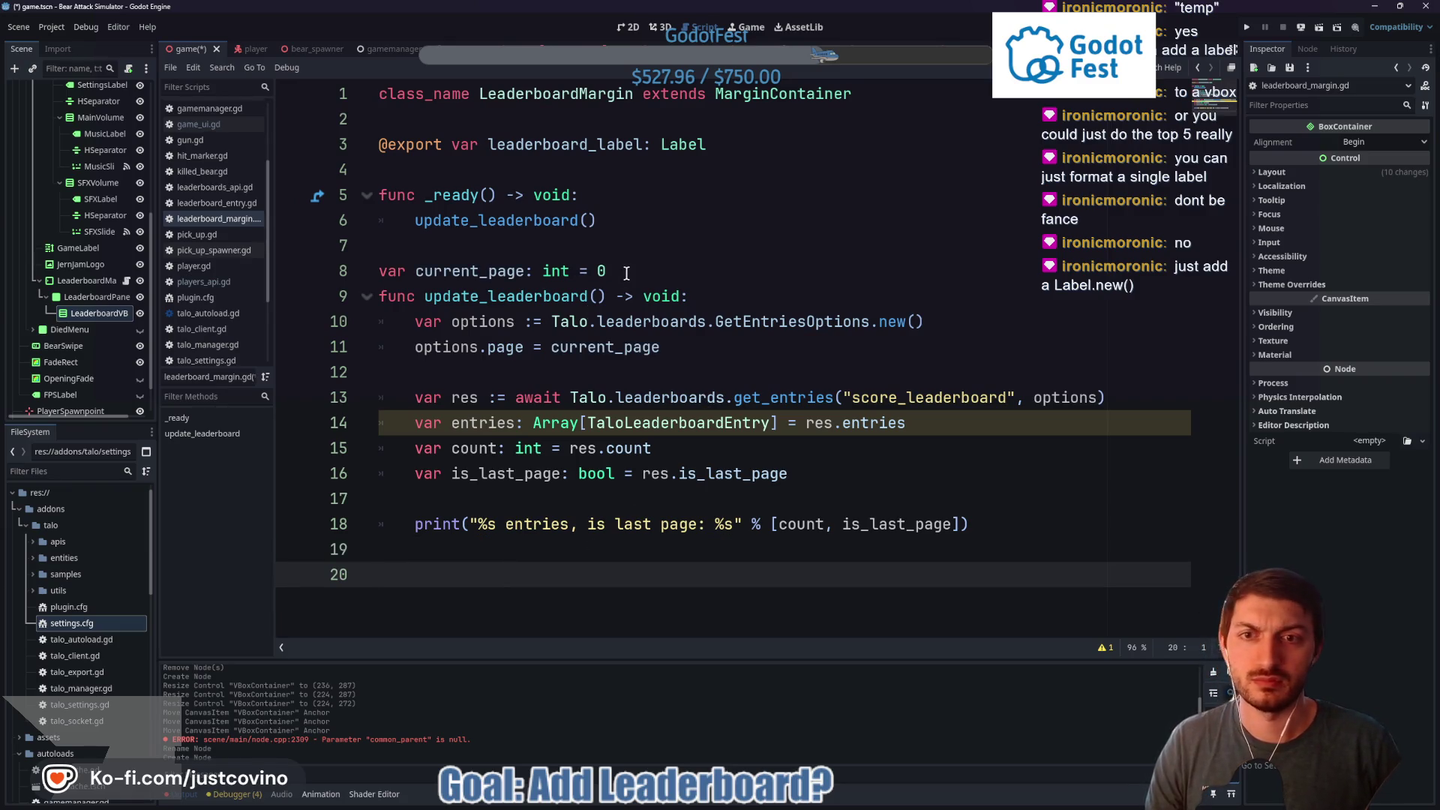
left_click_drag(621, 270, 375, 275)
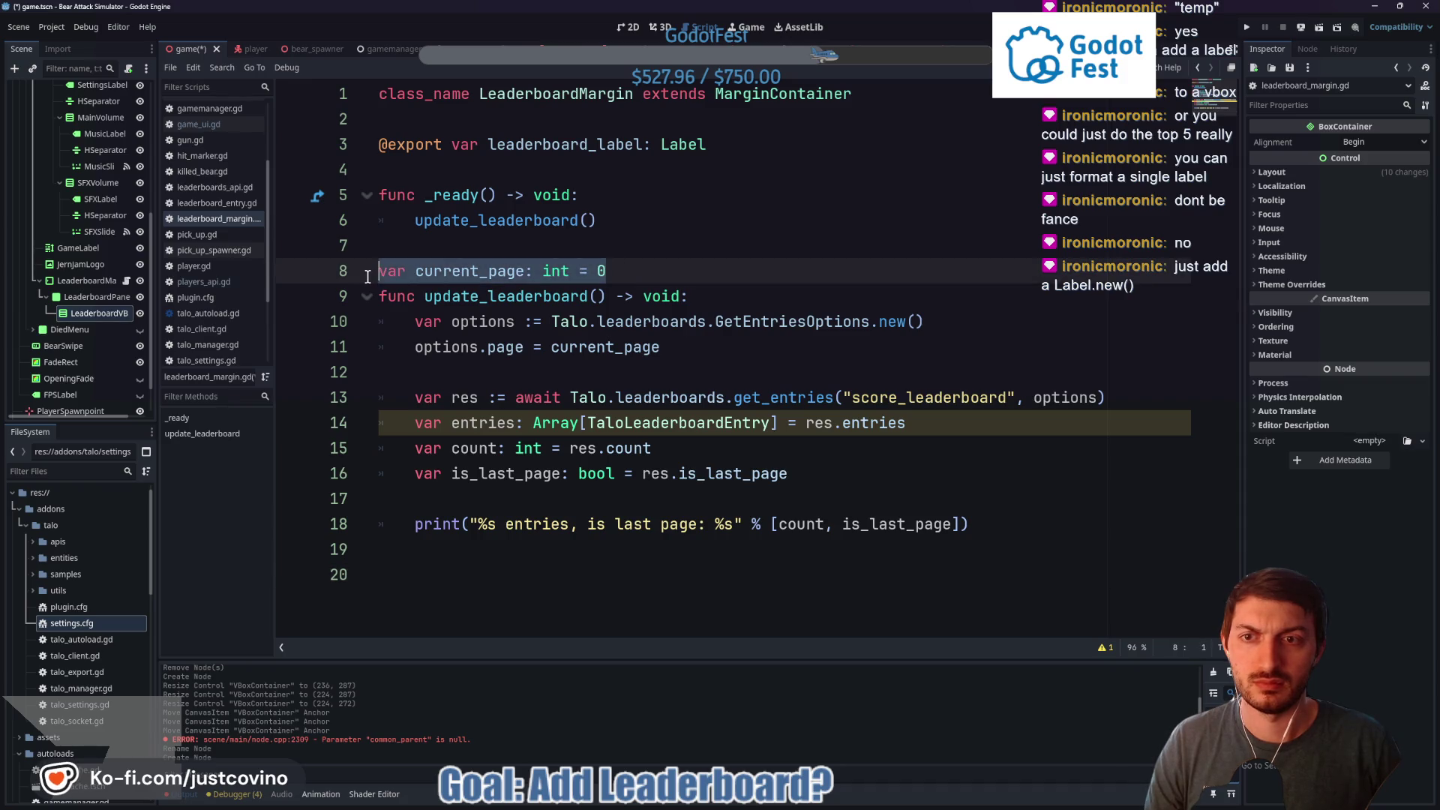
key("alt+Up")
key("alt+Up")
key("alt+Up")
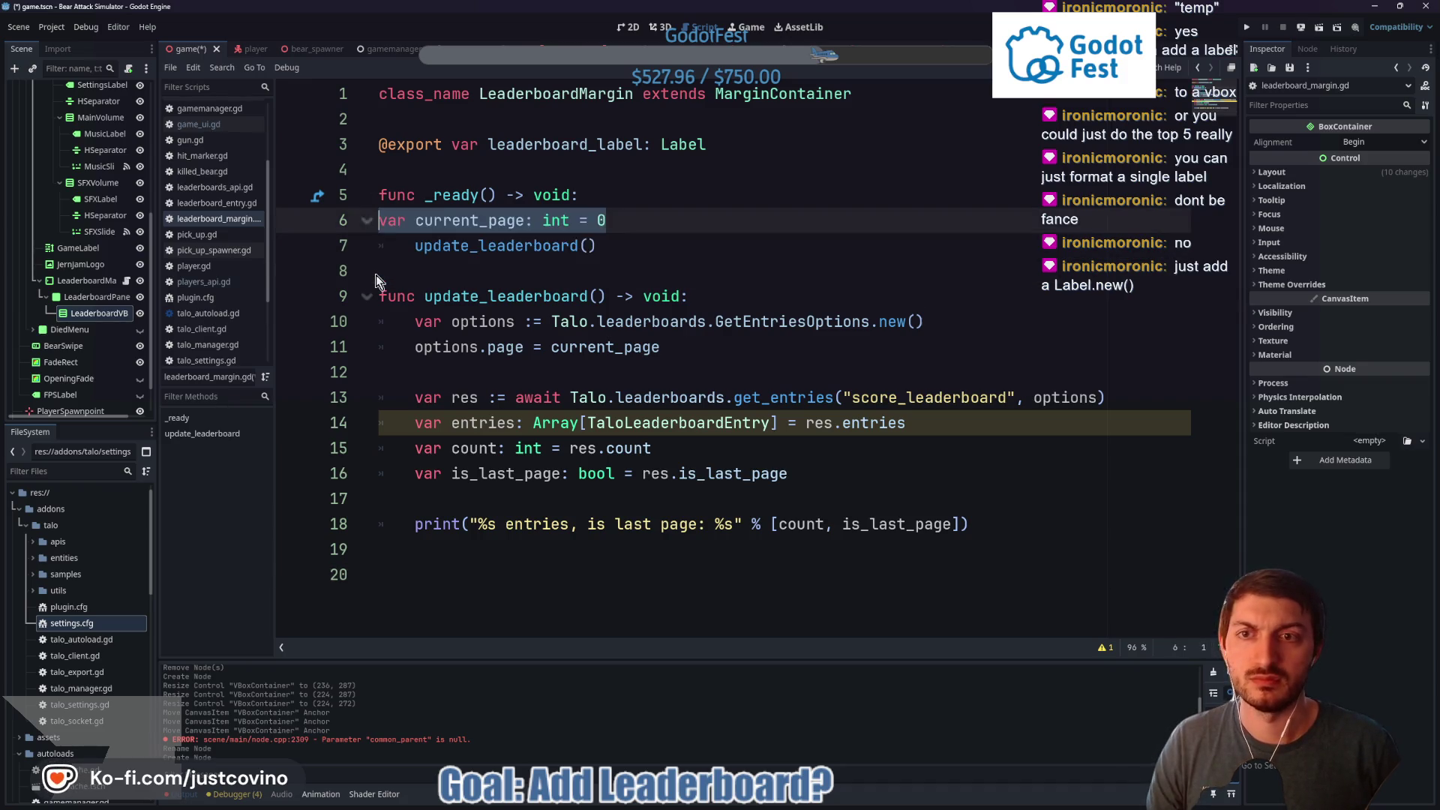
key("alt+Down")
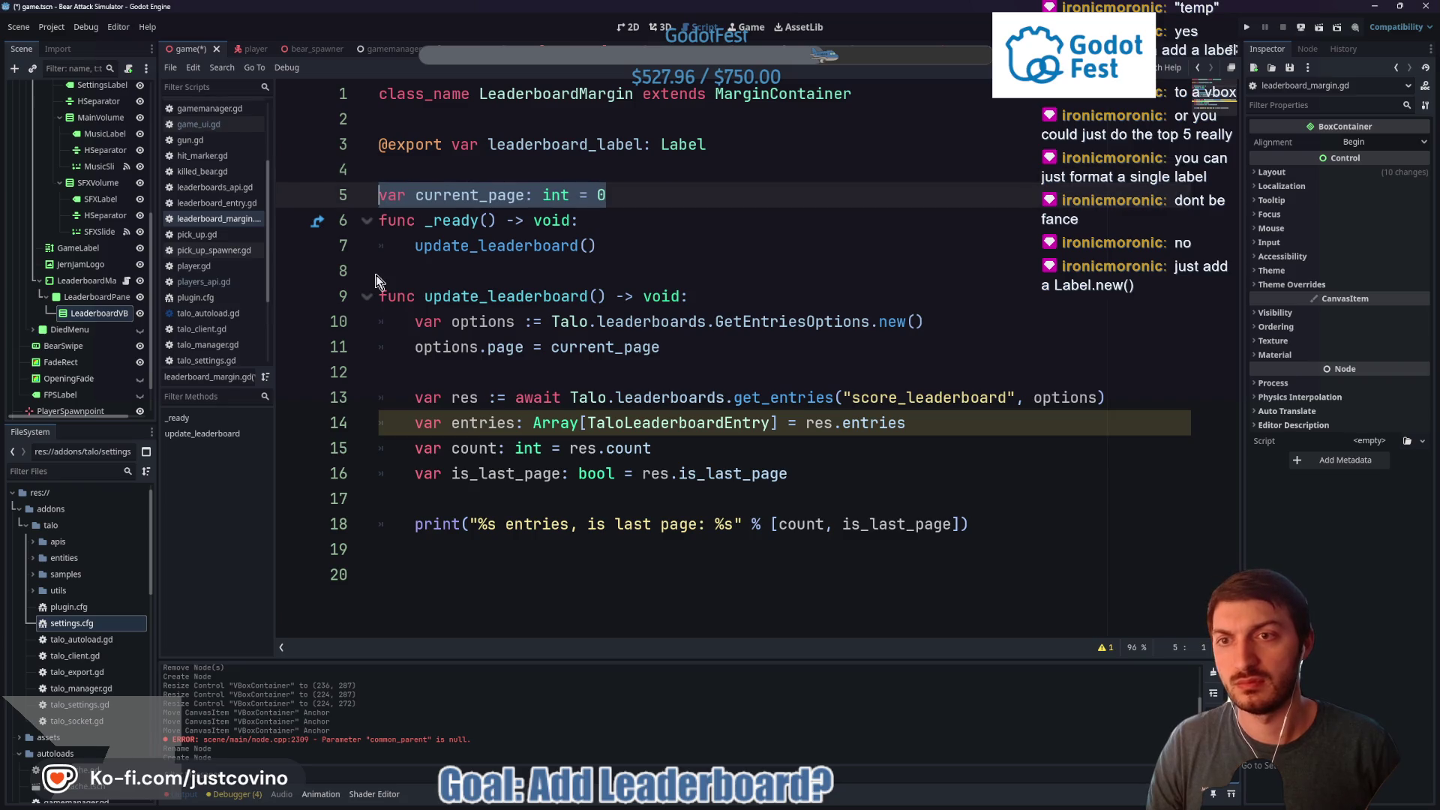
Insert blank lines after current_page, after _ready, and below the print call
left_click(631, 193)
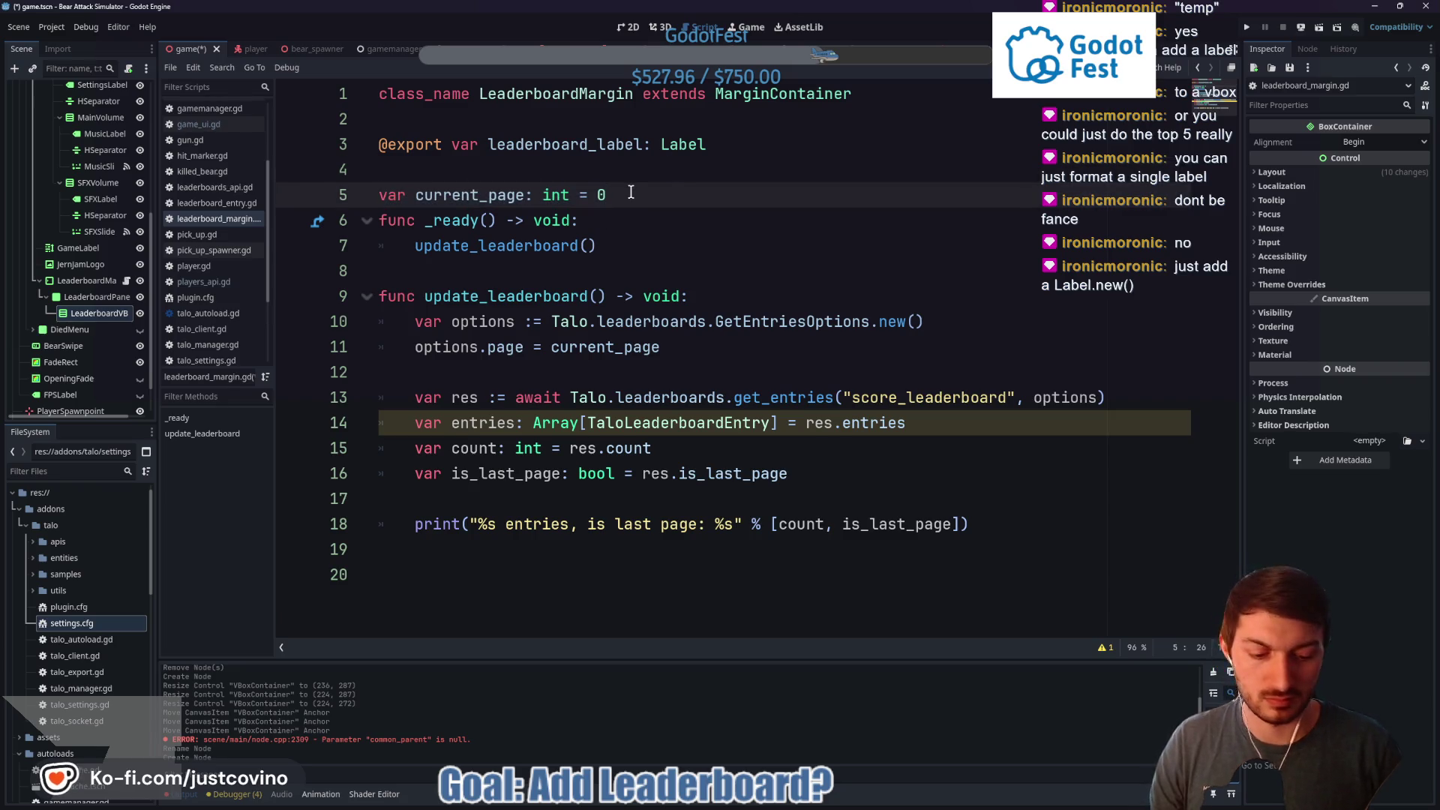
key("Return")
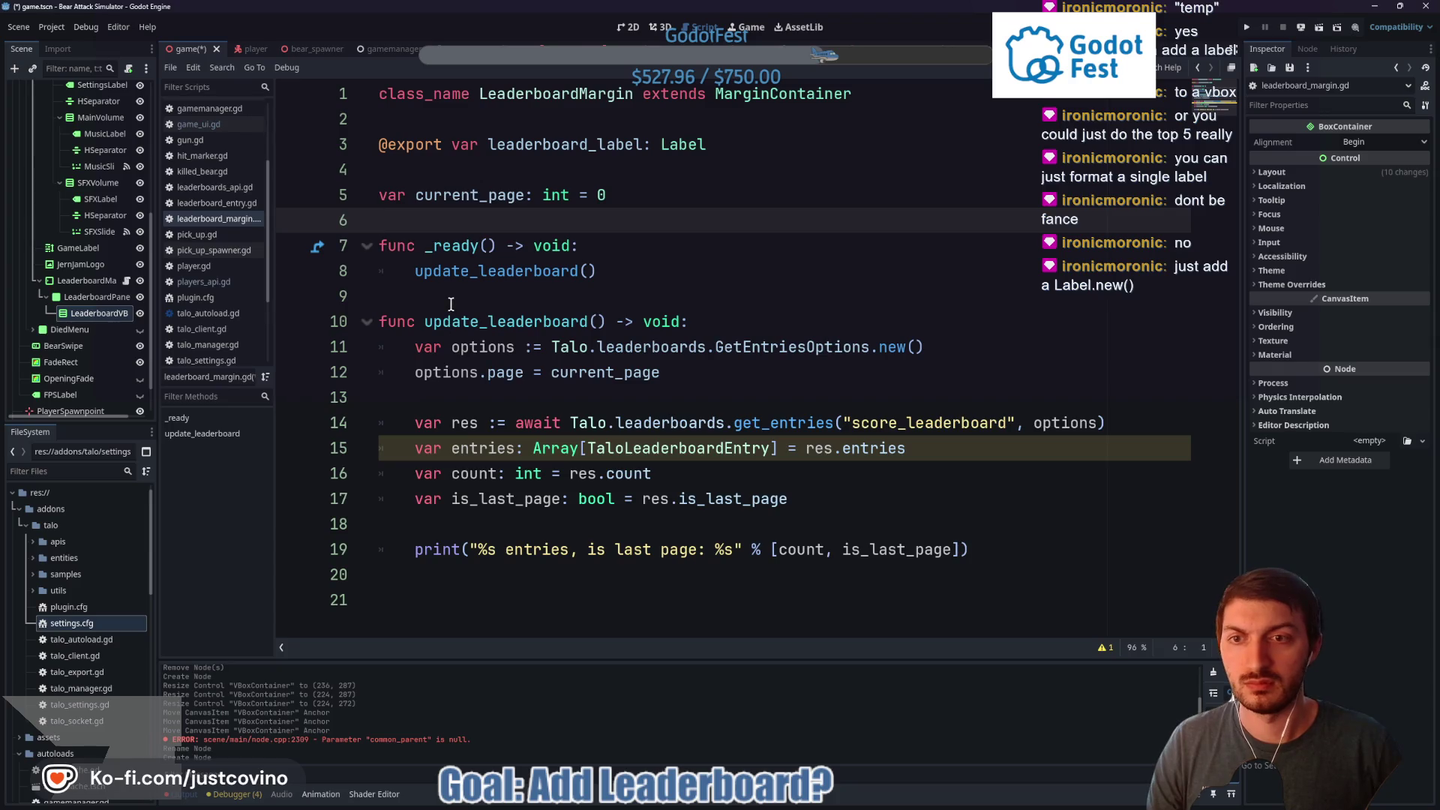
left_click(451, 303)
key("Return")
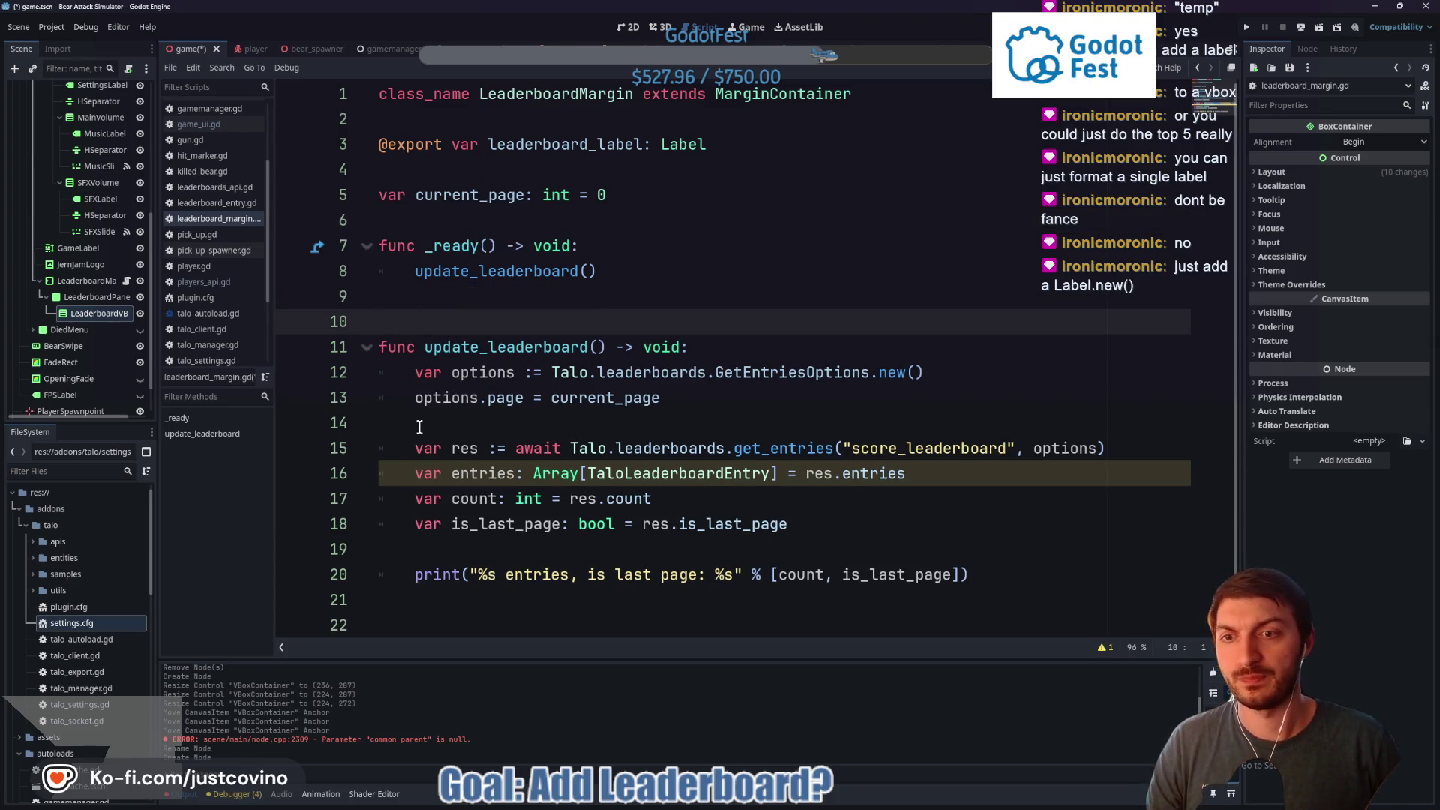
scroll(418, 425, "down", 1)
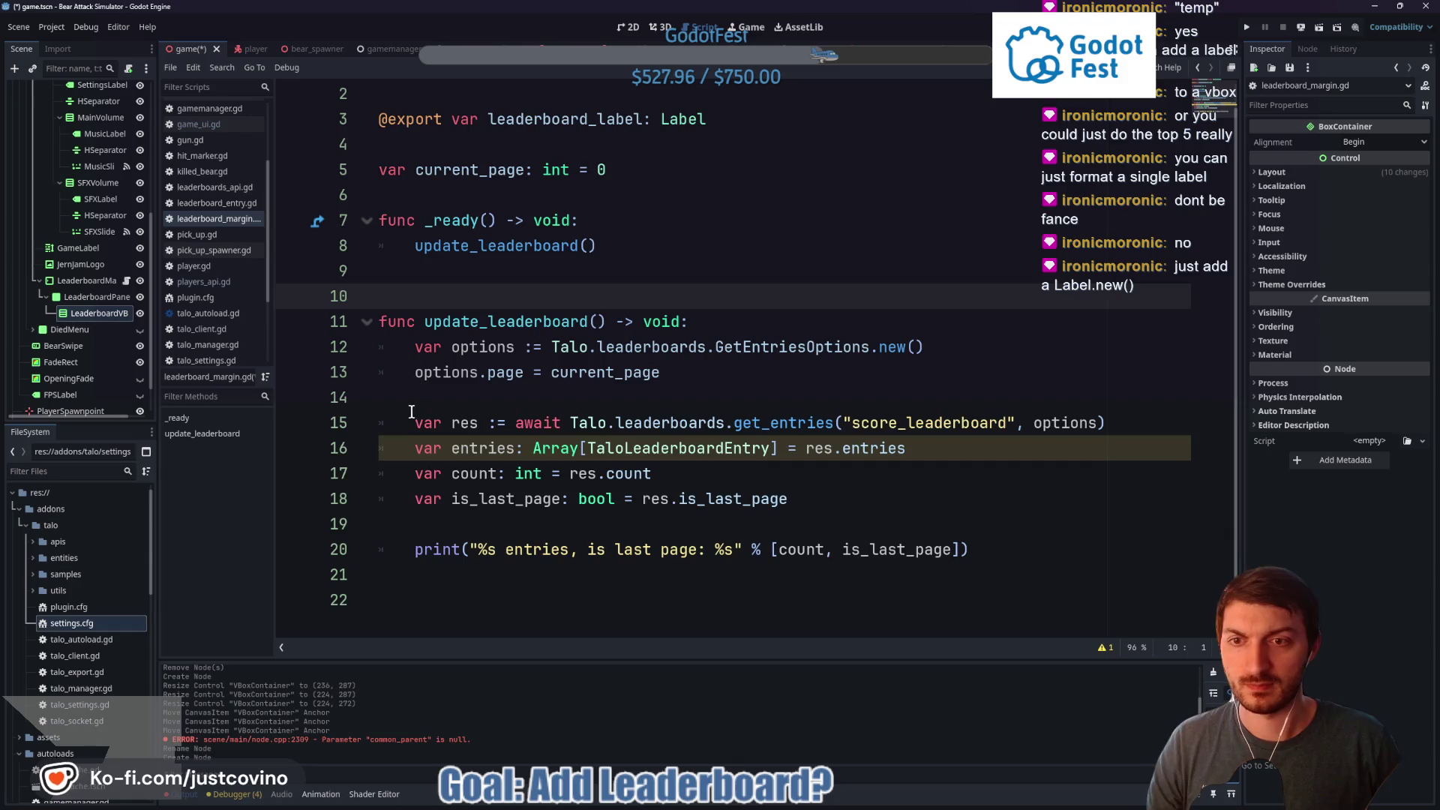
left_click(408, 402)
left_click(418, 584)
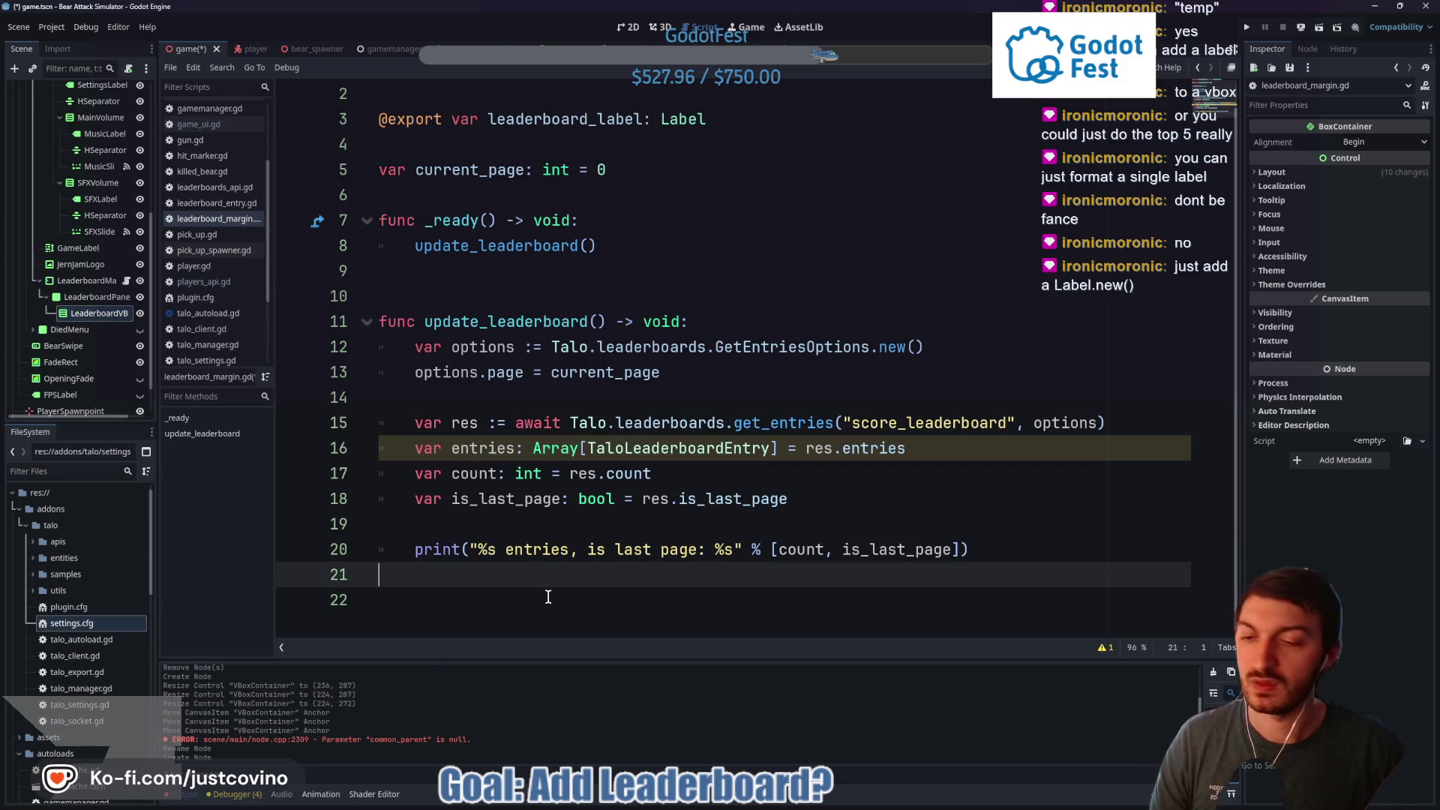
key("Return")
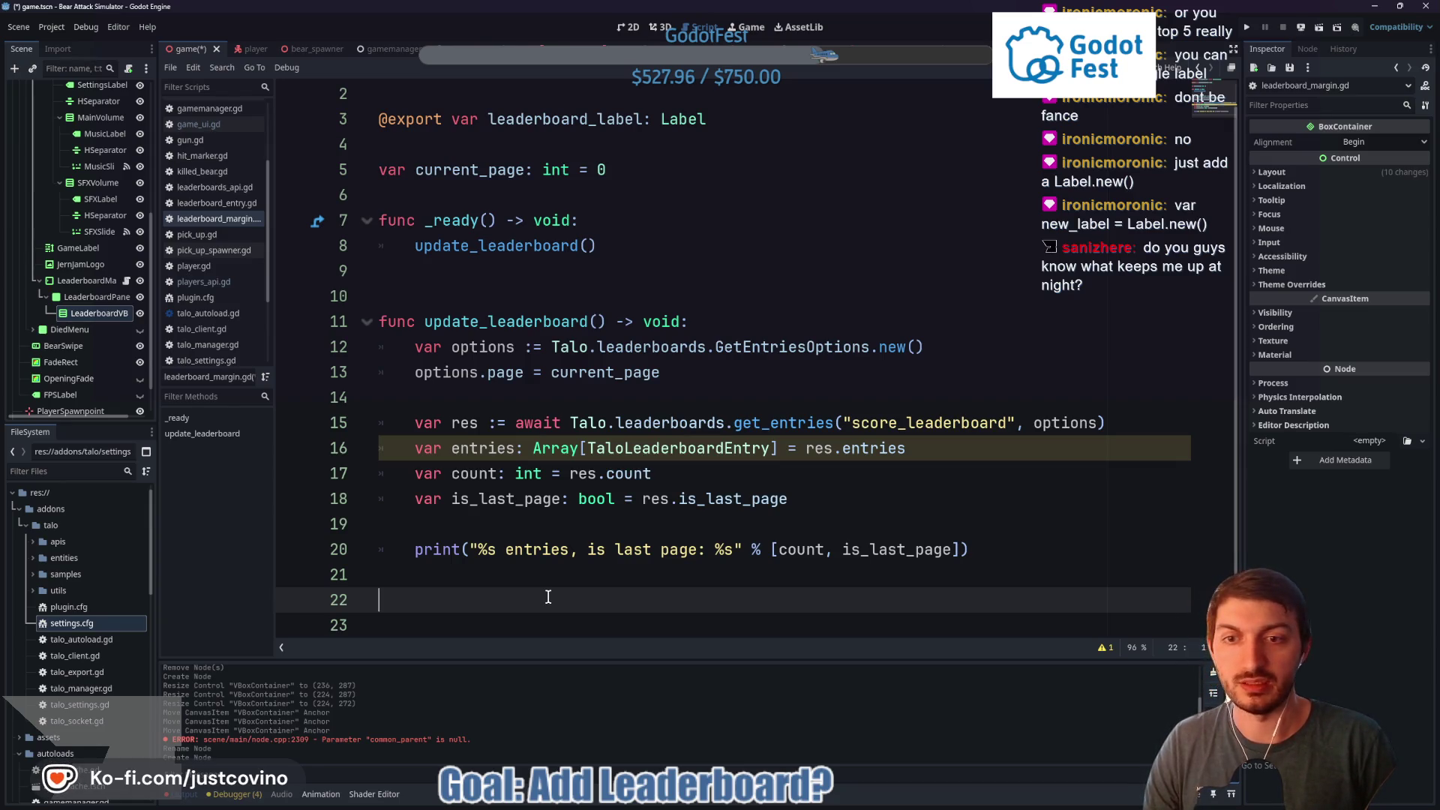
scroll(547, 591, "up", 1)
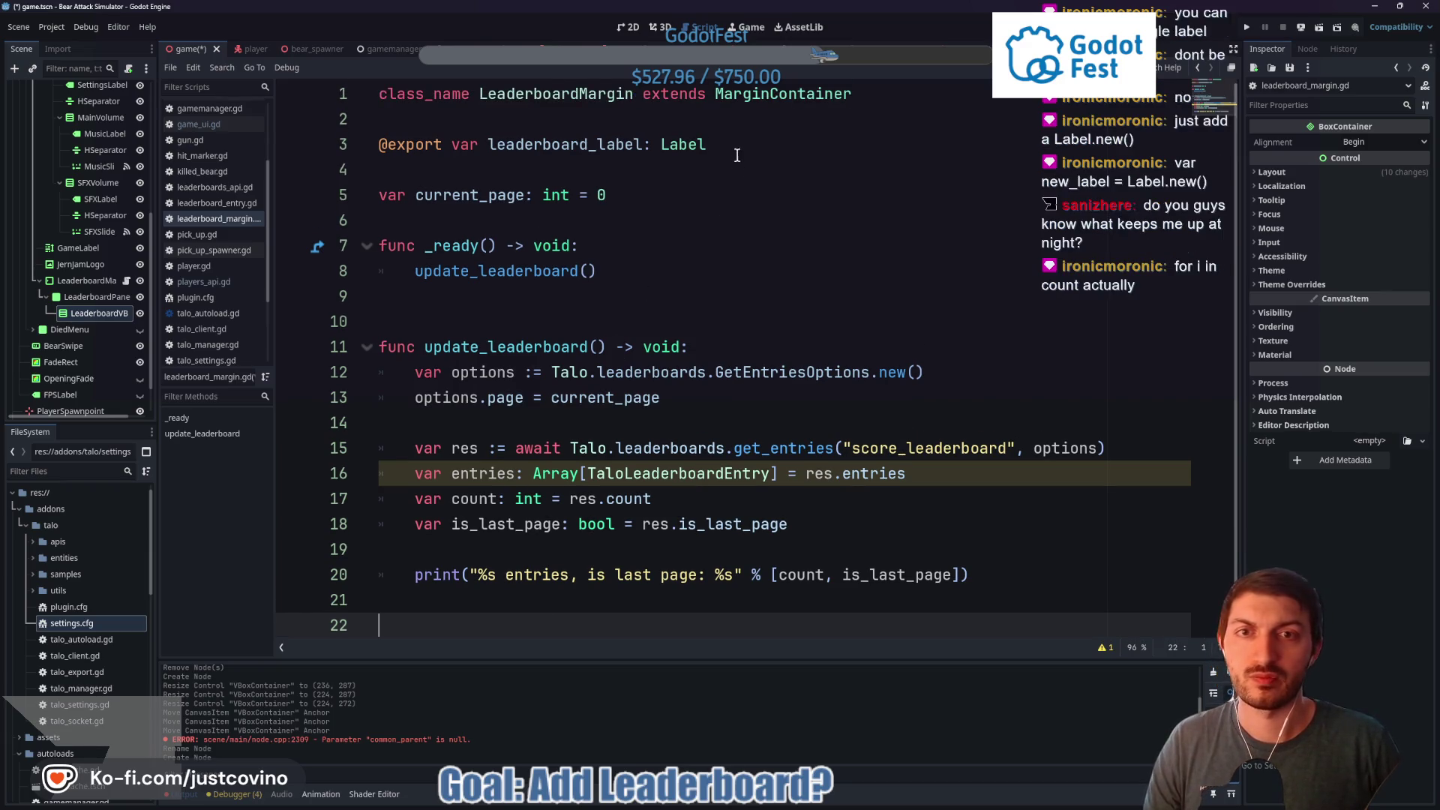
Change the export to leaderboard_vbox: VBoxContainer and save the script
left_click(712, 144)
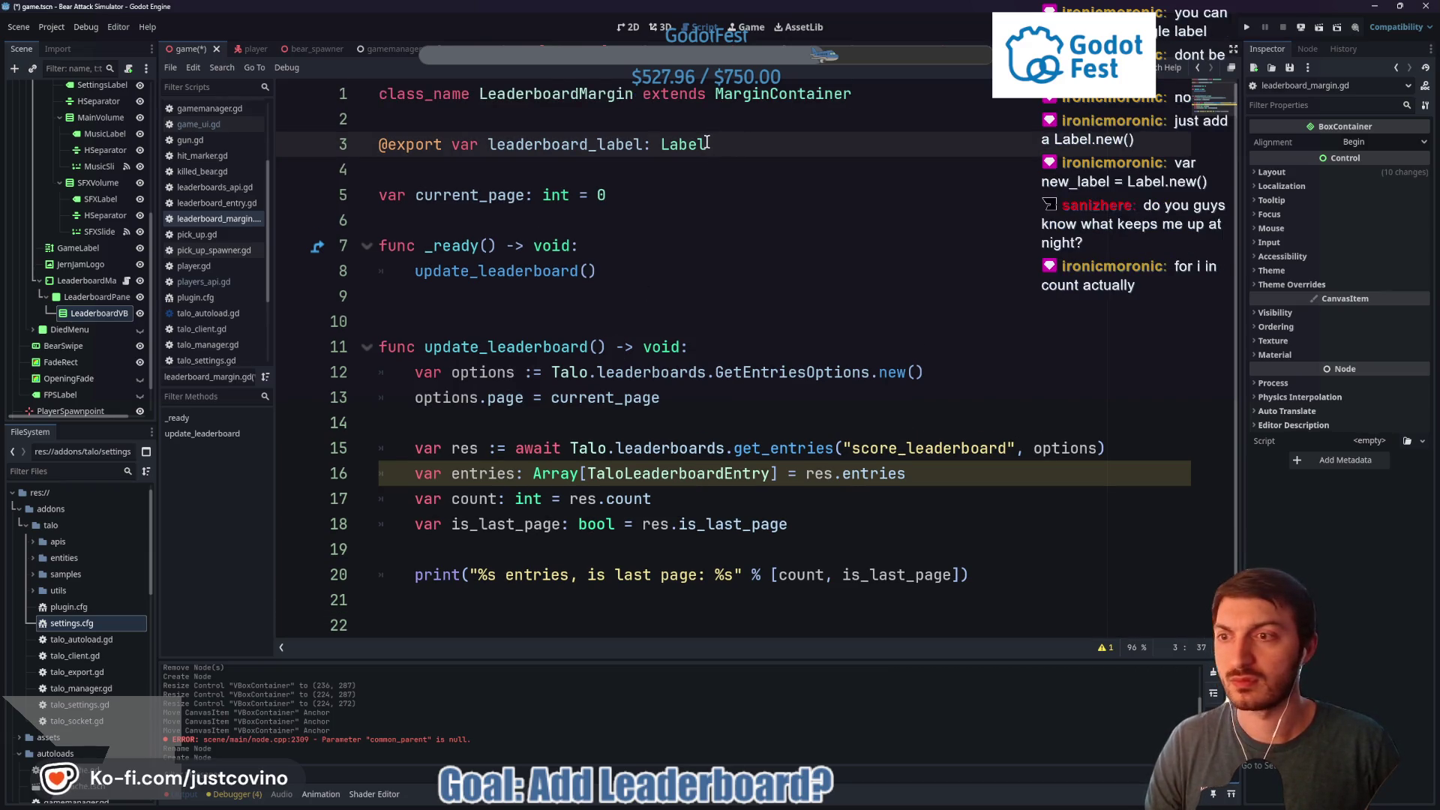
mouse_move(704, 143)
left_click_drag(639, 144, 602, 141)
type("vbox")
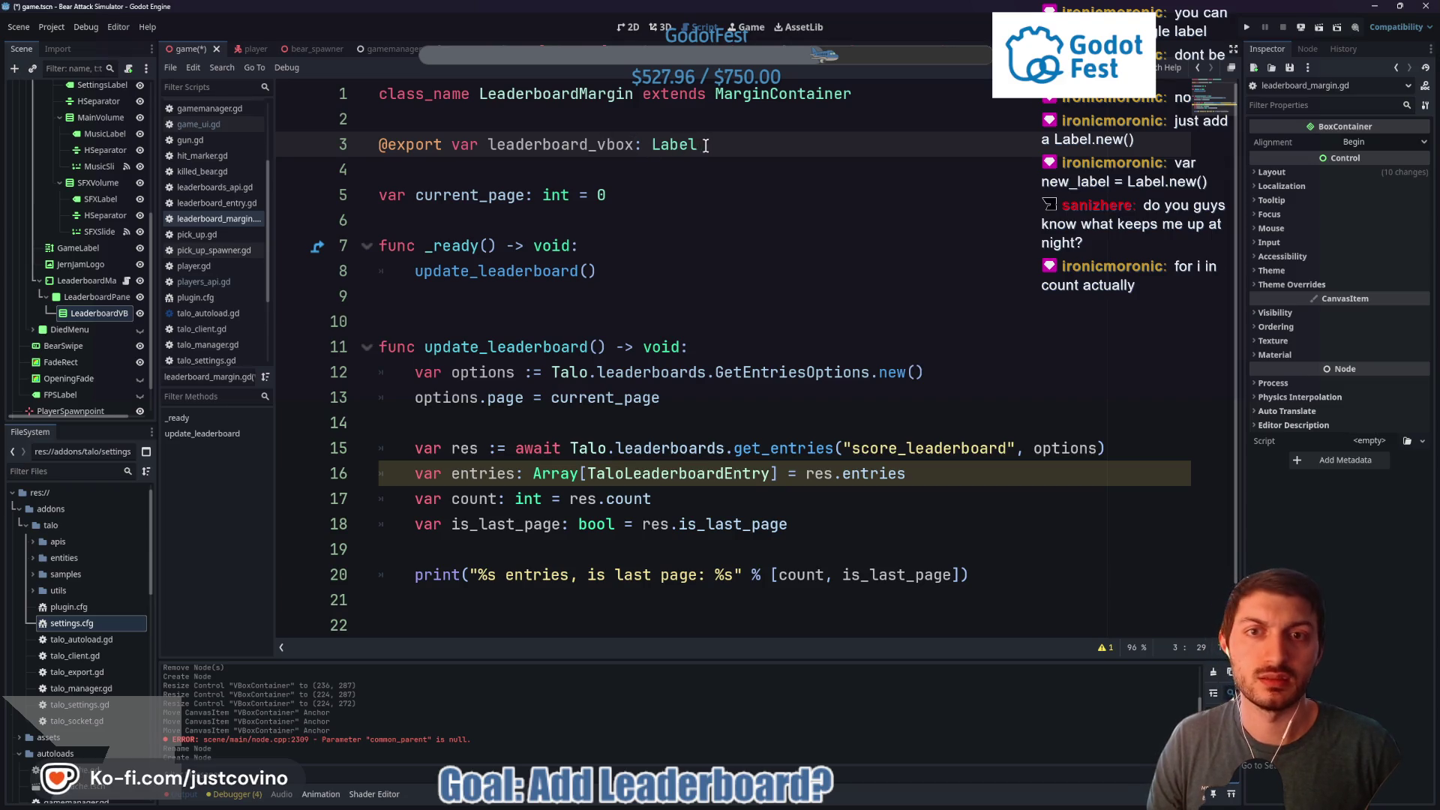
left_click_drag(704, 144, 651, 140)
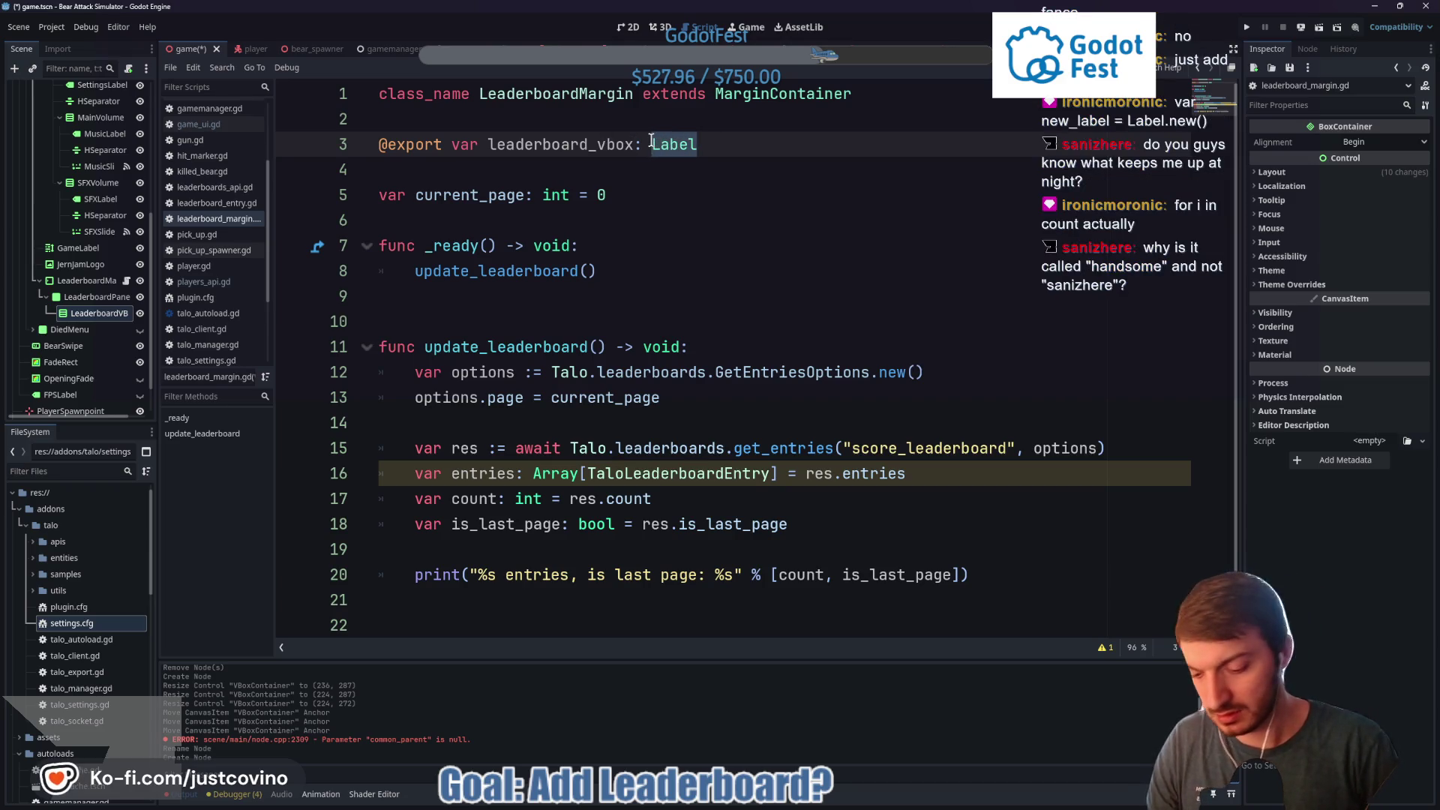
type("Vbox")
key("Return")
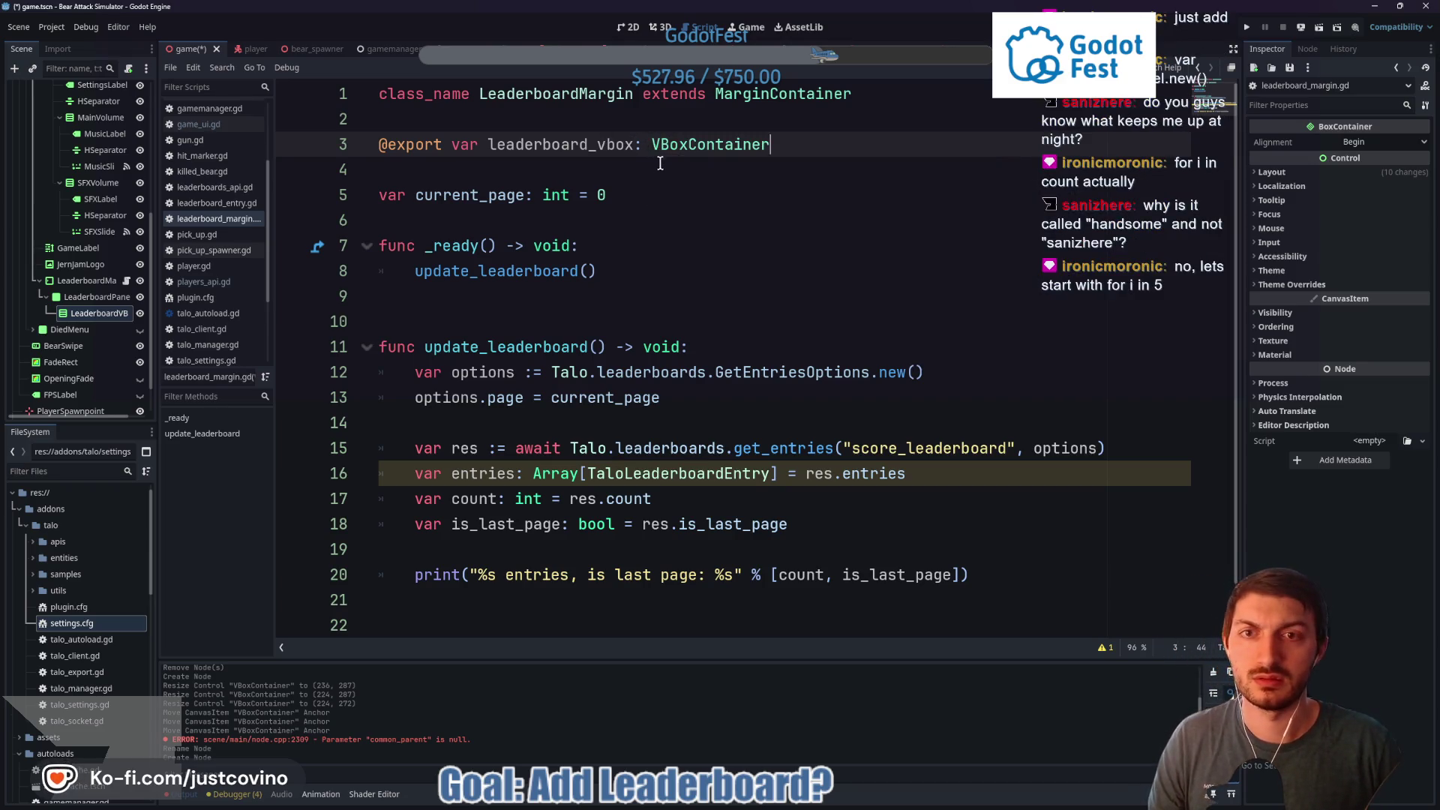
left_click(660, 163)
key("ctrl+s")
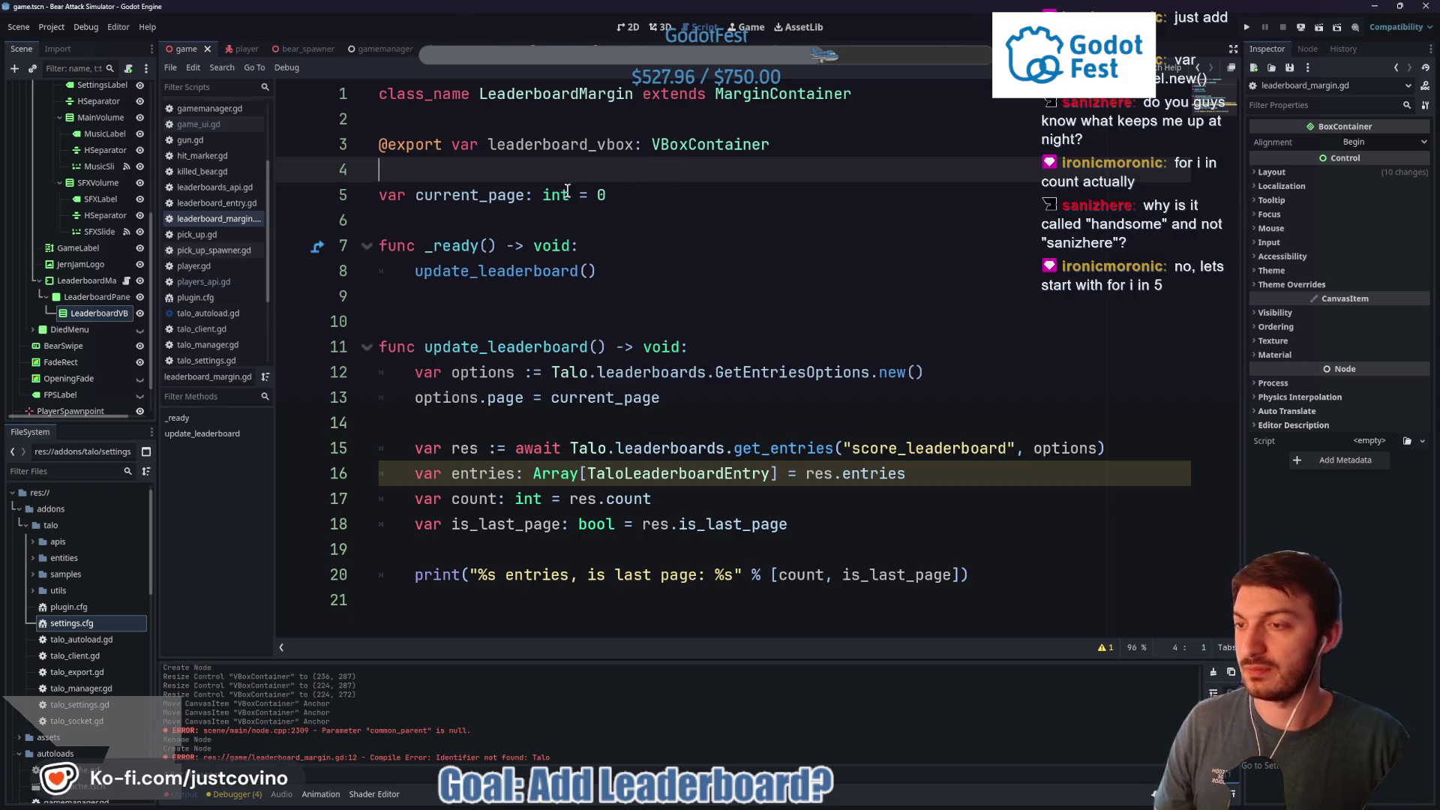
Assign ScoreVBox to LeaderboardMargin's Leaderboard Vbox property in the Inspector
left_click(86, 281)
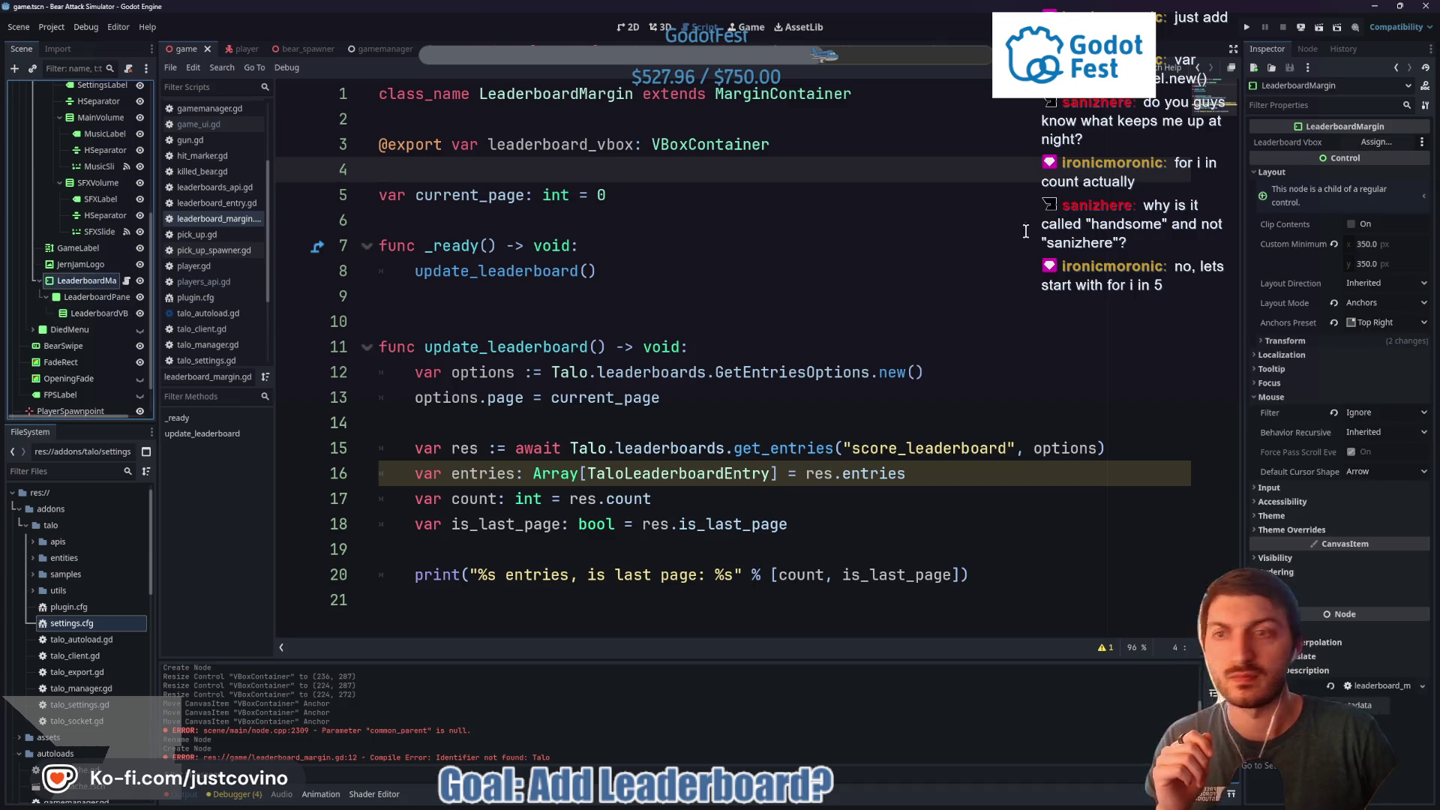
left_click(1377, 142)
left_click(704, 489)
left_click(677, 586)
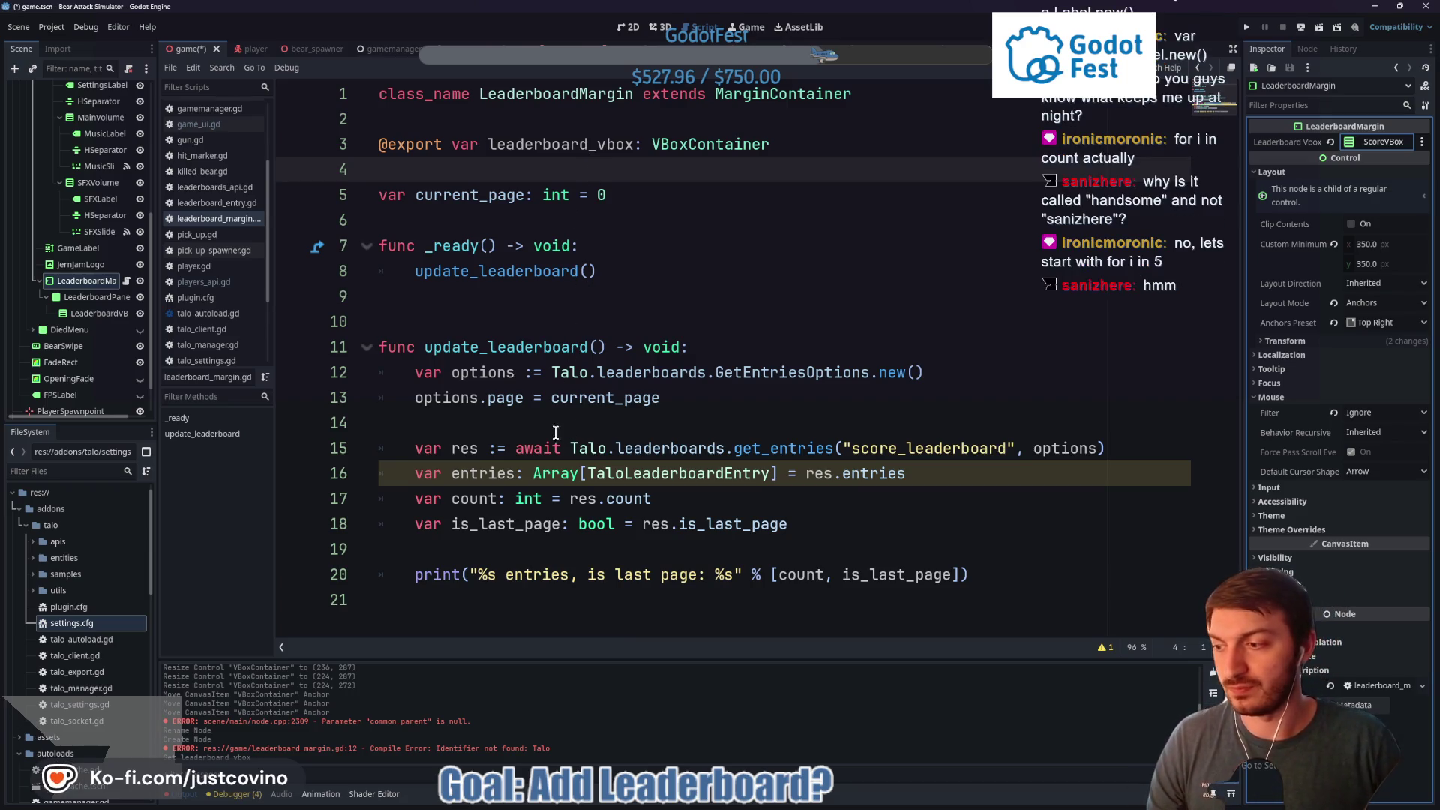
left_click(491, 600)
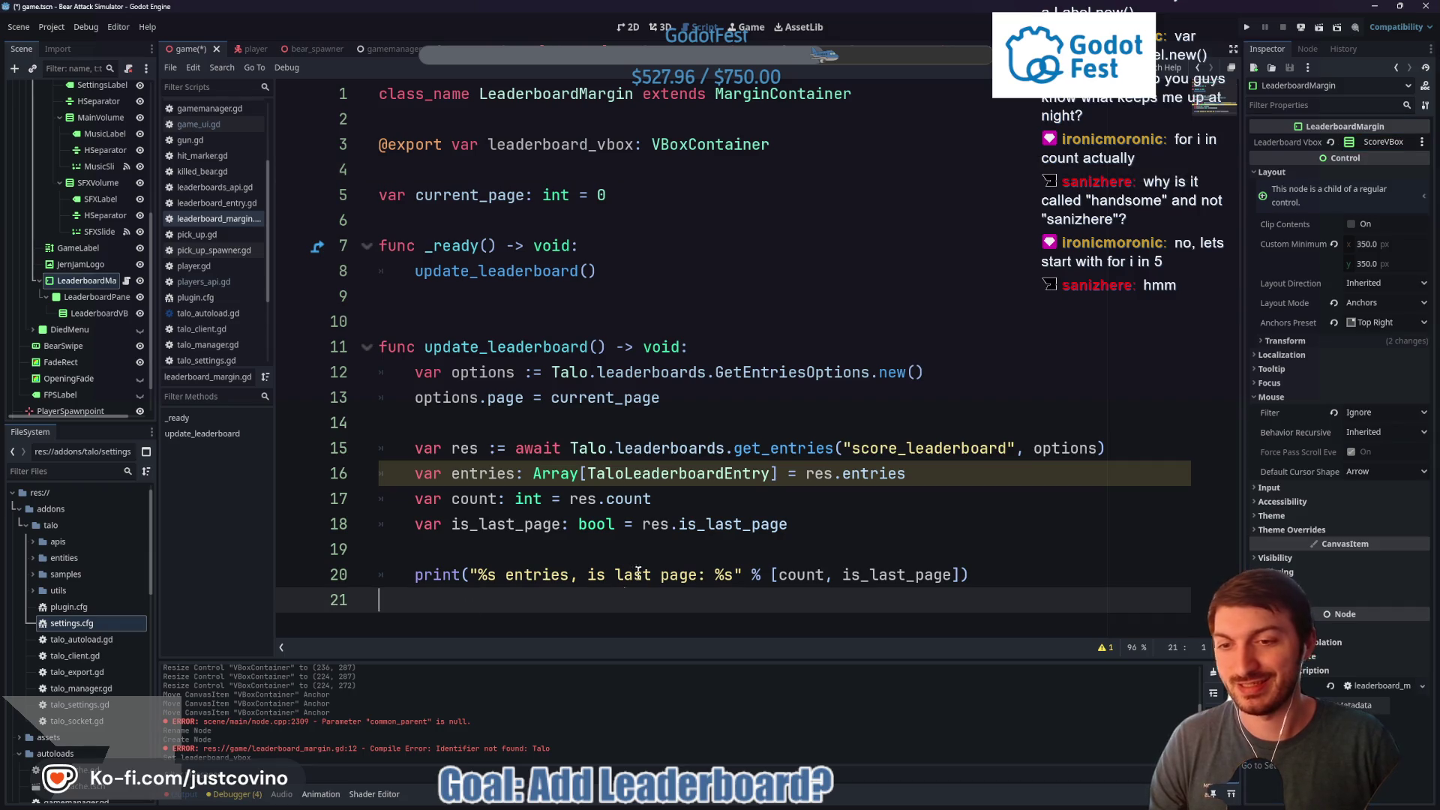
Write func add_labels() -> void: with a for i in 5: loop running var label := Label.new()
key("Return")
key("Return")
key("Return")
key("Return")
key("Return")
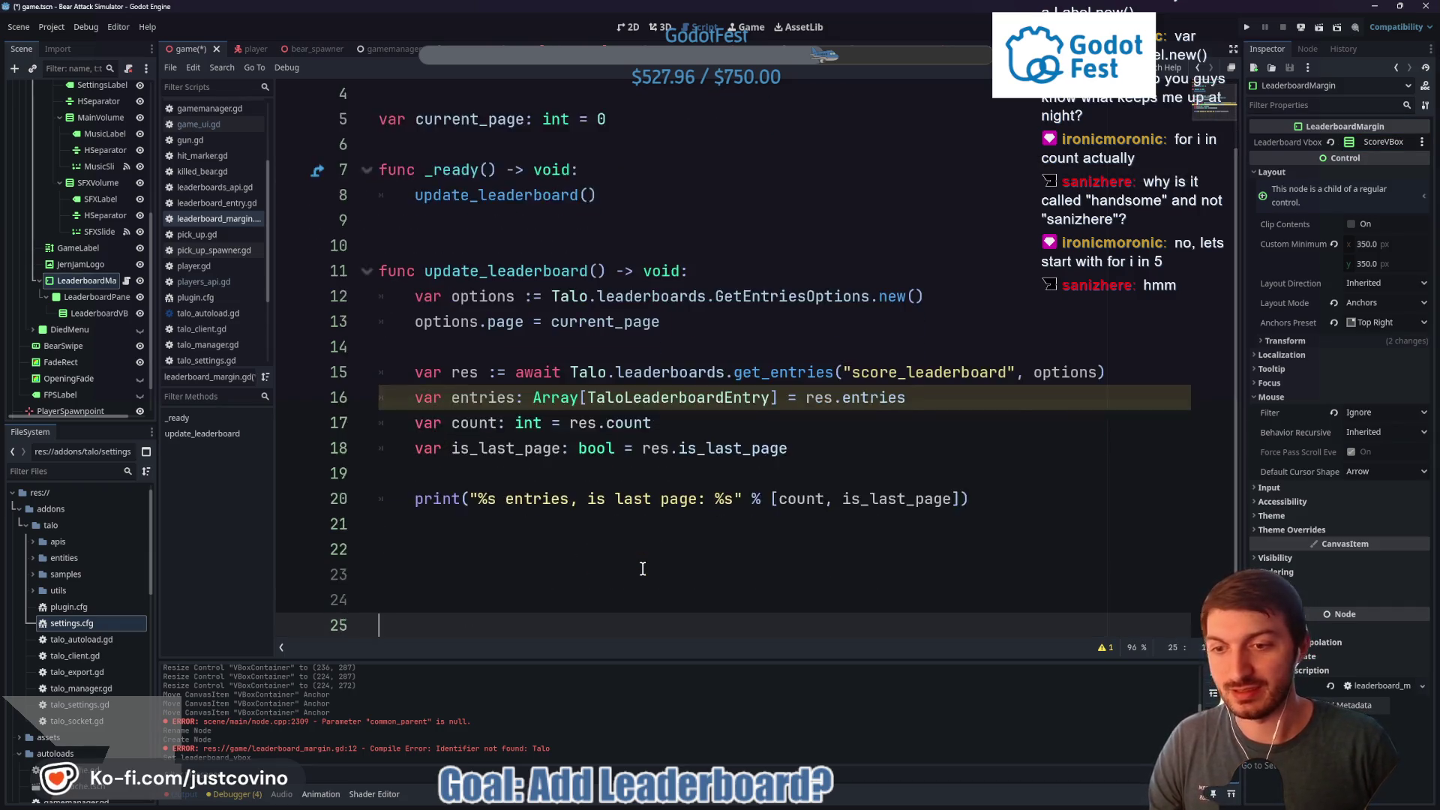
key("Up")
key("Up")
key("Up")
key("Down")
key("Down")
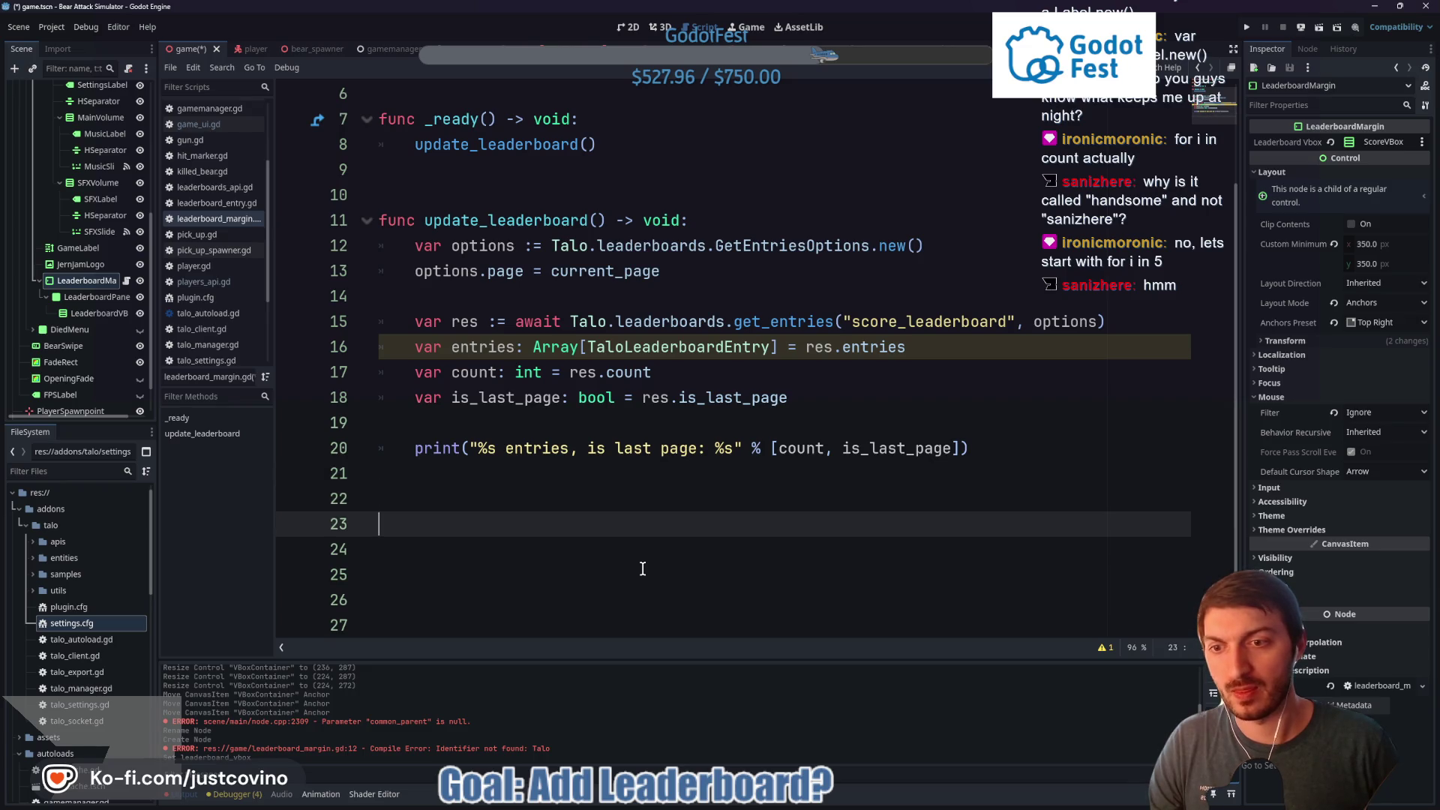
type("func")
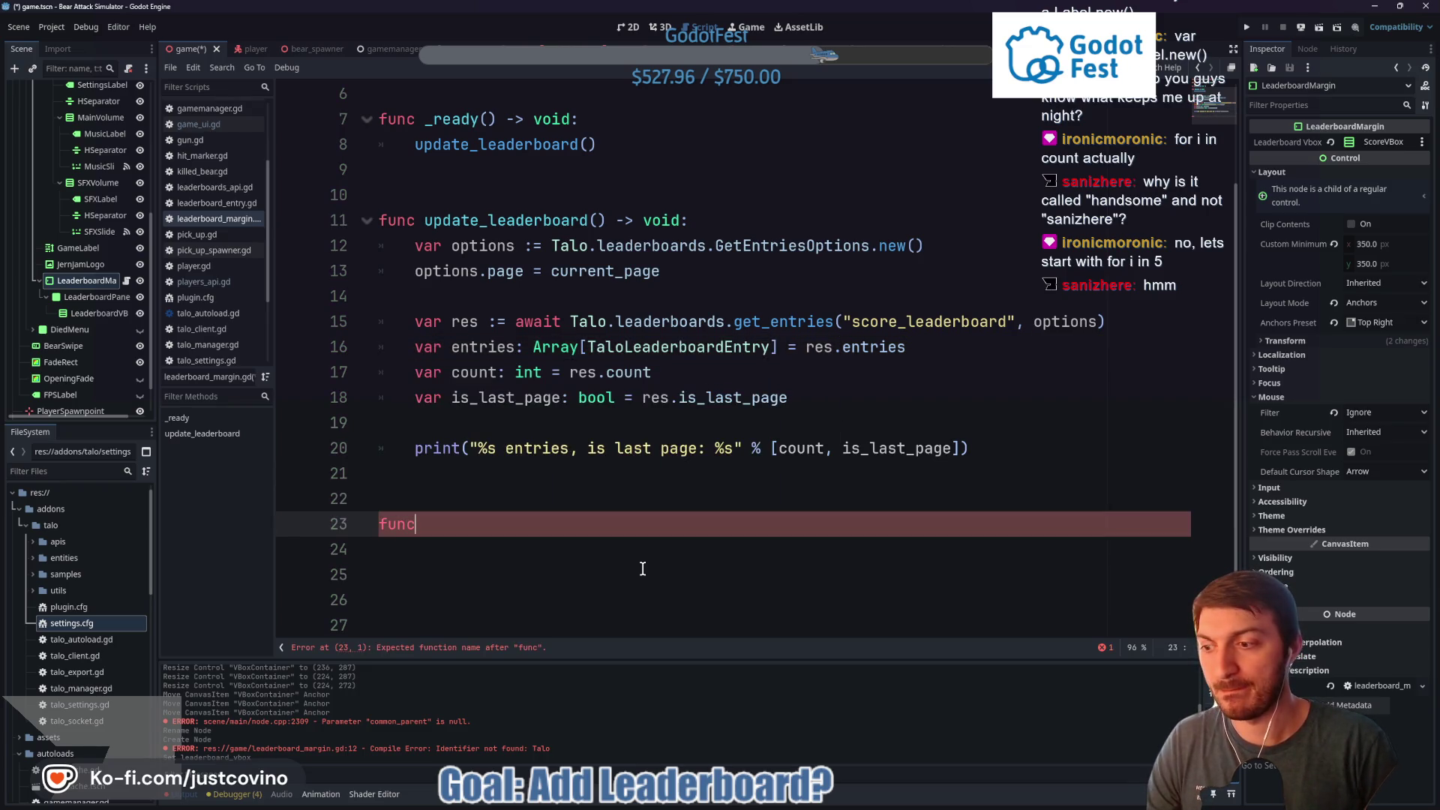
type(" add_")
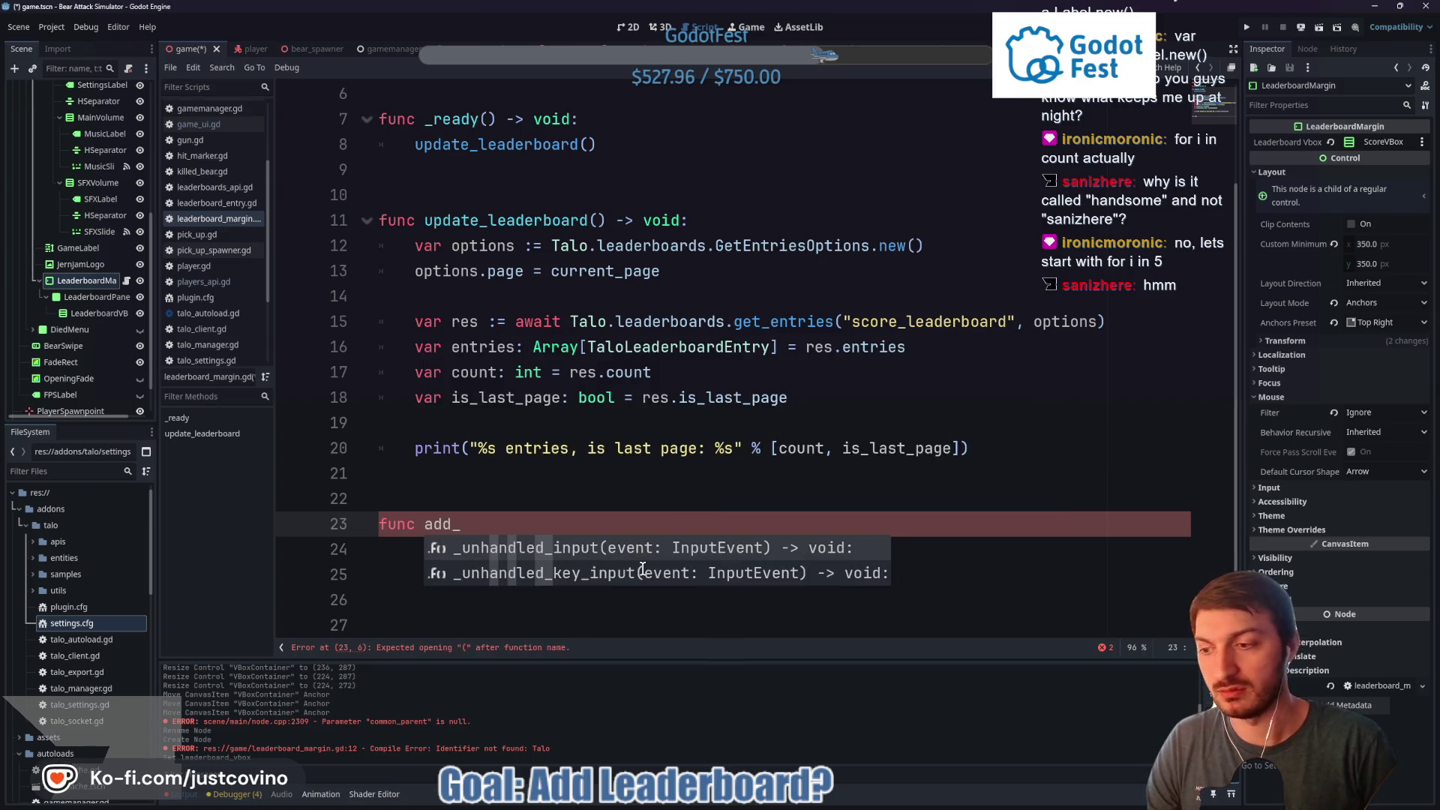
type("labe")
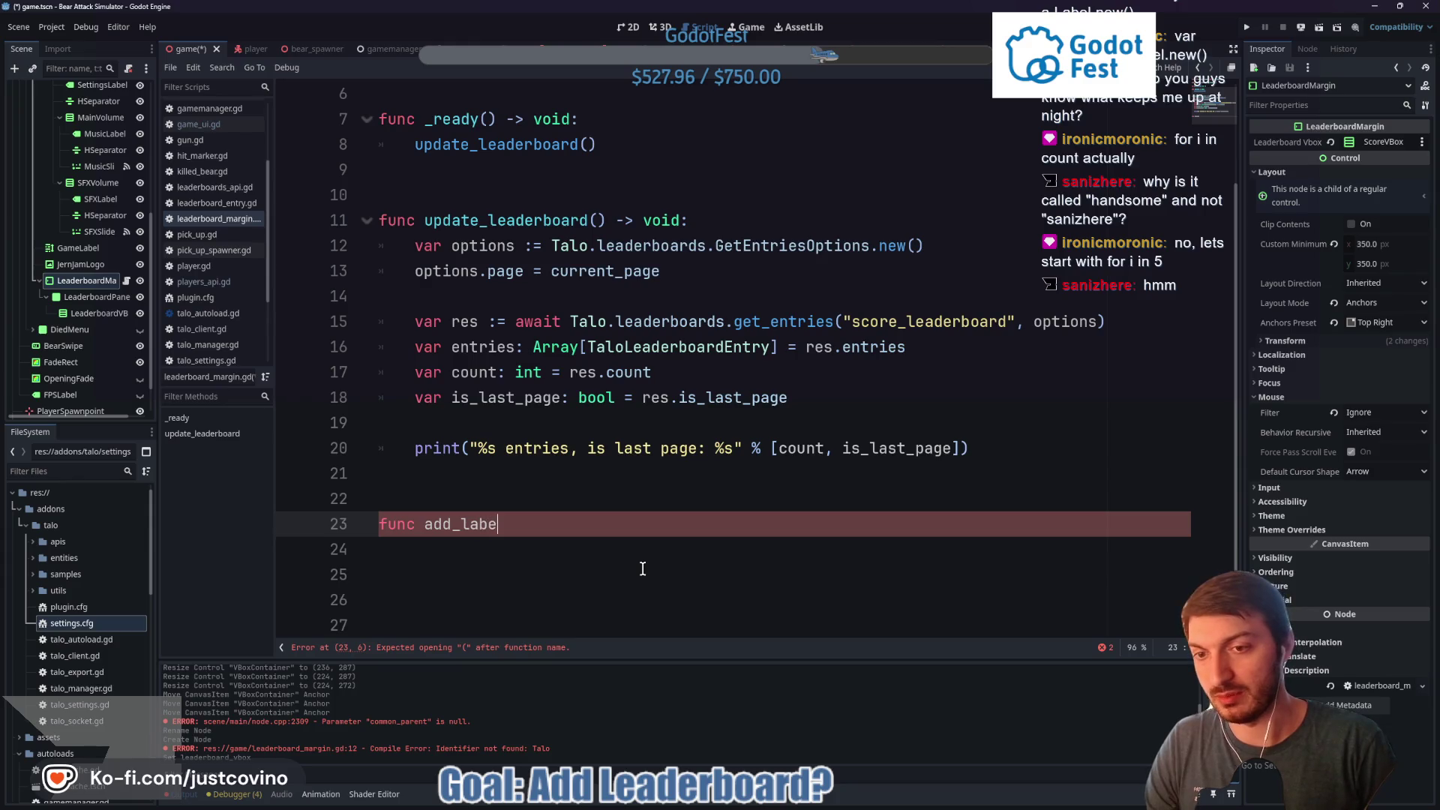
type("ls")
key("BackSpace")
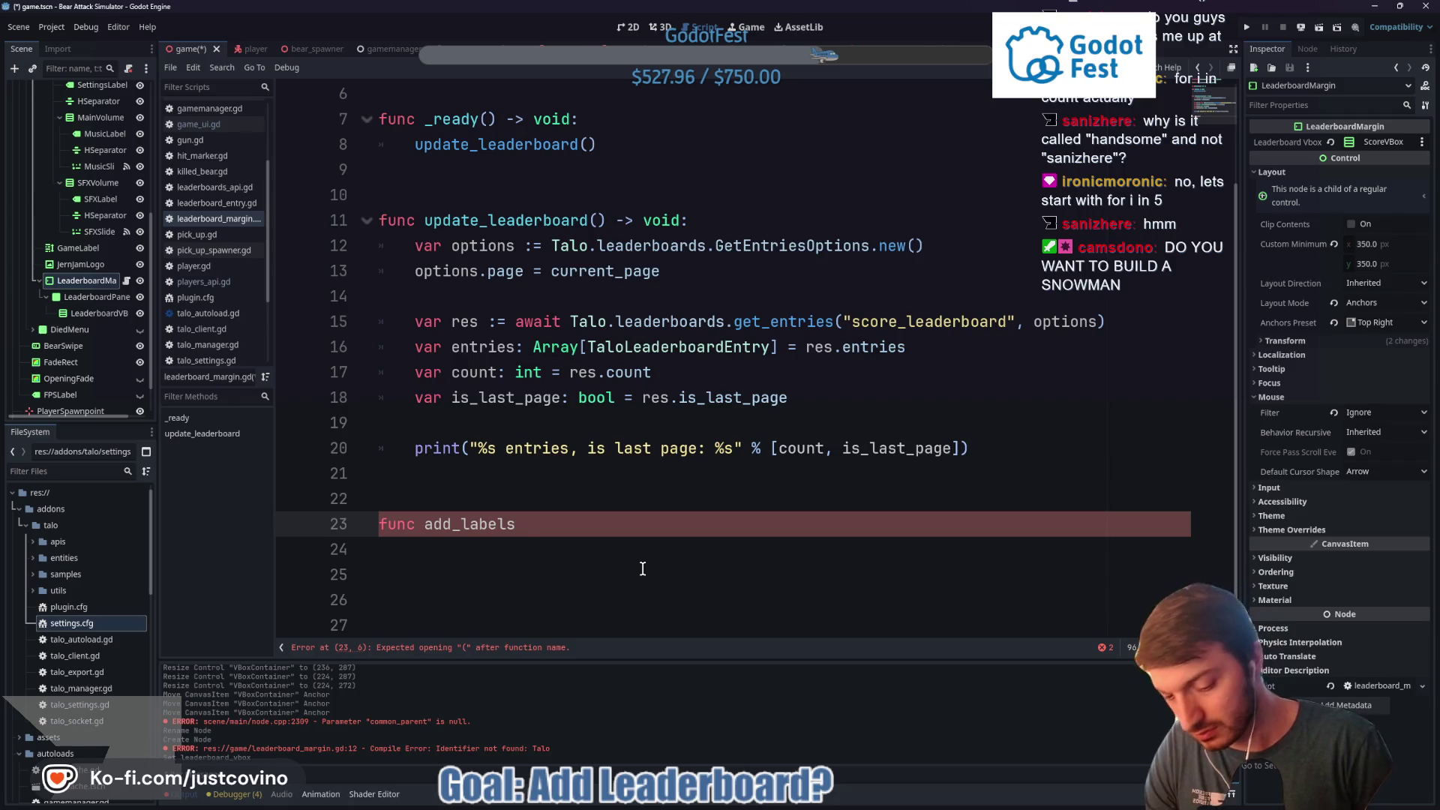
type("() _. ")
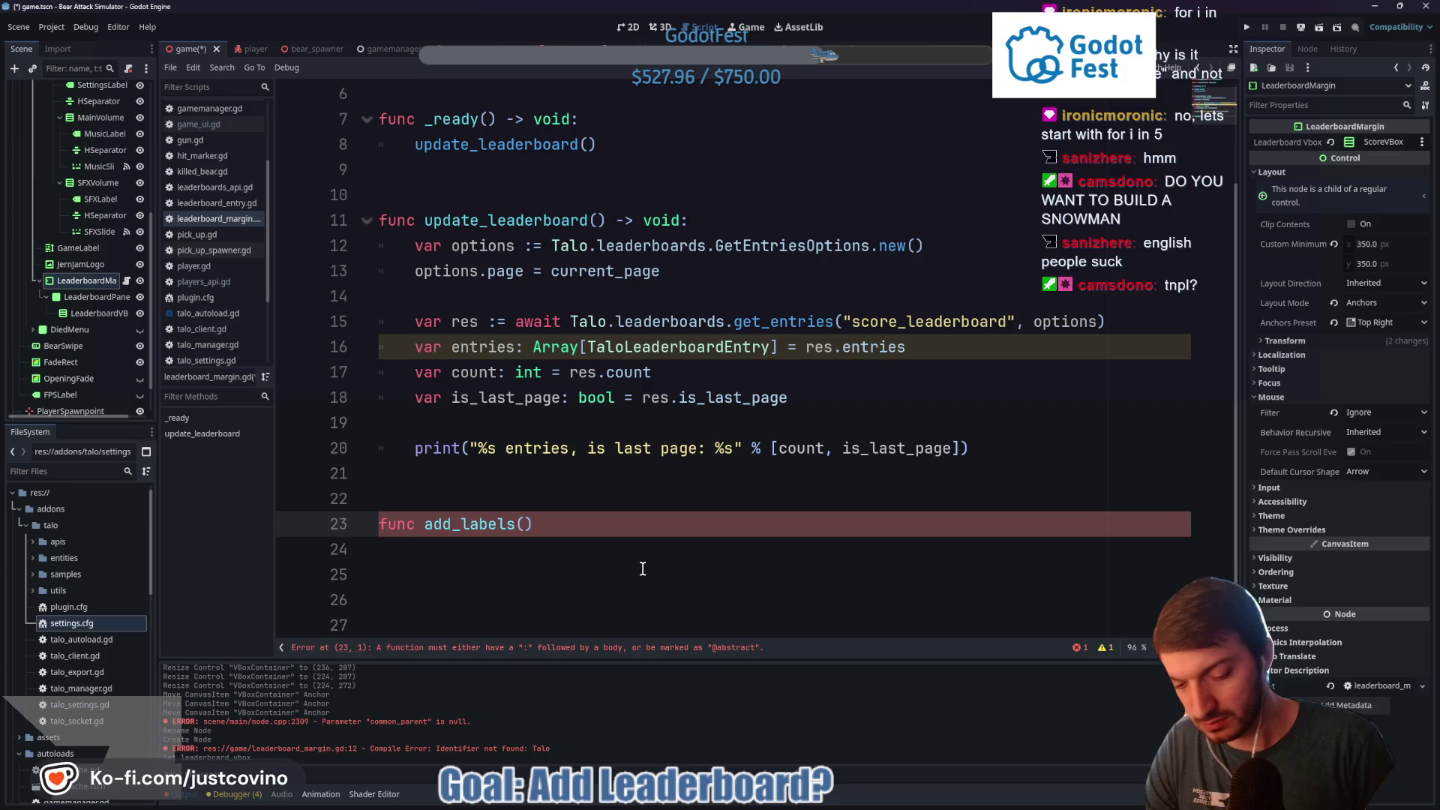
type("->void:")
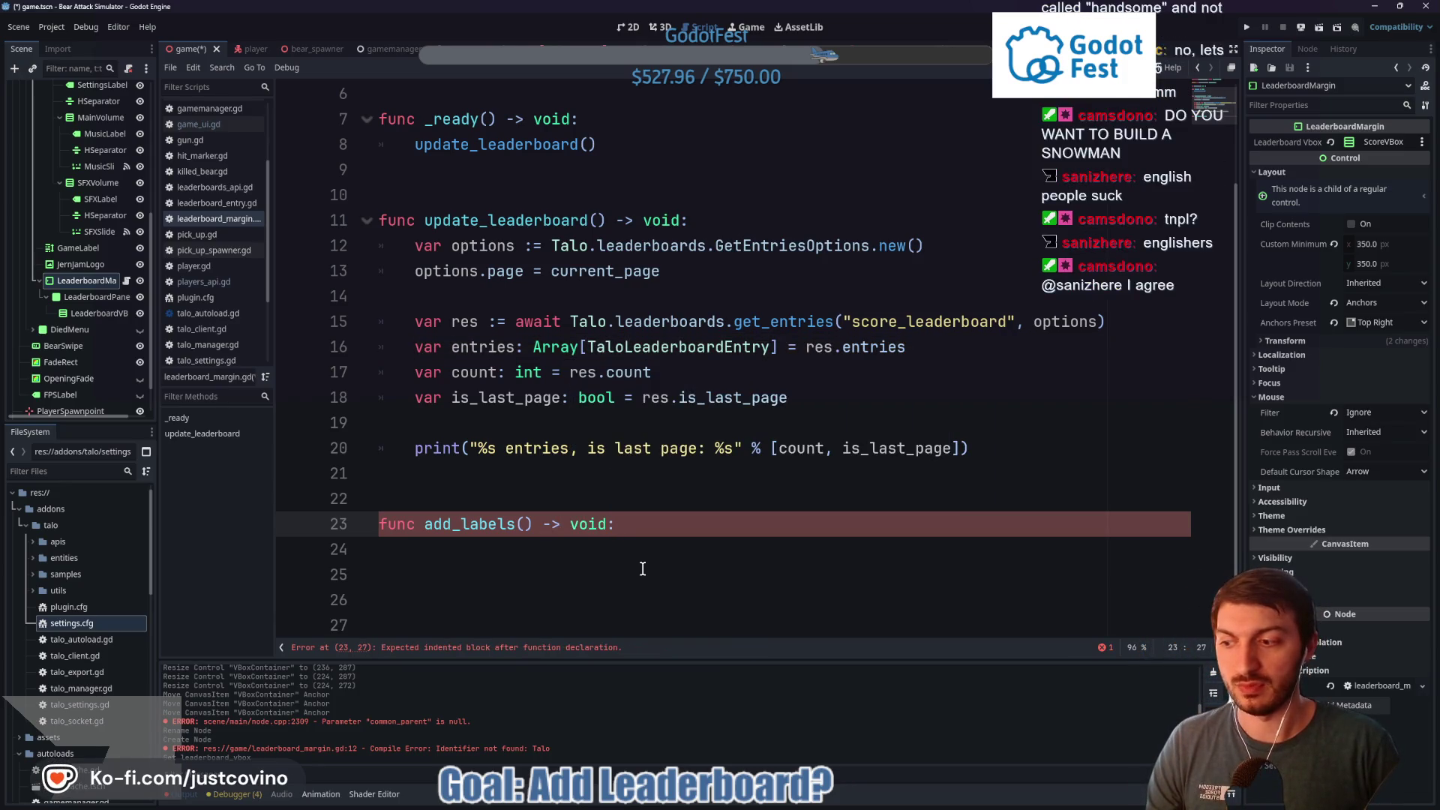
key("Return")
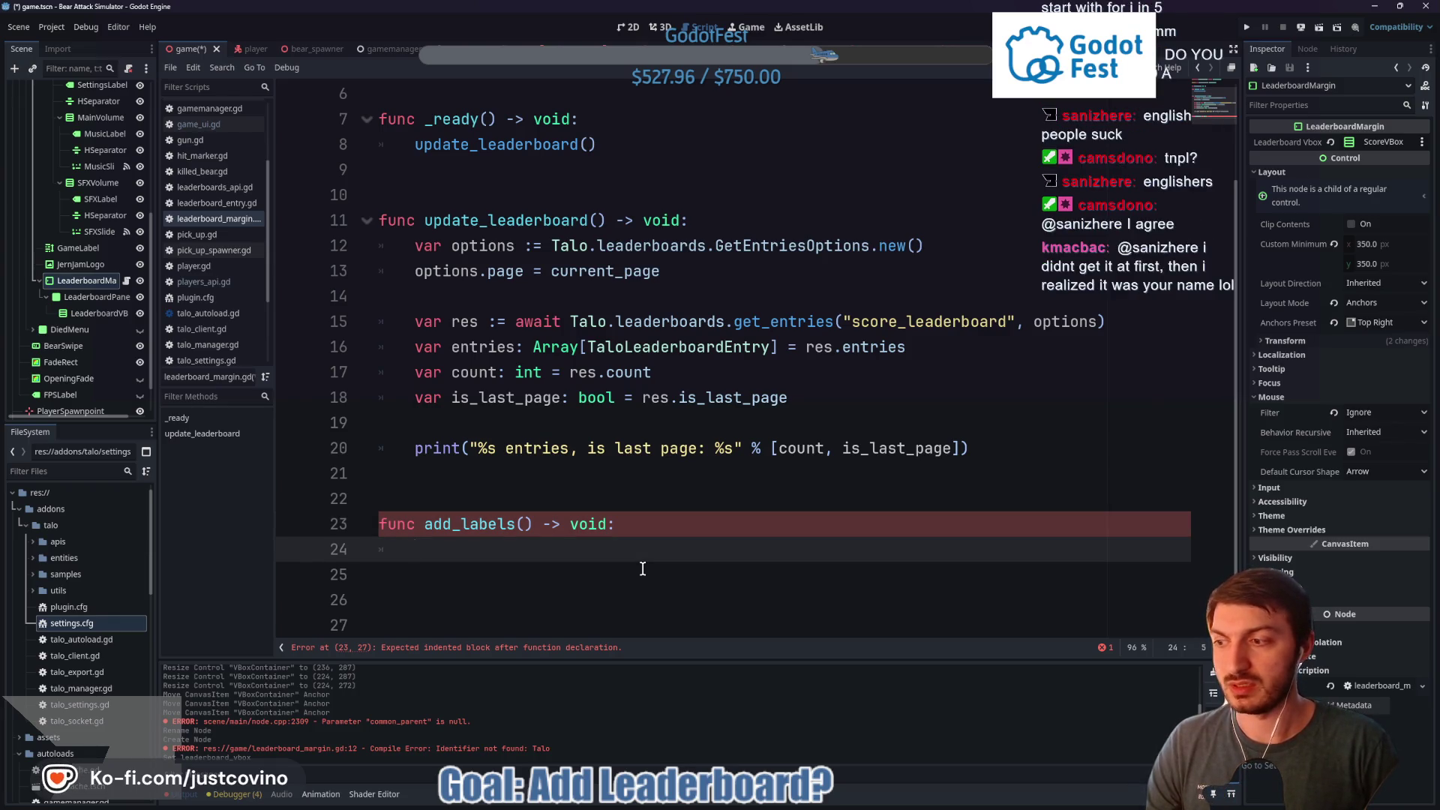
type("for i in ")
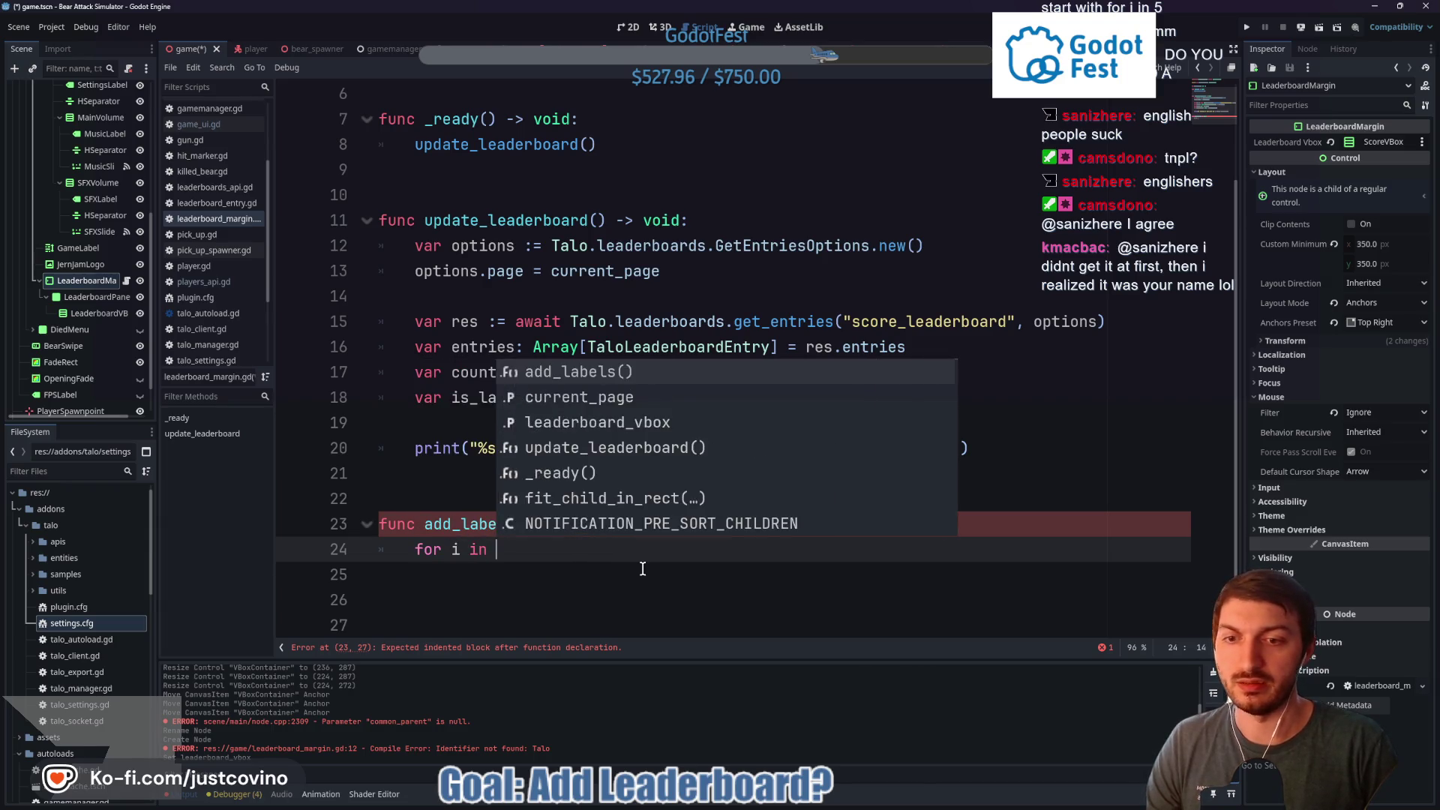
type("5:")
key("Return")
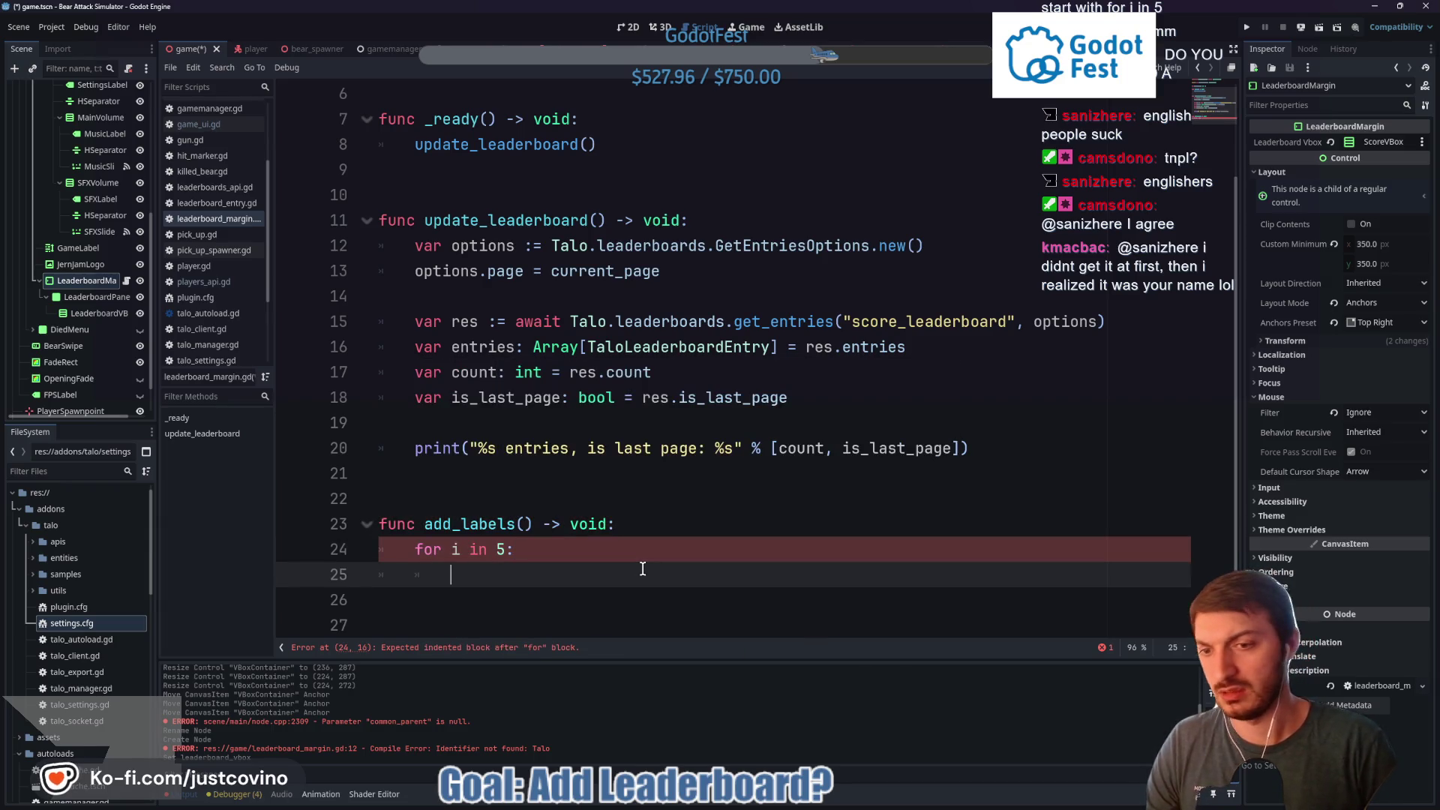
type("var label:")
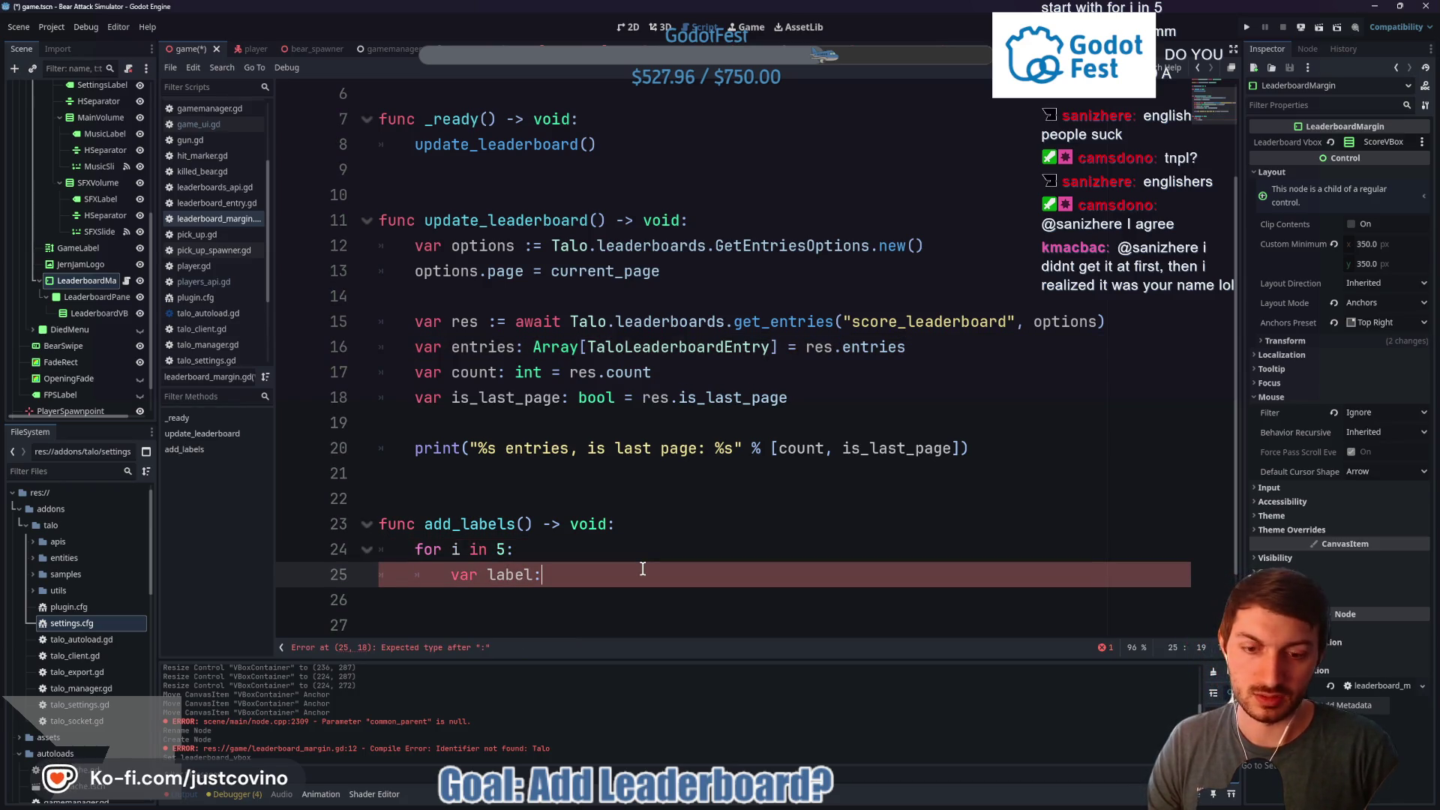
type("= L")
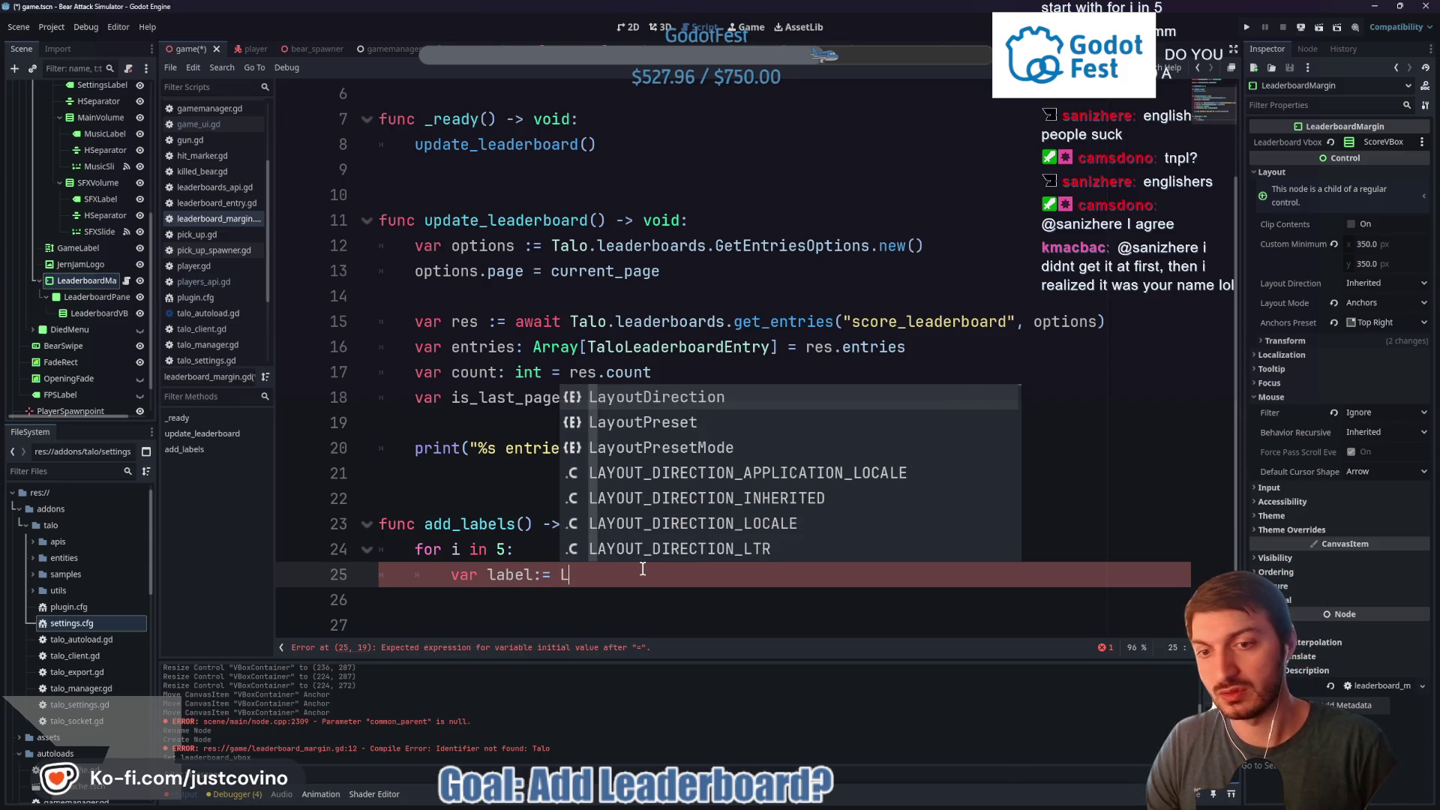
type("abel.new()")
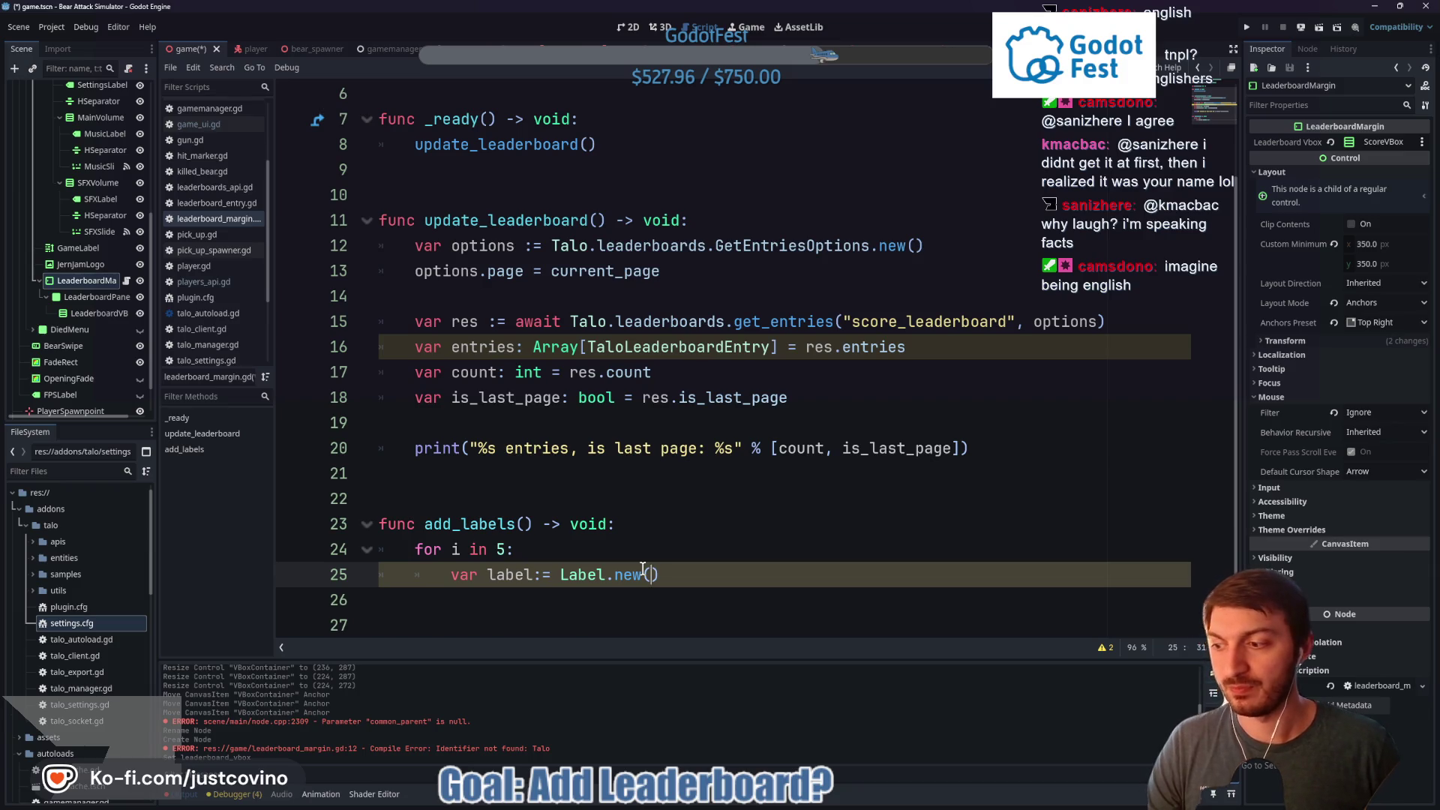
left_click(539, 578)
Rename the loop's label to new_label and start a new_label.text line
left_click(718, 576)
key("Return")
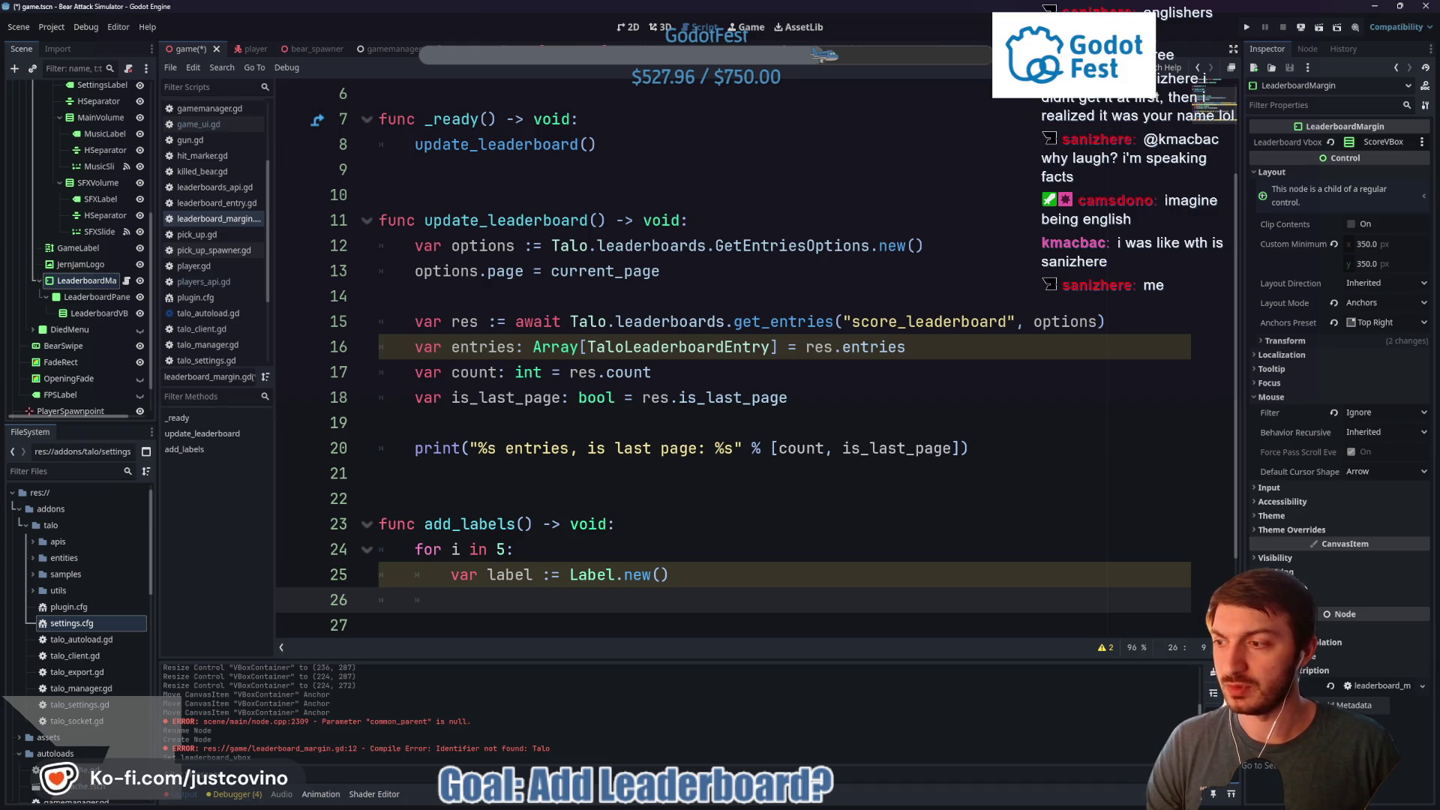
left_click(486, 575)
type("new_")
left_click(773, 582)
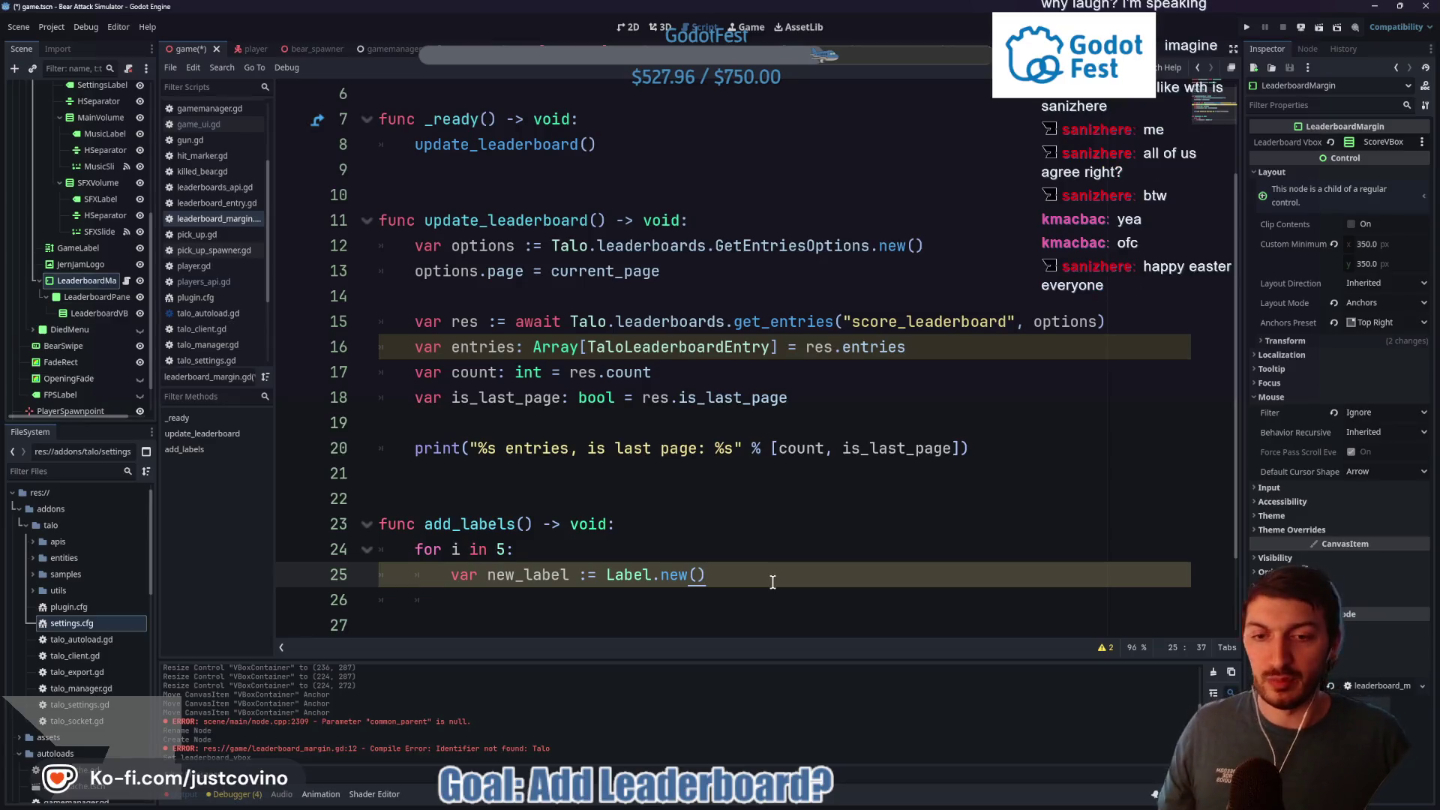
key("Return")
type("new_")
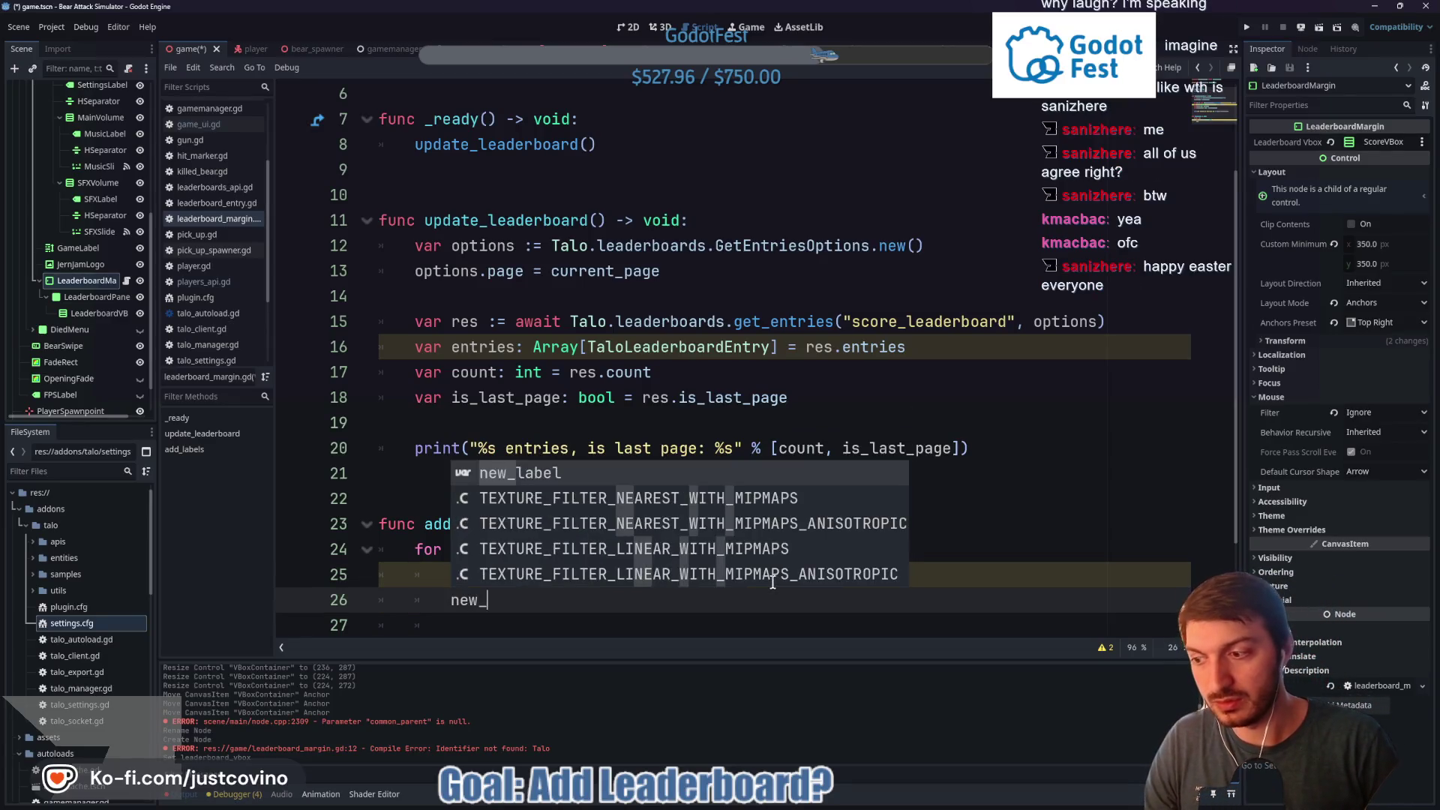
type("label.text")
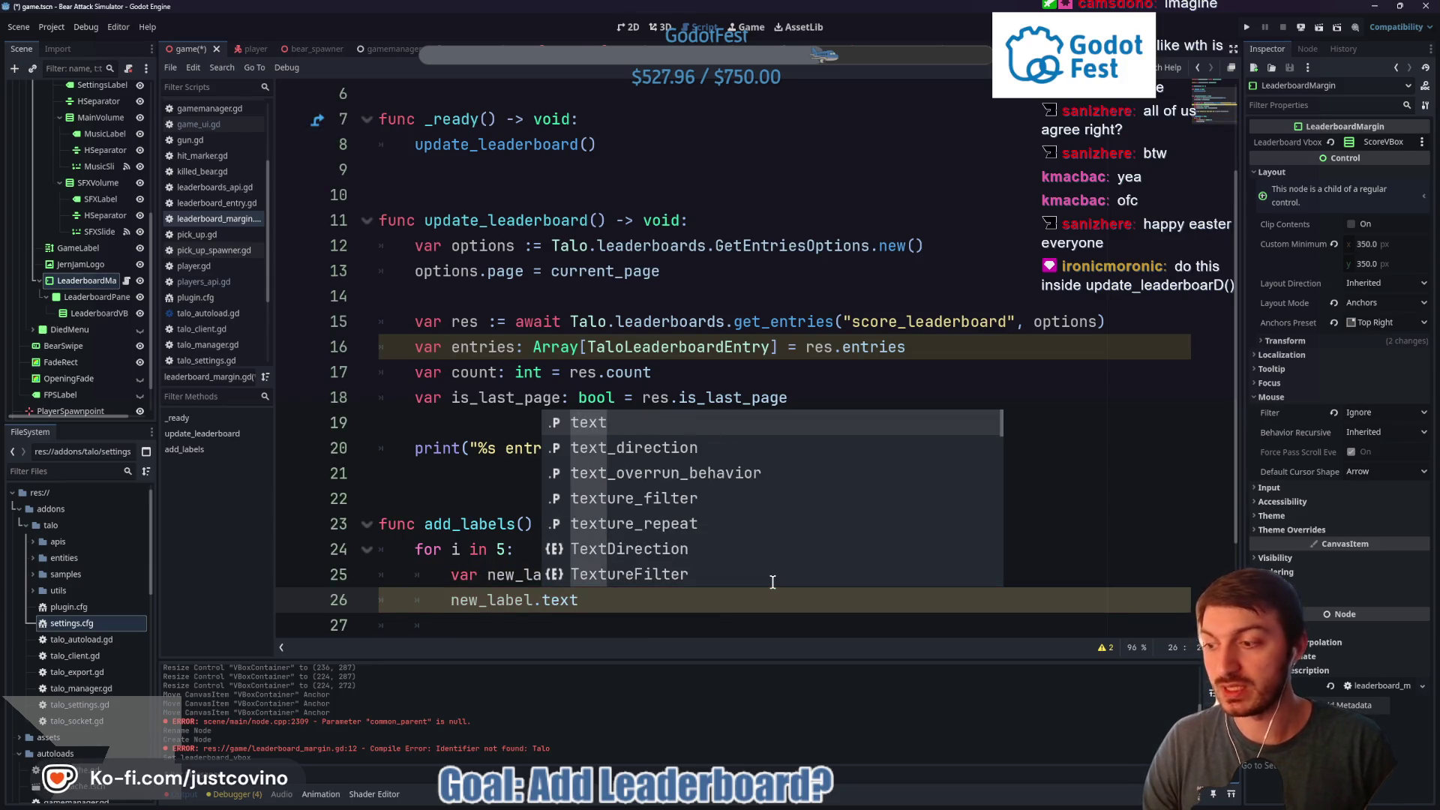
left_click(456, 413)
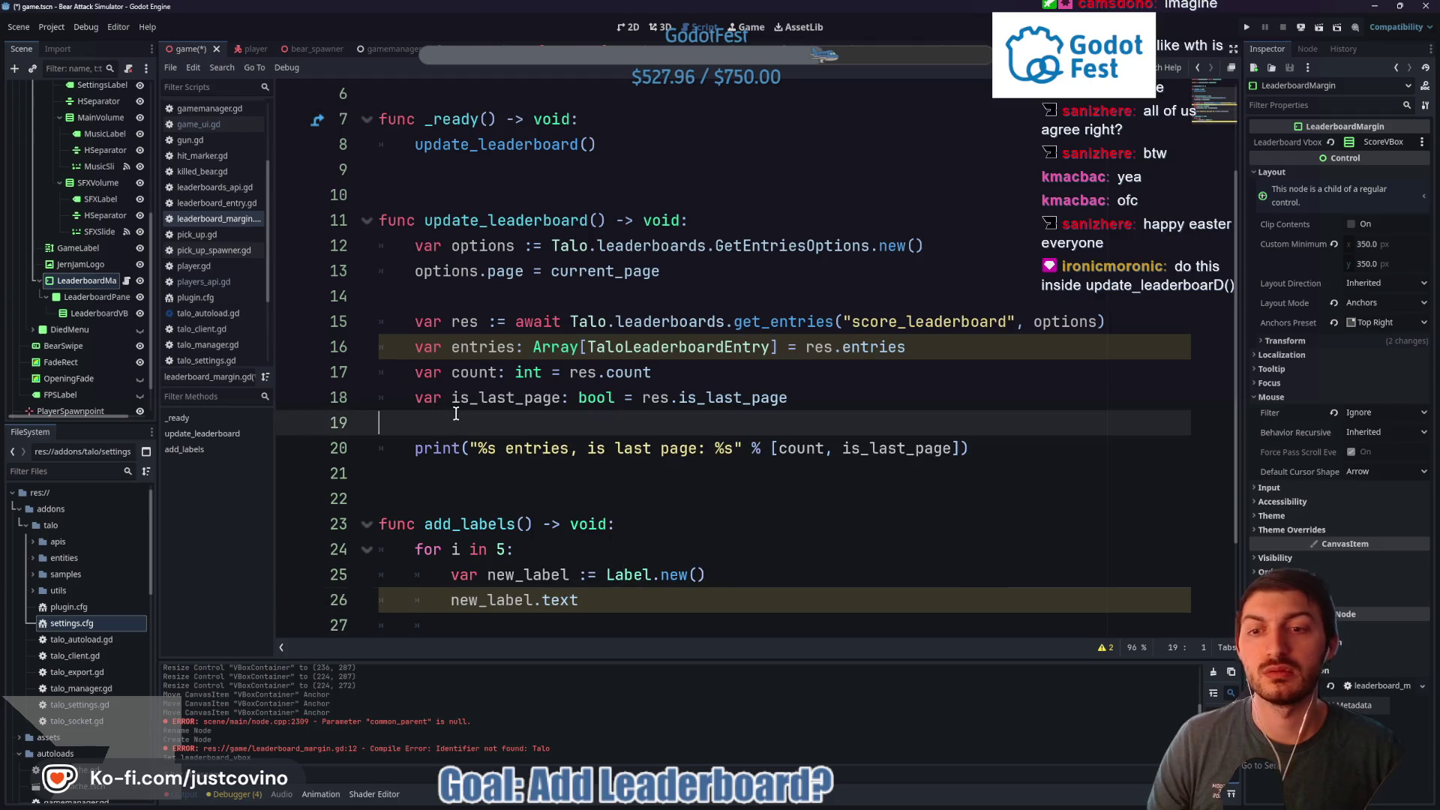
Cut the for loop out of add_labels and paste it into update_leaderboard
left_click_drag(590, 600, 395, 547)
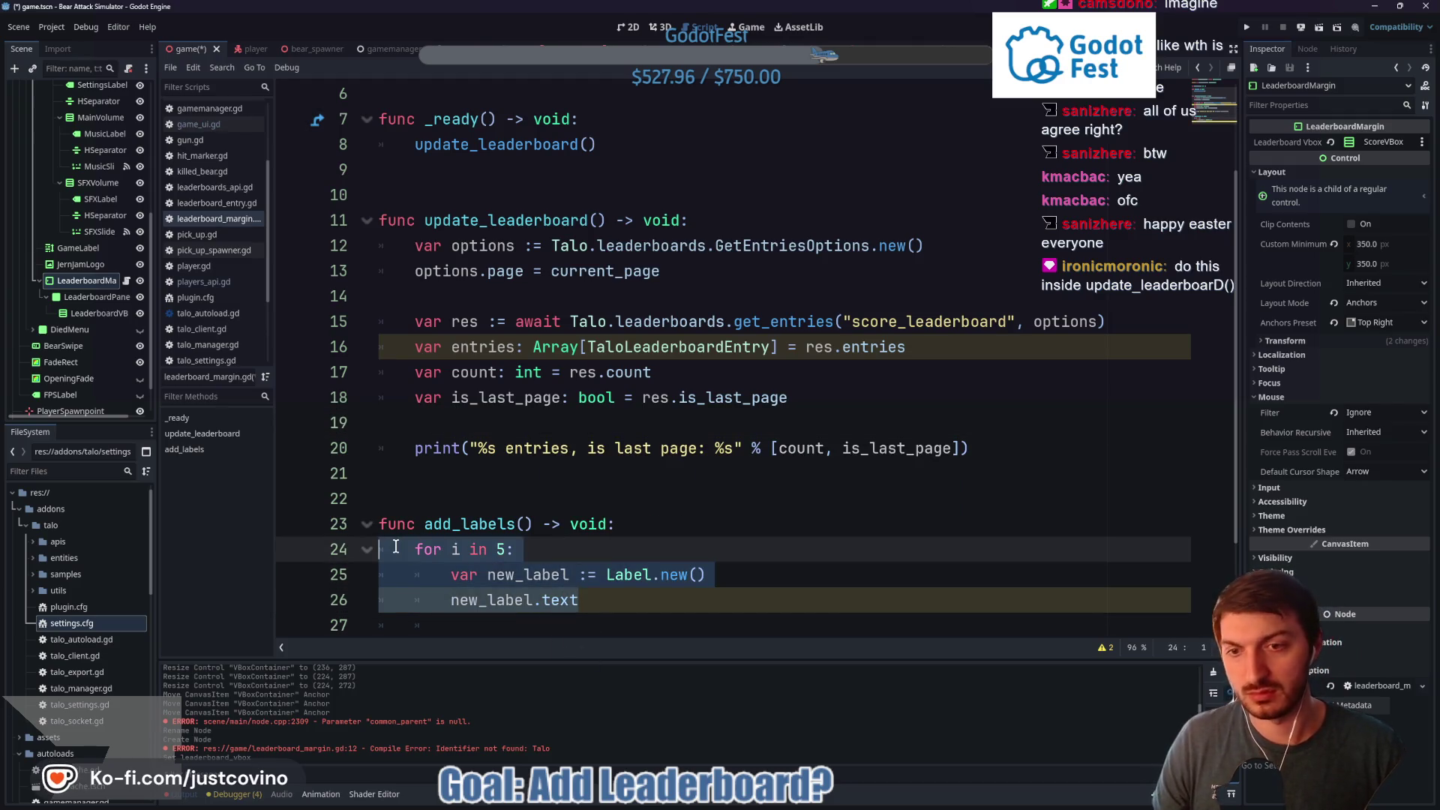
key("ctrl+x")
left_click(439, 425)
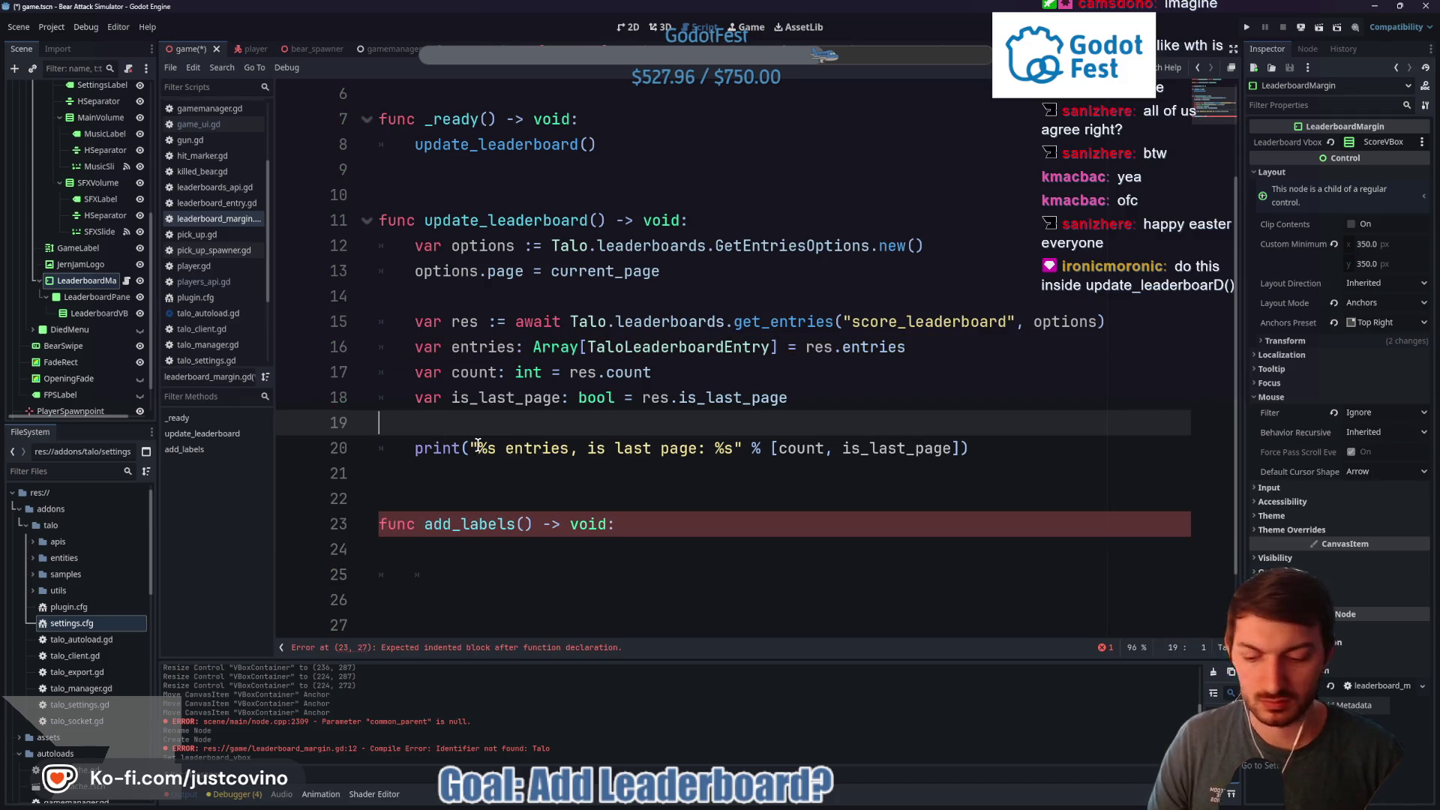
key("Return")
key("Return")
key("Return")
key("Up")
key("Up")
key("Up")
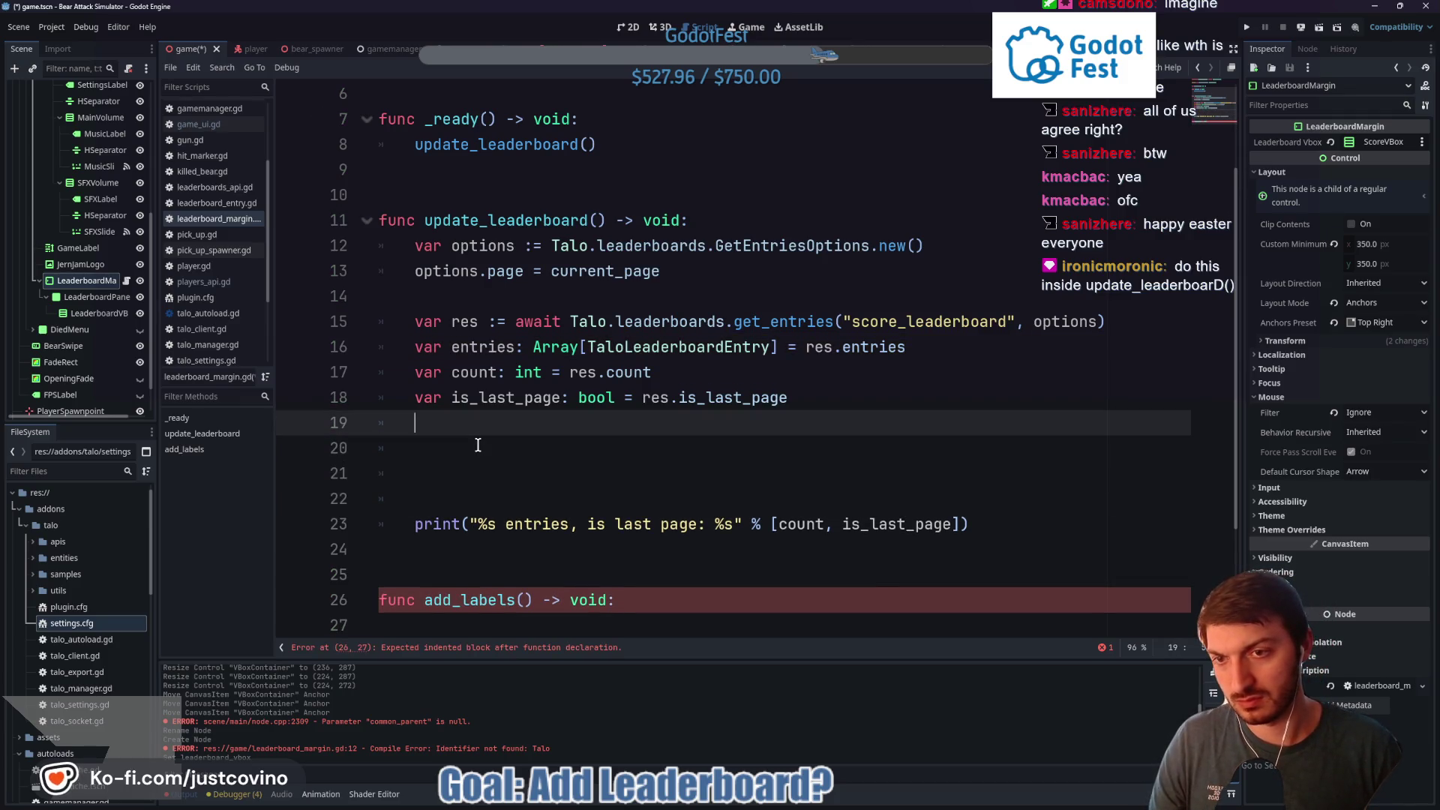
left_click(478, 445)
key("ctrl+v")
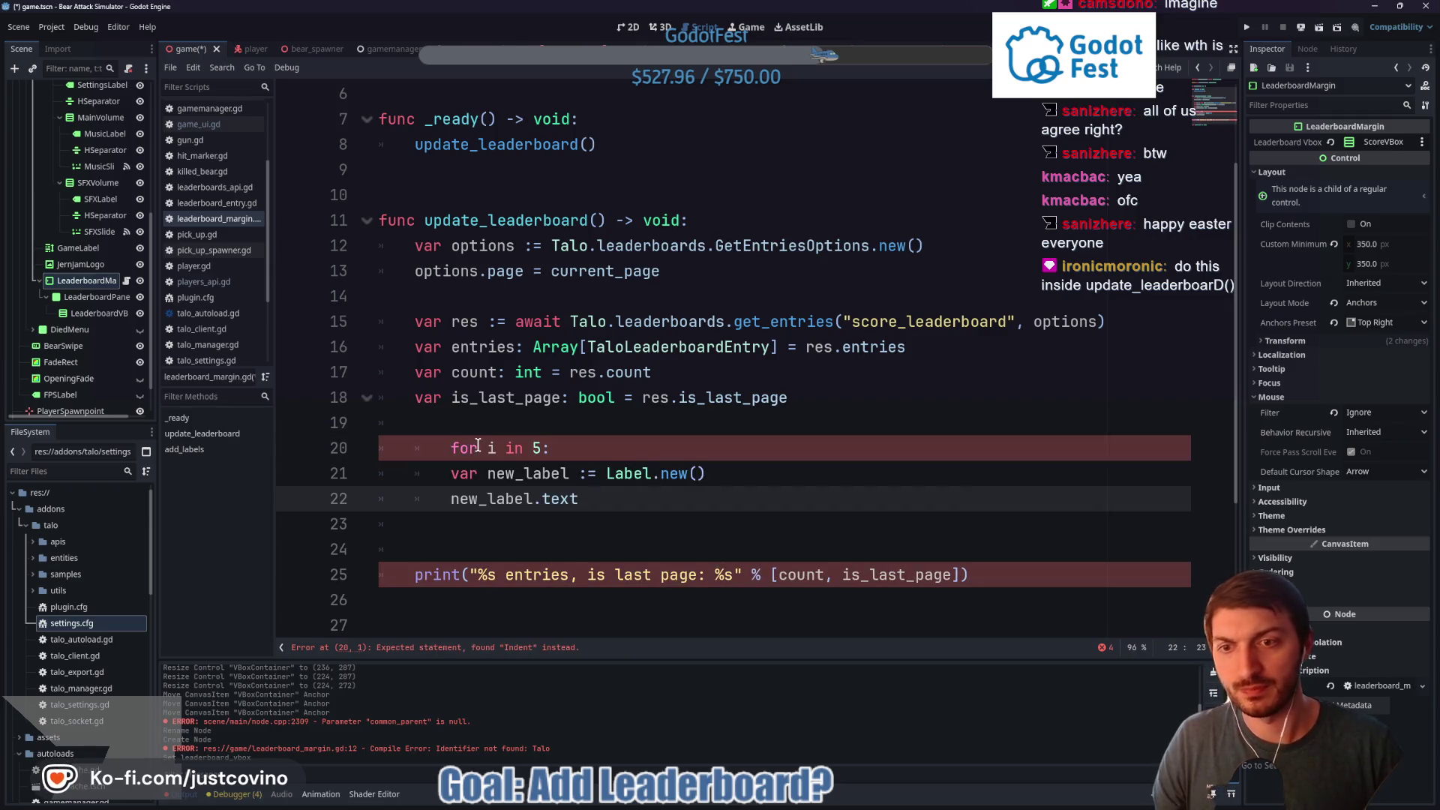
left_click(445, 449)
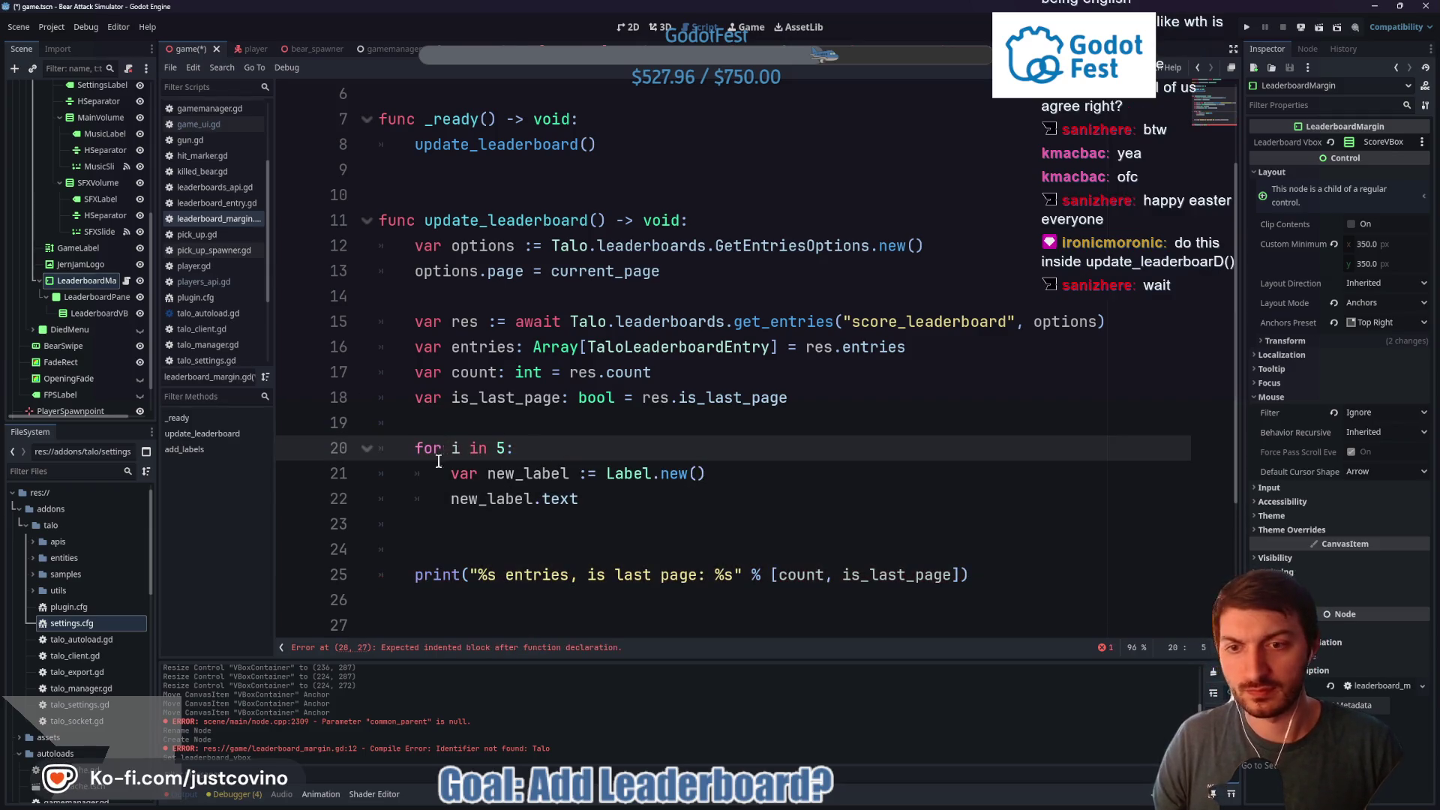
Delete the leftover add_labels declaration and begin new_label.text = res.en
scroll(580, 546, "down", 2)
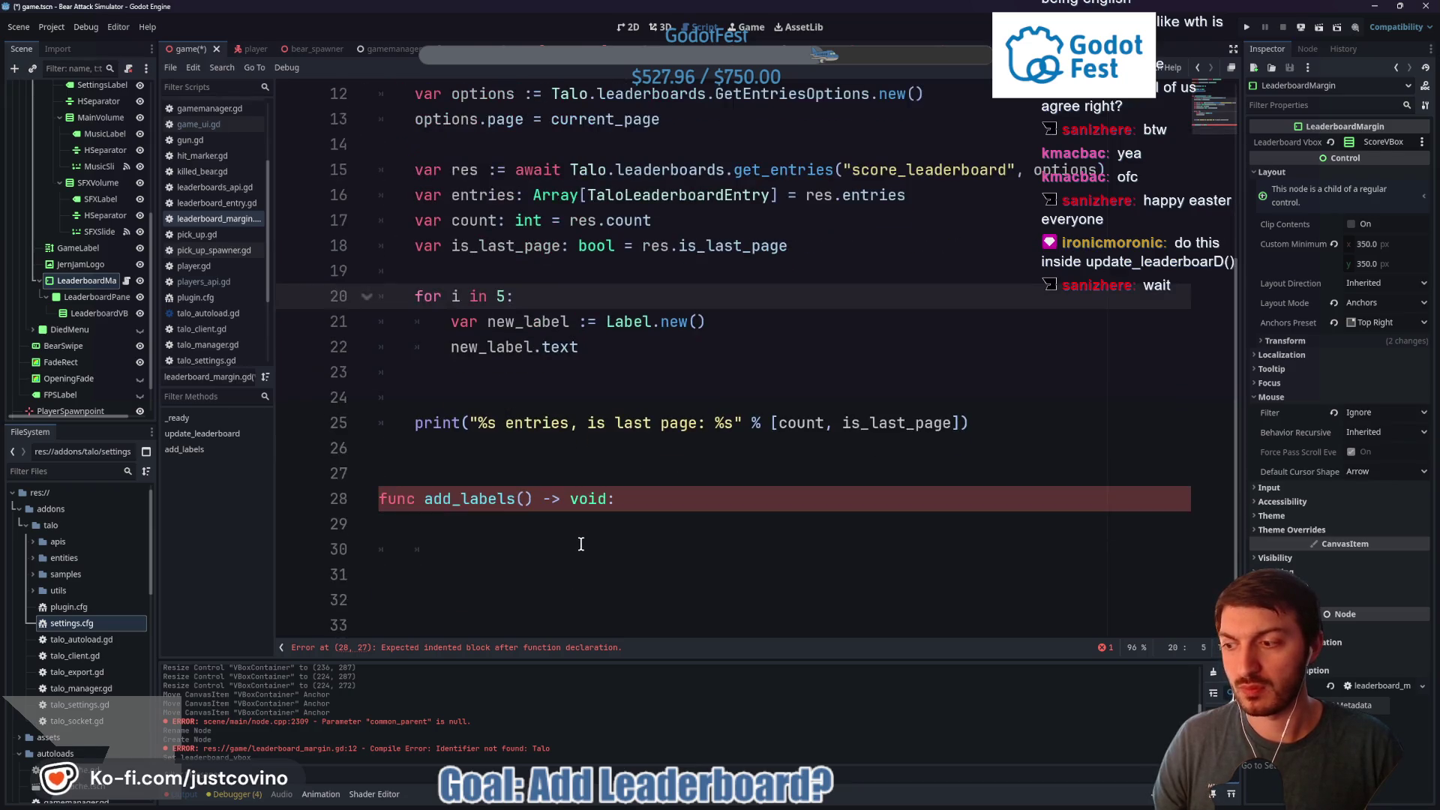
left_click_drag(617, 499, 369, 500)
key("BackSpace")
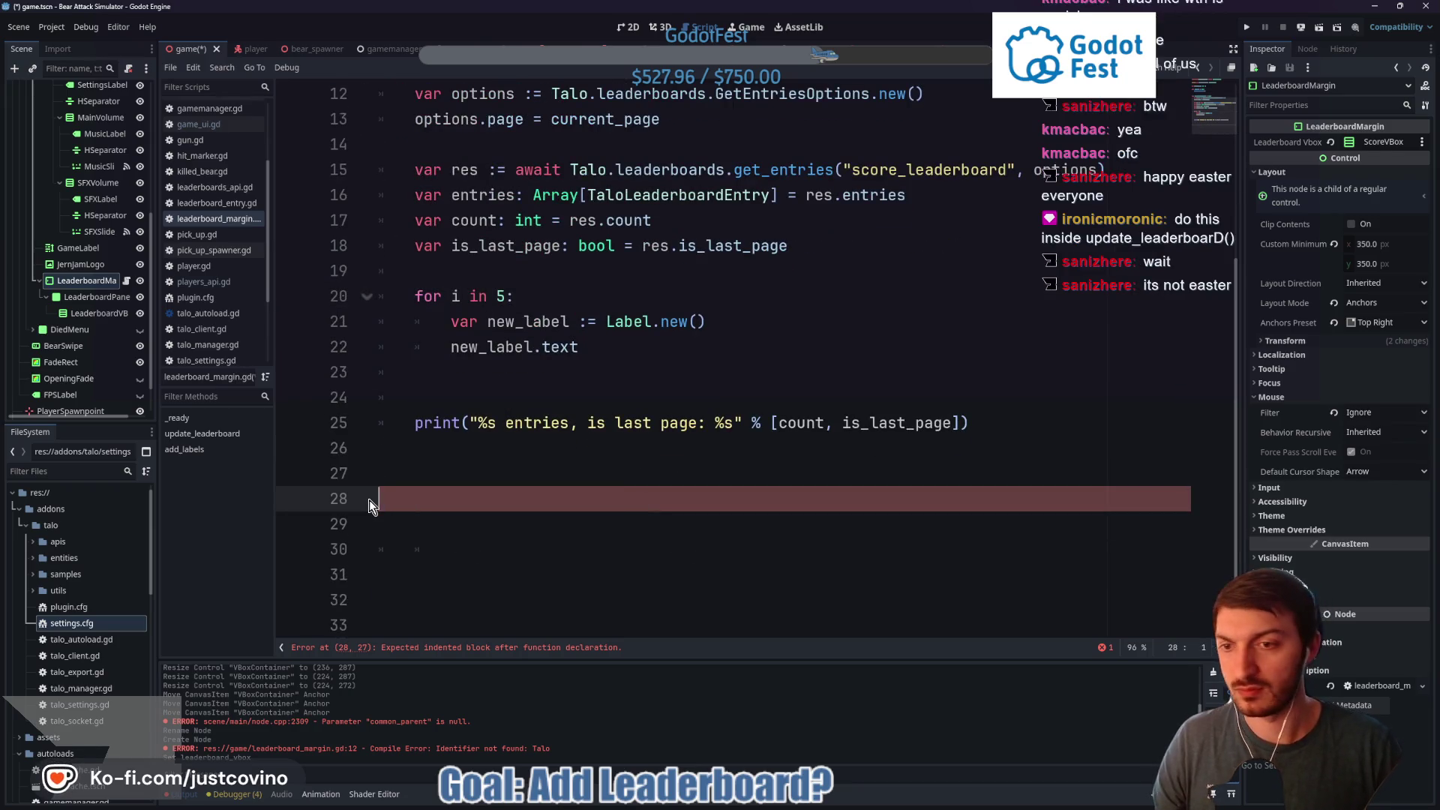
left_click(589, 354)
type("= ")
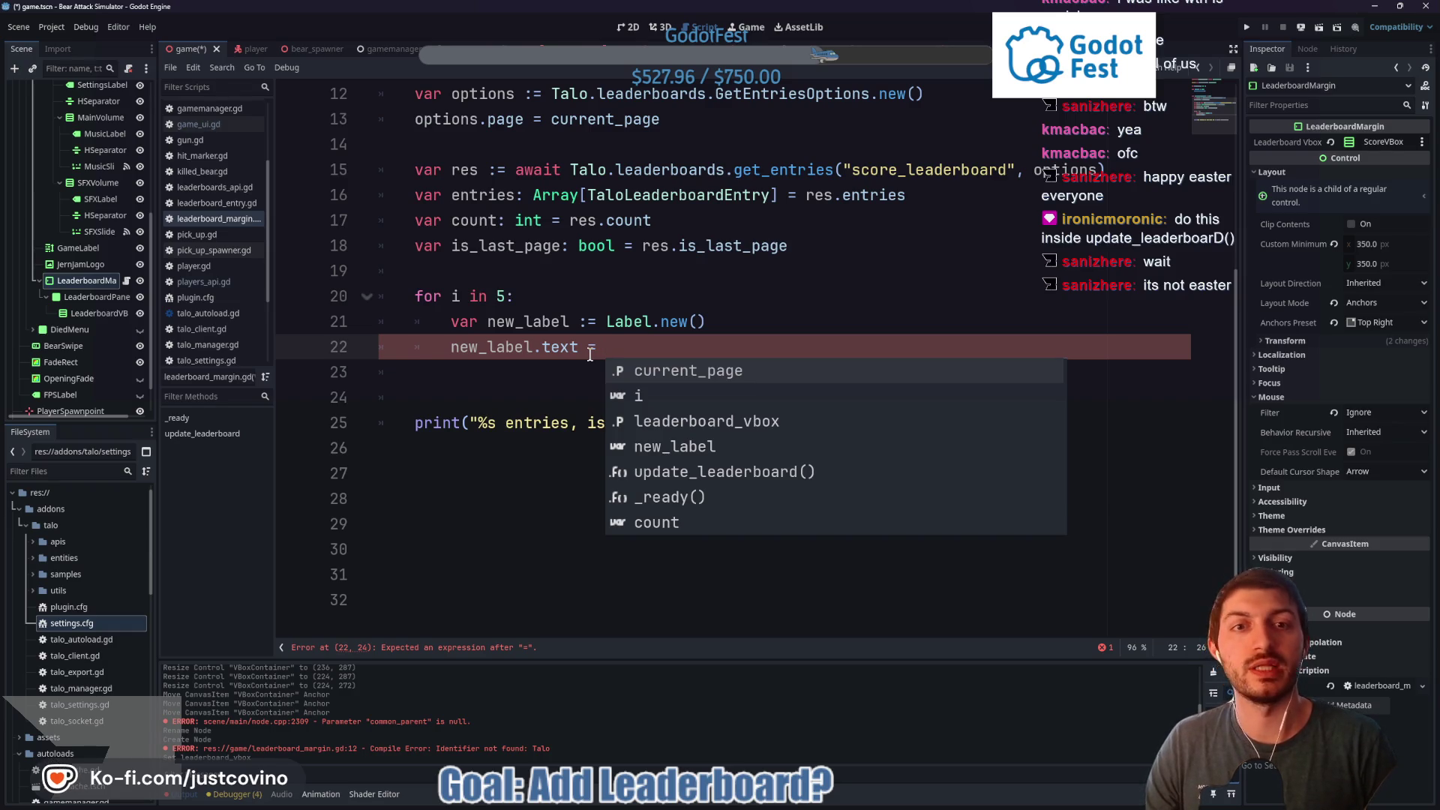
type("res.en")
Complete the assignment as res.entries[i] and try wrapping it in str(
key("Return")
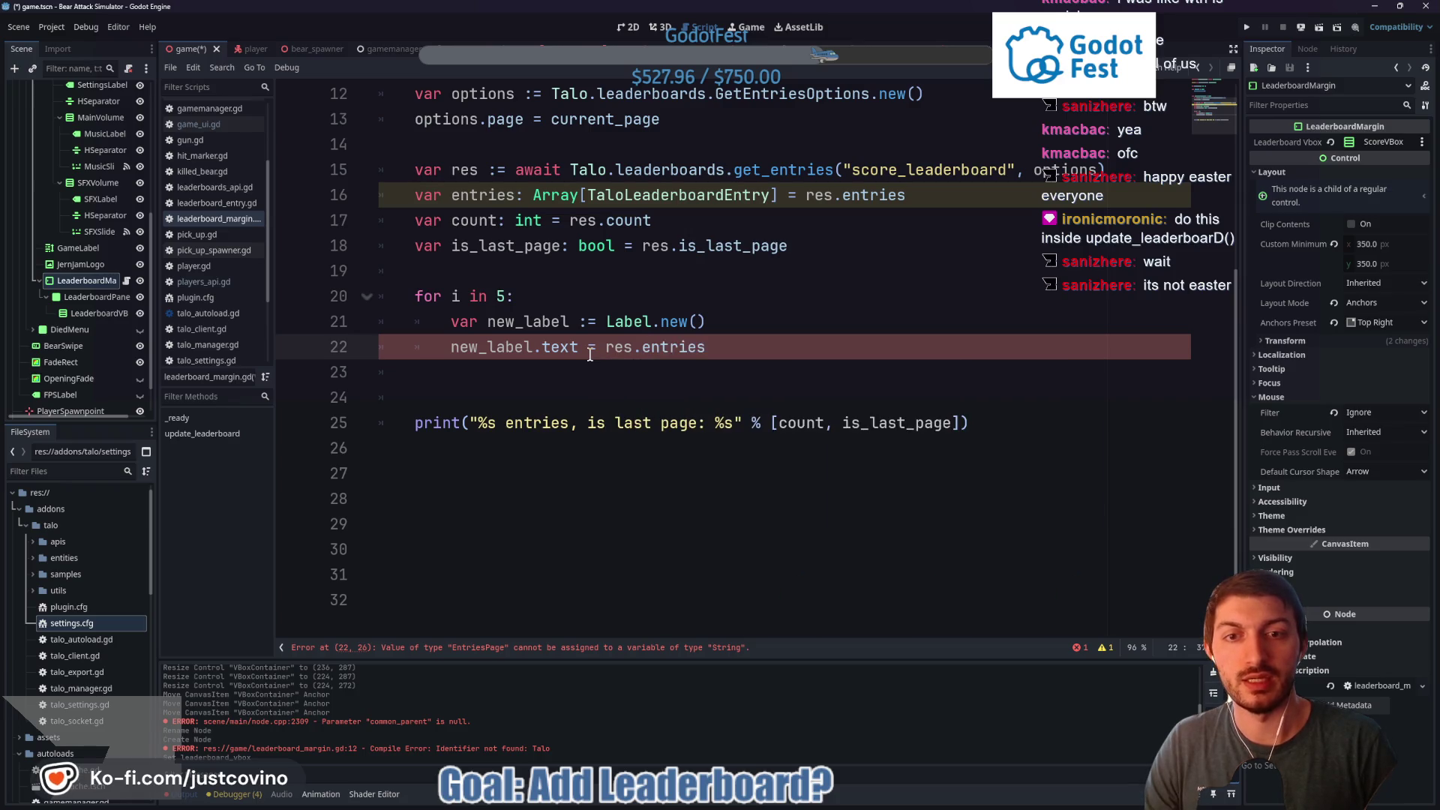
type("[i]")
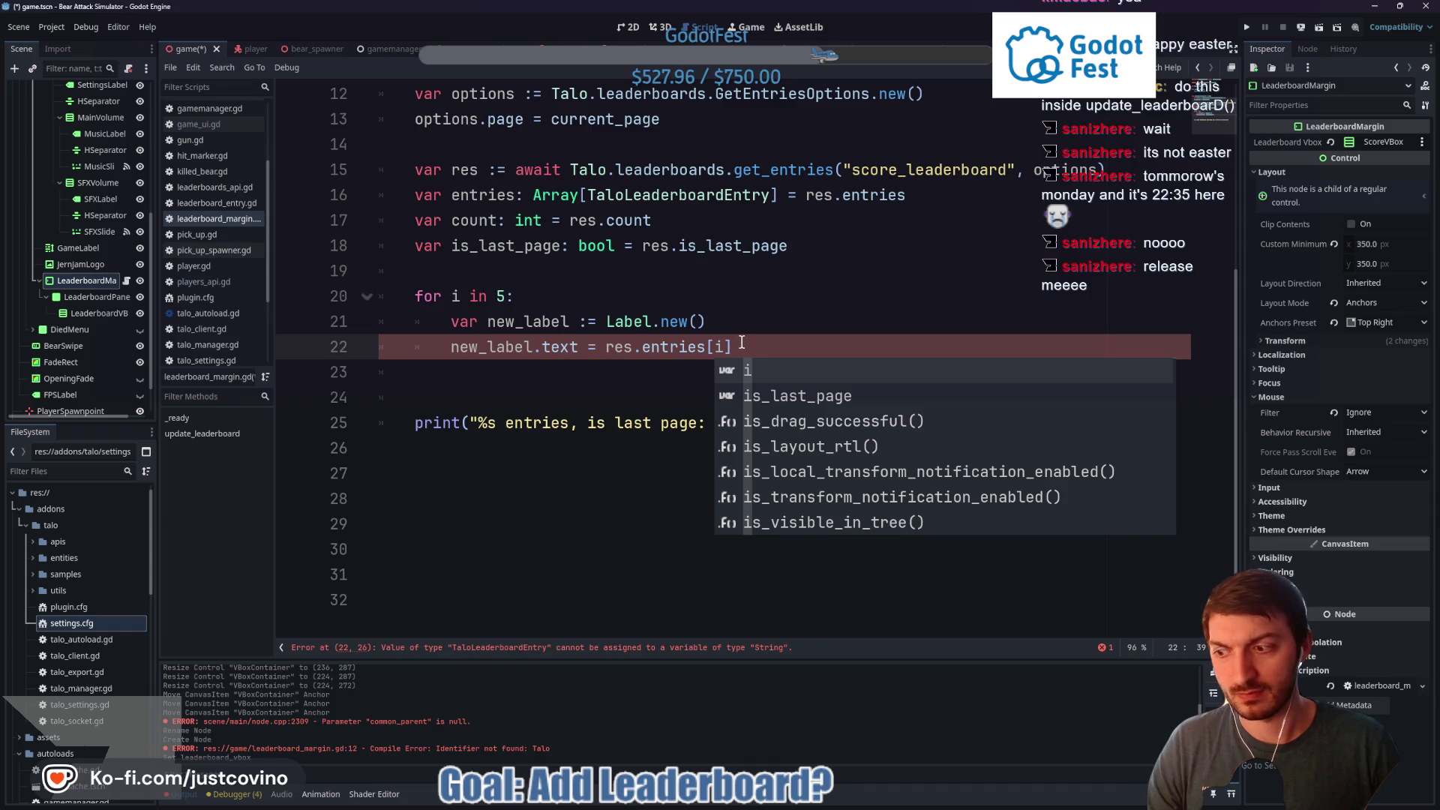
key("Right")
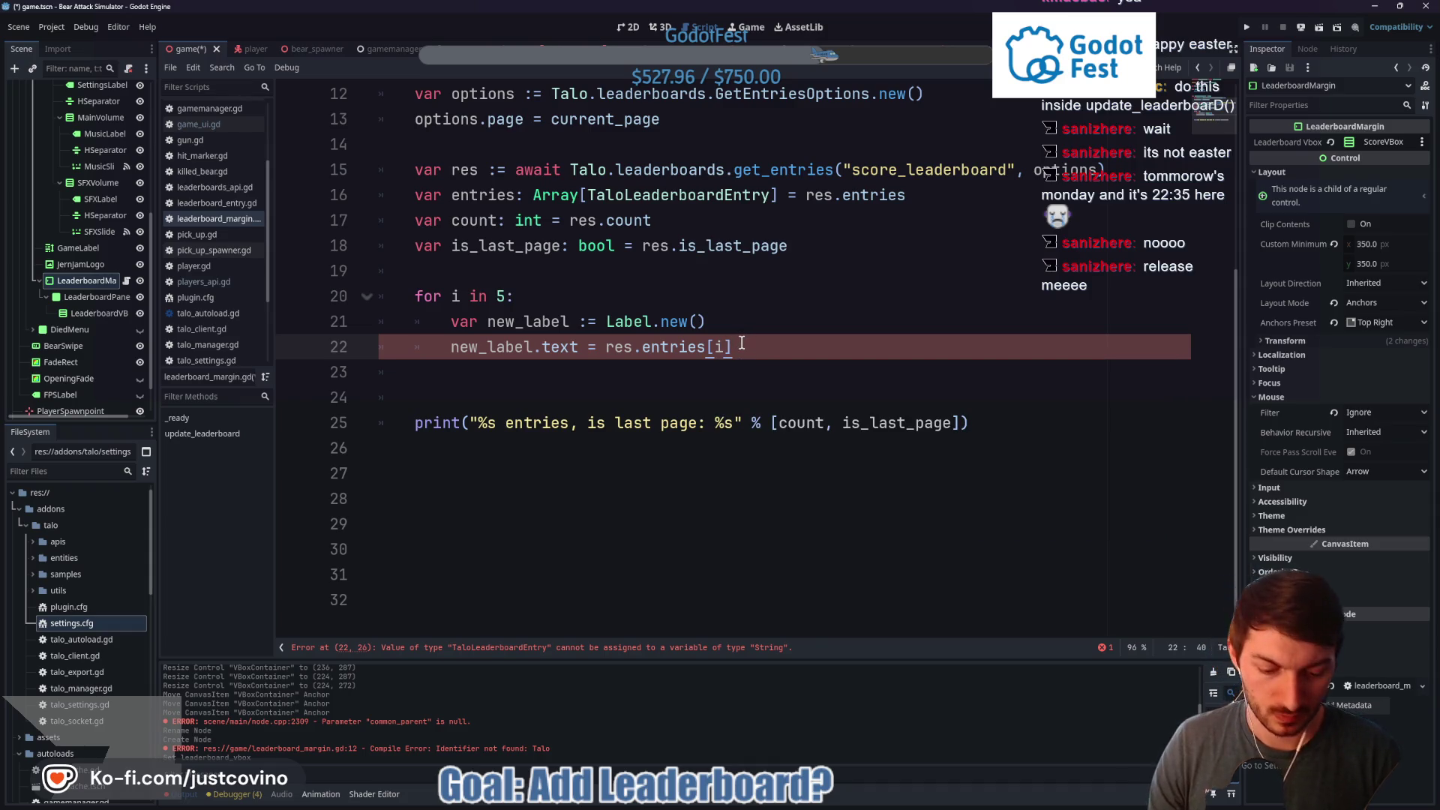
left_click_drag(735, 345, 608, 345)
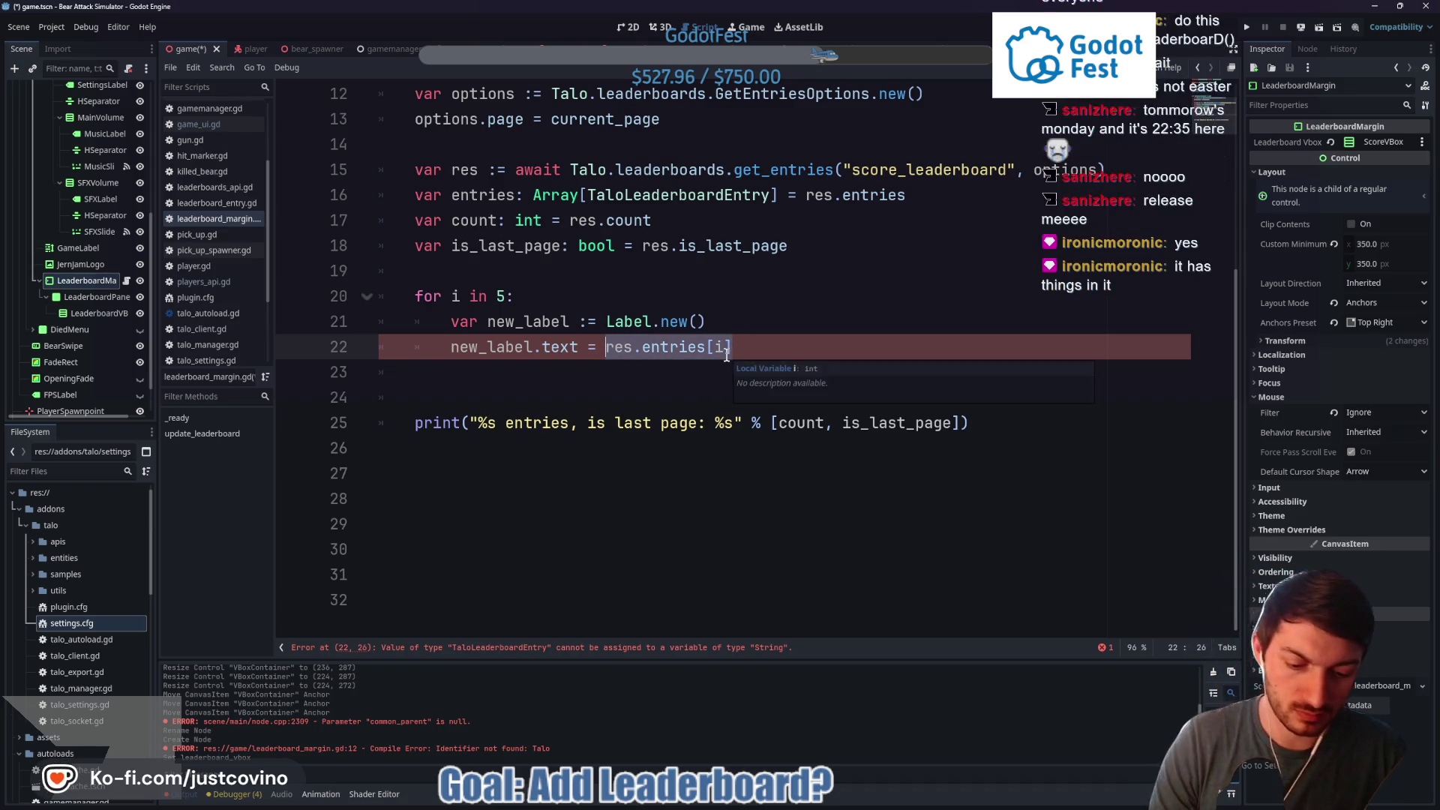
type("(str")
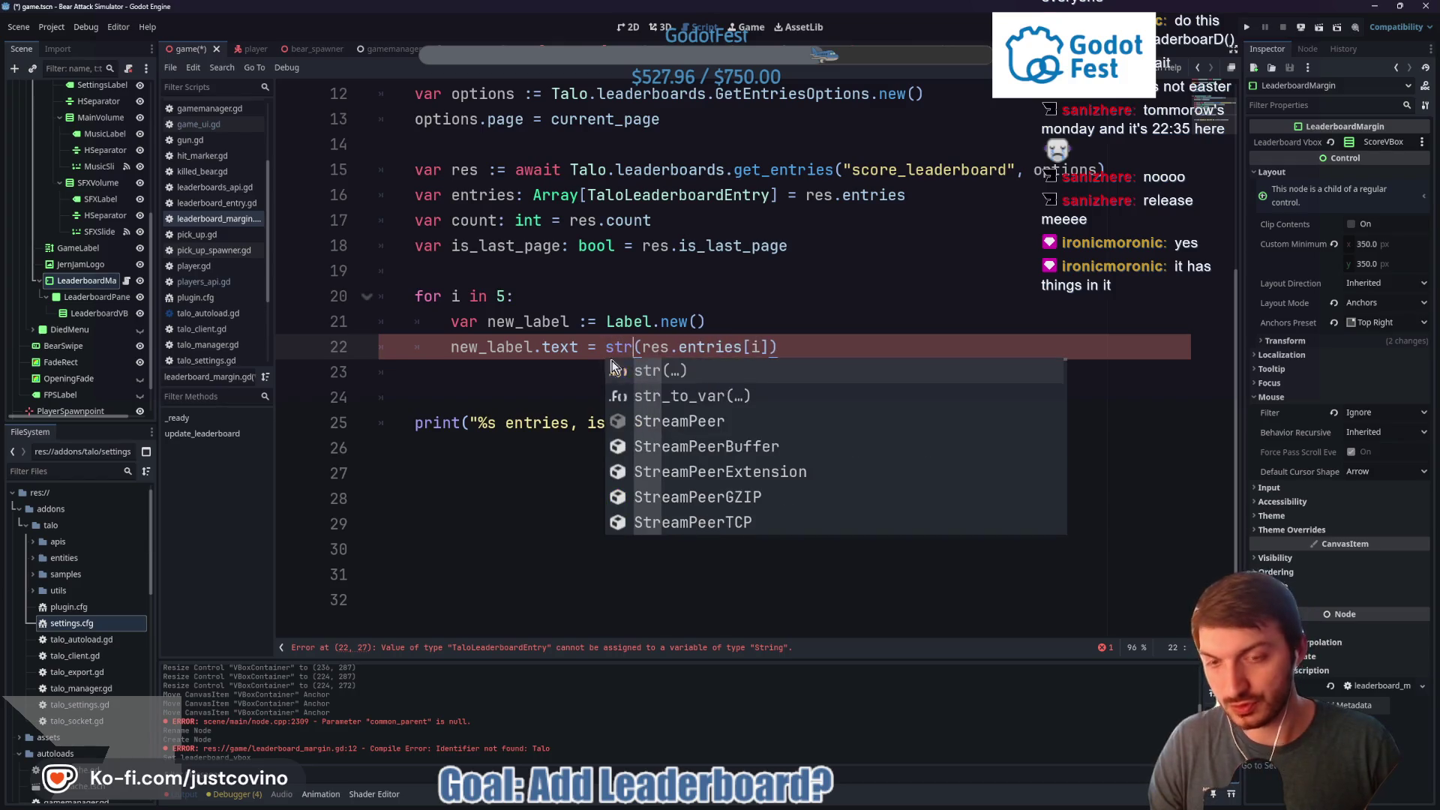
Remove the str( wrapper and extra parenthesis, then add a '.' after res.entries[i]
left_click(834, 345)
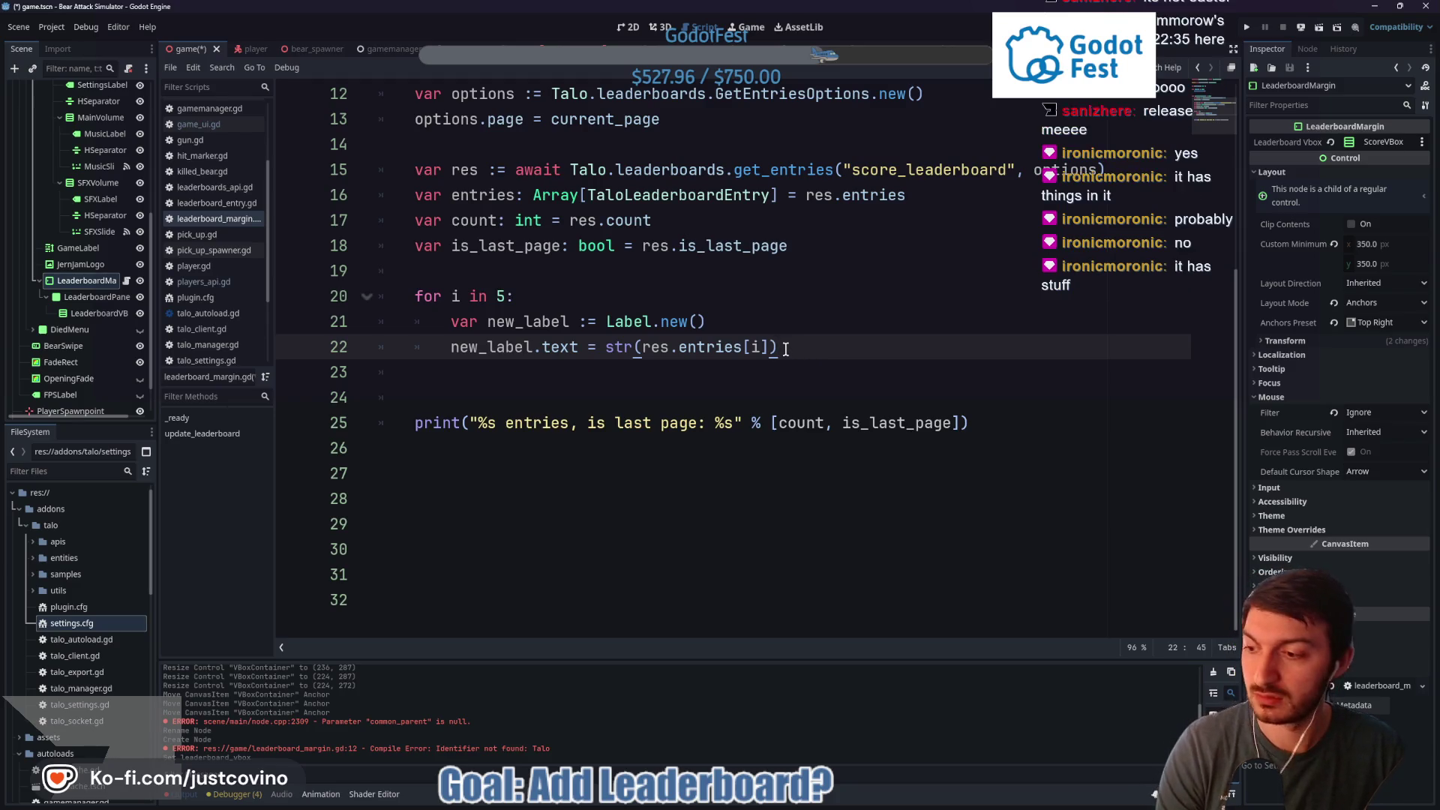
key("BackSpace")
left_click(636, 346)
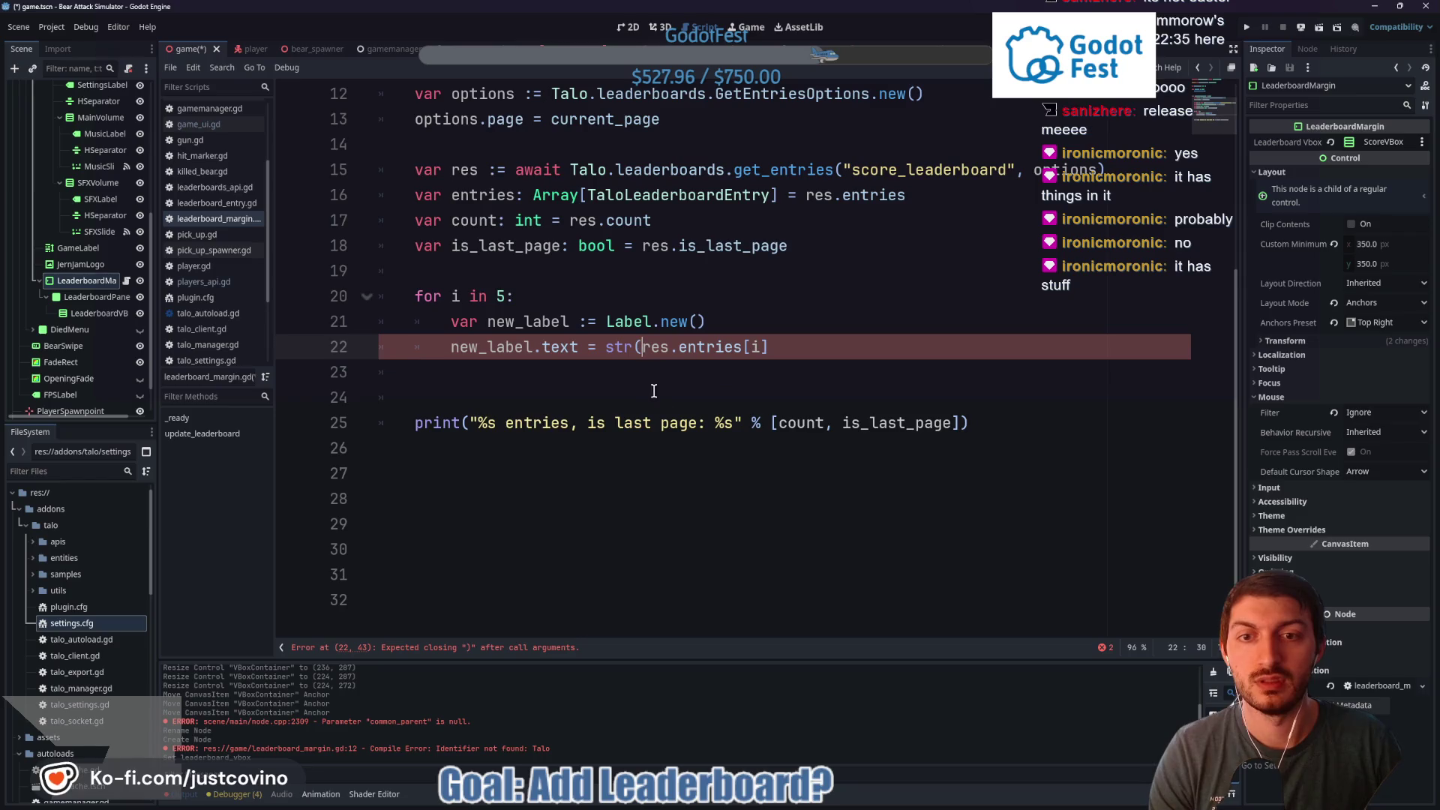
key("BackSpace")
key("BackSpace")
key("BackSpace")
left_click(755, 348)
type(".")
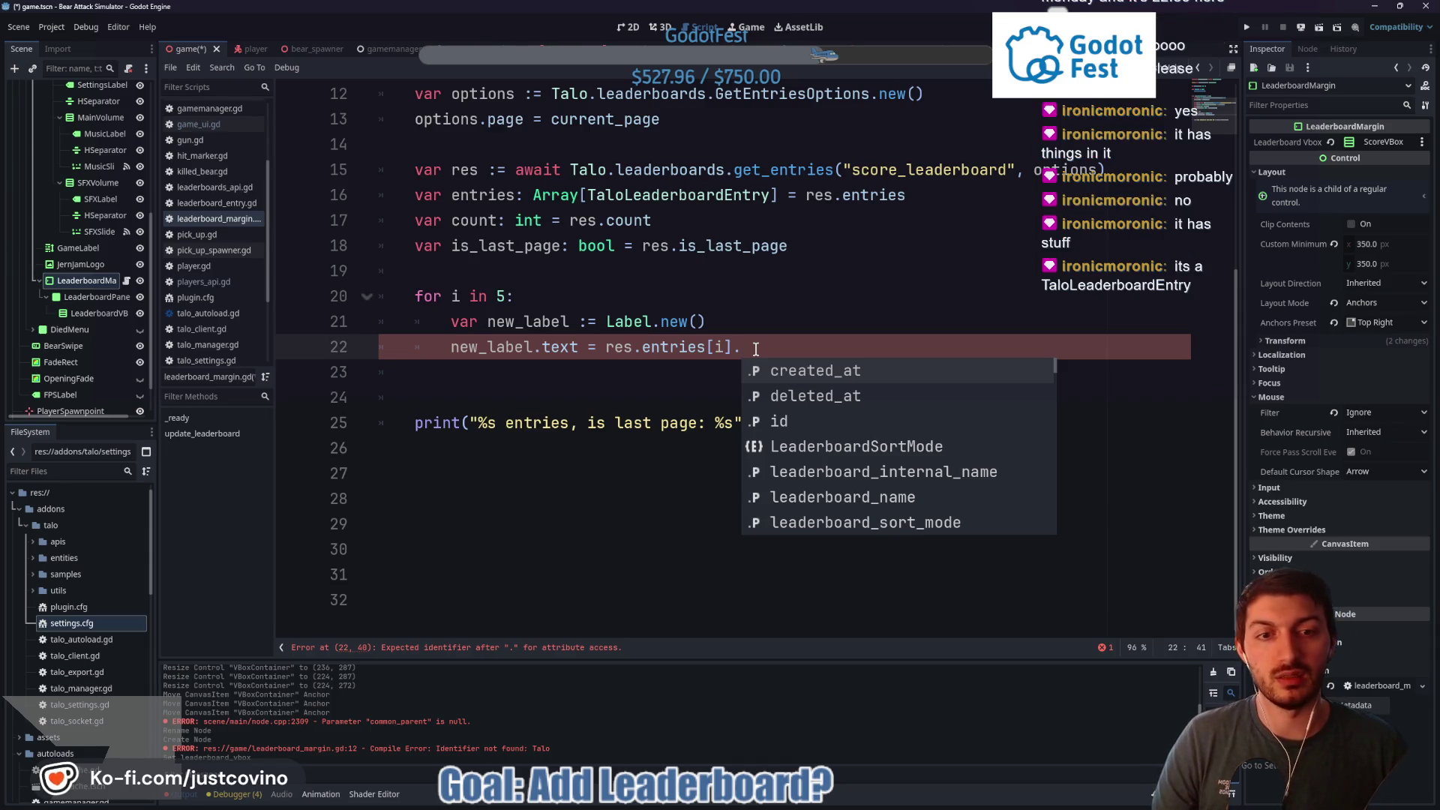
Pick score from the autocomplete so line 22 reads new_label.text = res.entries[i].score
key("Down")
key("Down")
key("Down")
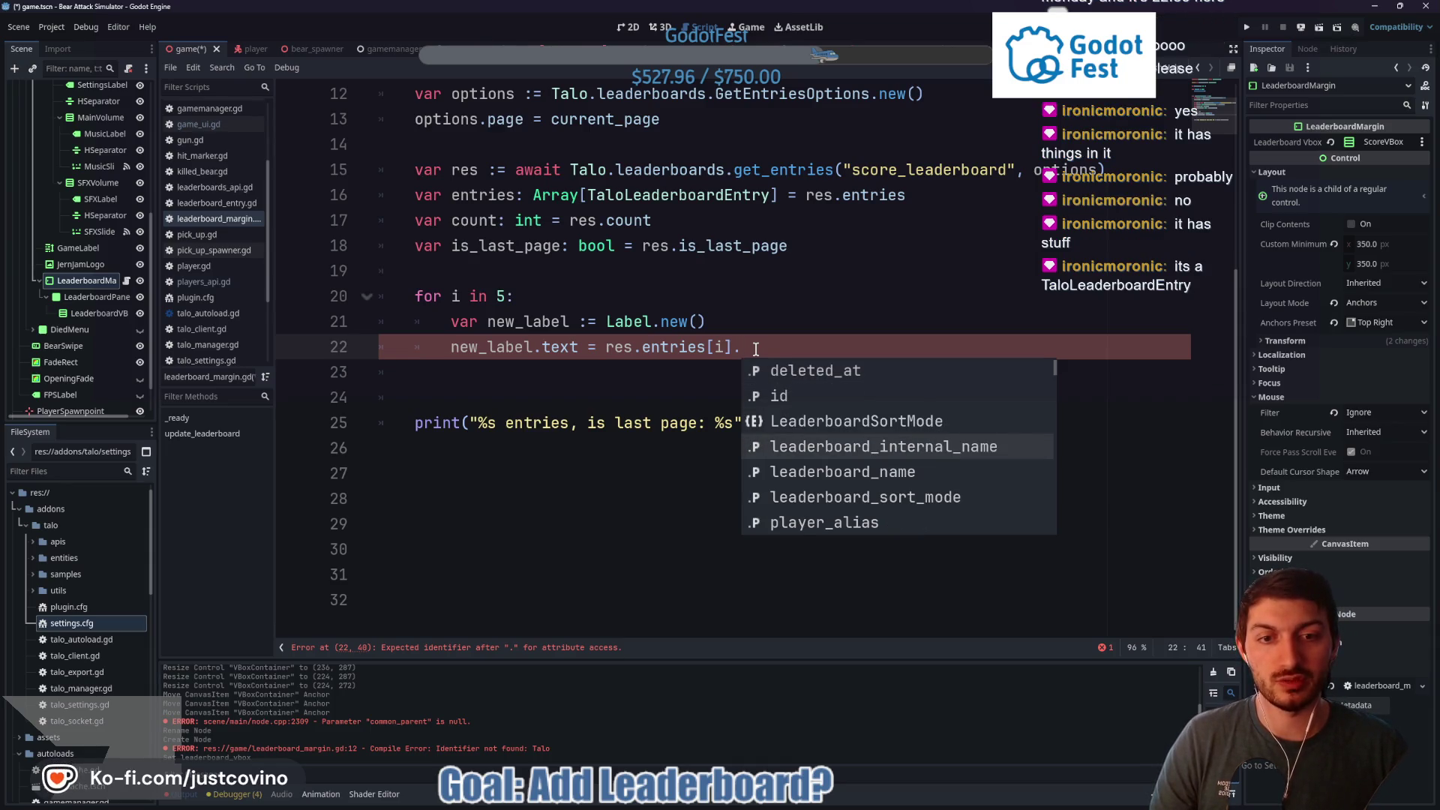
key("Down")
key("Down")
key("Down")
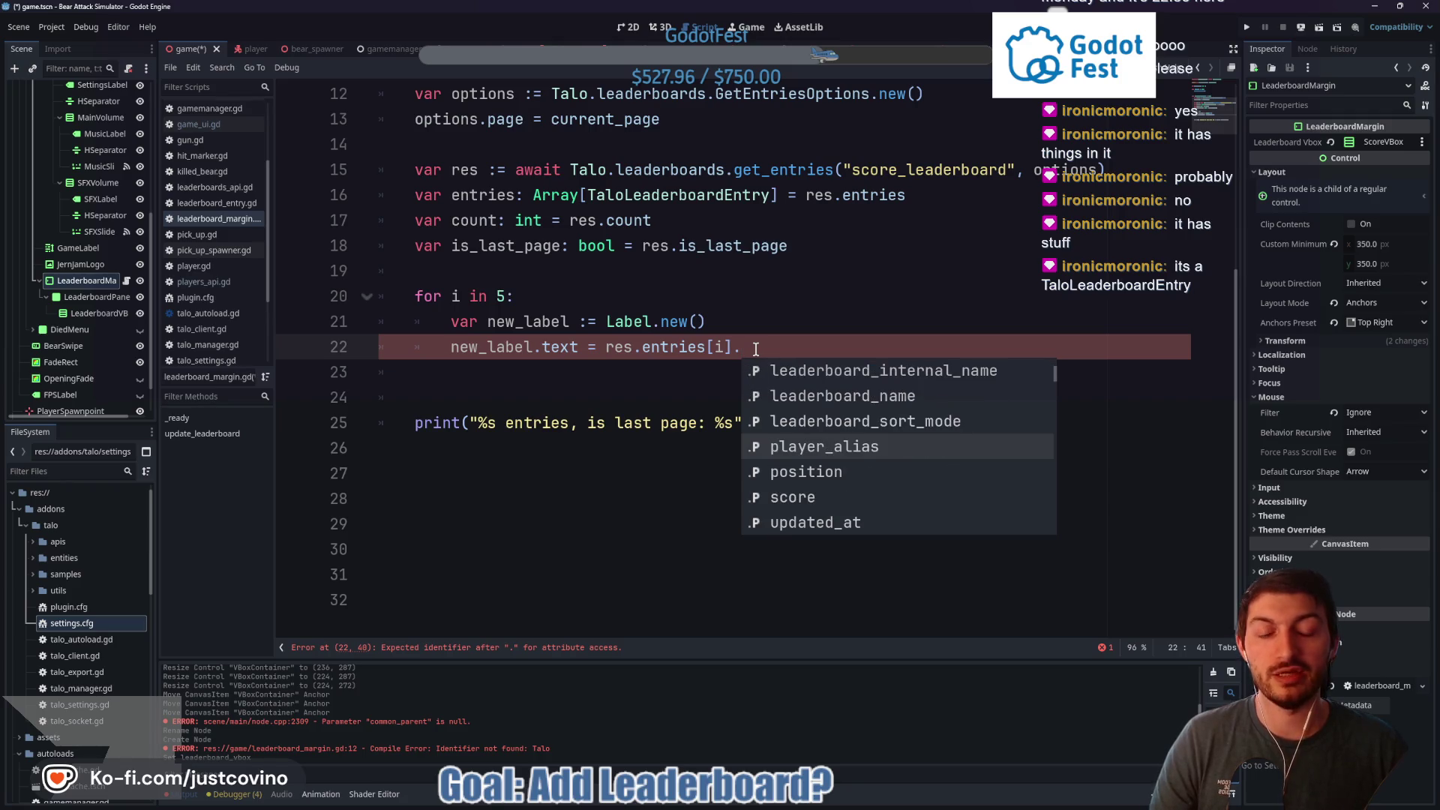
key("Down")
key("Down")
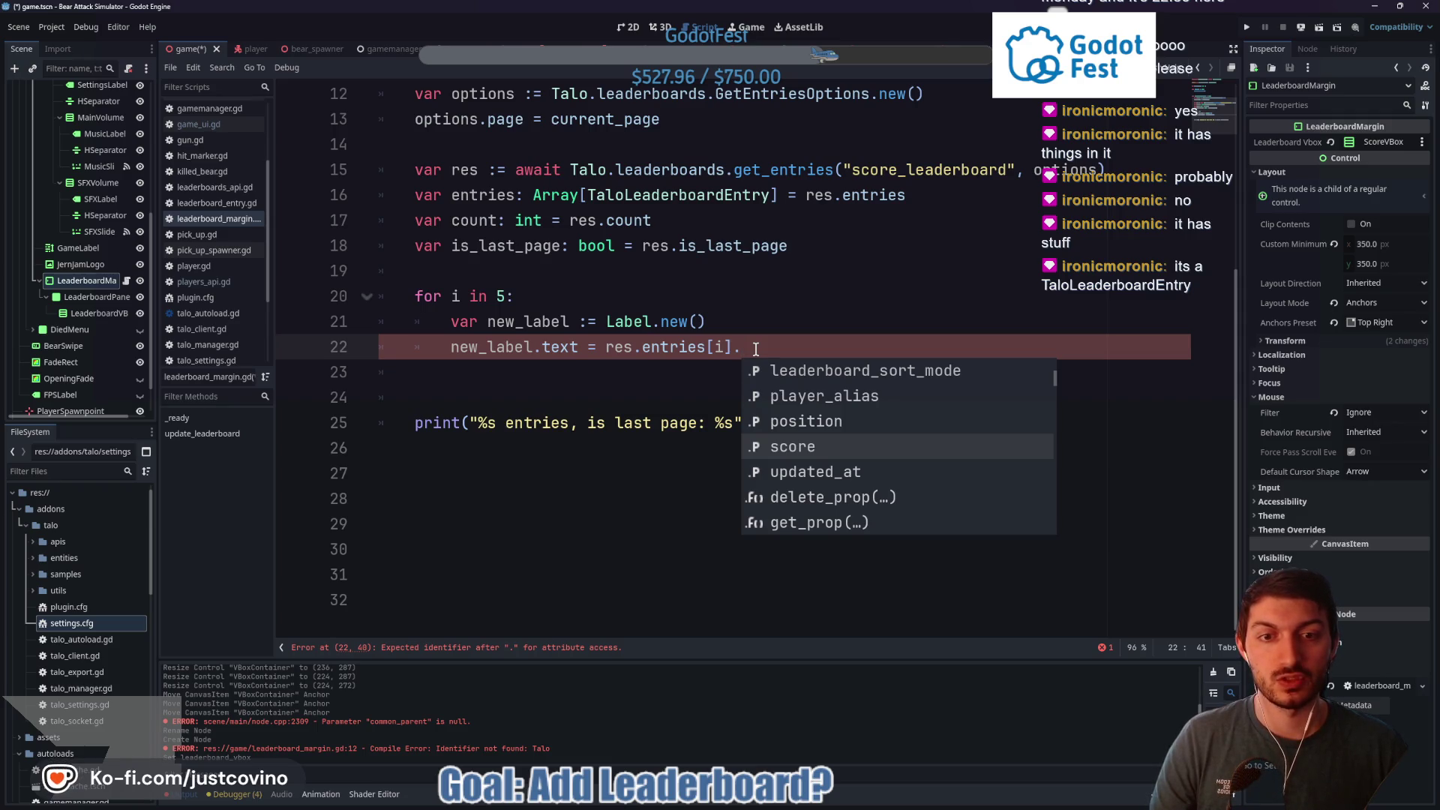
key("Up")
key("Down")
key("Down")
key("Down")
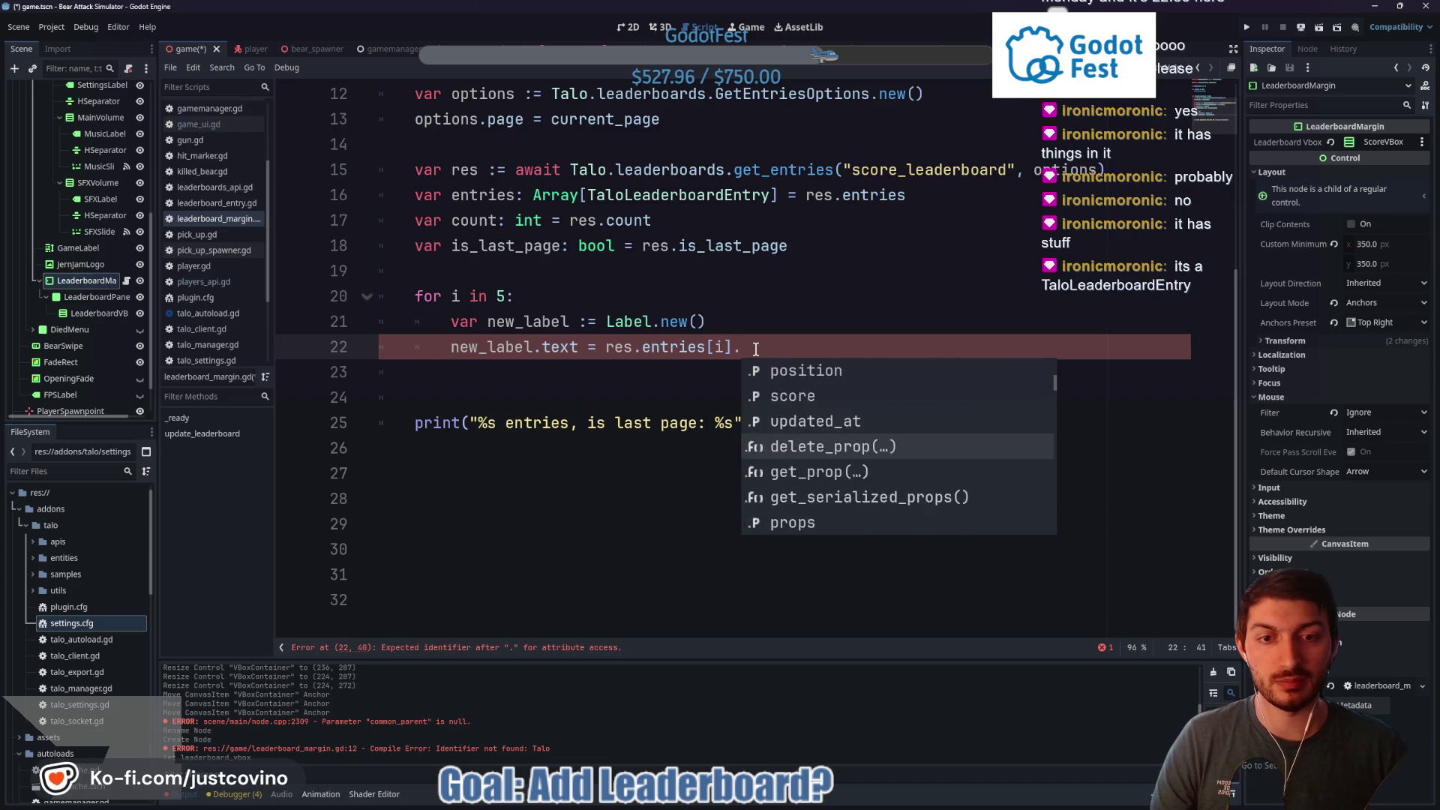
key("Down")
key("Down")
key("Down")
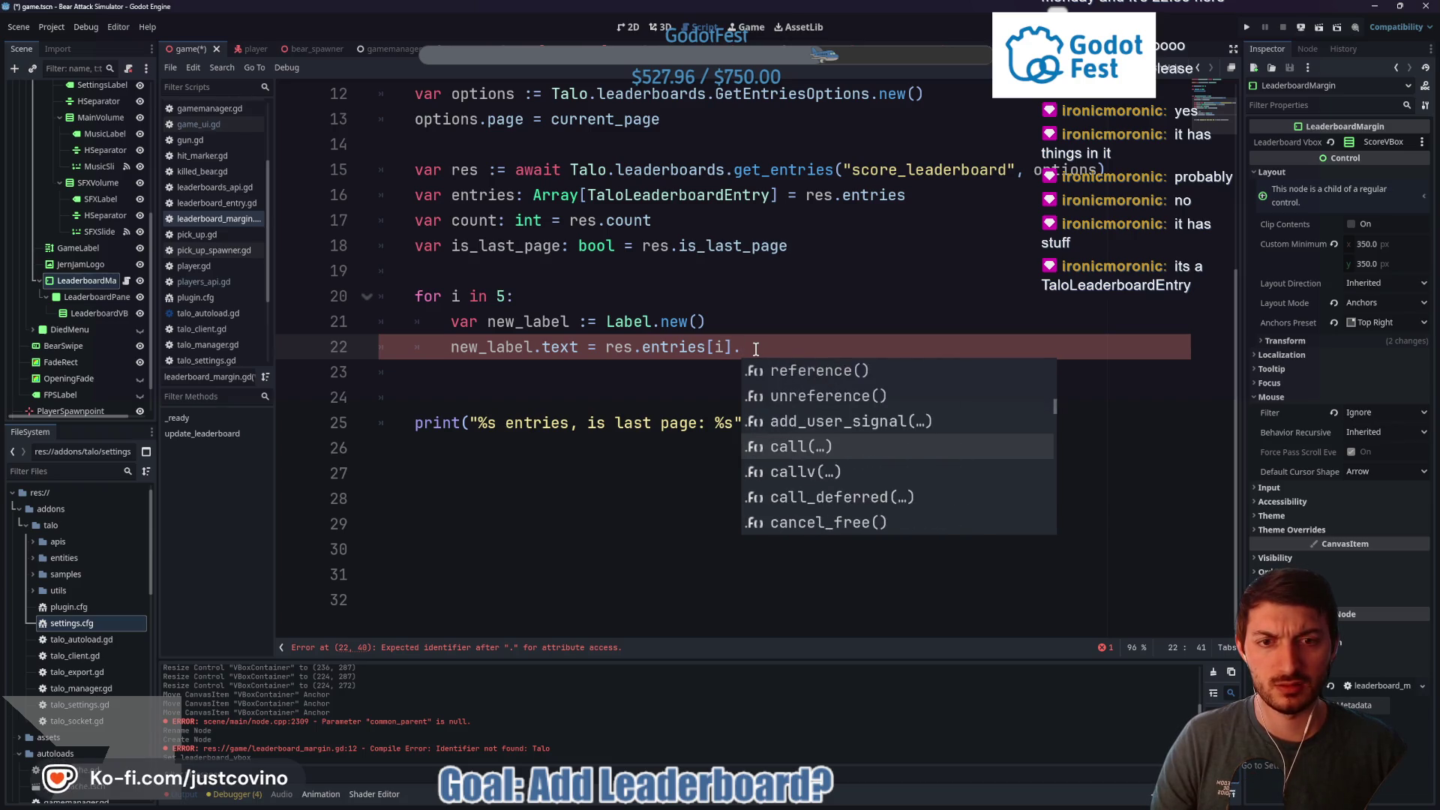
key("Down")
key("Down")
key("Up")
key("Up")
key("Up")
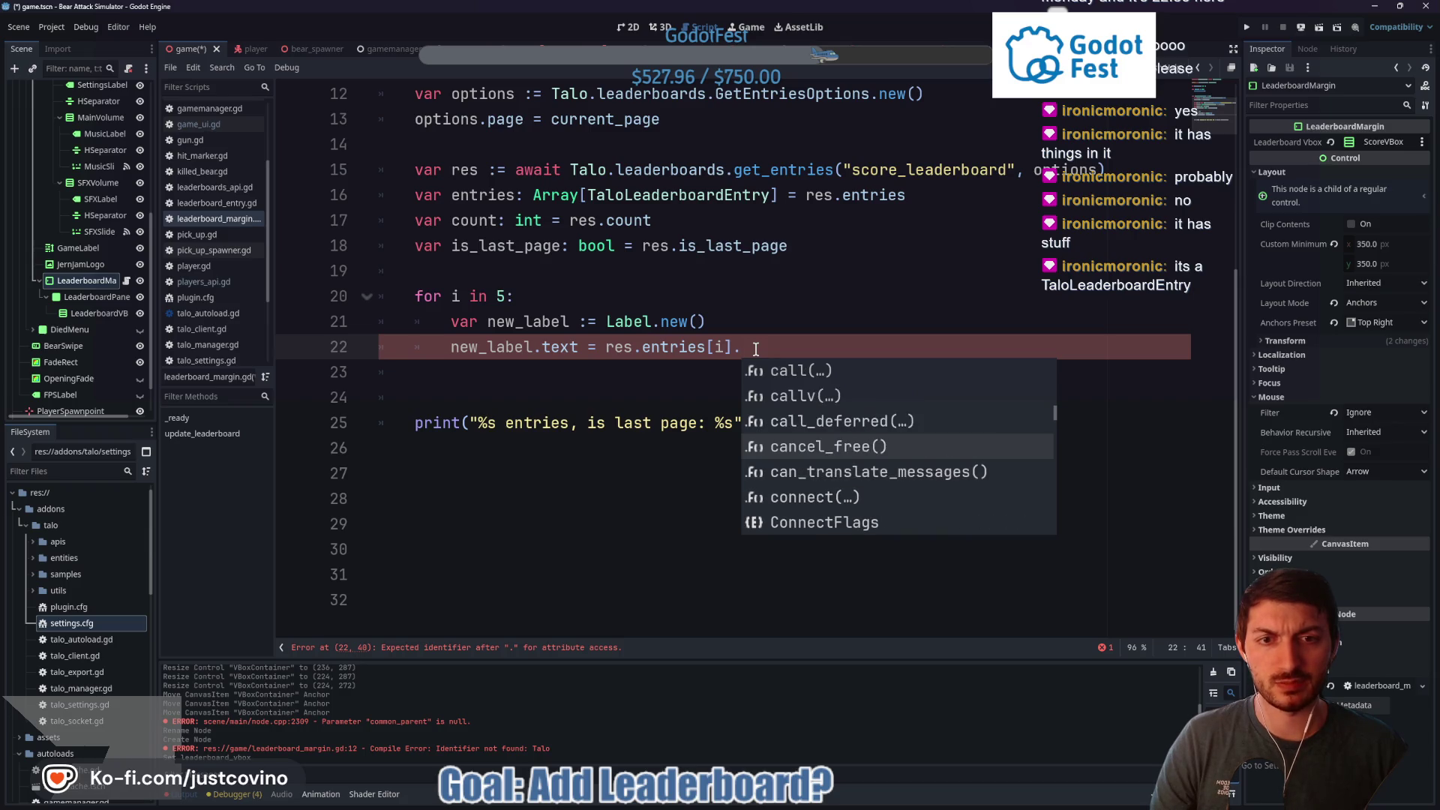
key("Up")
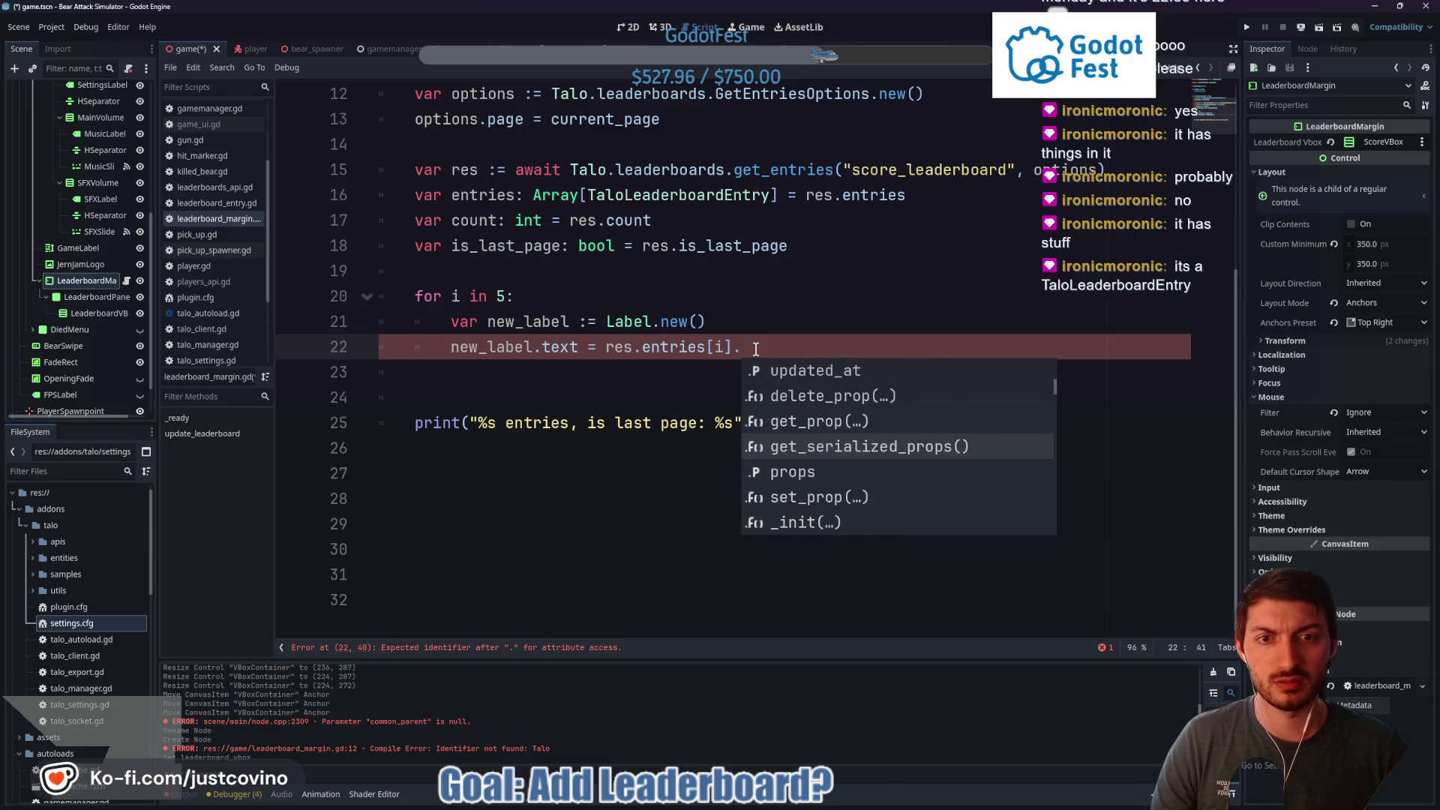
key("Up")
key("Up")
key("Up")
key("Up")
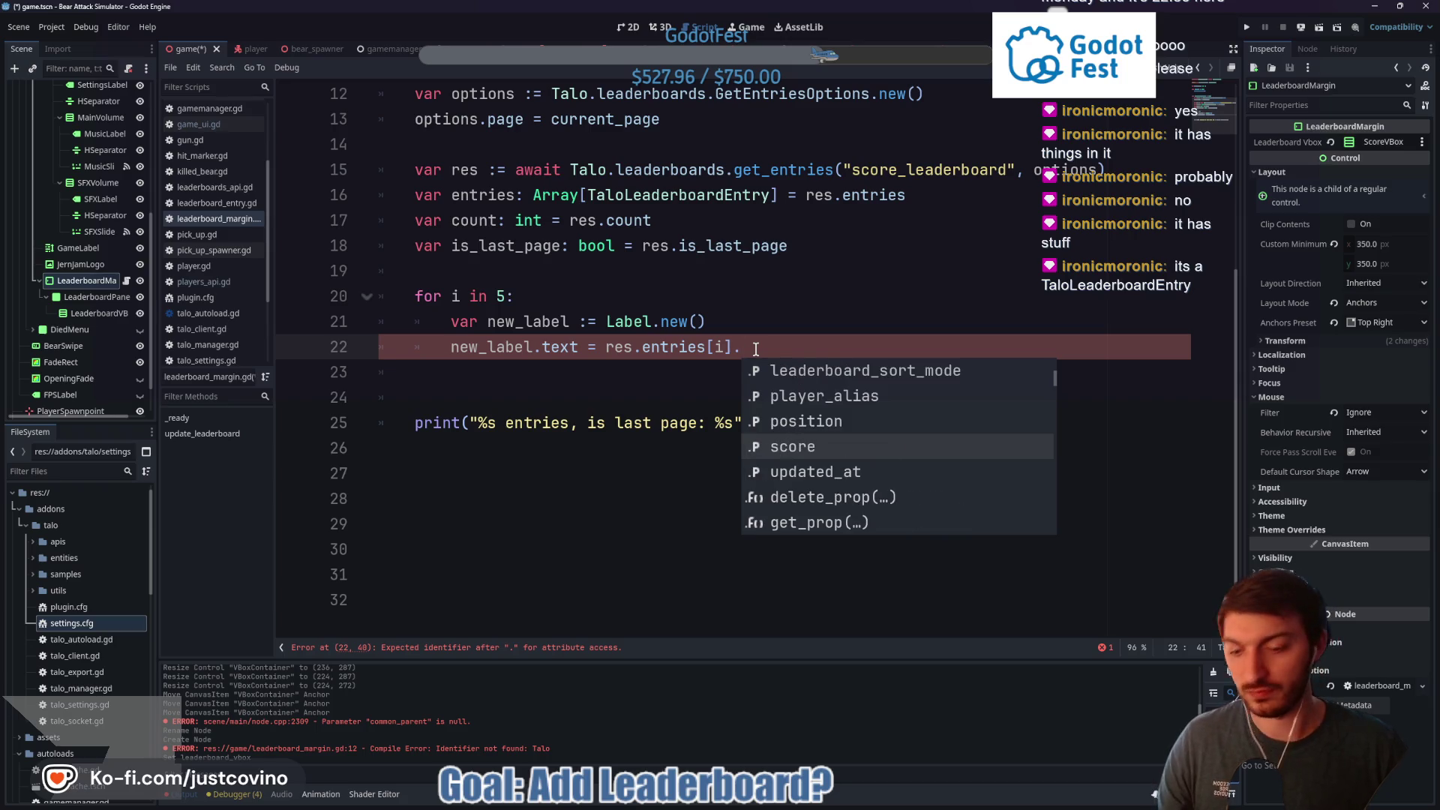
key("Return")
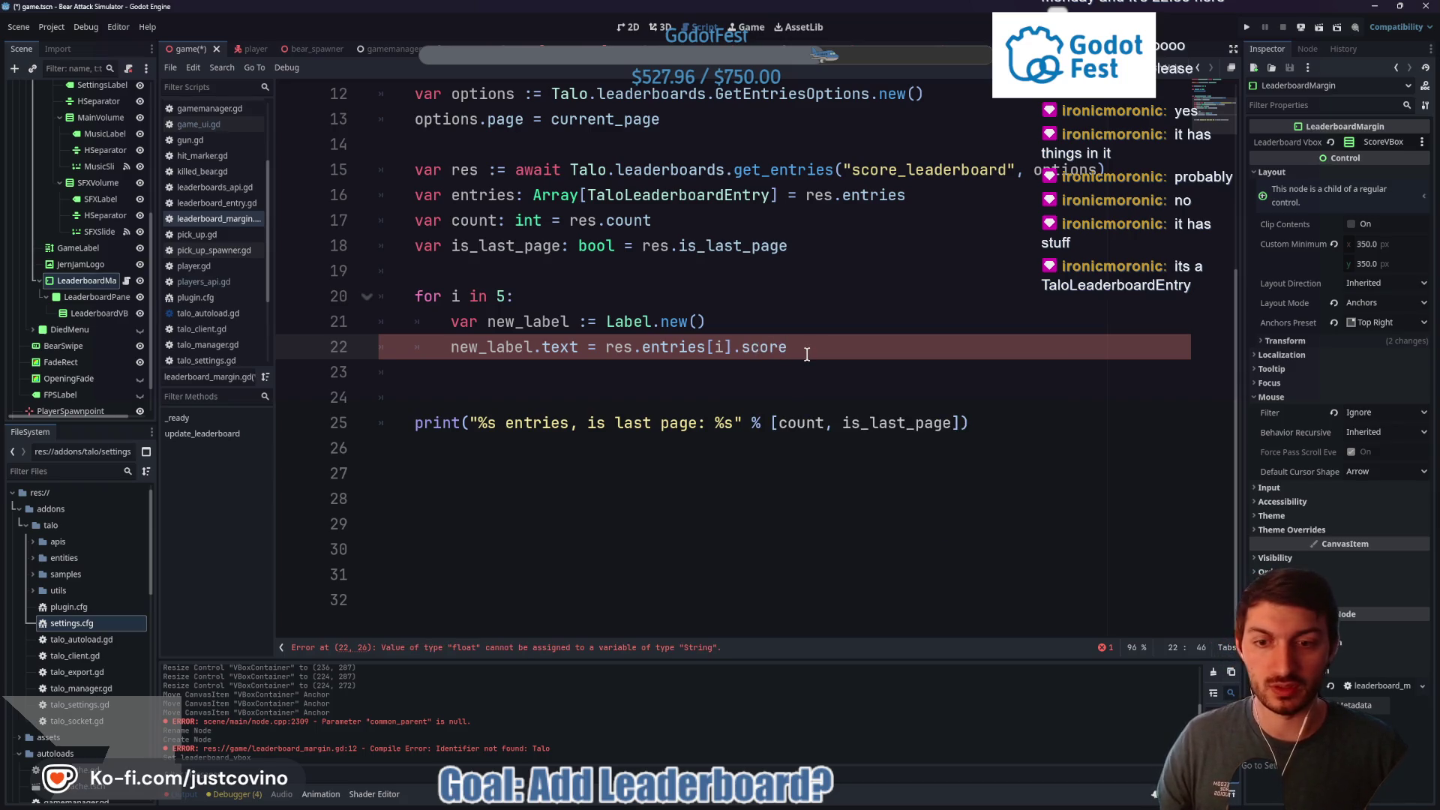
Select the res.entries[i].score expression and put the caret at its start
left_click_drag(807, 354, 603, 350)
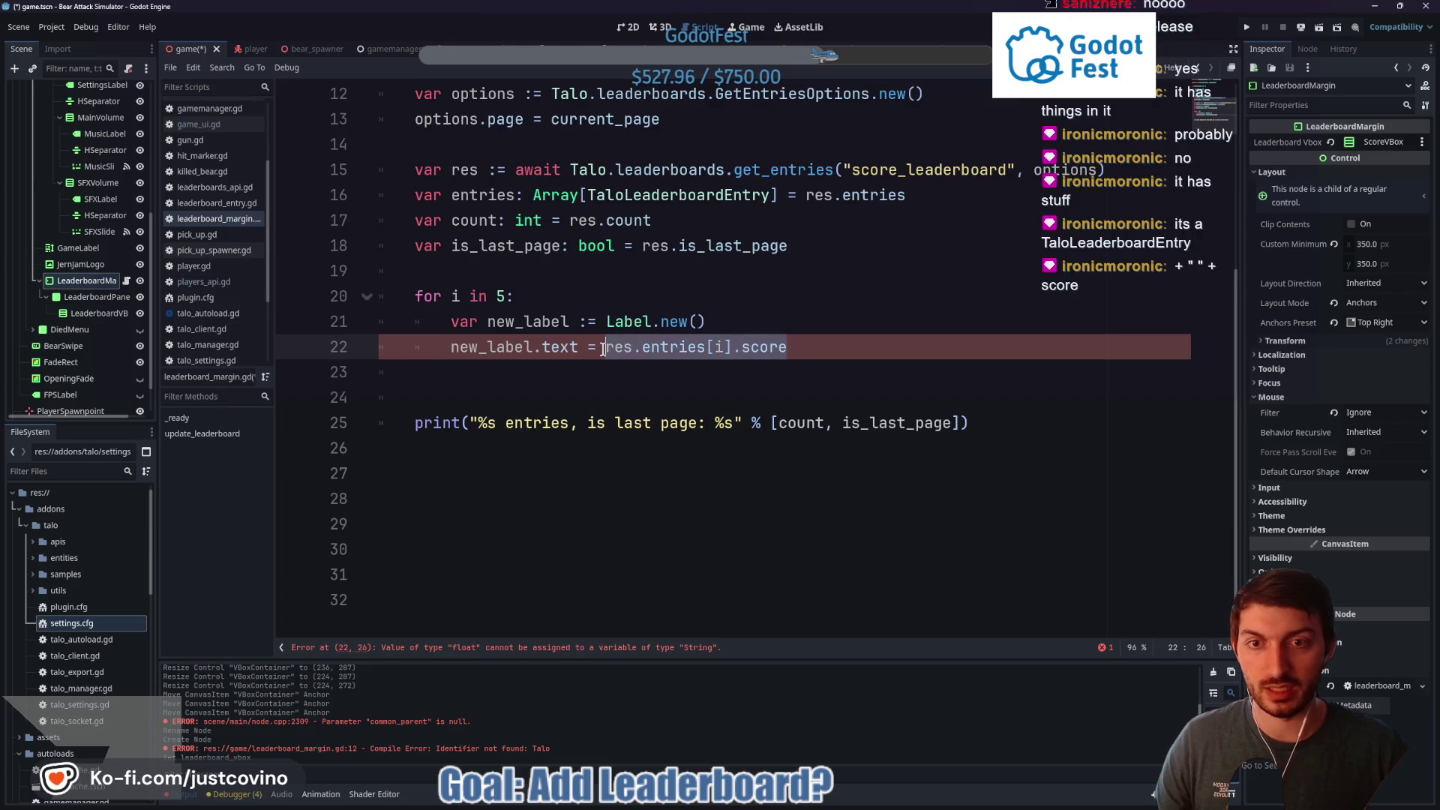
left_click(603, 350)
mouse_move(609, 350)
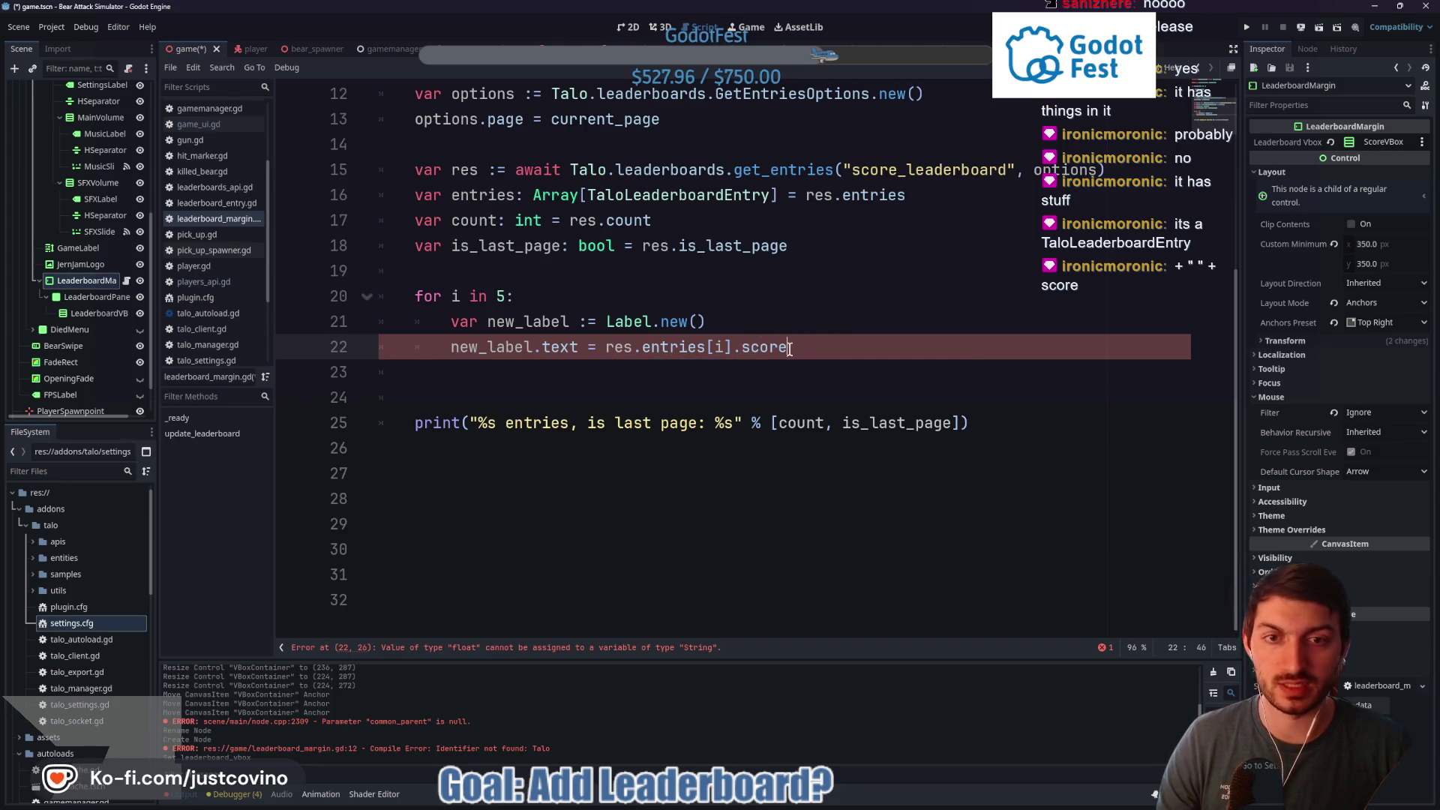
left_click_drag(790, 349, 593, 349)
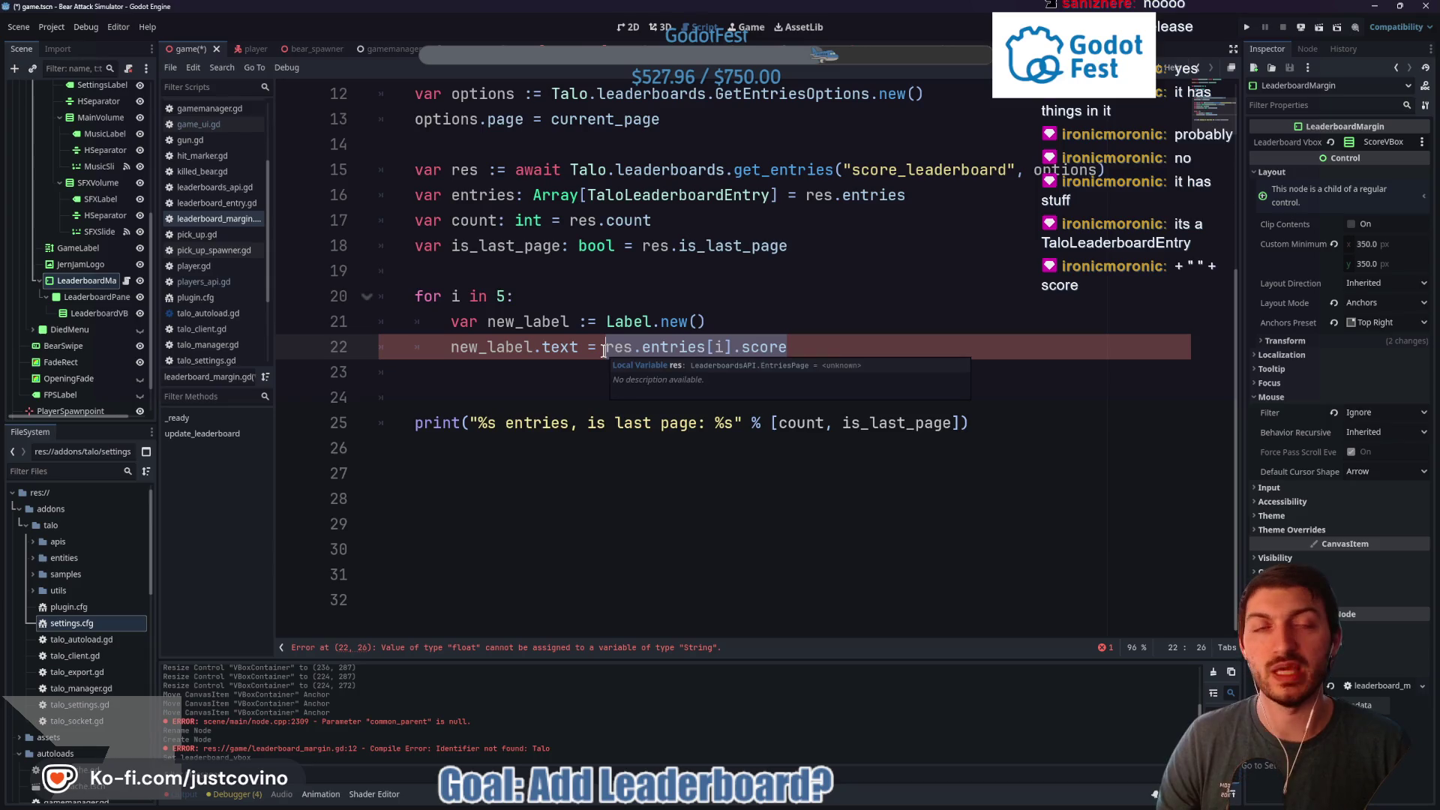
key("Left")
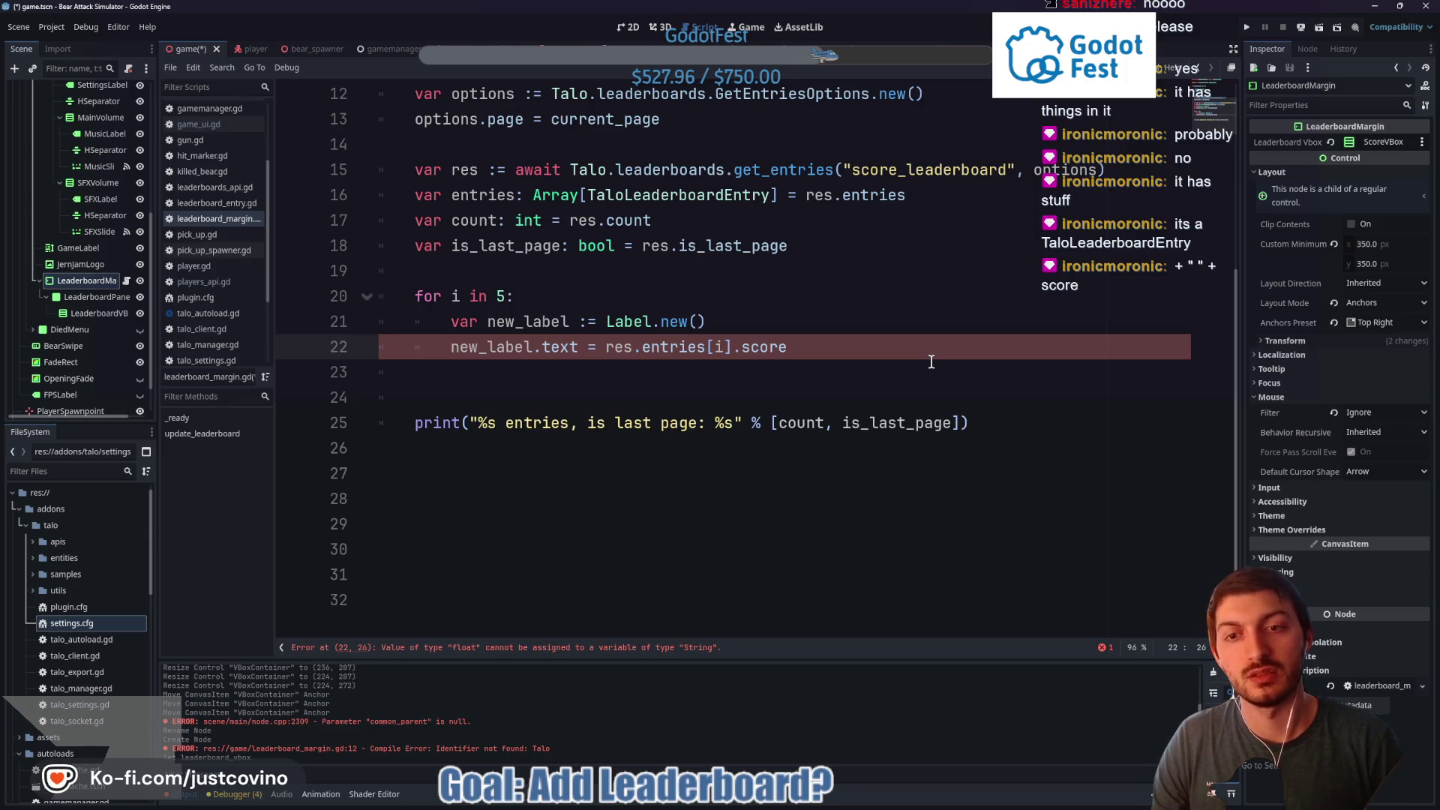
Rewrite line 22 as "%s %s" % [res.entries[i].score, res.entries[i].player_alias] and save
type("\"\"")
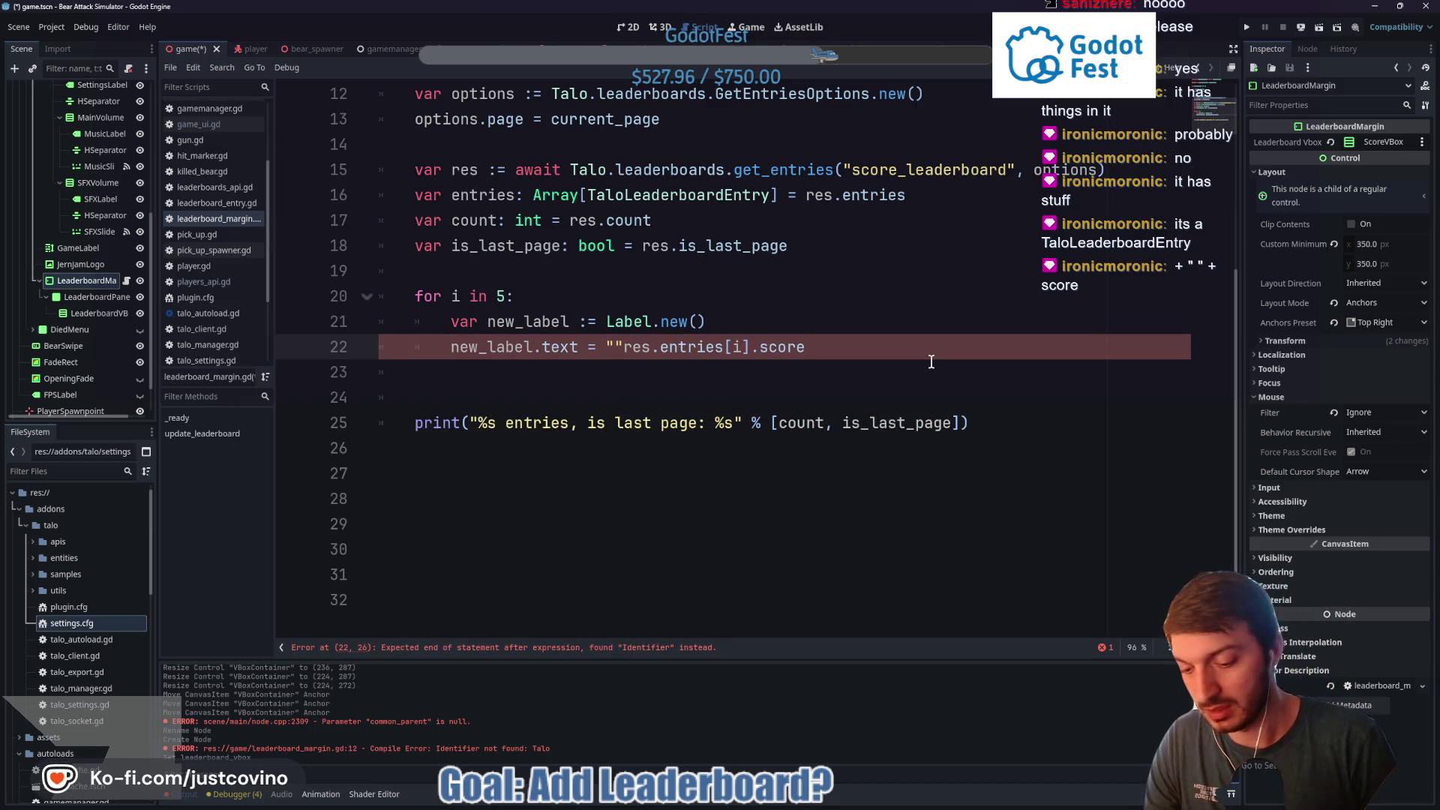
type("%s")
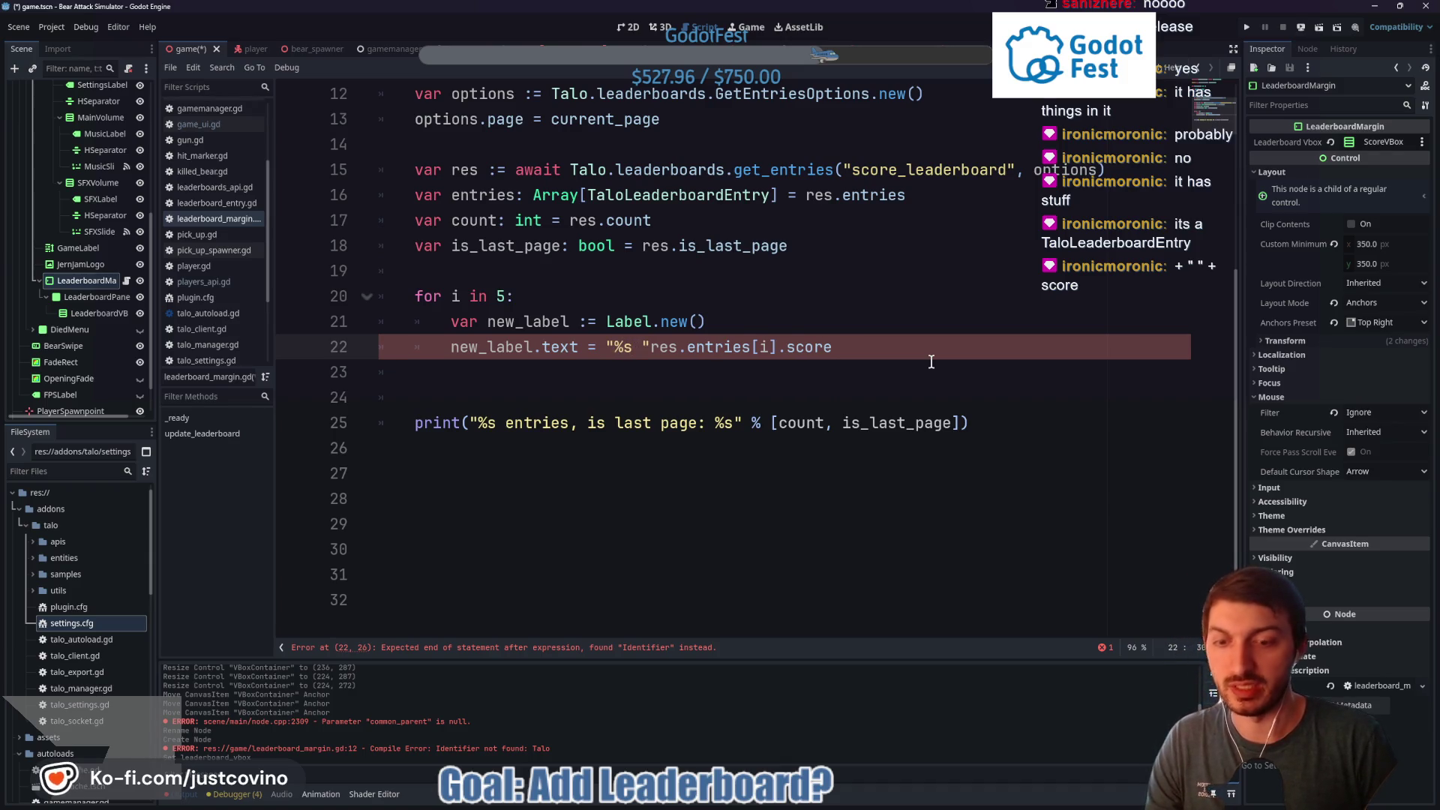
type(" %s")
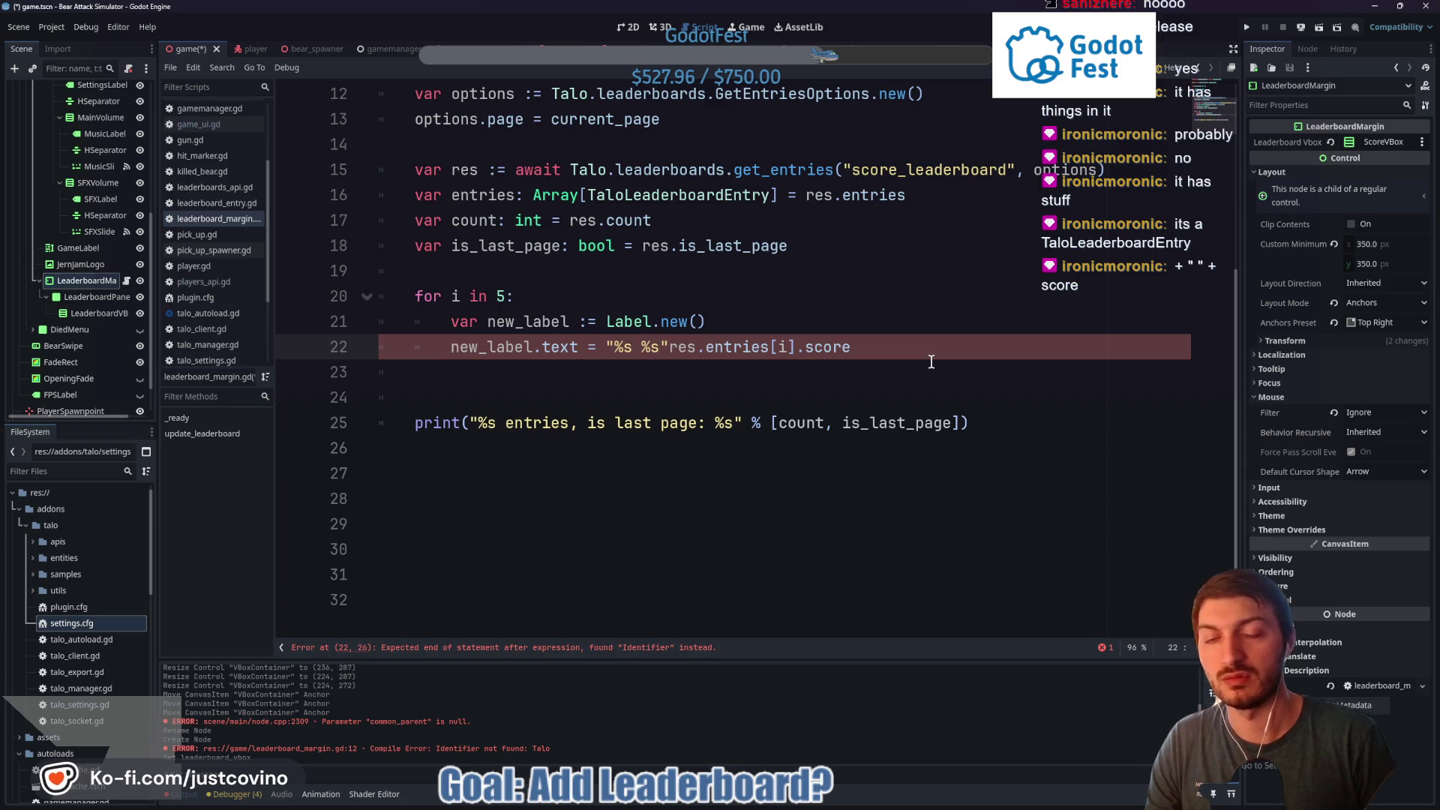
type("%")
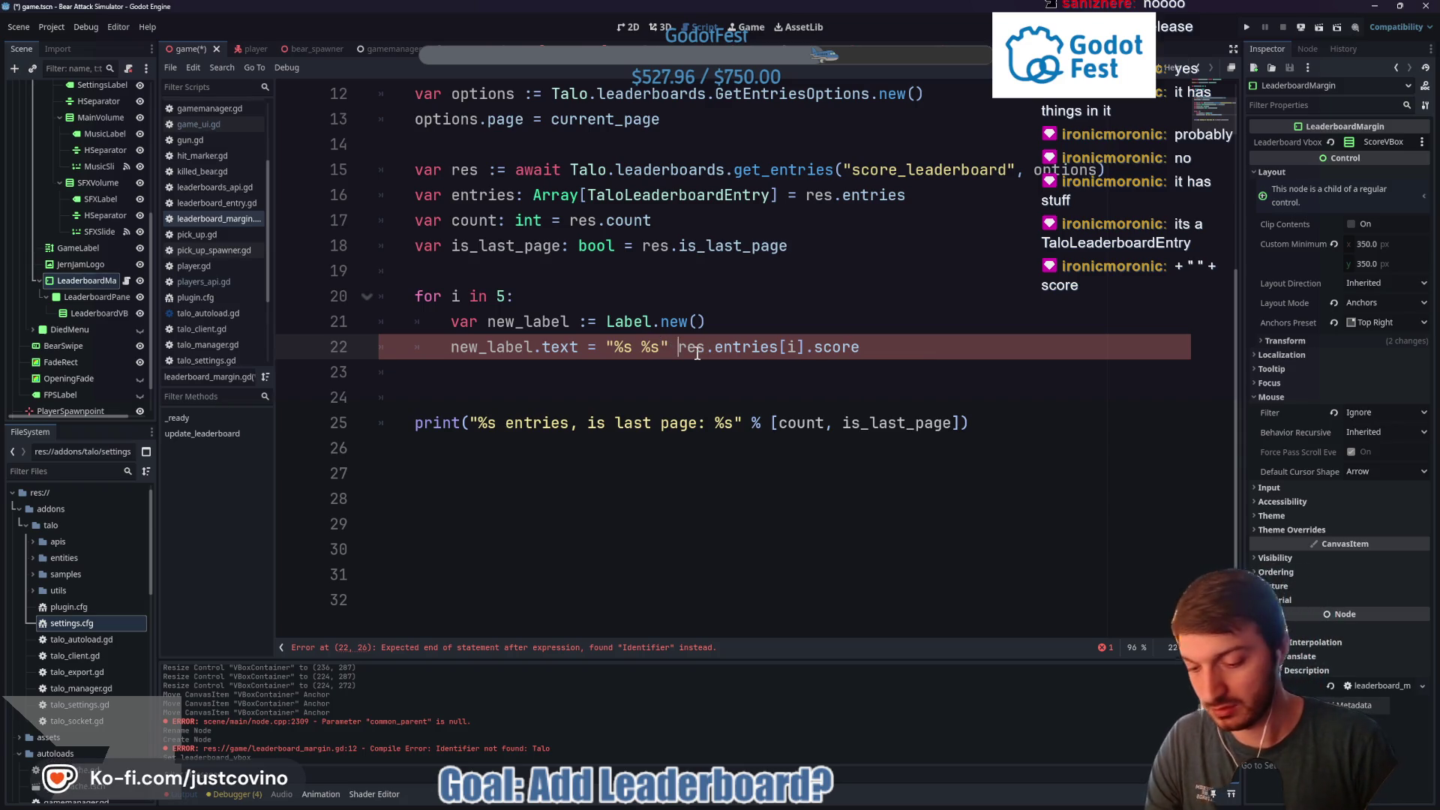
type("[")
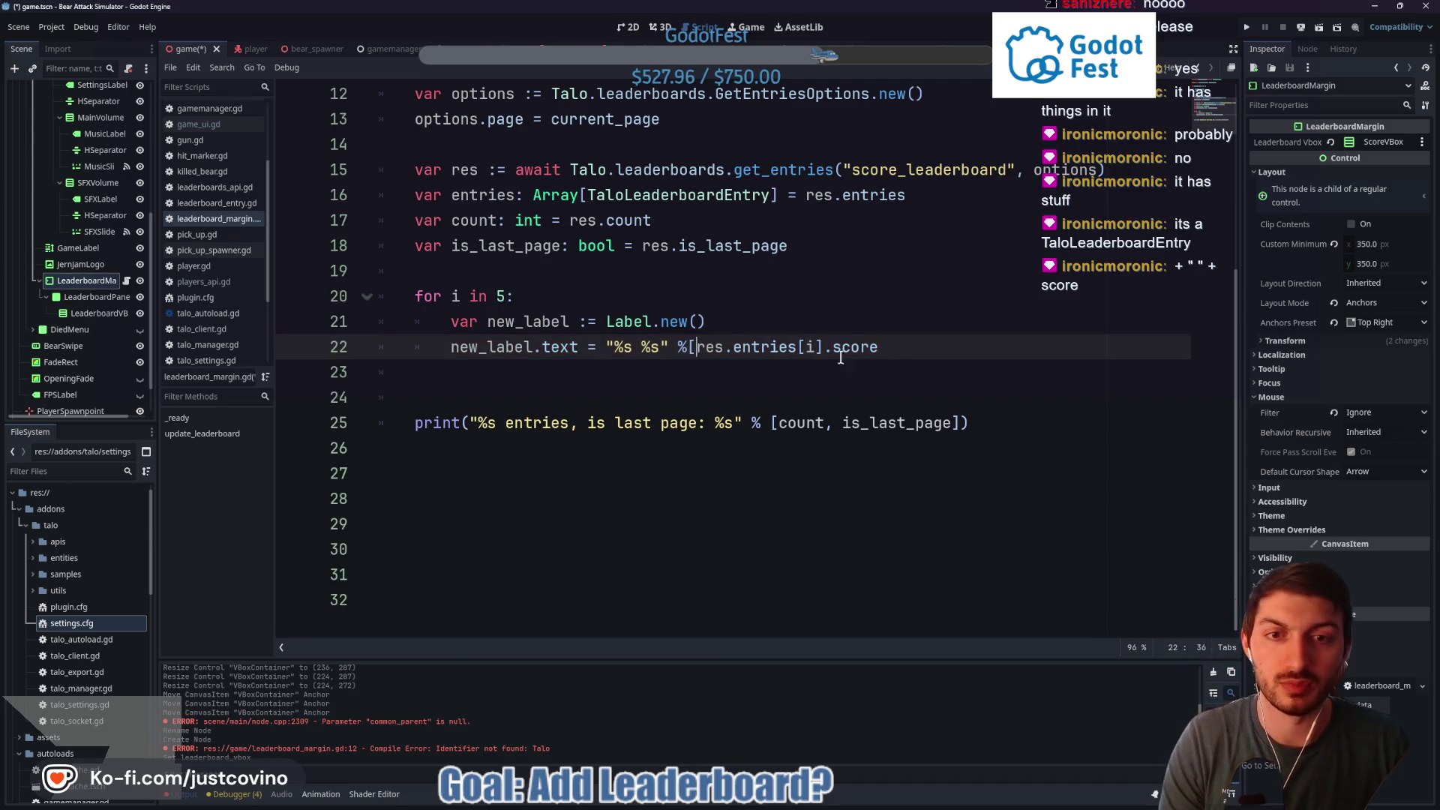
left_click(943, 347)
type("].score, res")
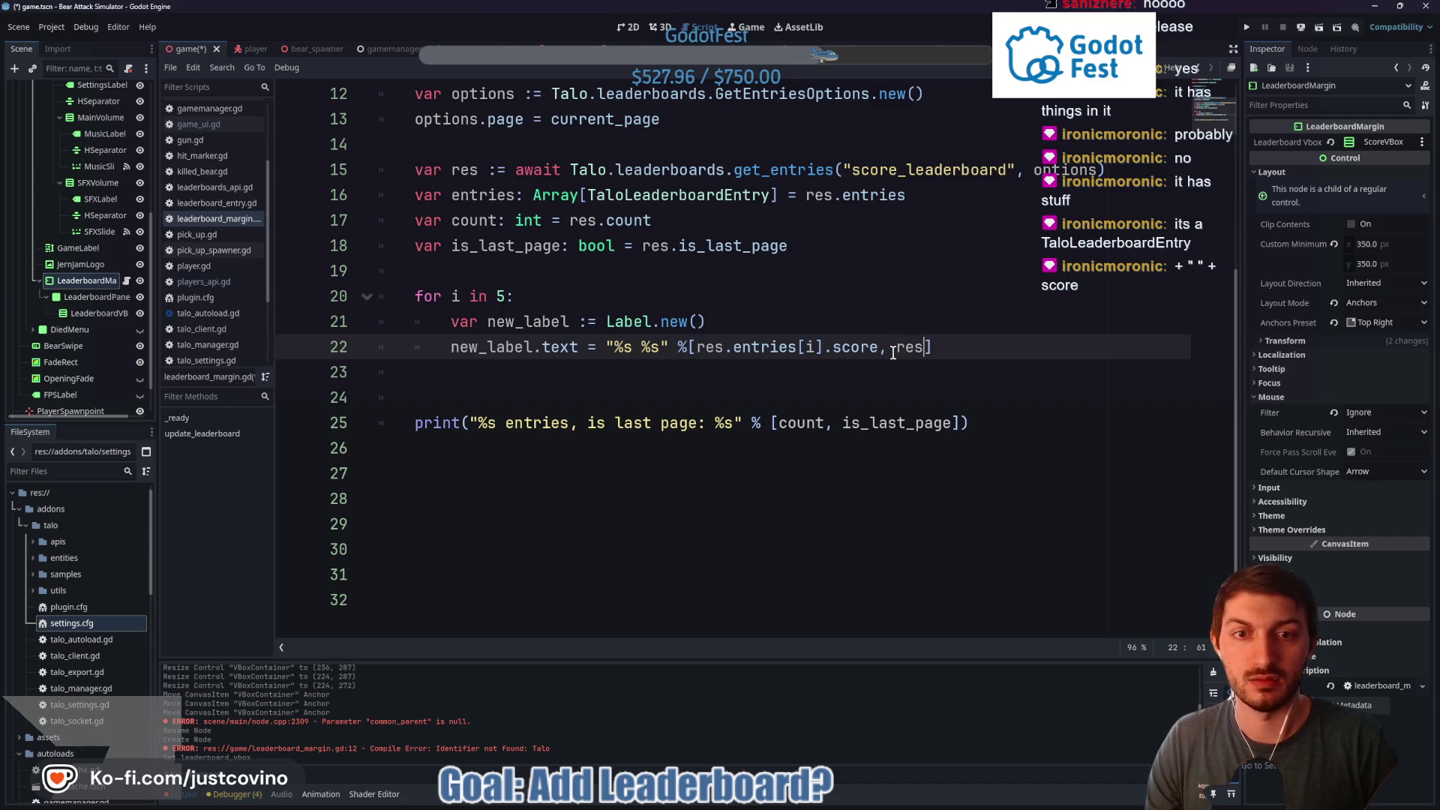
type(".entries")
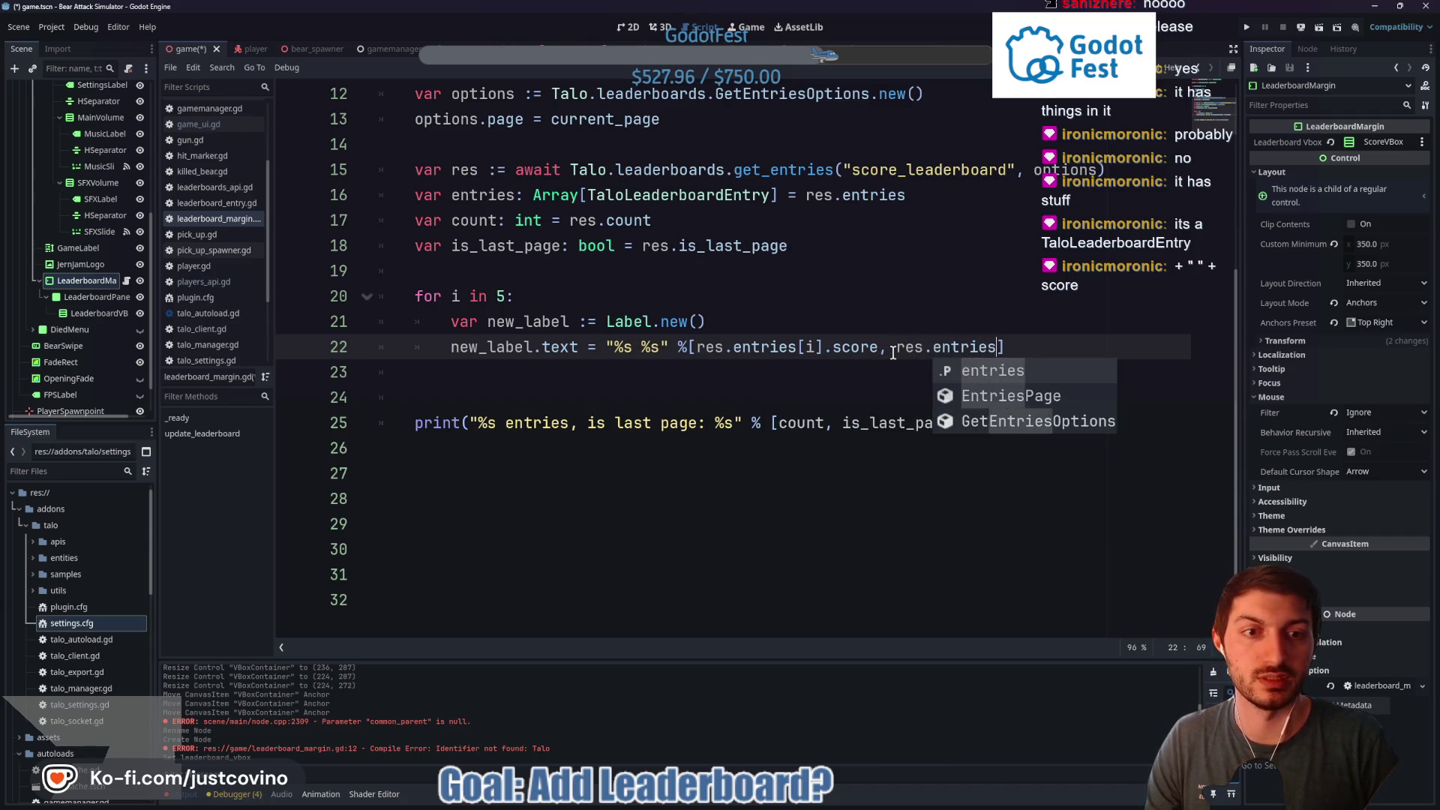
type("[i].")
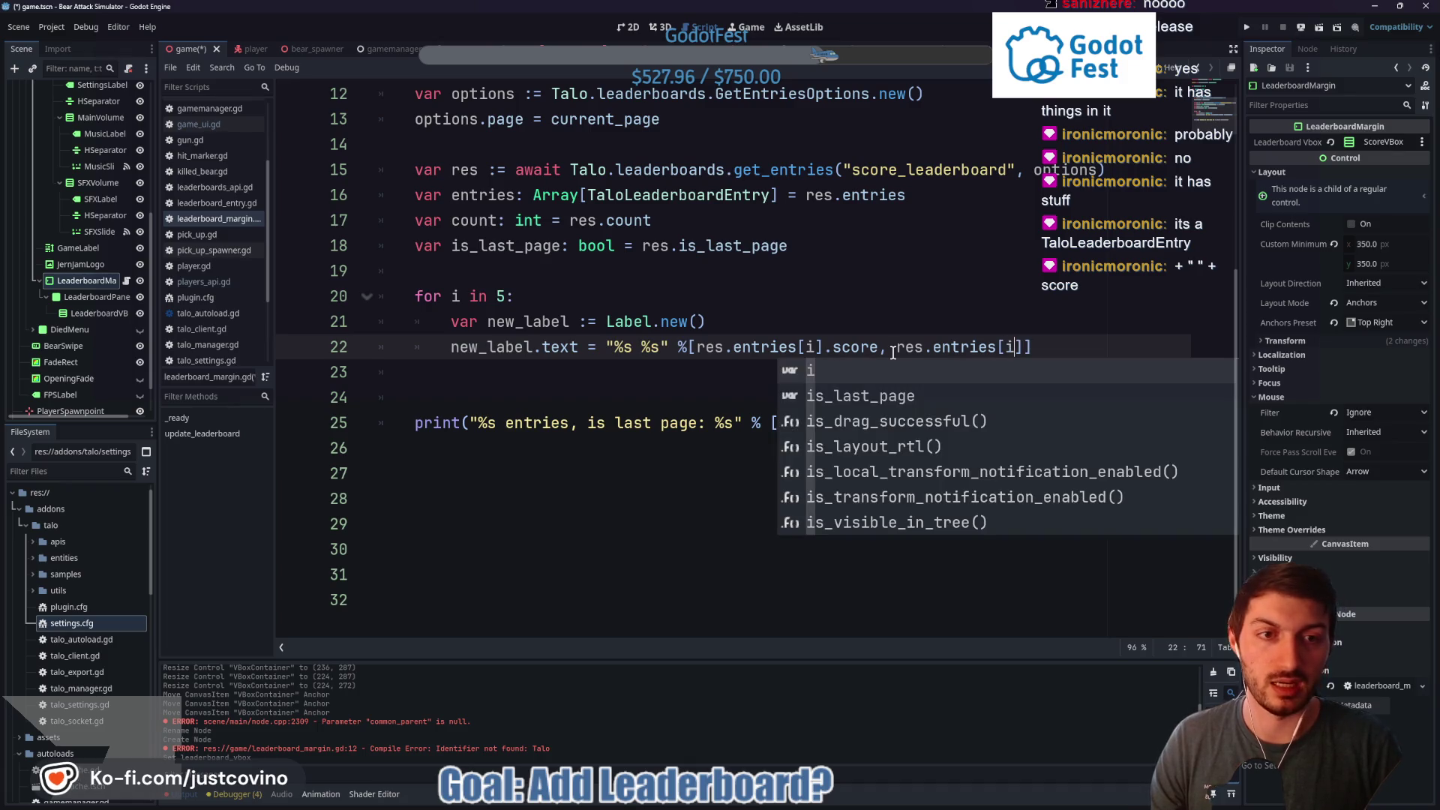
type("pla")
key("Return")
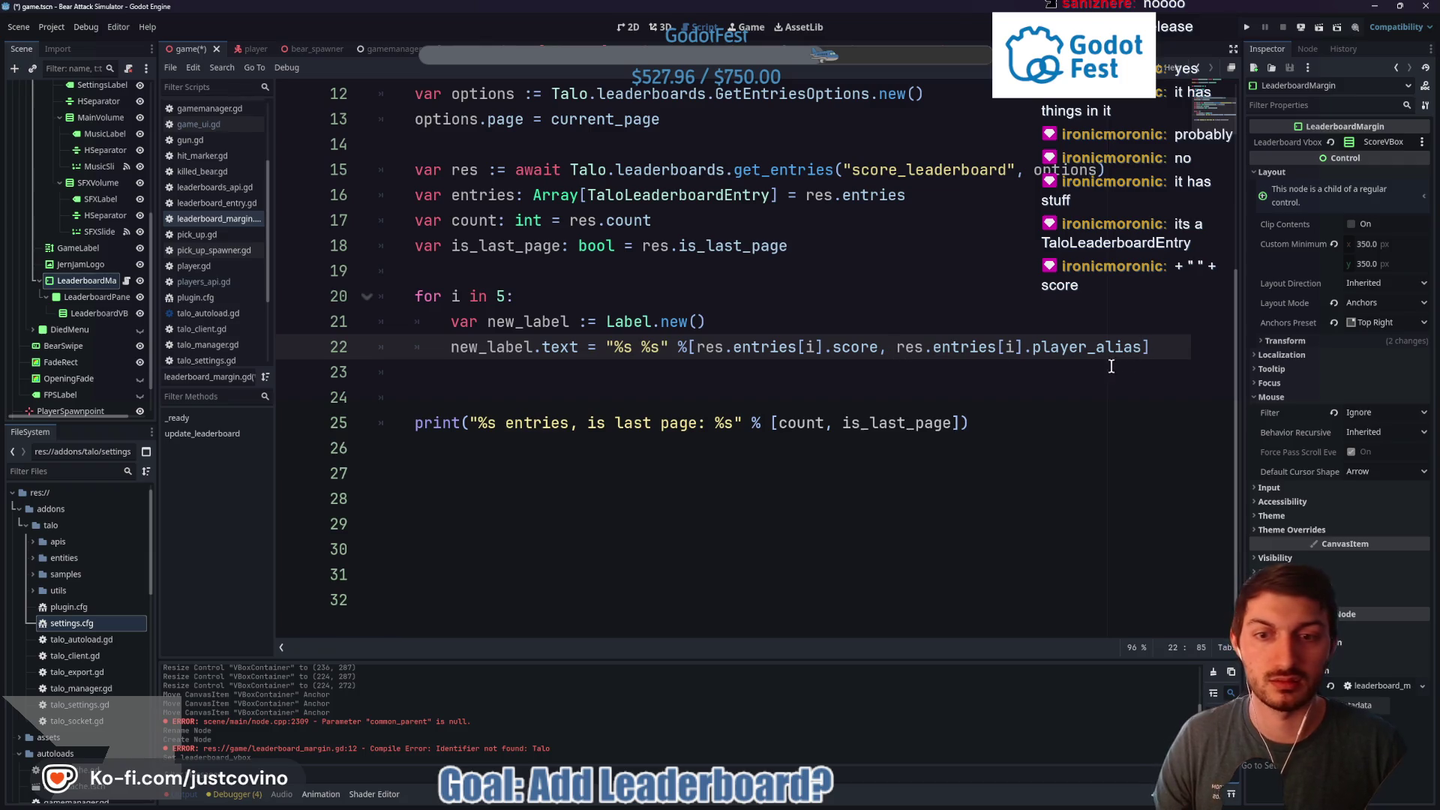
key("ctrl+s")
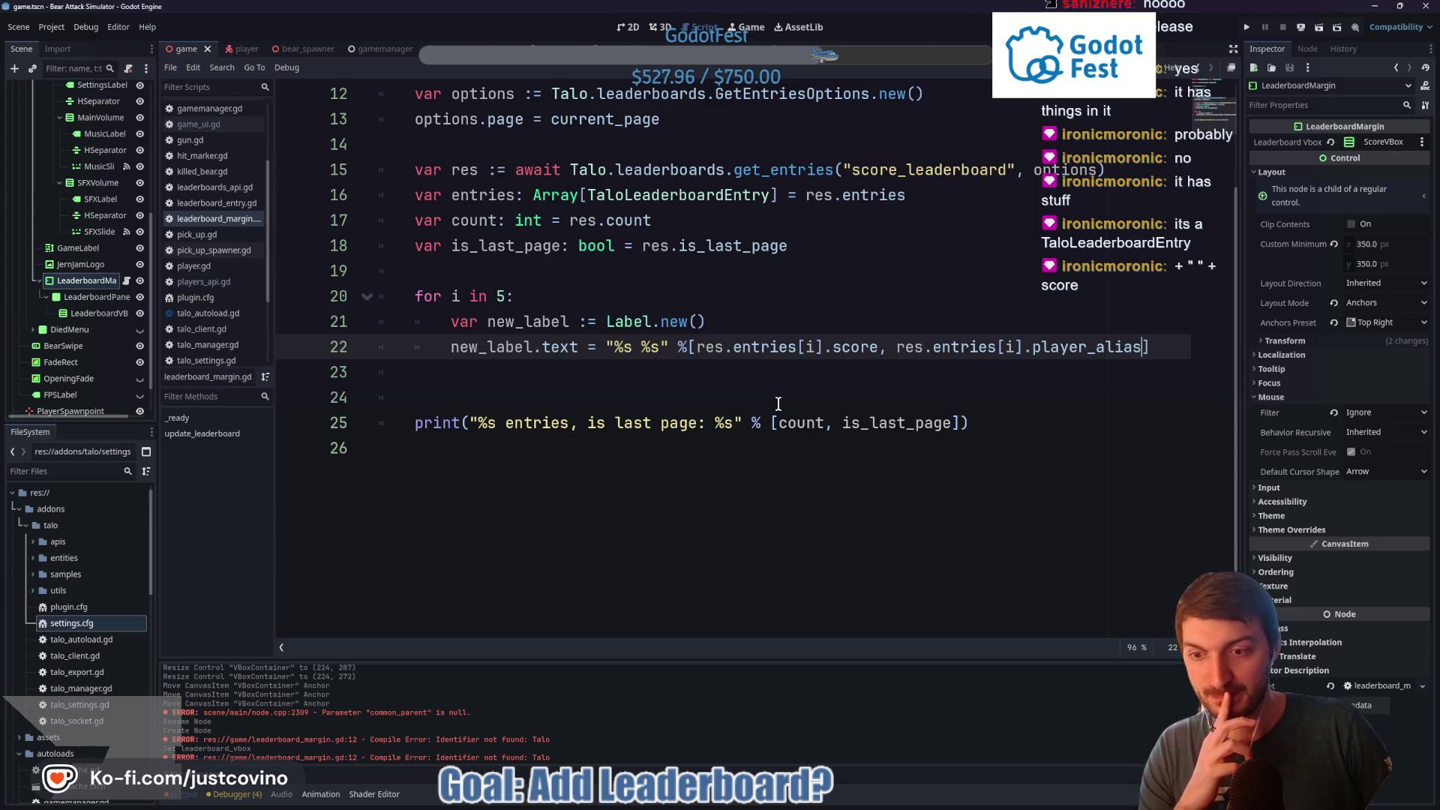
mouse_move(851, 344)
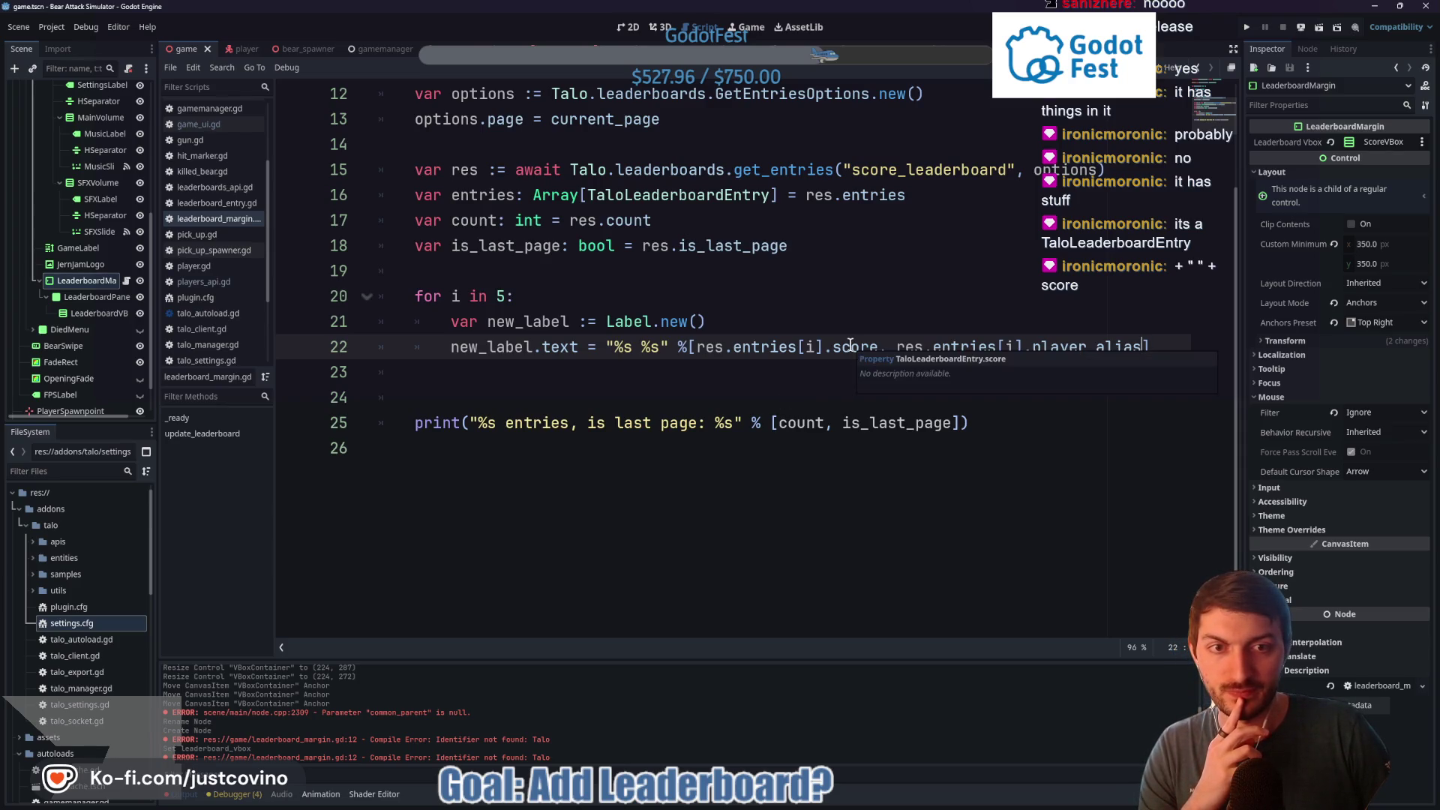
left_click(740, 386)
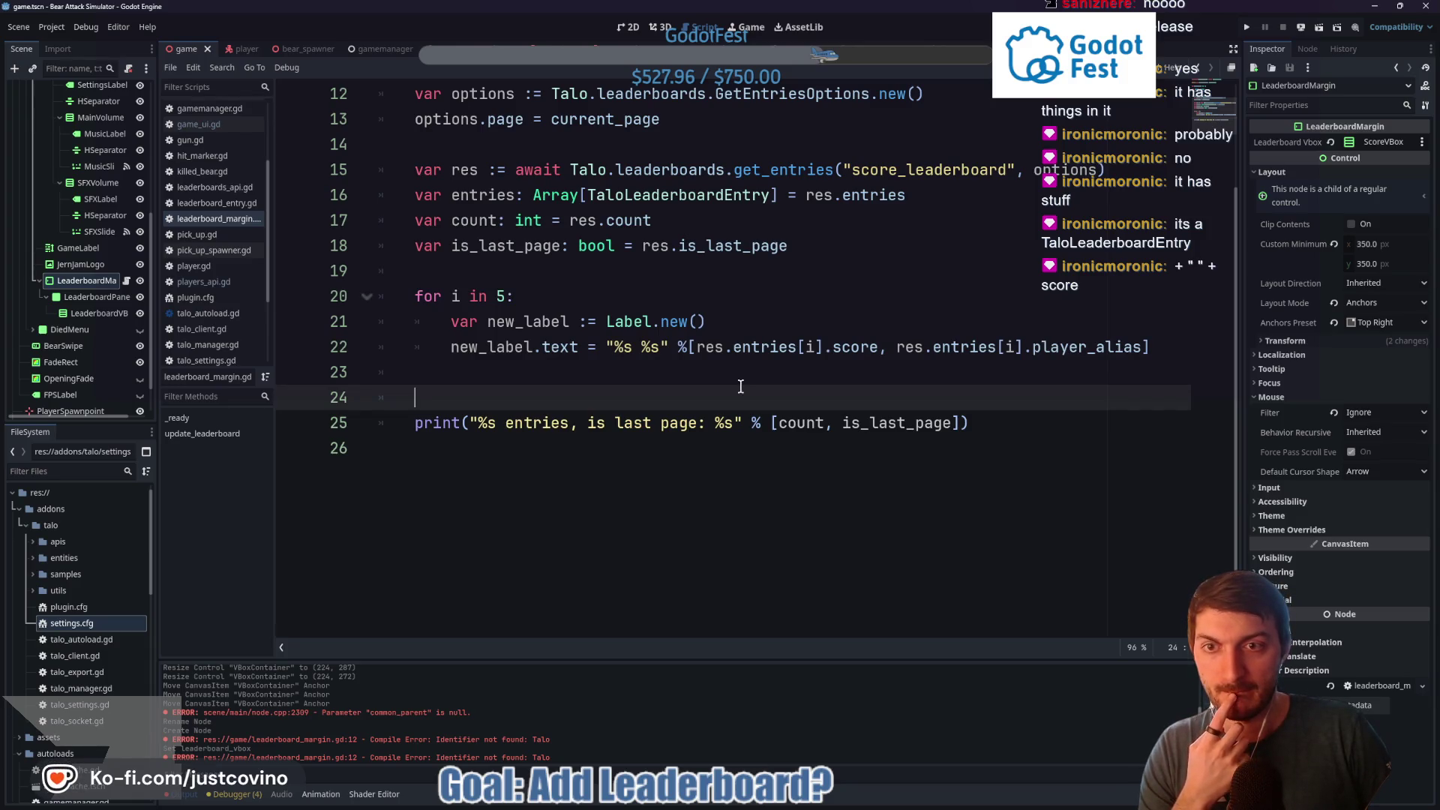
scroll(678, 384, "up", 4)
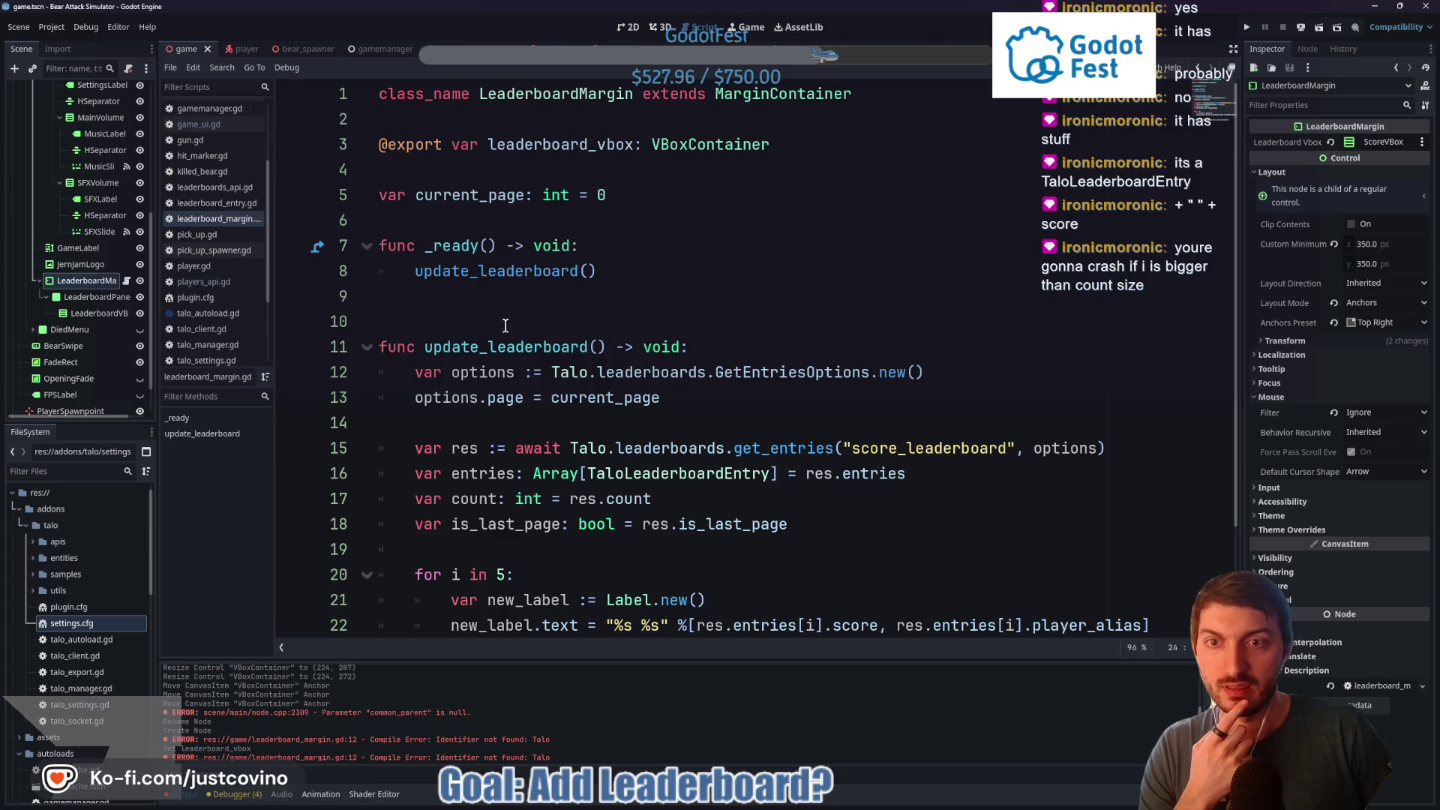
scroll(503, 271, "down", 2)
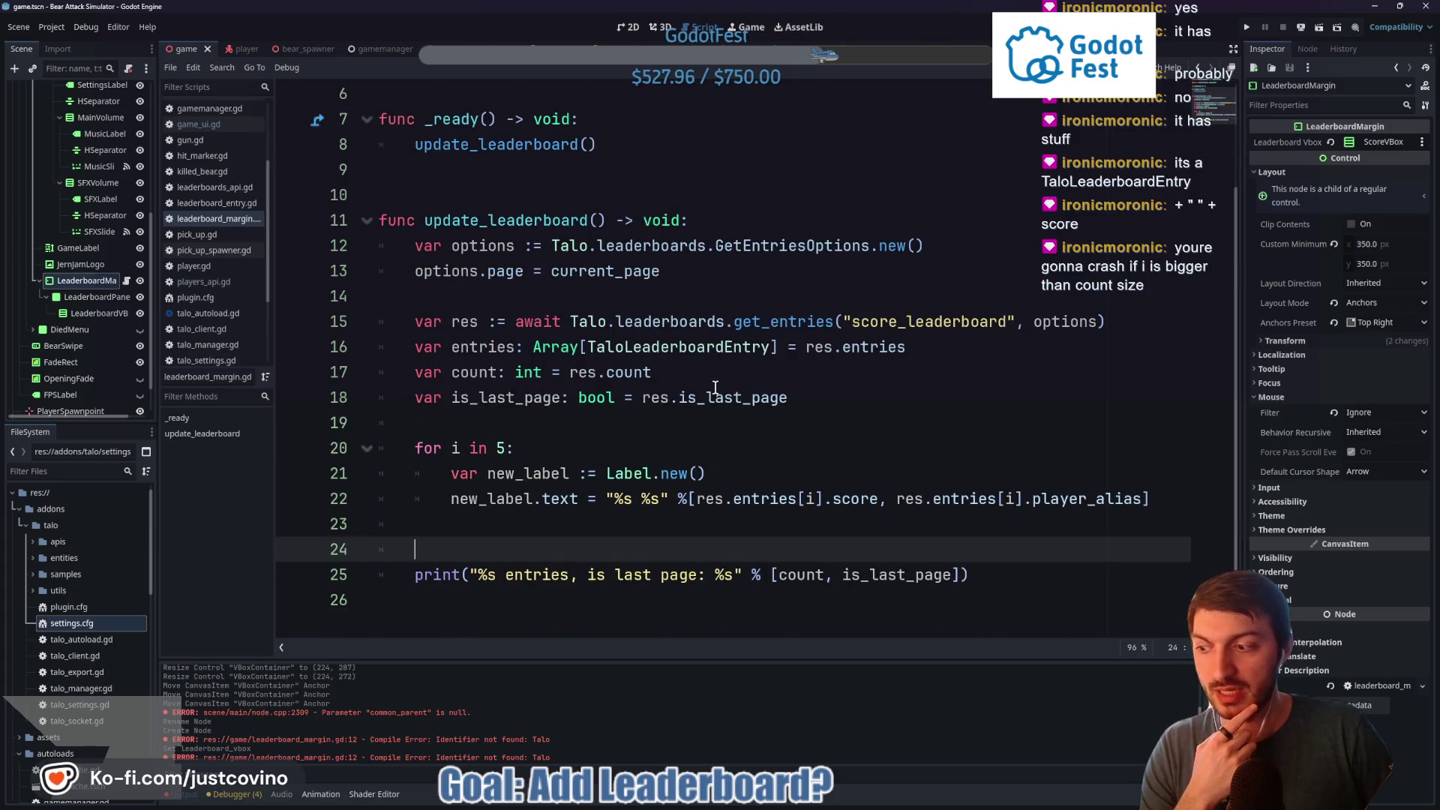
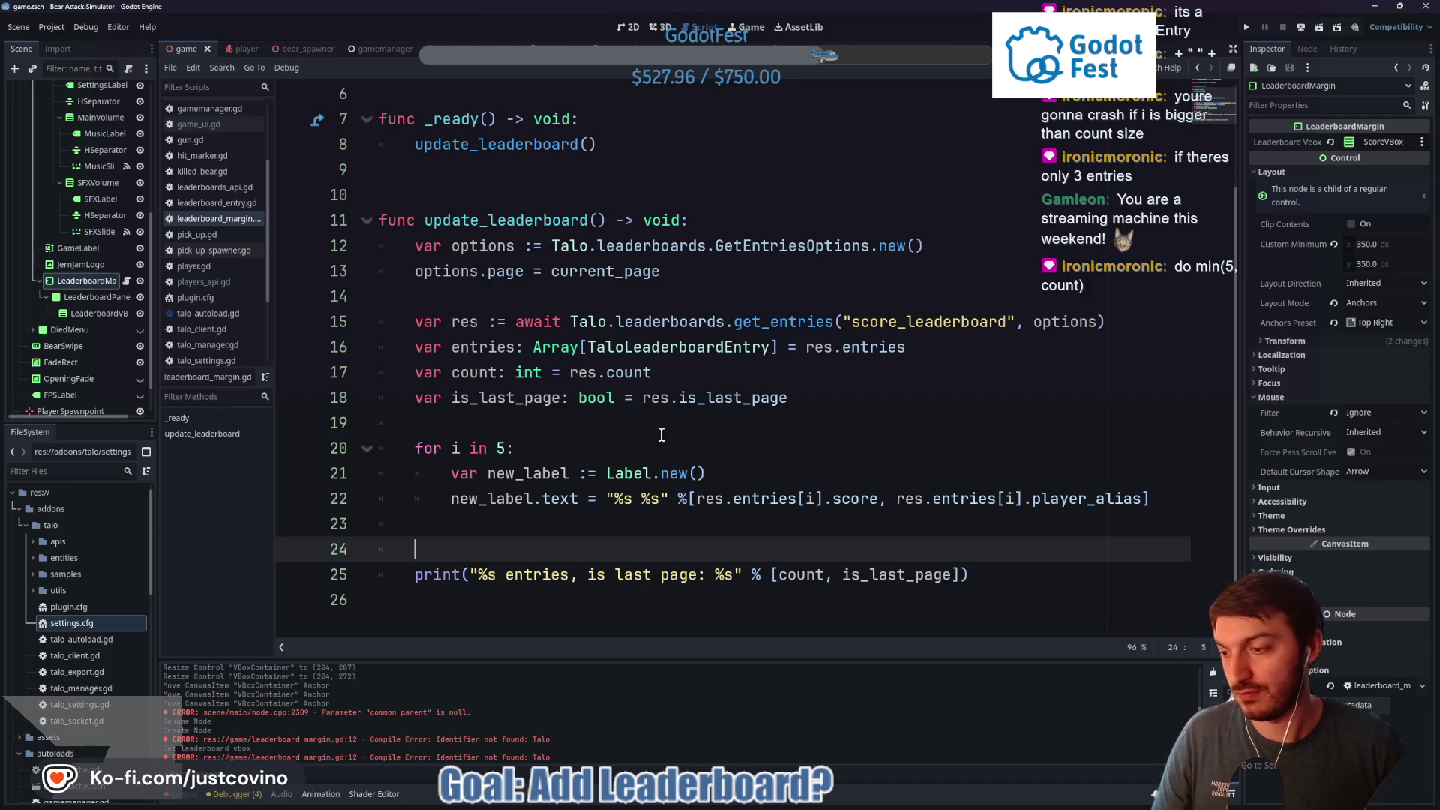
Change the leaderboard loop on line 20 to 'for i in min(5, count):'
left_click(501, 448)
type("min(5,")
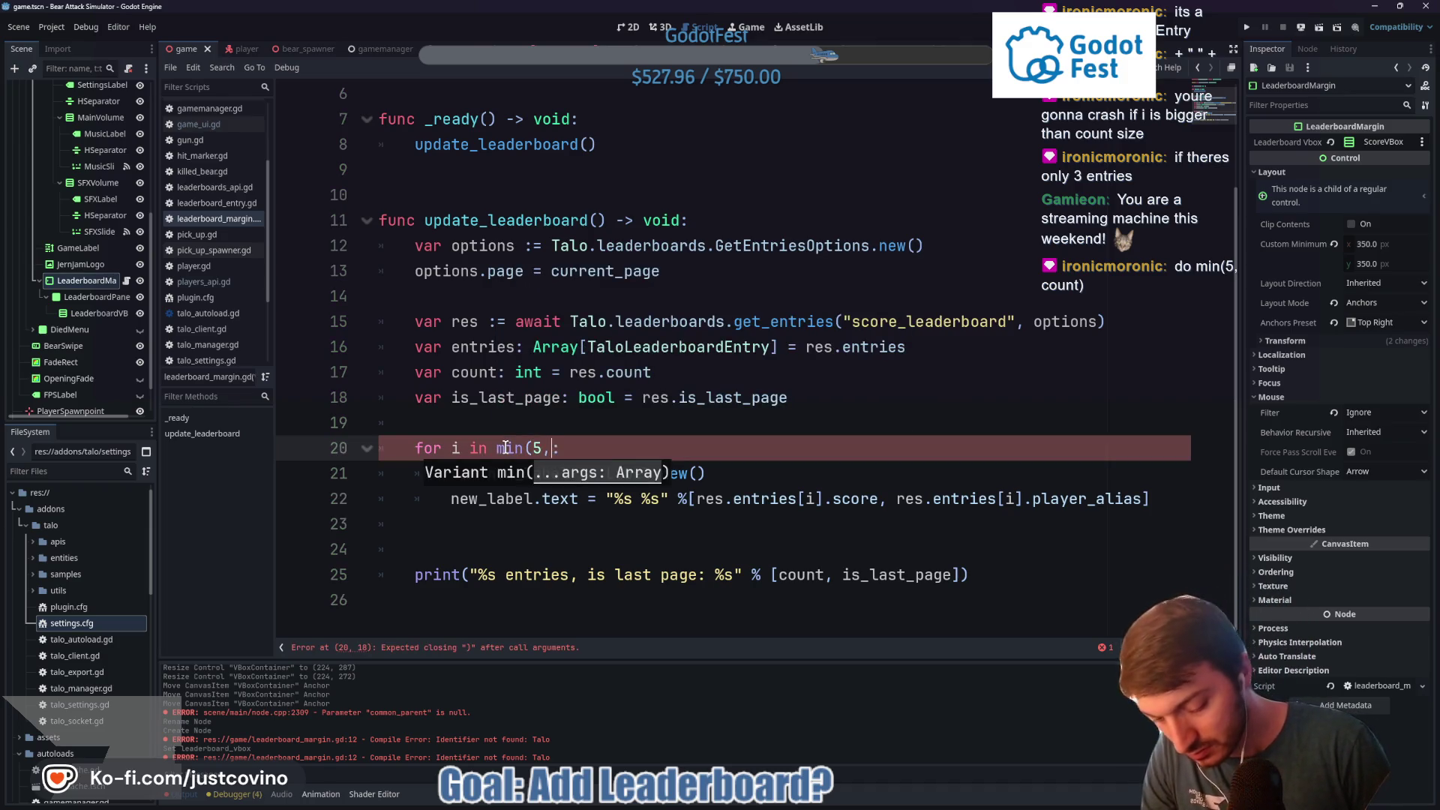
key("Right")
type(", count)")
Review game_ui.gd's death-screen code around the score_leaderboard add_entry call
left_click(200, 124)
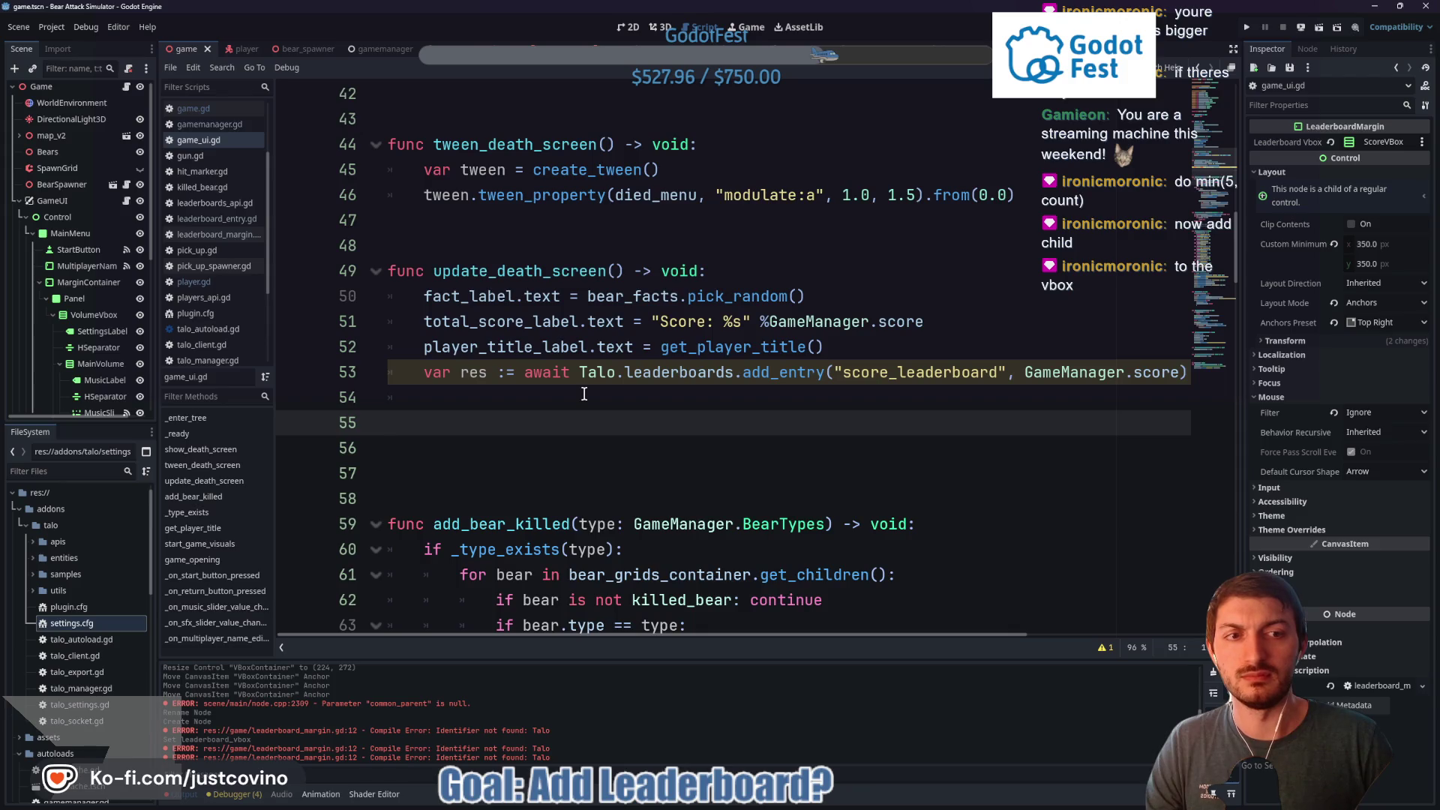
mouse_move(760, 375)
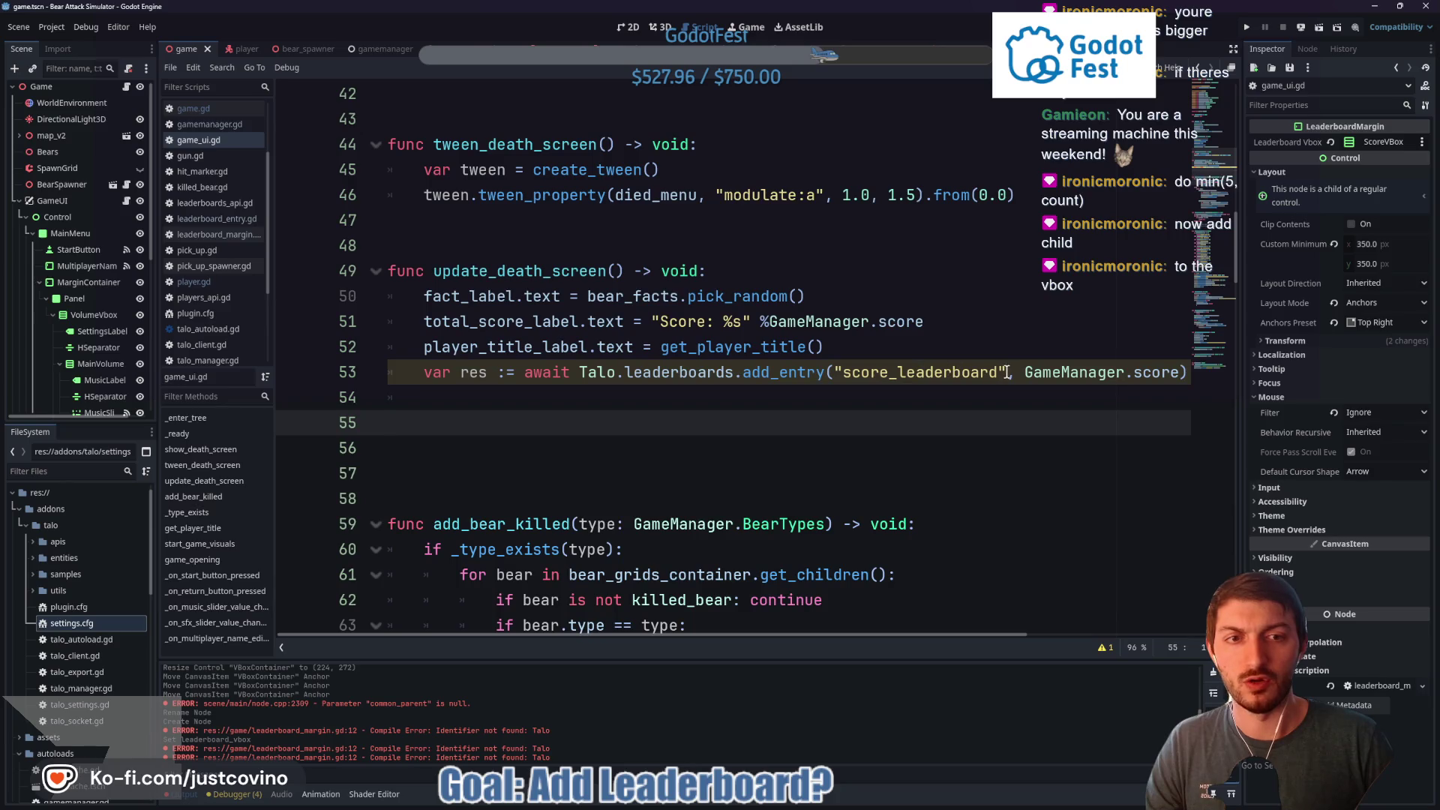
left_click_drag(1006, 372, 835, 374)
left_click(760, 373)
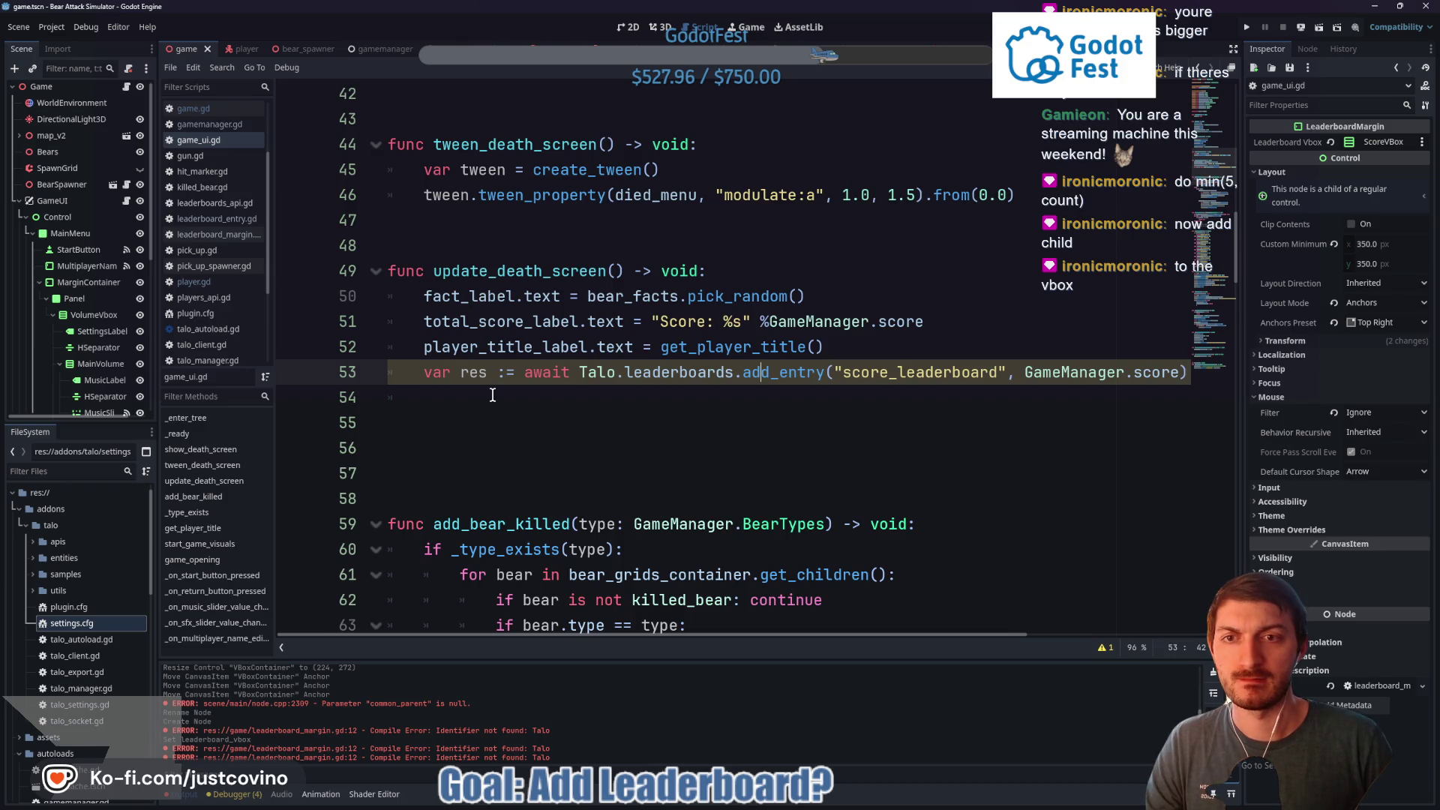
left_click(493, 396)
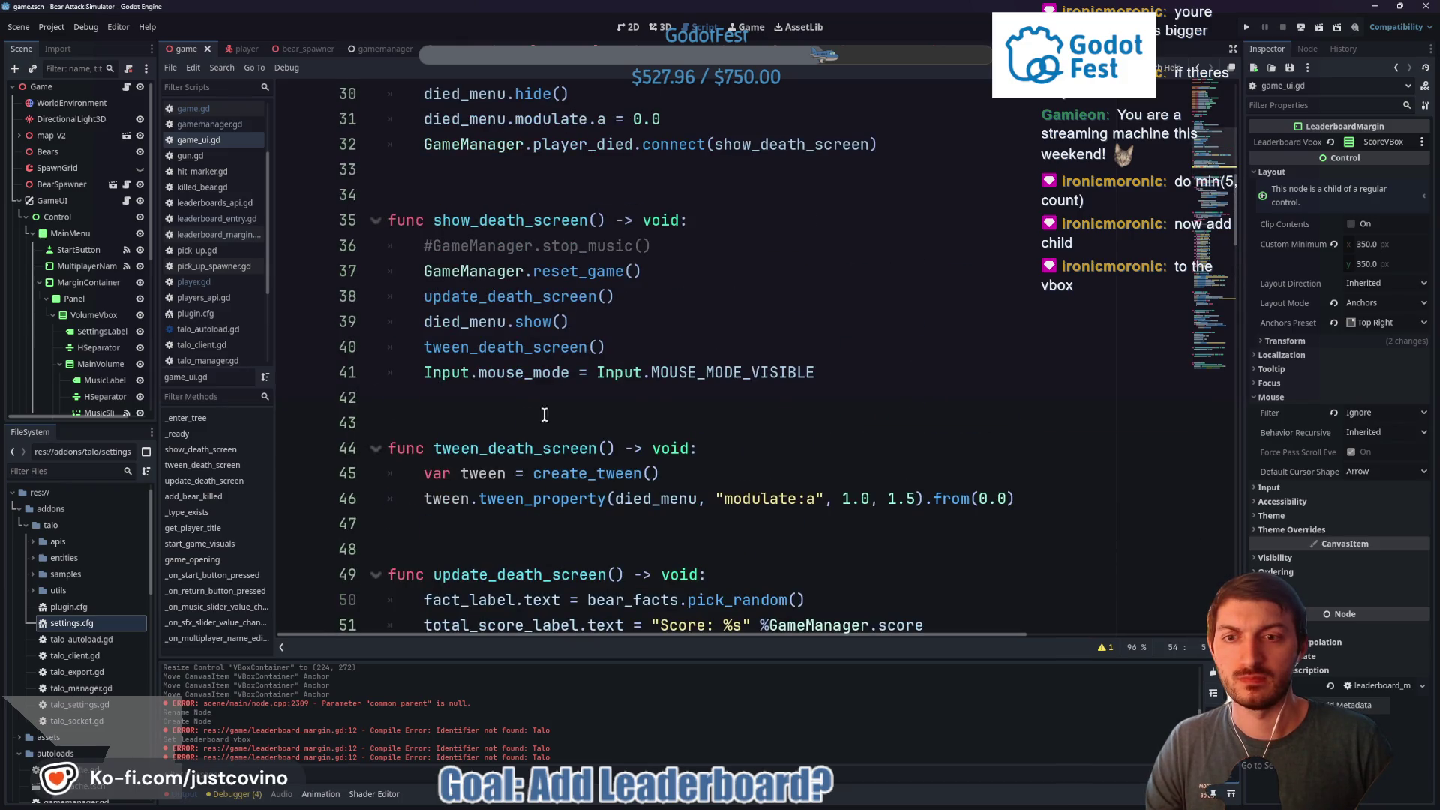
scroll(649, 398, "down", 5)
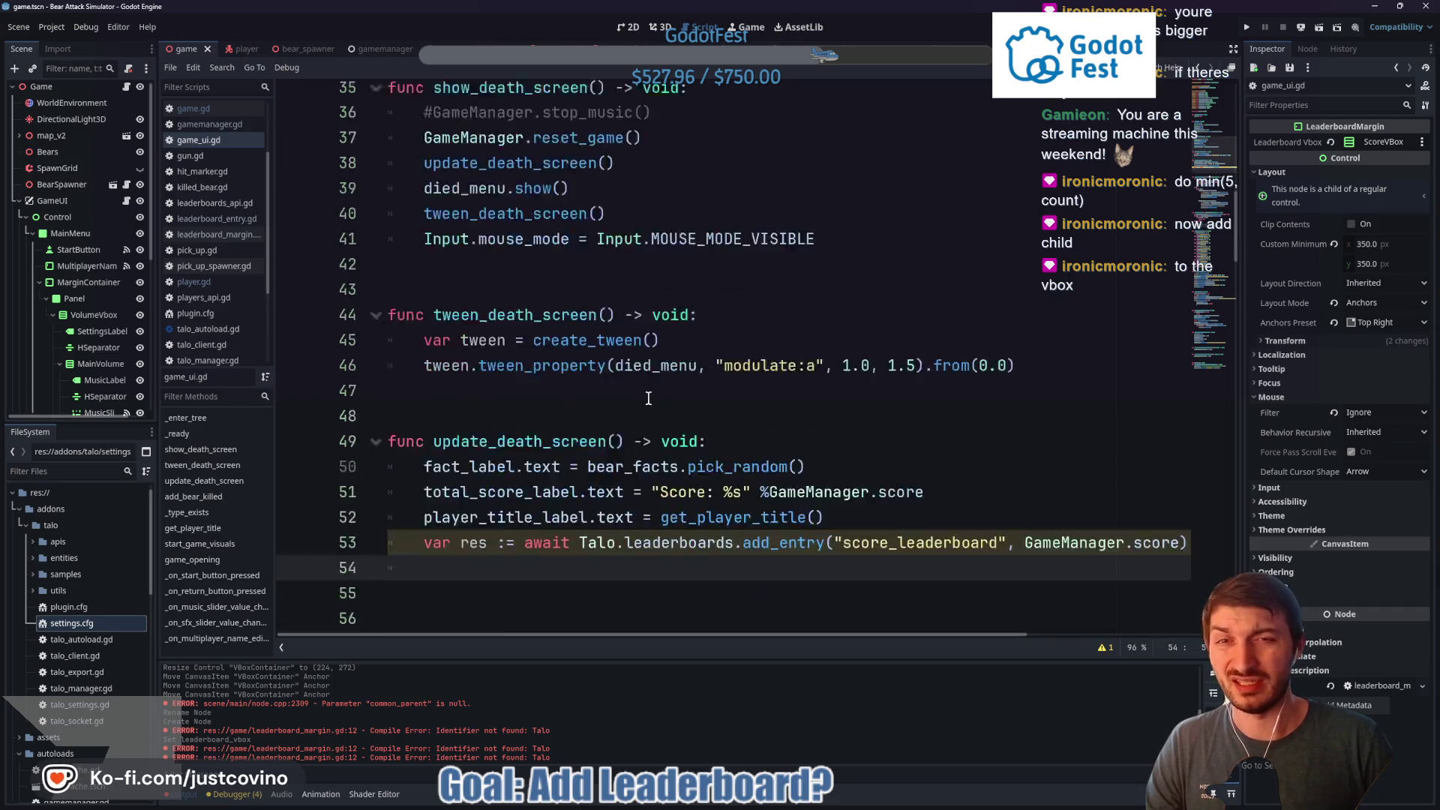
scroll(644, 398, "up", 5)
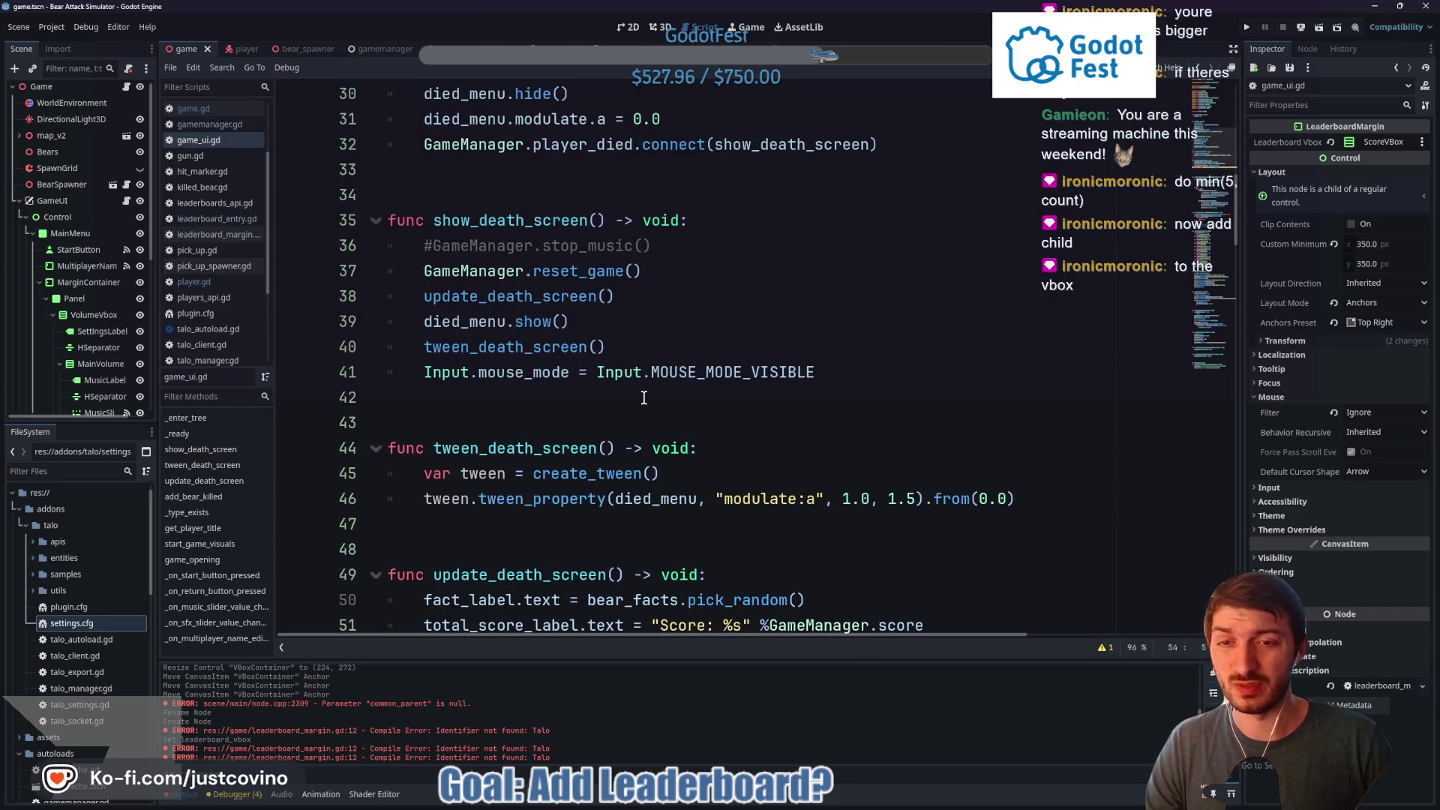
scroll(644, 398, "down", 4)
scroll(637, 396, "up", 8)
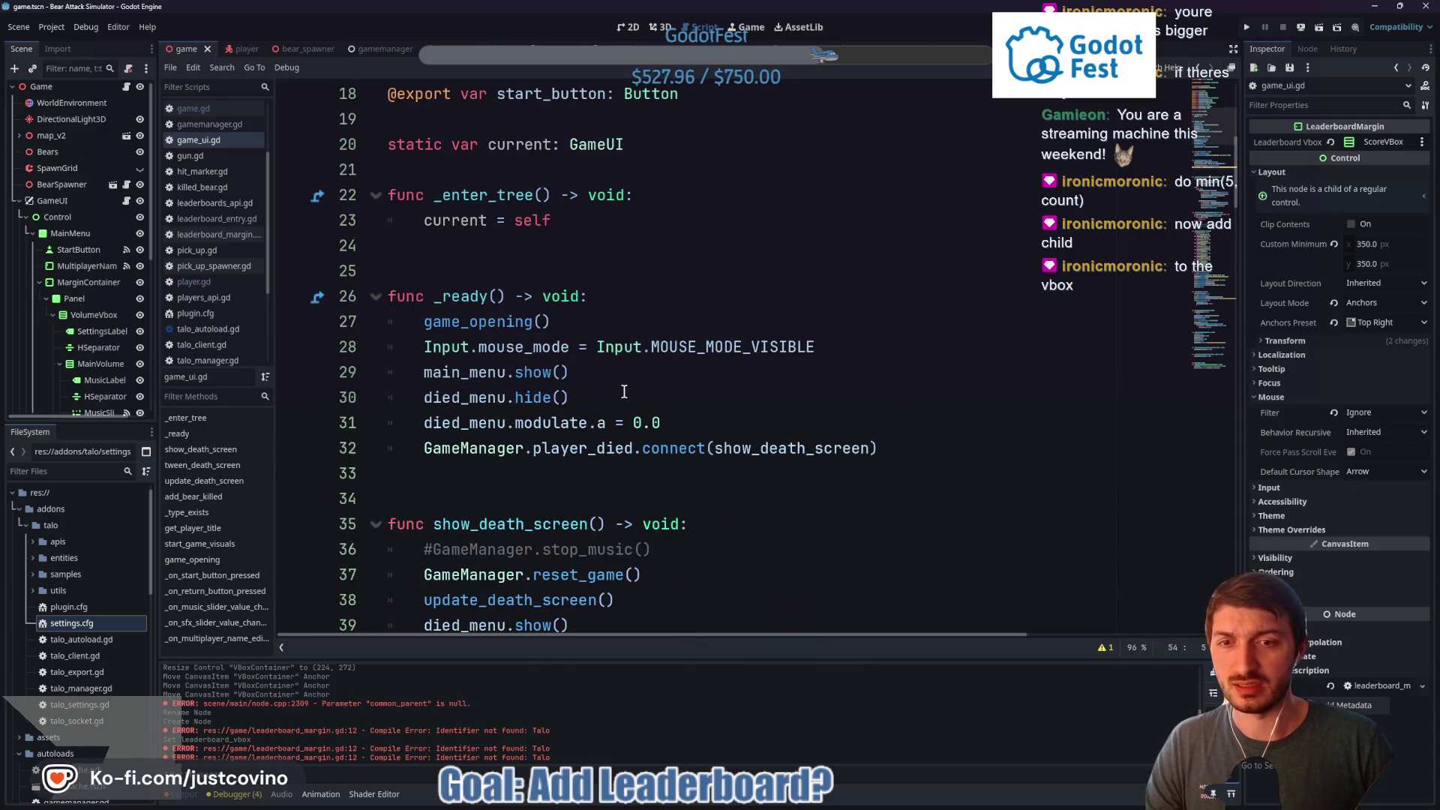
scroll(537, 313, "up", 6)
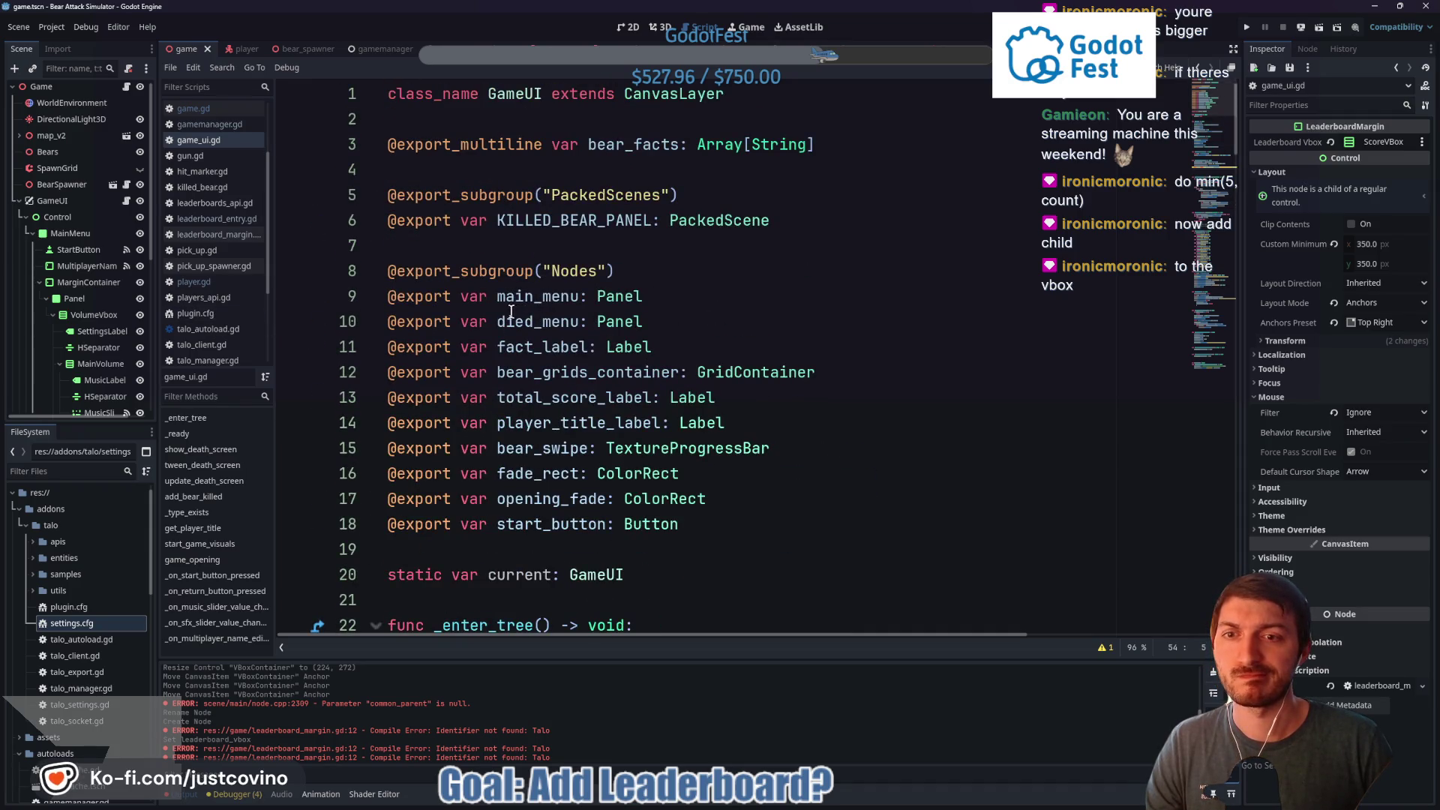
scroll(511, 310, "down", 3)
scroll(507, 313, "down", 9)
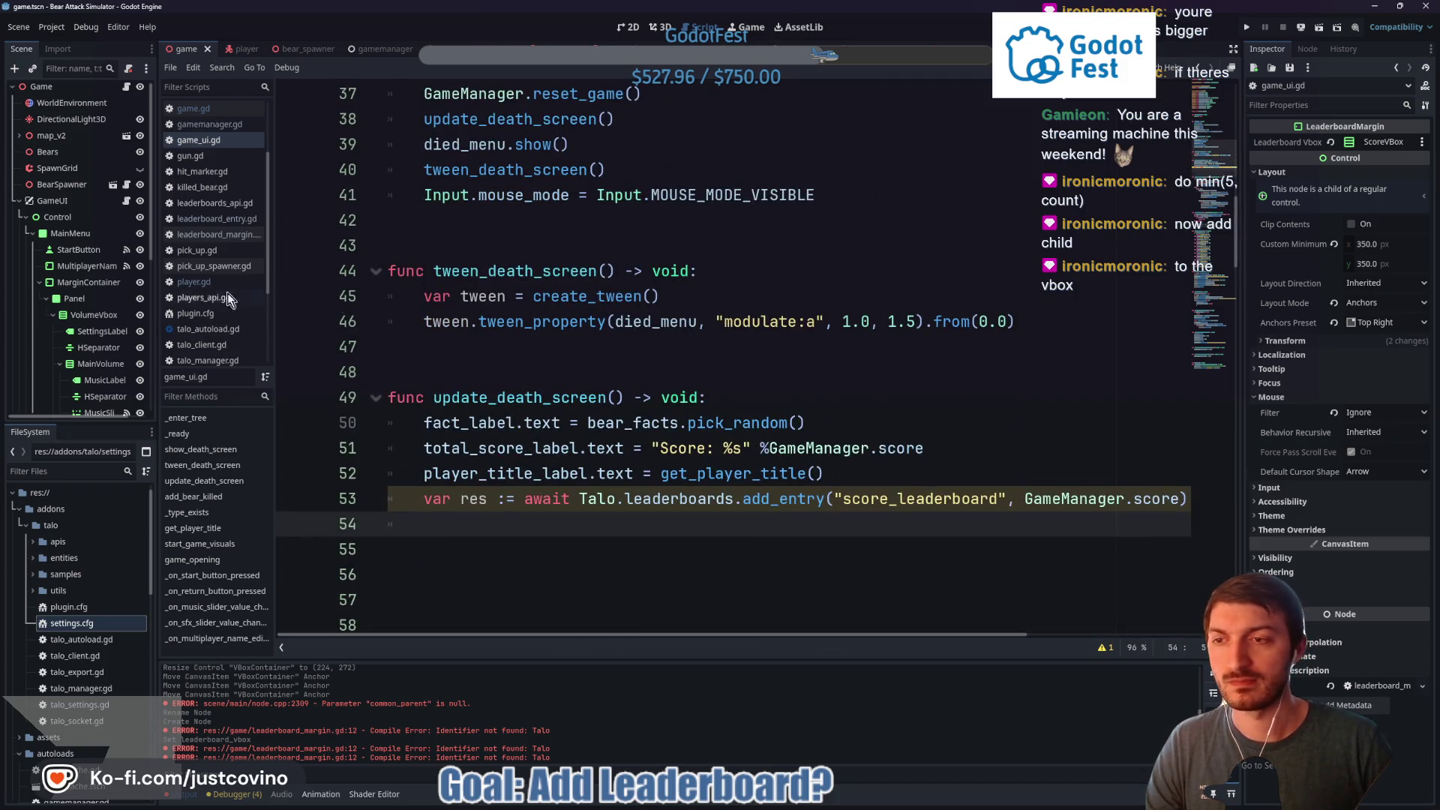
scroll(113, 300, "down", 5)
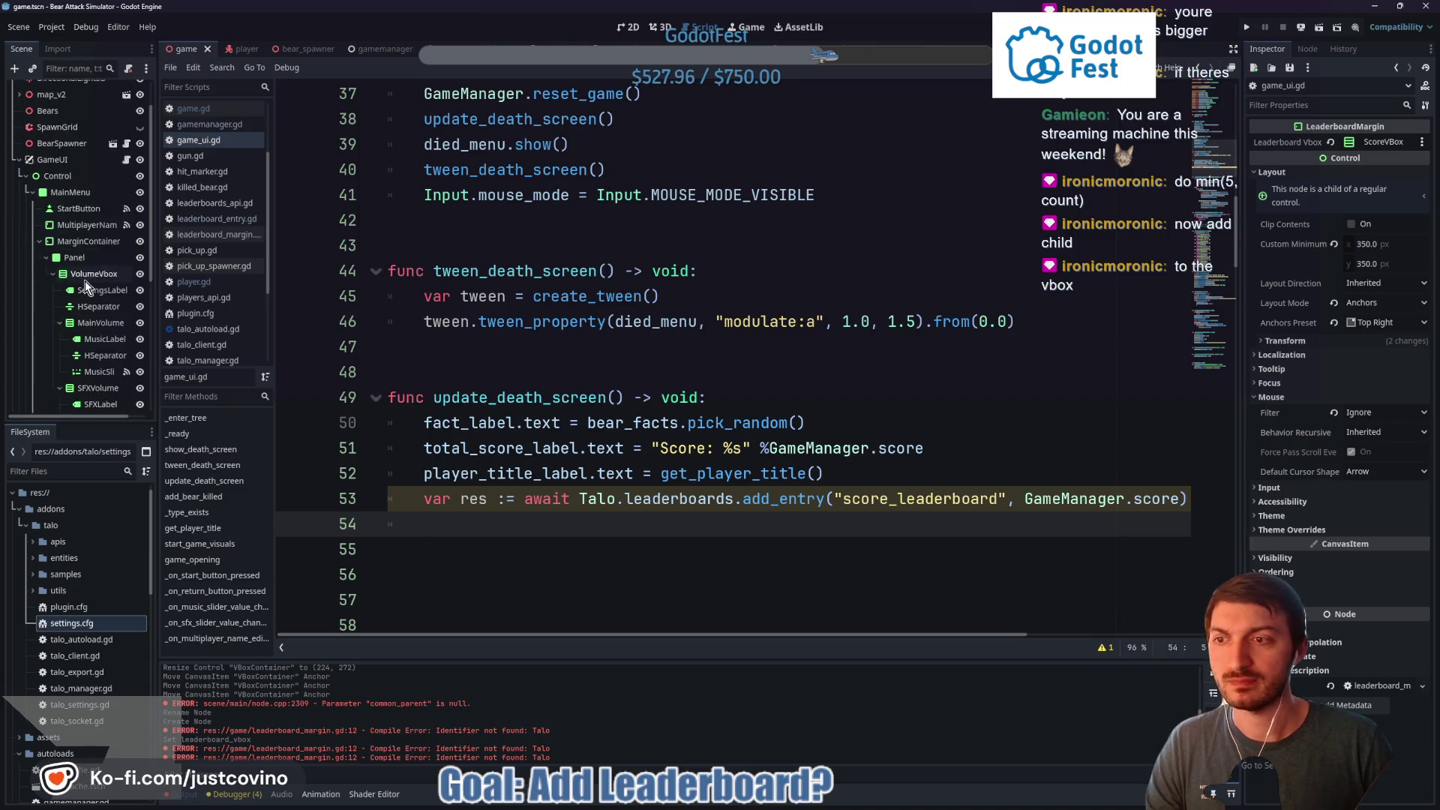
left_click(127, 366)
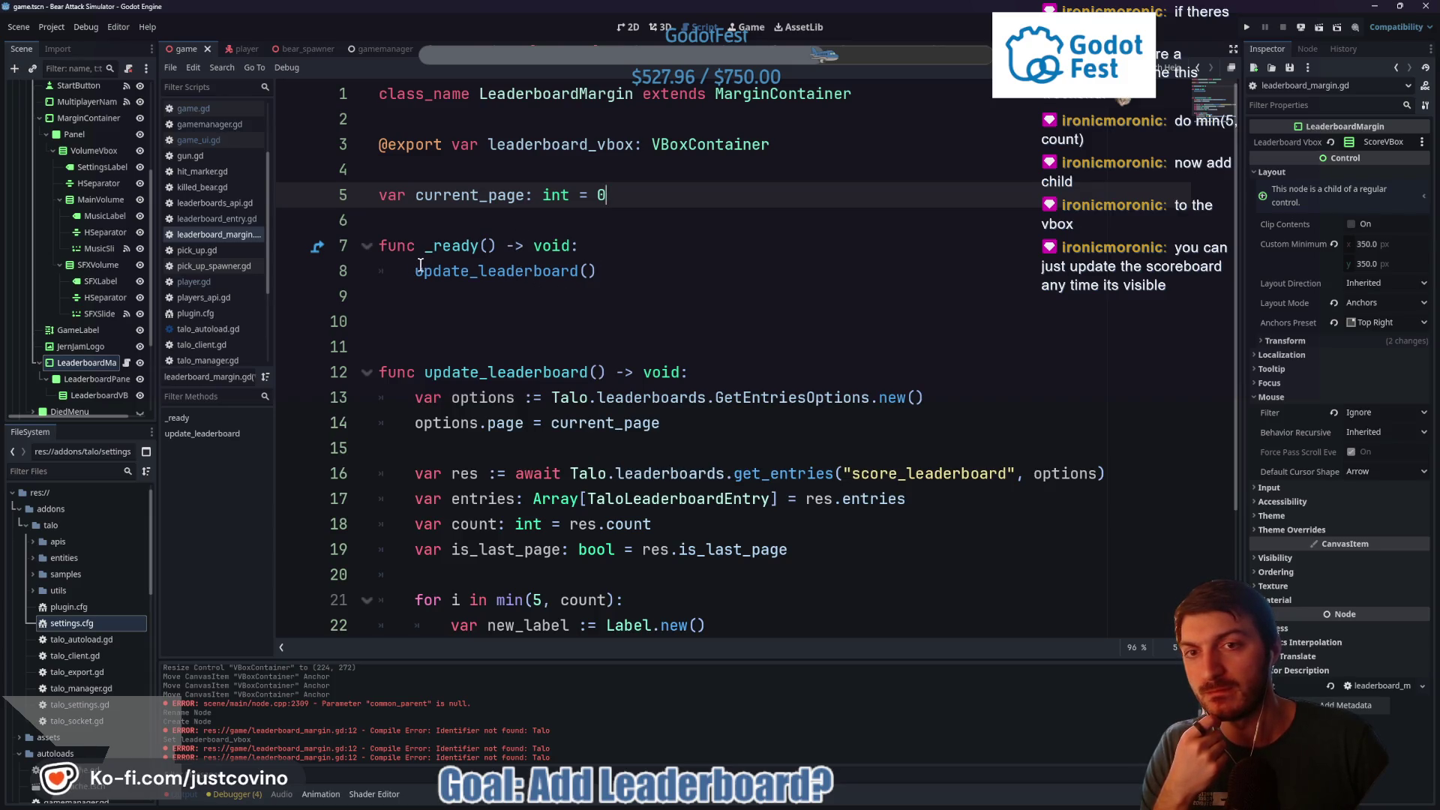
In _ready, add self.visibility_changed.connect(update_leaderboard) using autocomplete
left_click(633, 247)
key("Return")
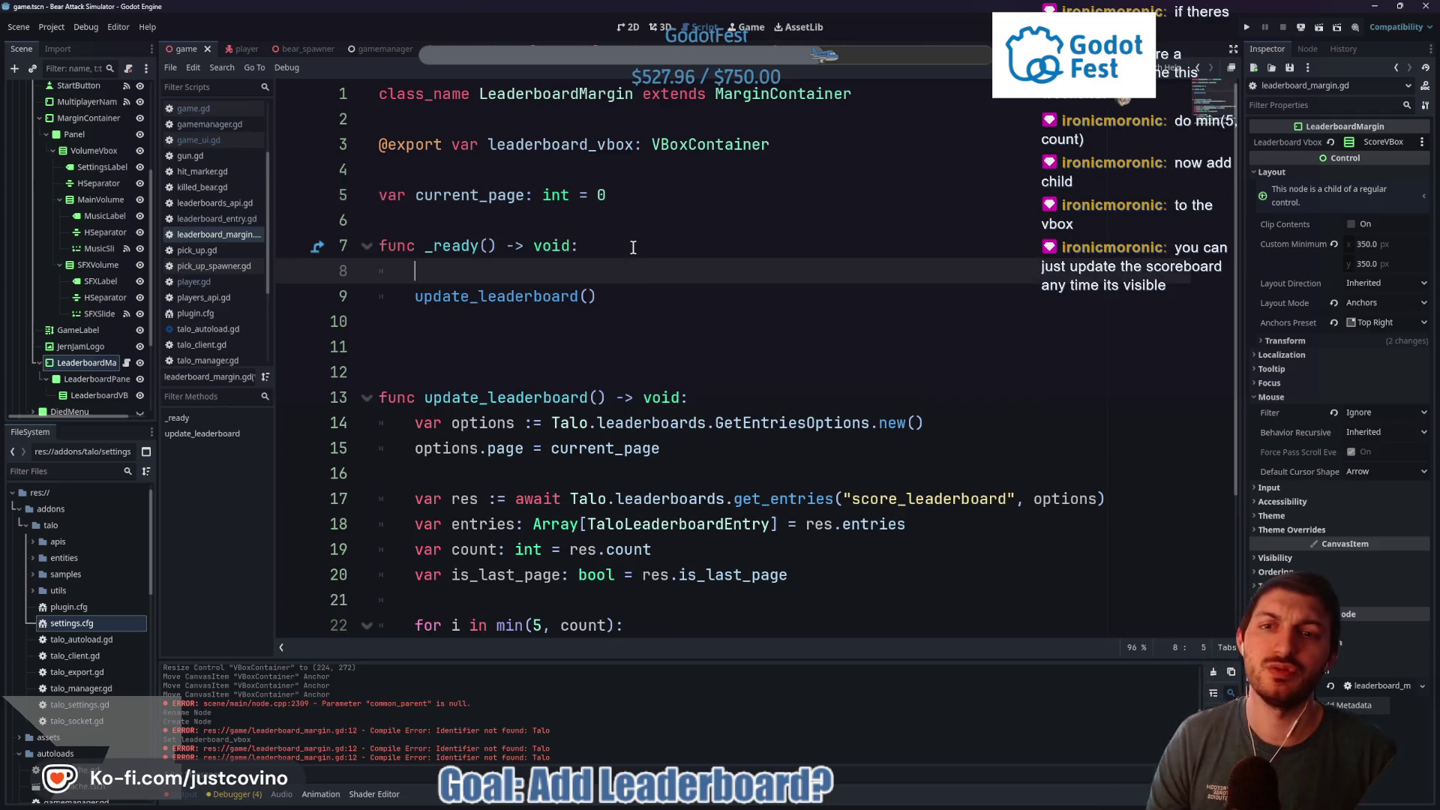
type("self.")
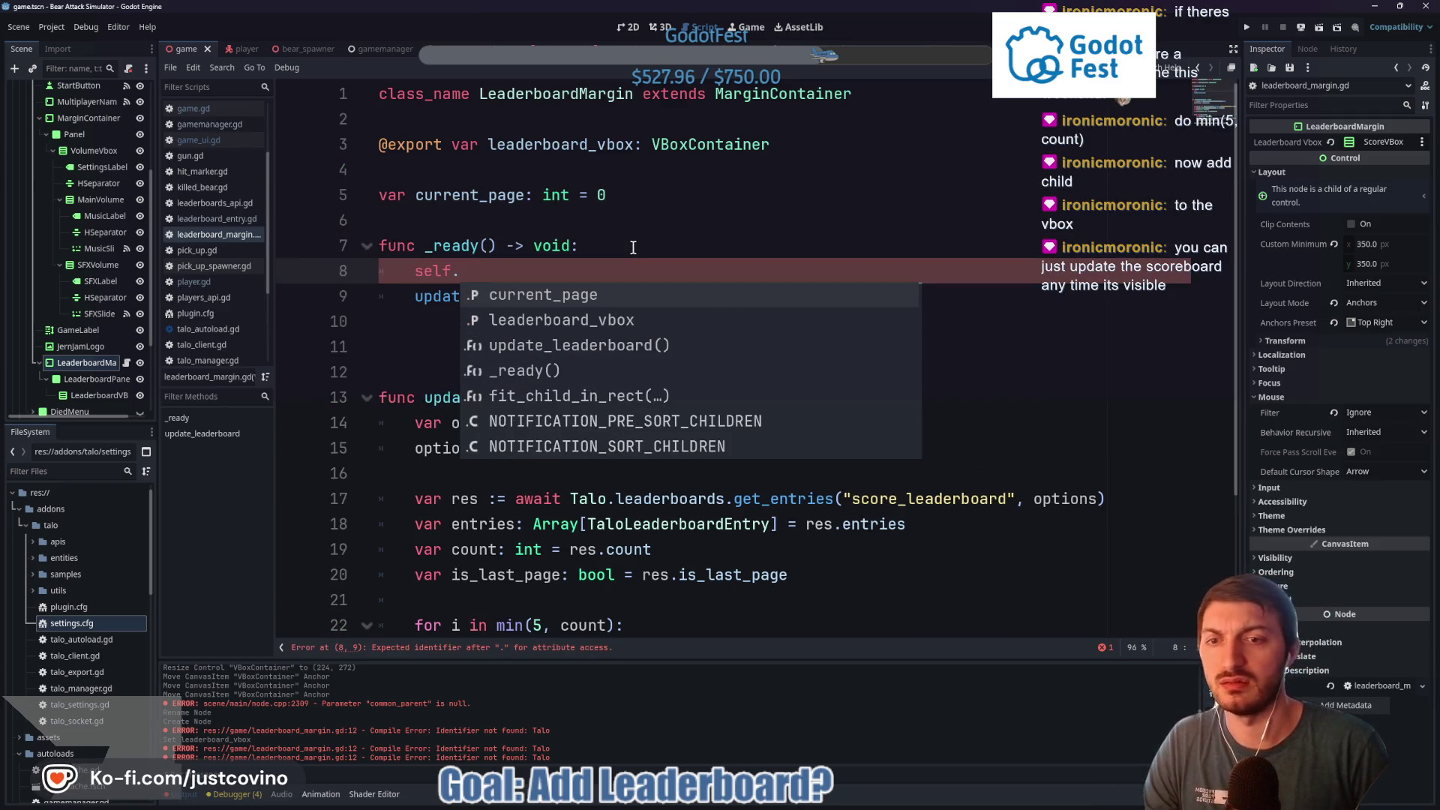
type("is_")
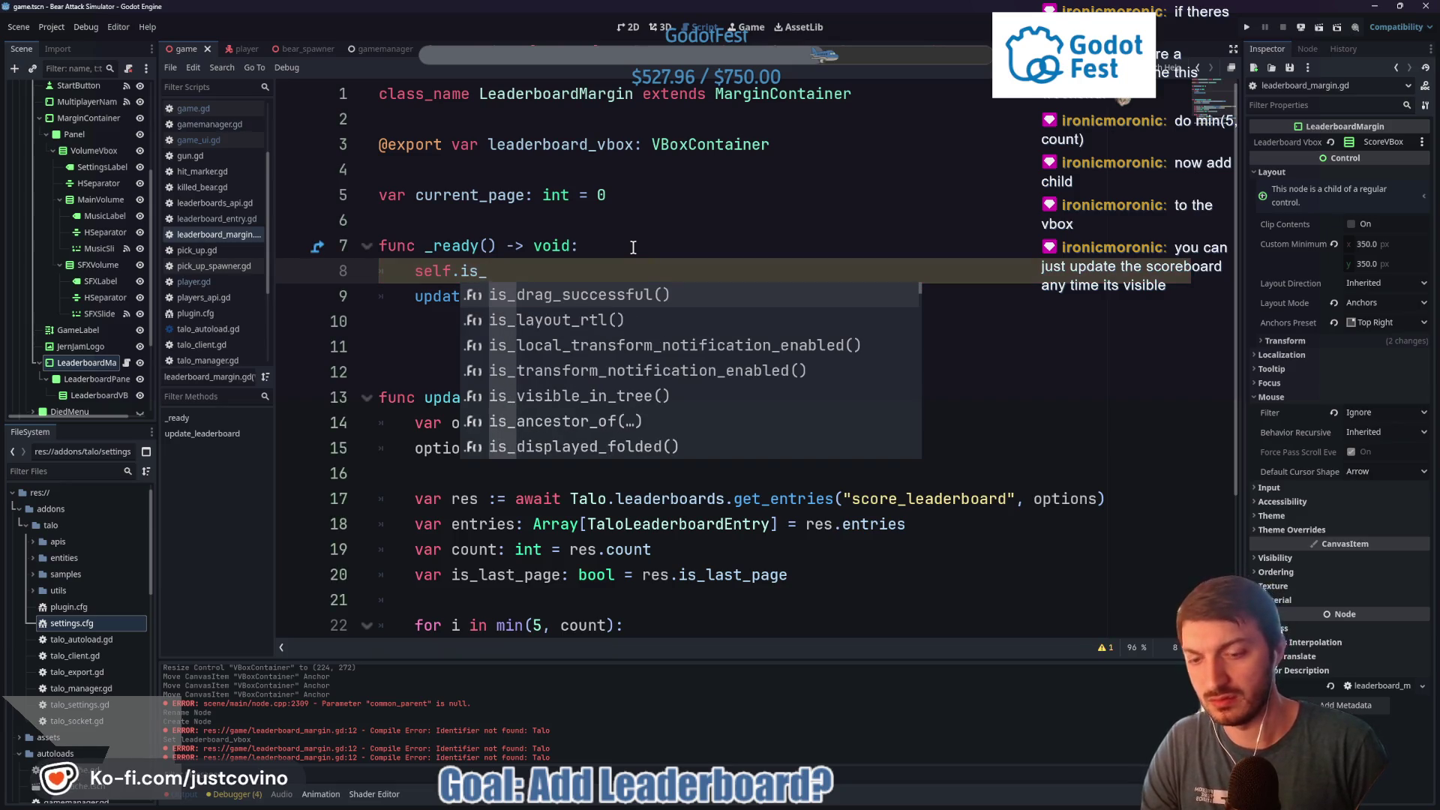
type("visi")
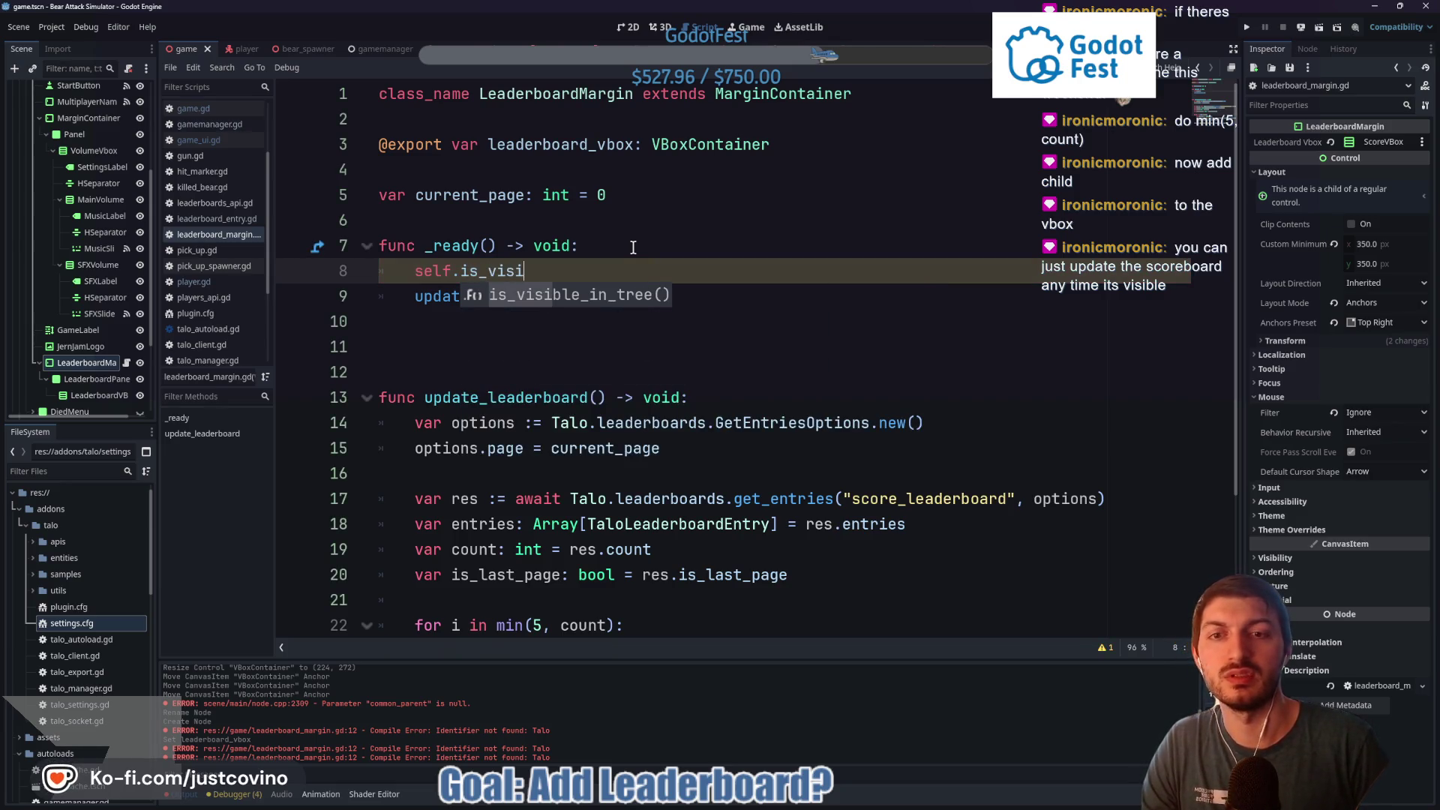
key("Return")
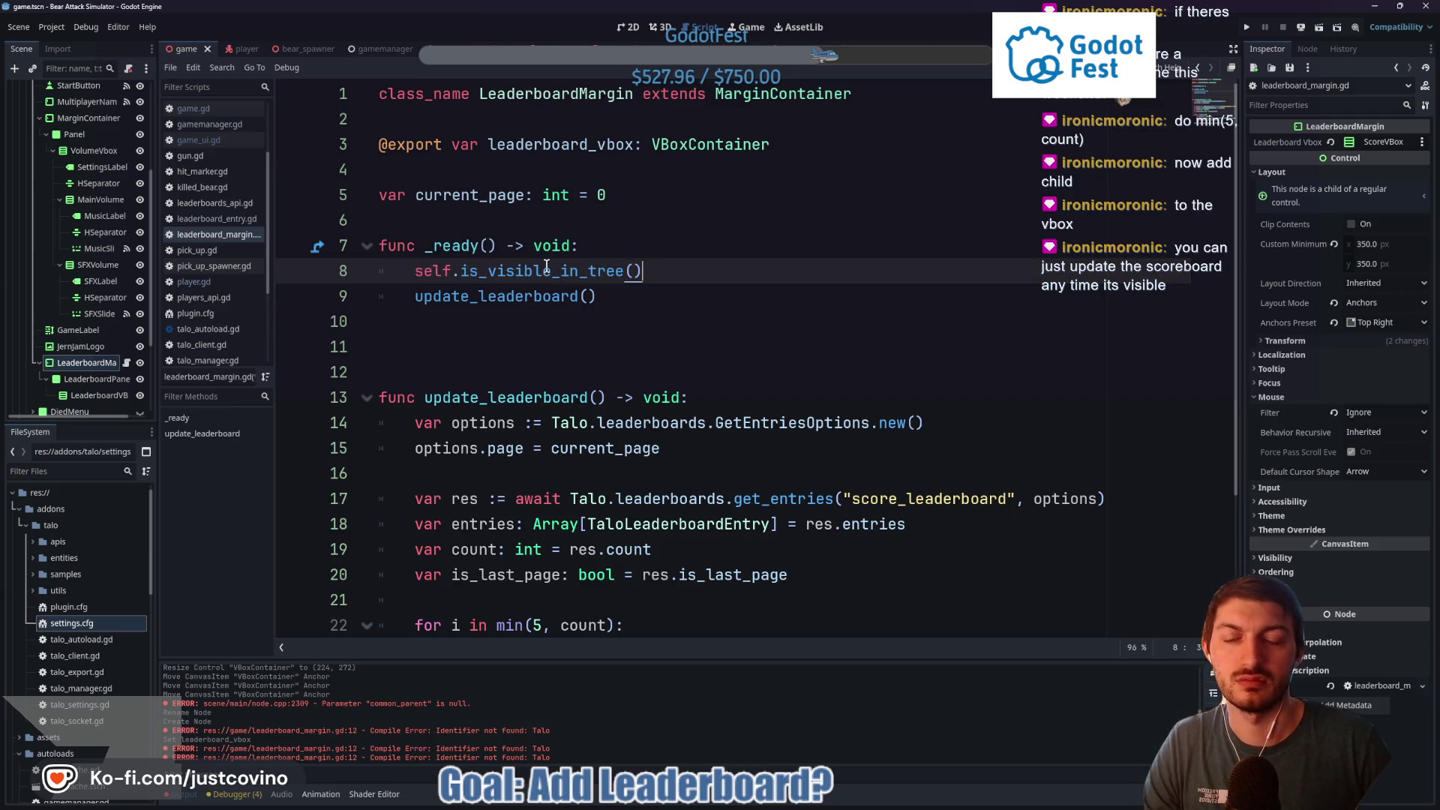
mouse_move(547, 266)
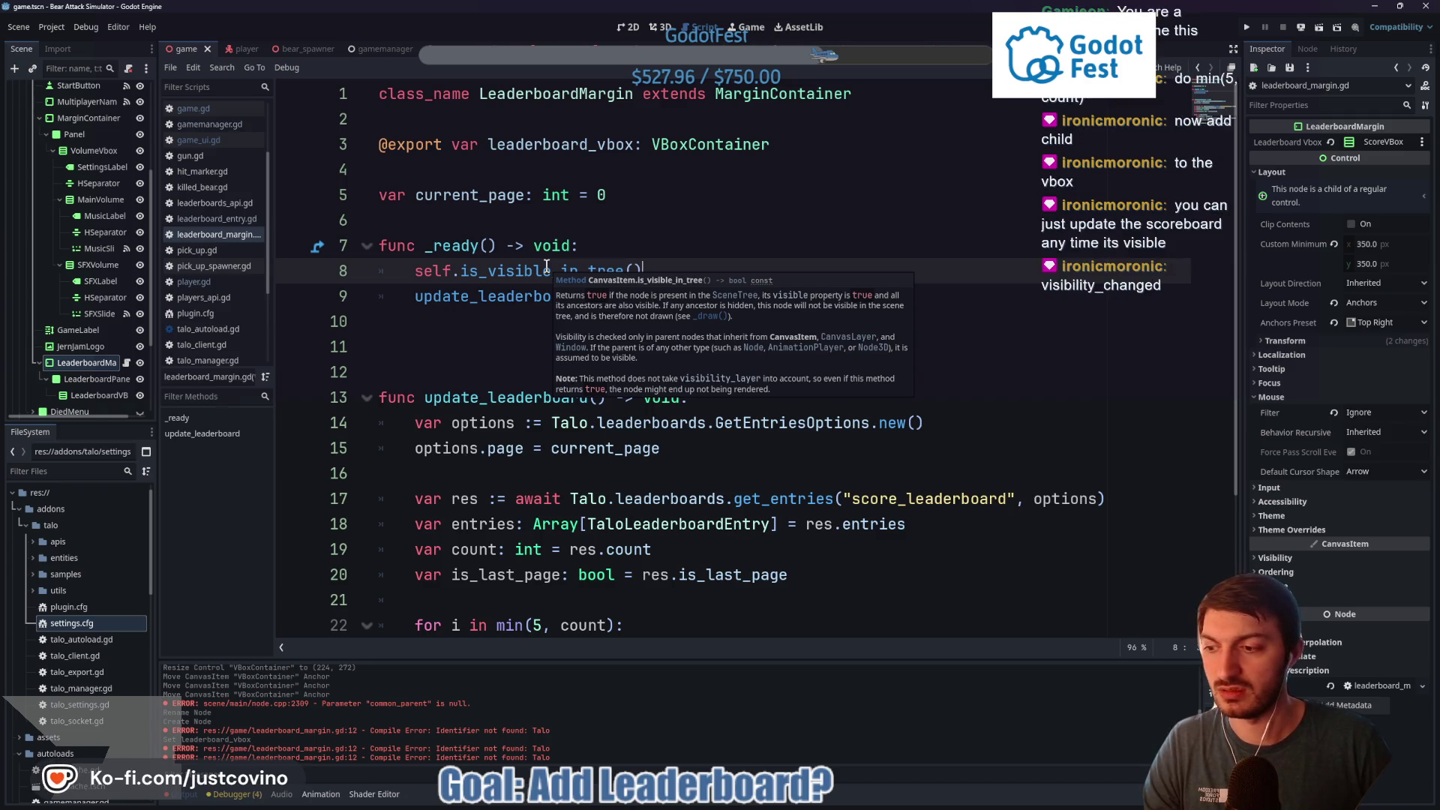
left_click_drag(644, 271, 461, 271)
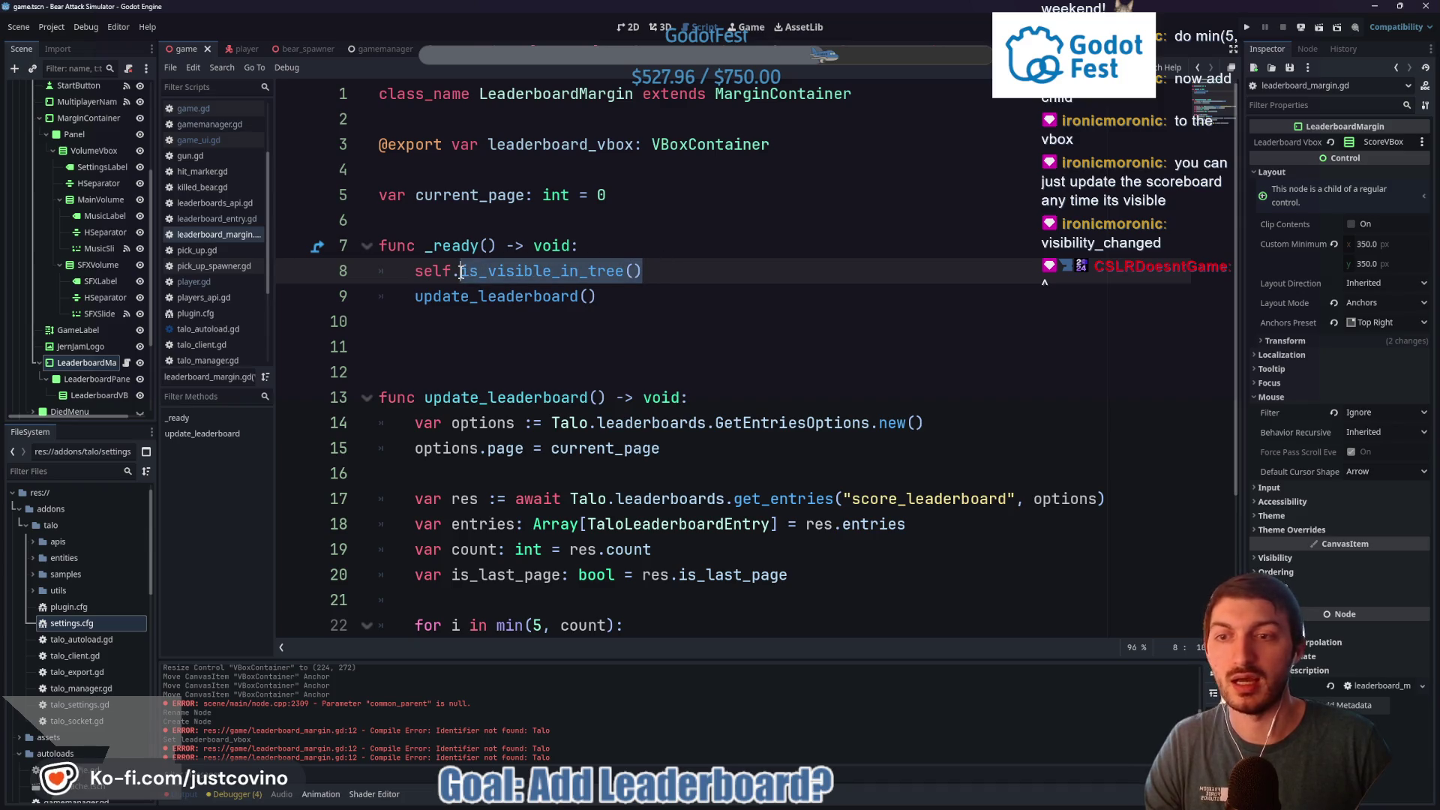
type("visib")
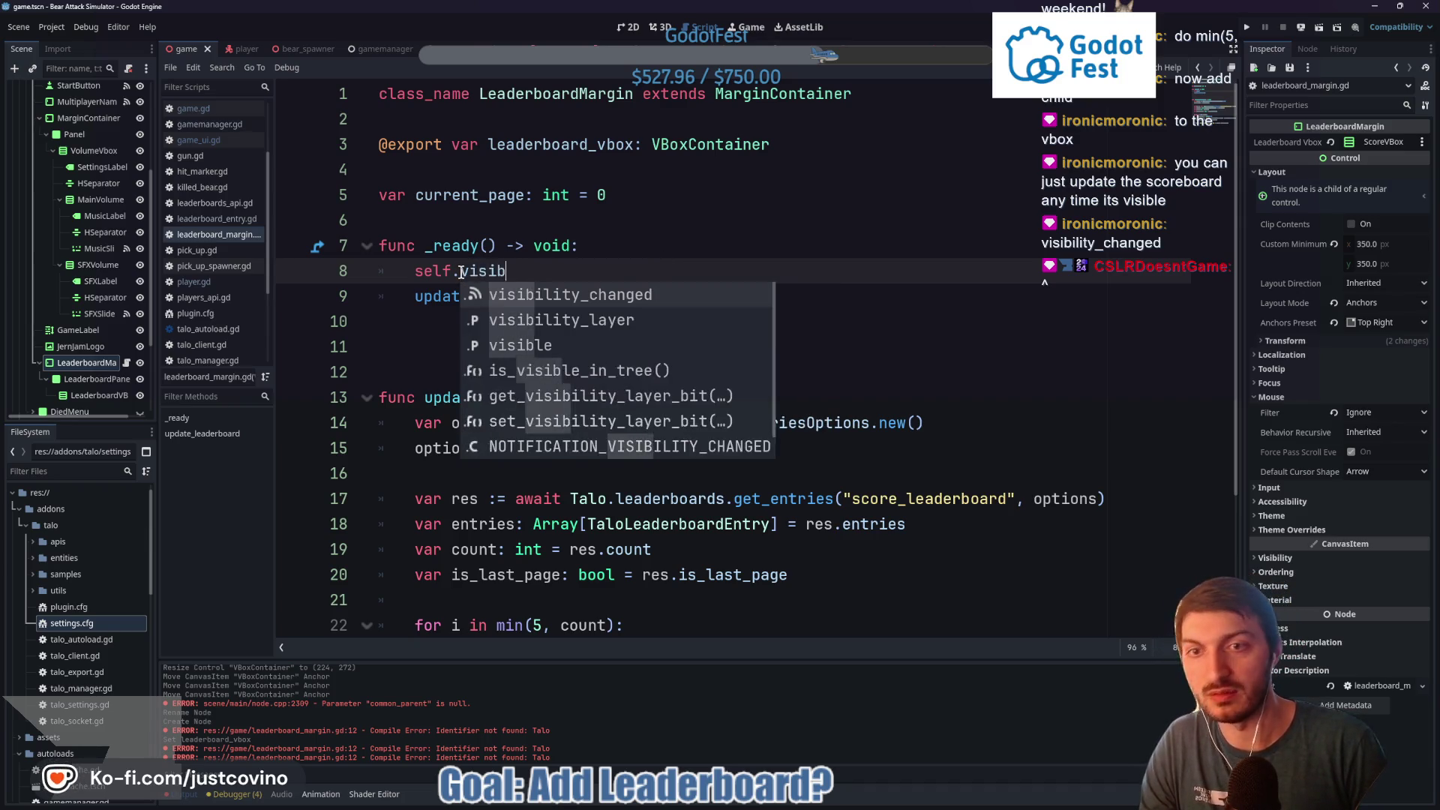
key("Return")
type(".co")
key("Return")
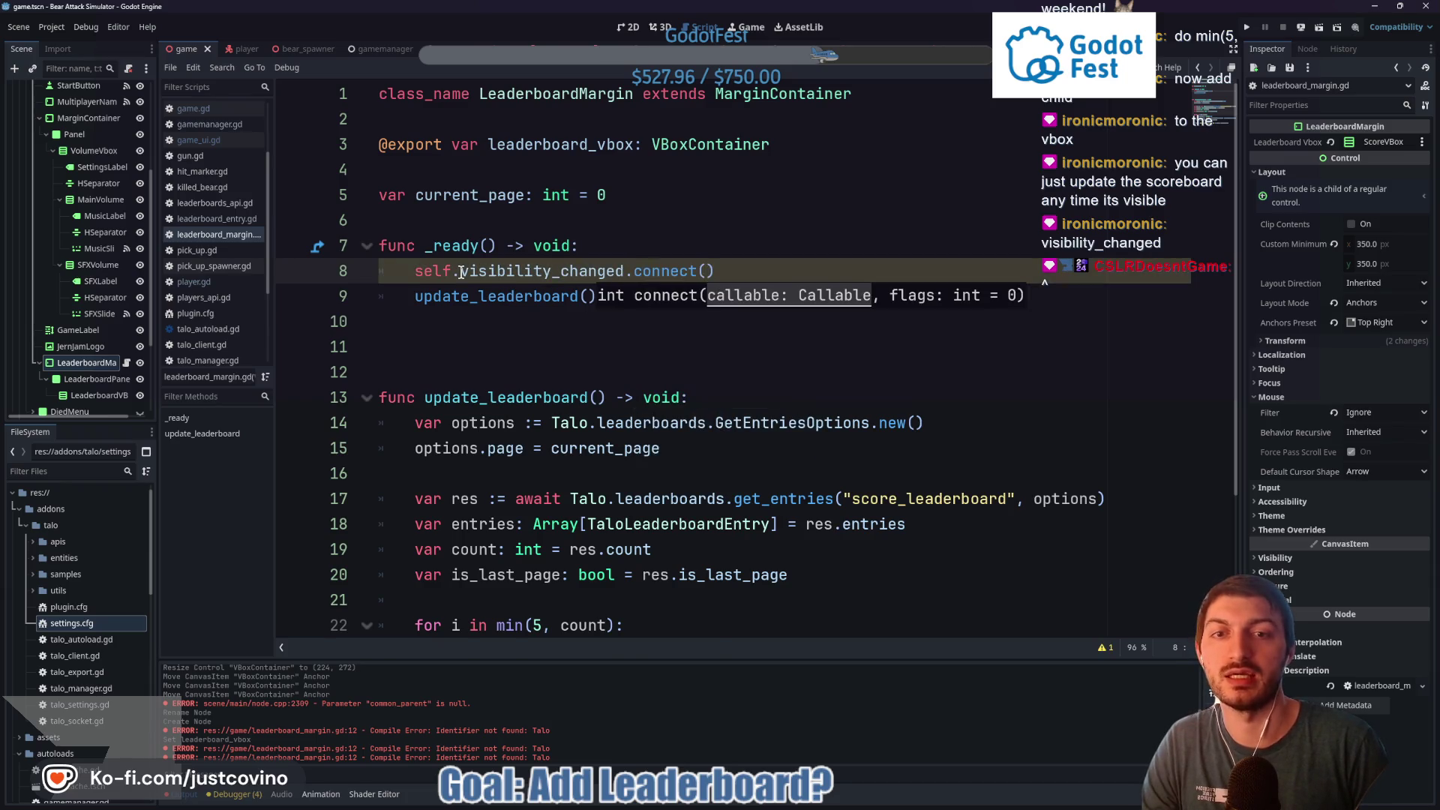
type("upda")
key("Return")
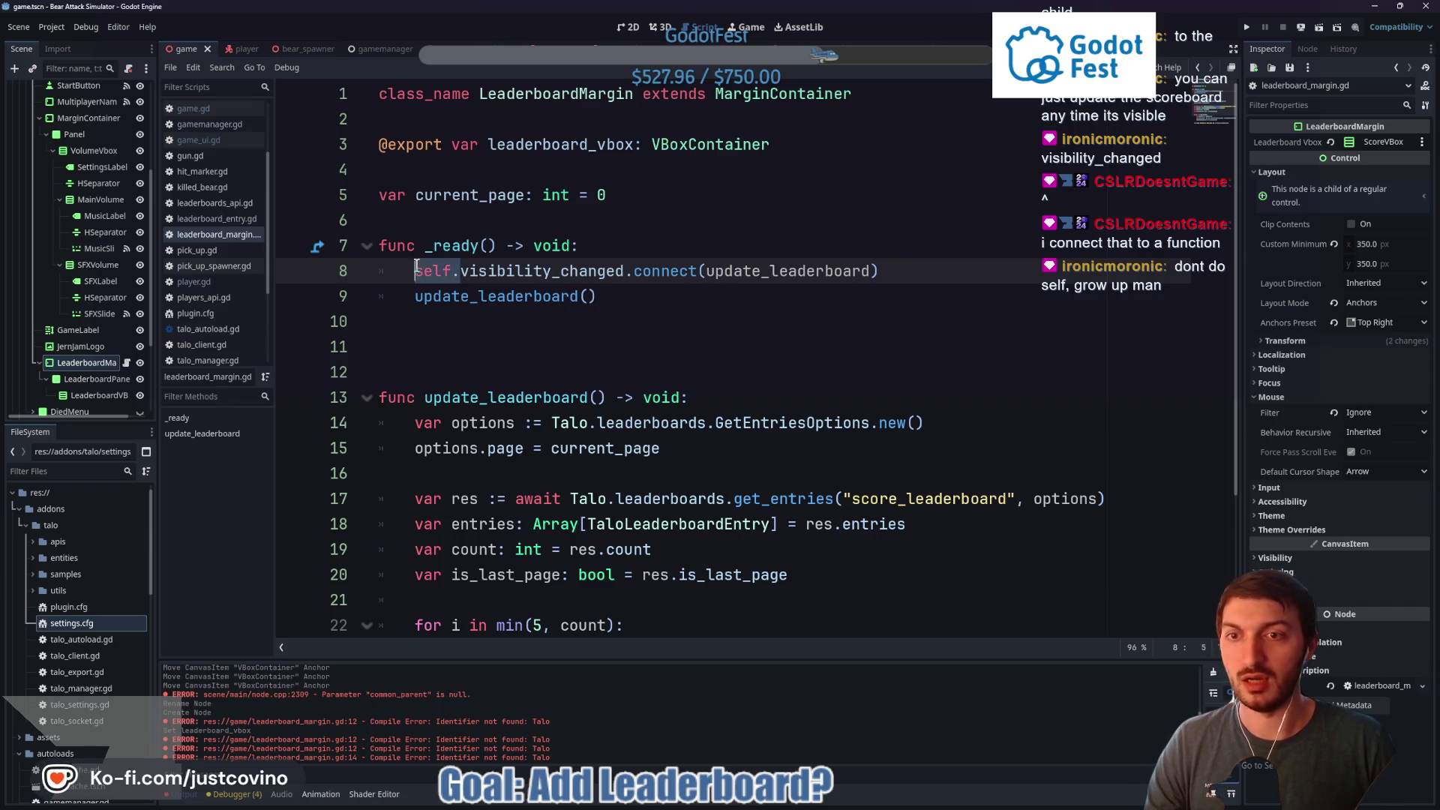
Drop the self. prefix from the new line and run the project with F5
key("BackSpace")
left_click(665, 299)
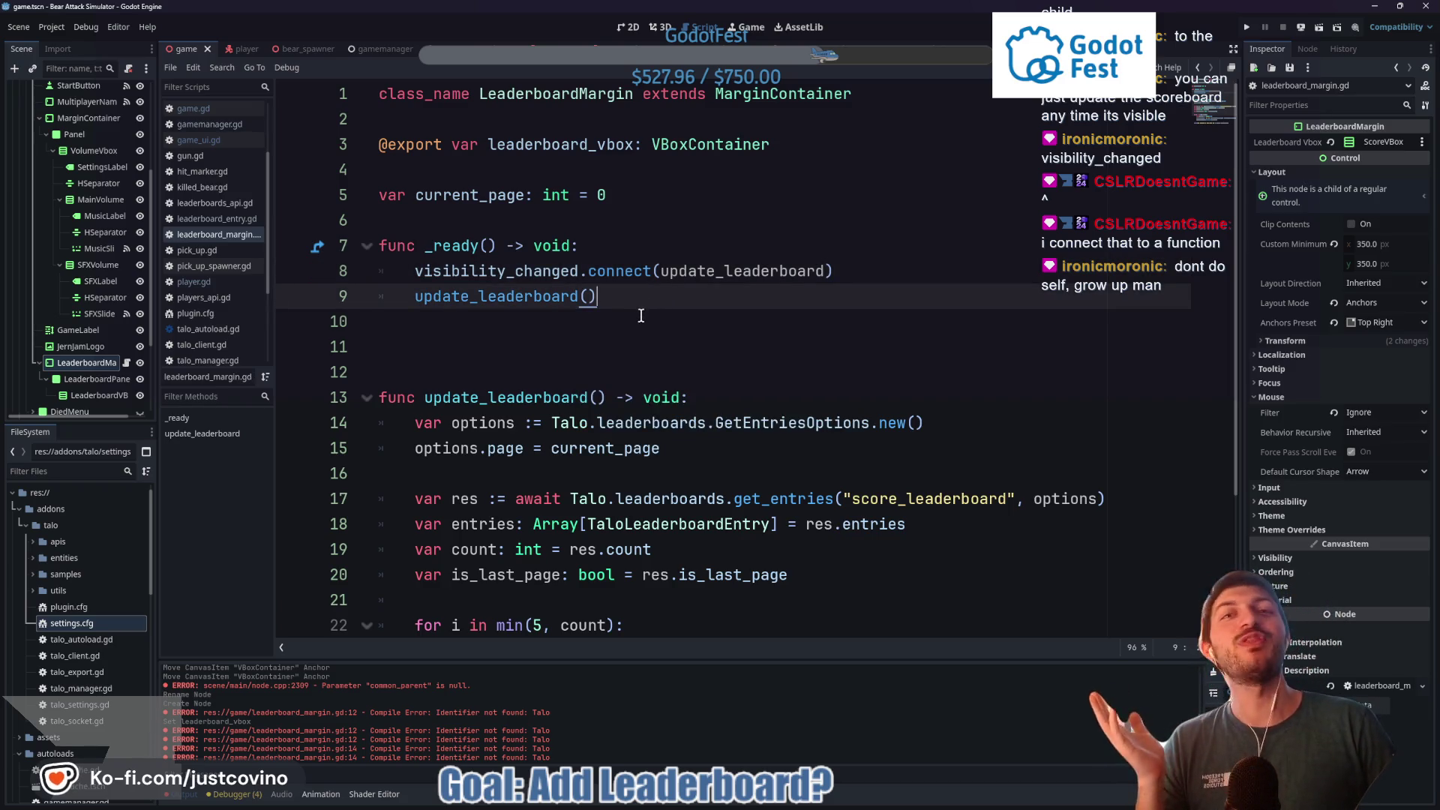
key("F5")
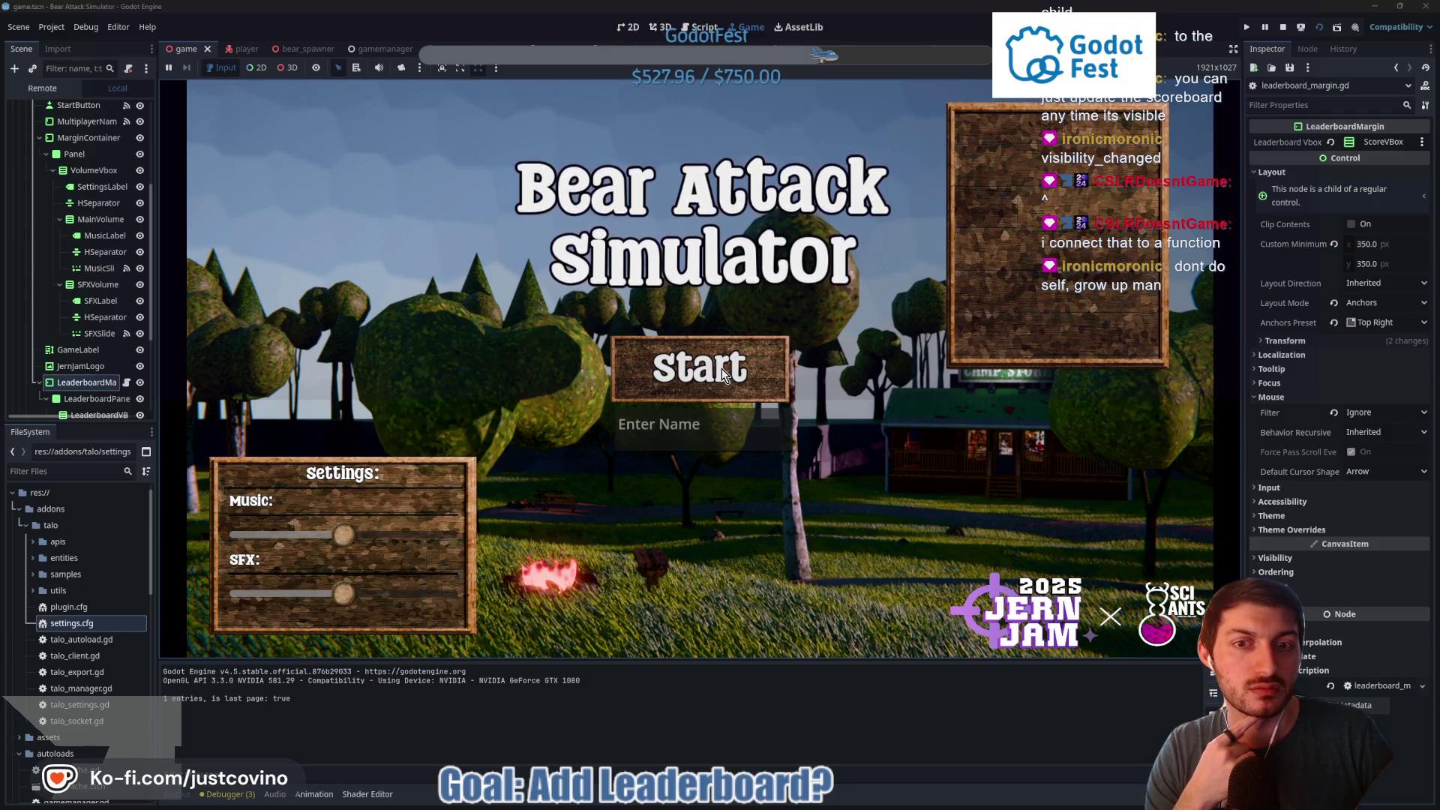
Start a round as 'test', punch a bear, and return to the menu after dying
left_click(684, 430)
type("test")
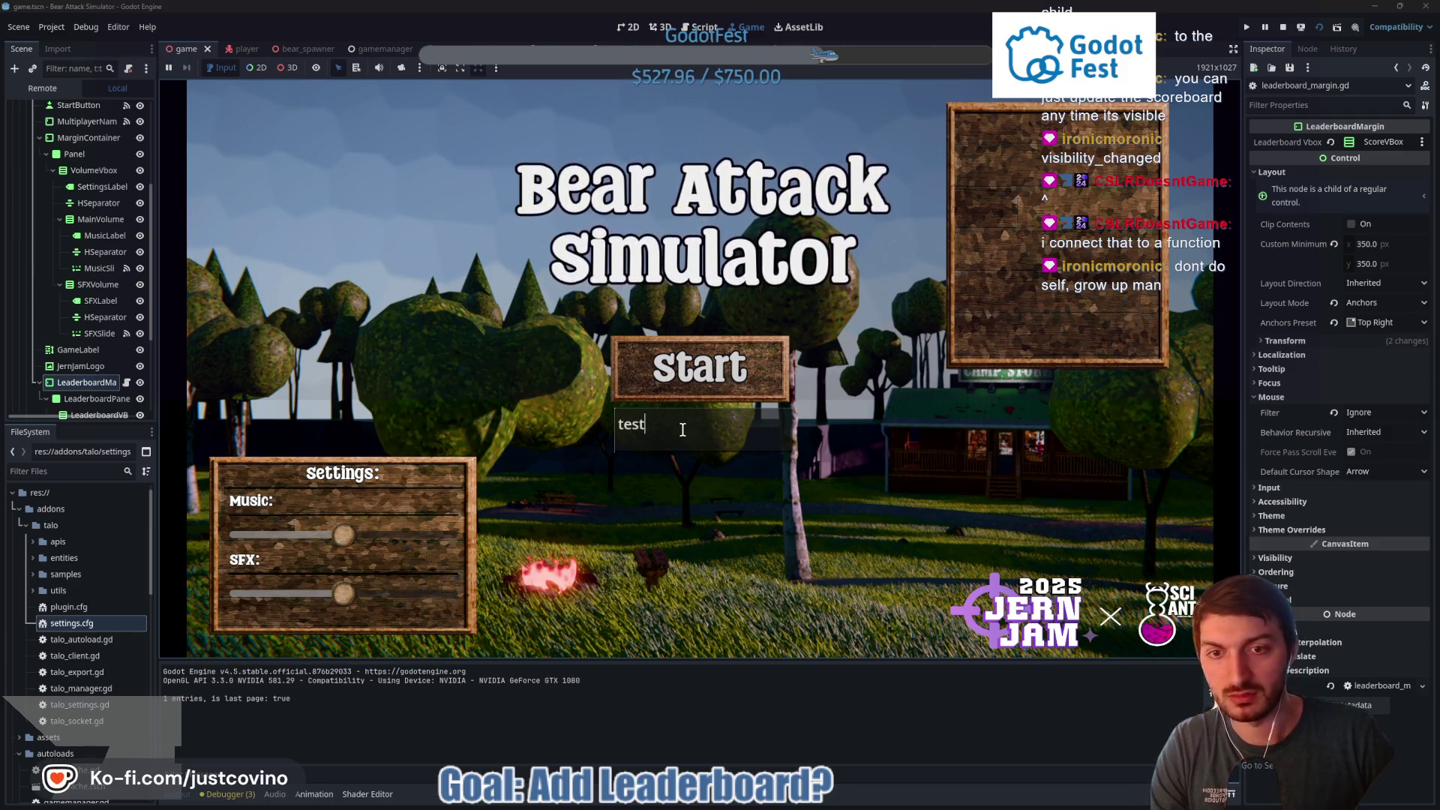
key("Return")
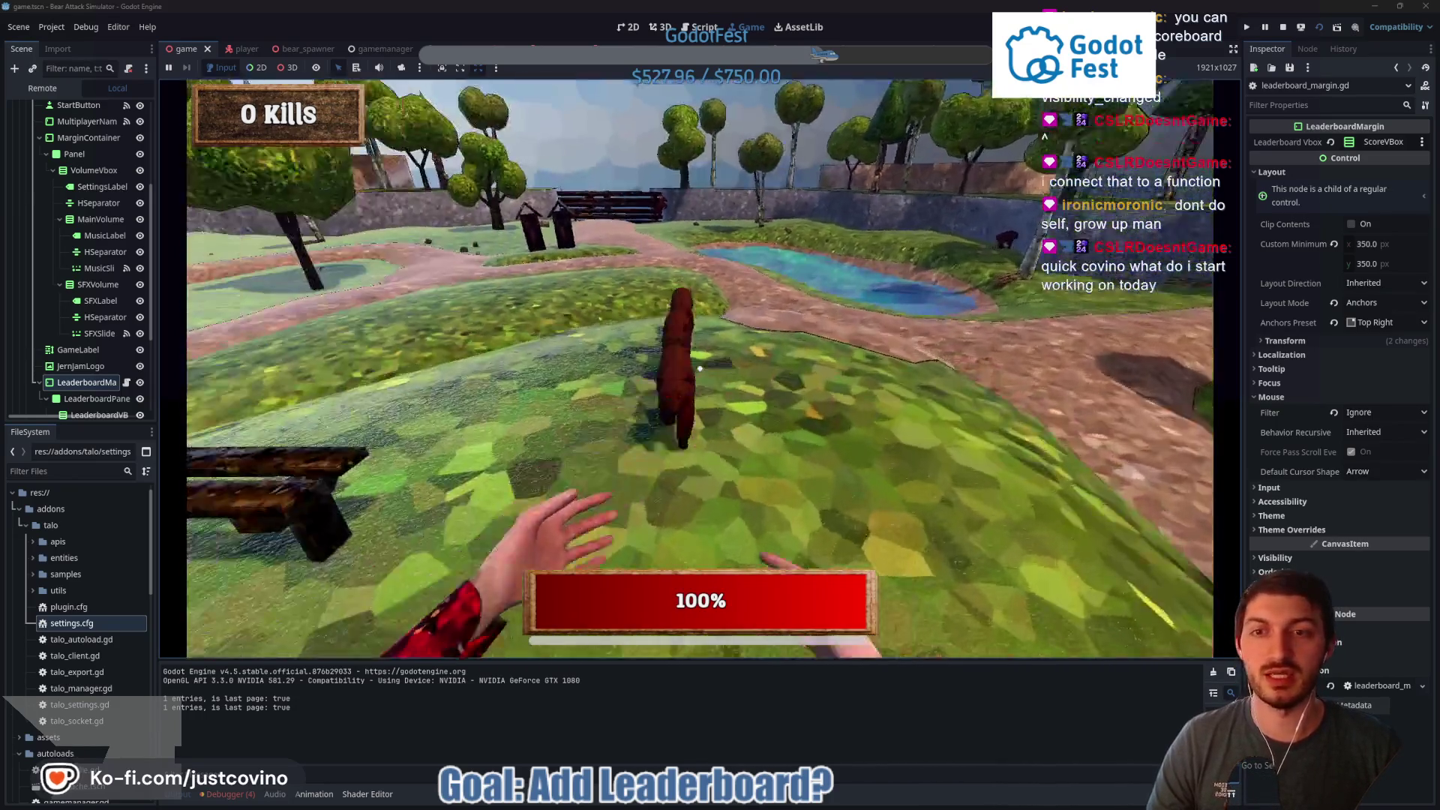
left_click(709, 347)
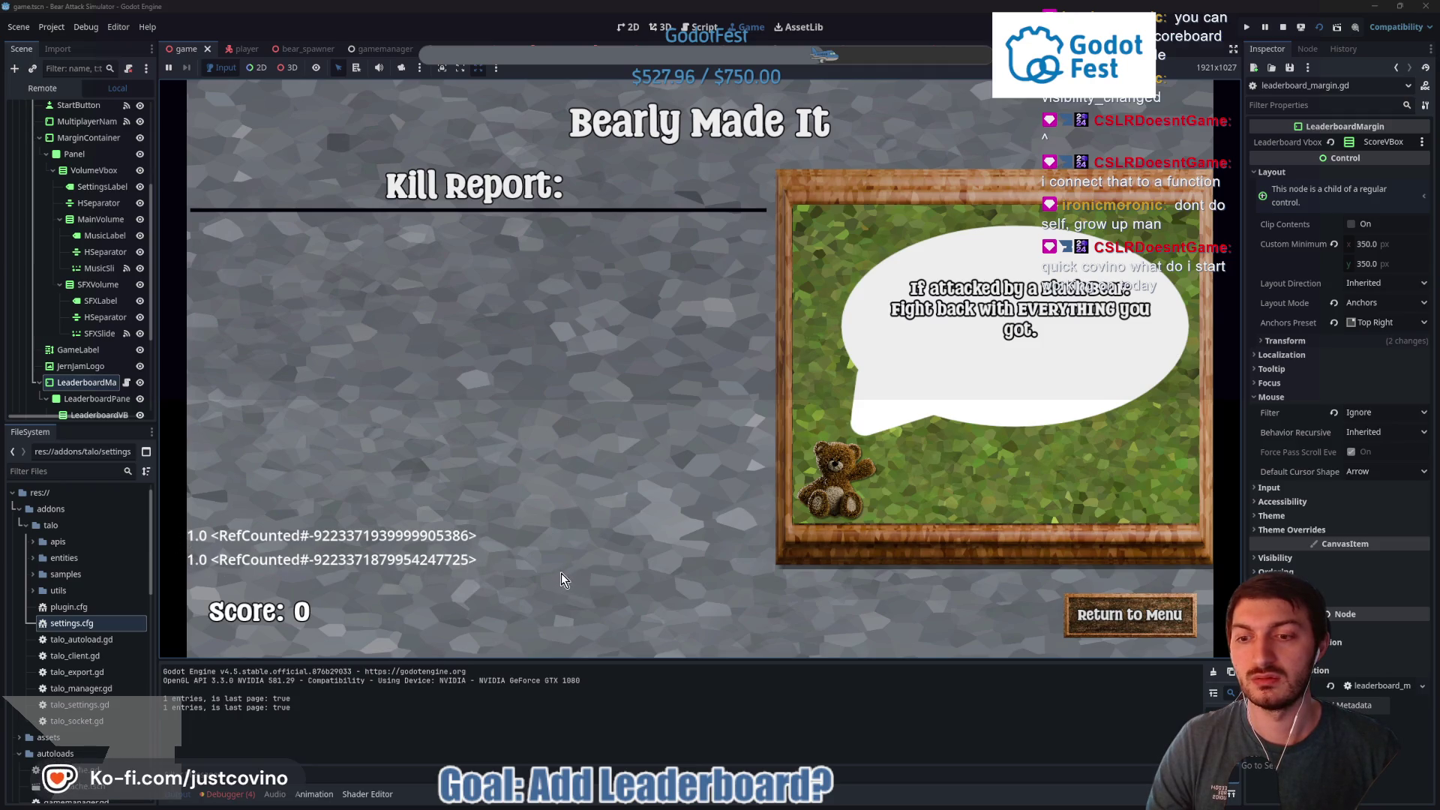
left_click(1111, 624)
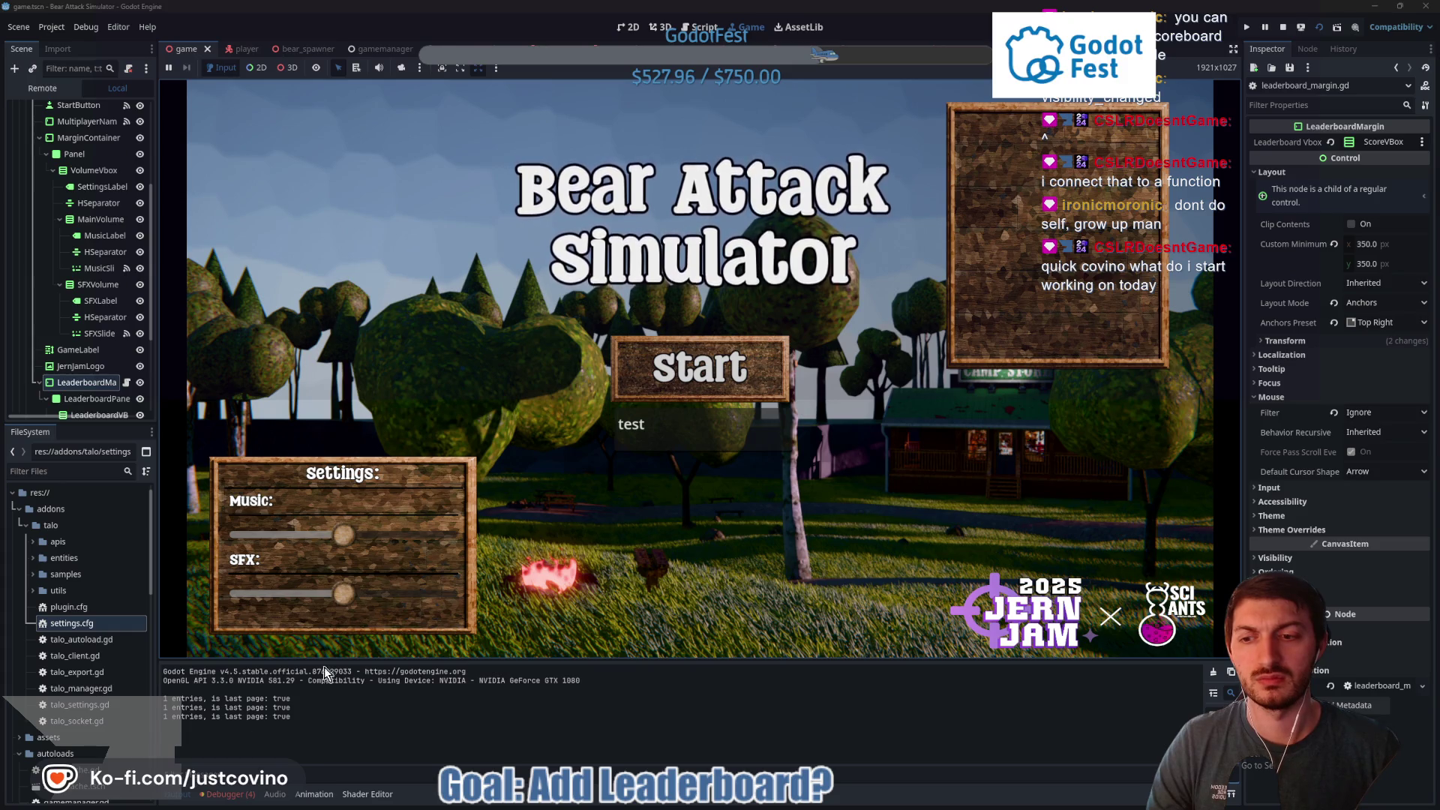
Start a round as 'test2', walk to the bears, attack them, and return to the main menu
left_click(676, 434)
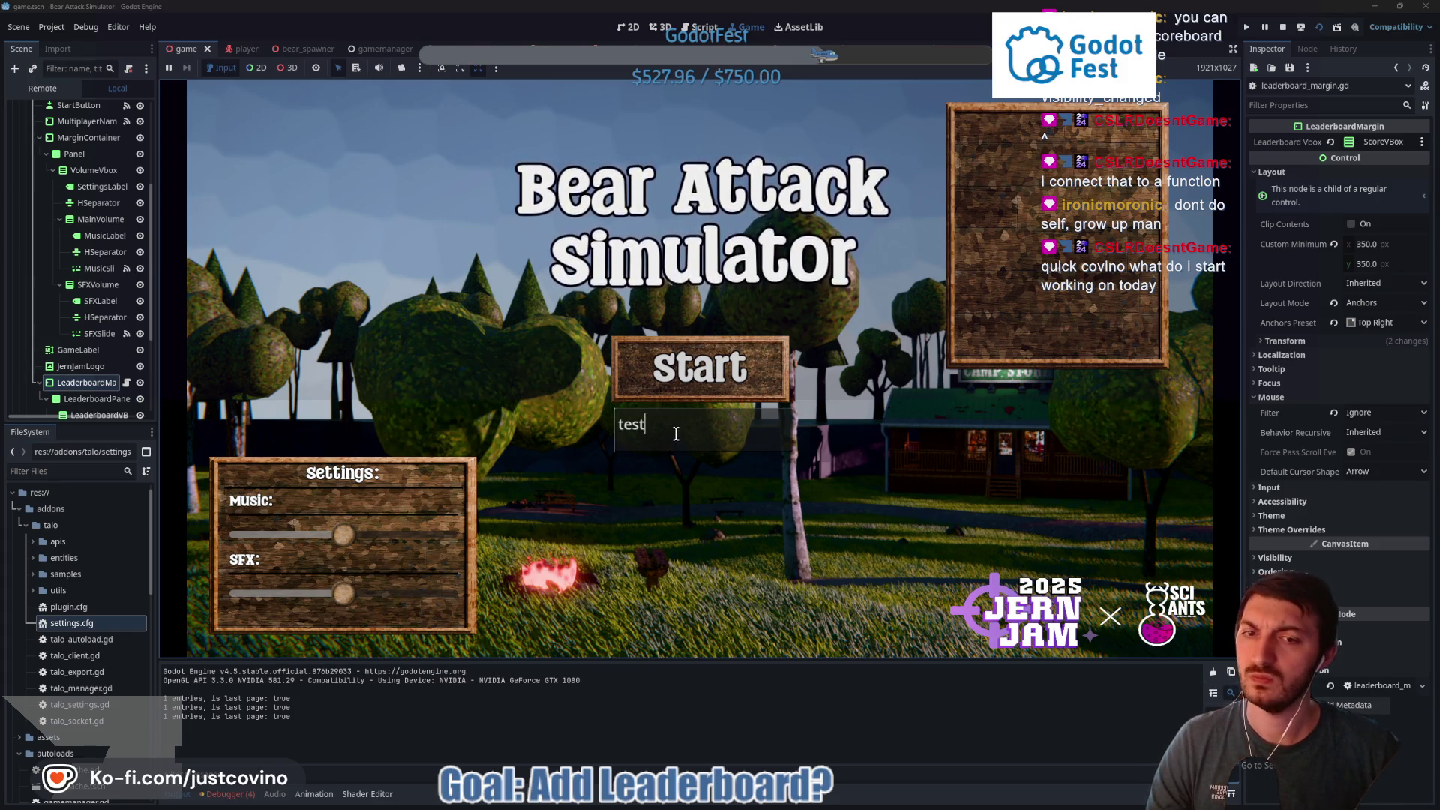
type("2")
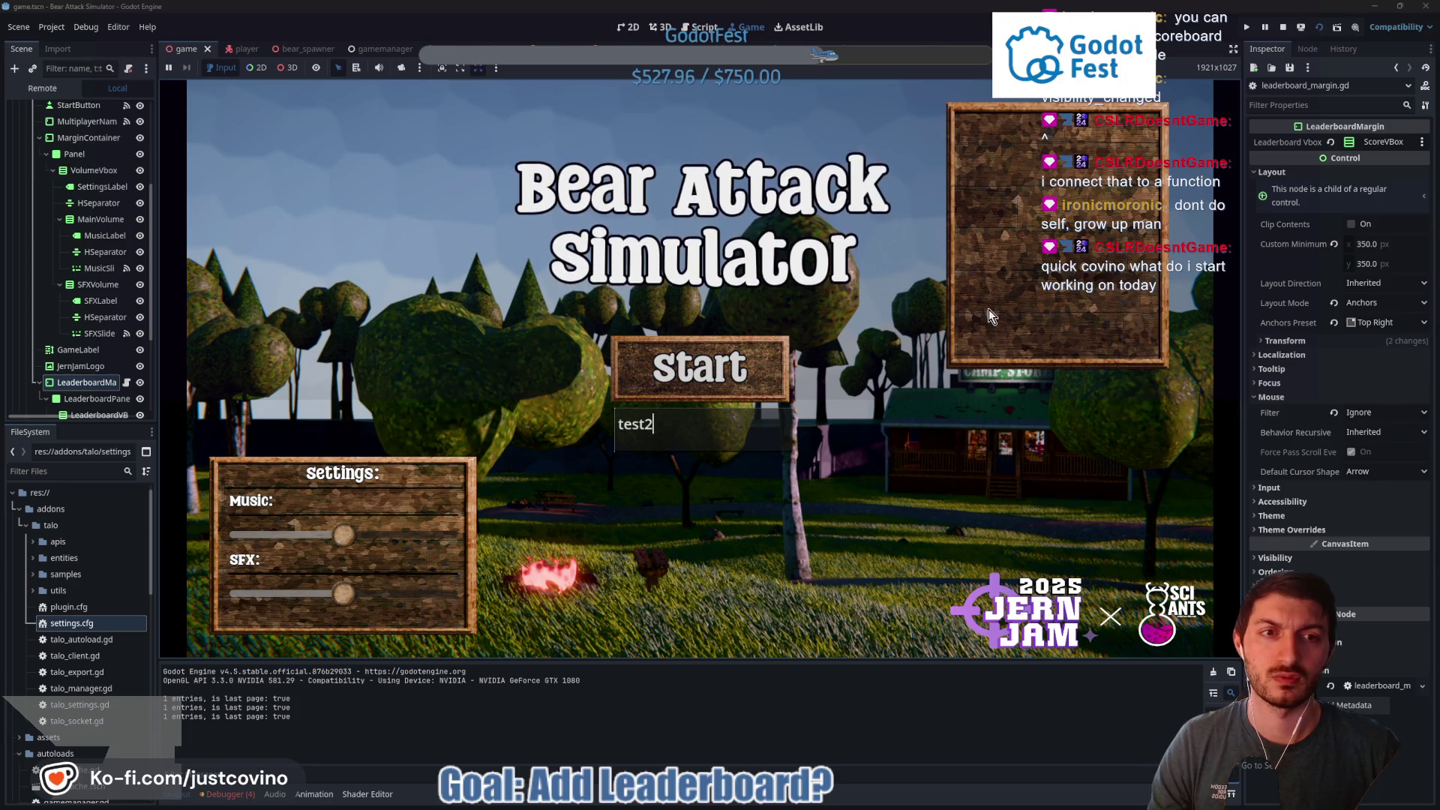
left_click(700, 368)
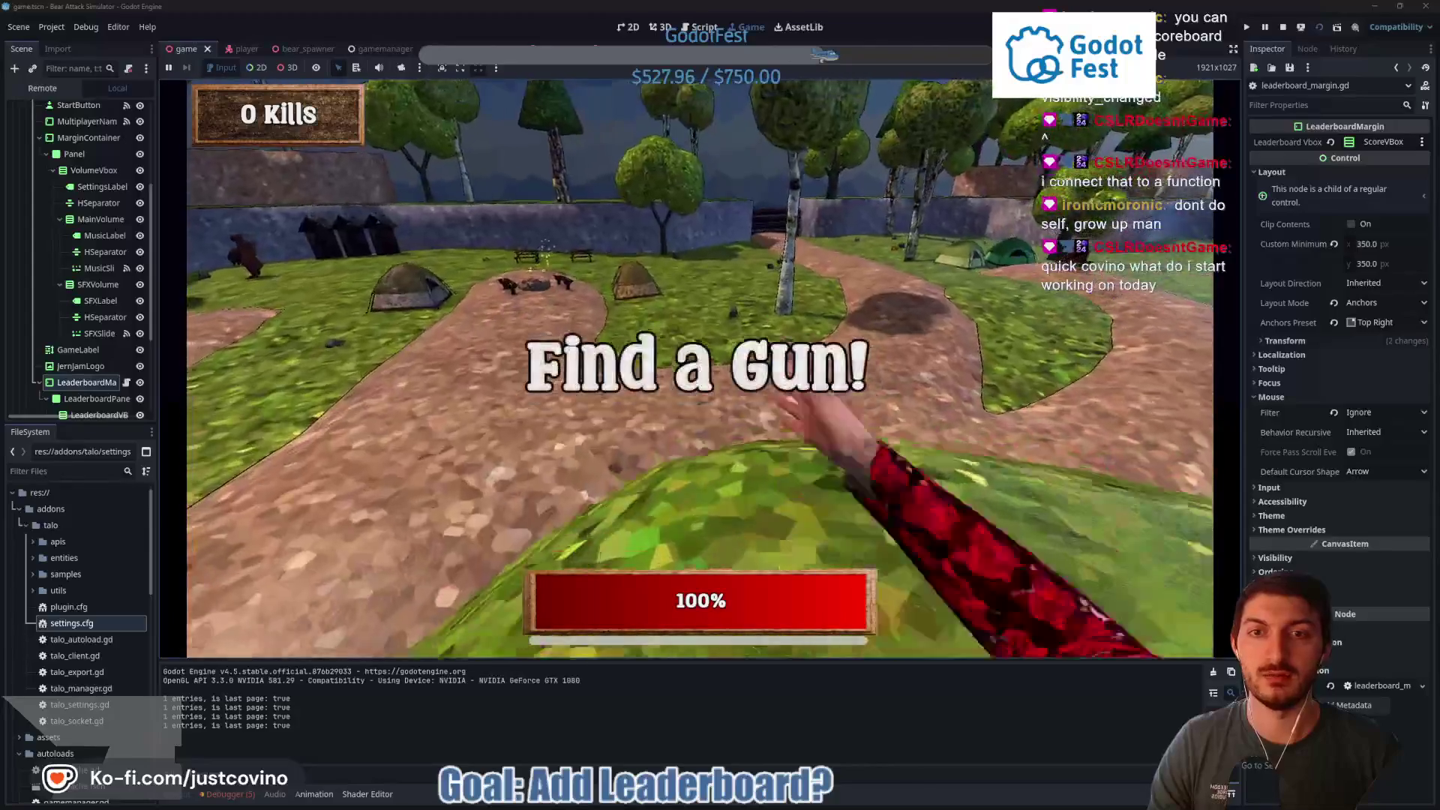
key("w")
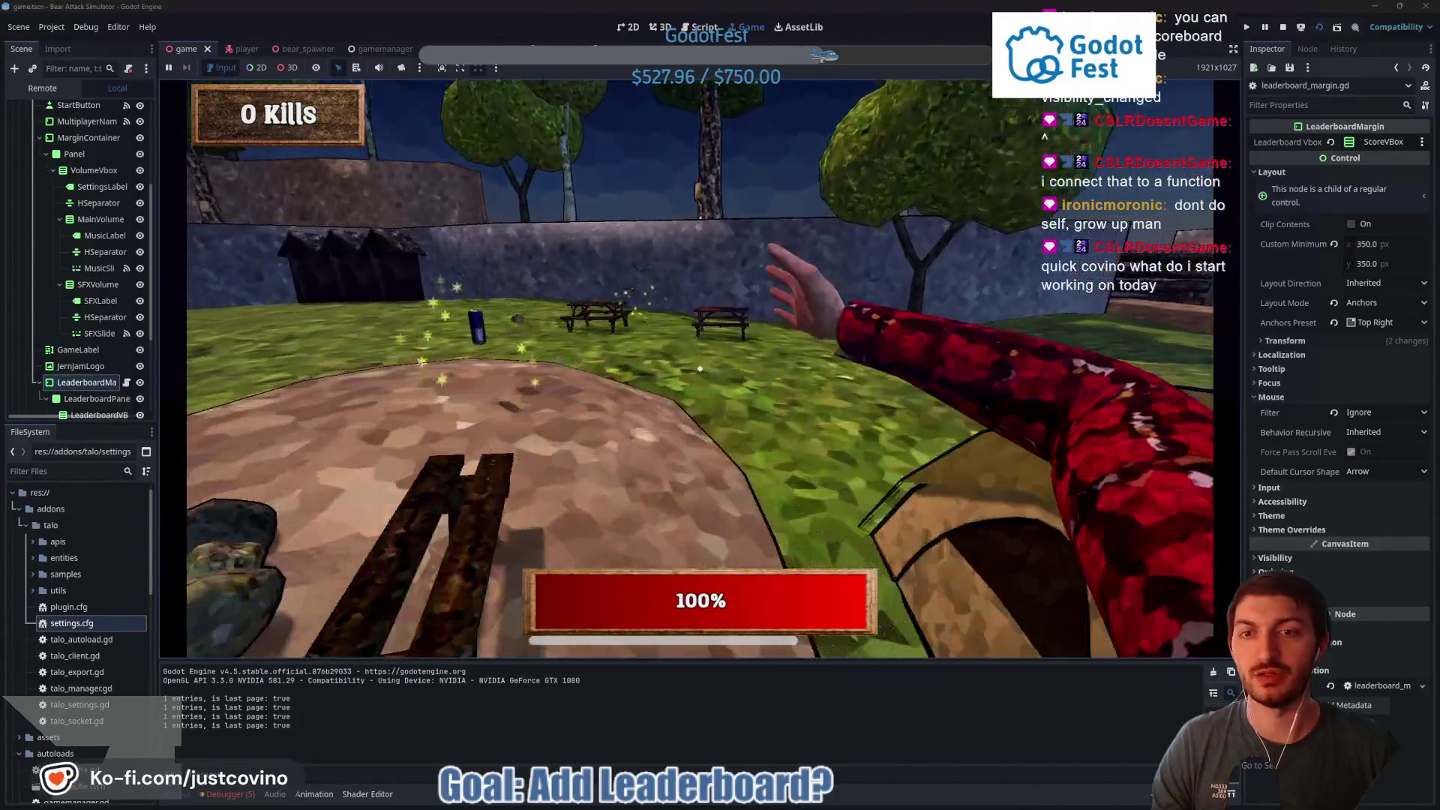
left_click(700, 368)
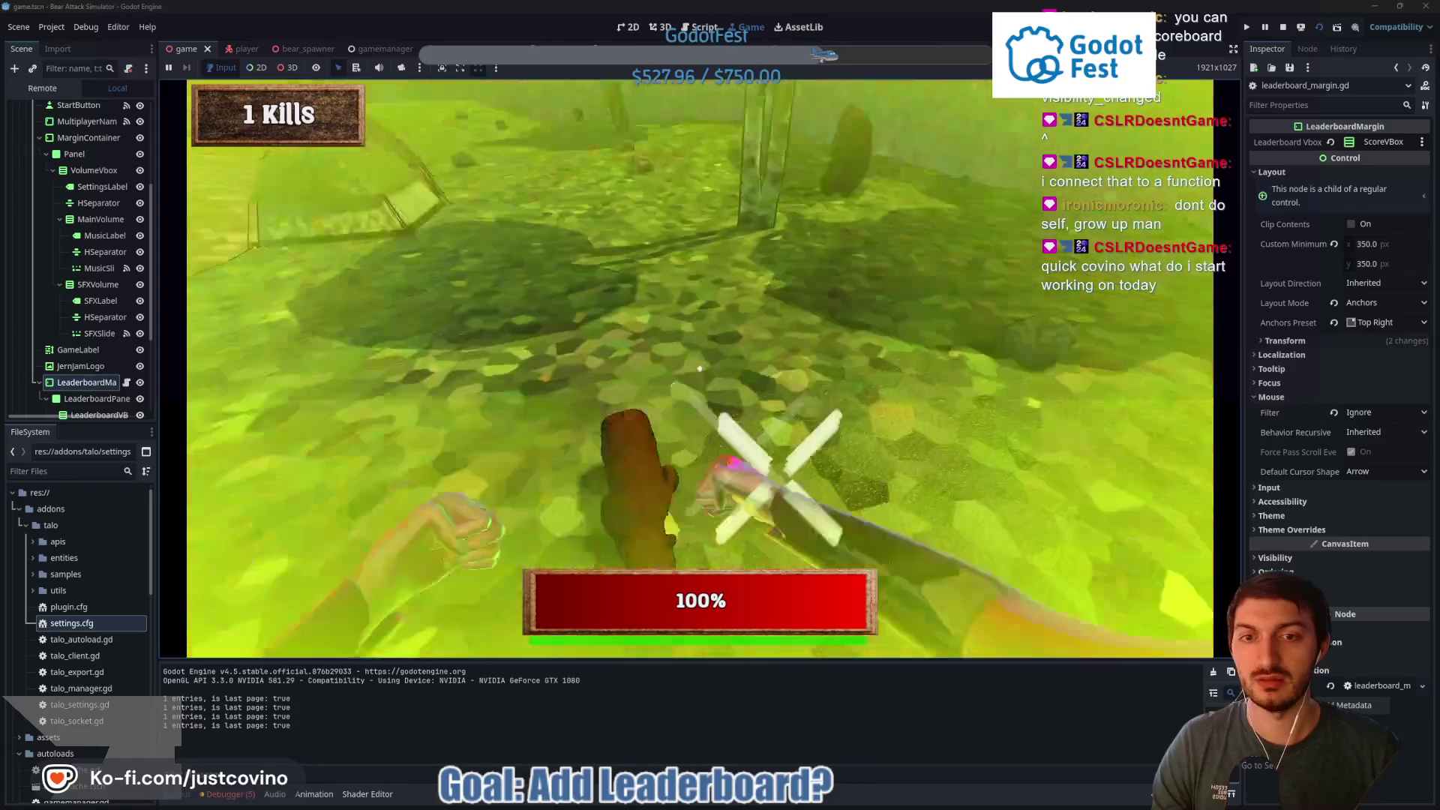
left_click(700, 369)
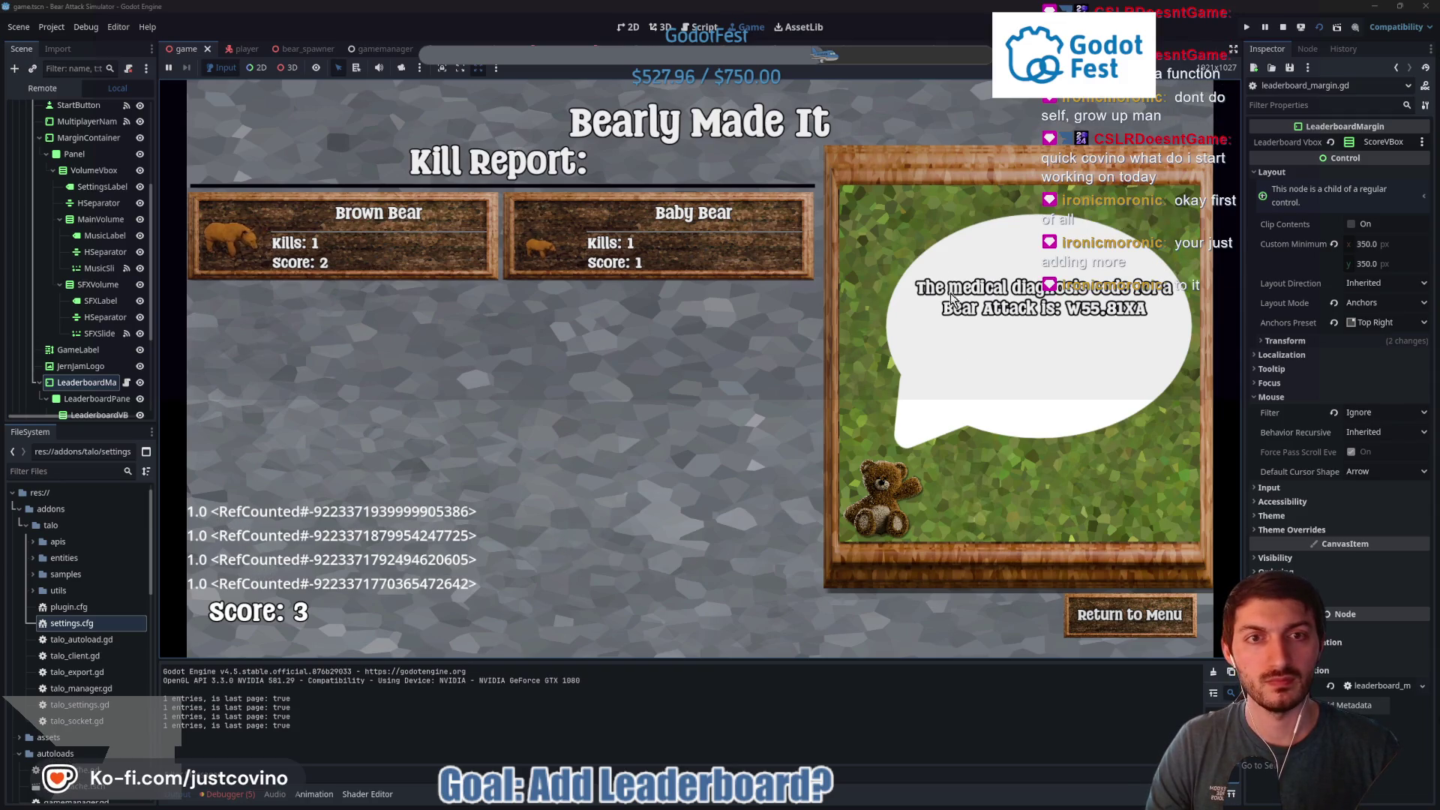
left_click(1129, 611)
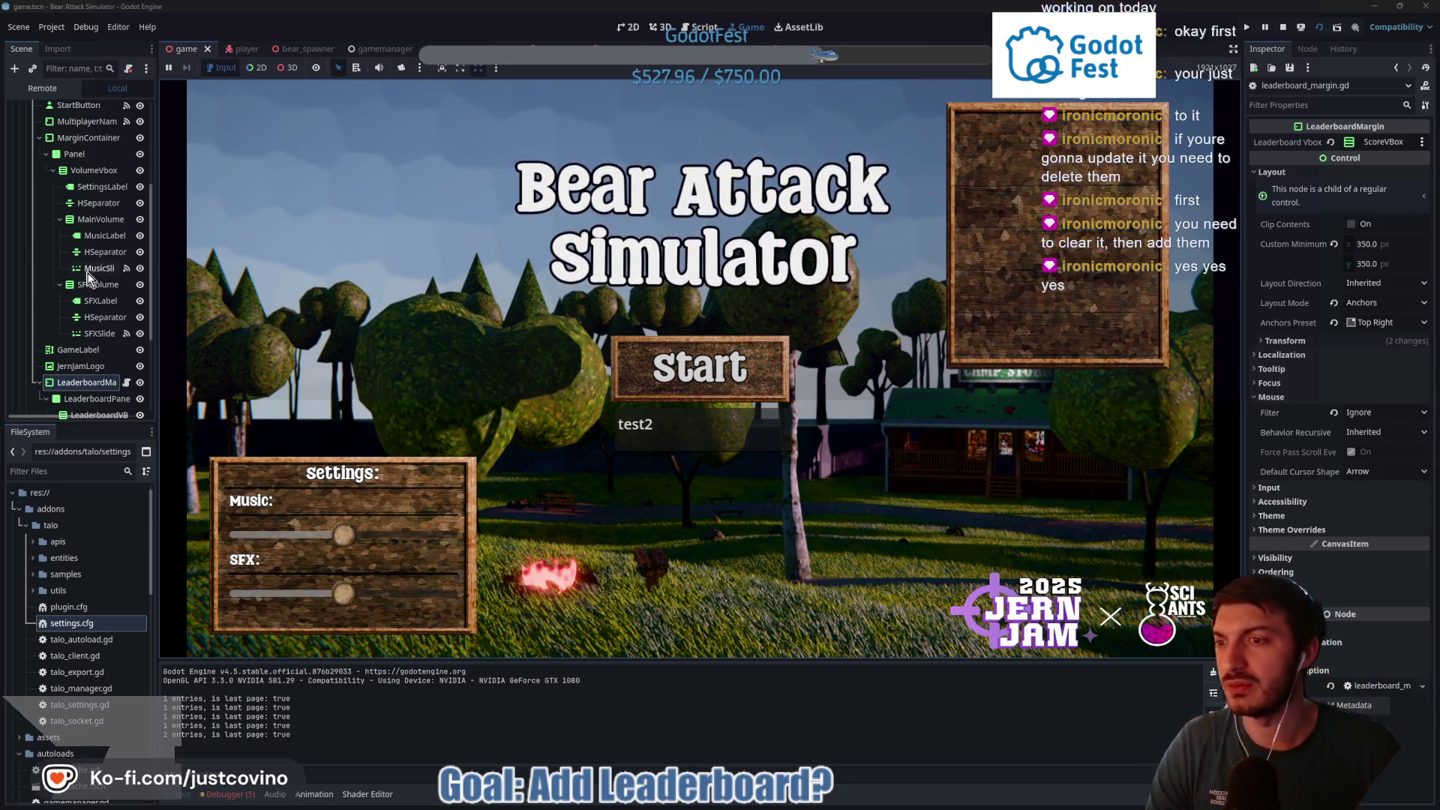
Expand the Remote scene tree down to LeaderboardMargin and its live VBox container
left_click(49, 90)
left_click(18, 175)
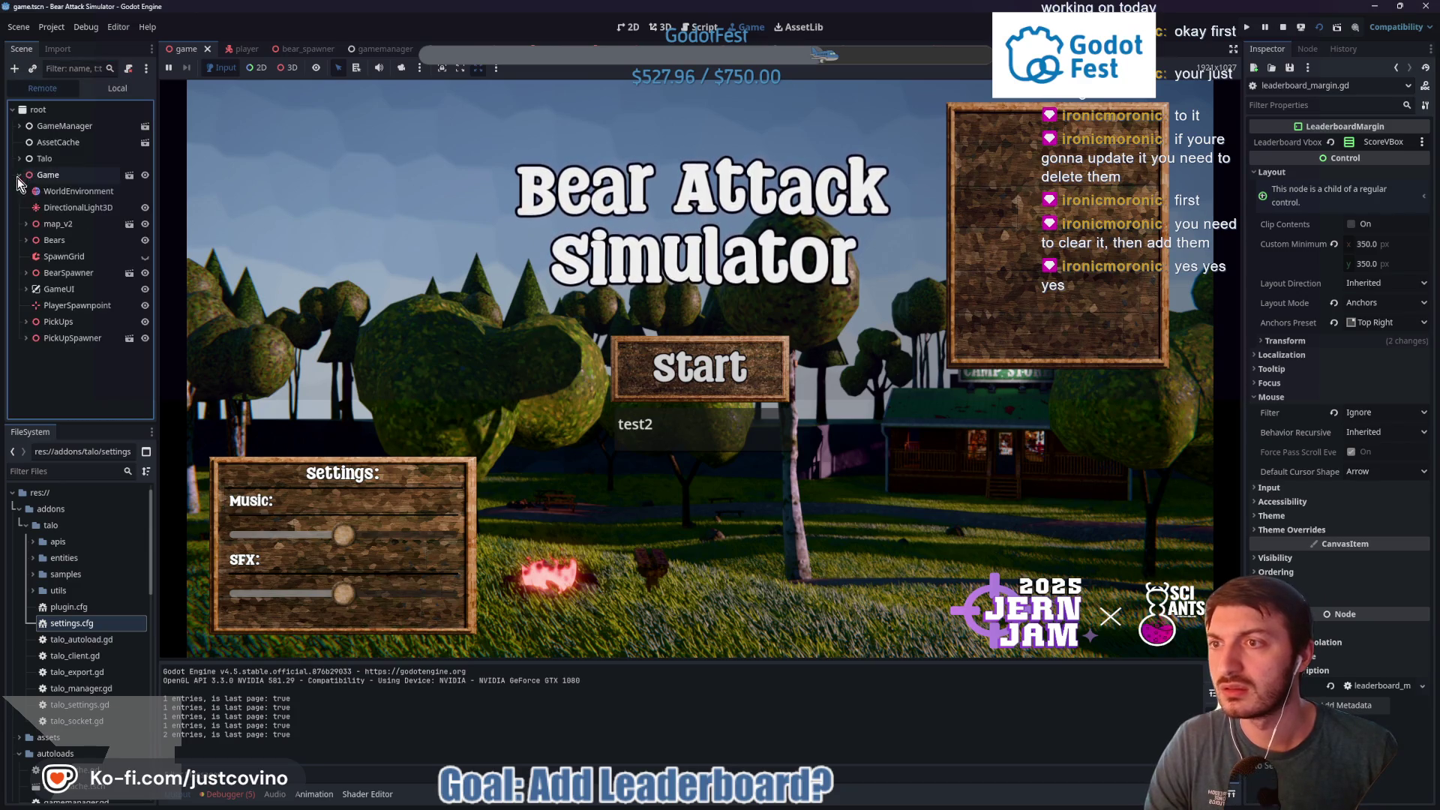
left_click(295, 523)
left_click_drag(295, 522, 225, 530)
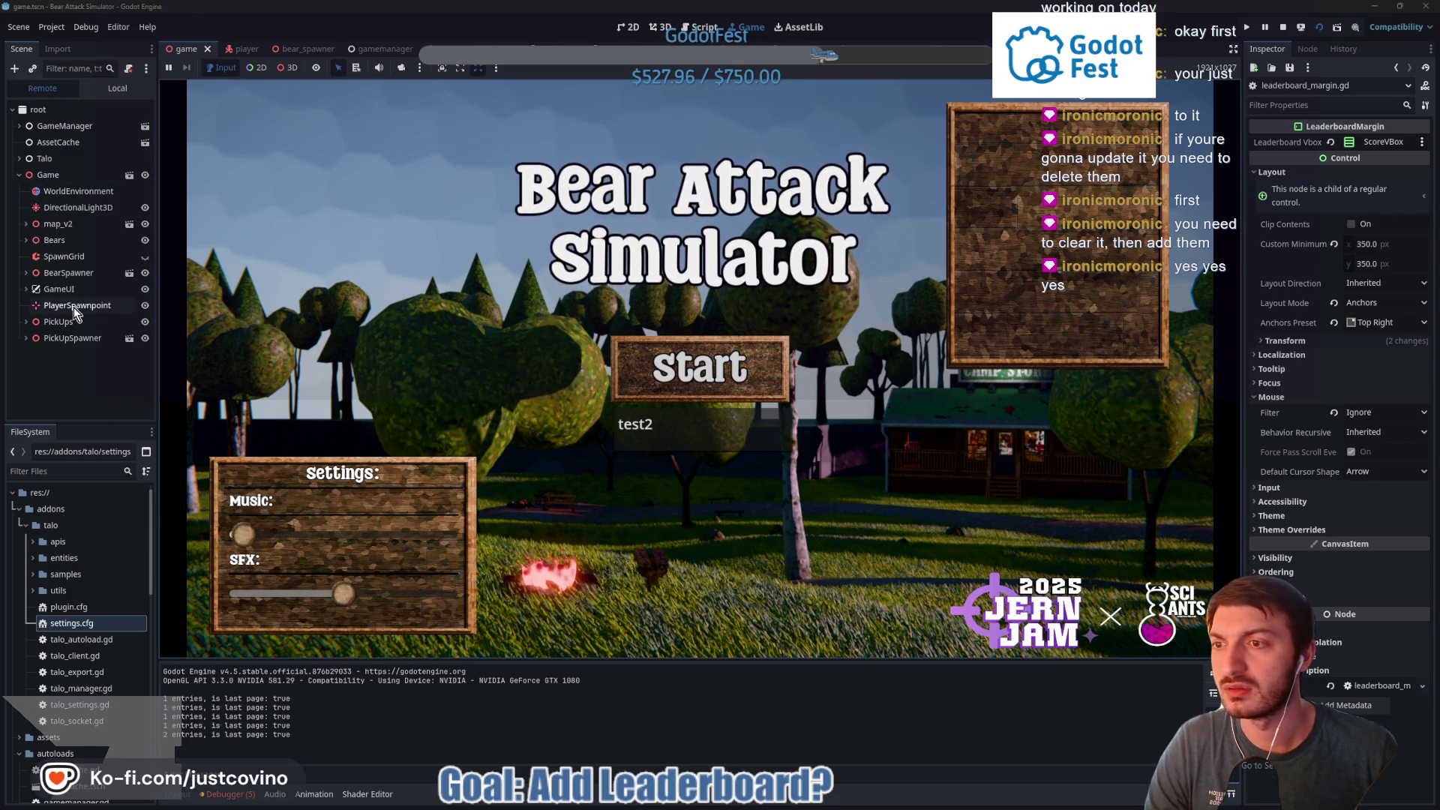
left_click(26, 289)
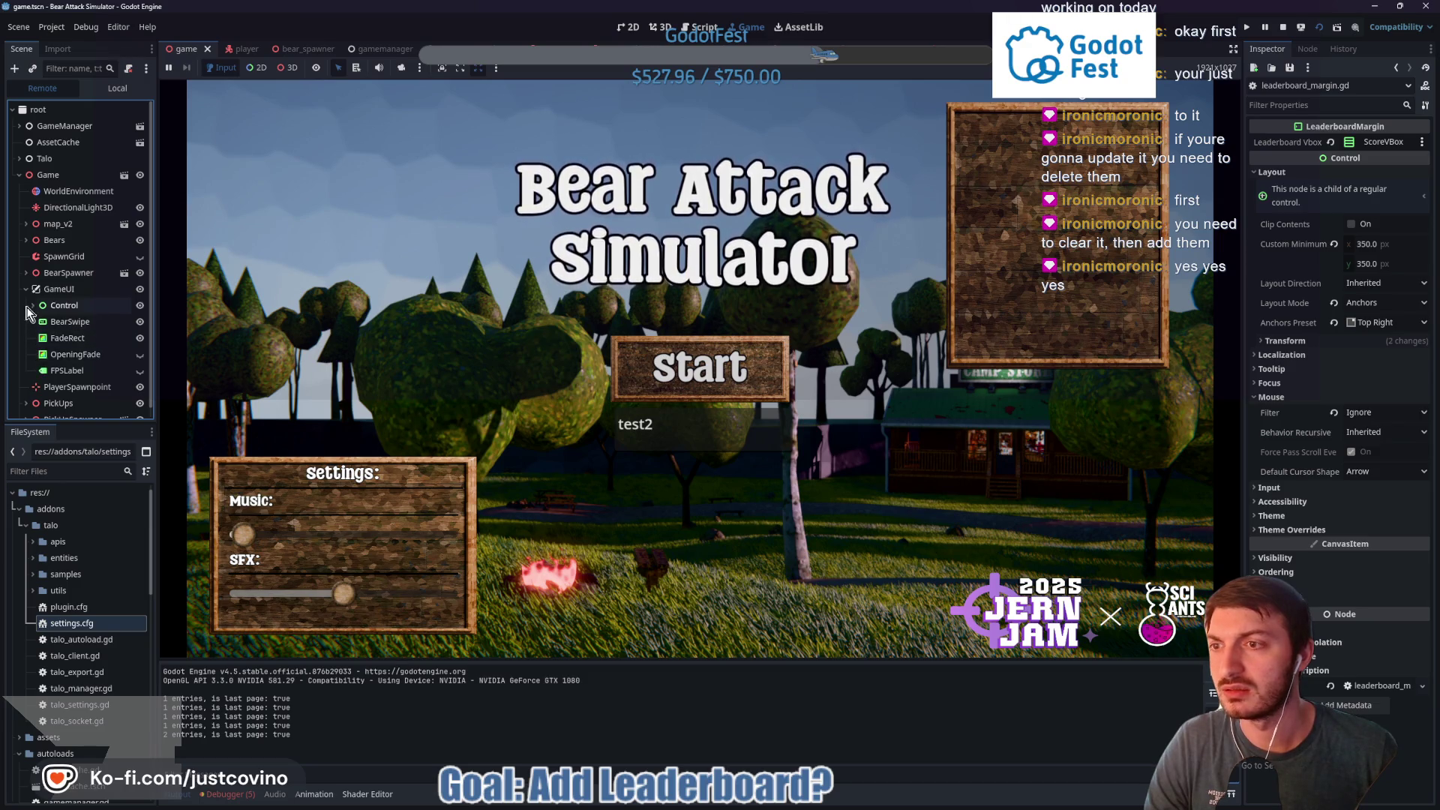
left_click(34, 307)
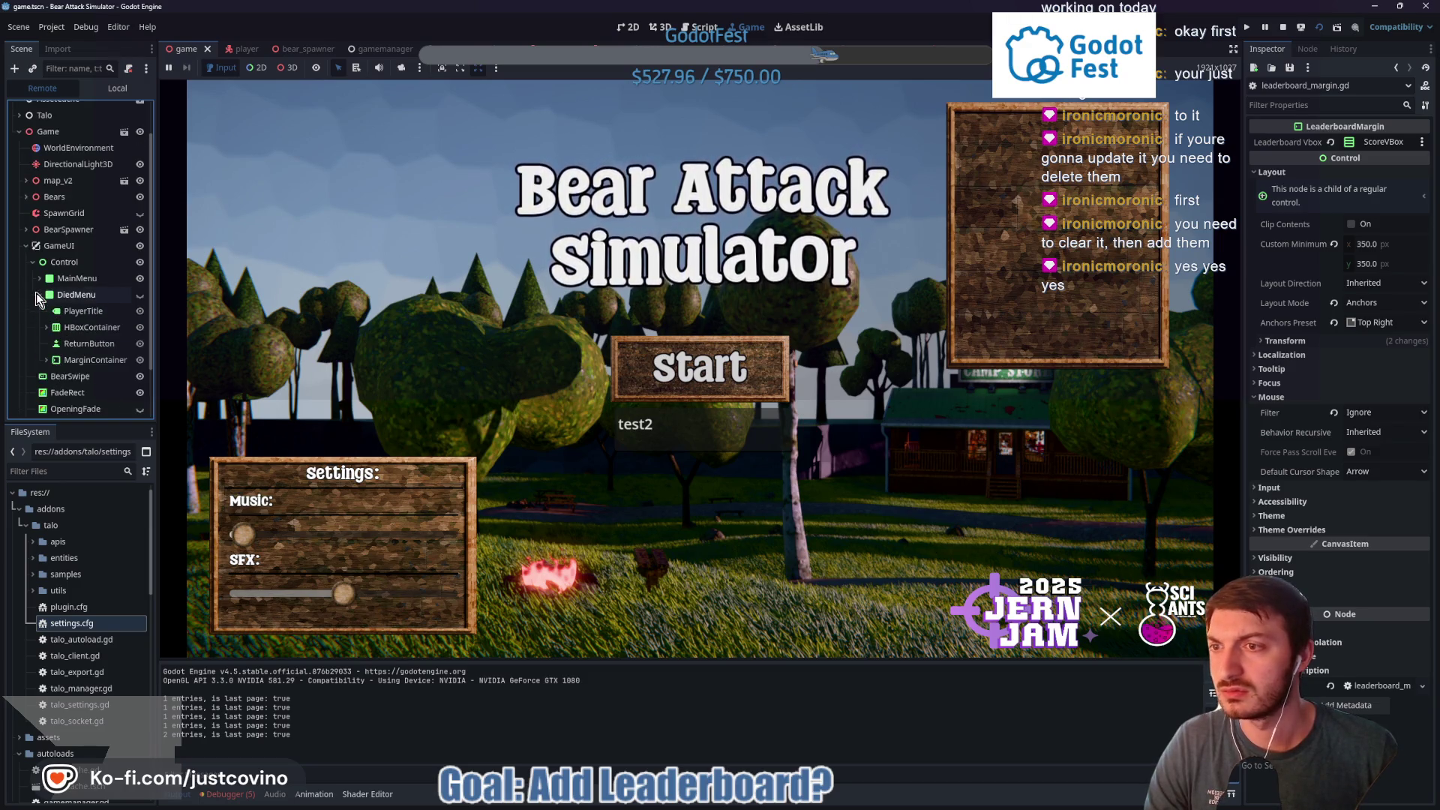
left_click(38, 280)
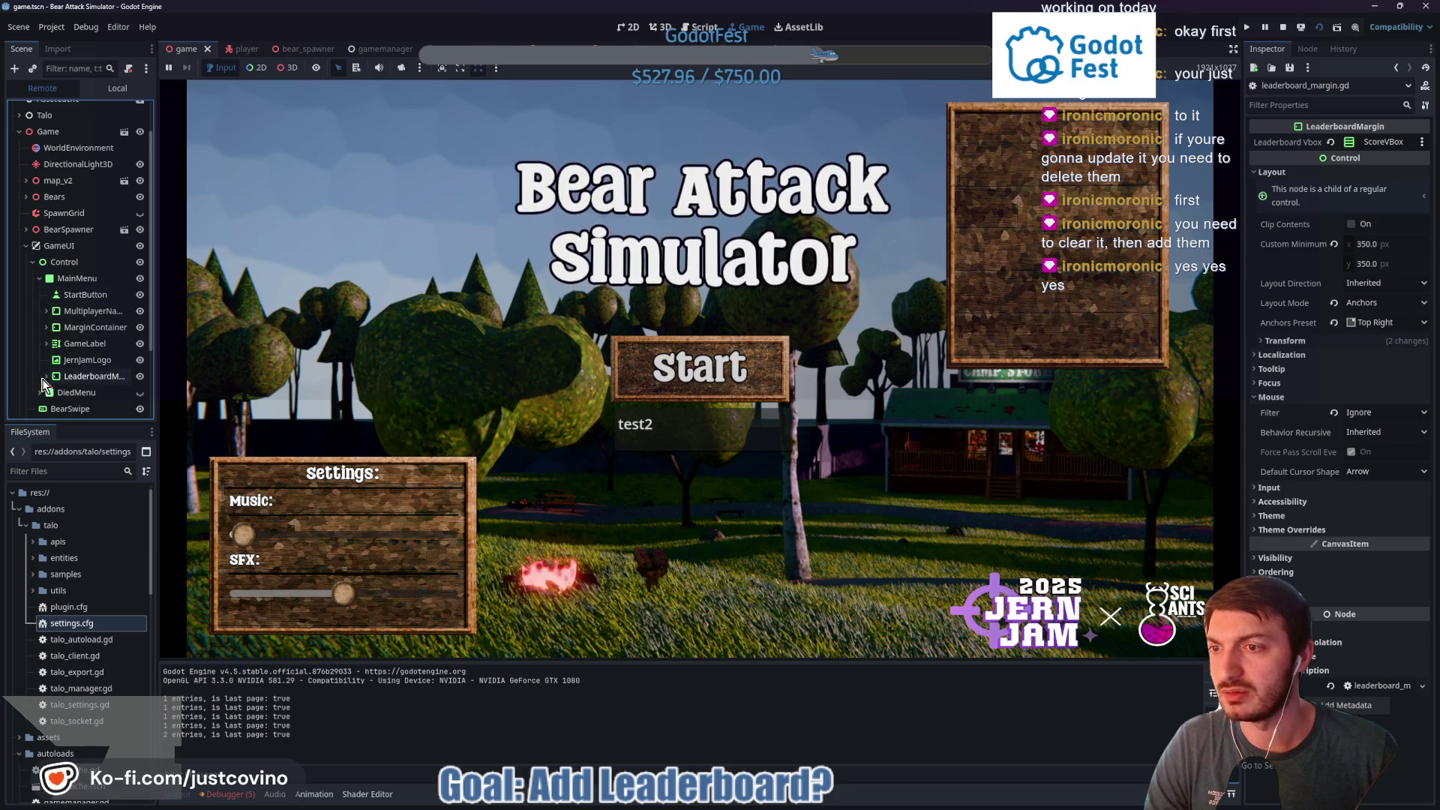
left_click(54, 314)
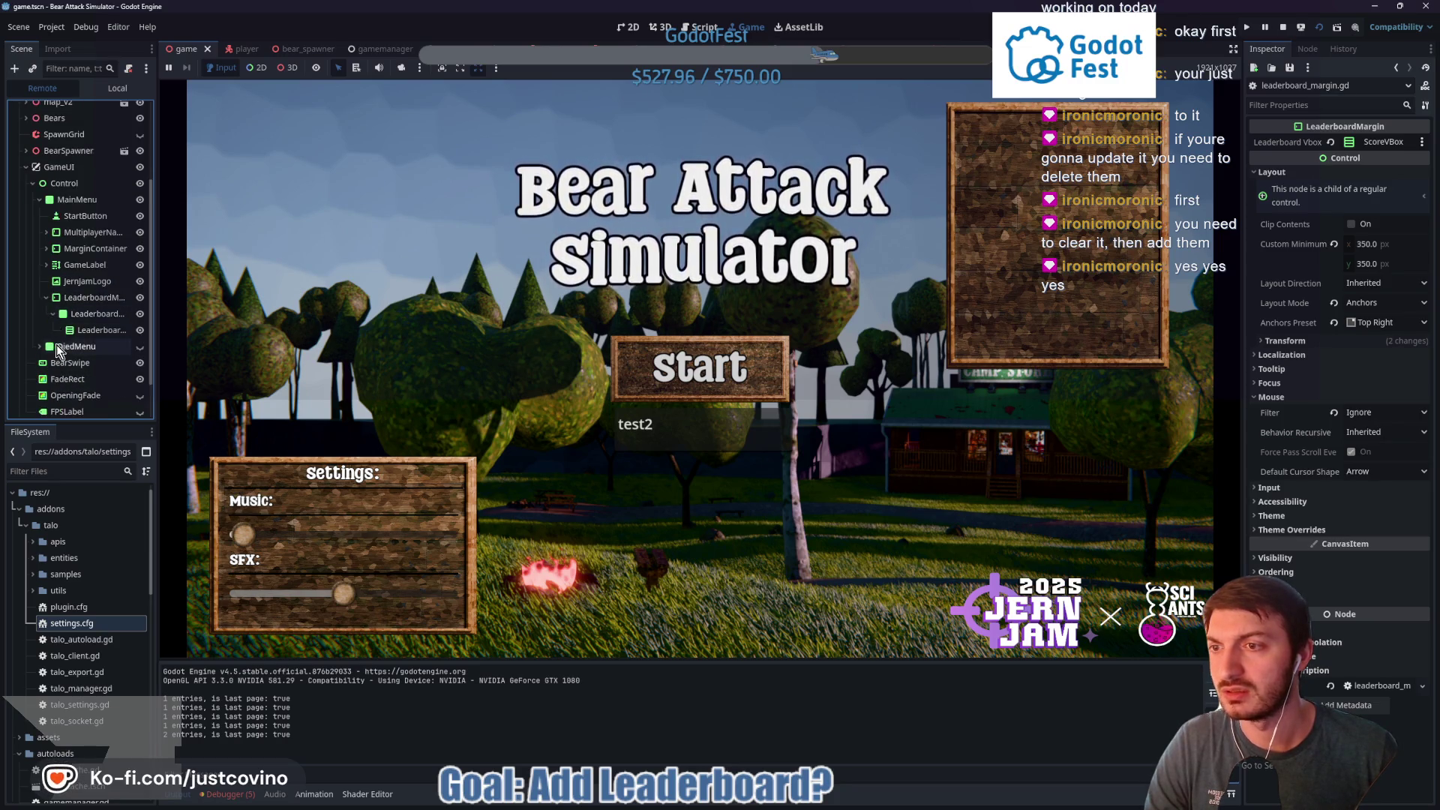
left_click(75, 330)
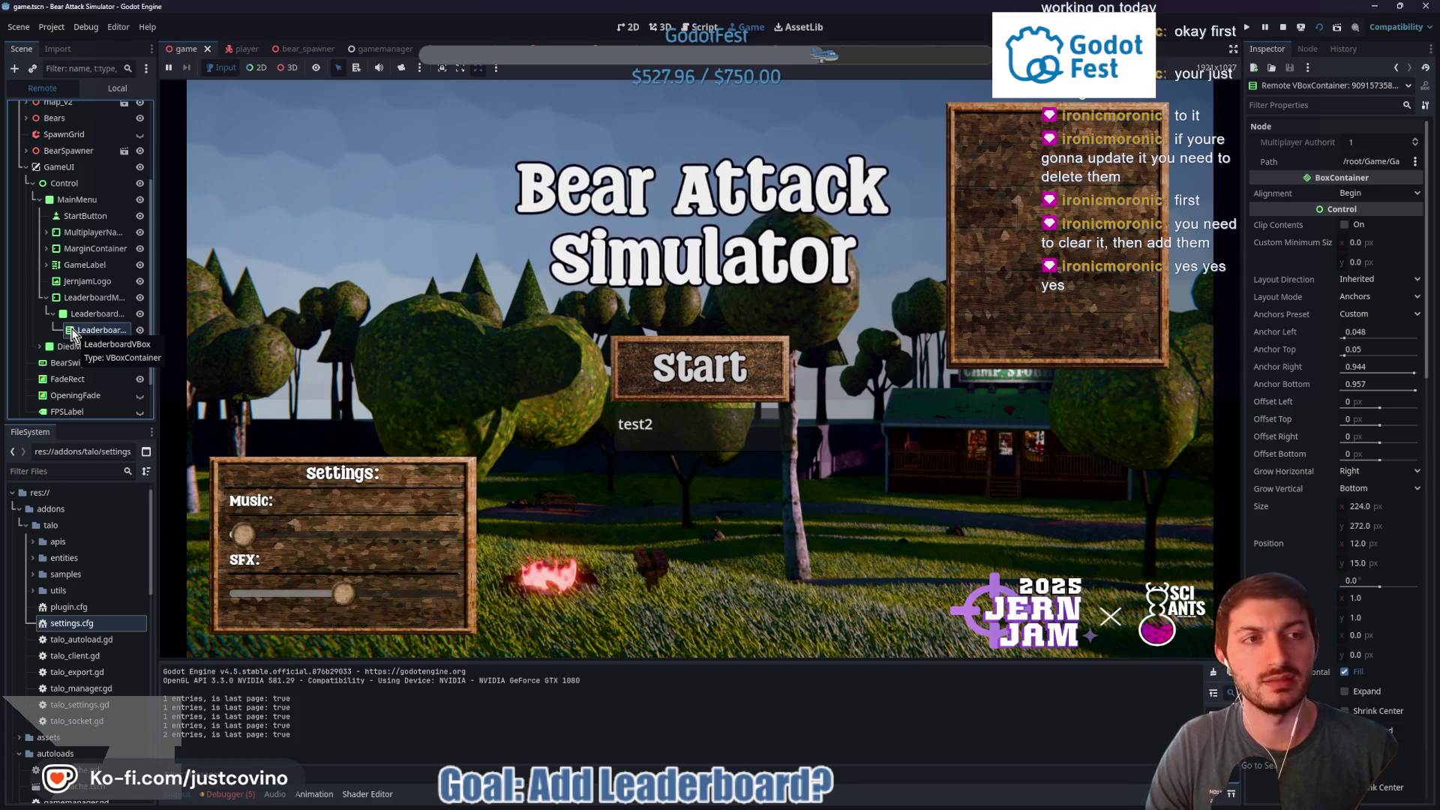
left_click(90, 298)
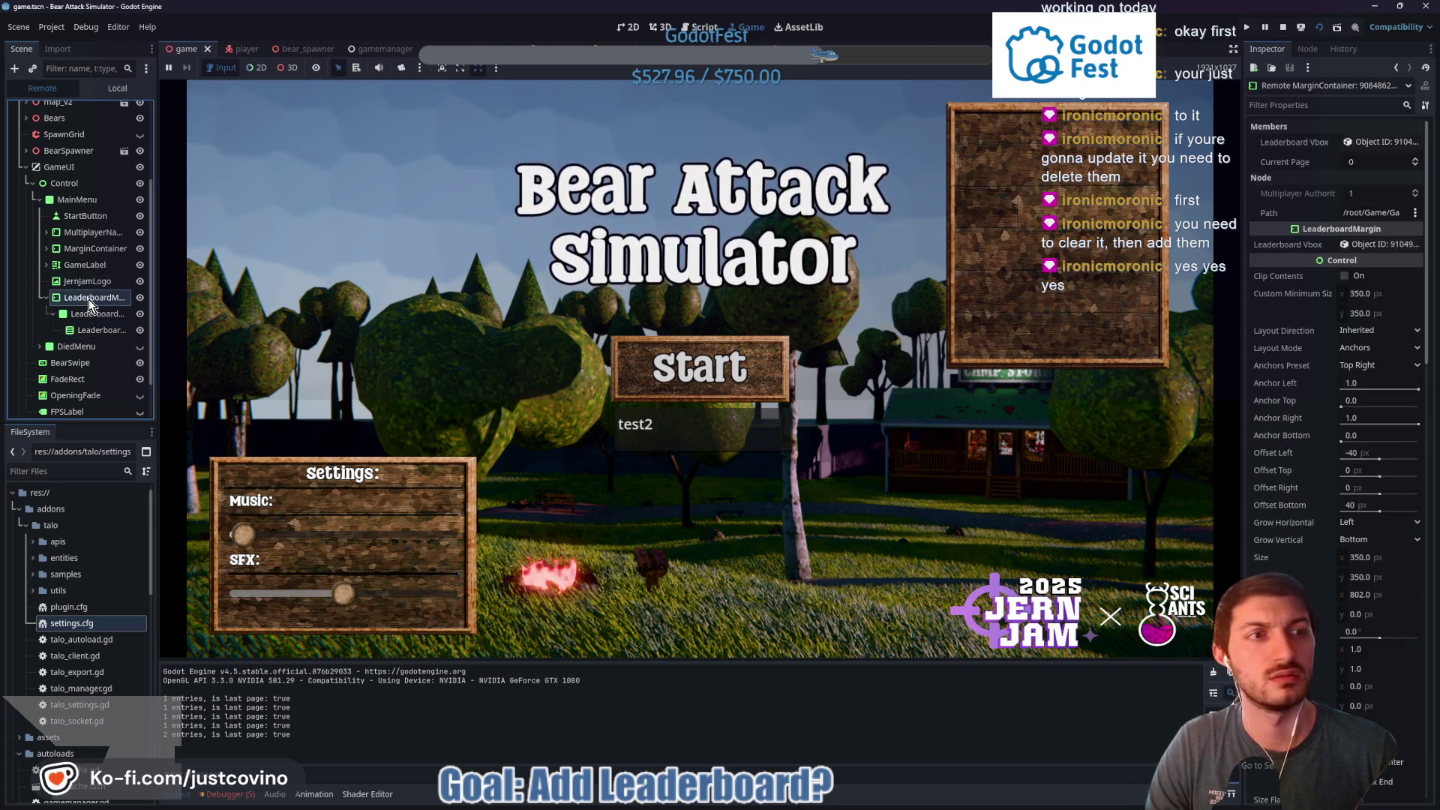
Stop the game and go to the update_leaderboard header in leaderboard_margin.gd
left_click(1284, 28)
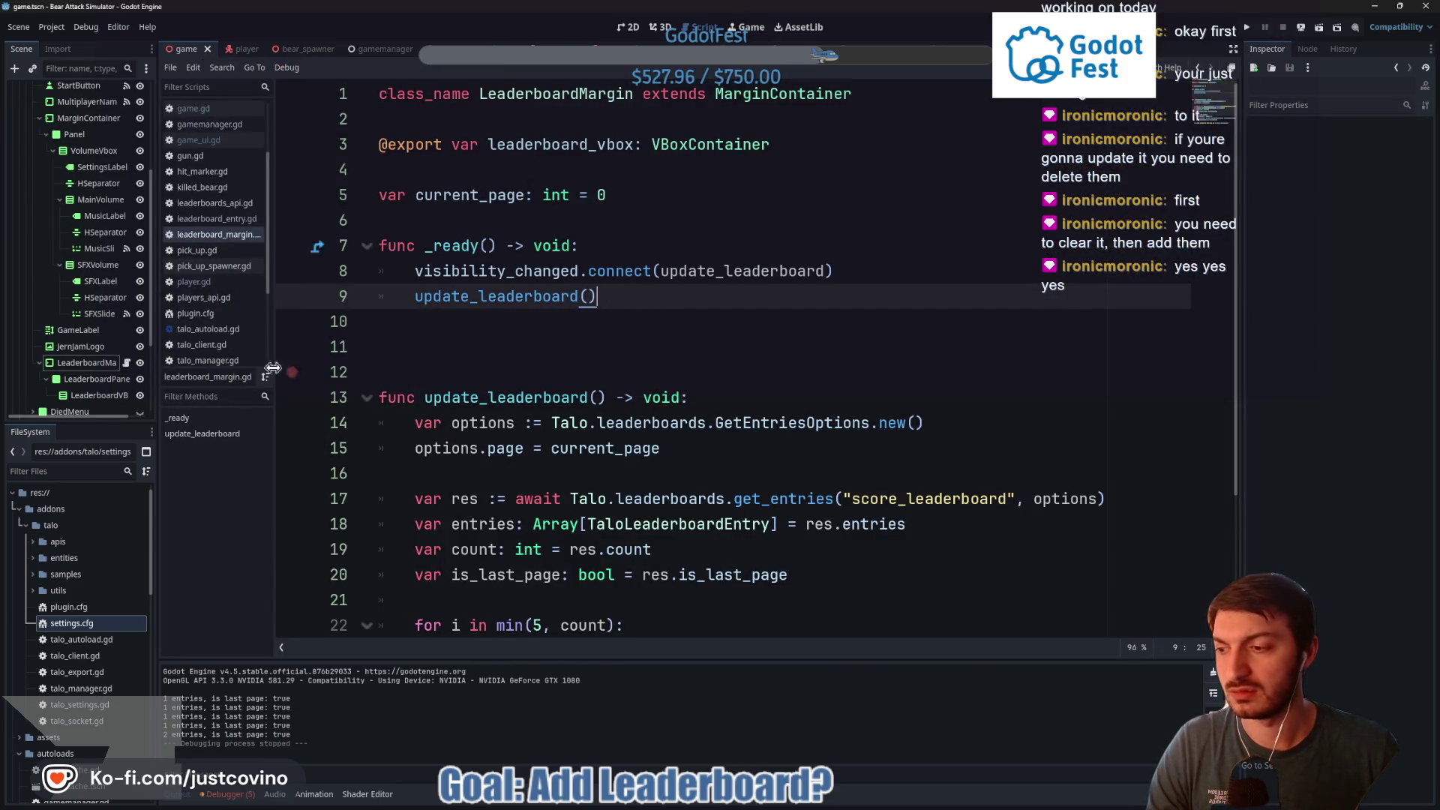
left_click(70, 366)
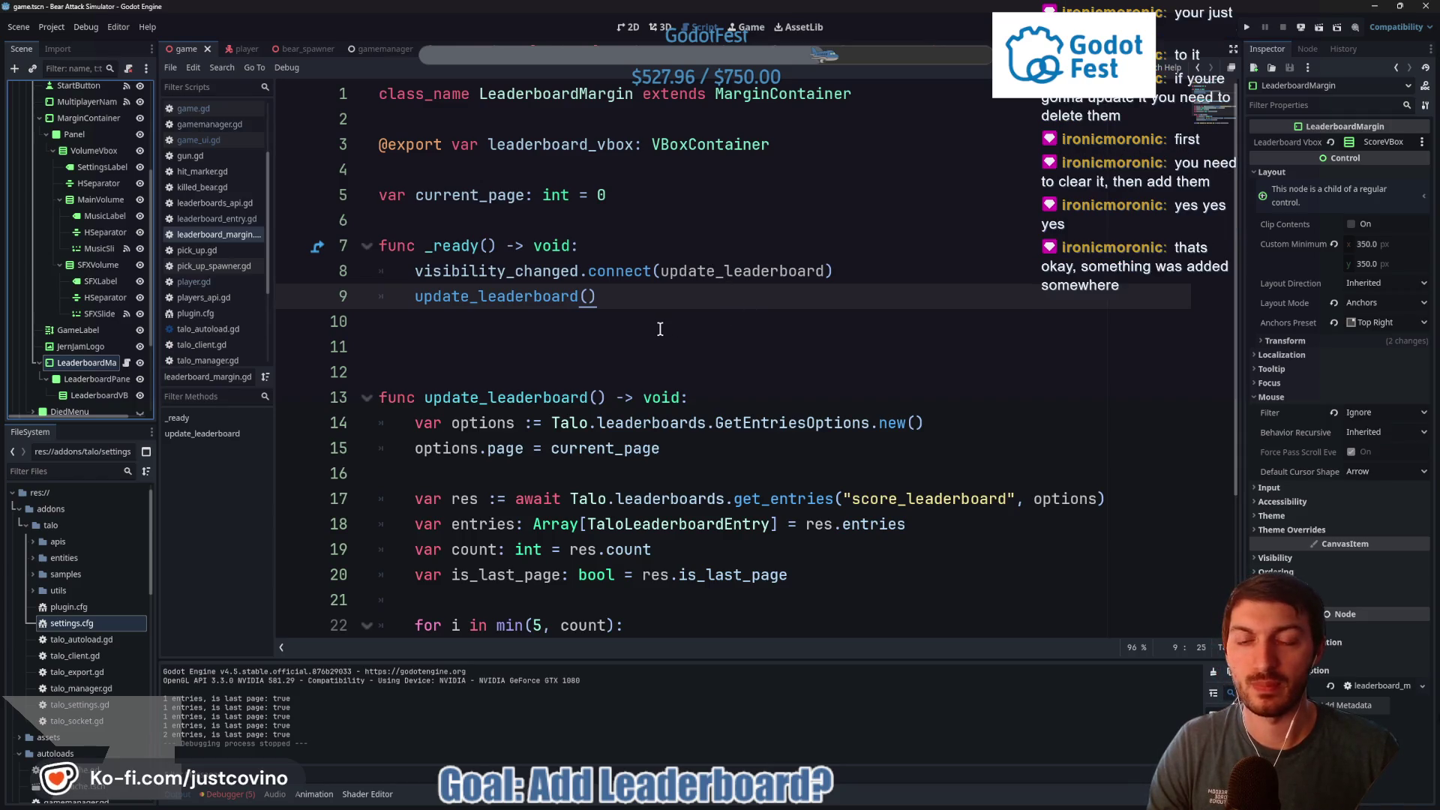
scroll(635, 315, "down", 3)
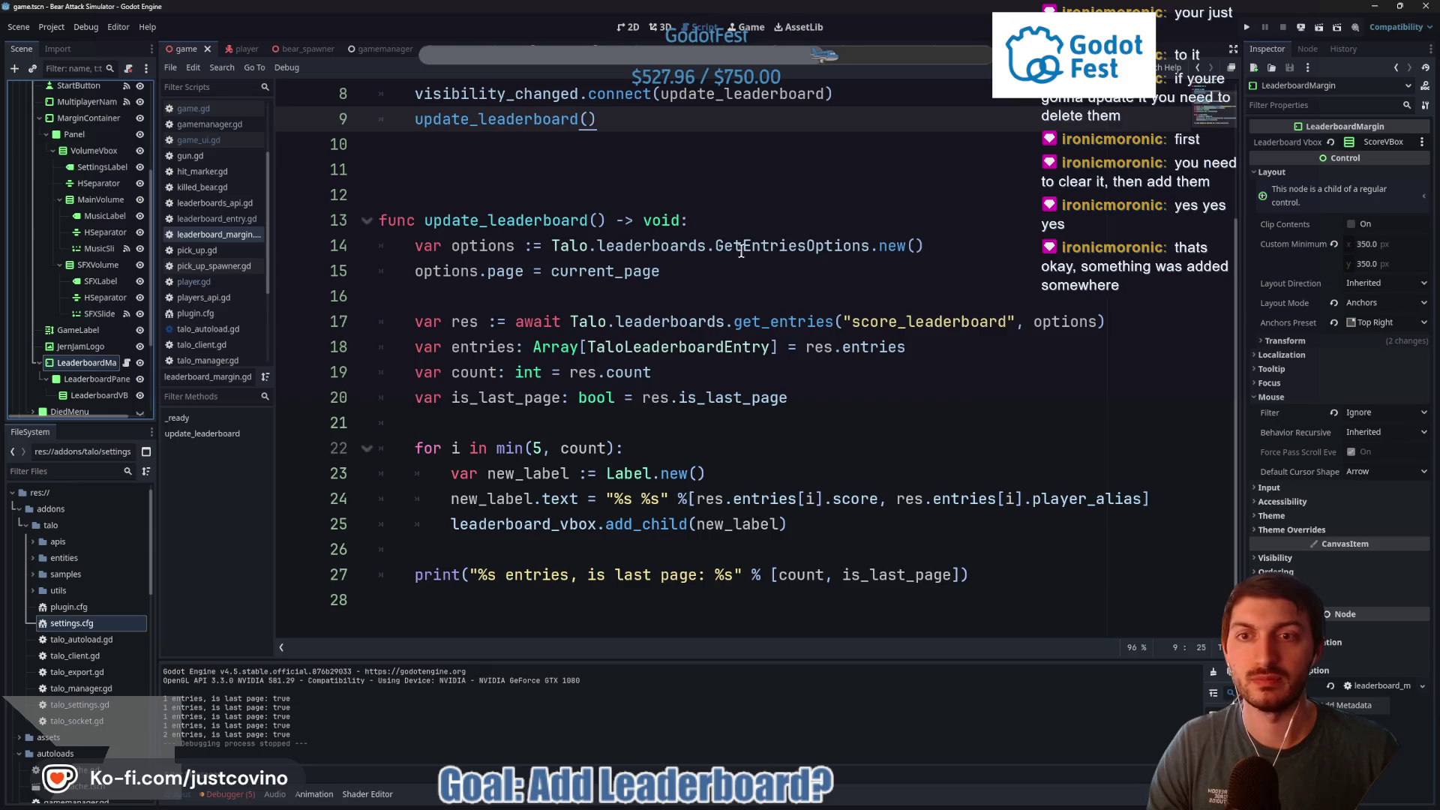
left_click(731, 222)
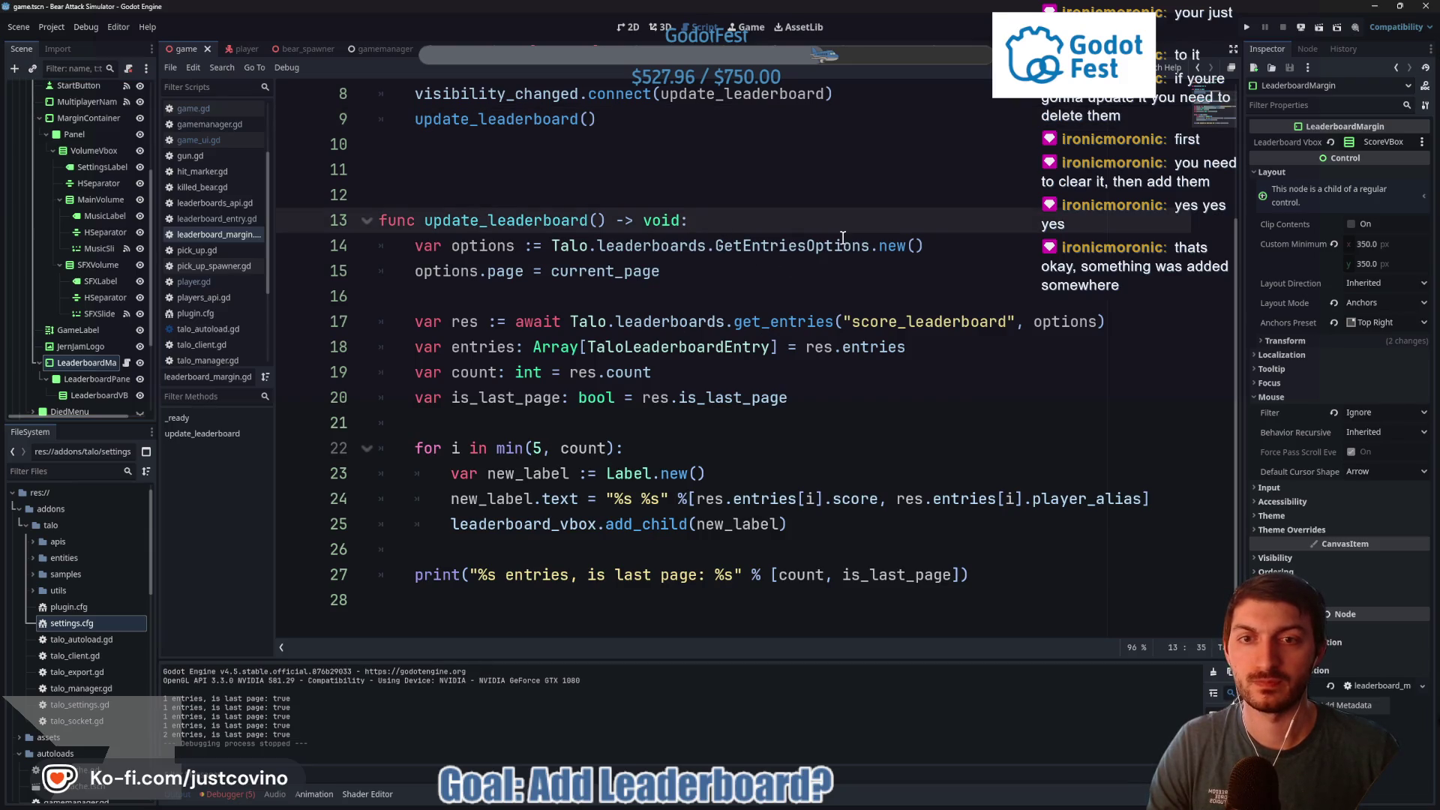
Add 'for old in leaderboard_vbox.get_children(): old.queue_free()' at the top of update_leaderboard
key("Return")
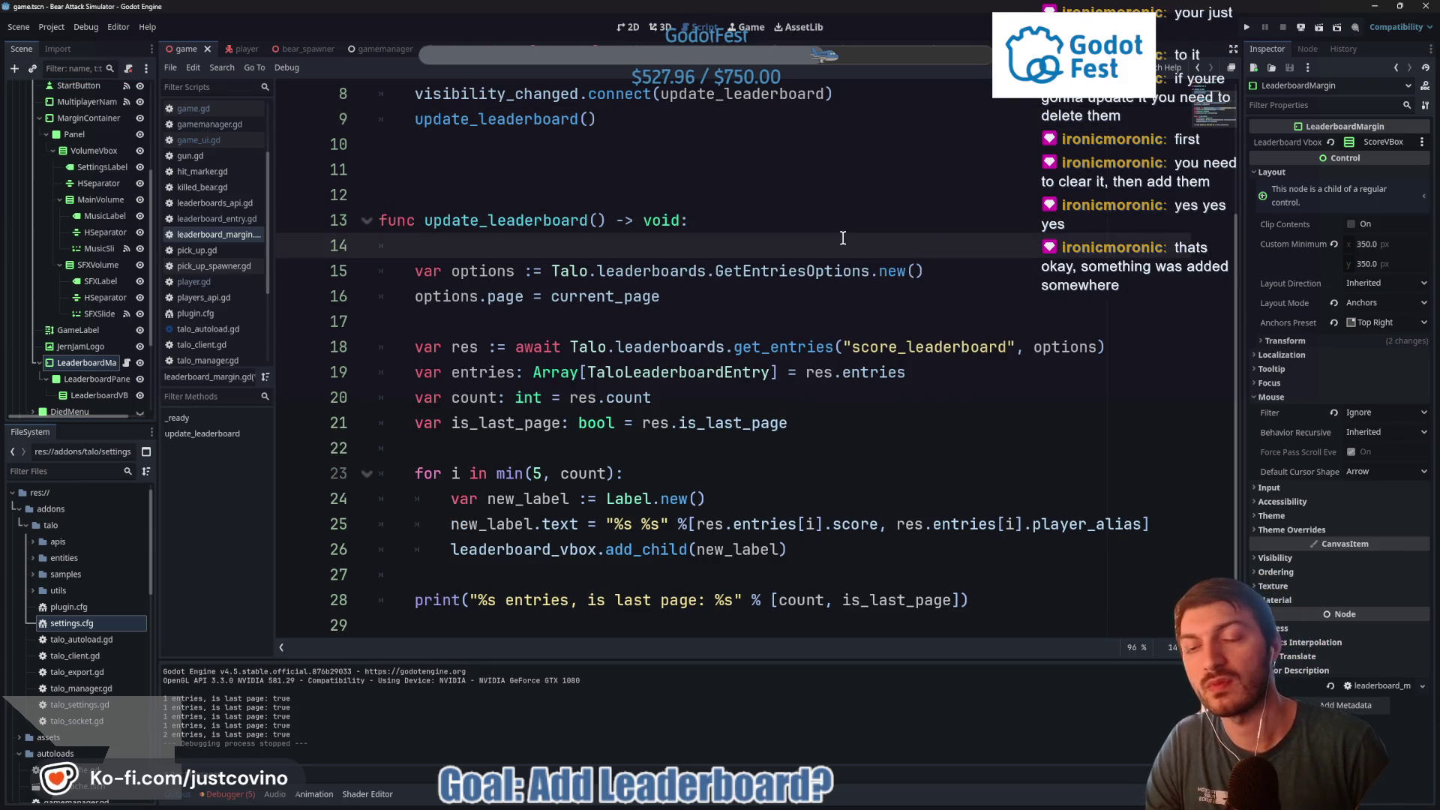
type("for old in")
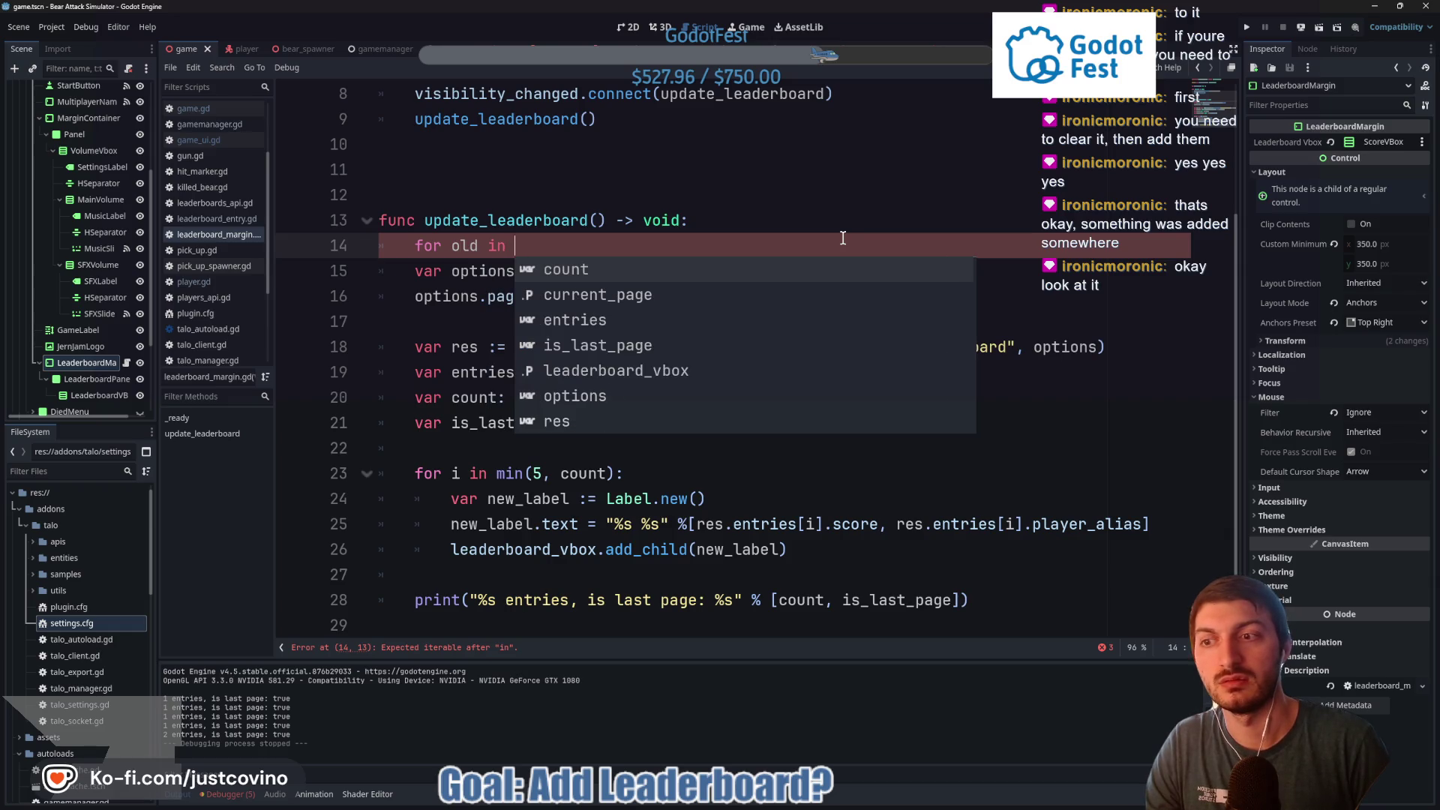
type("lead")
key("Return")
type(".get_childre")
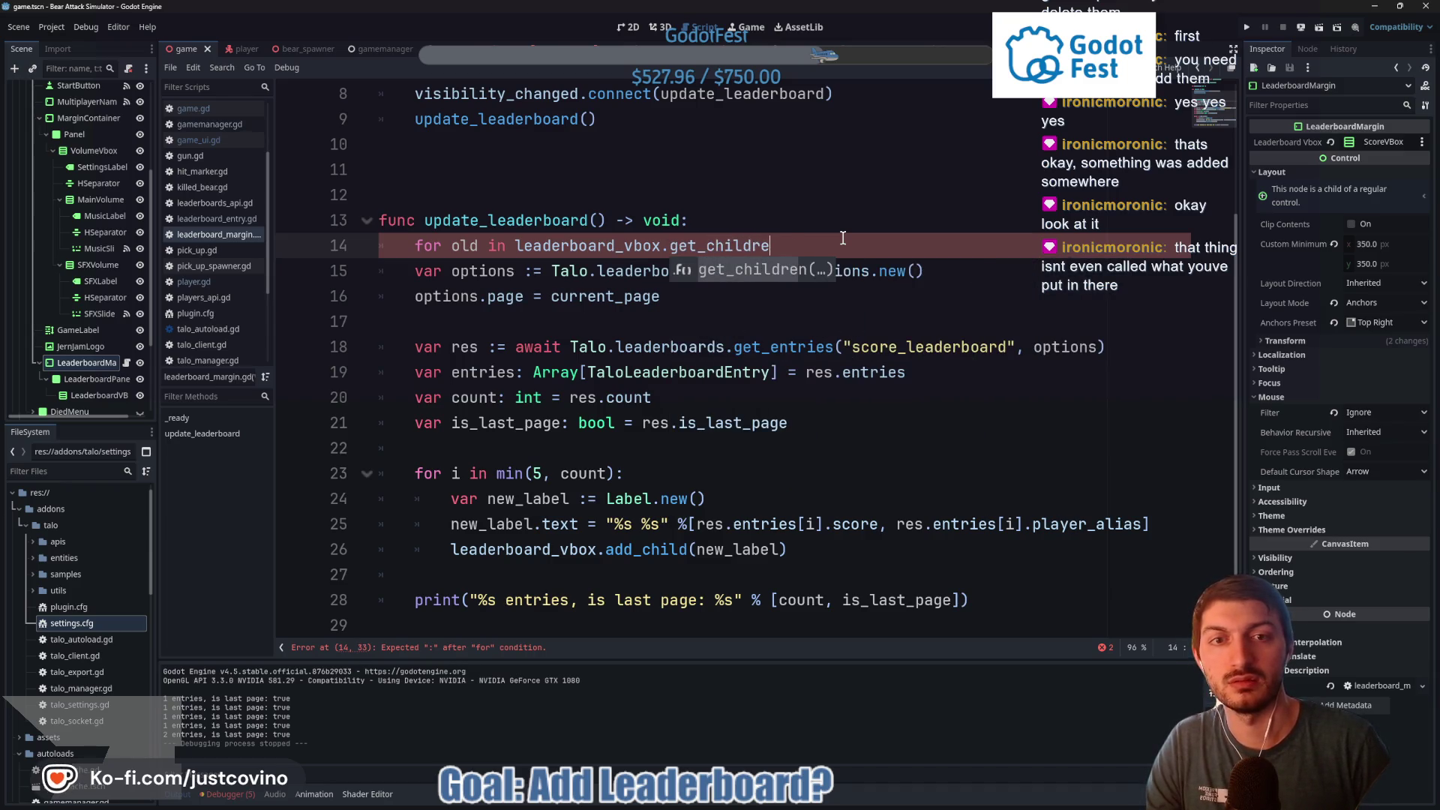
key("Return")
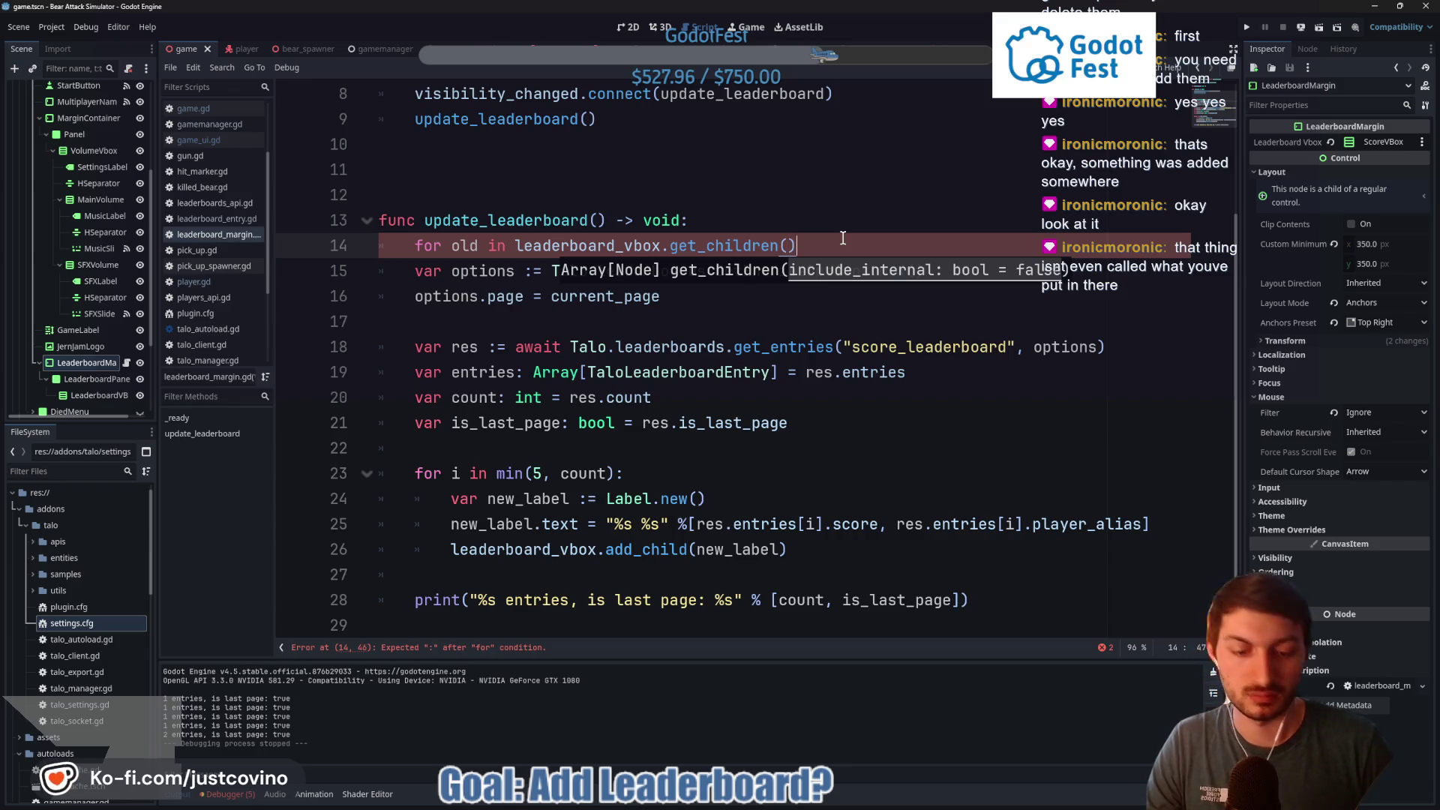
type(":")
key("Return")
type("old.")
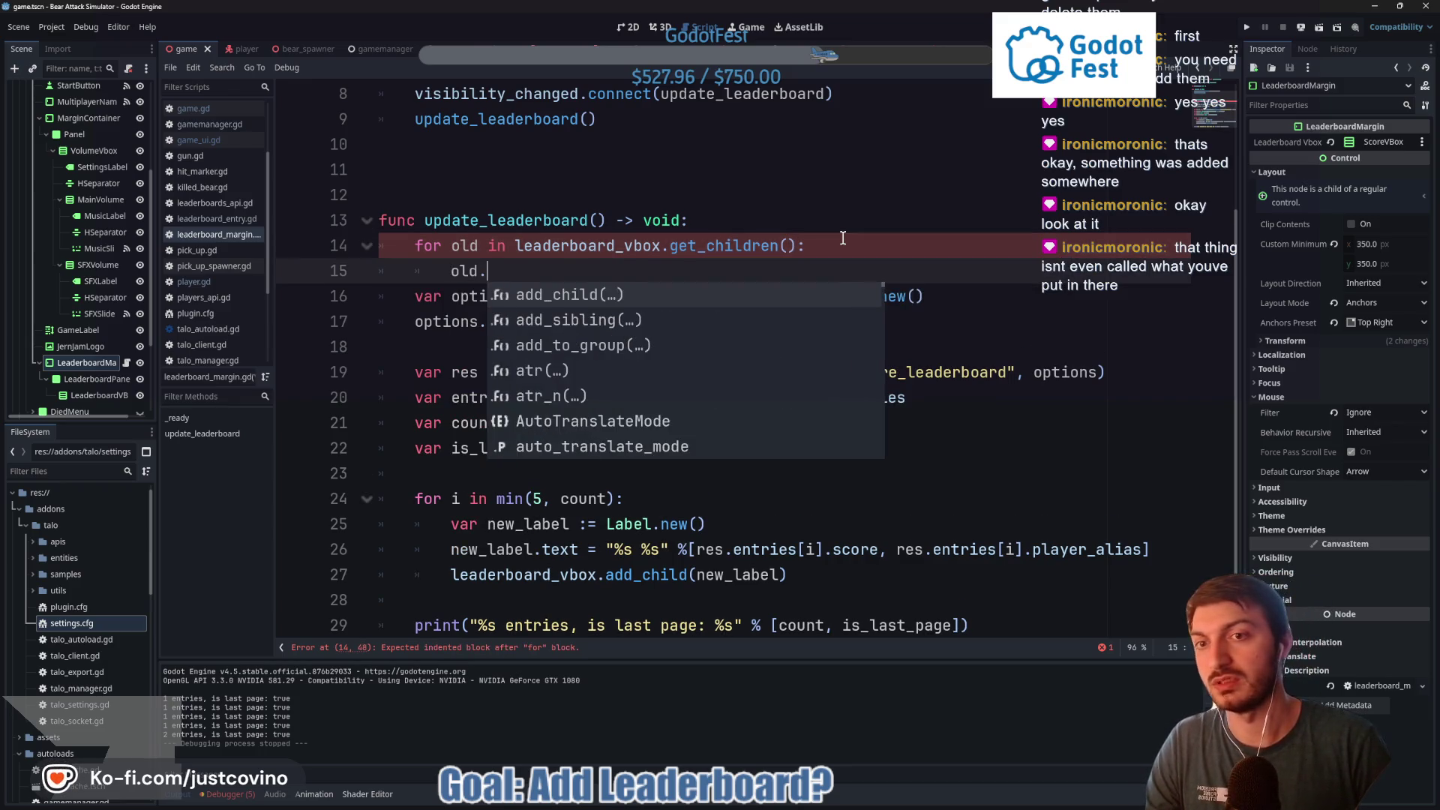
type("queue")
key("Return")
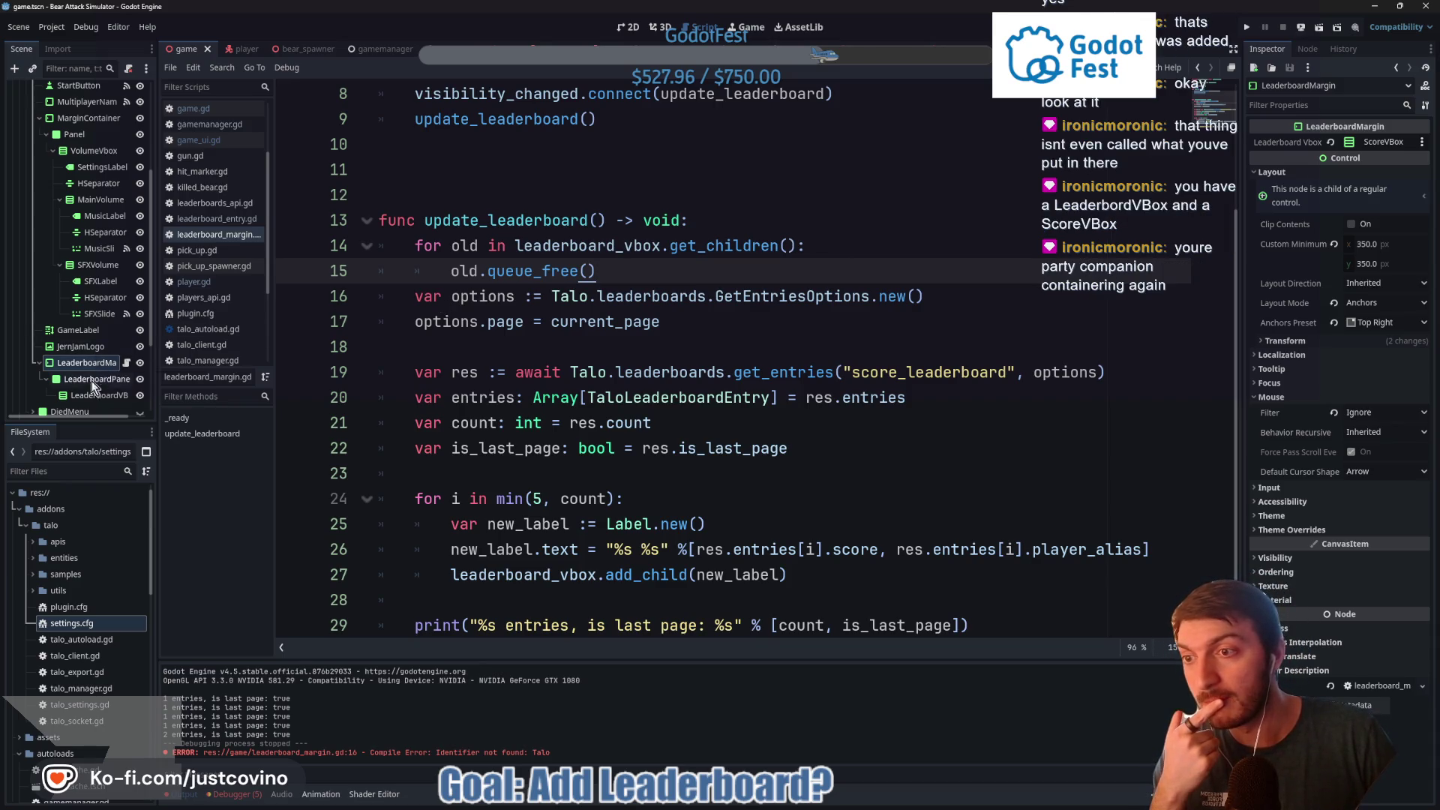
scroll(623, 299, "up", 3)
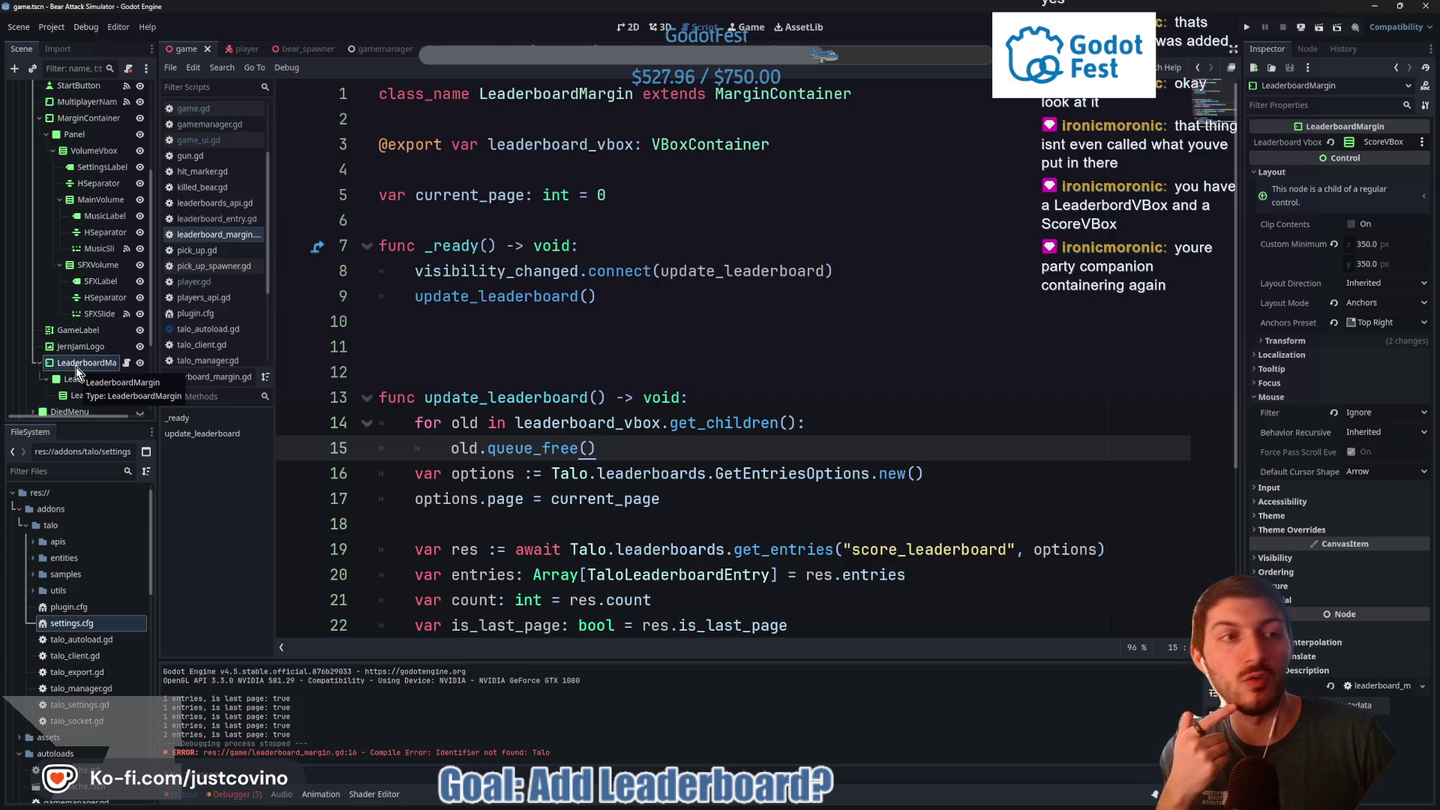
Reassign Leaderboard Vbox to the LeaderboardVBox node and save game.tscn
left_click(1329, 144)
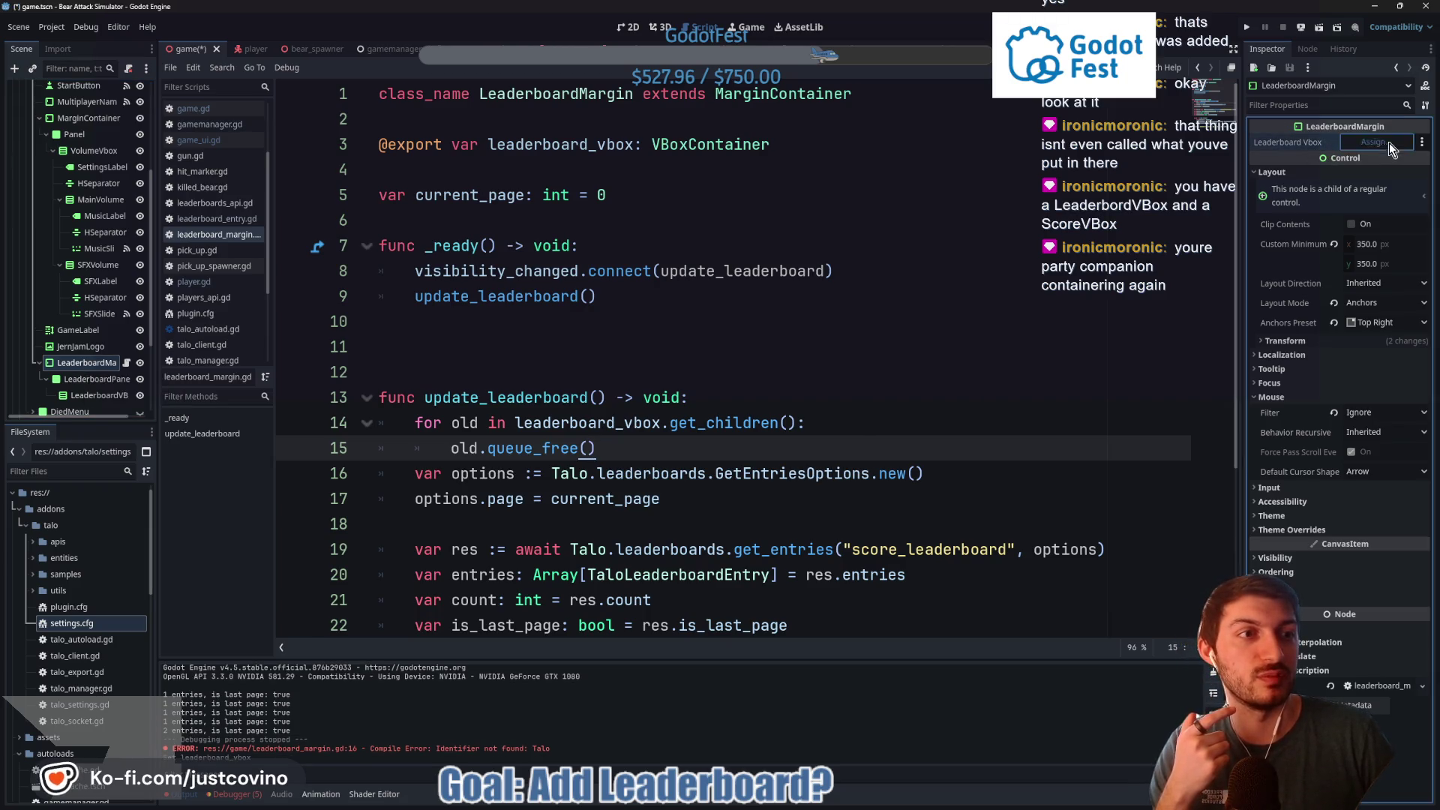
left_click(1389, 143)
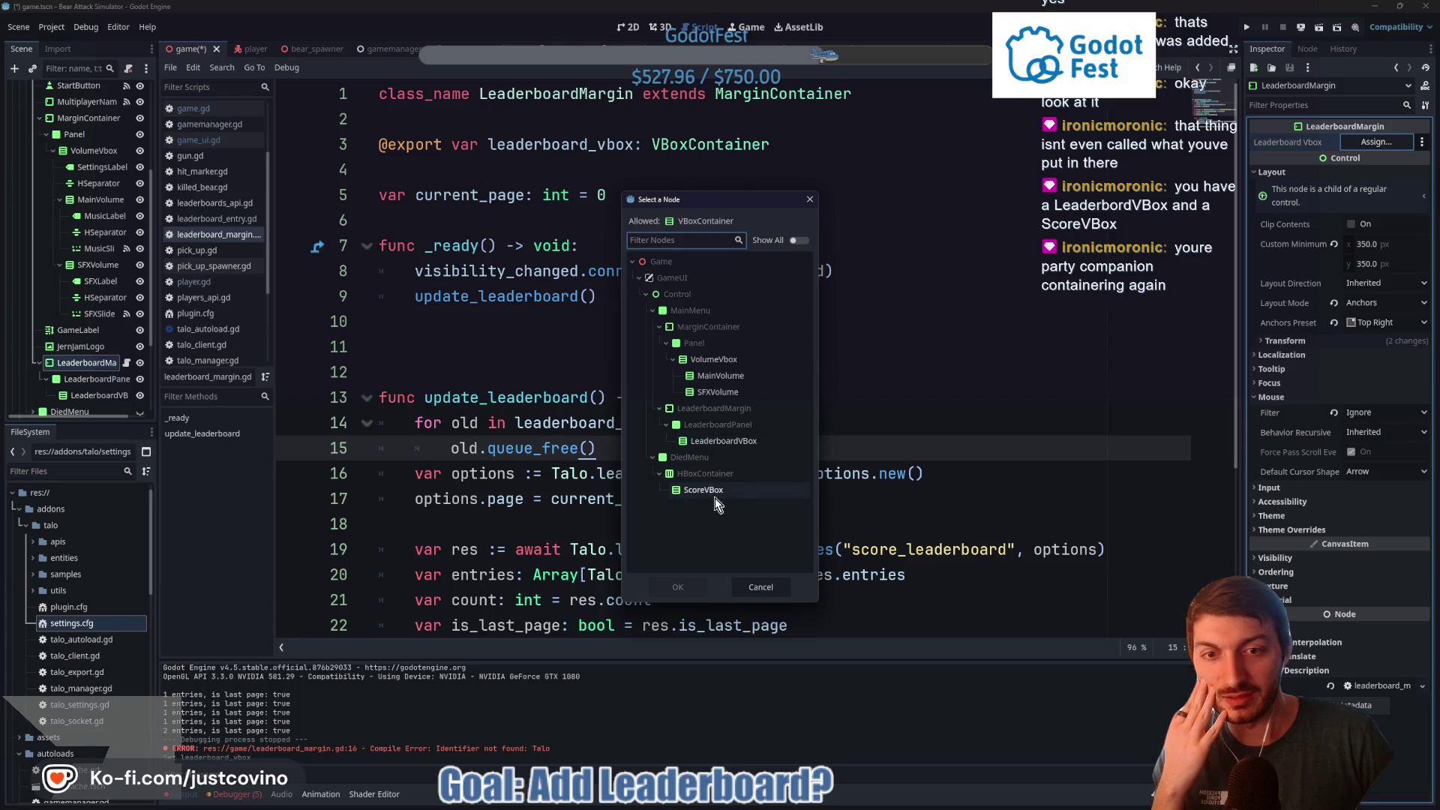
left_click(740, 443)
left_click(678, 586)
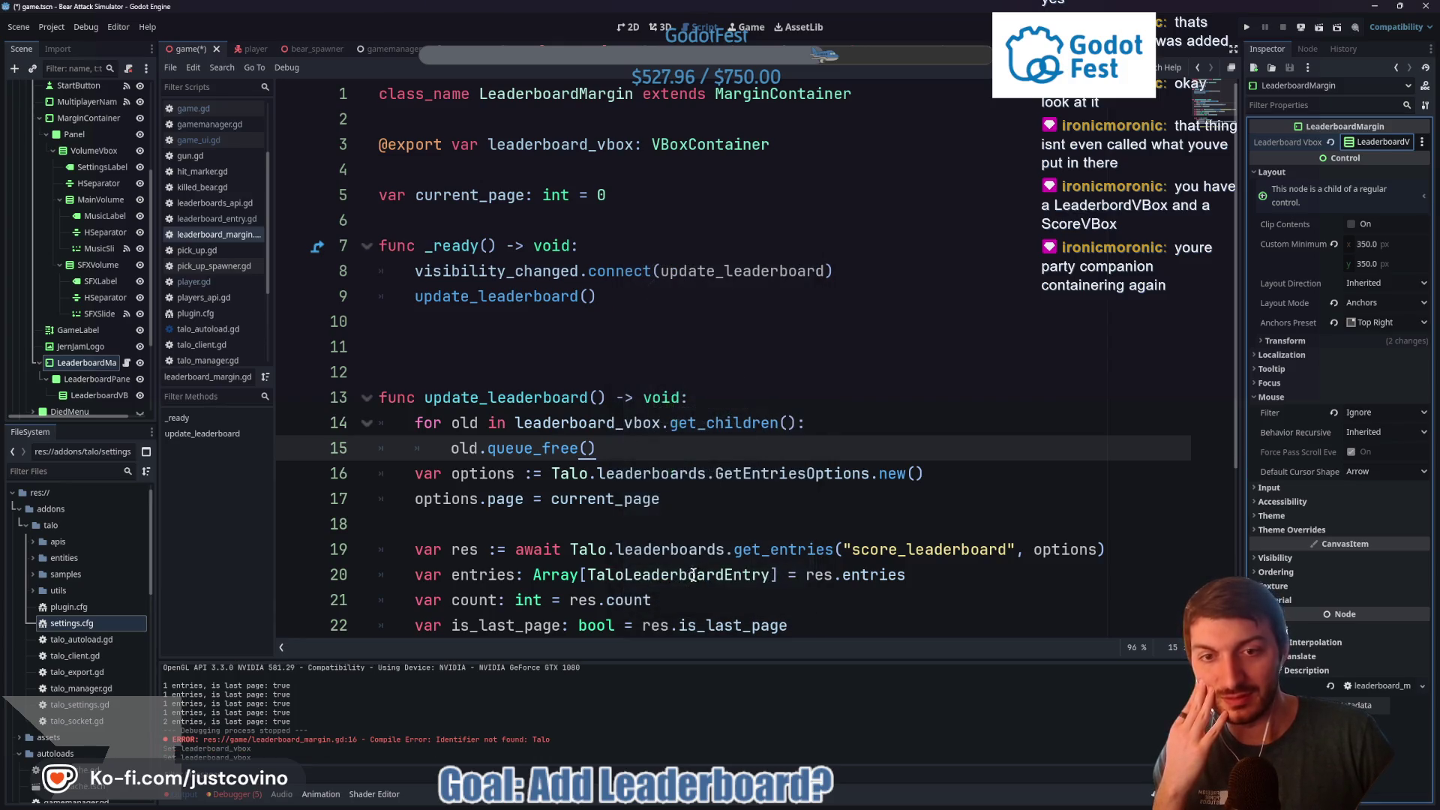
left_click(720, 375)
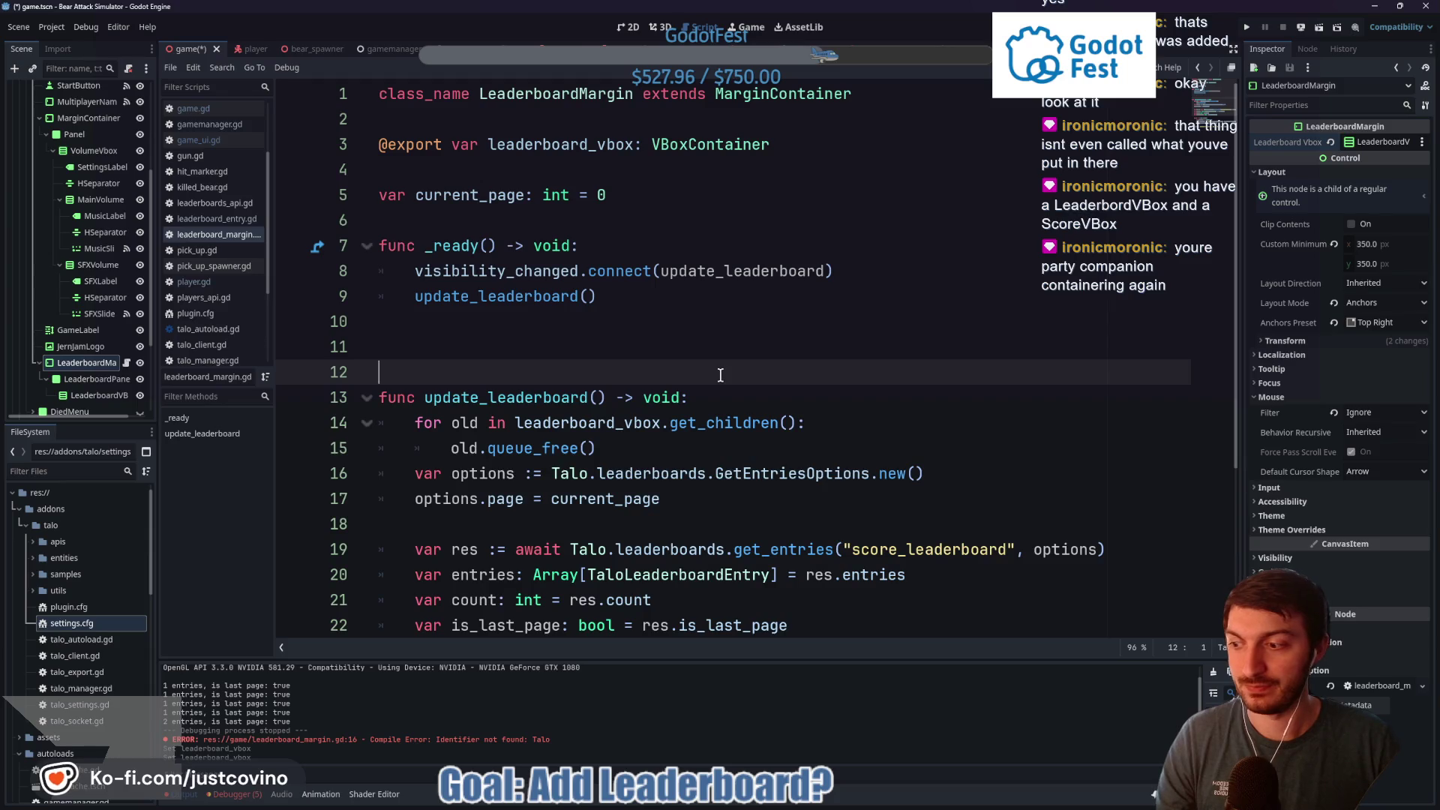
key("ctrl+s")
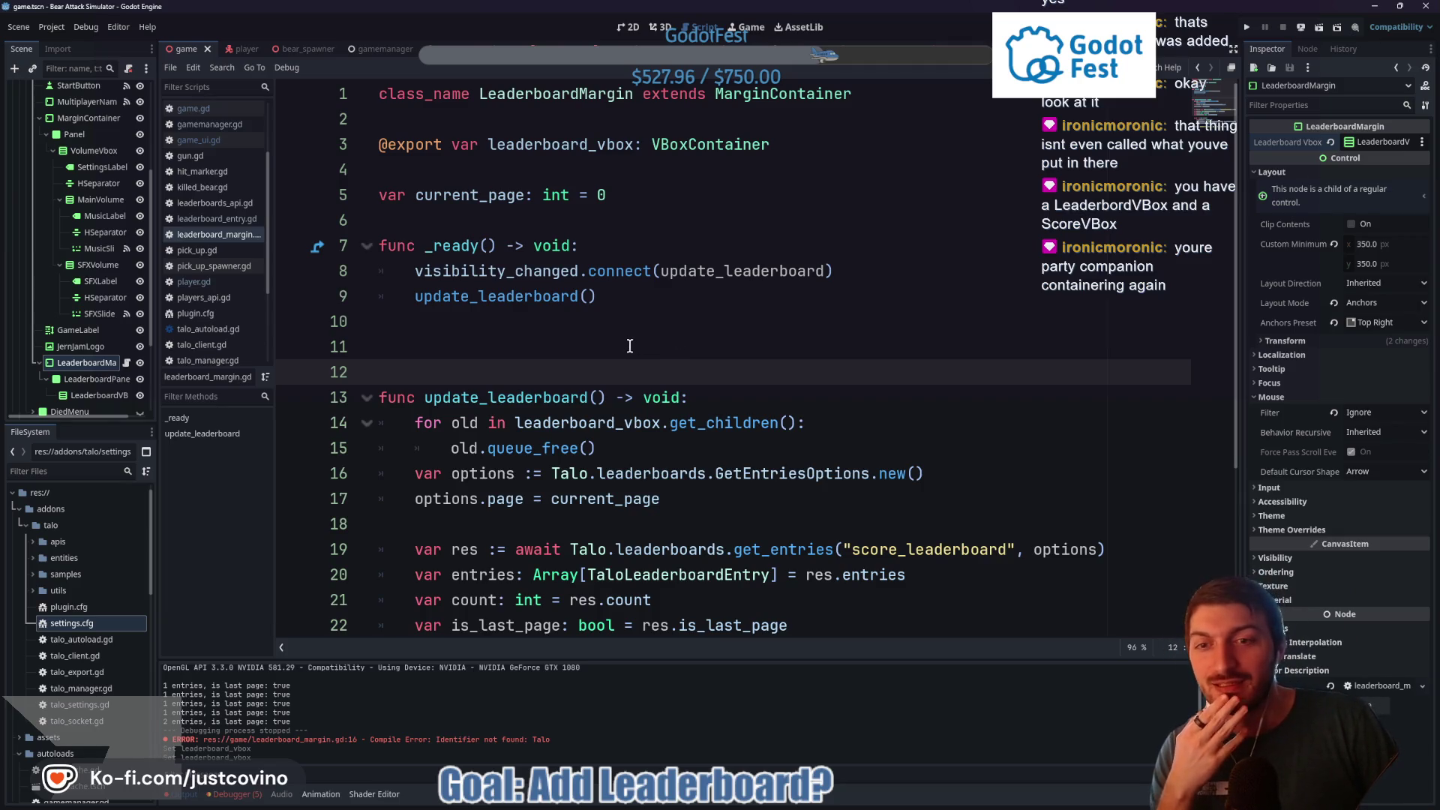
Type a dot after player_alias on line 26 to list its members
scroll(630, 346, "down", 3)
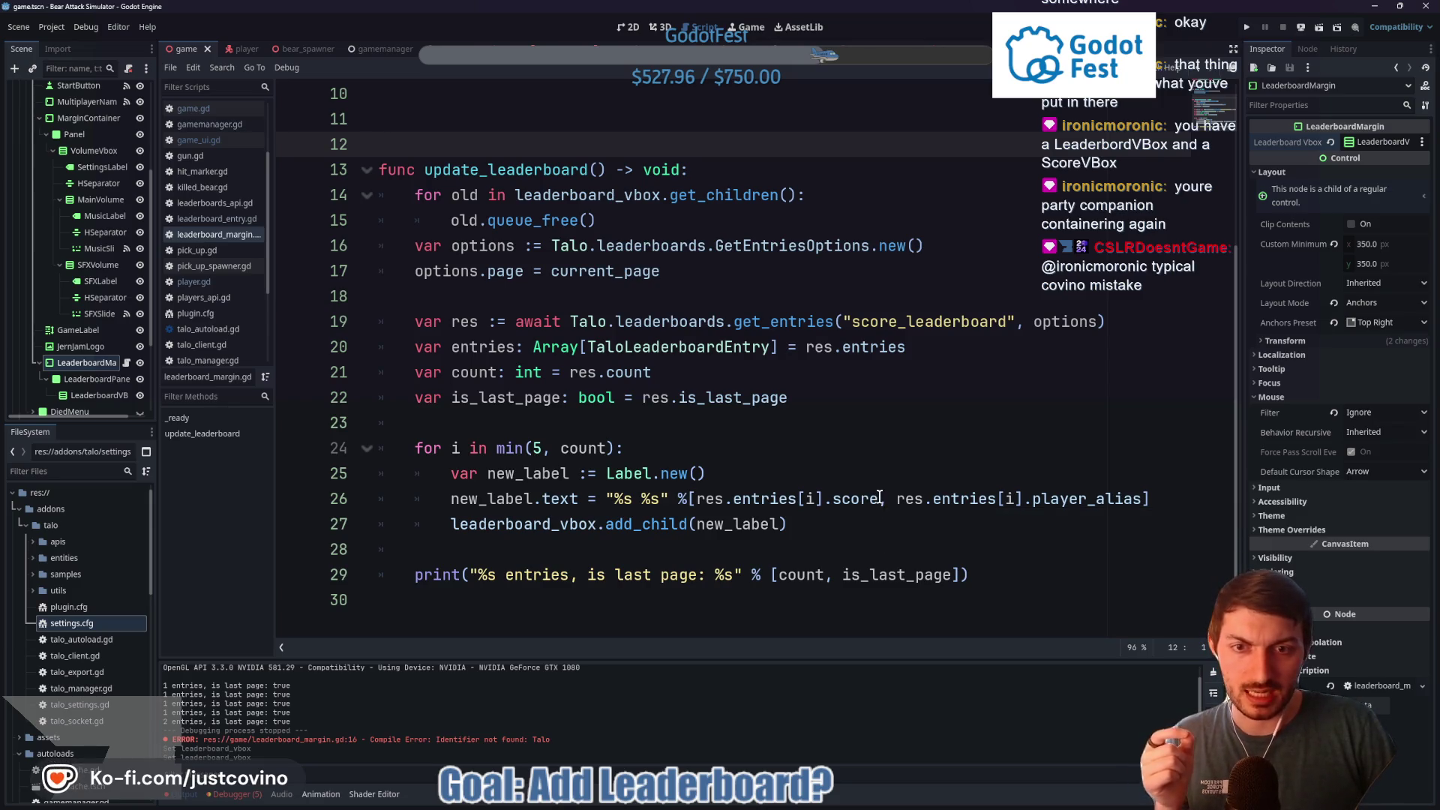
mouse_move(696, 499)
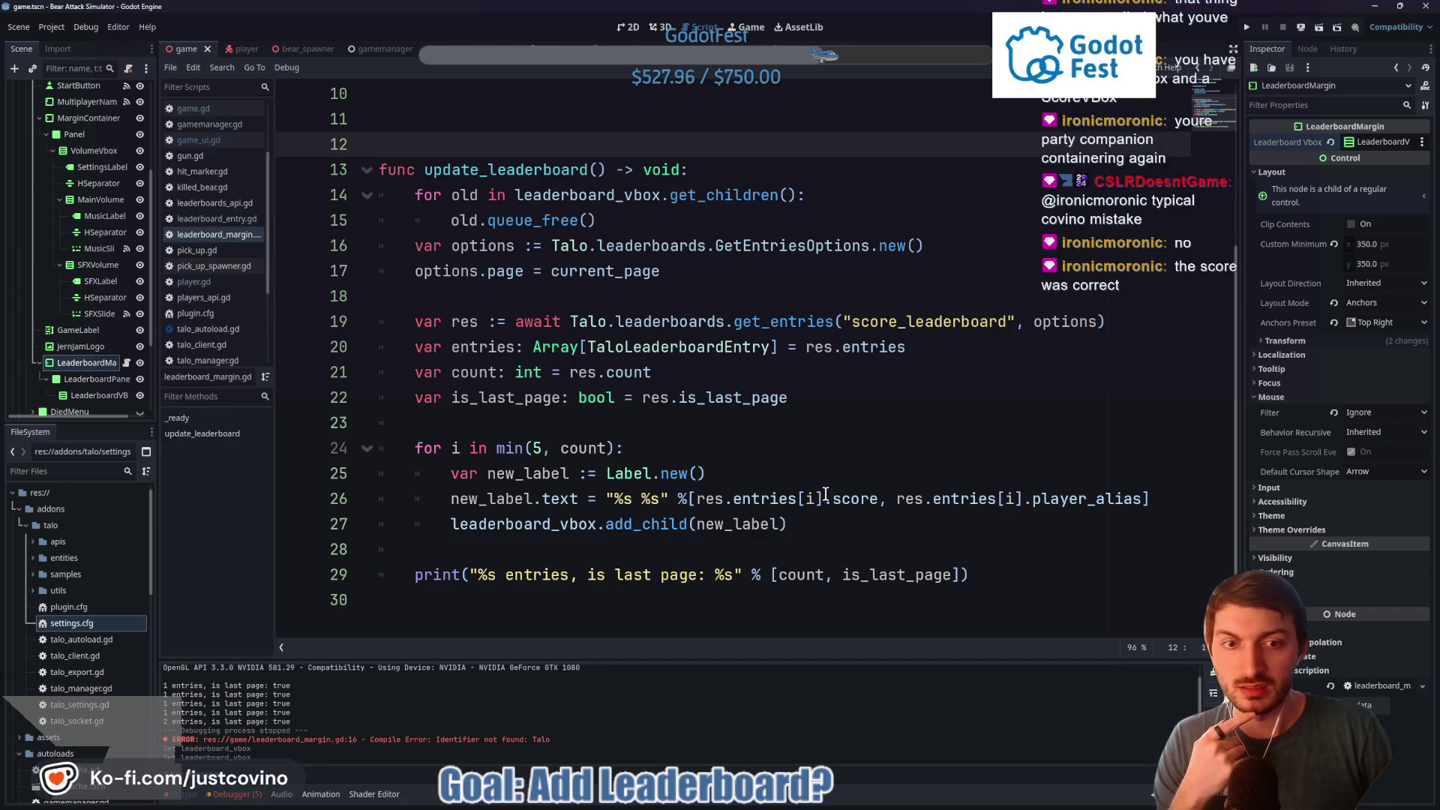
double_click(1122, 498)
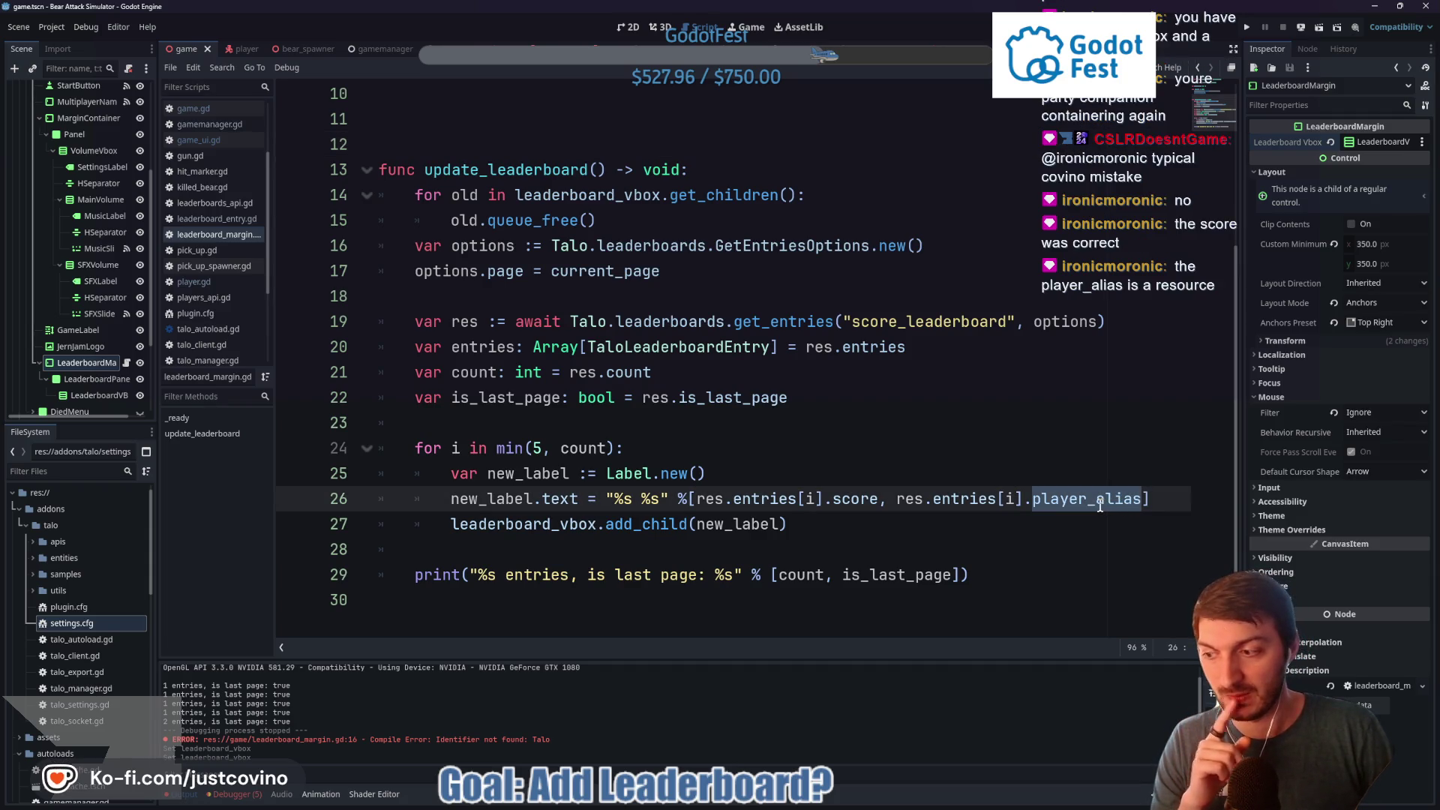
left_click(1137, 503)
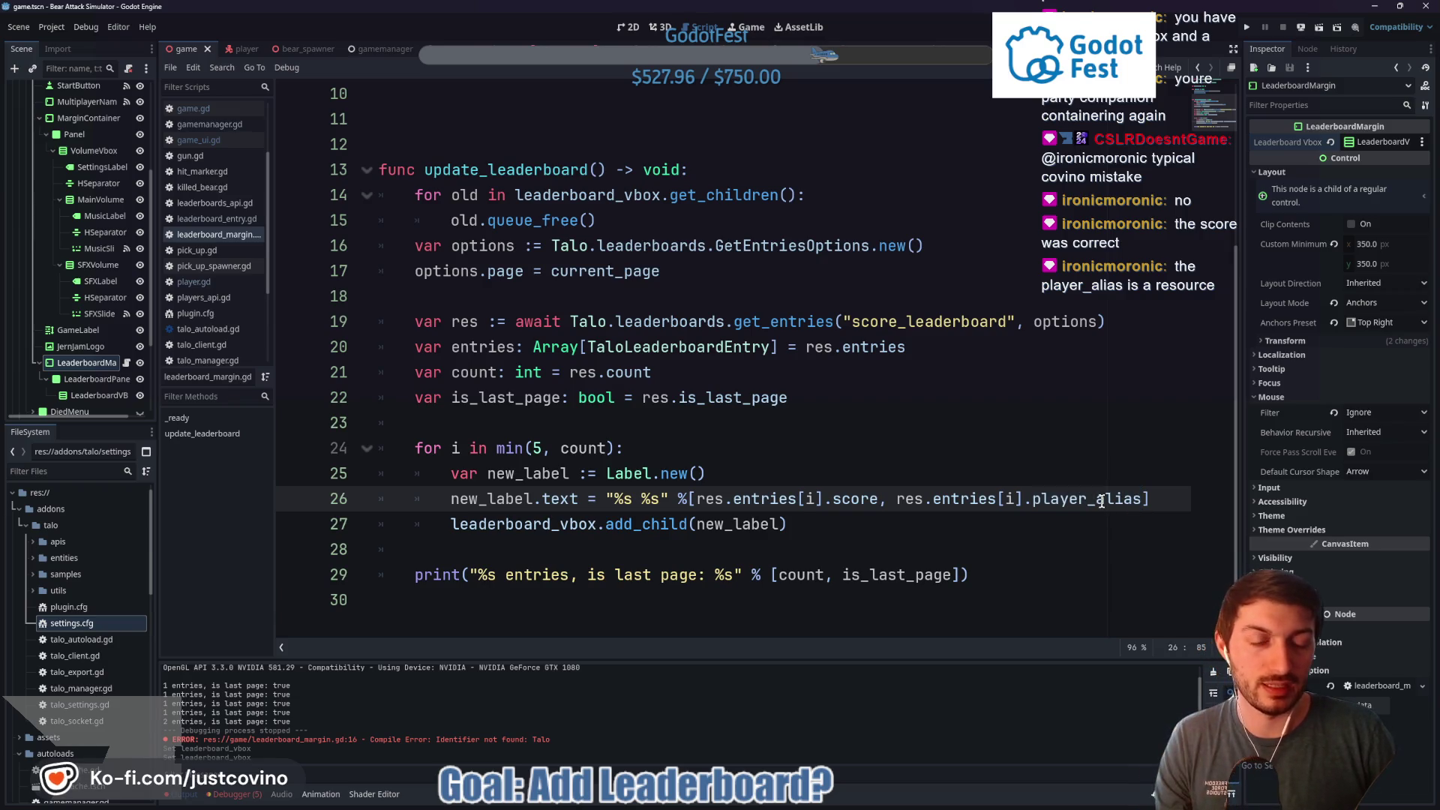
mouse_move(1101, 501)
mouse_move(1266, 439)
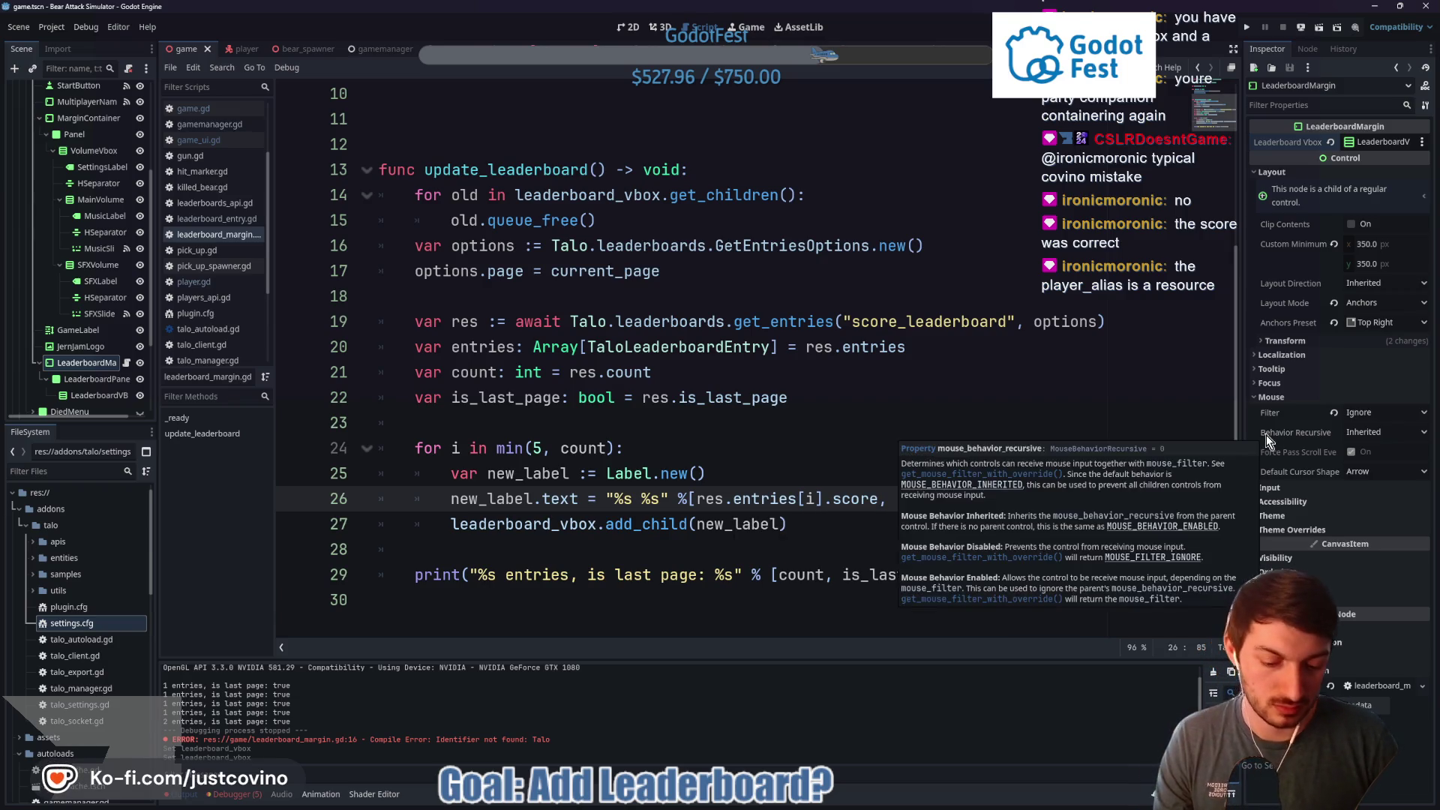
type(".")
Accept id from the player_alias suggestions, then go to player_alias's declaration
key("Down")
key("Down")
key("Down")
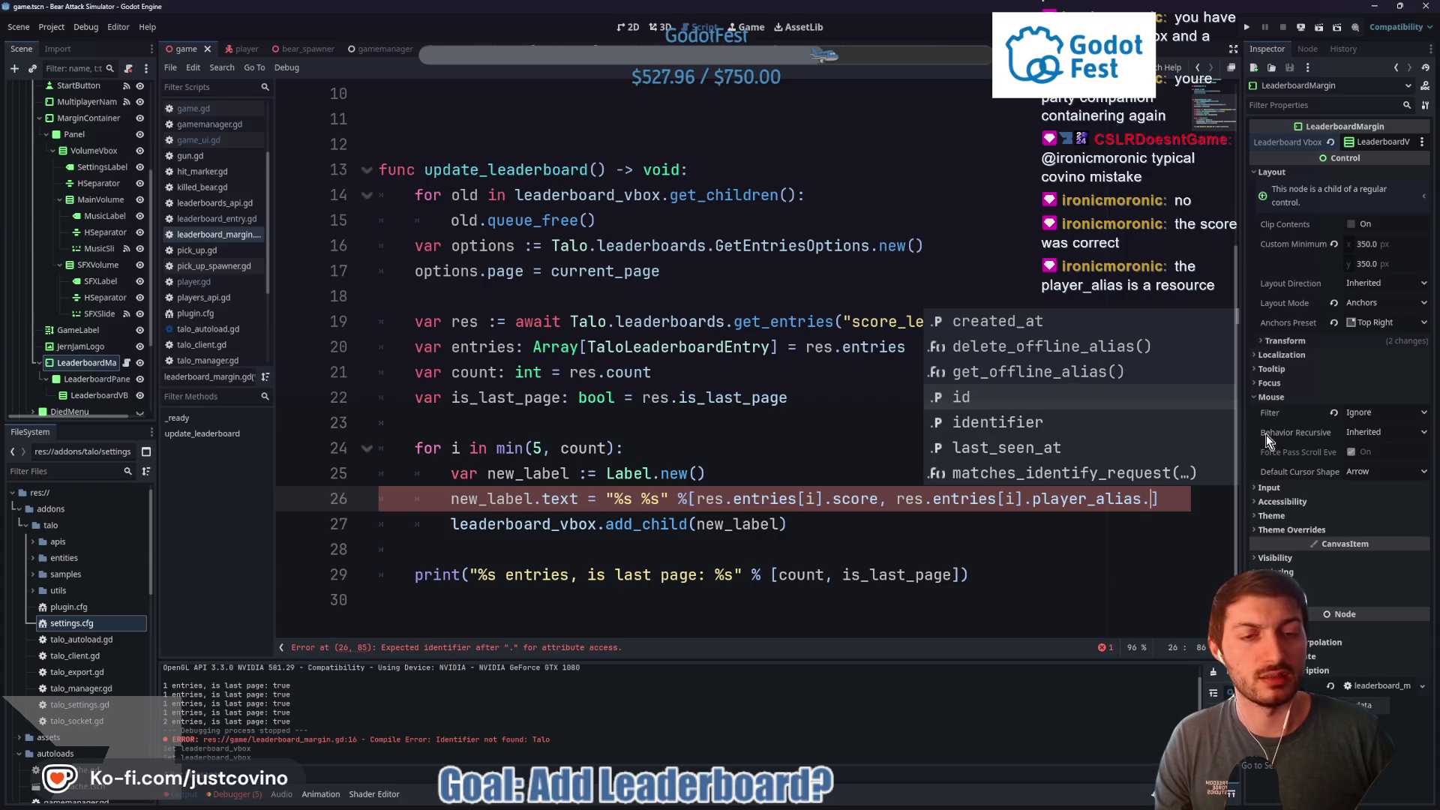
key("Down")
key("Down")
key("Down")
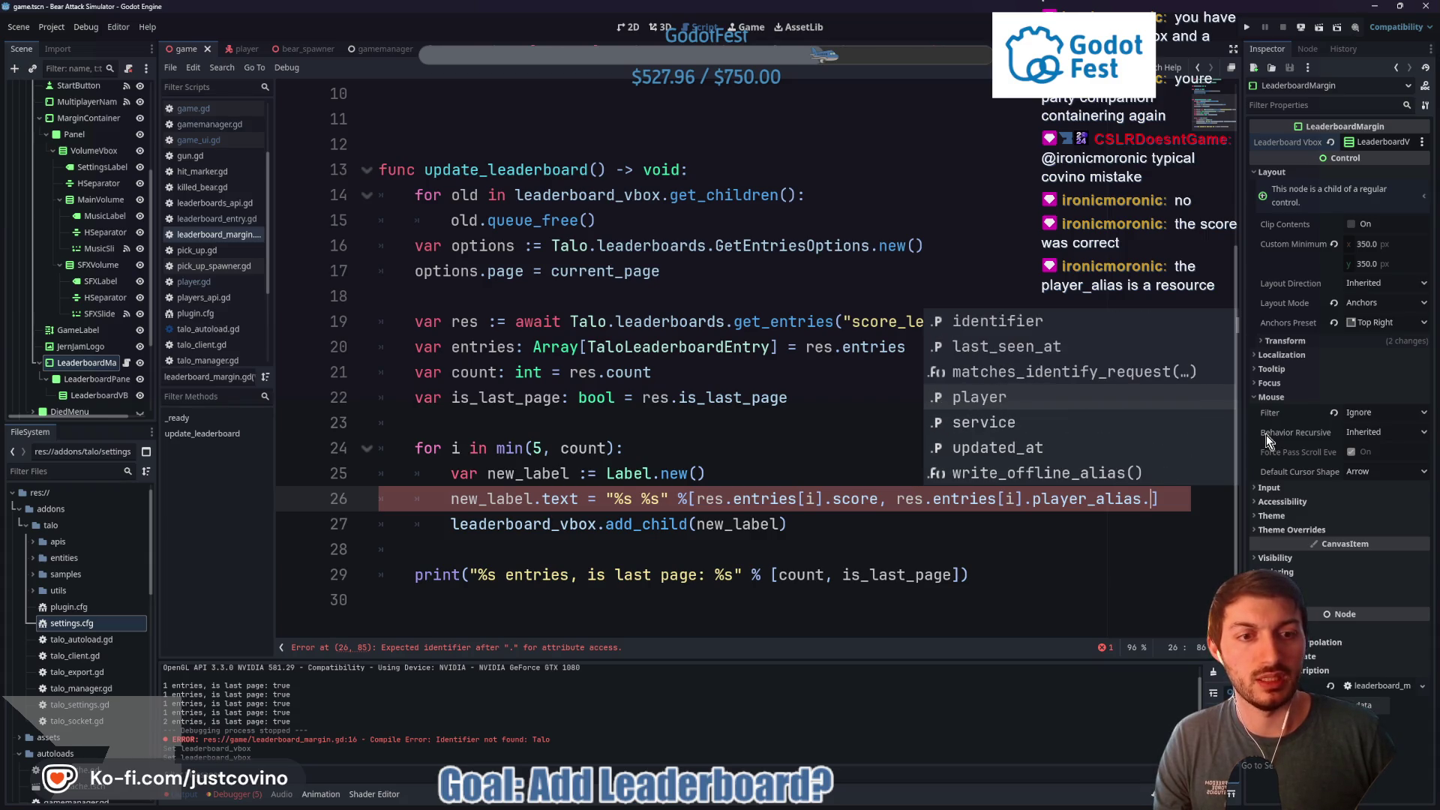
key("Down")
key("Down")
key("Down")
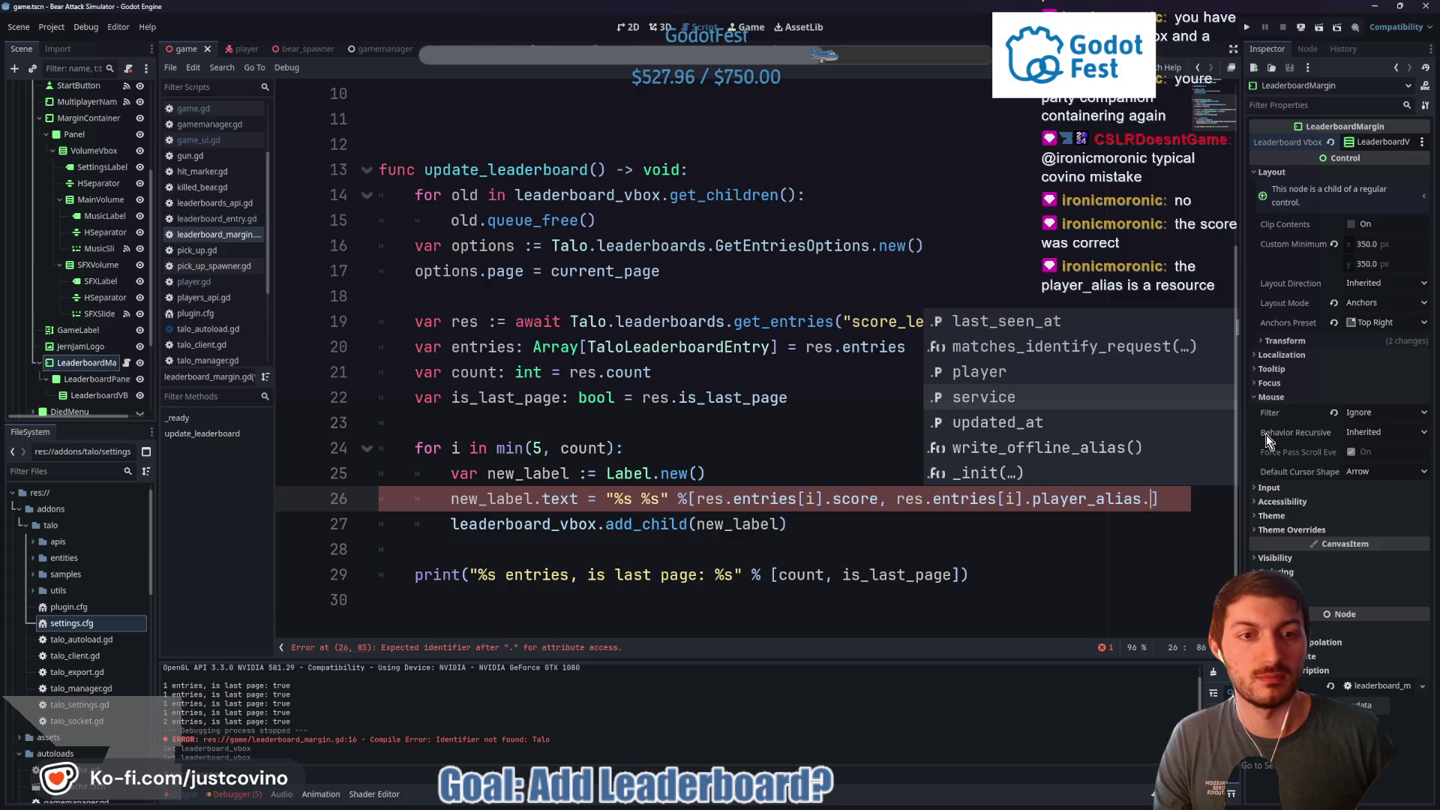
key("Down")
key("Down")
key("Down")
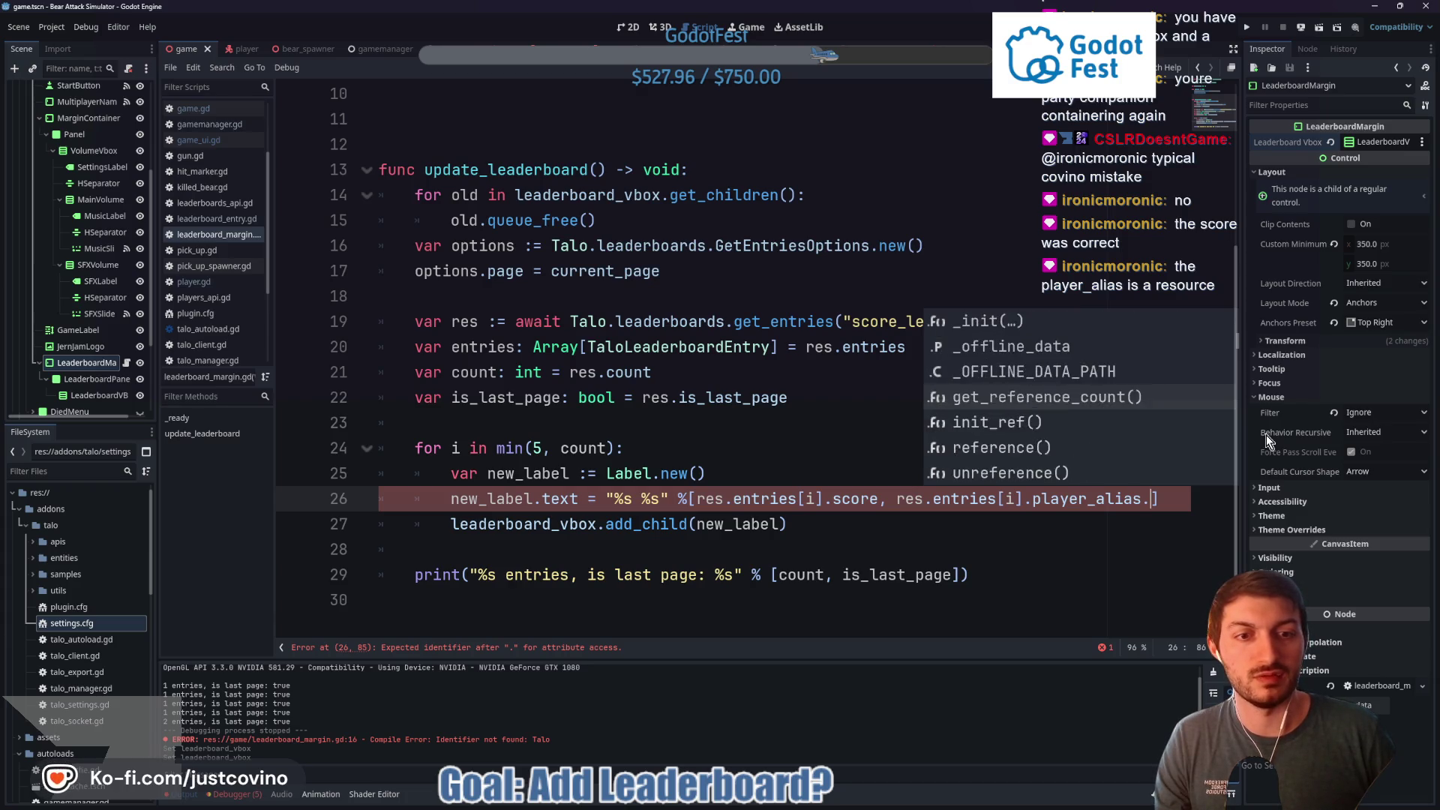
key("Down")
key("Down")
key("Down")
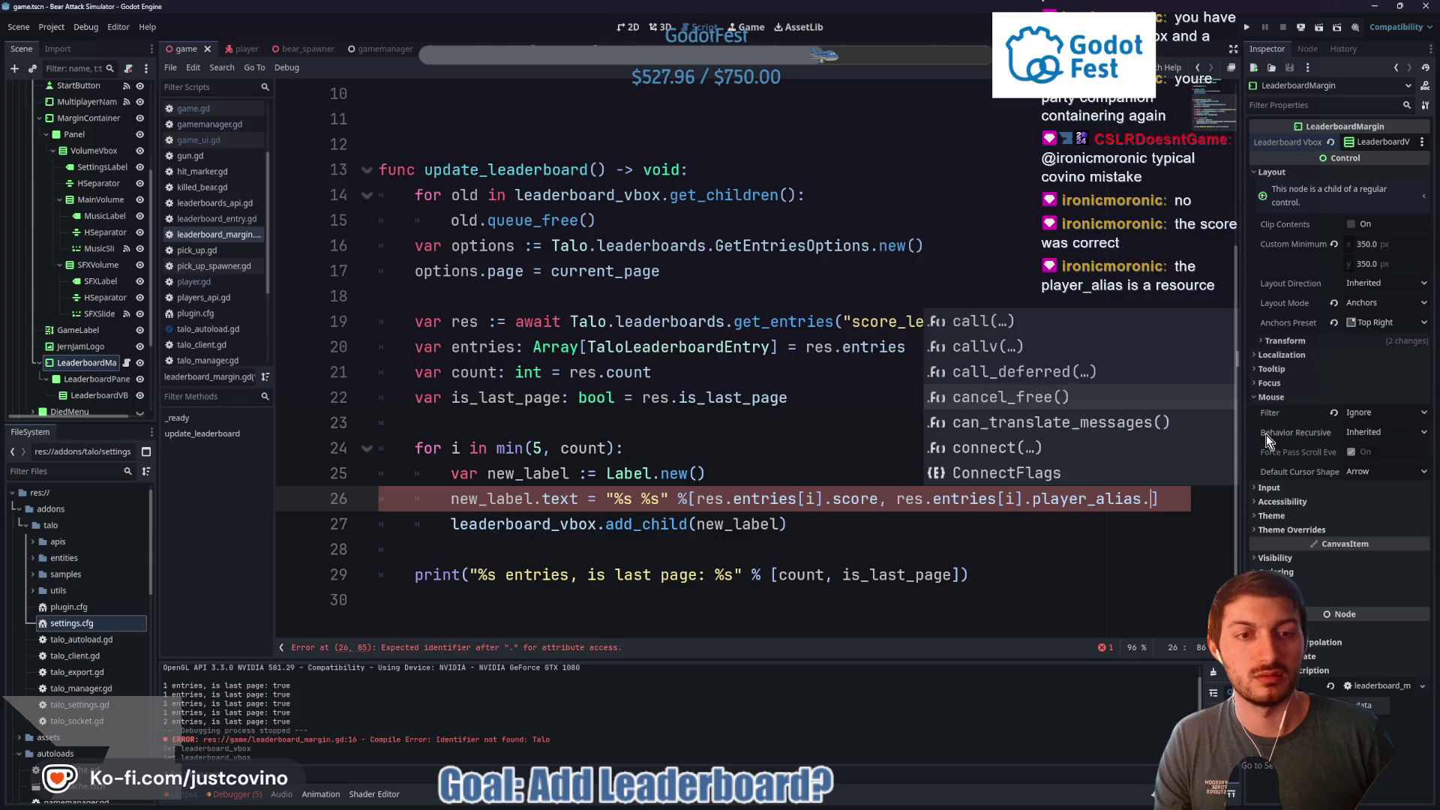
key("Up")
key("Up")
key("Up")
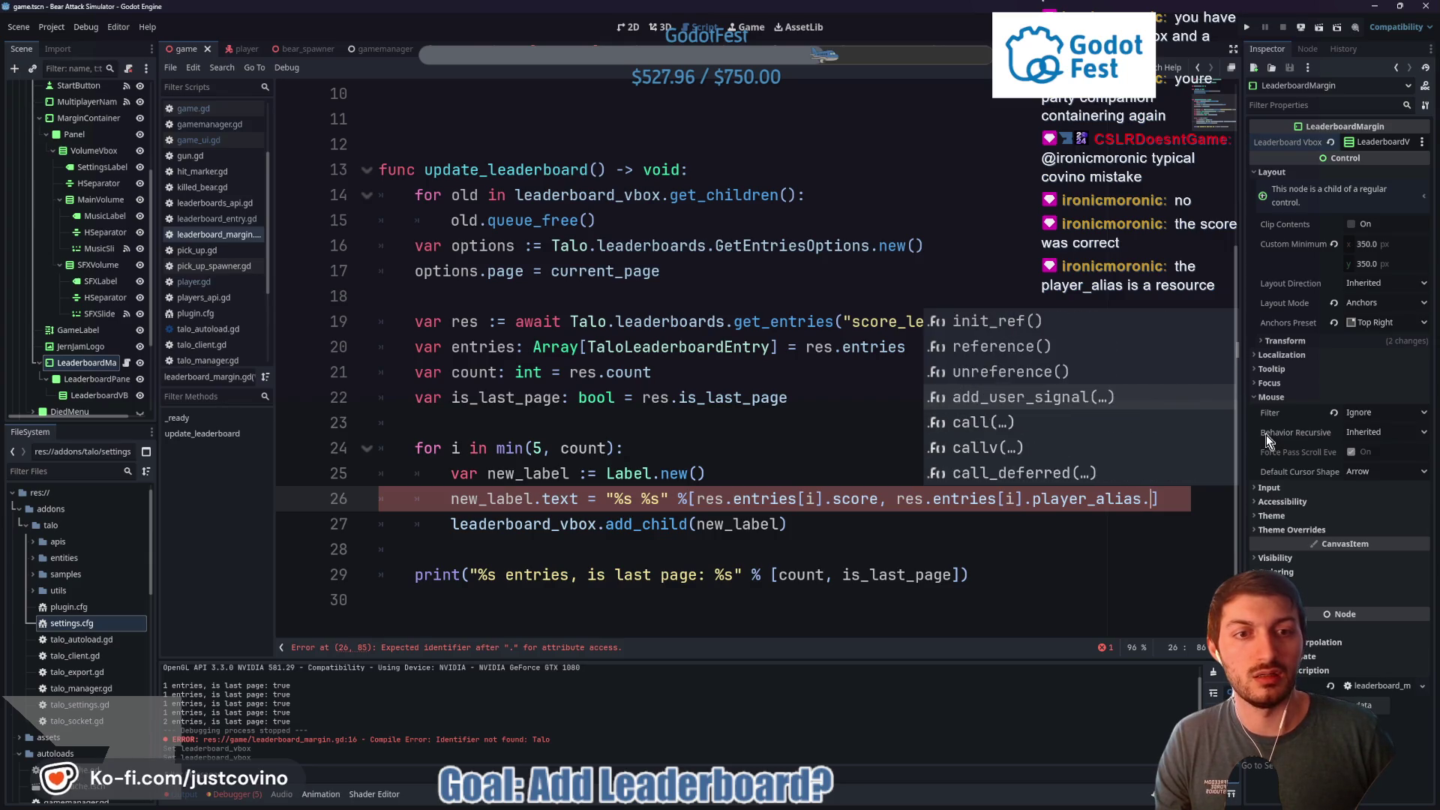
key("Up")
key("Up")
key("Up")
key("Up")
key("Up")
key("Up")
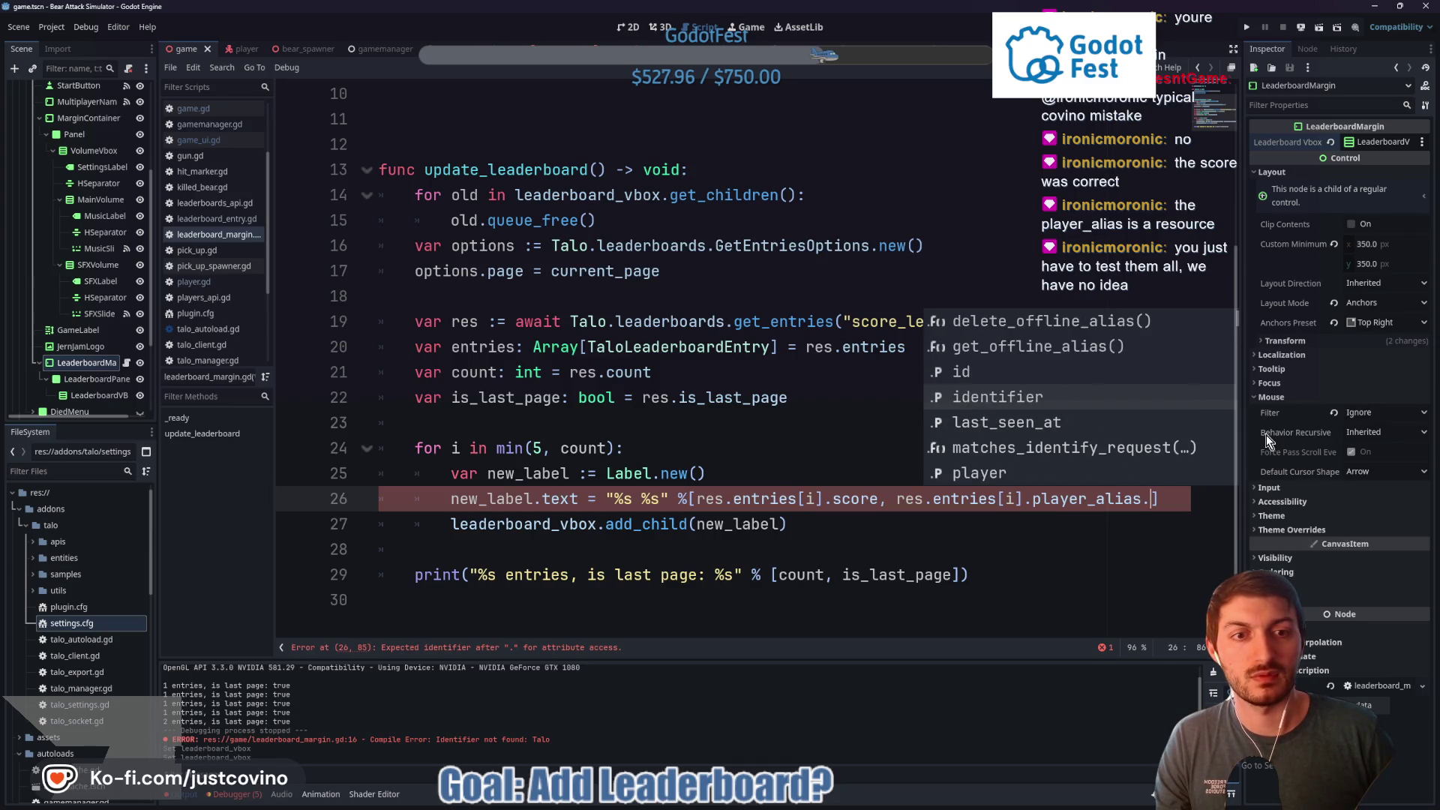
key("Up")
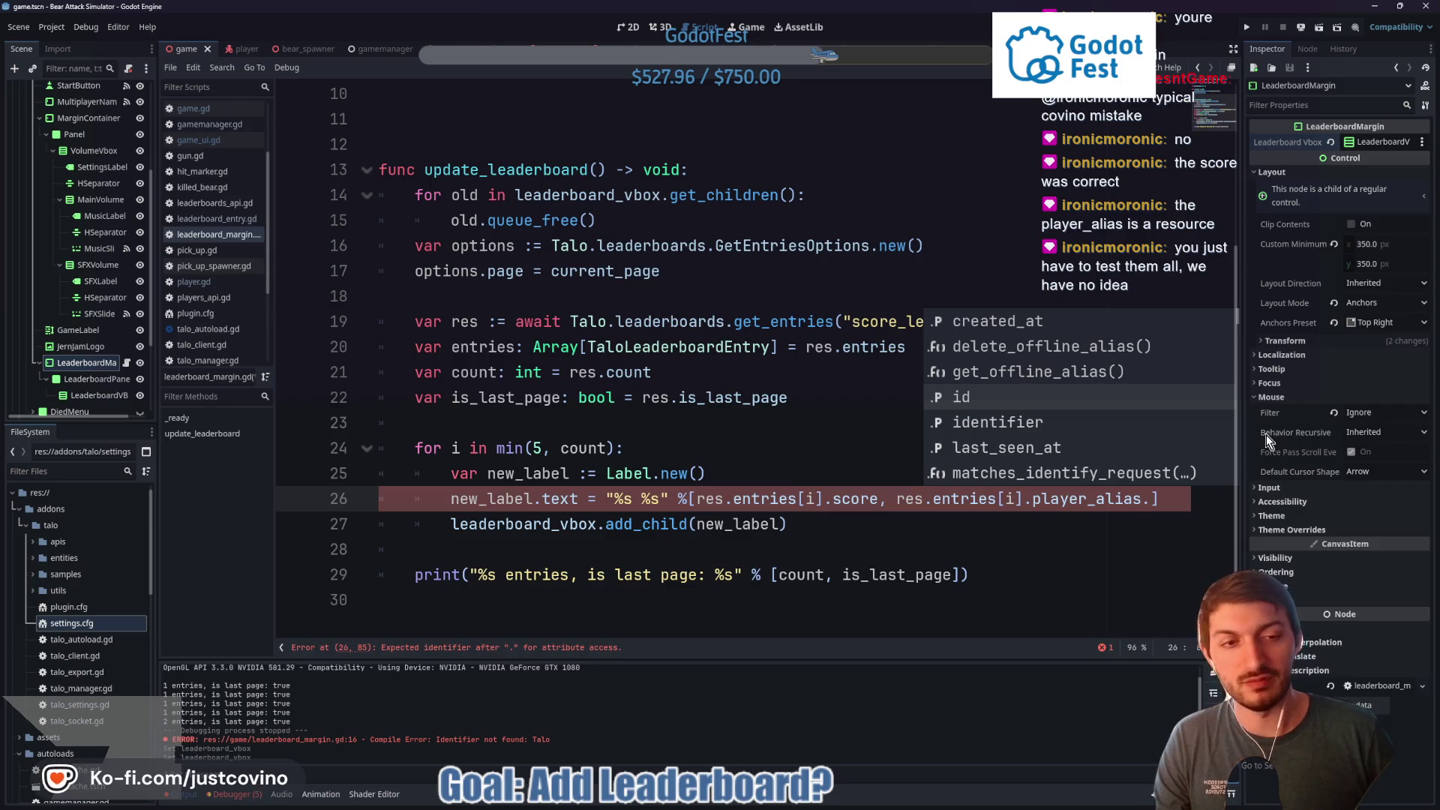
key("Return")
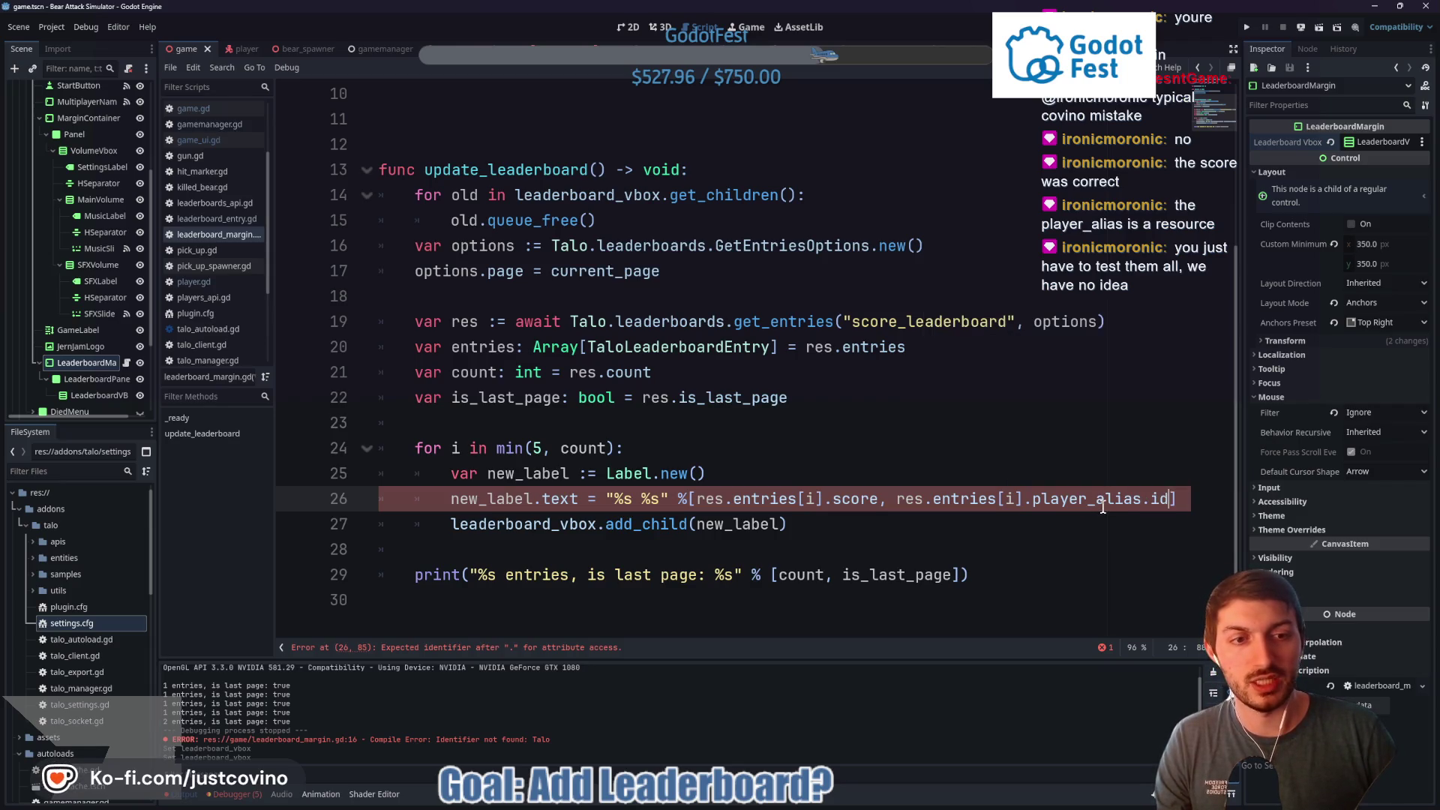
left_click(1092, 499, "ctrl")
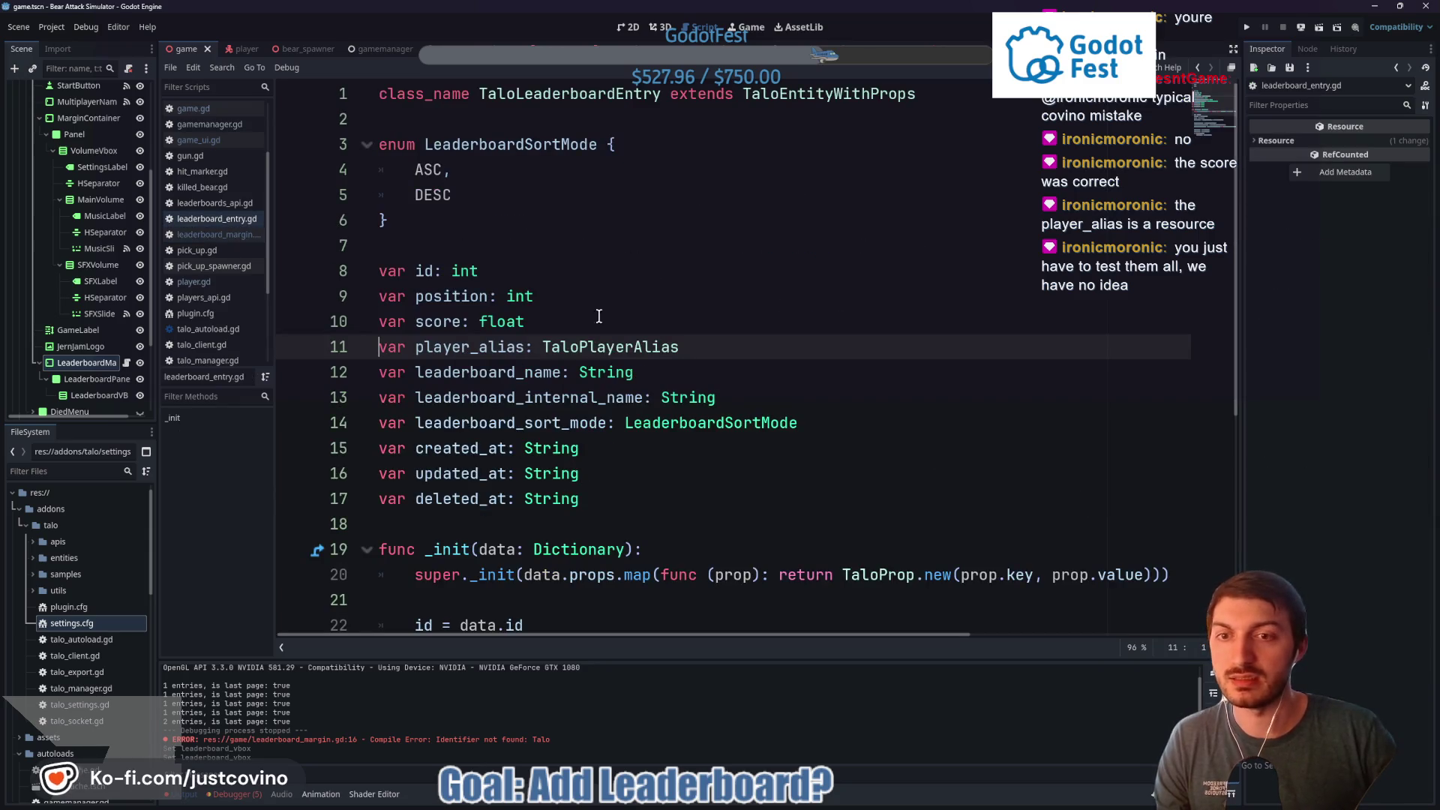
Read the entry's id property and the TaloPlayerAlias and TaloPlayer definitions
left_click(428, 269)
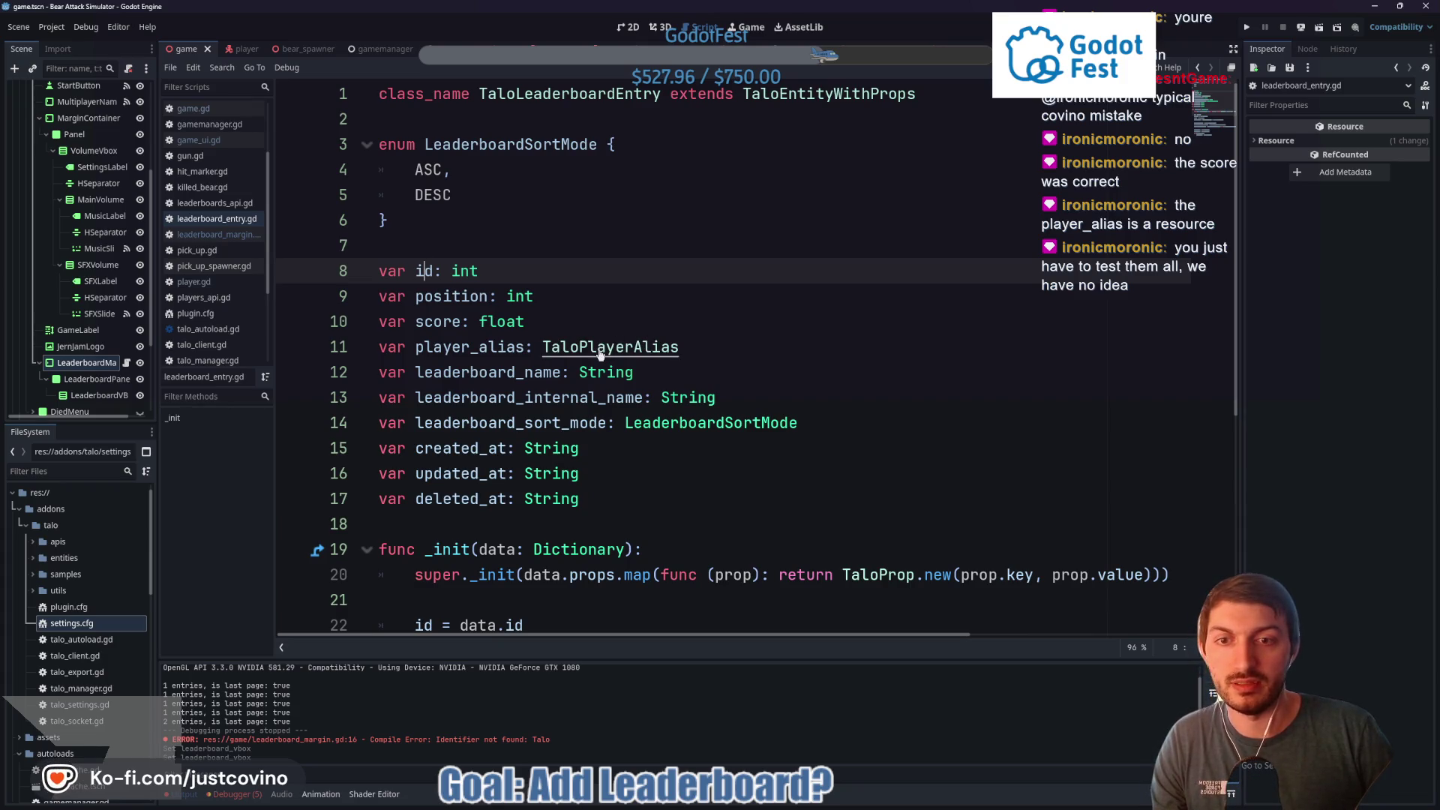
left_click(600, 352, "ctrl")
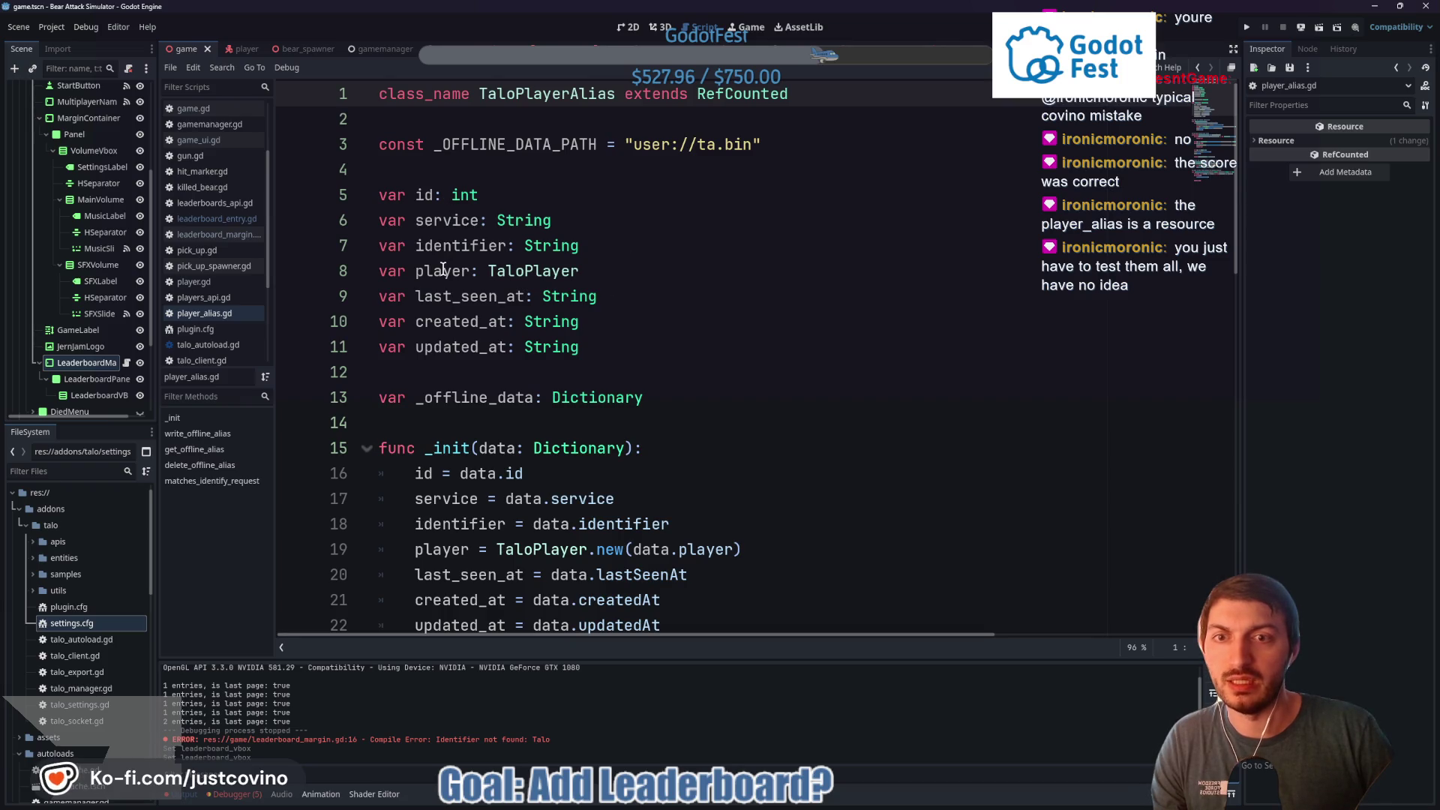
left_click(544, 278, "ctrl")
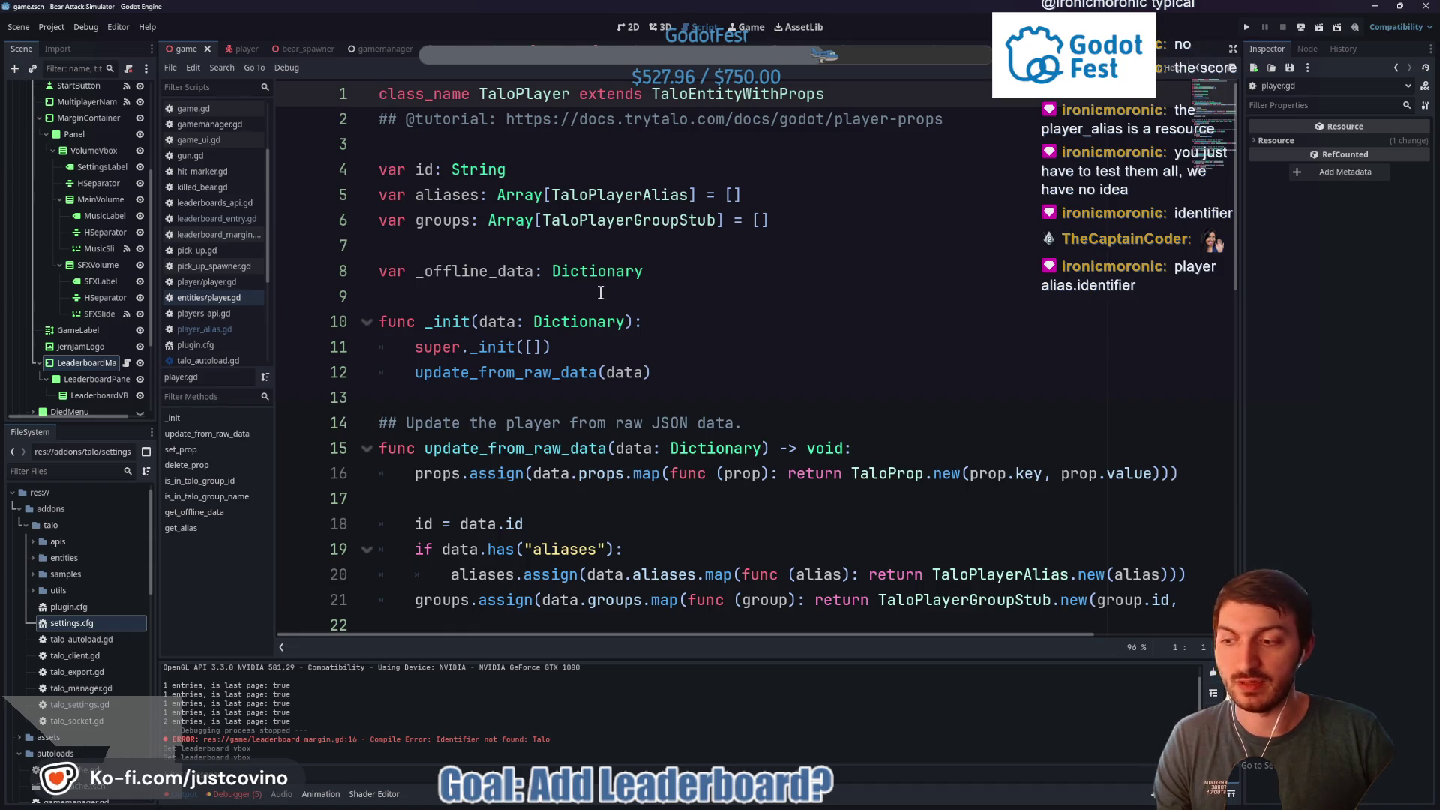
Back in leaderboard_margin.gd, change .id to .identifier and run the game
left_click(127, 364)
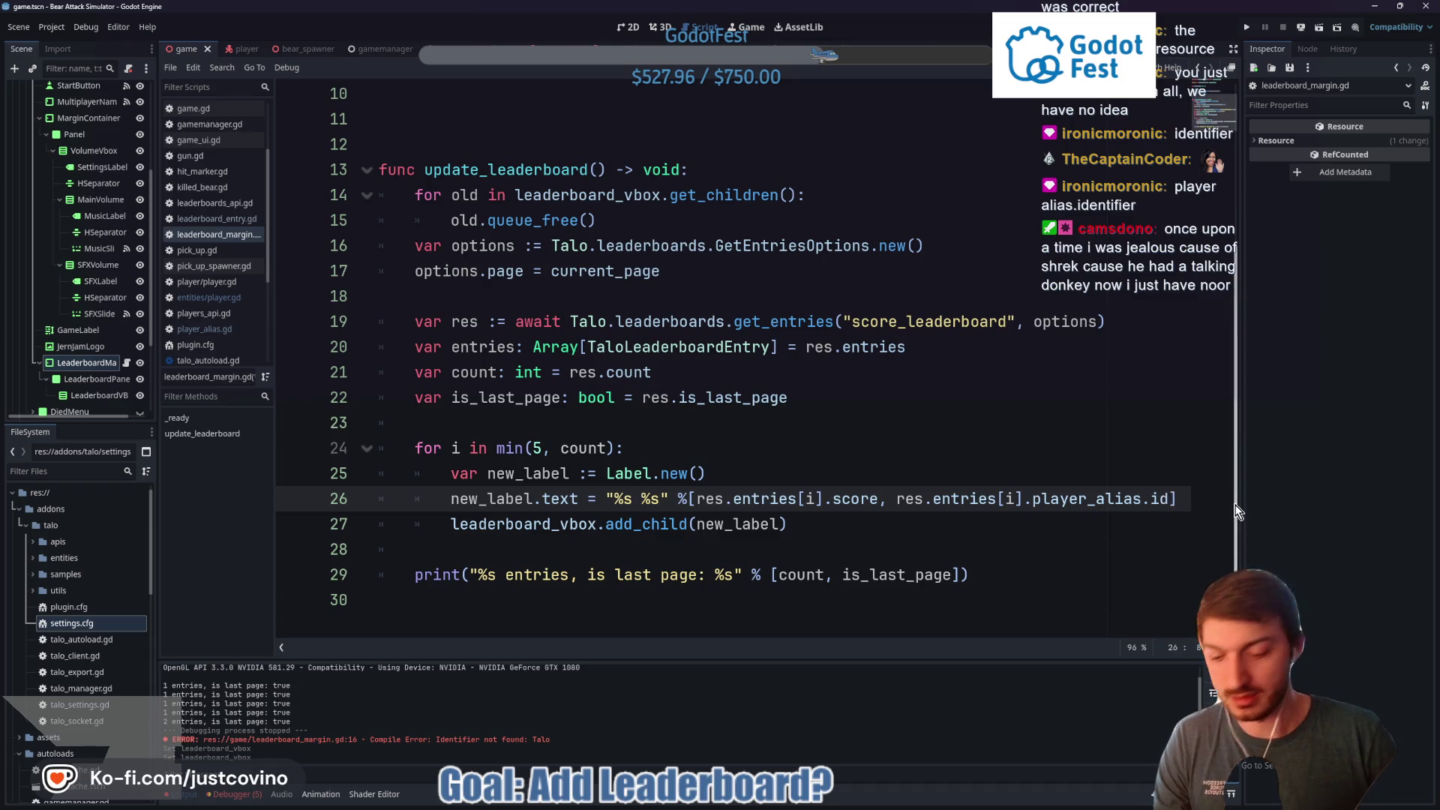
type("entifier")
key("Return")
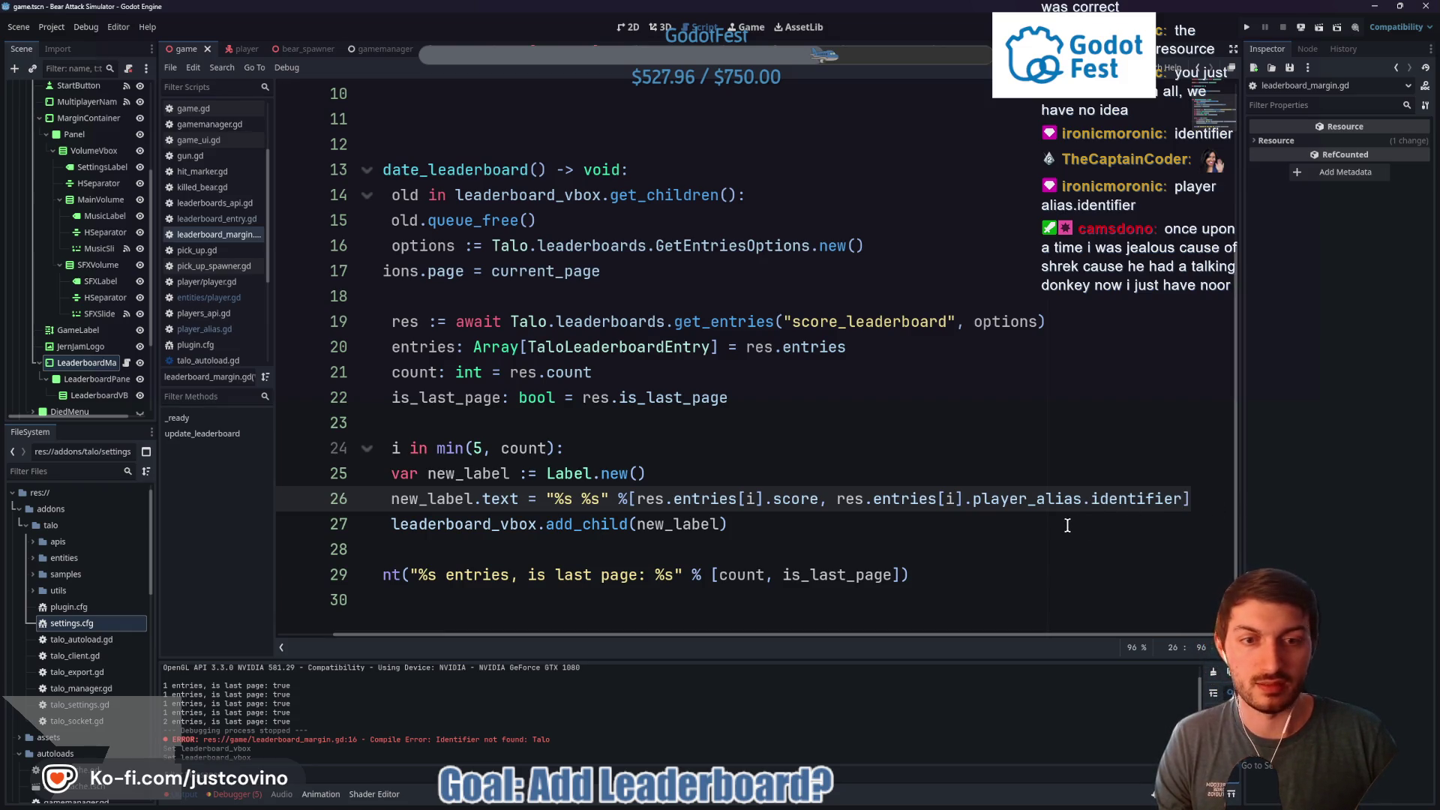
key("F5")
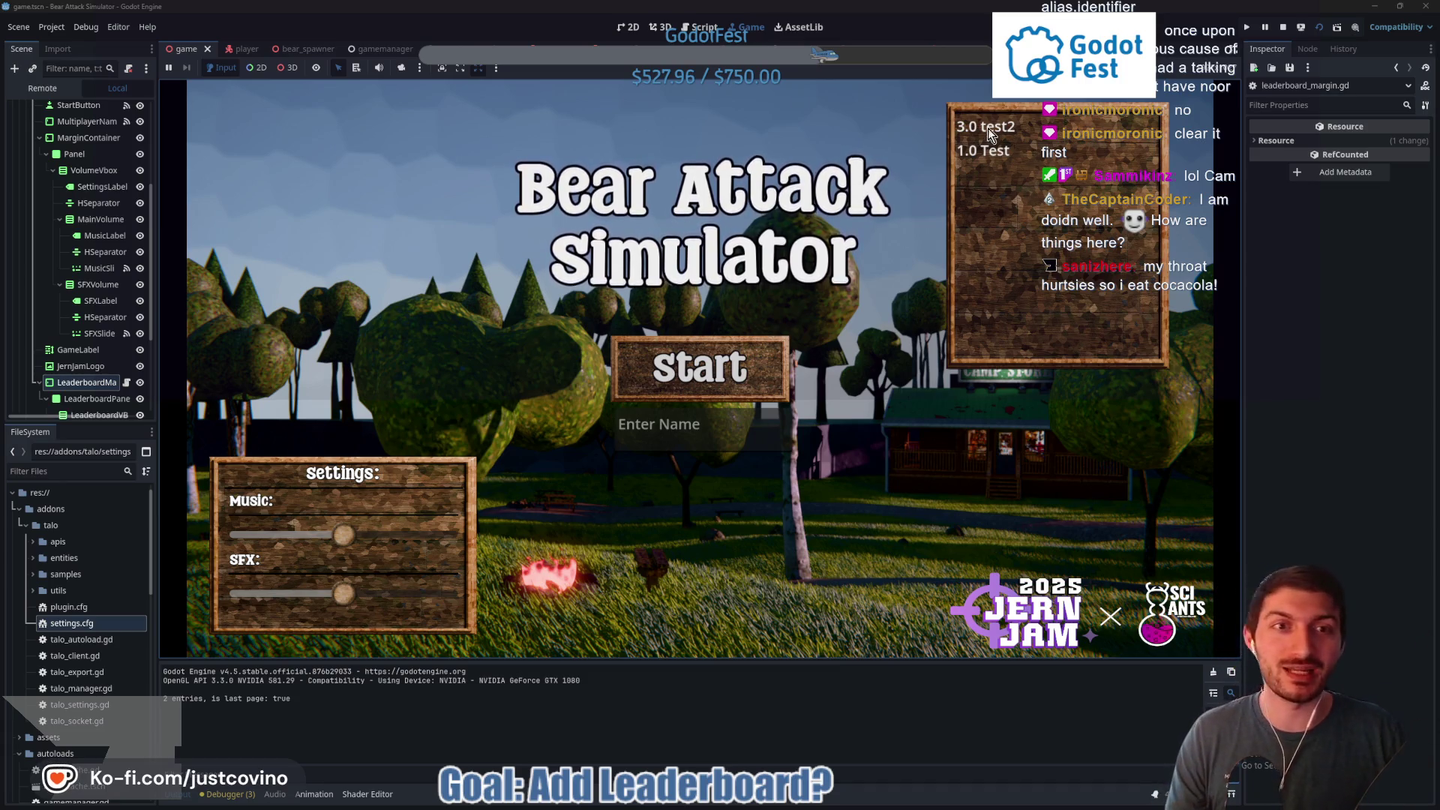
Play a round as 'Other Test', return to the menu, start again, then stop with F8
left_click(686, 439)
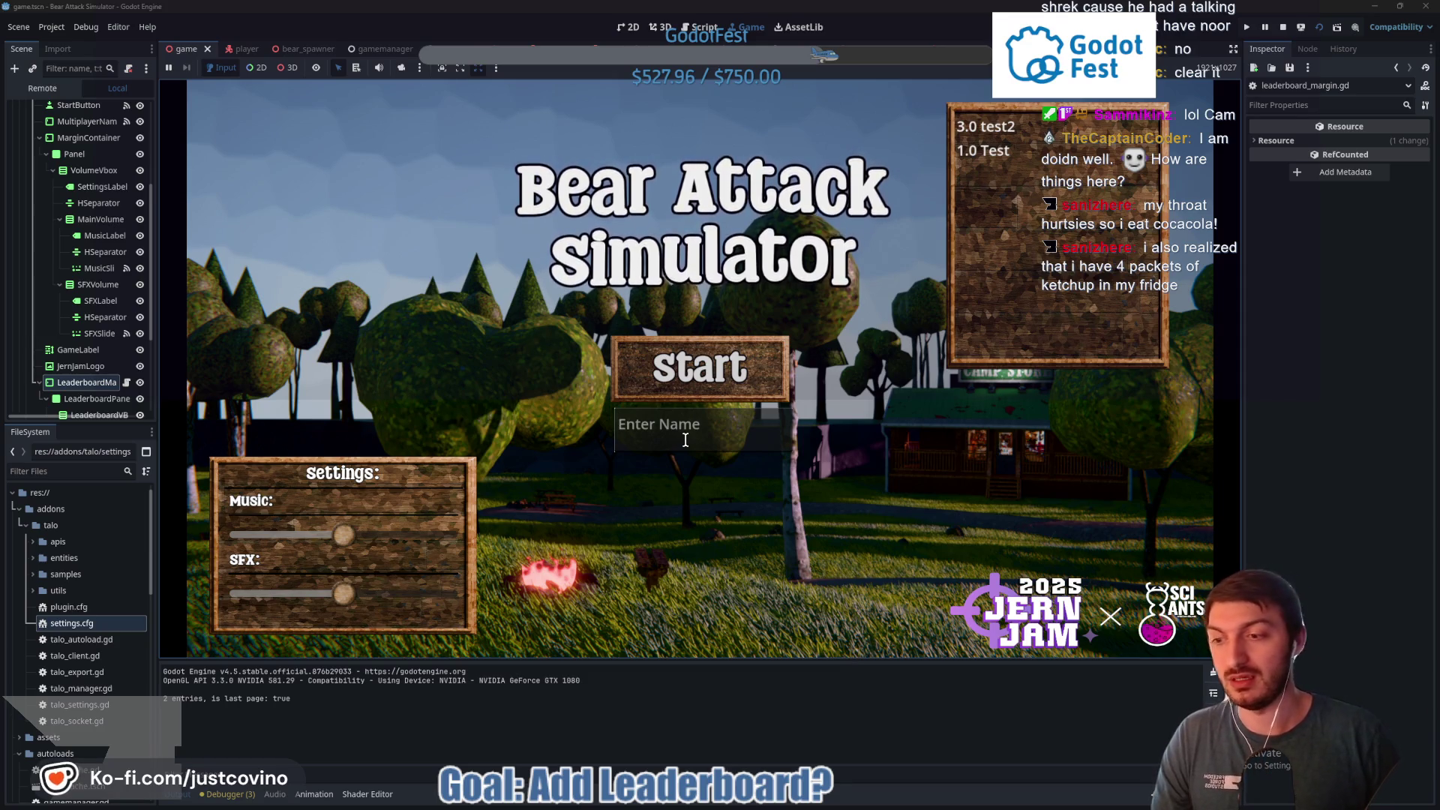
type("Other Test")
left_click(699, 367)
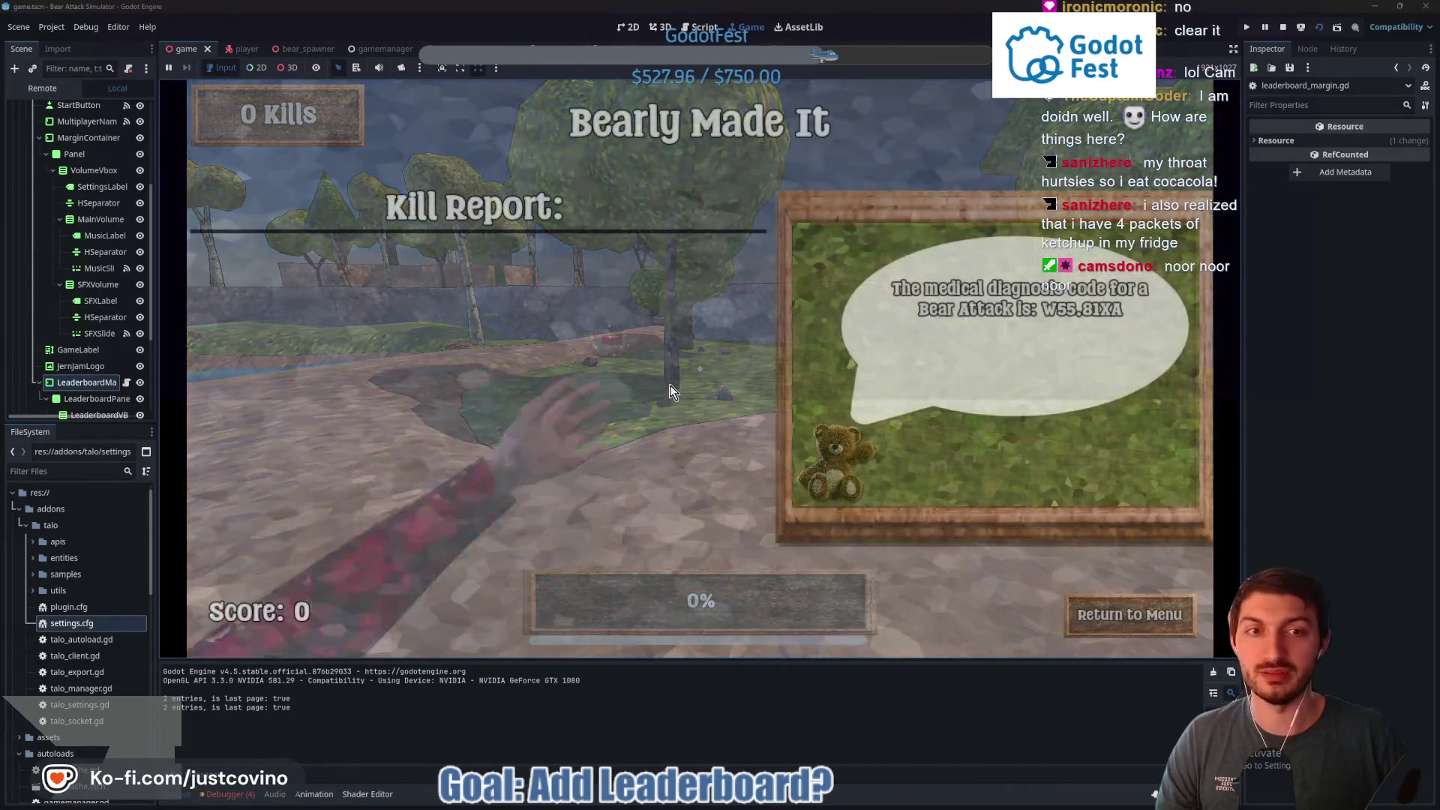
left_click(1117, 615)
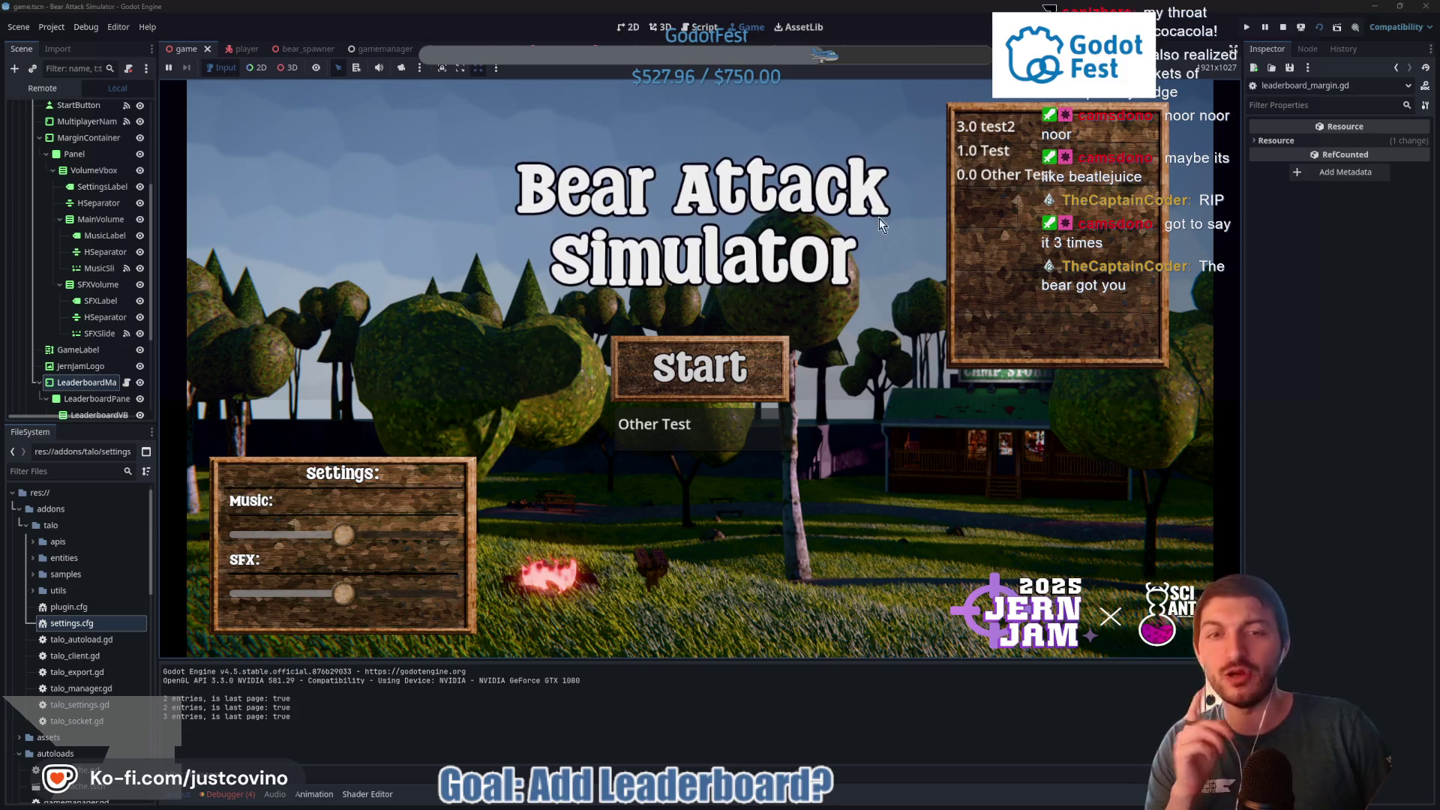
left_click(707, 390)
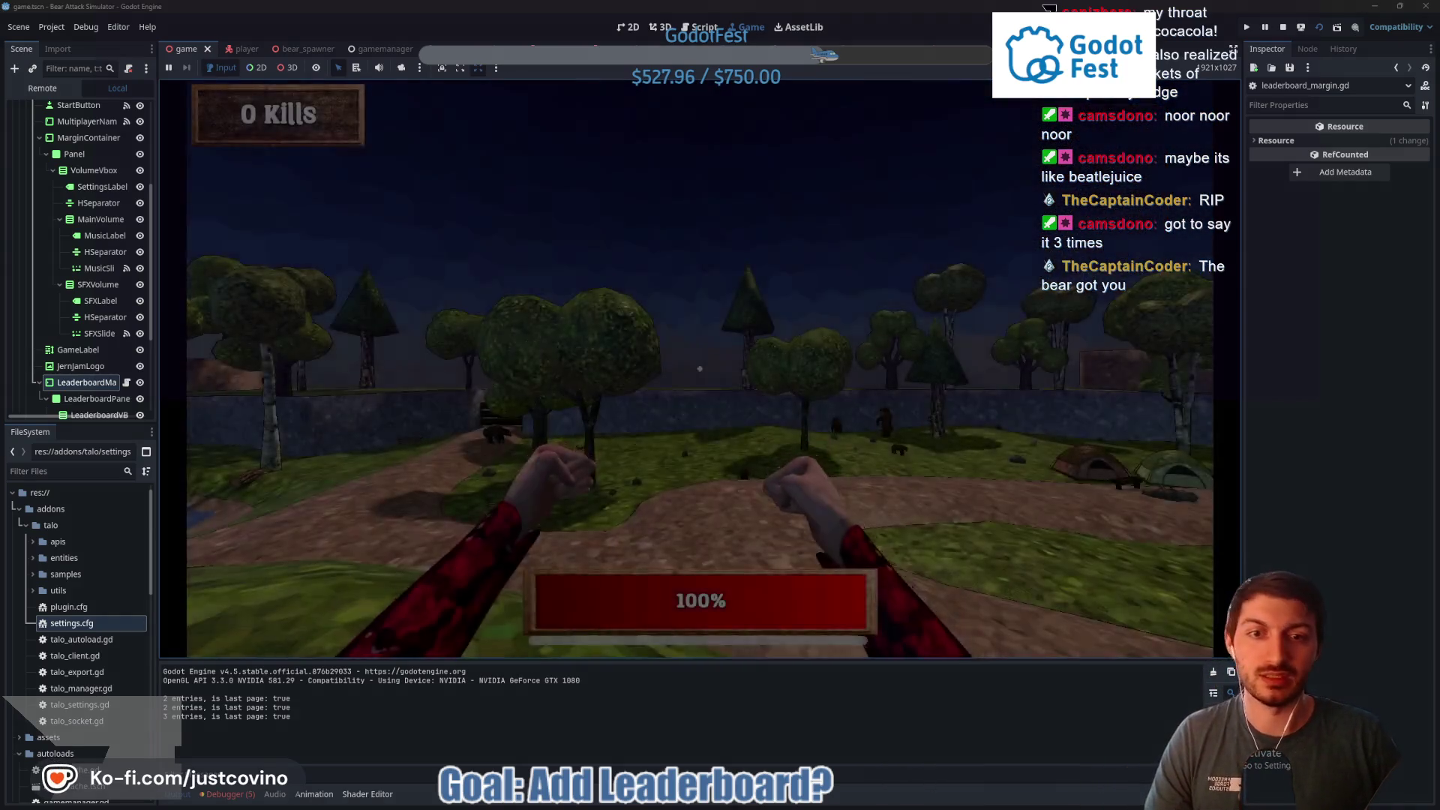
key("w")
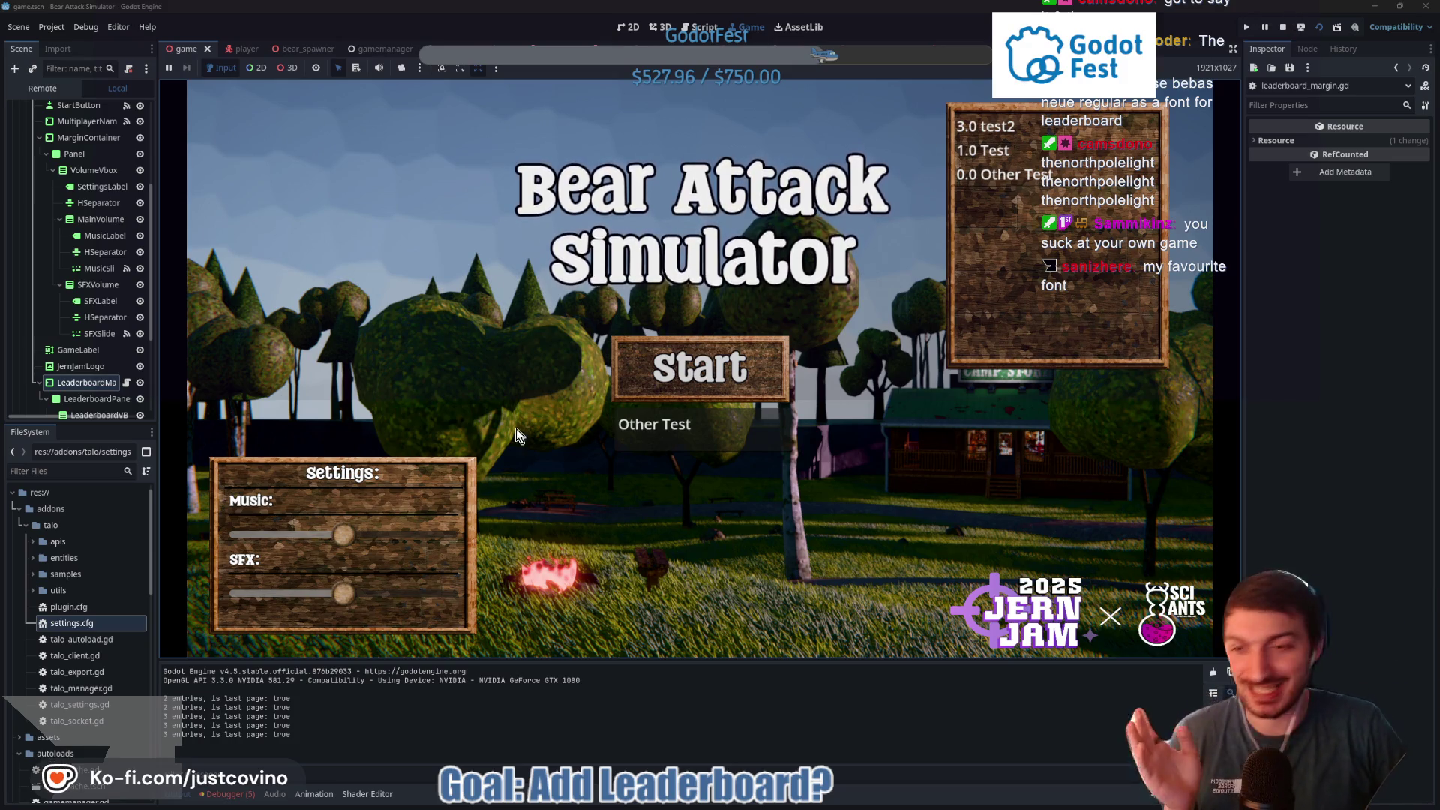
key("F8")
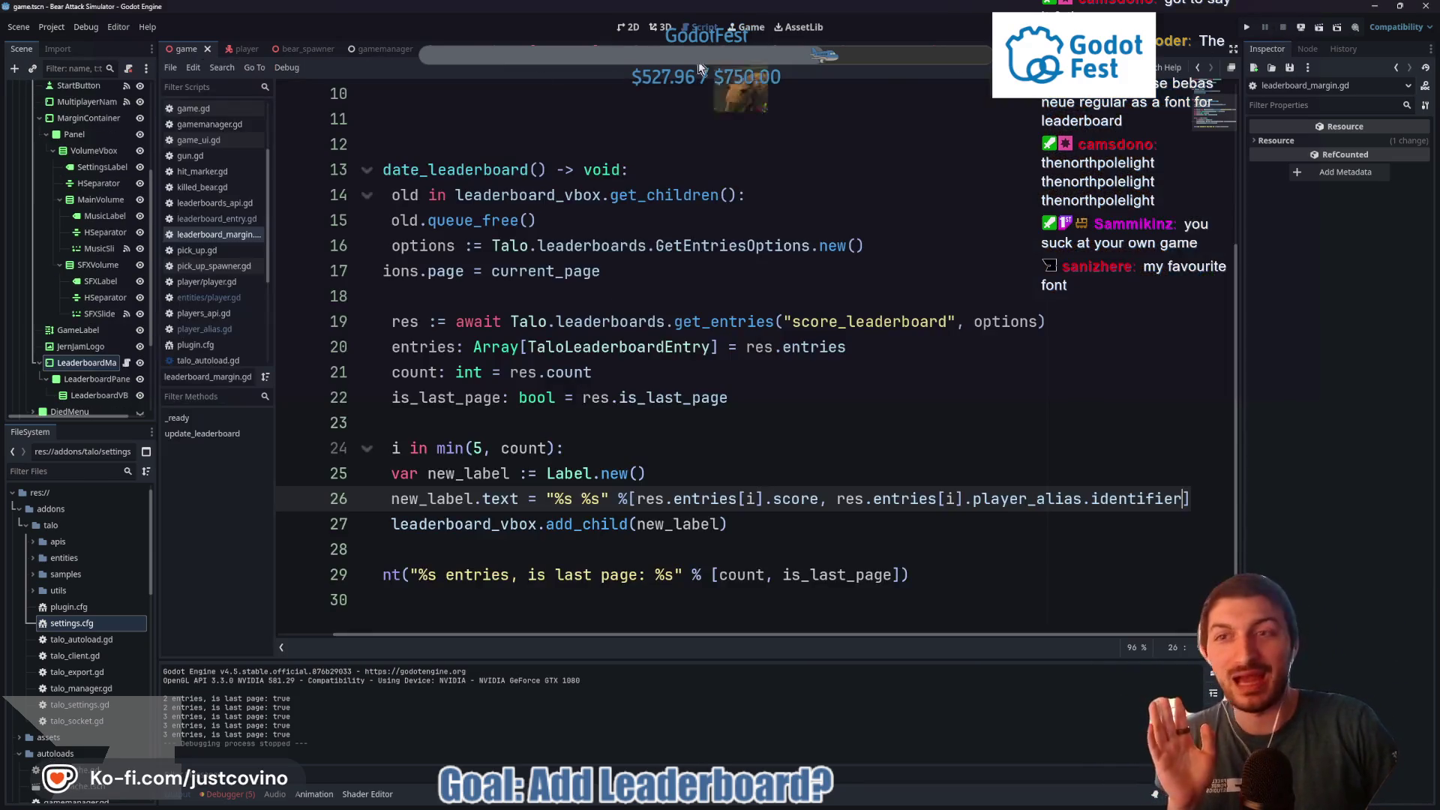
Set the Player's Max Health to 30 in player.tscn and save the scene
left_click(254, 50)
left_click(1362, 155)
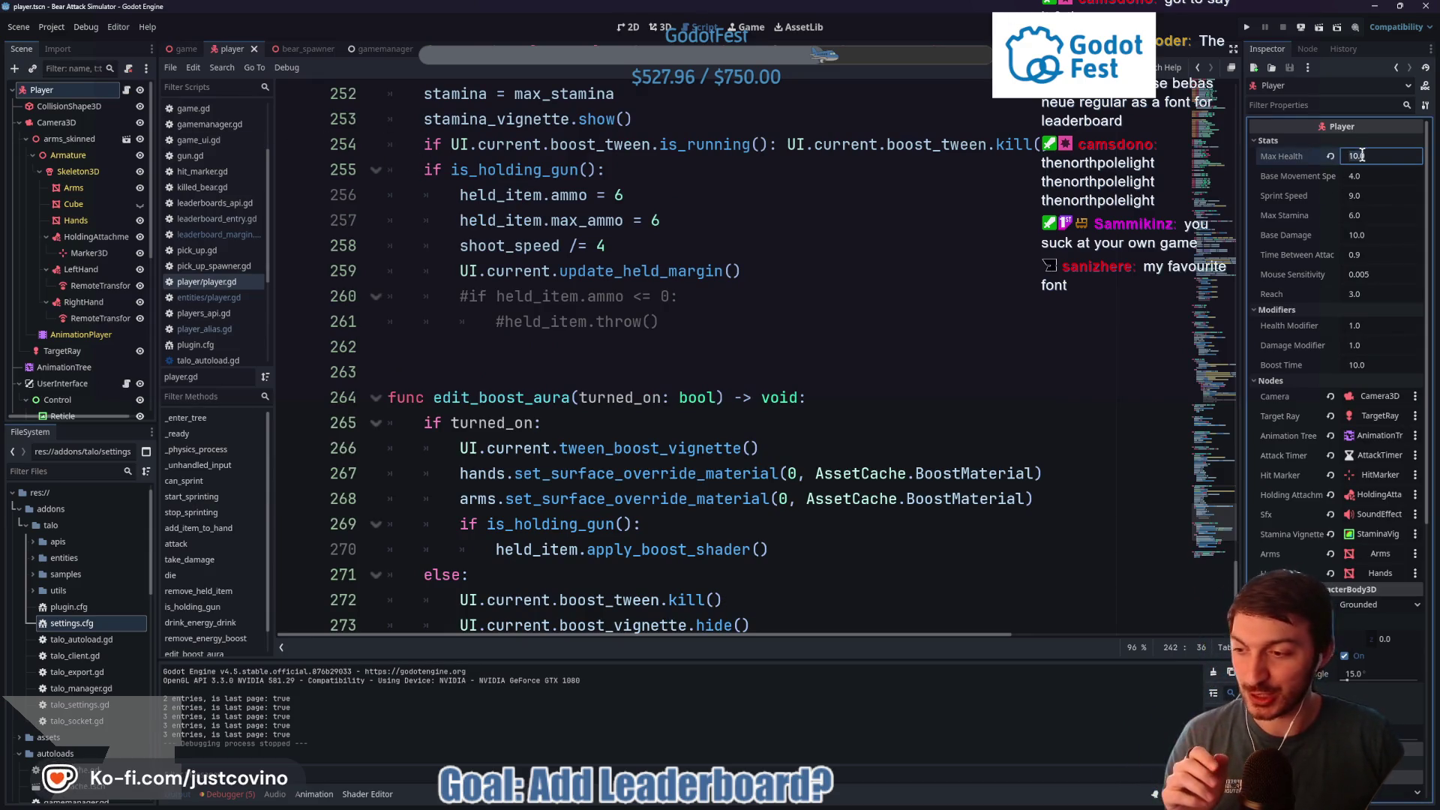
type("0")
key("Return")
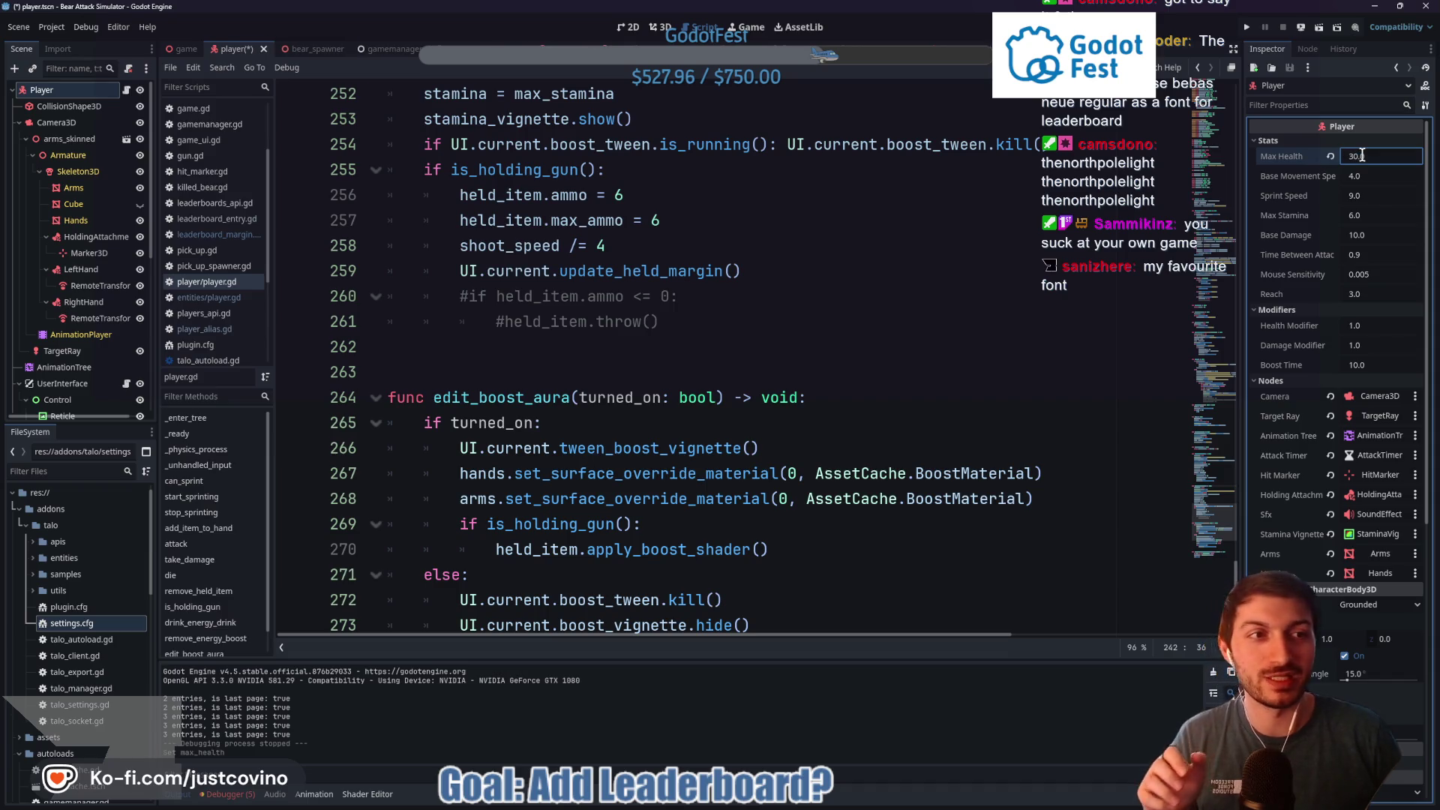
key("ctrl+s")
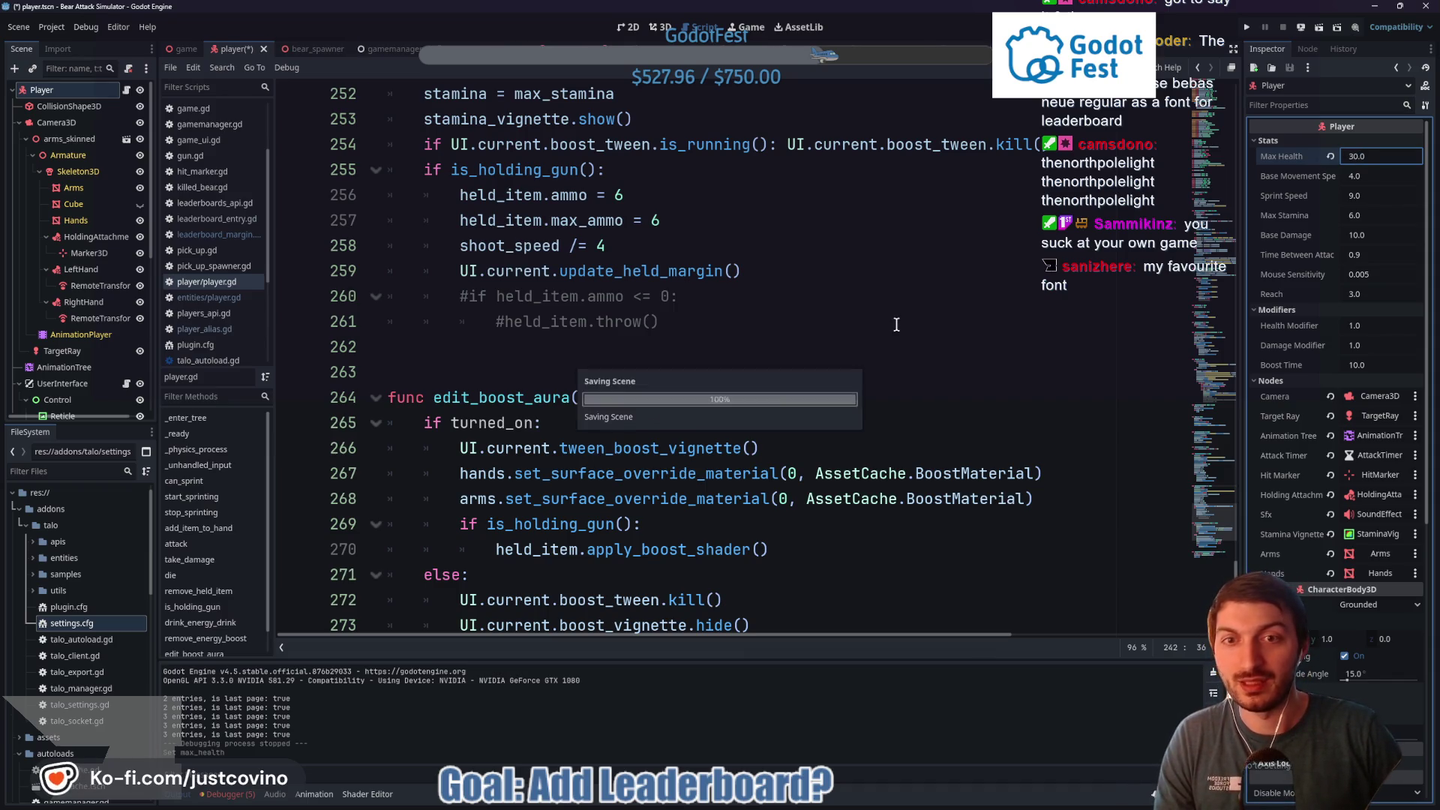
left_click(175, 53)
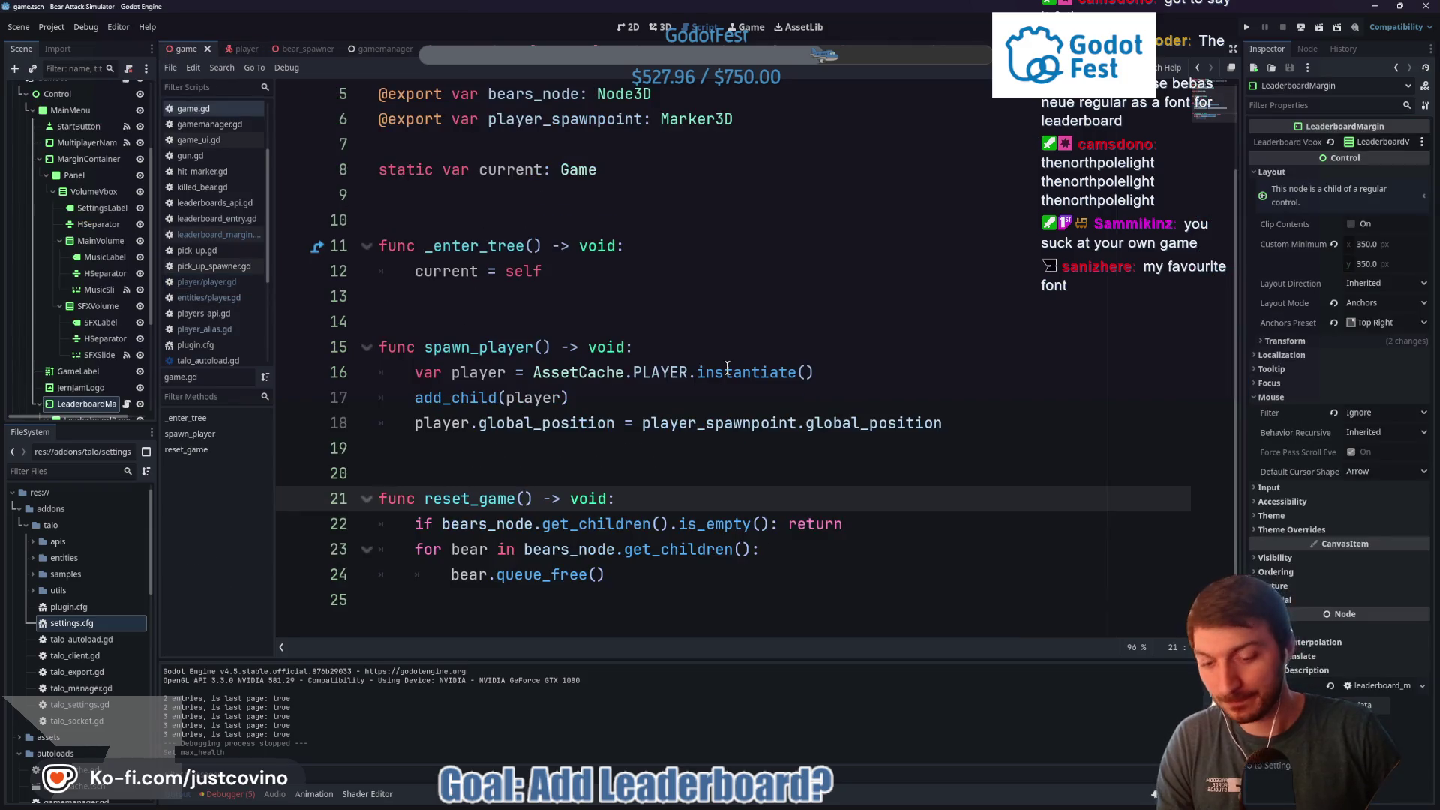
Relaunch the game with F5 and start a round under a newly entered player name
key("F5")
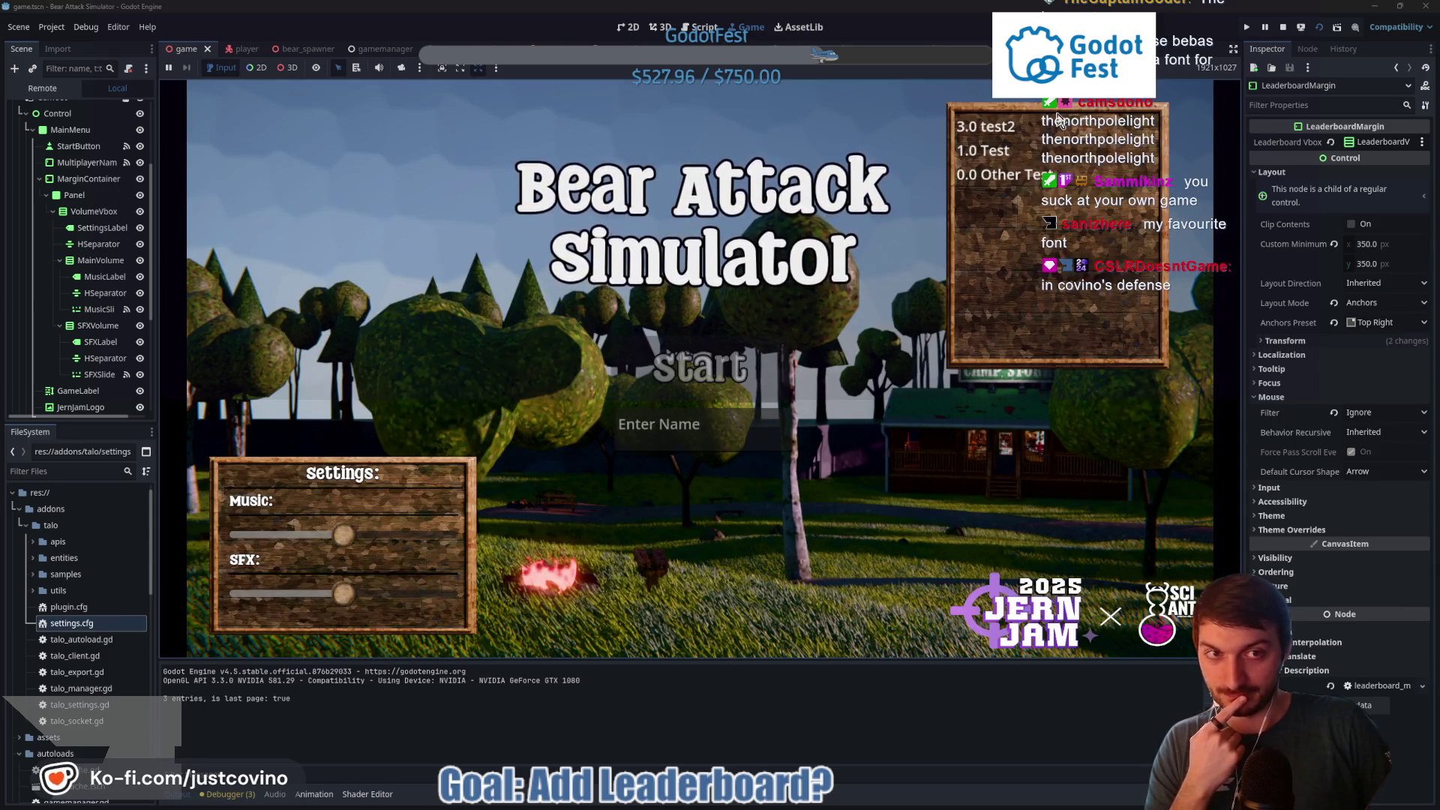
left_click(691, 425)
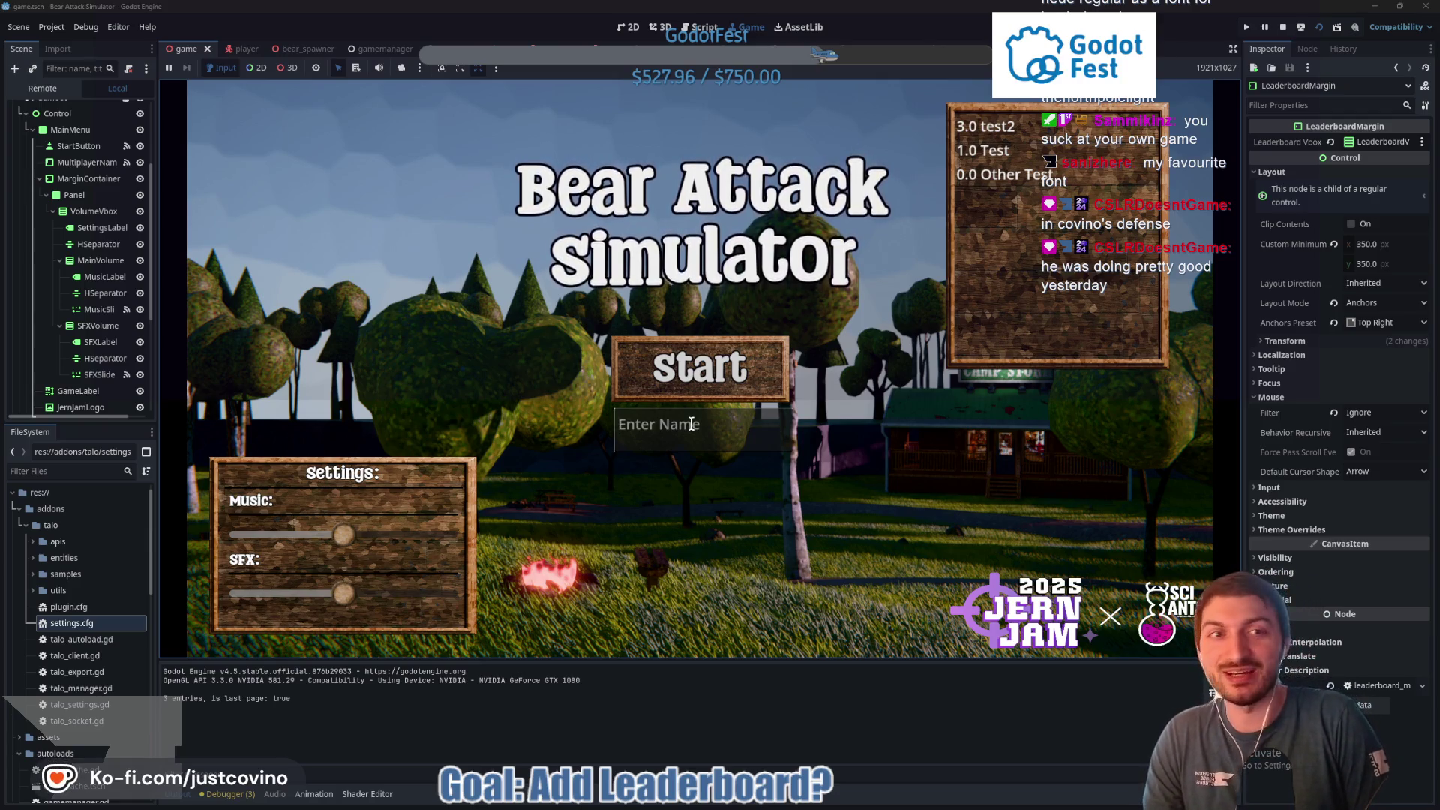
type("Covino")
key("Return")
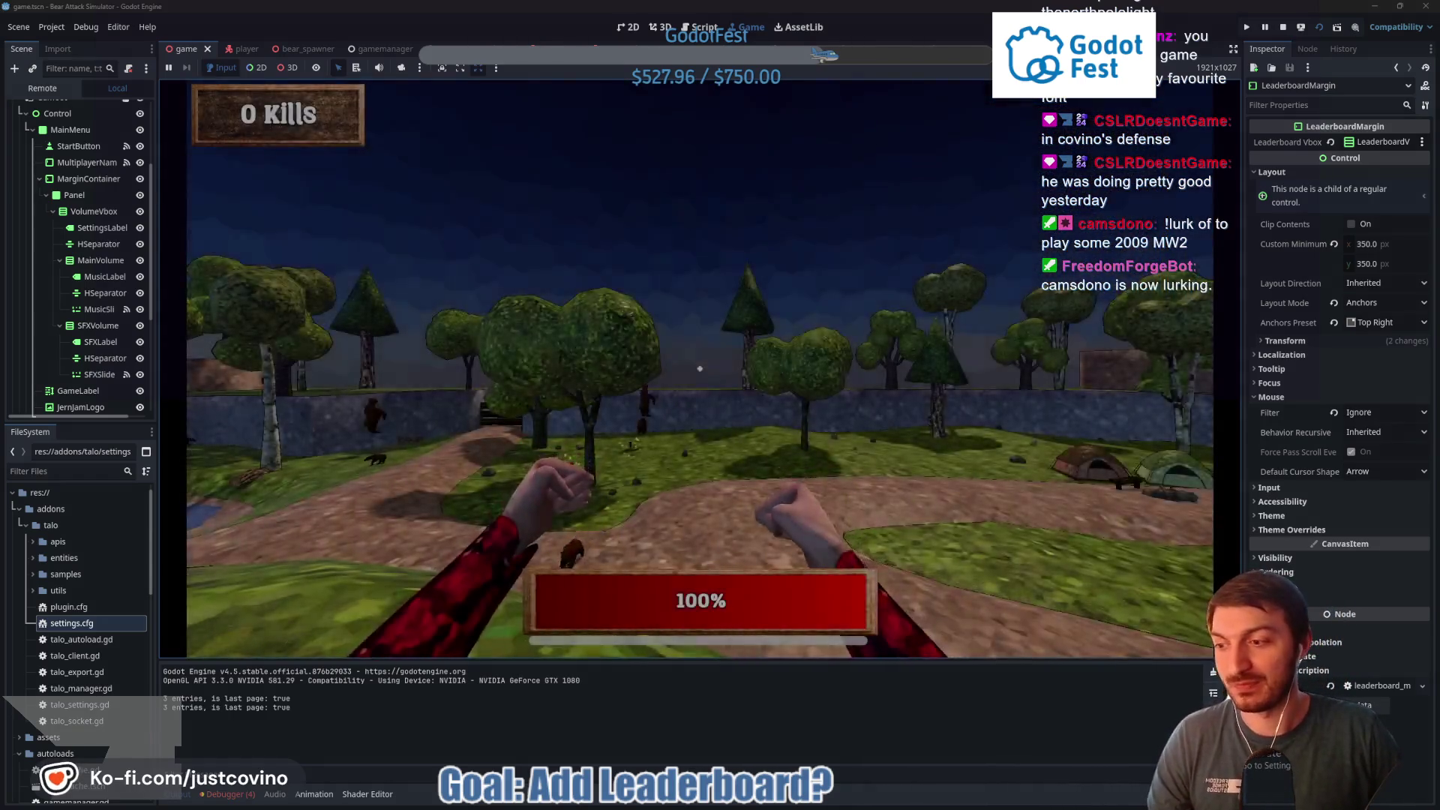
Walk to the gun, fire at the swarming bears until killed, then return to the main menu
key("w")
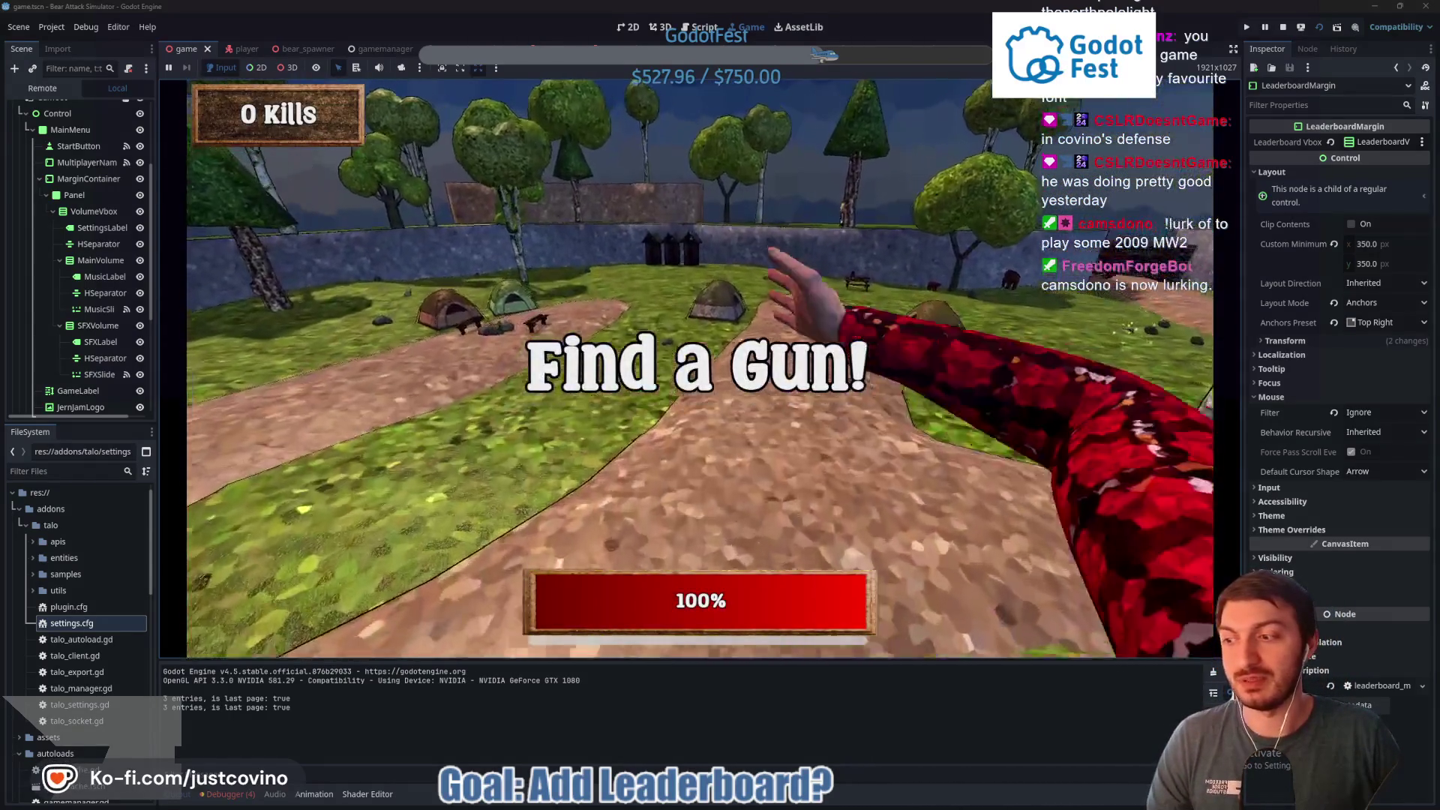
key("w")
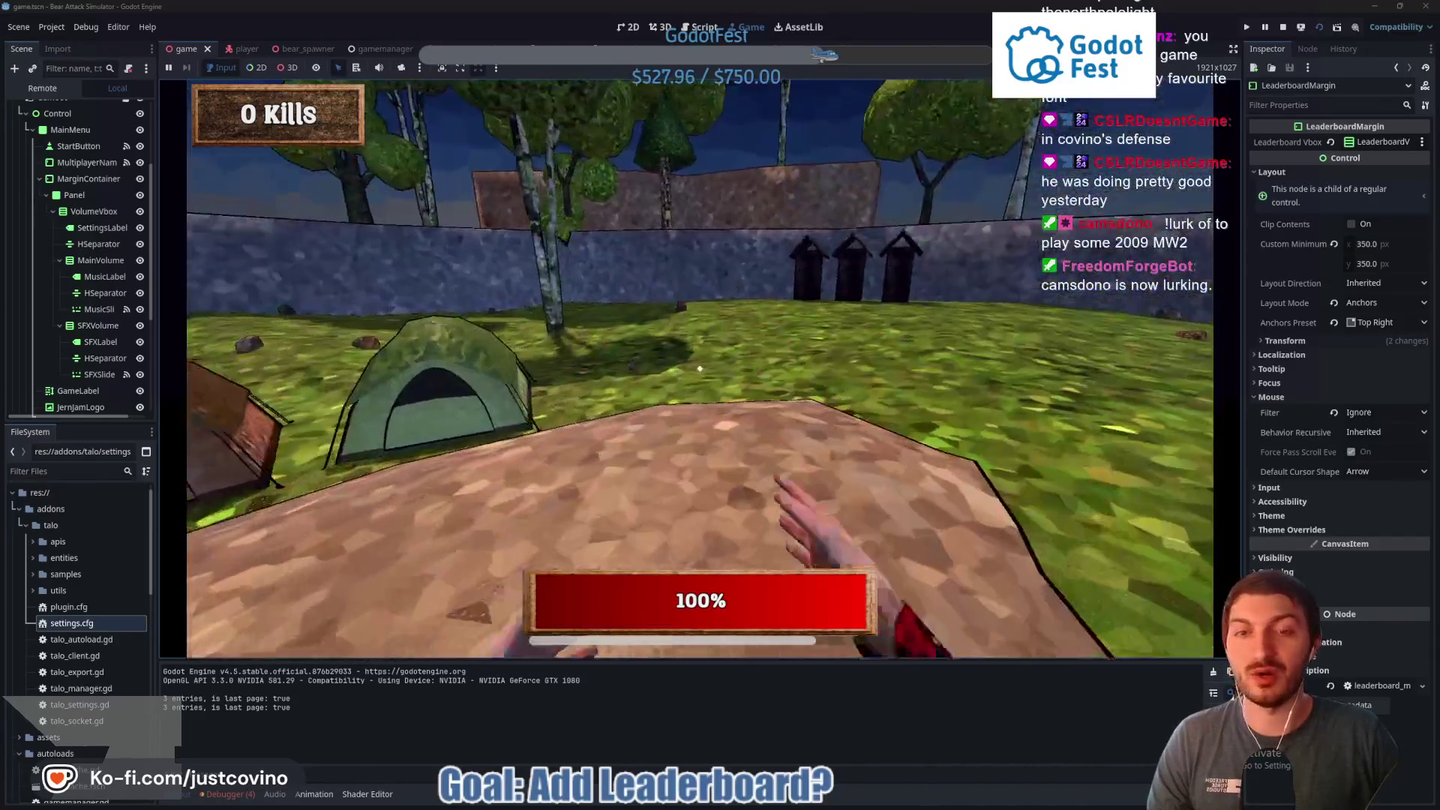
key("w")
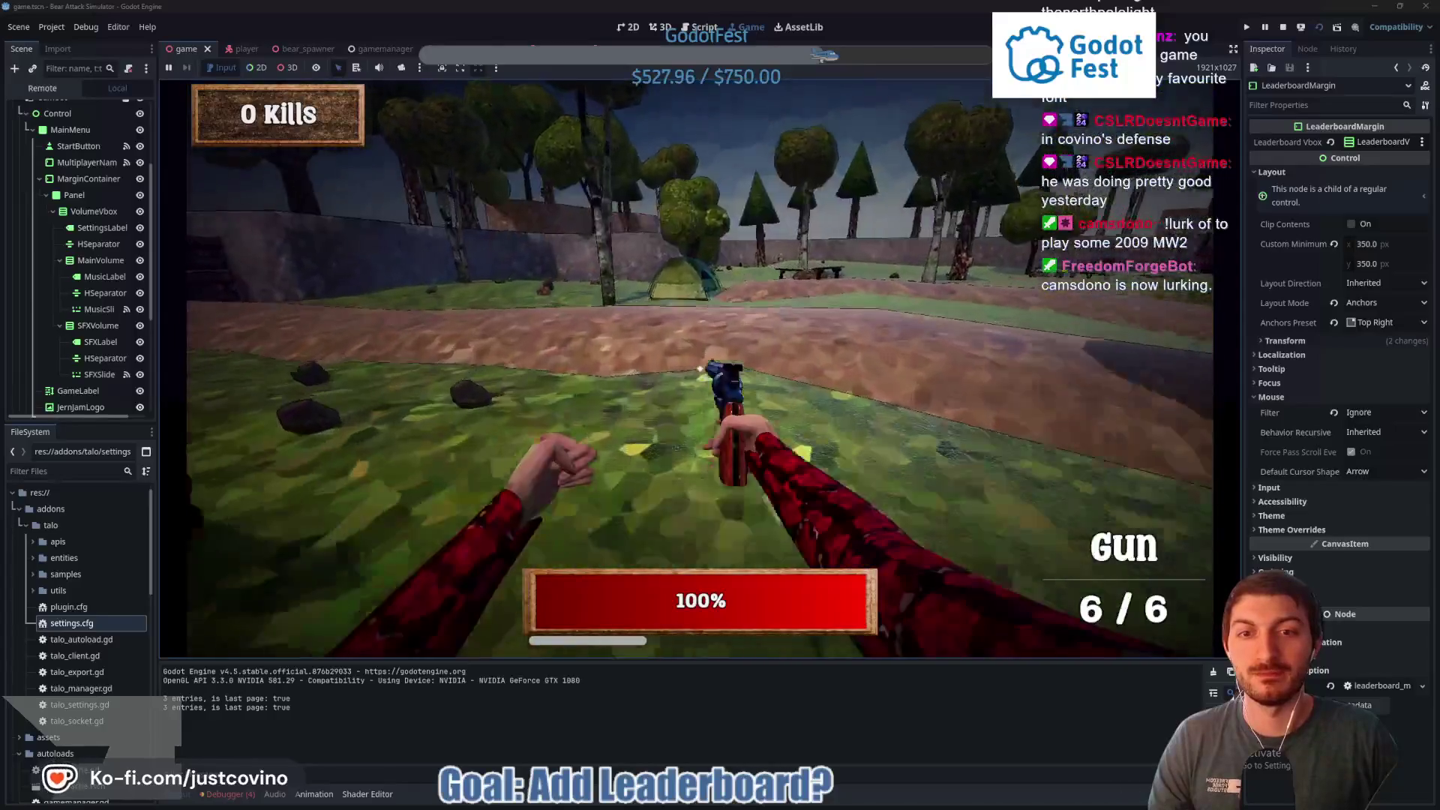
left_click(700, 368)
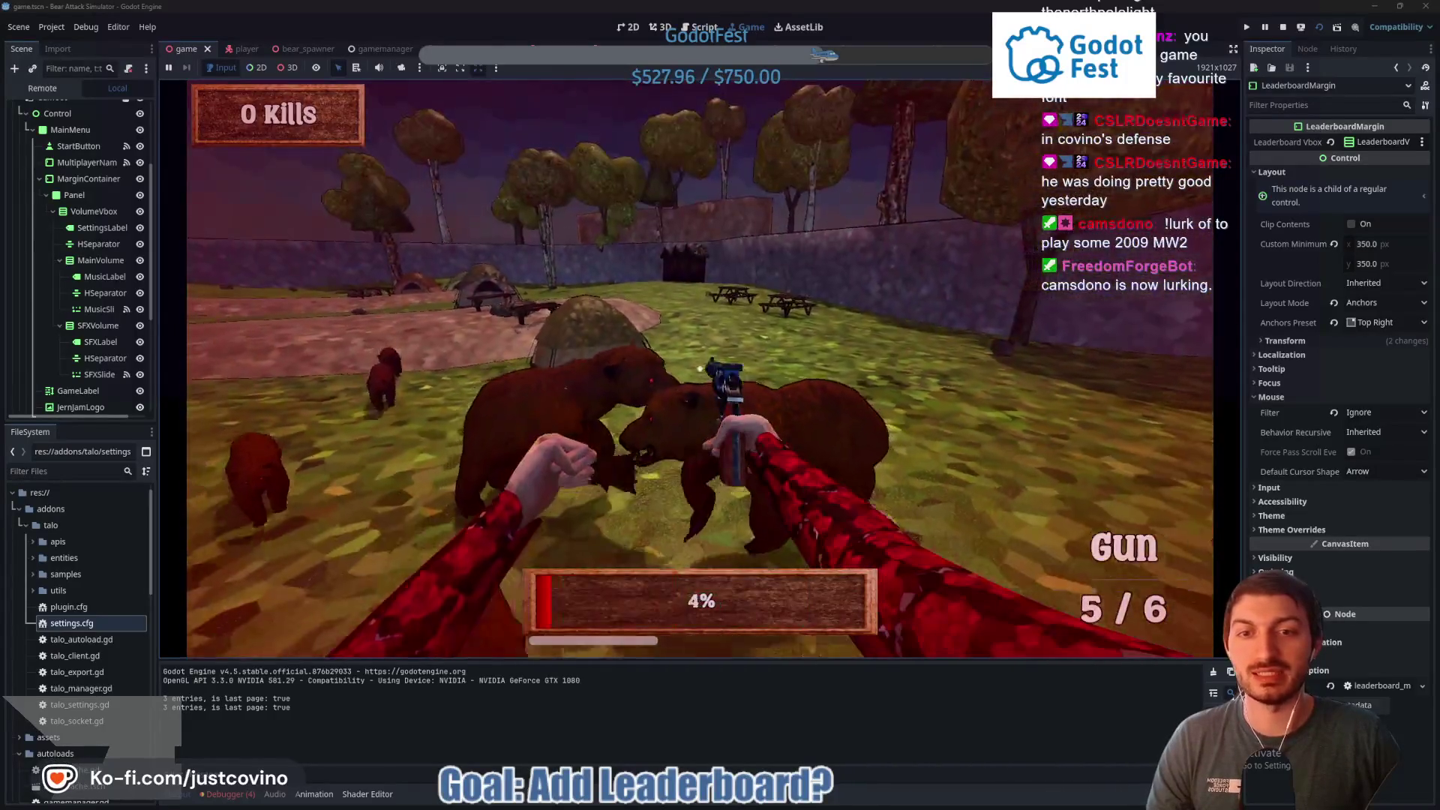
left_click(700, 369)
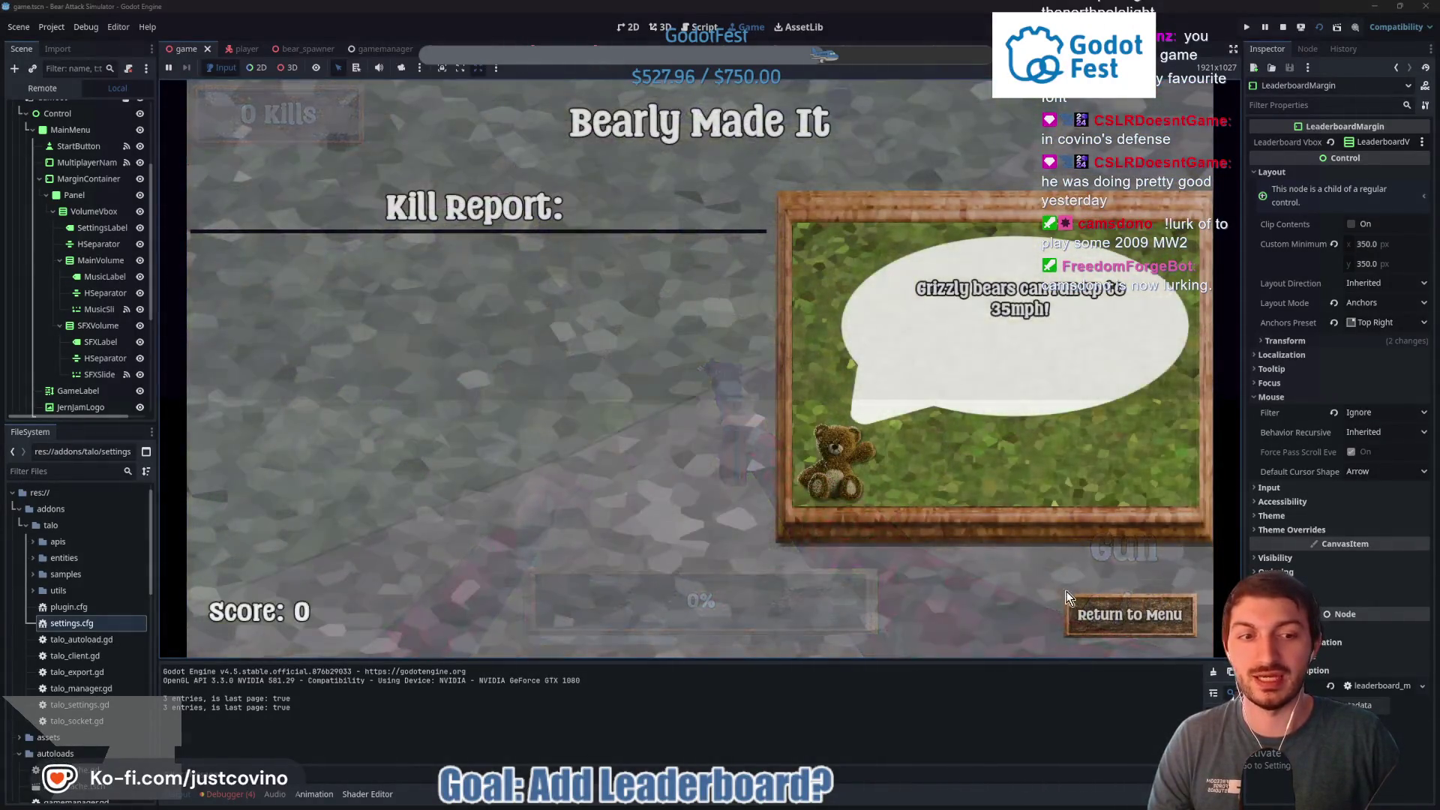
left_click(1099, 617)
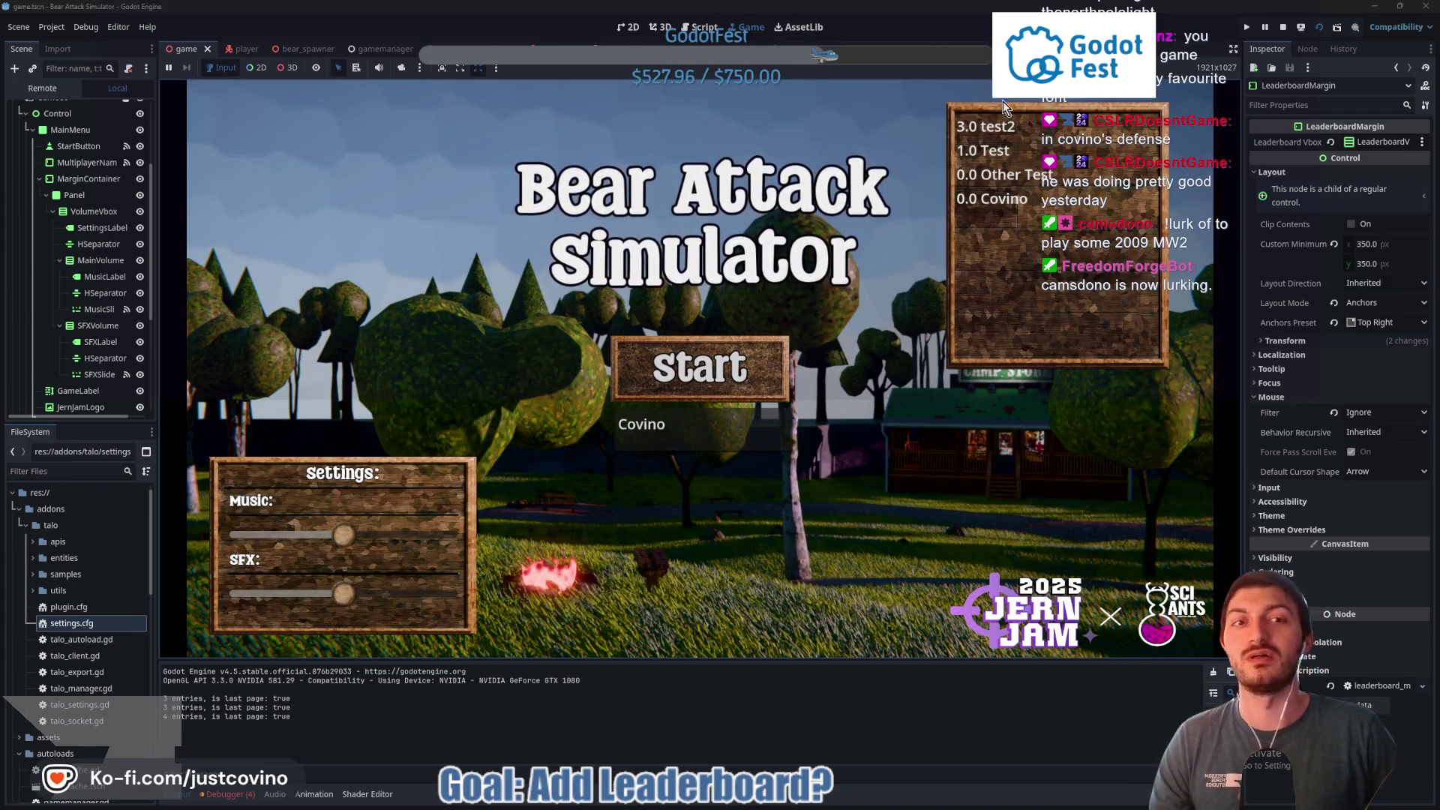
Delete the player name, stop and relaunch the game, then start a round with the name empty
double_click(696, 432)
key("BackSpace")
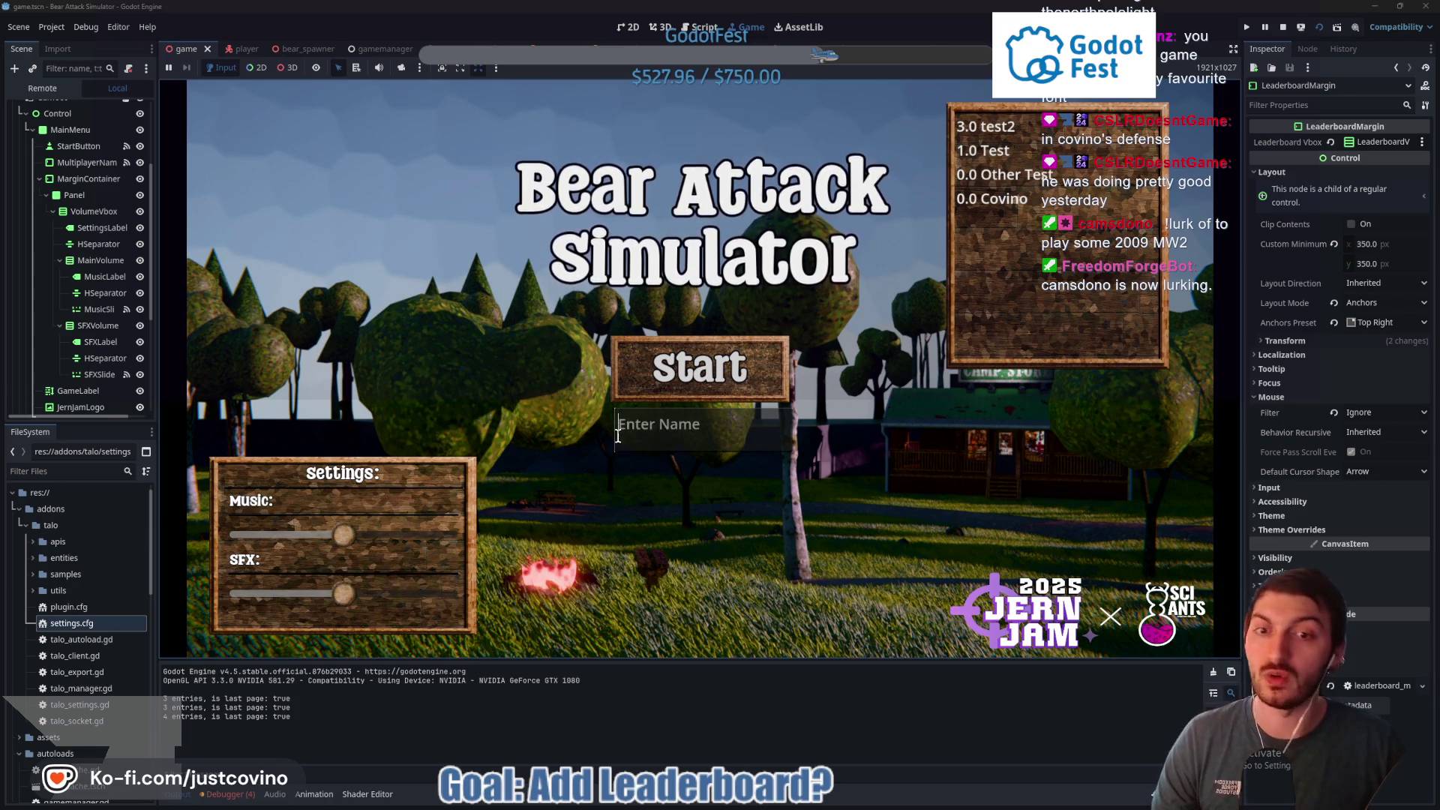
left_click(1283, 27)
key("F5")
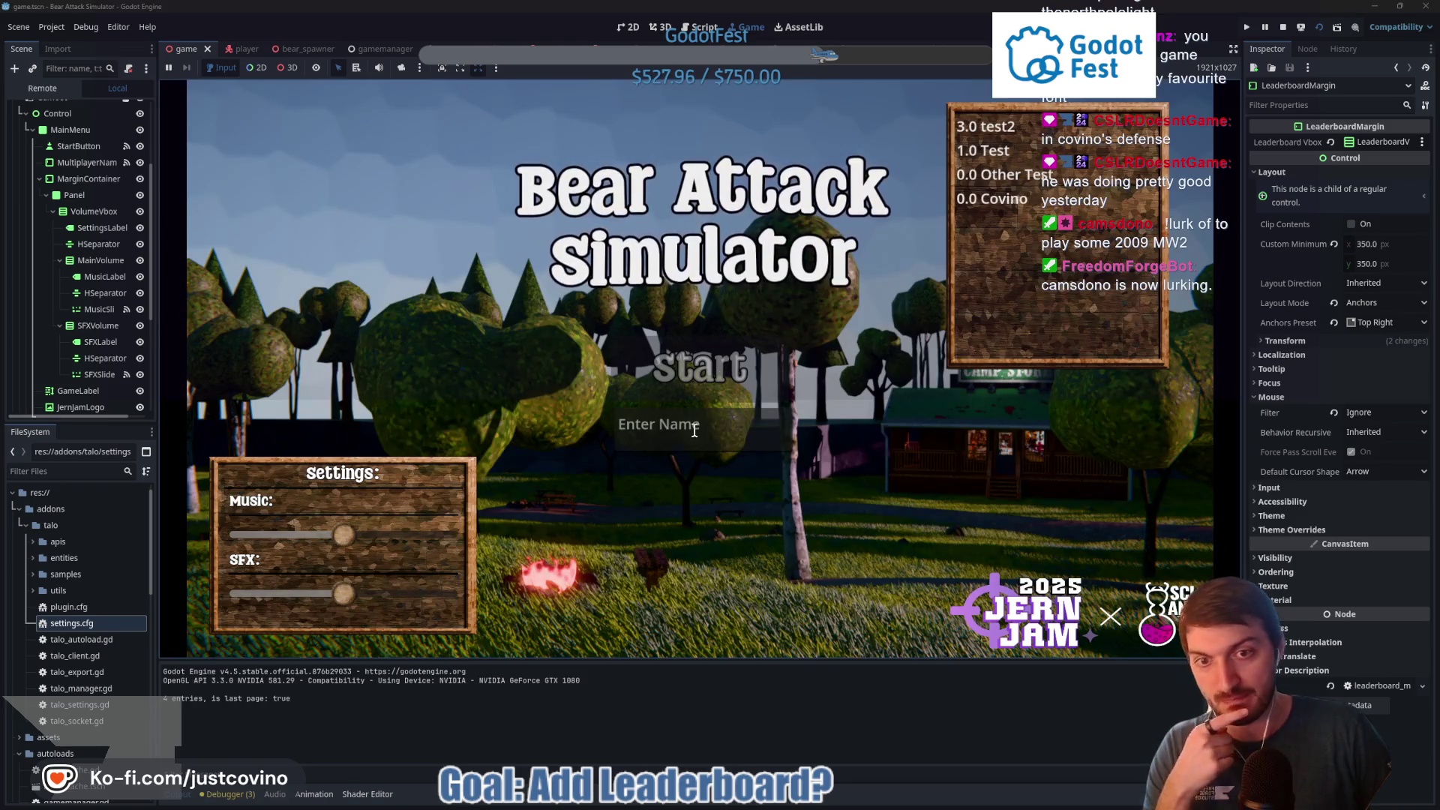
left_click(708, 349)
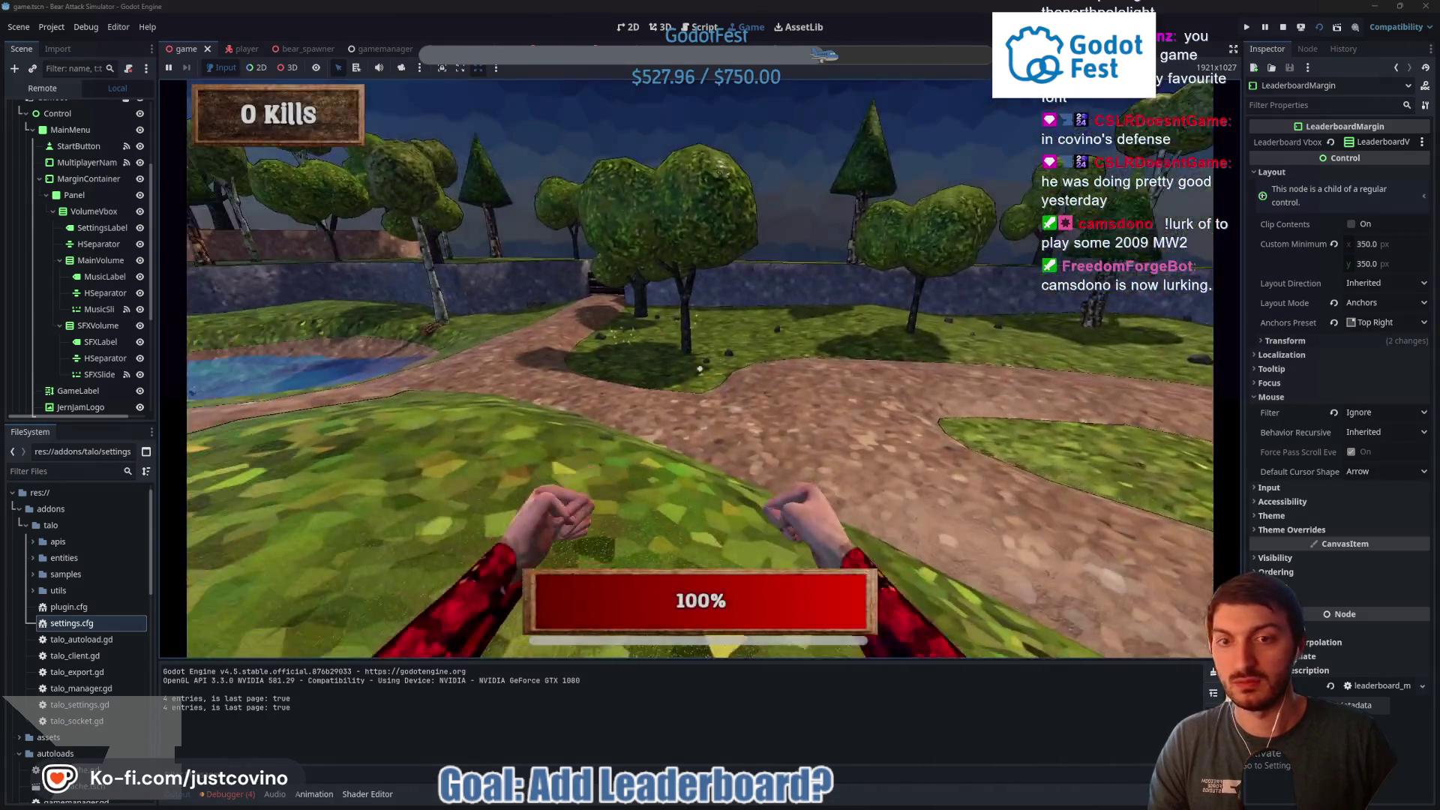
Walk past the fence and pond to pick up the gun and face the path
key("w")
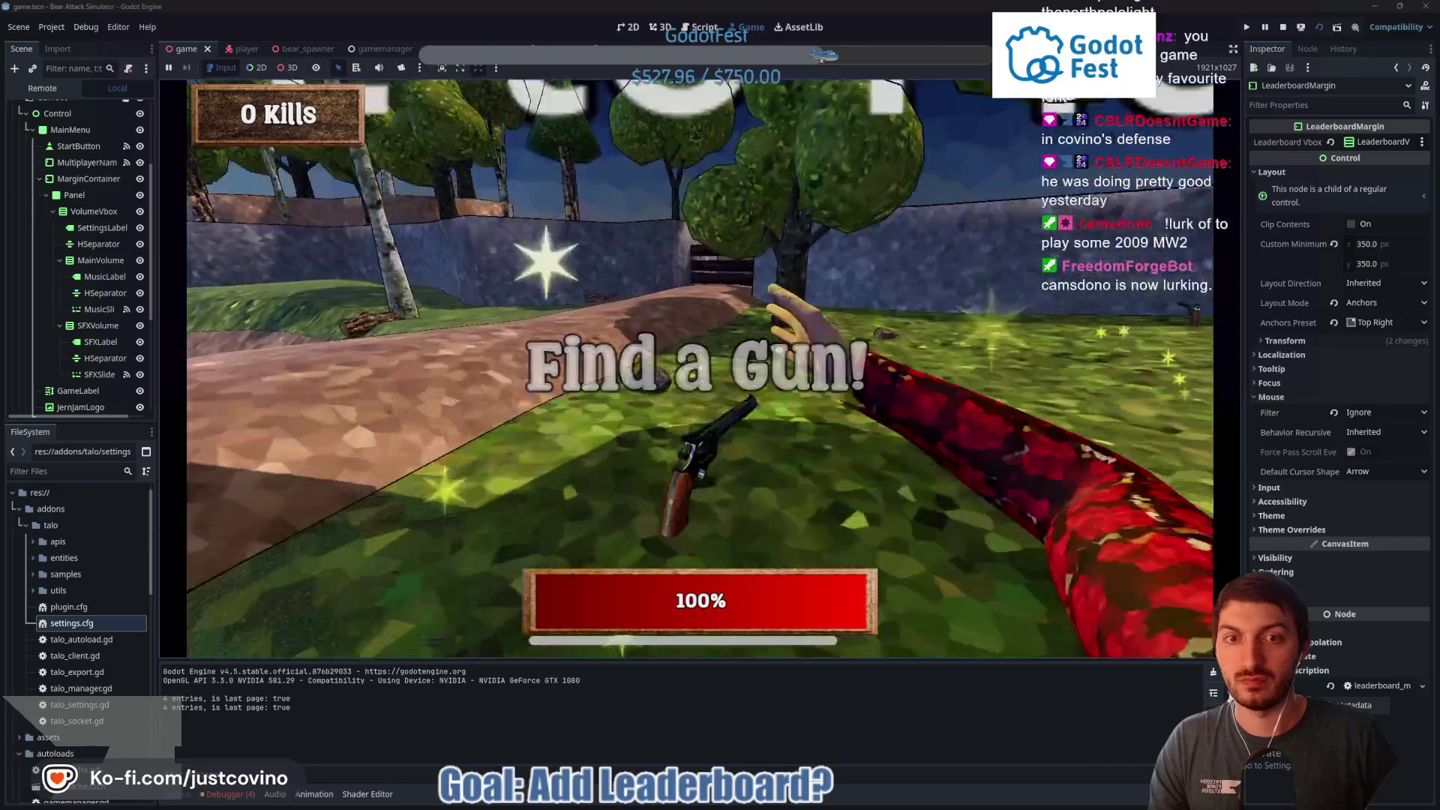
key("w")
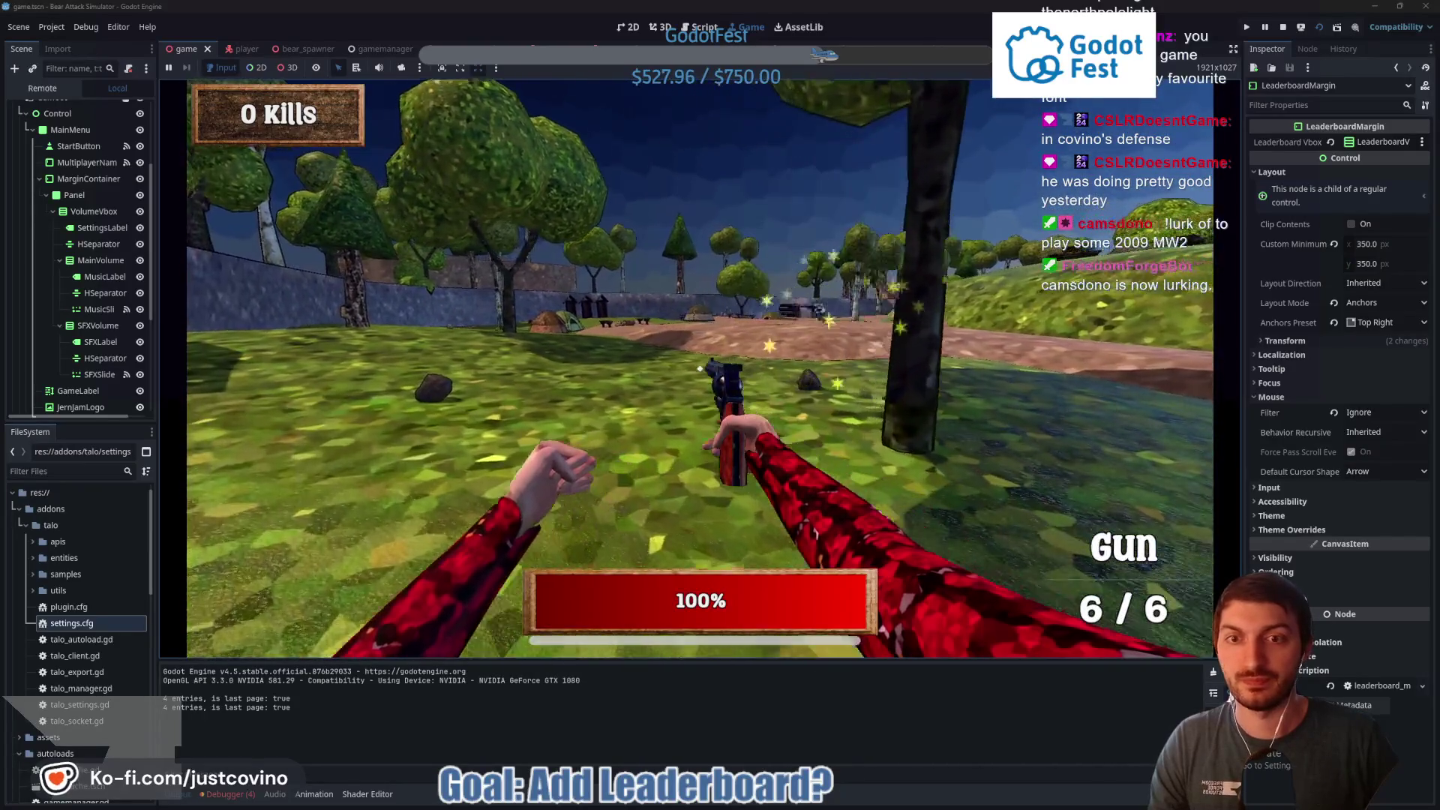
key("w")
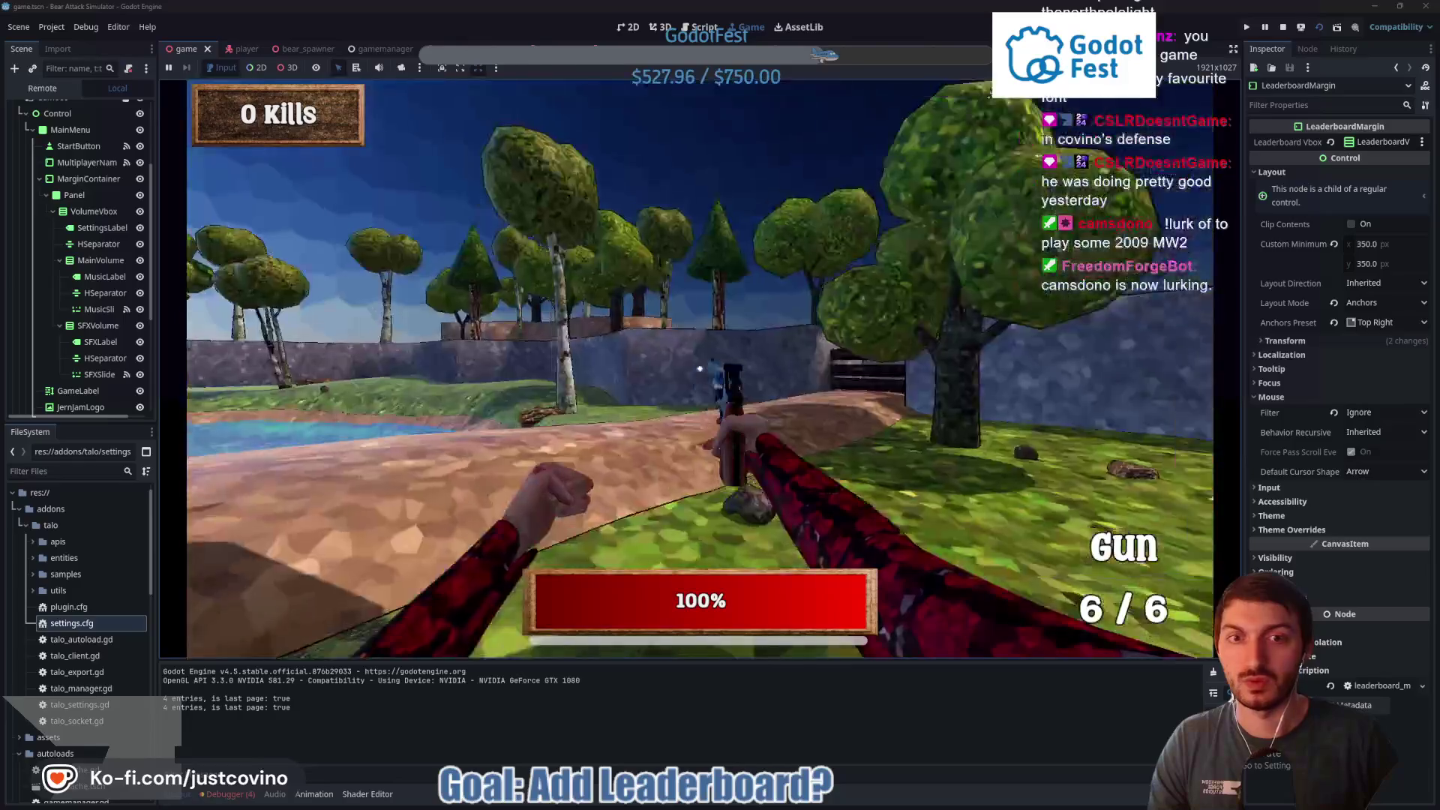
key("w")
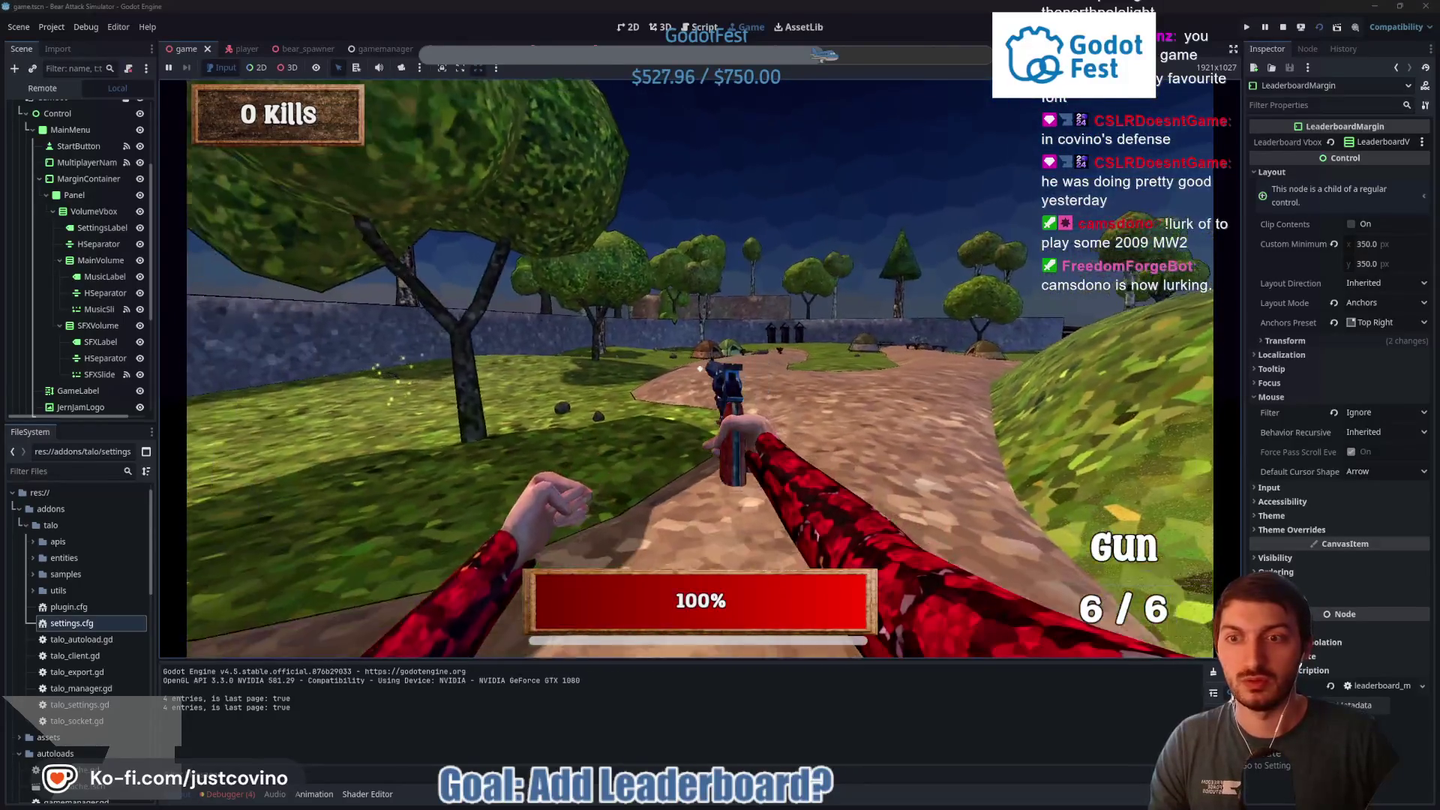
key("w")
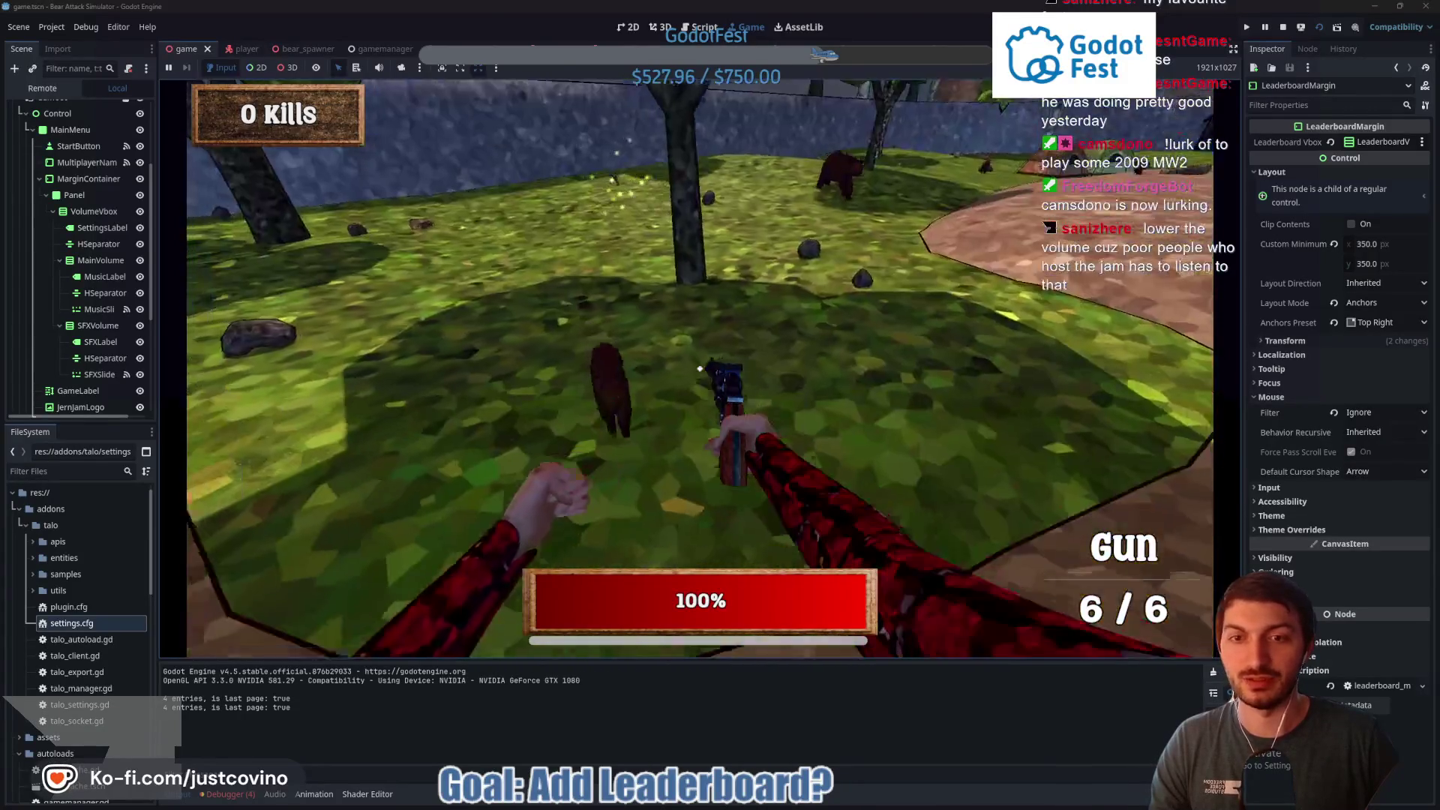
Shoot the bear for one kill, return to the main menu, and stop the game
left_click(687, 368)
left_click(699, 368)
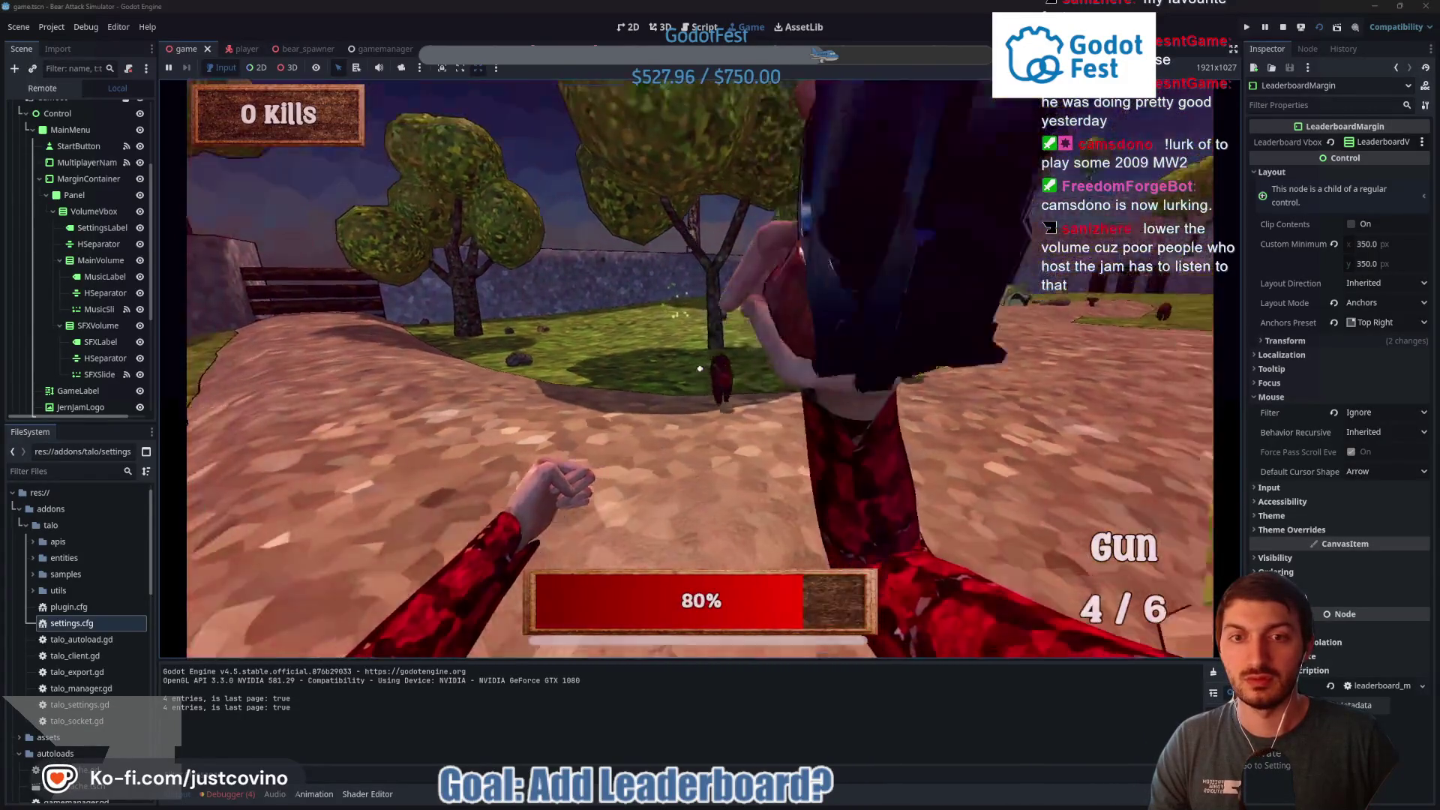
left_click(699, 368)
left_click(699, 368)
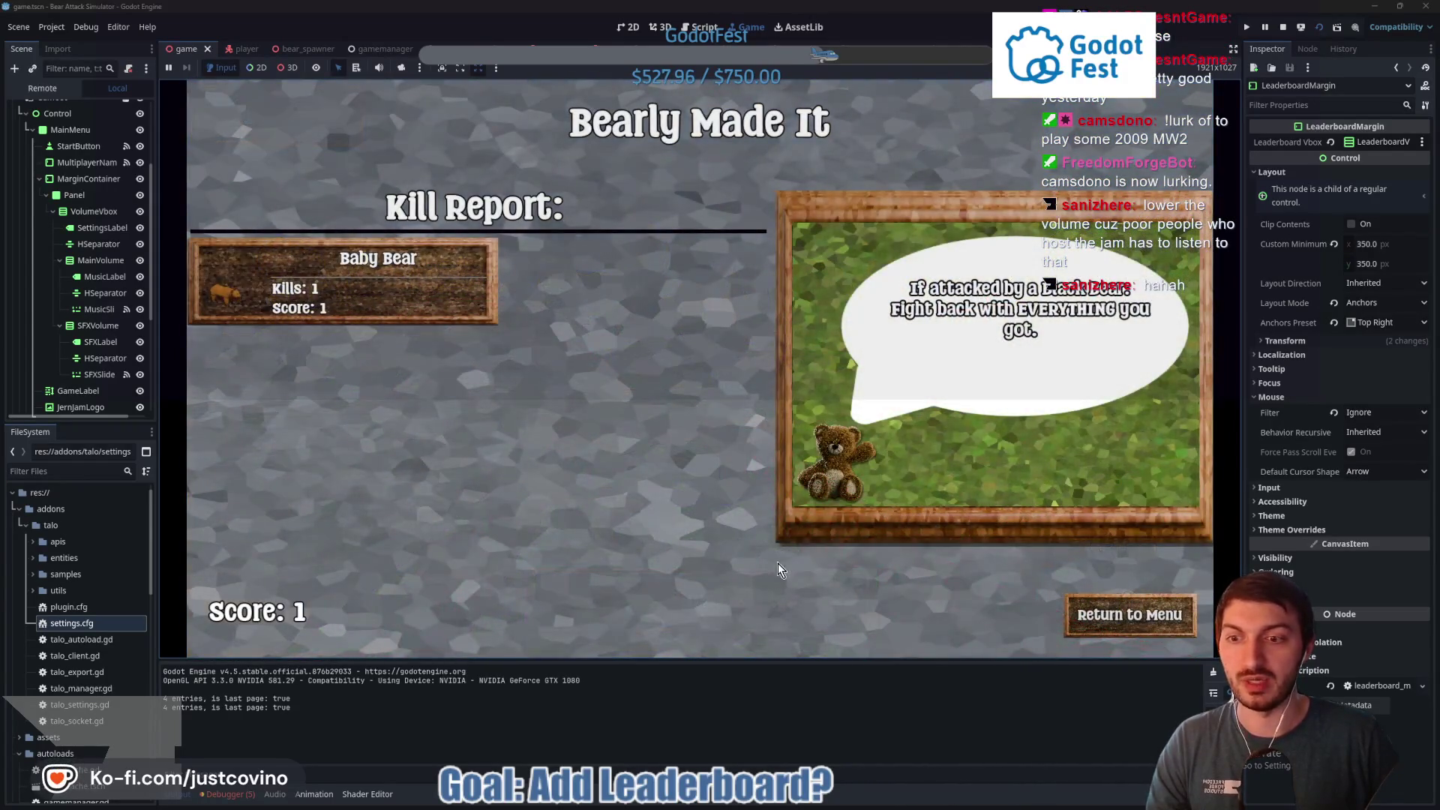
left_click(1162, 614)
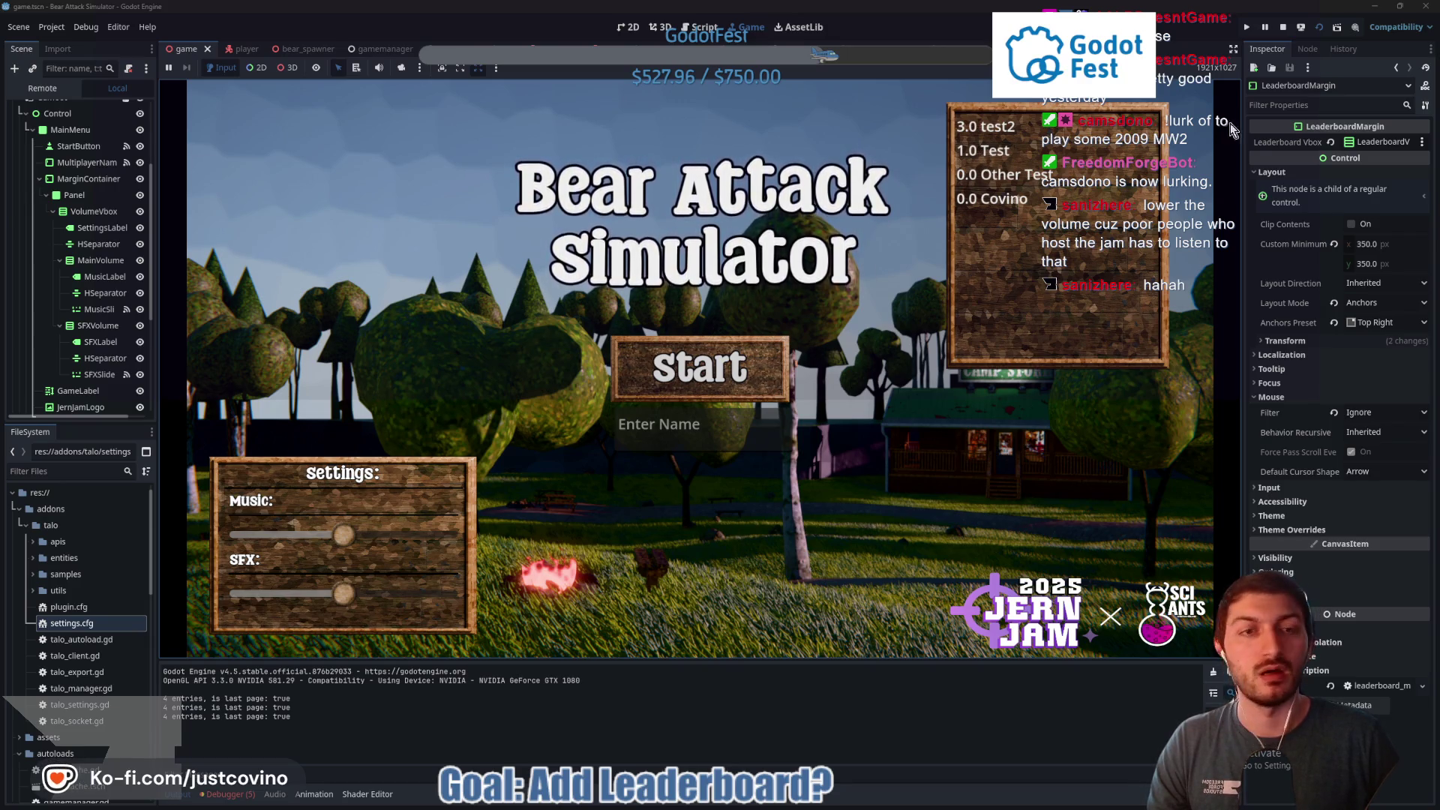
left_click(1281, 30)
Scroll through the Talo Bears Defeated entries in the browser, then switch back to Godot
left_click(783, 804)
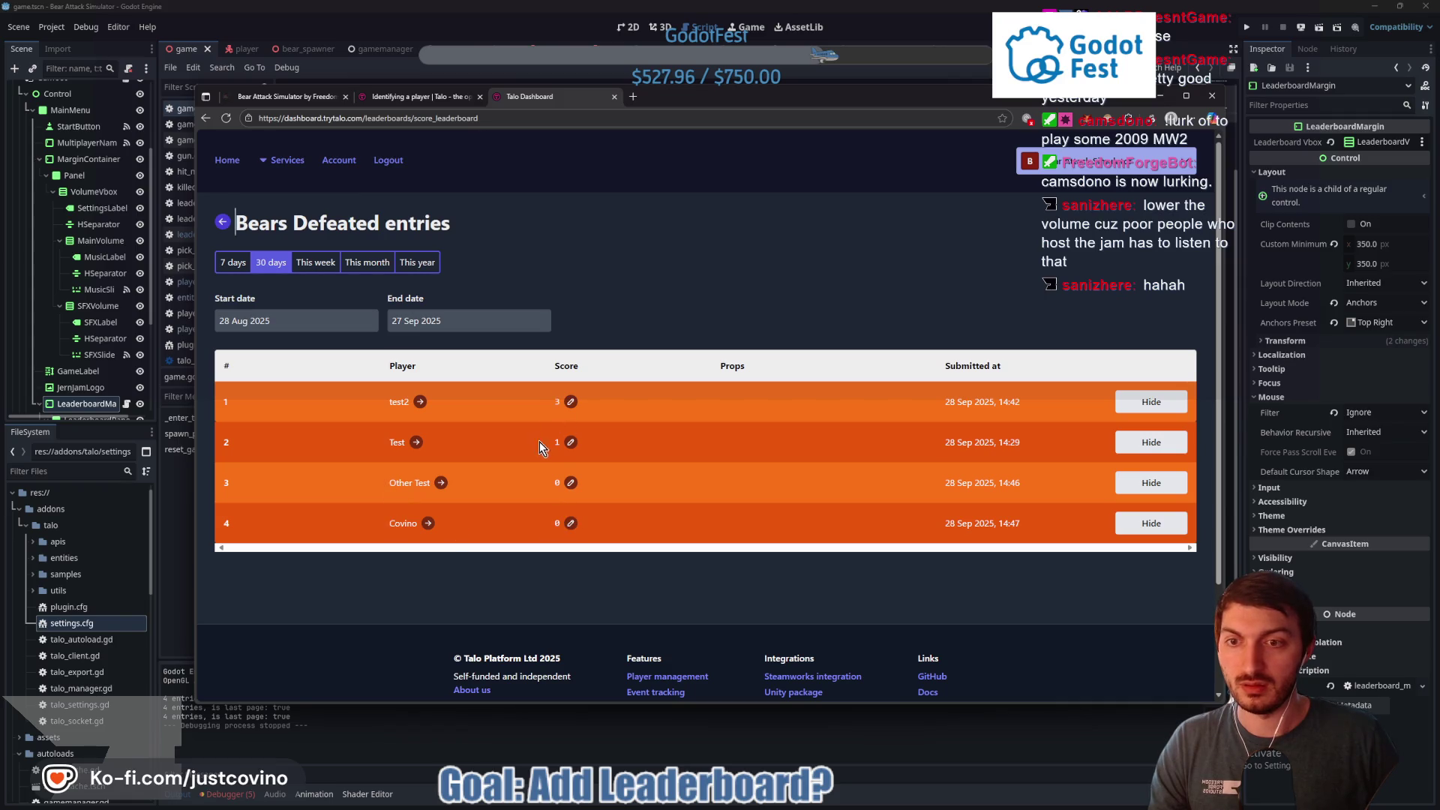
scroll(820, 427, "down", 1)
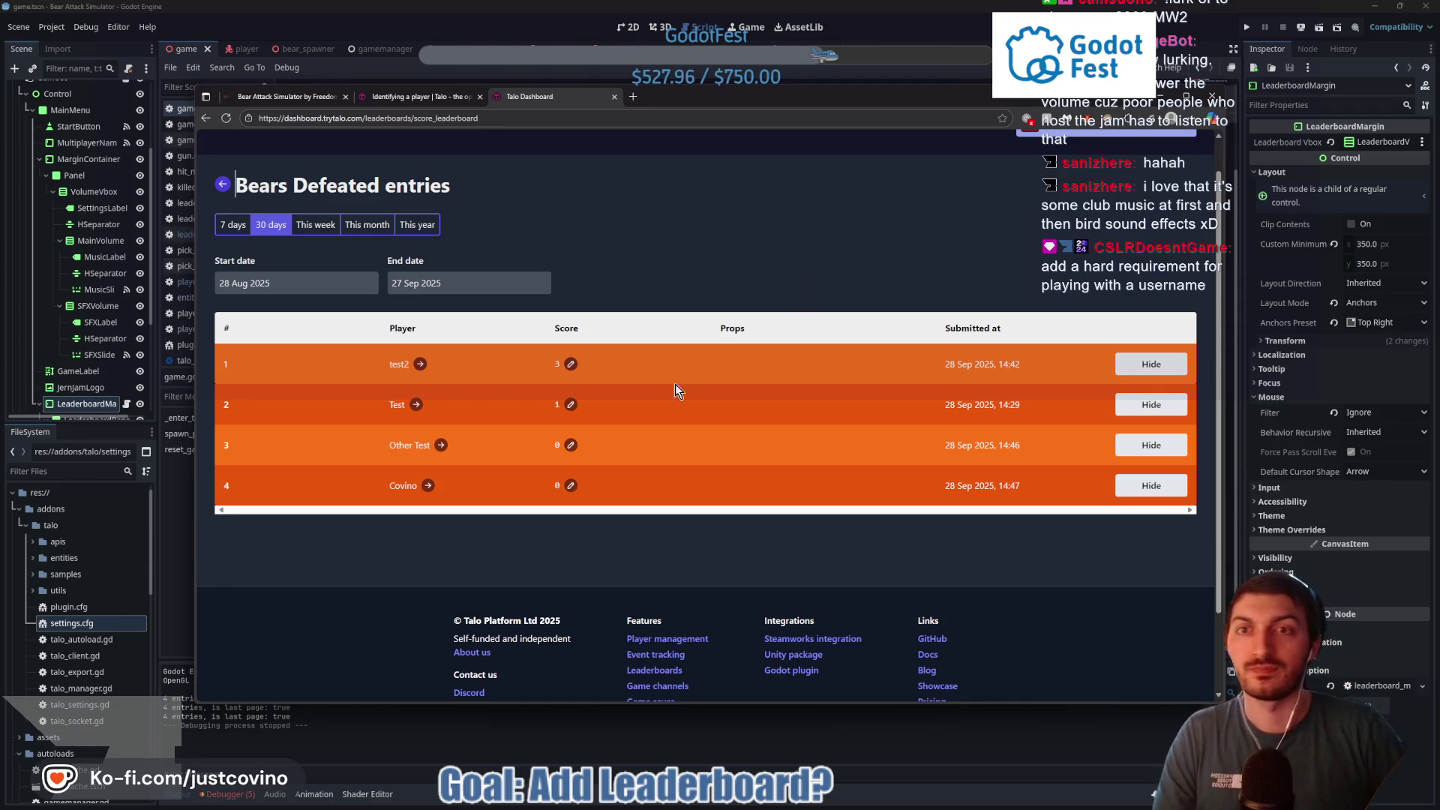
key("alt+Tab")
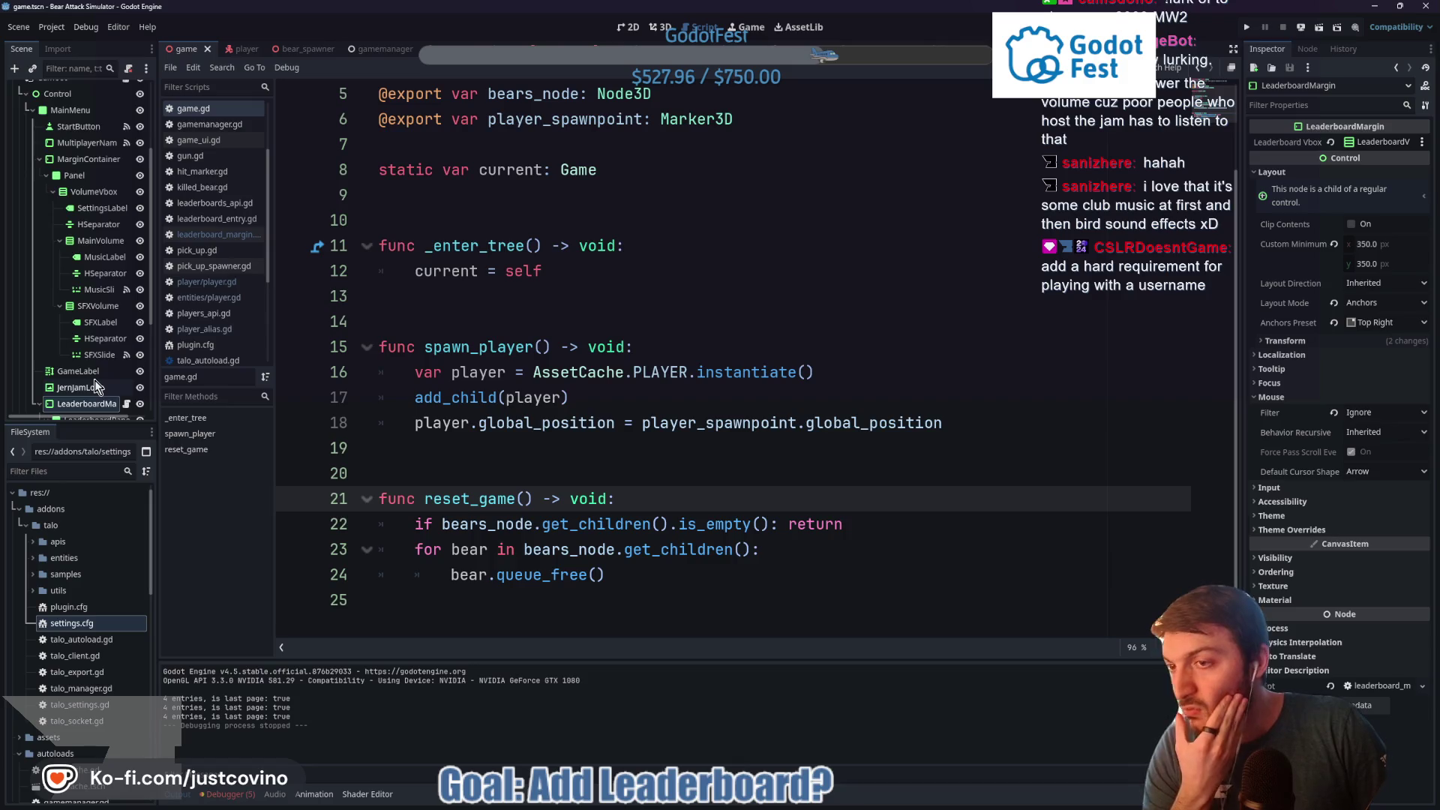
In the game scene's 2D view, open leaderboard_margin.gd and select the LeaderboardPanel node
scroll(95, 386, "down", 3)
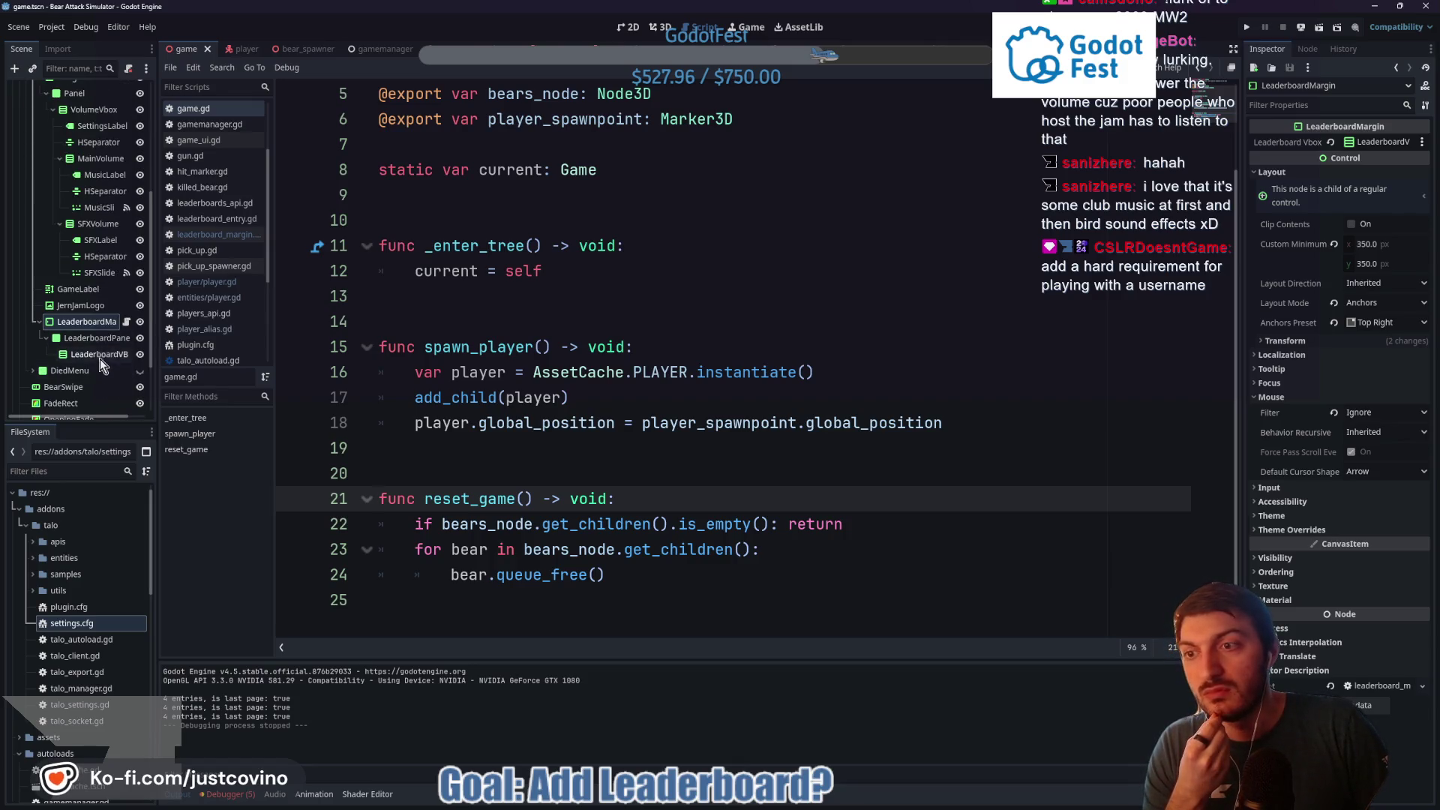
left_click(628, 27)
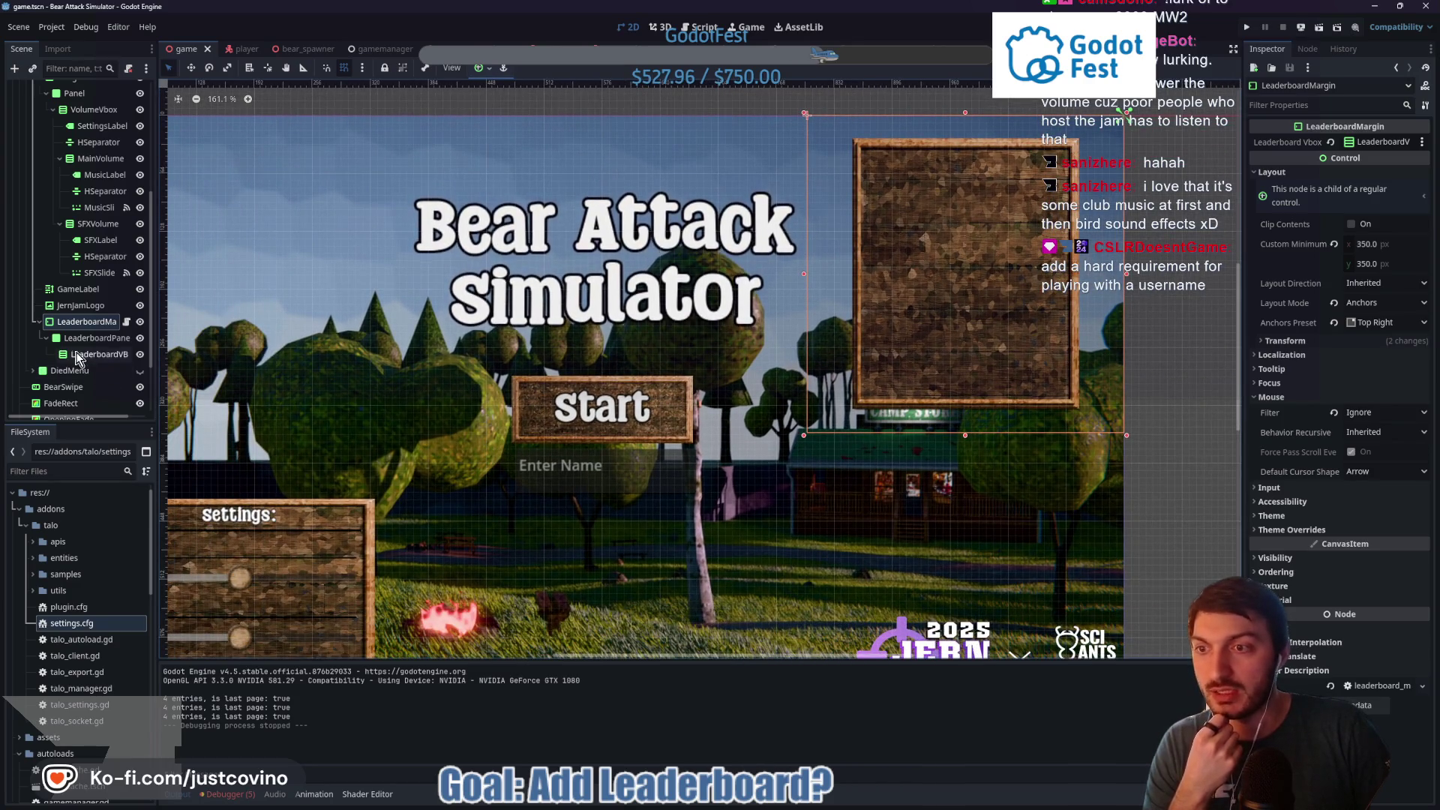
left_click(125, 322)
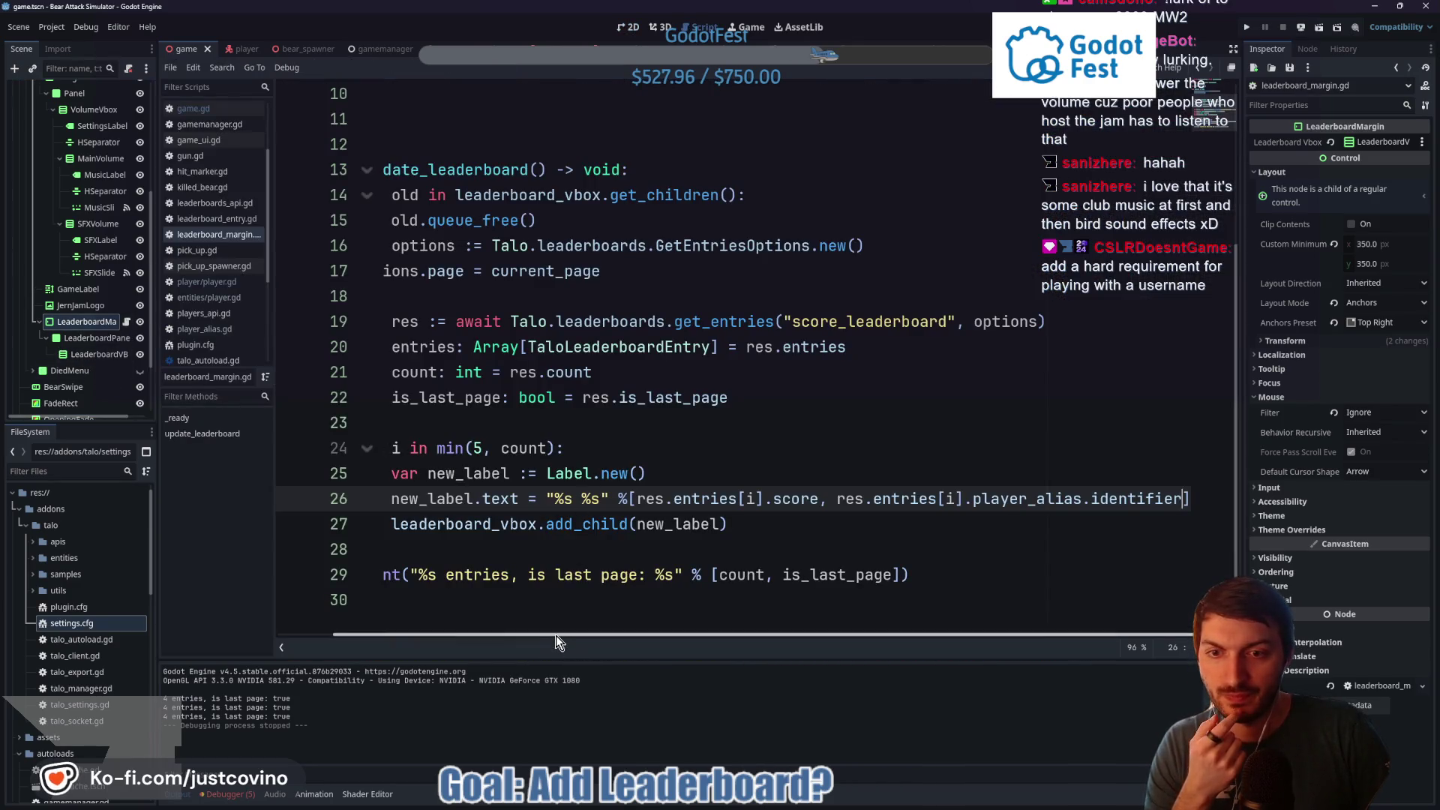
scroll(624, 441, "up", 3)
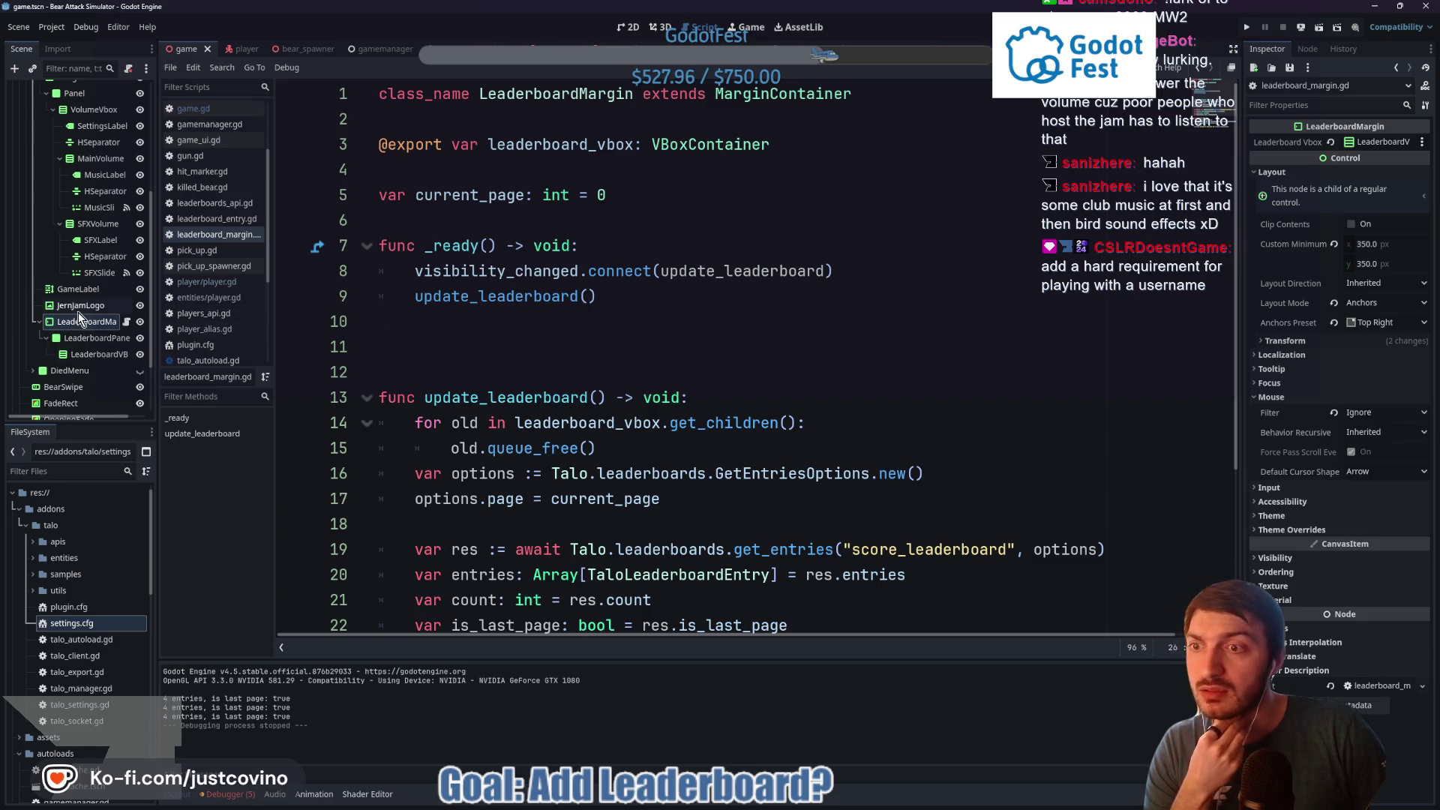
left_click(72, 342)
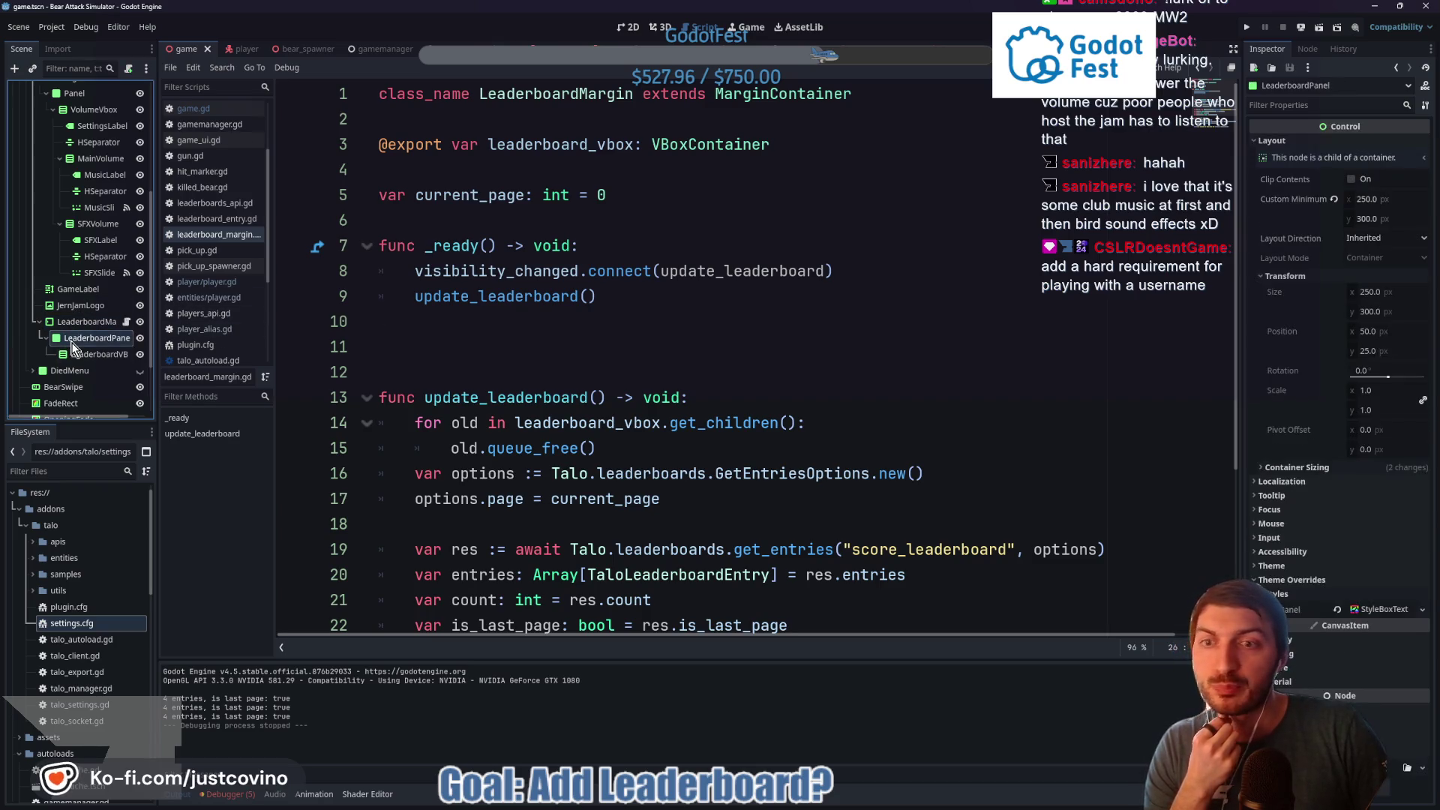
key("alt+Tab")
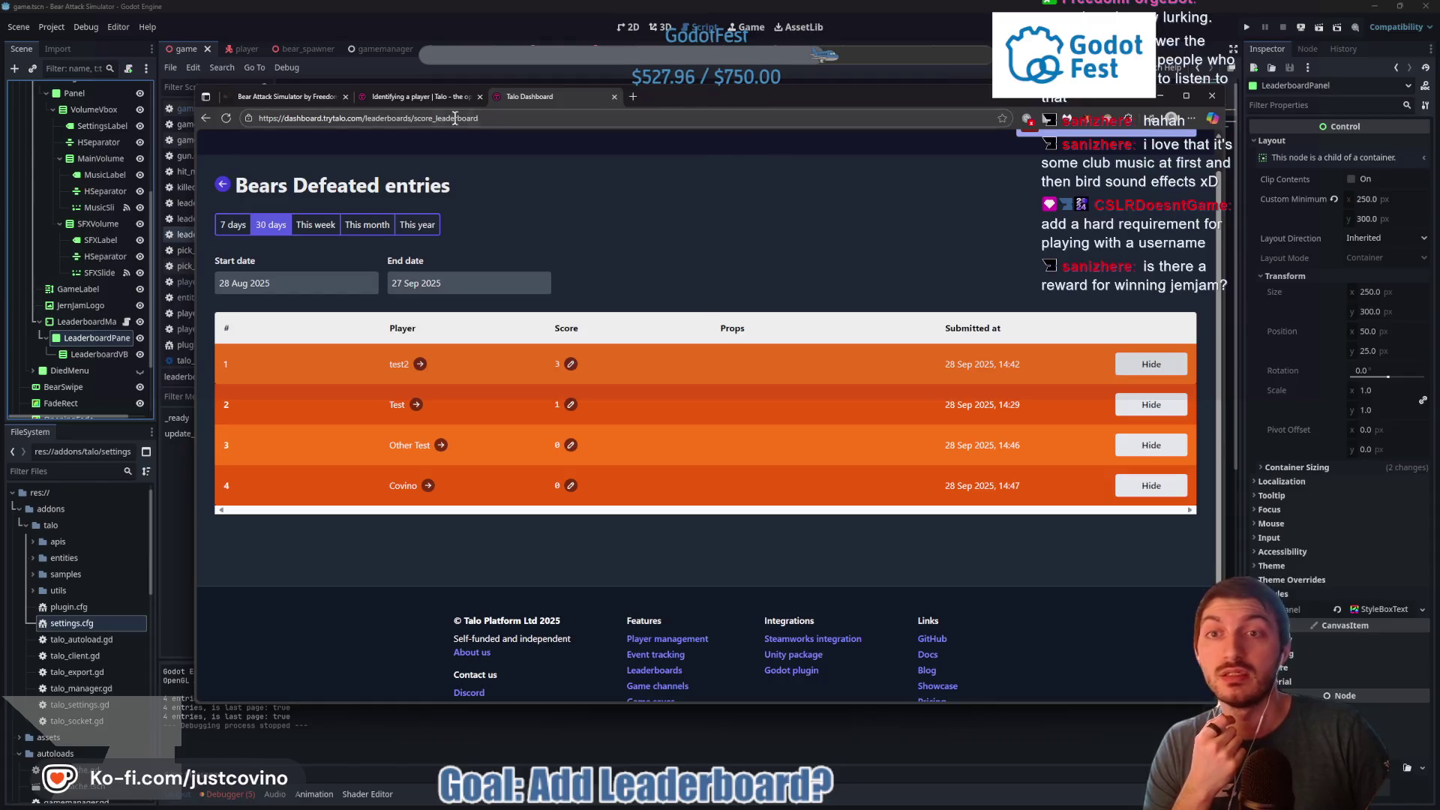
In leaderboard_margin.gd, remove blank line 12, save, and comment out the line-28 print
left_click(297, 99)
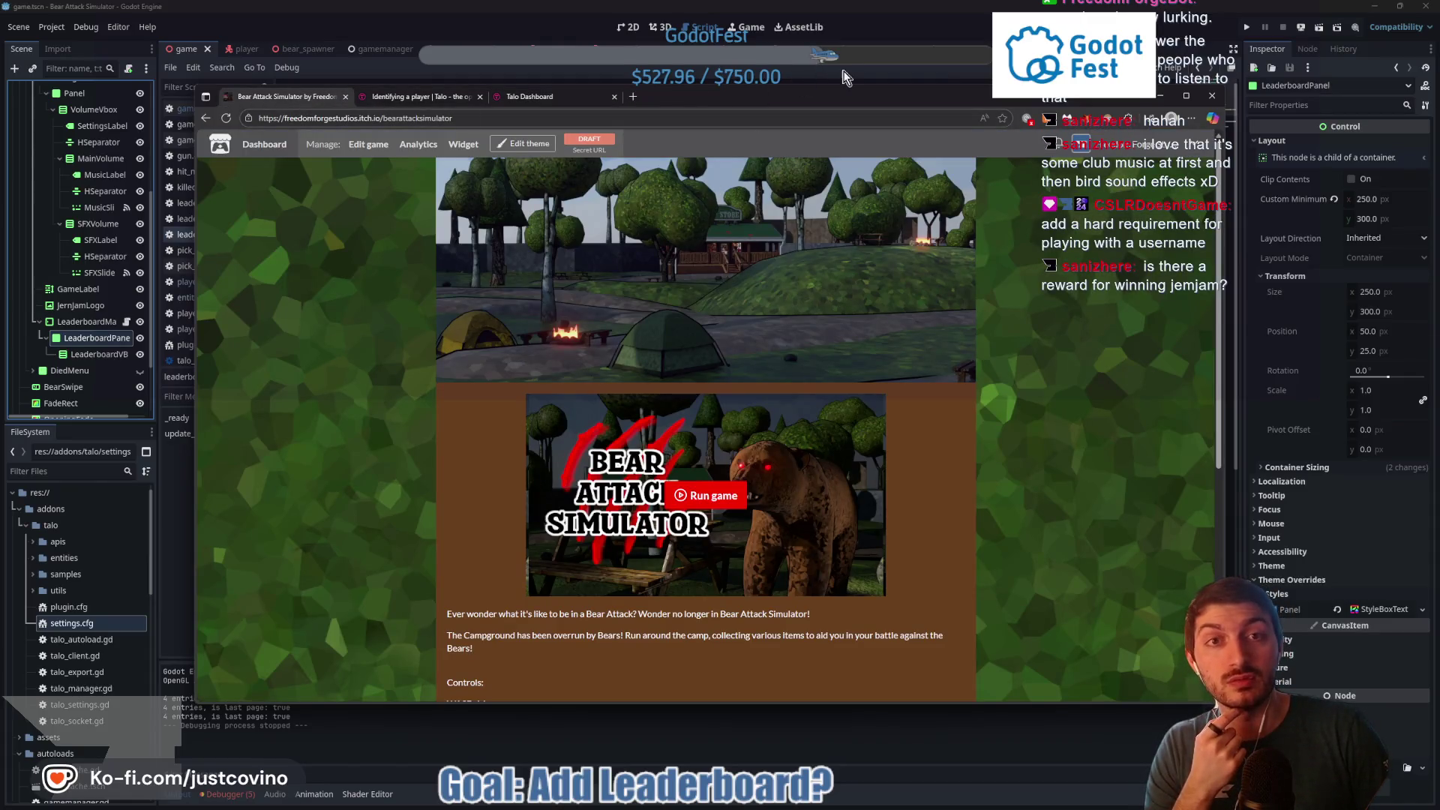
key("alt+Tab")
left_click(666, 365)
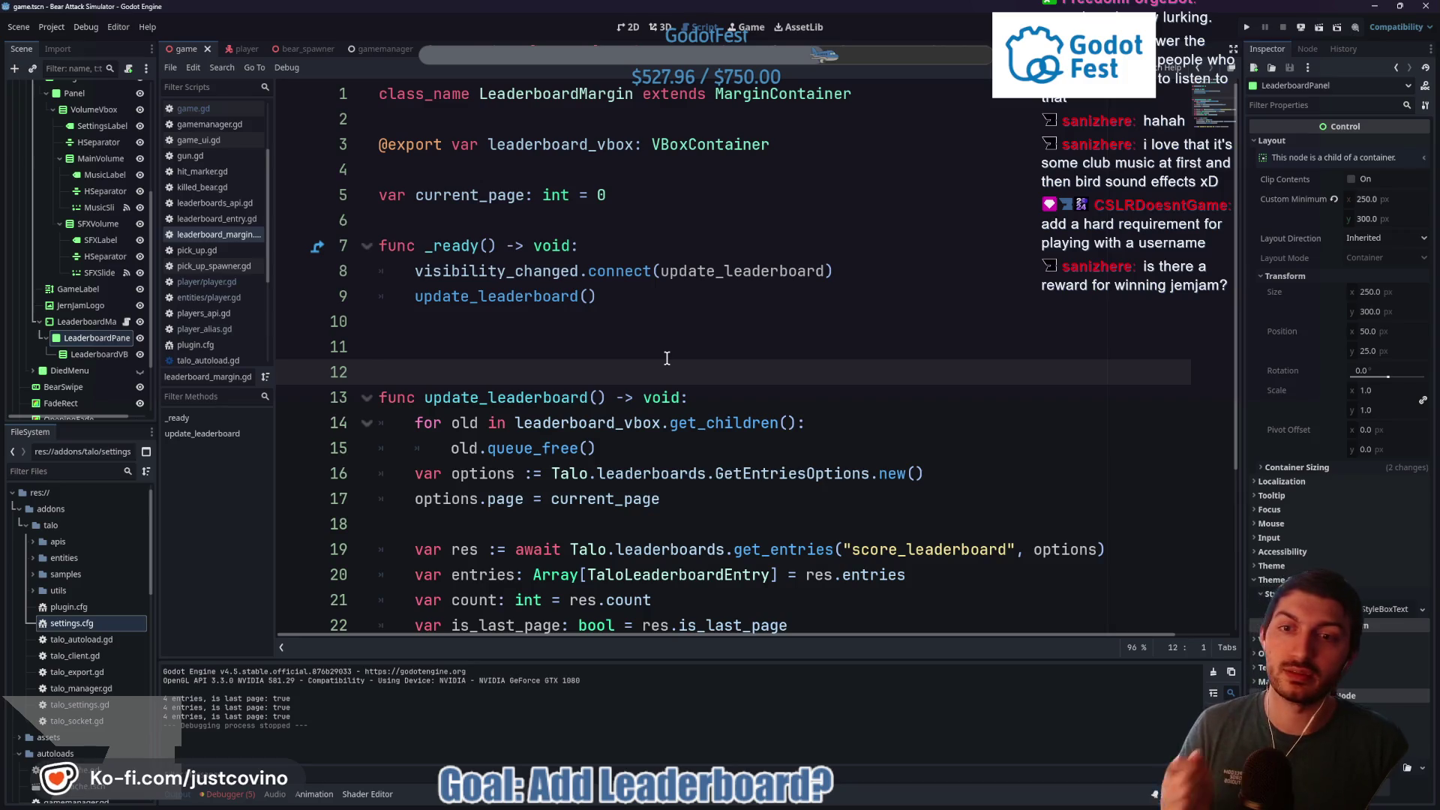
key("BackSpace")
key("ctrl+s")
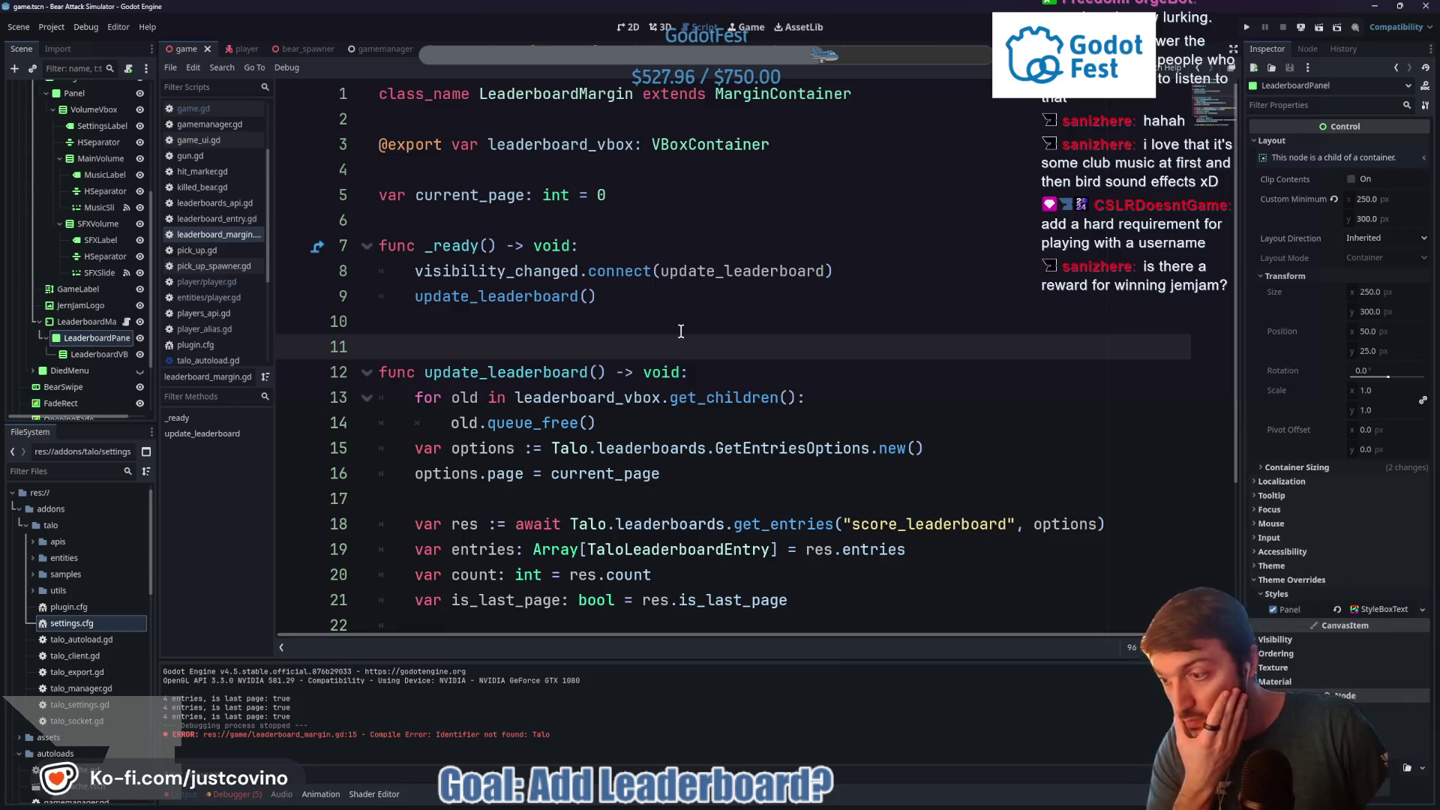
scroll(681, 330, "down", 3)
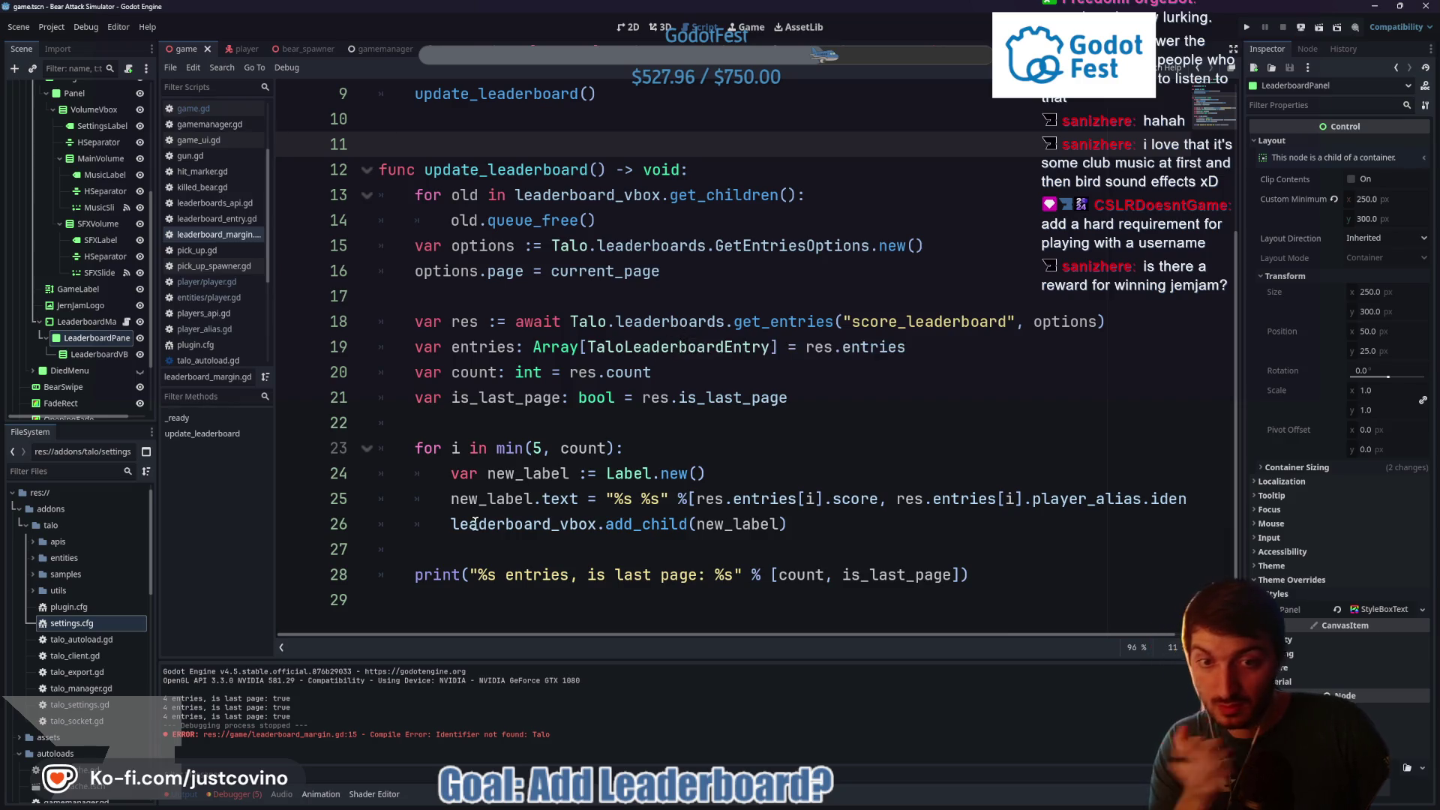
left_click(415, 575)
key("ctrl+k")
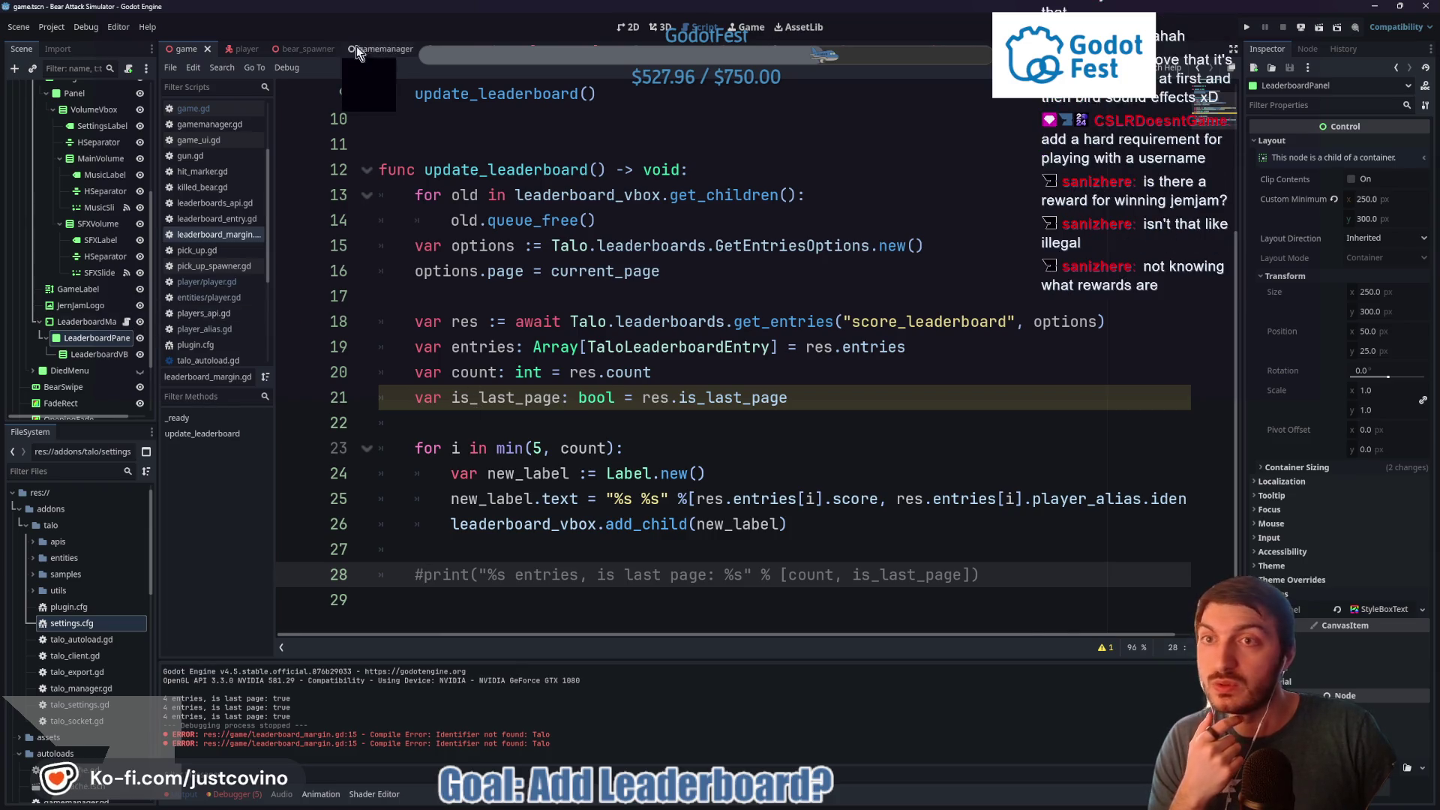
Switch to the player scene, scroll player.gd to the boost-shader code near line 277, and save
left_click(246, 50)
scroll(633, 403, "down", 4)
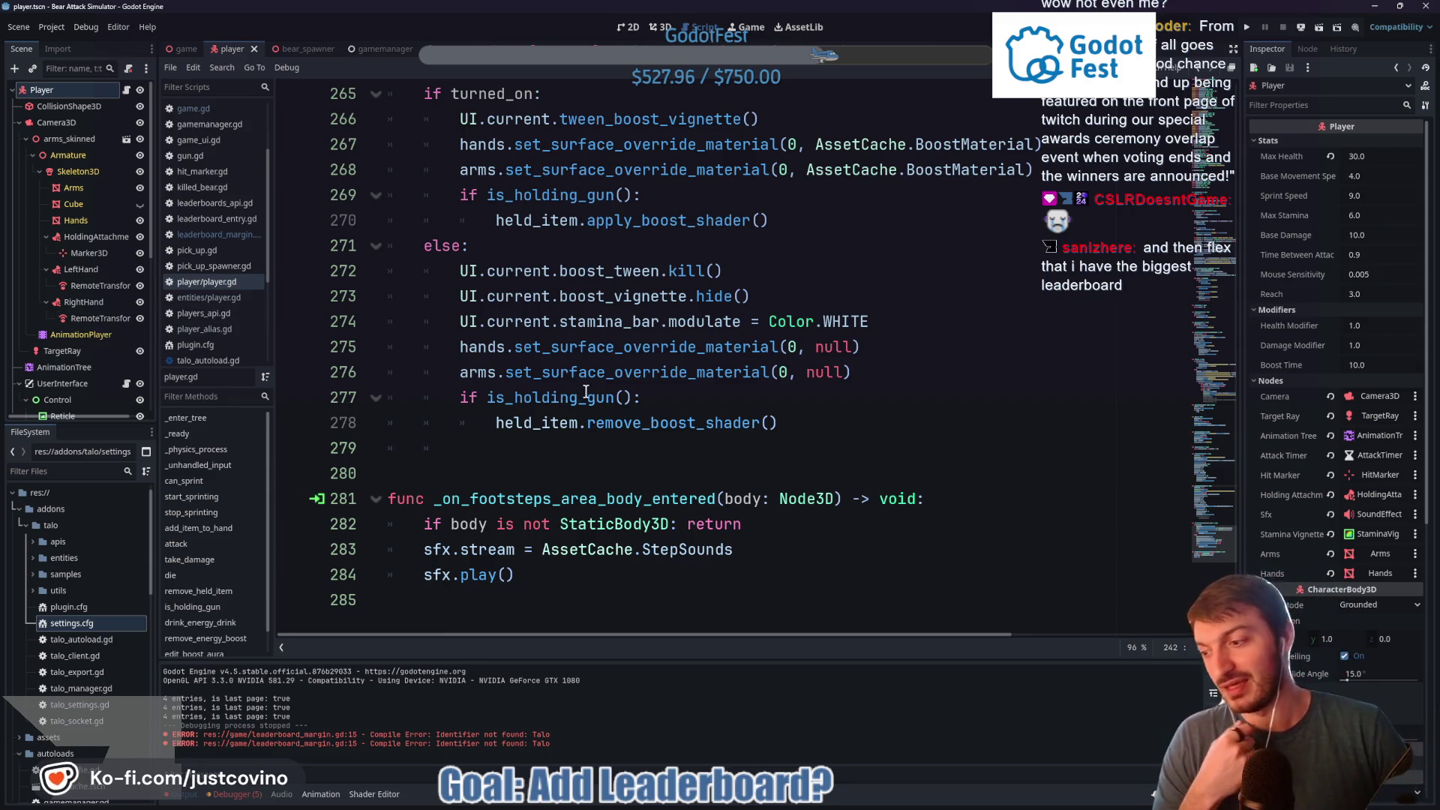
right_click(627, 418)
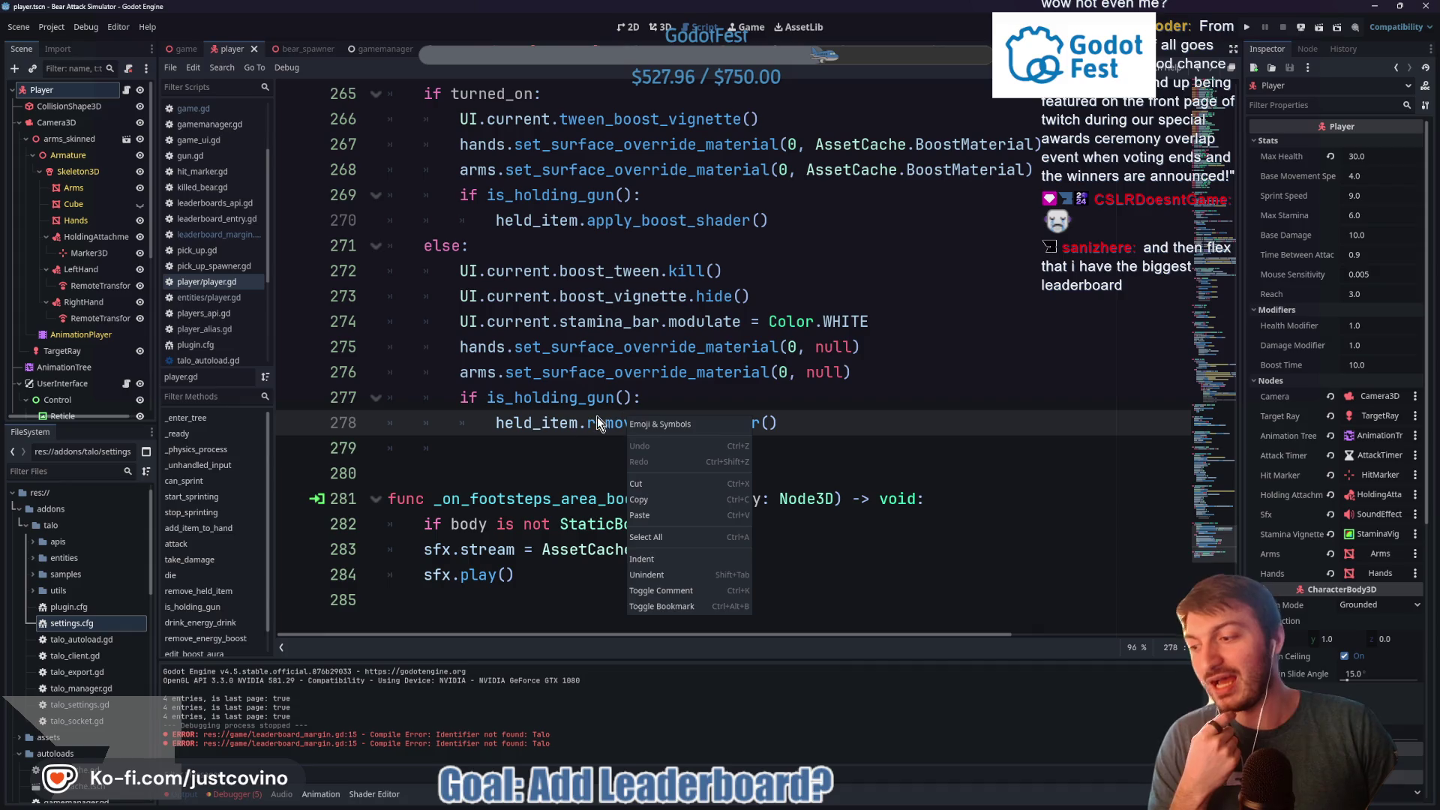
left_click(797, 403)
left_click(737, 401)
key("ctrl+s")
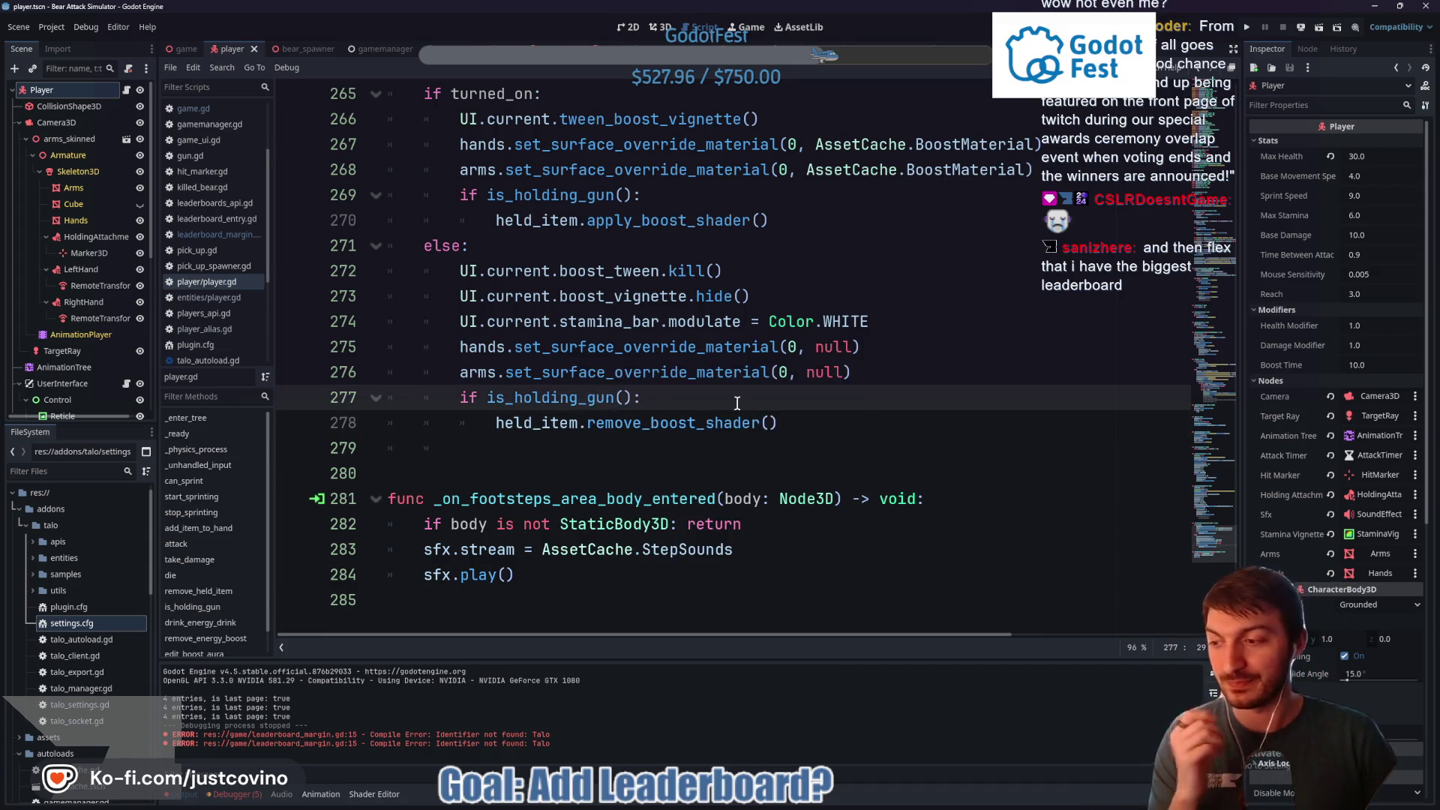
left_click(802, 803)
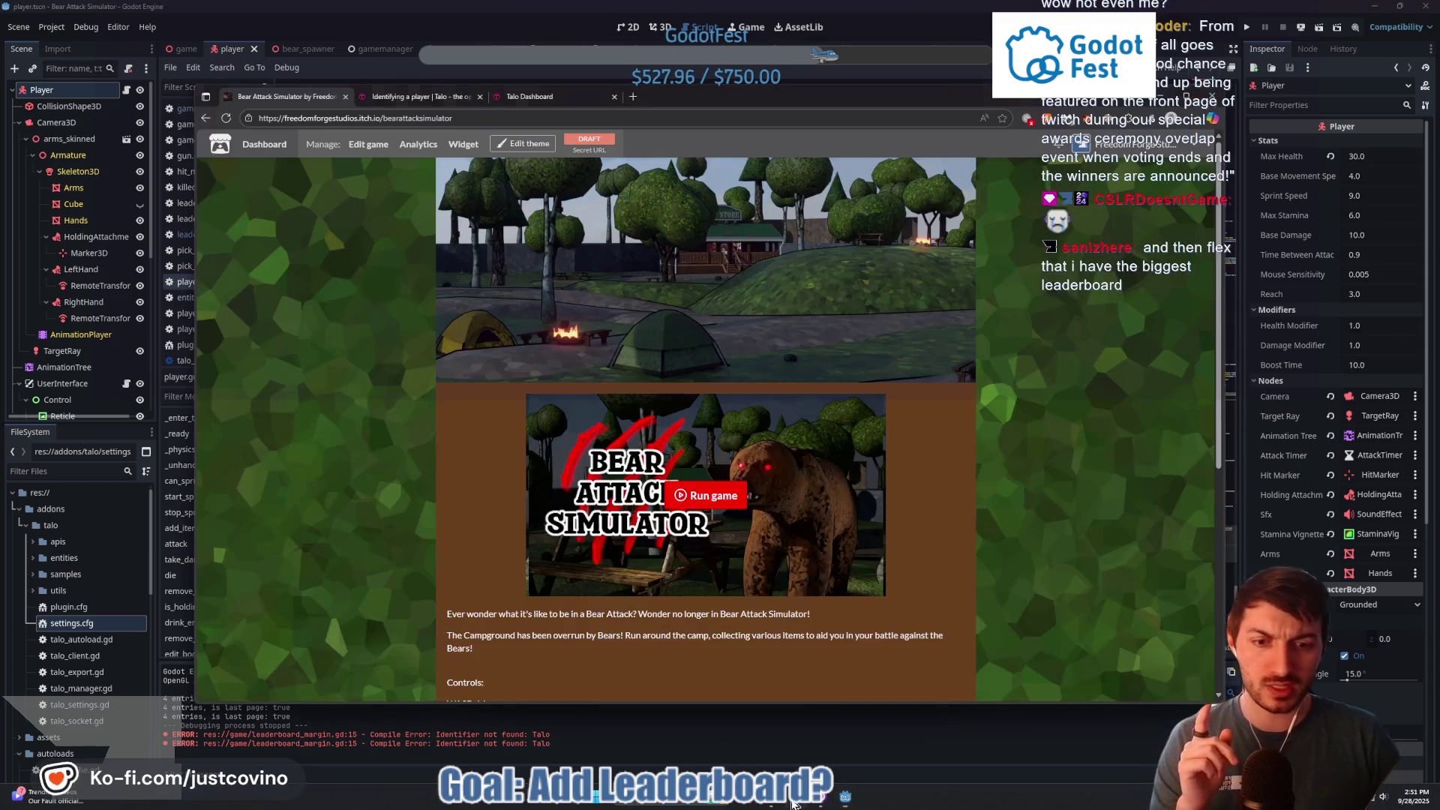
left_click(420, 96)
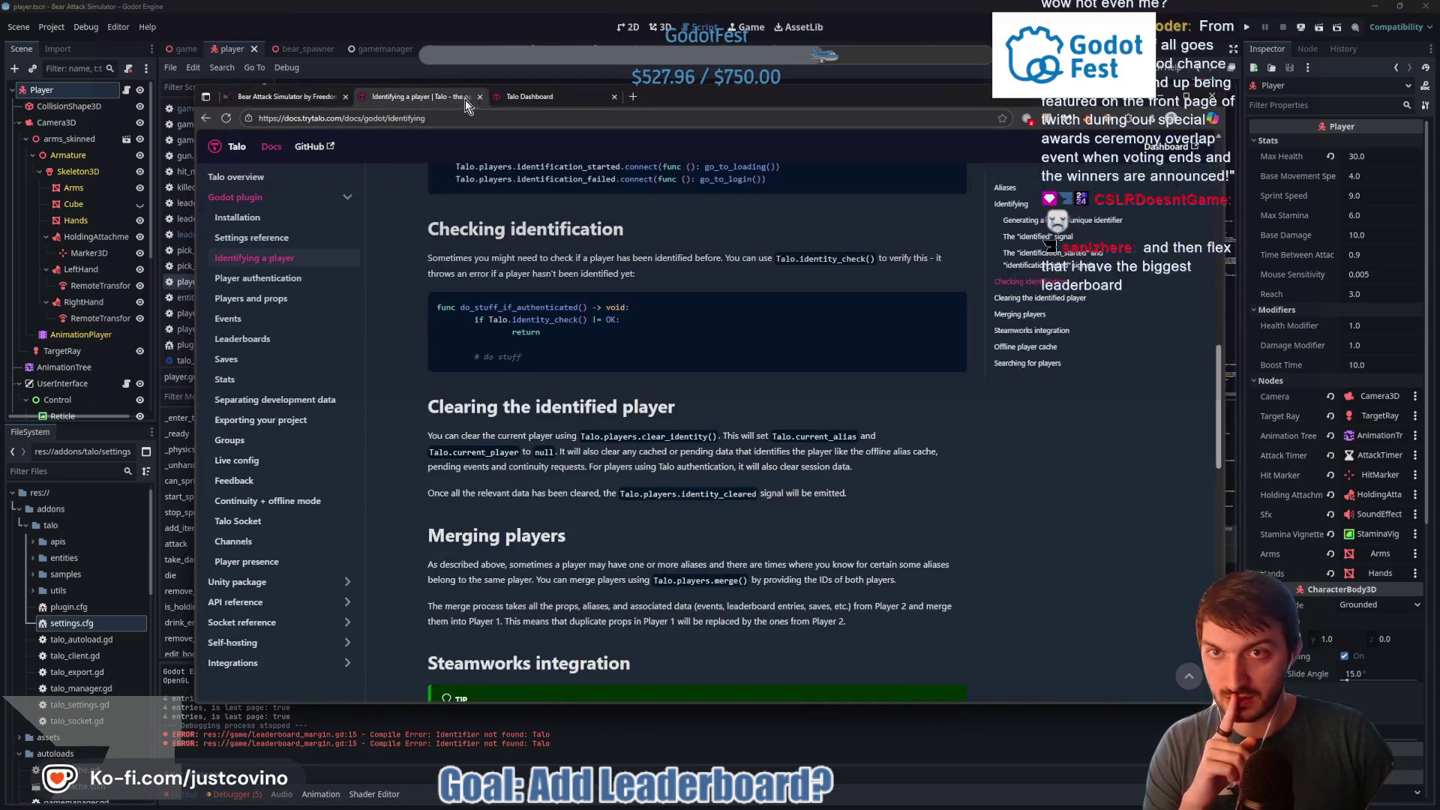
scroll(629, 359, "down", 1)
left_click(542, 97)
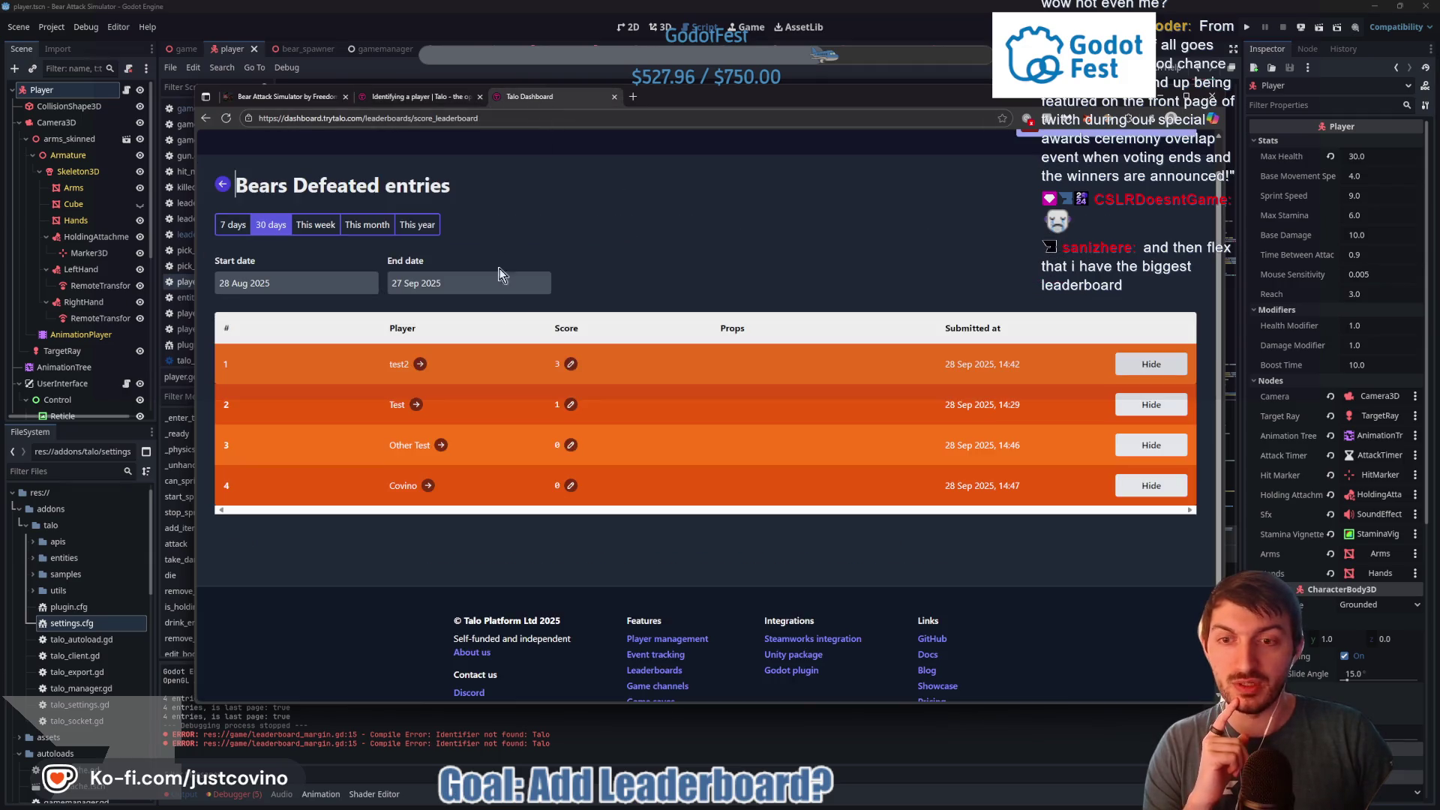
scroll(315, 240, "up", 1)
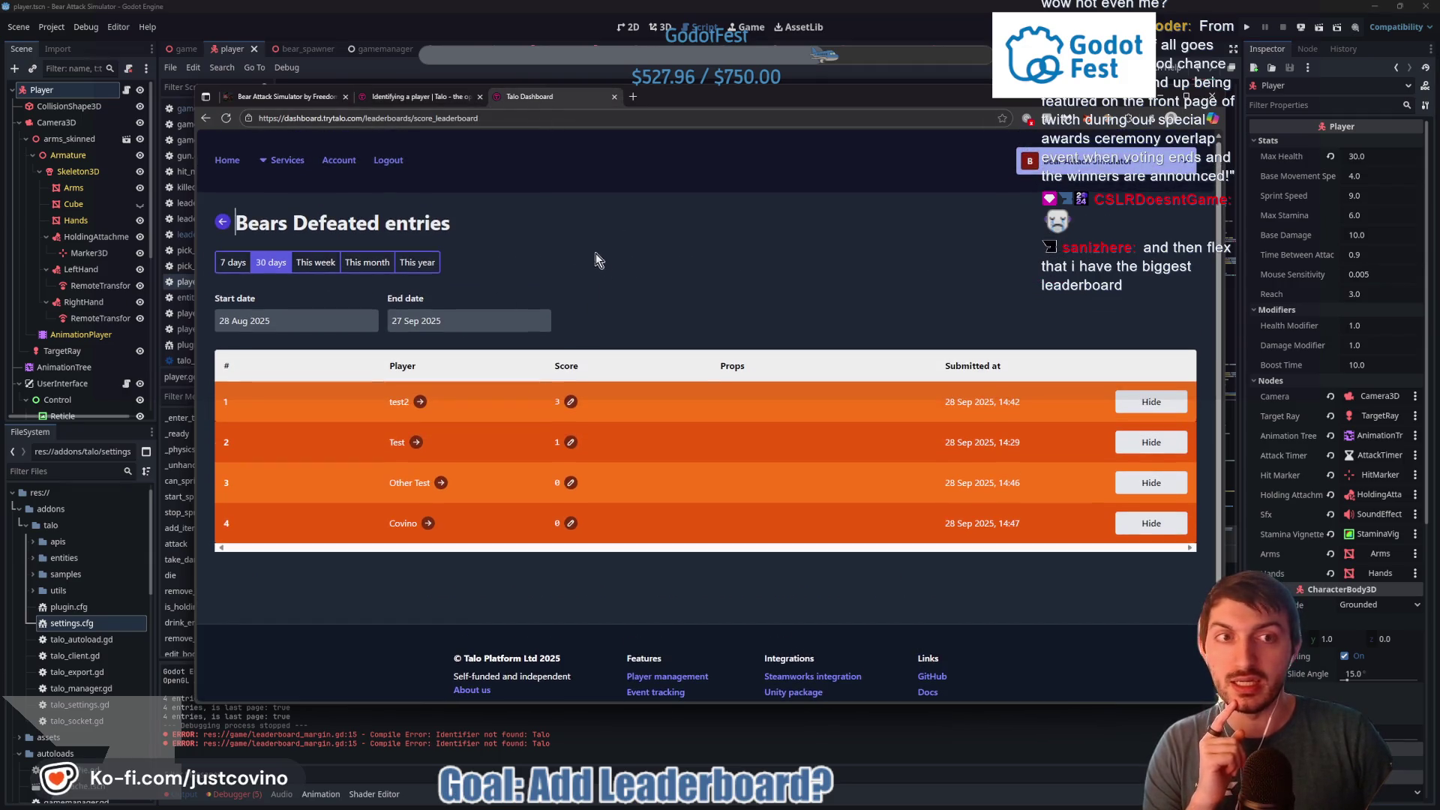
left_click(223, 222)
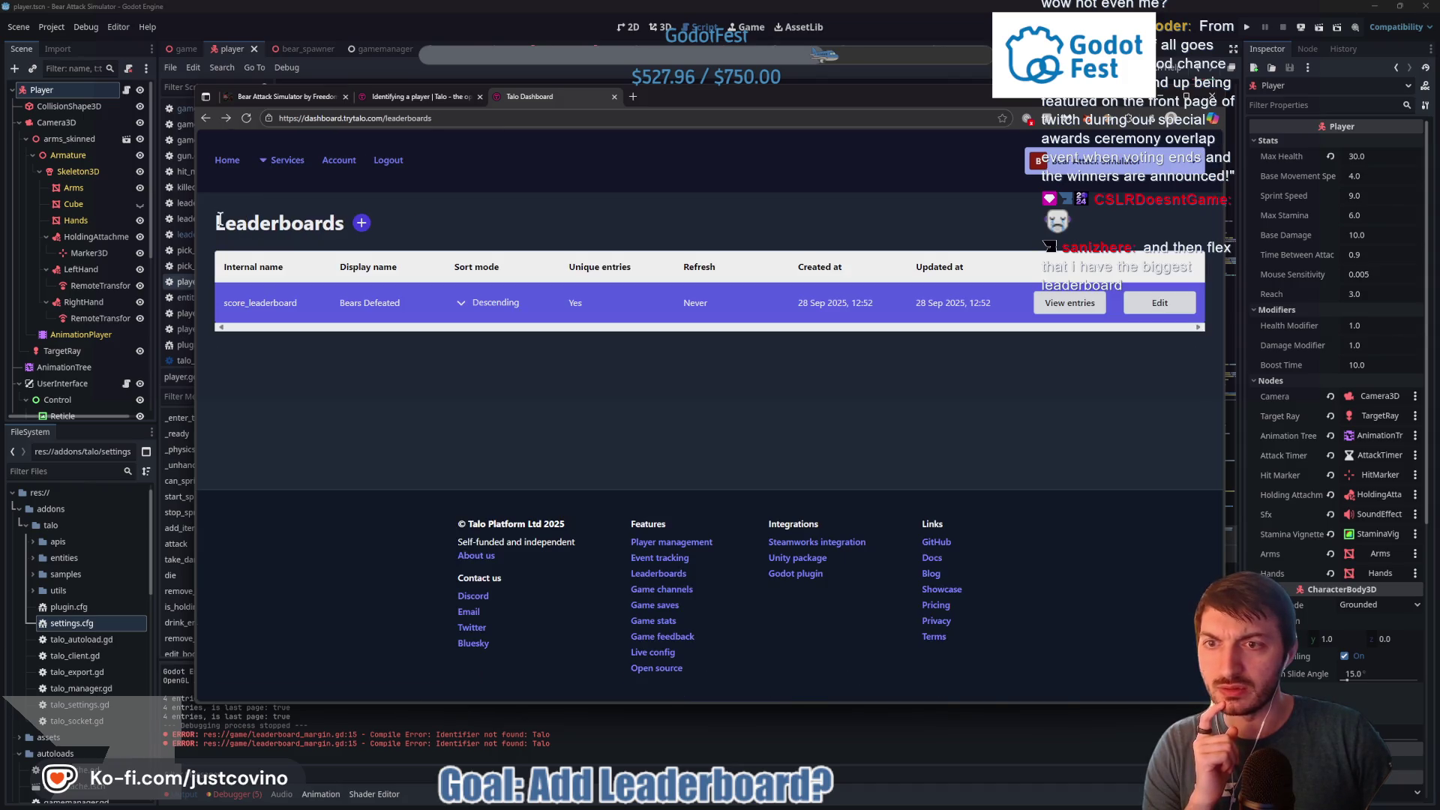
left_click(267, 161)
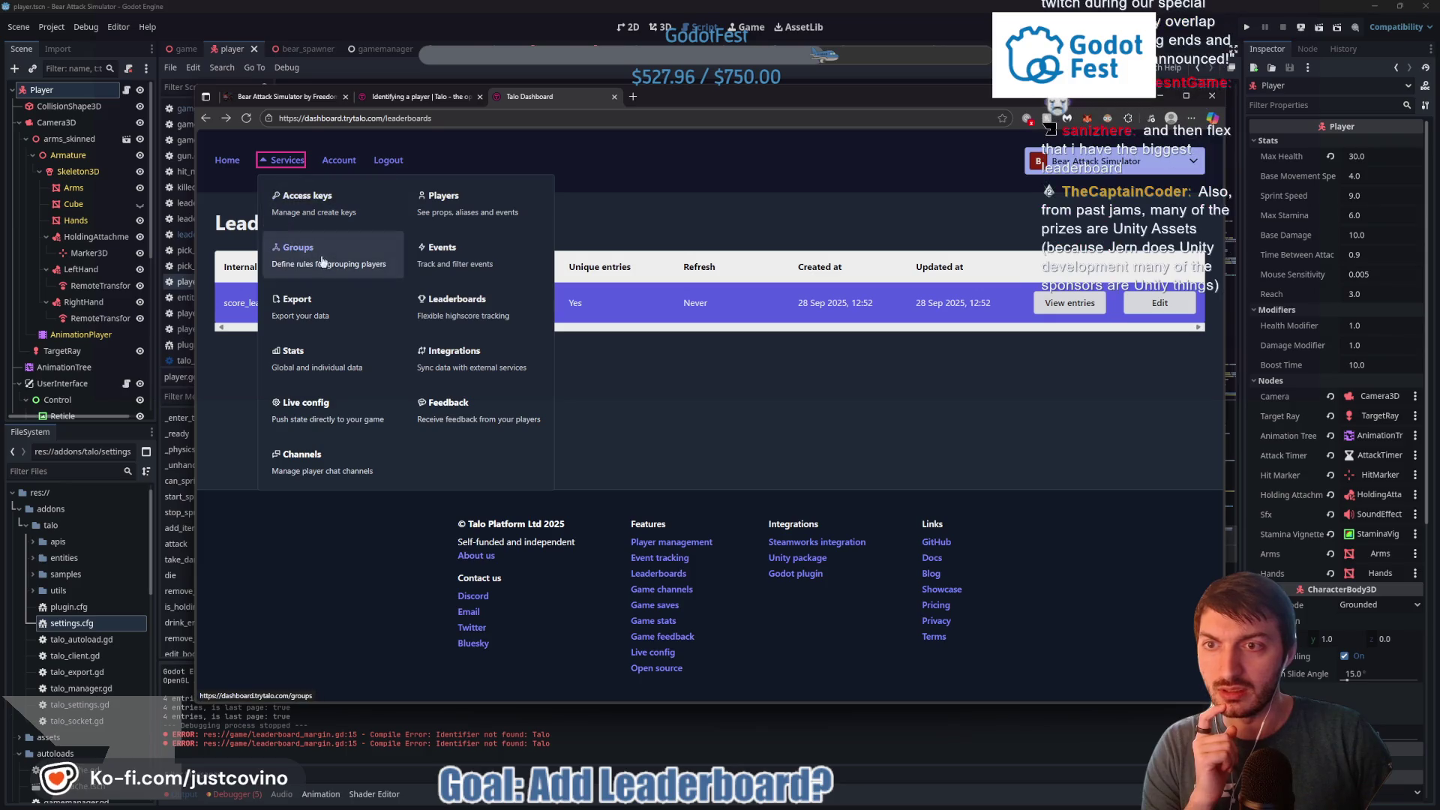
left_click(336, 358)
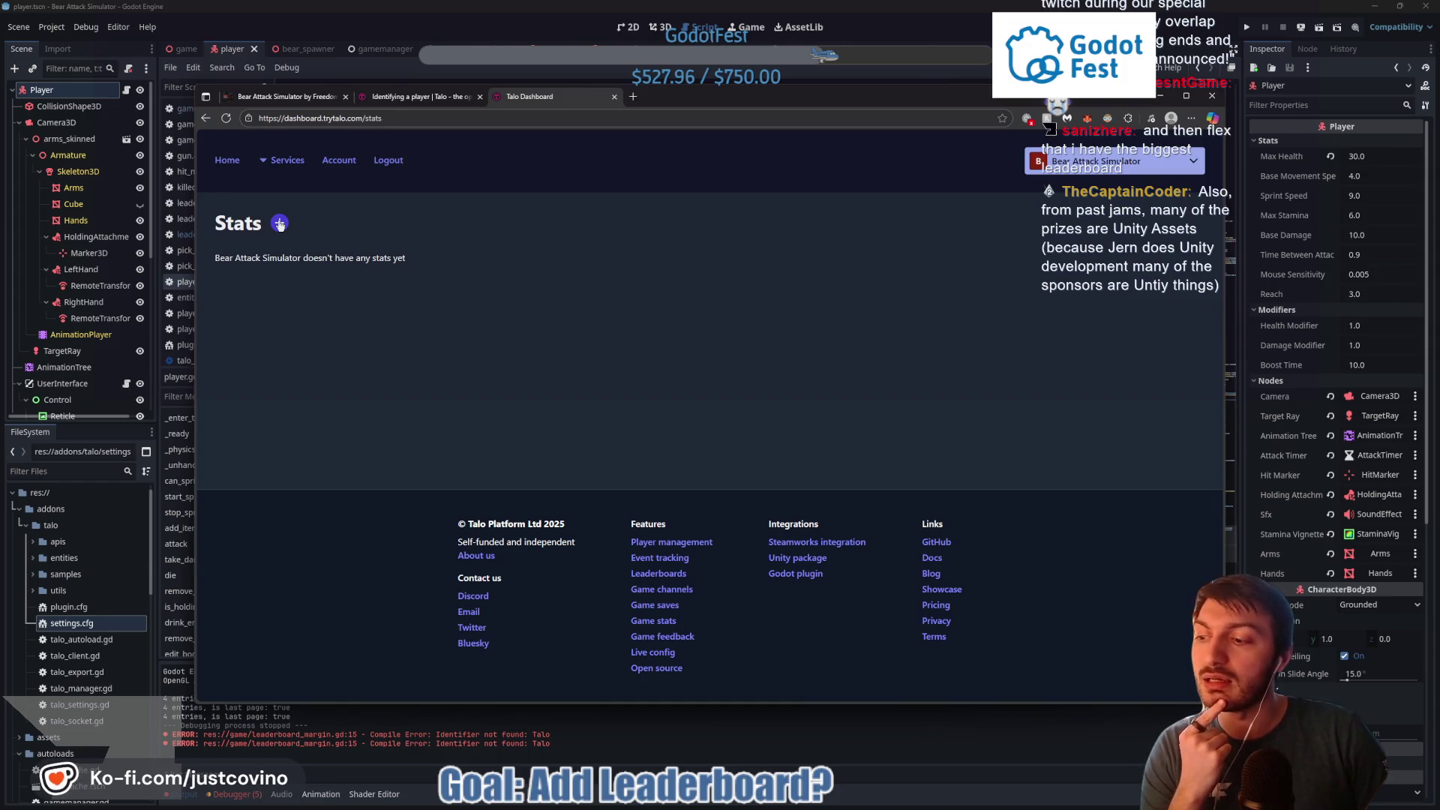
left_click(267, 164)
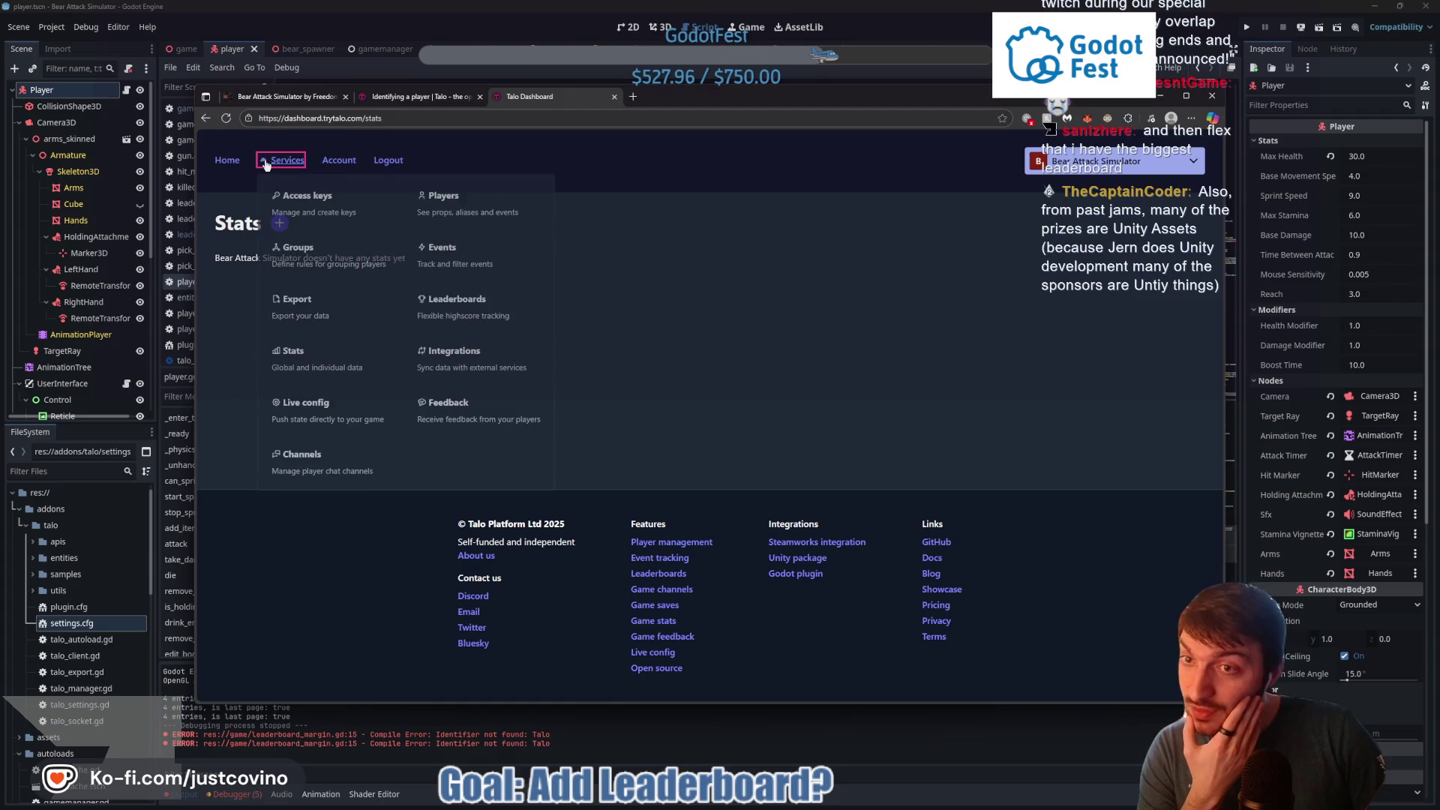
left_click(493, 309)
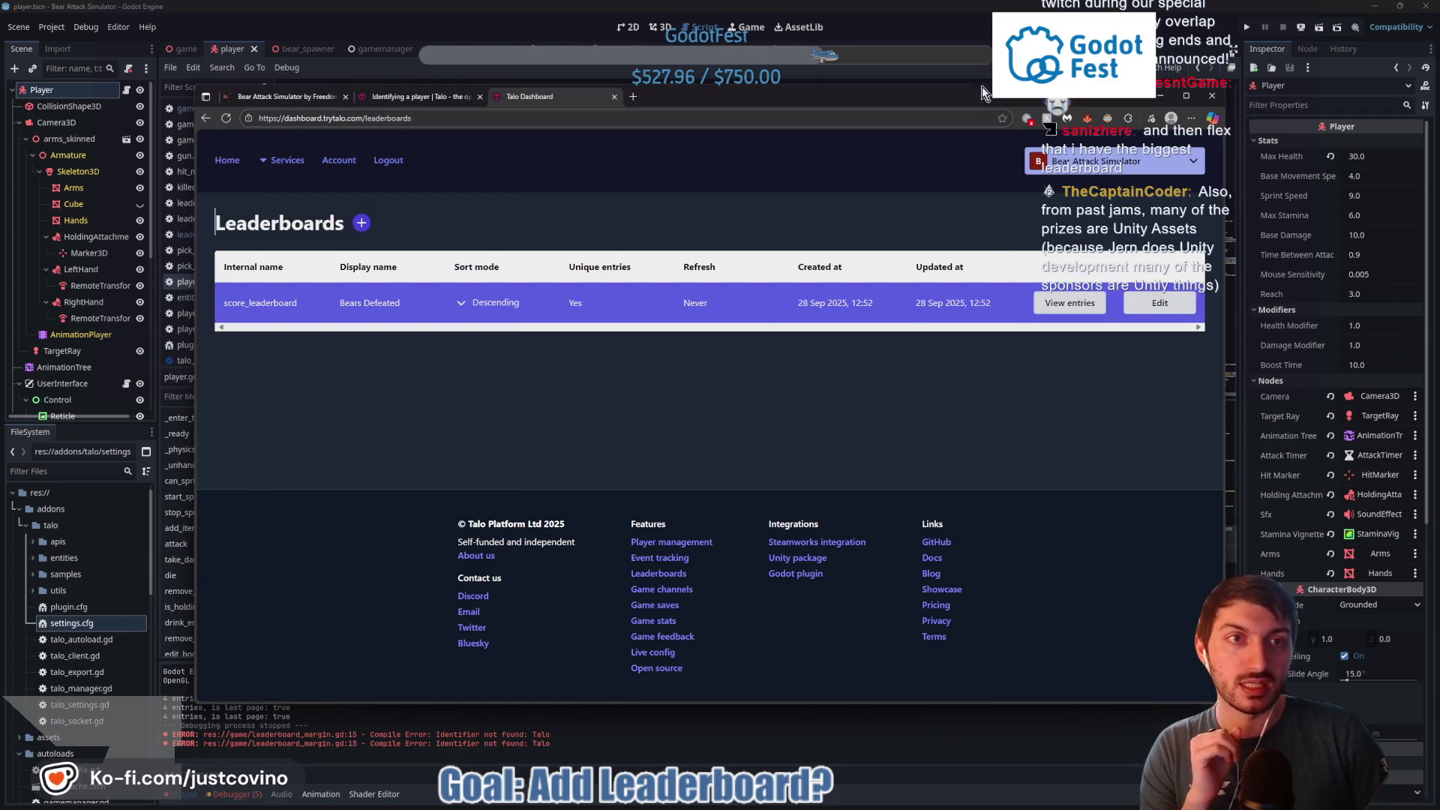
left_click(922, 27)
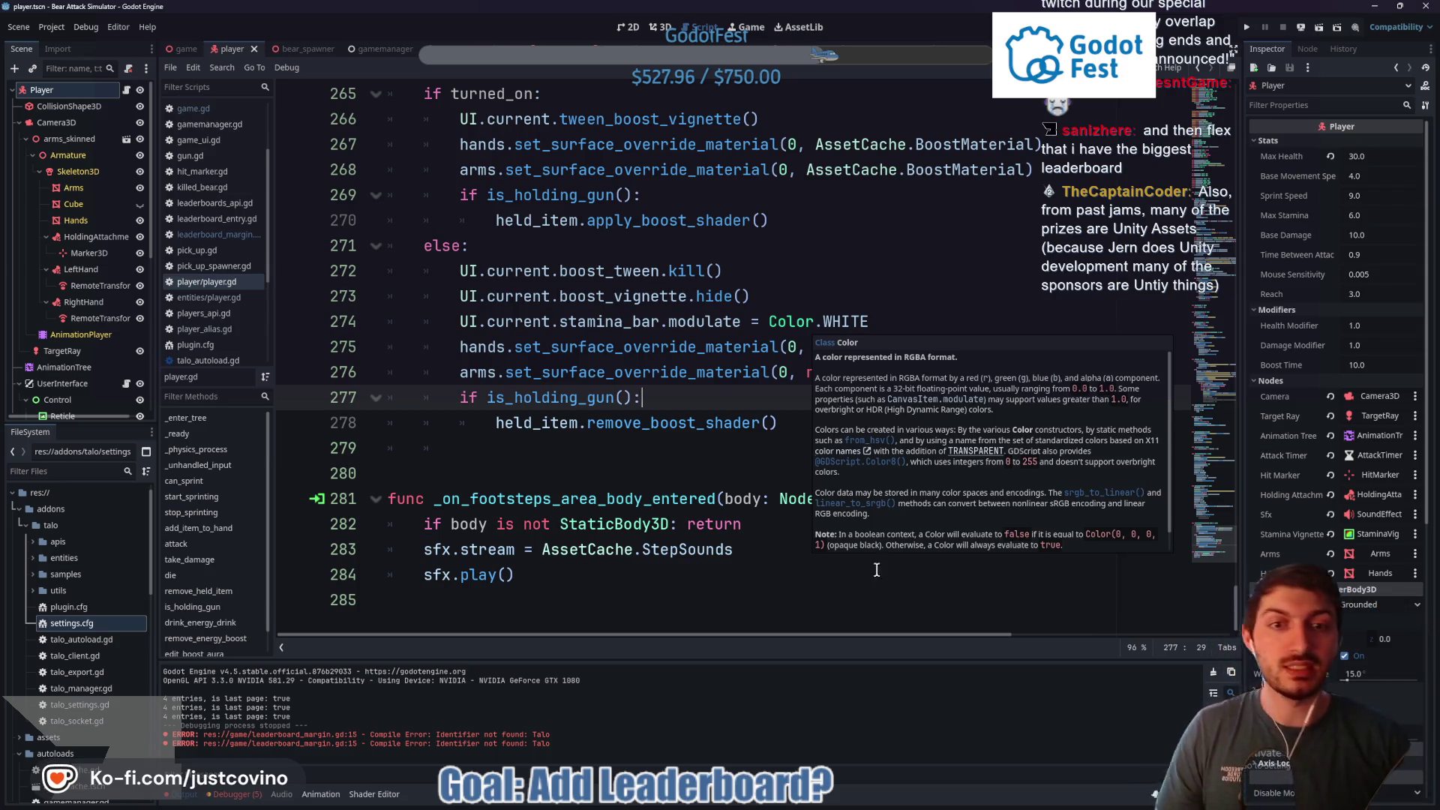
key("alt+Tab")
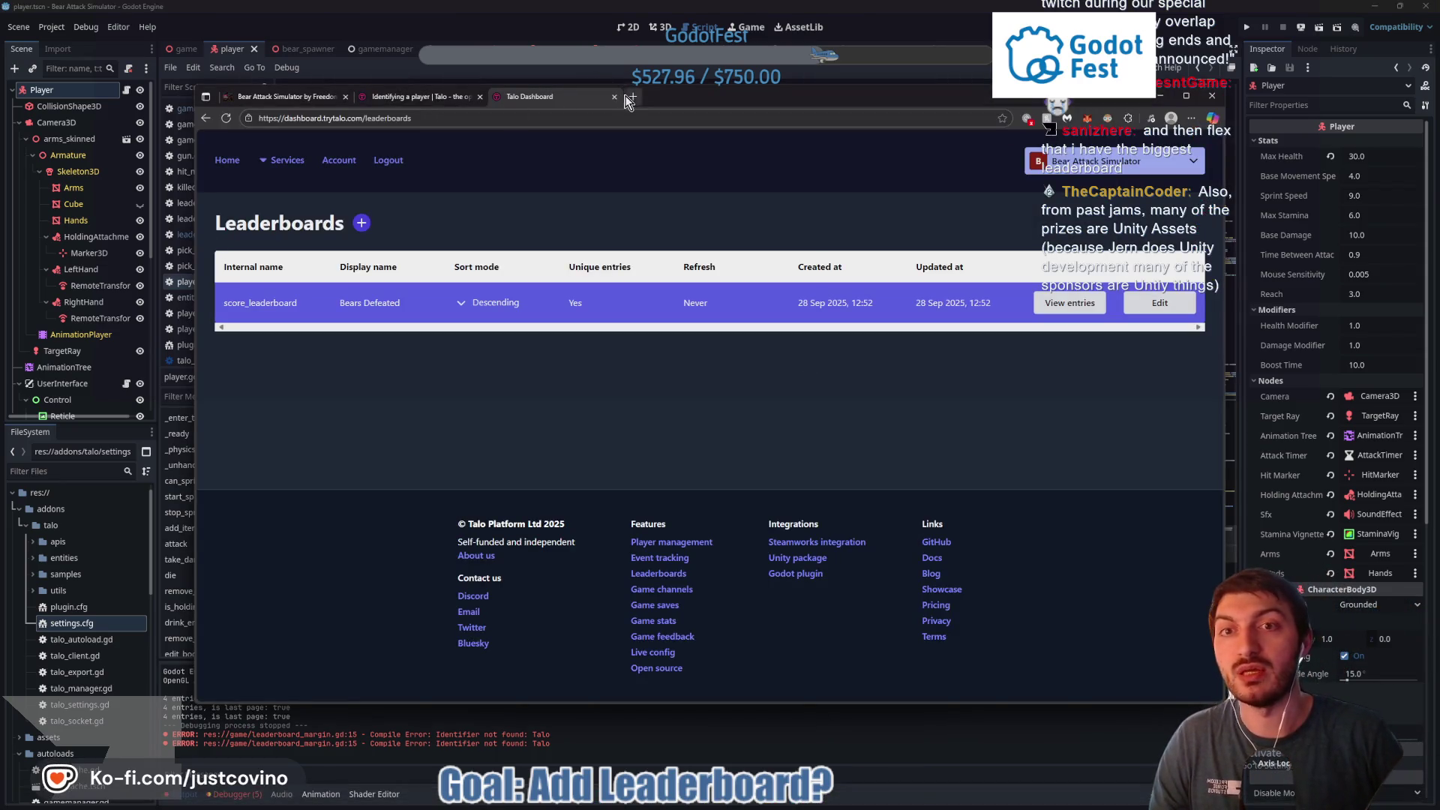
left_click(631, 98)
type("itch")
key("Return")
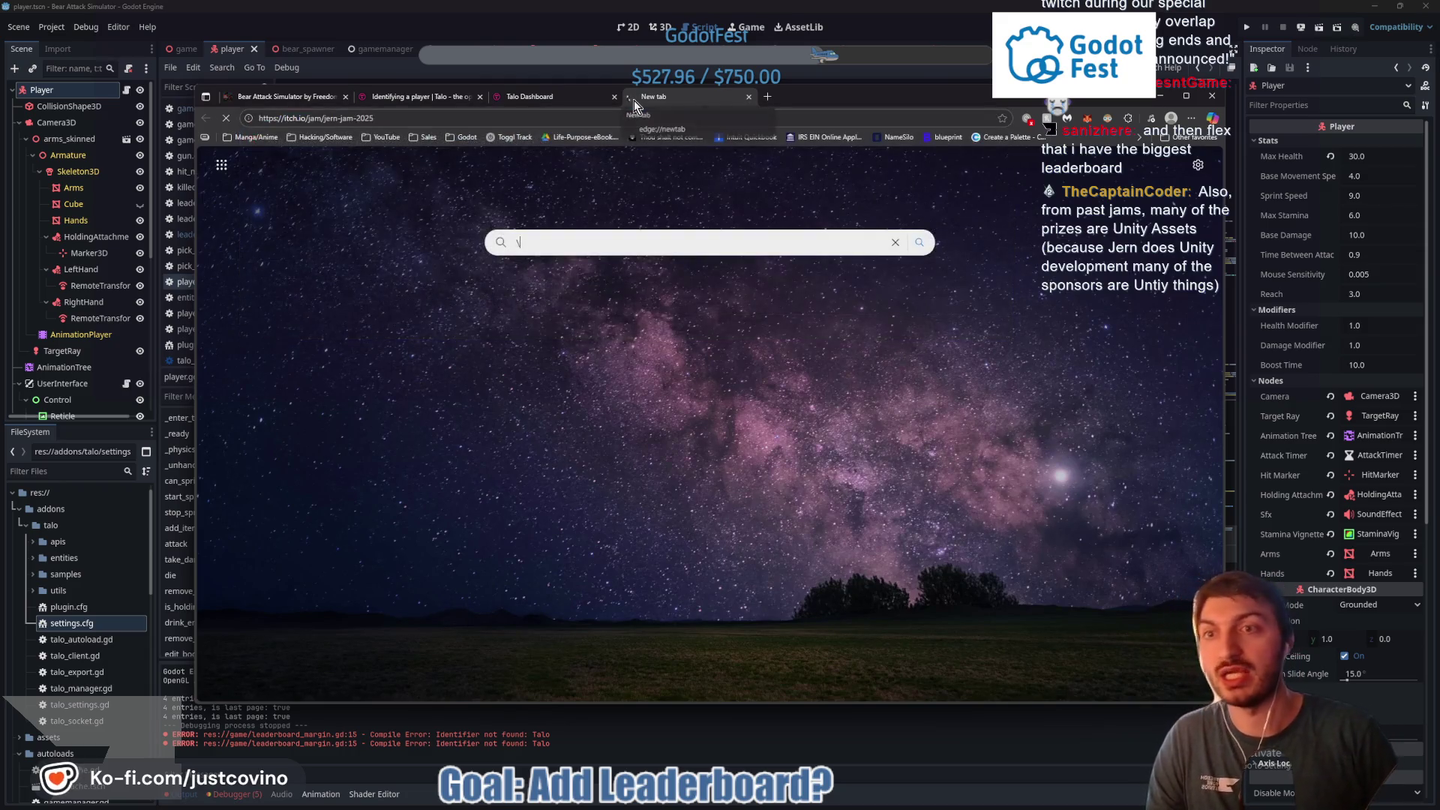
scroll(795, 320, "down", 10)
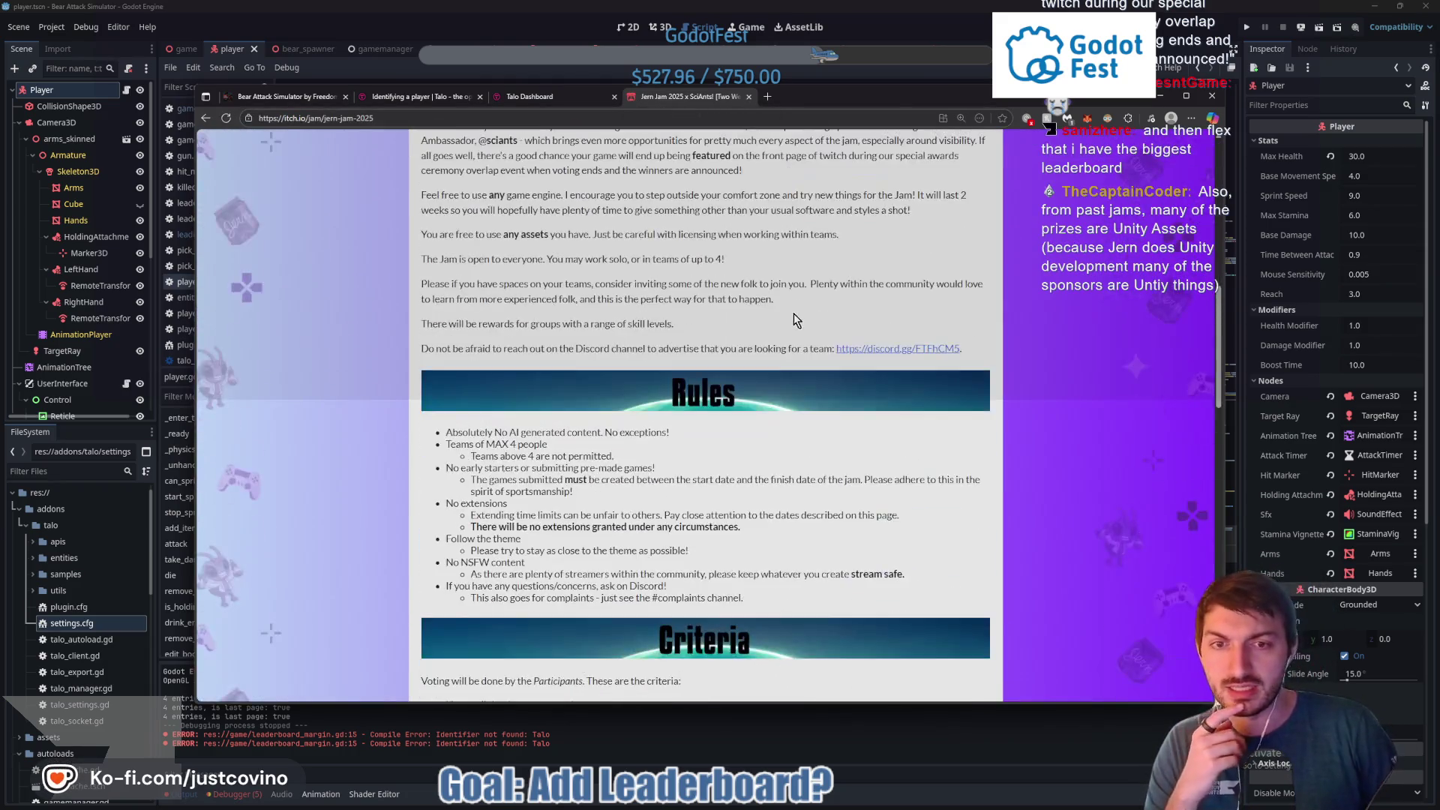
scroll(795, 320, "down", 6)
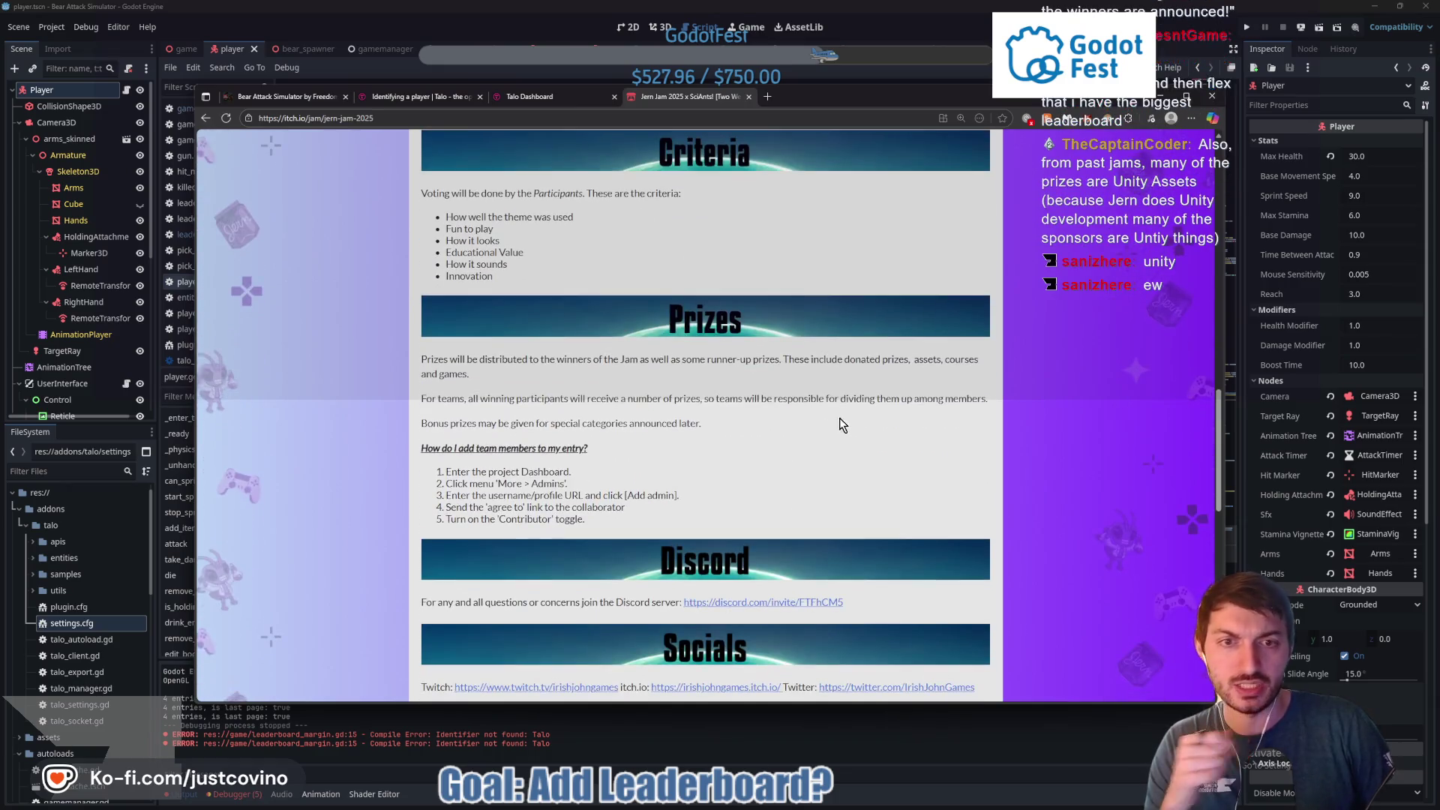
scroll(863, 402, "down", 3)
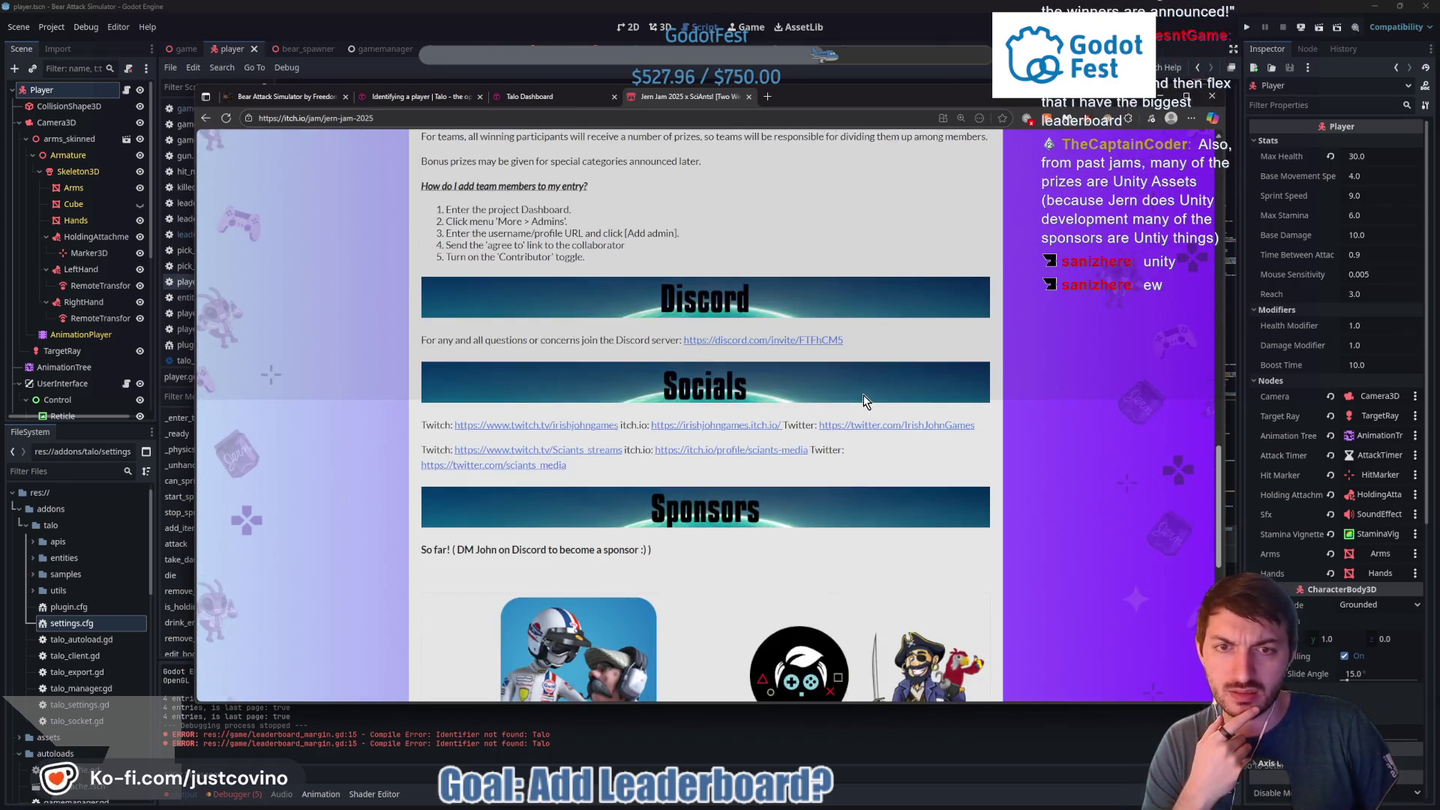
scroll(863, 395, "up", 3)
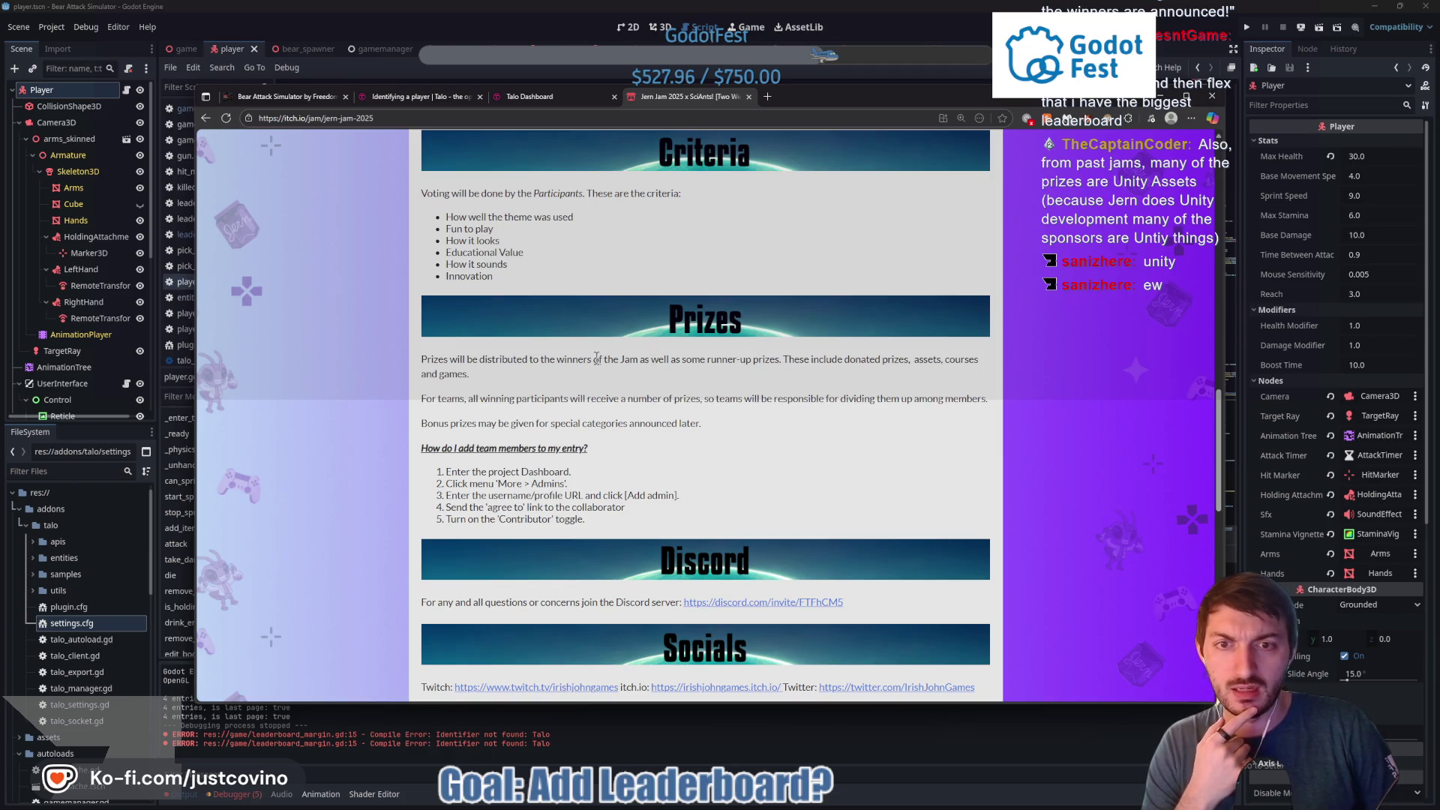
mouse_move(405, 364)
left_mouse_down()
mouse_move(911, 360)
mouse_move(979, 378)
left_mouse_up()
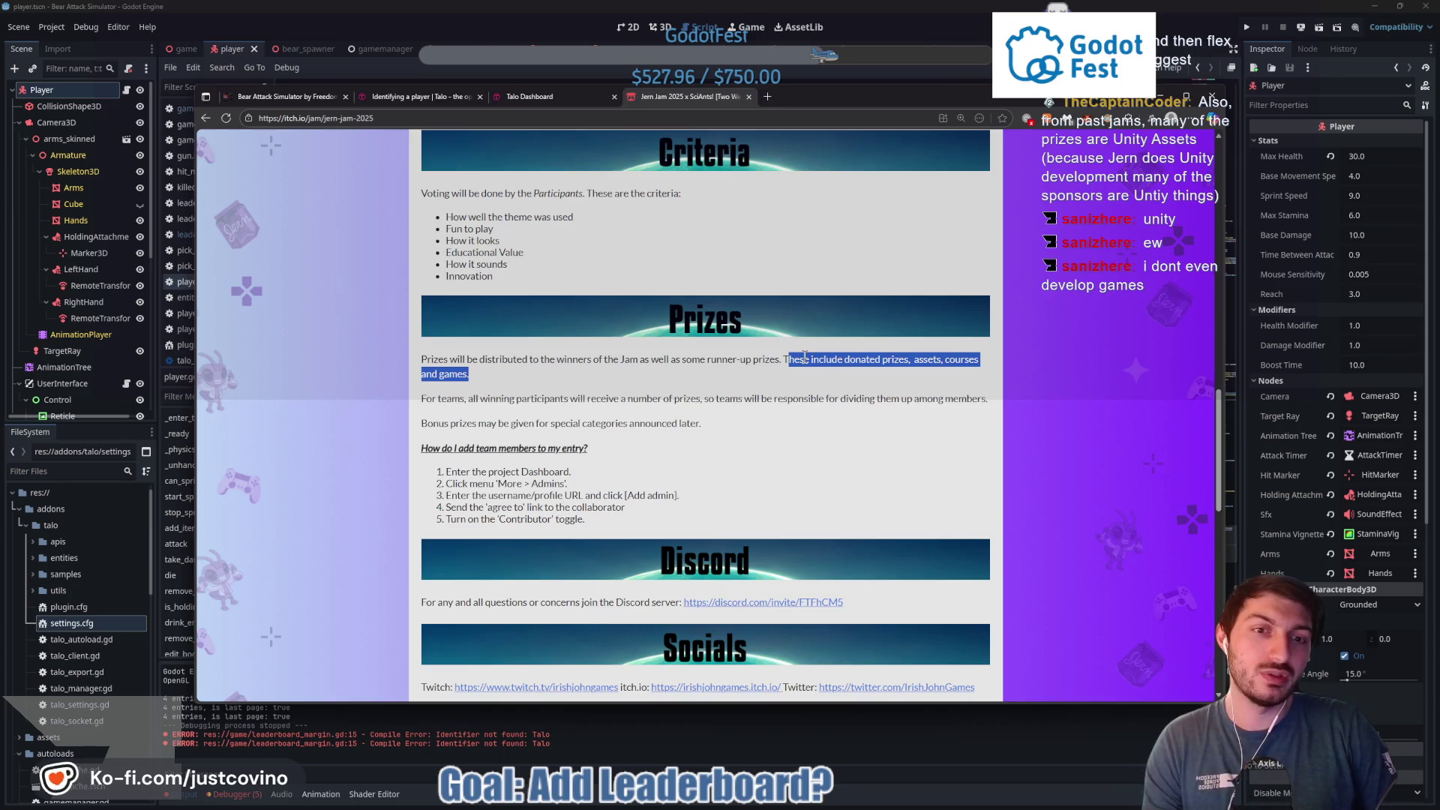
left_click(792, 307)
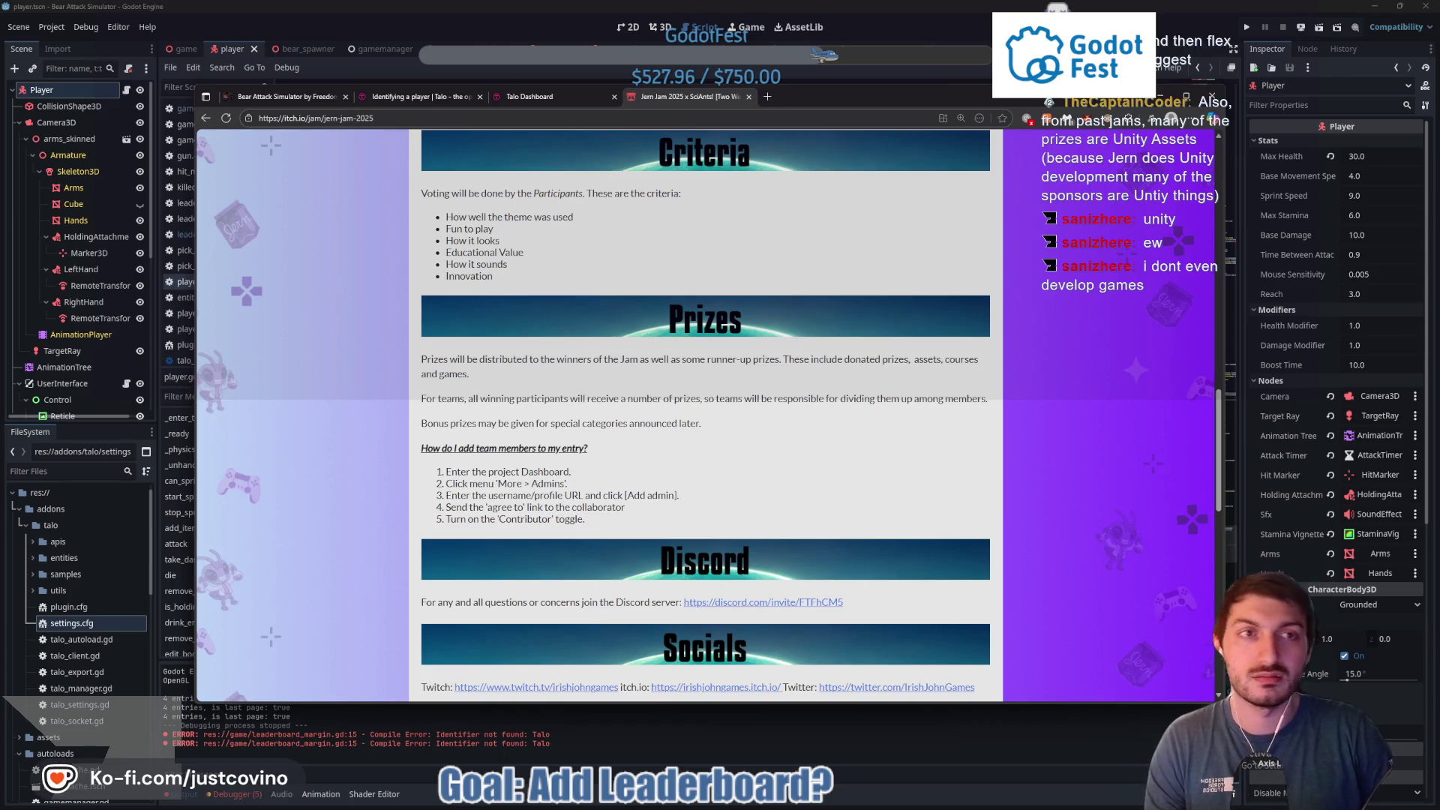
key("alt+Tab")
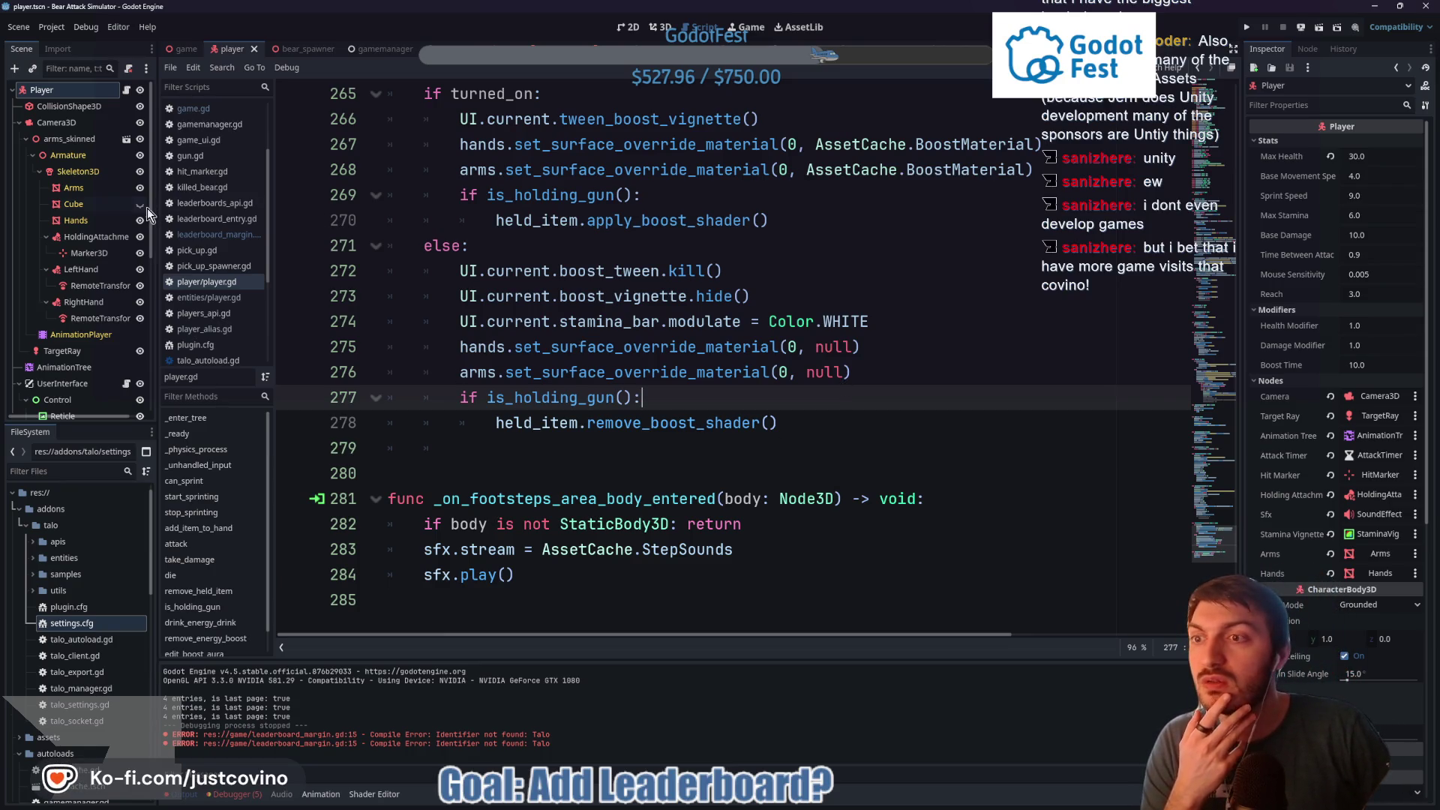
In the game scene, open leaderboard_margin.gd, select LeaderboardMargin, then open GameUI's game_ui.gd script
left_click(184, 49)
left_click(631, 27)
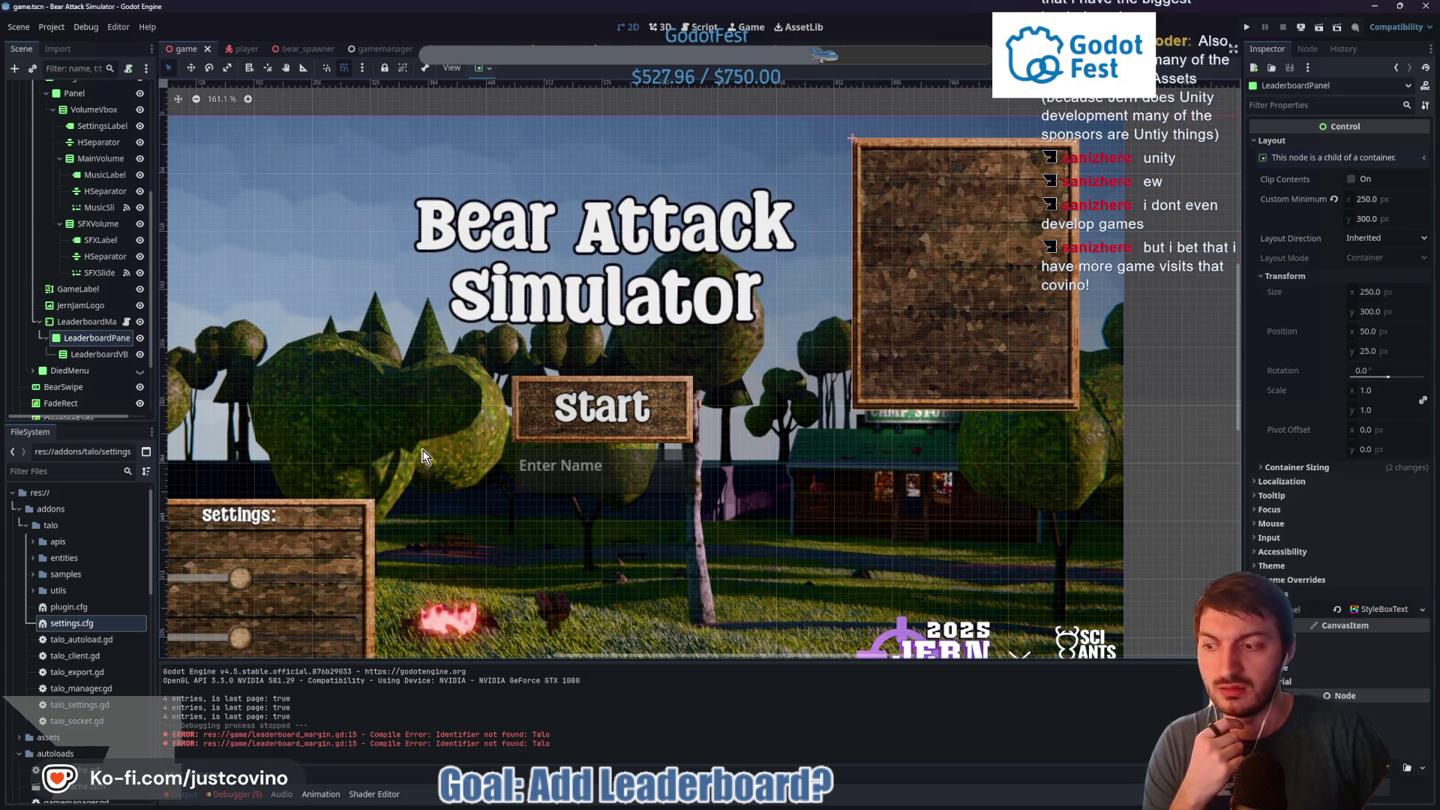
left_click(126, 322)
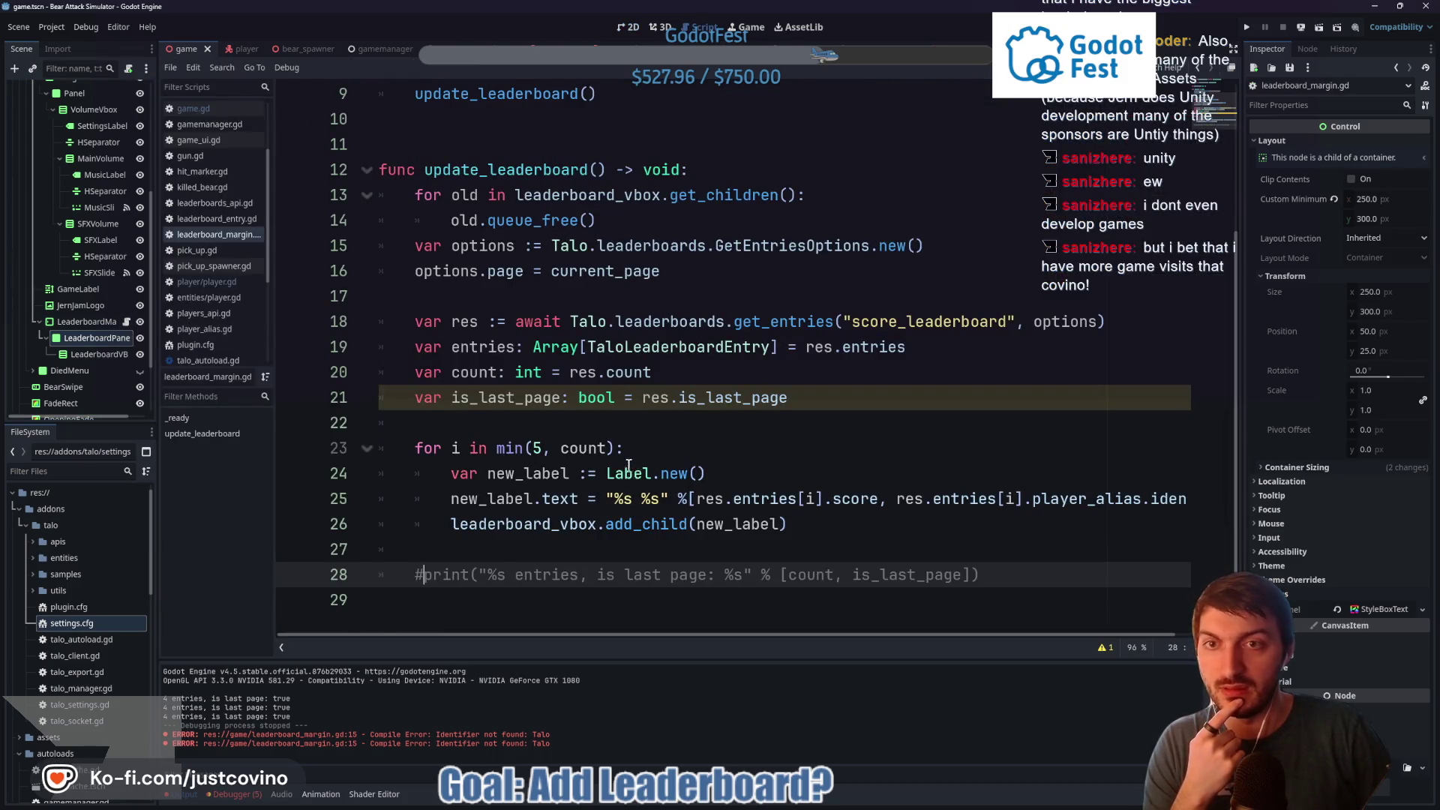
scroll(562, 420, "up", 3)
scroll(491, 359, "down", 3)
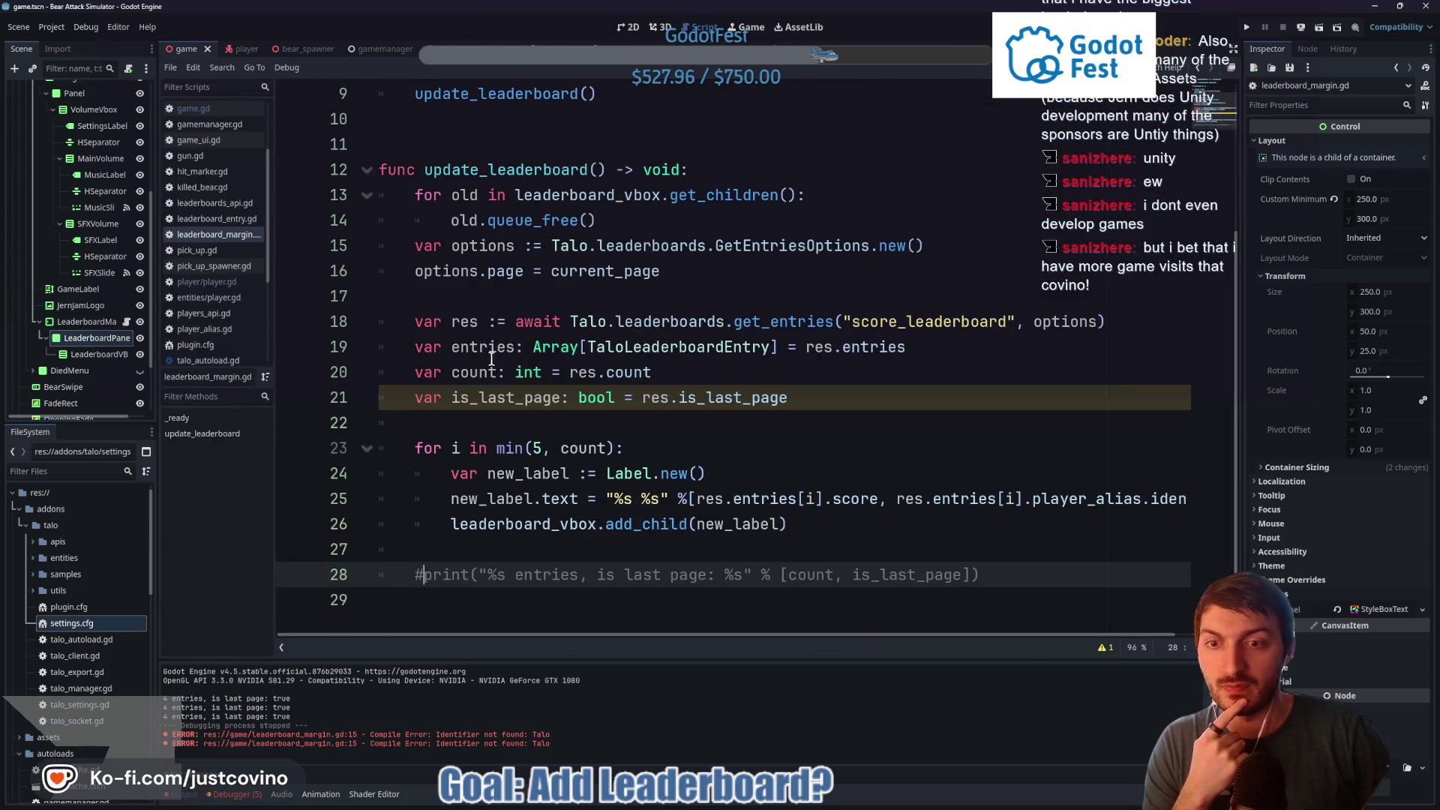
left_click(93, 321)
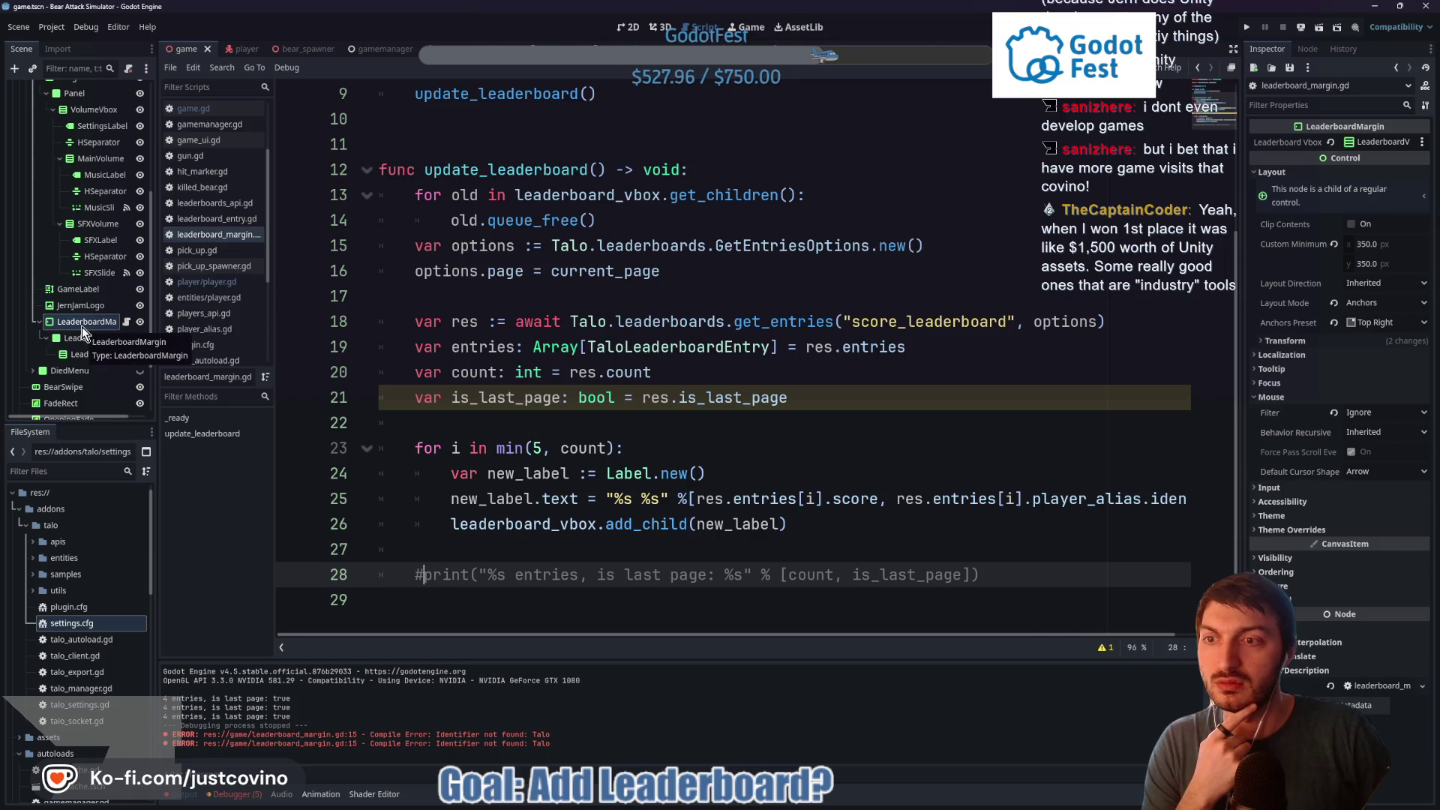
scroll(84, 353, "up", 5)
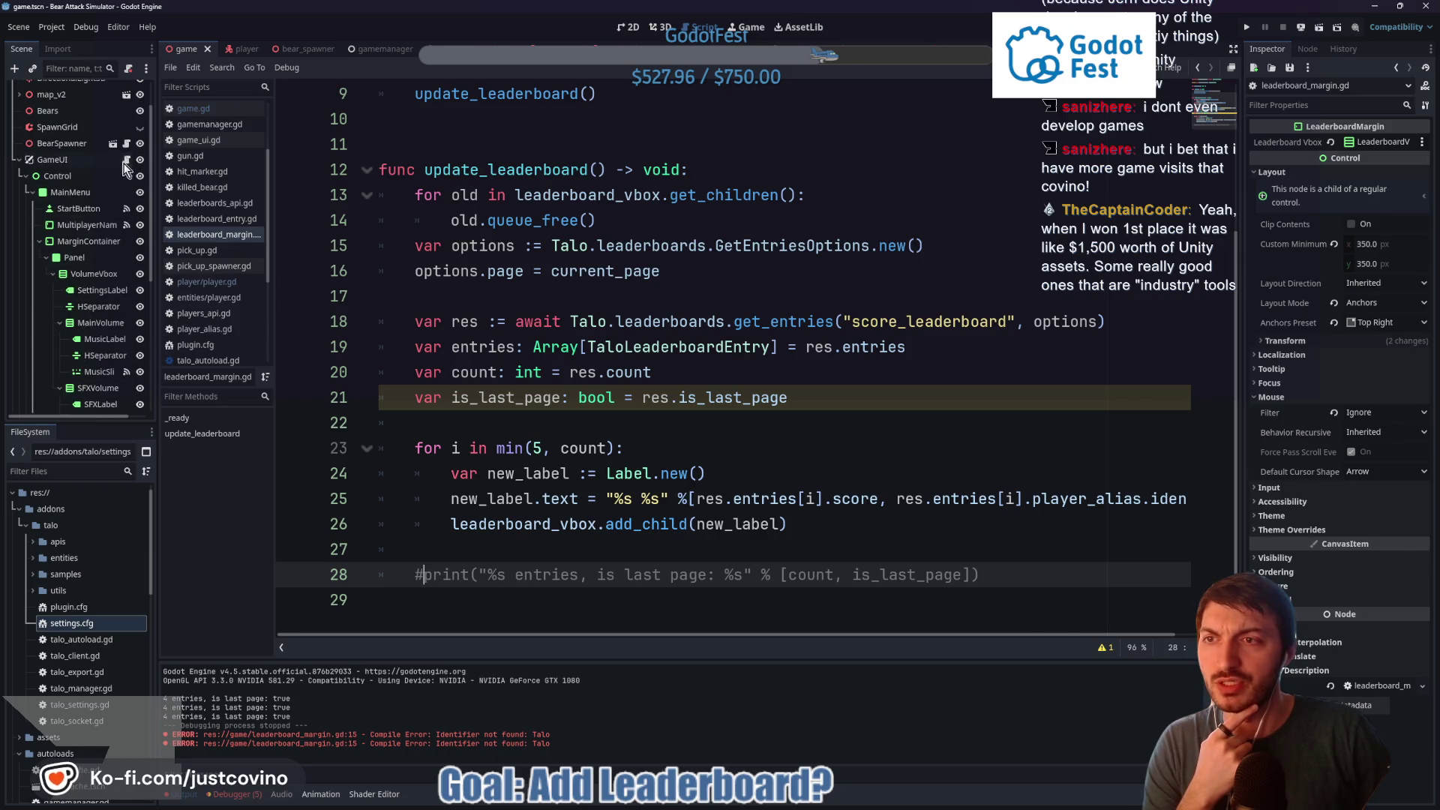
left_click(125, 160)
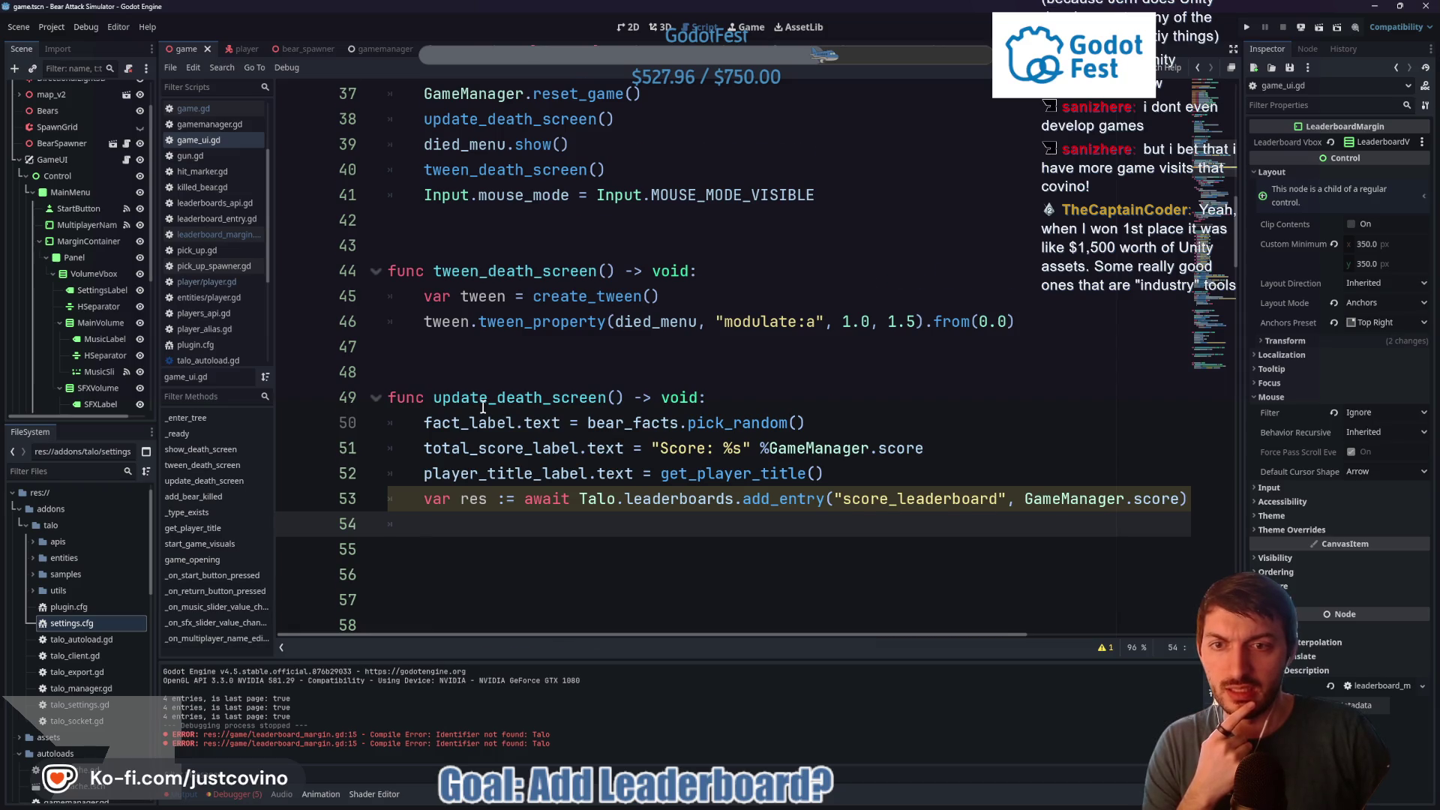
Scroll through game_ui.gd down to the multiplayer player-name functions
scroll(483, 407, "down", 20)
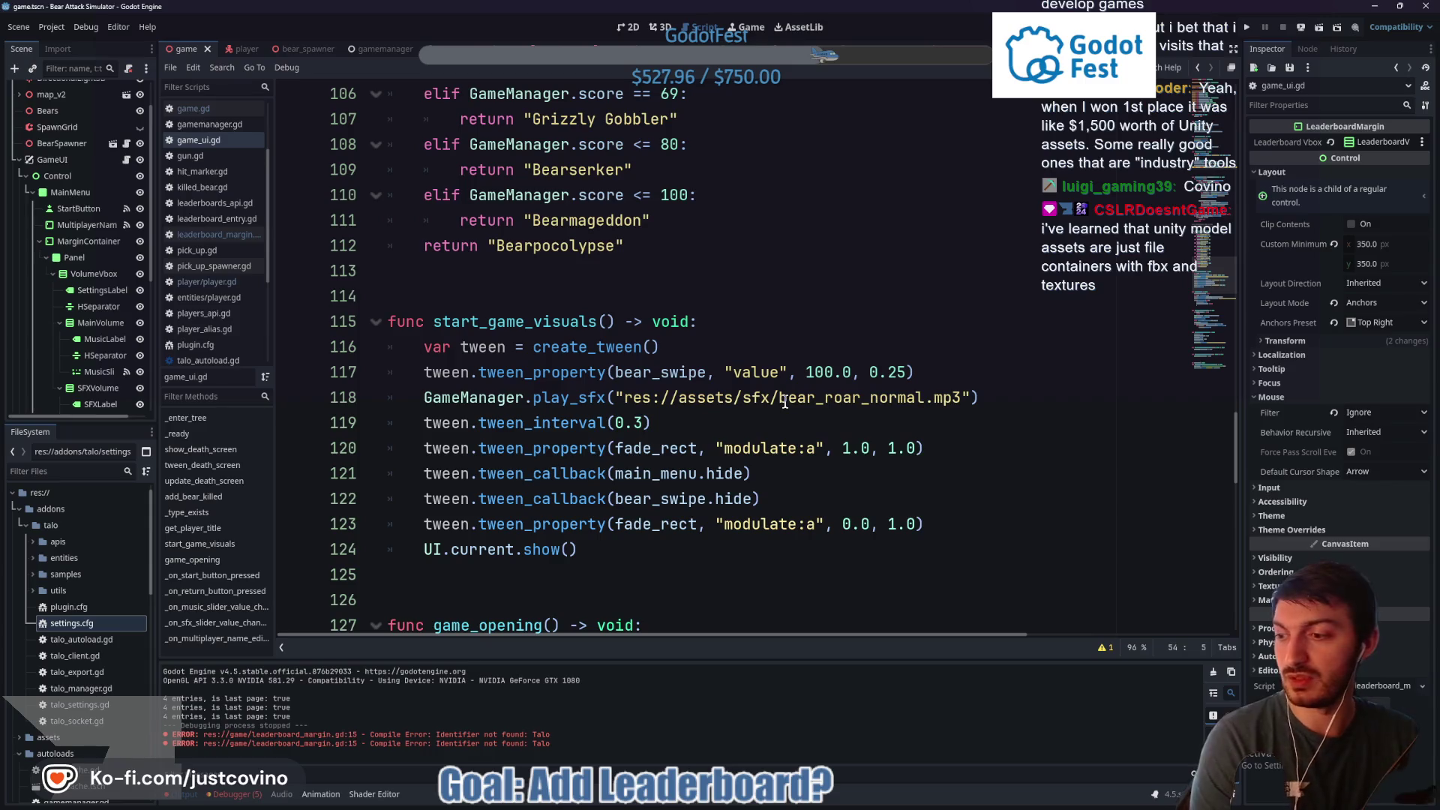
mouse_move(785, 402)
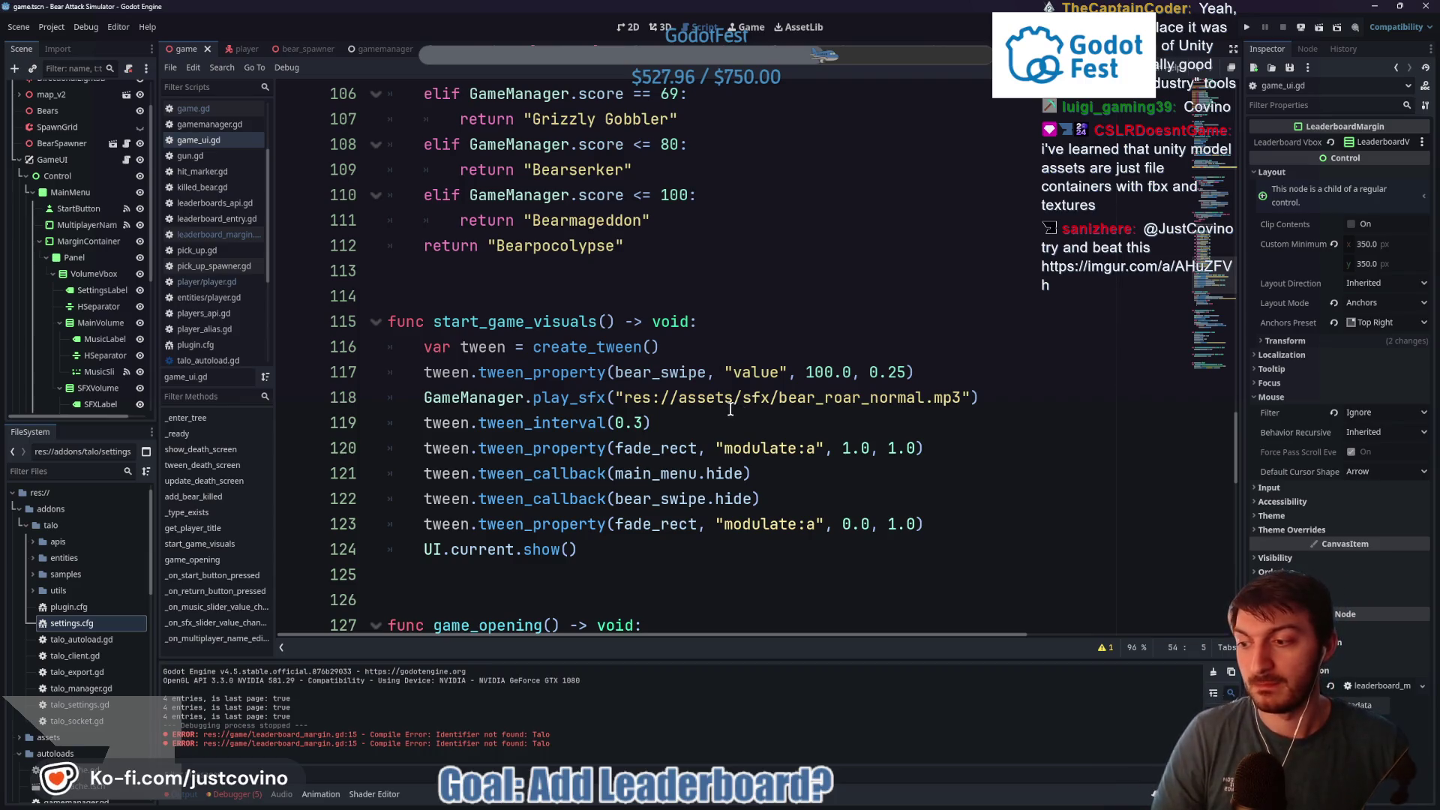
mouse_move(730, 409)
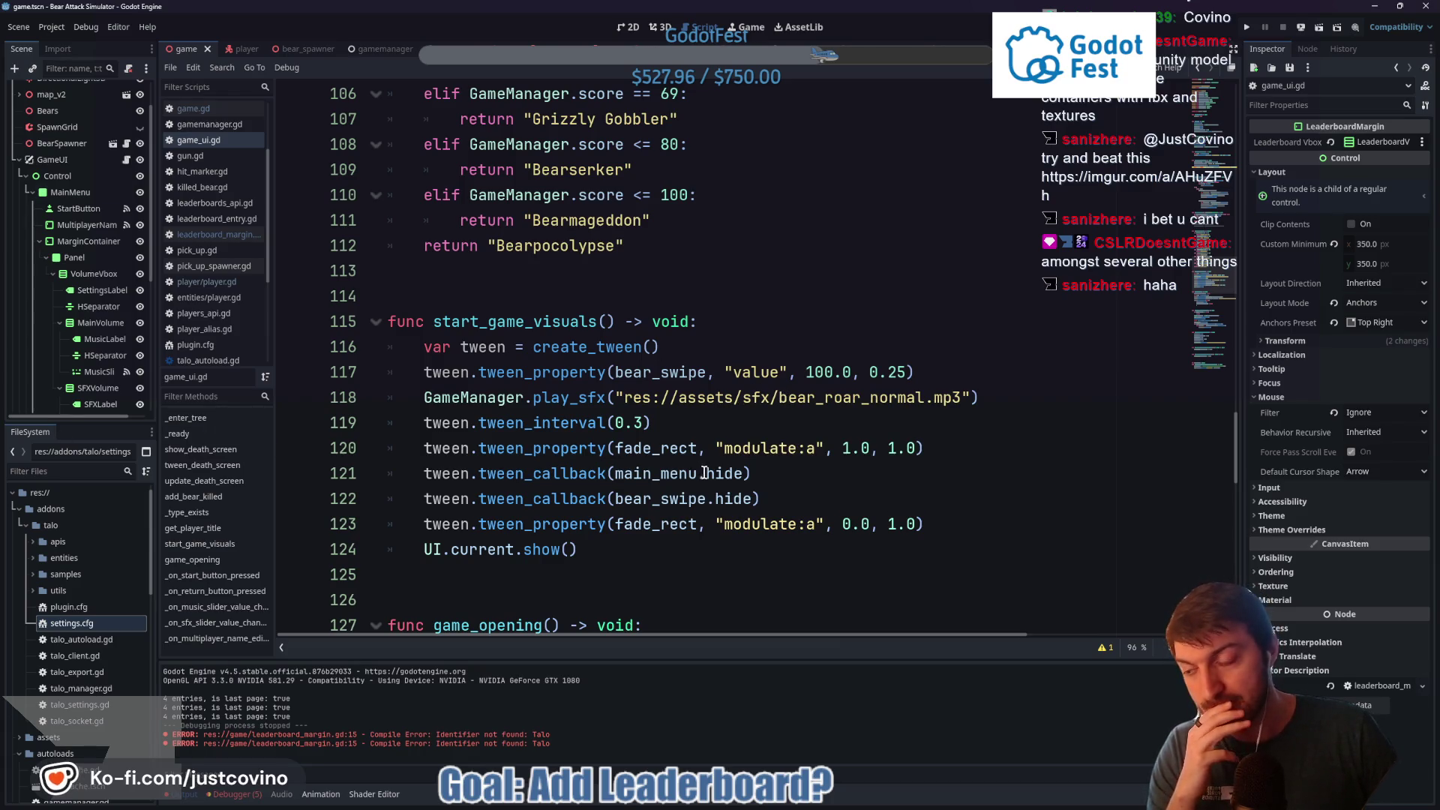
scroll(821, 507, "down", 4)
scroll(833, 520, "down", 12)
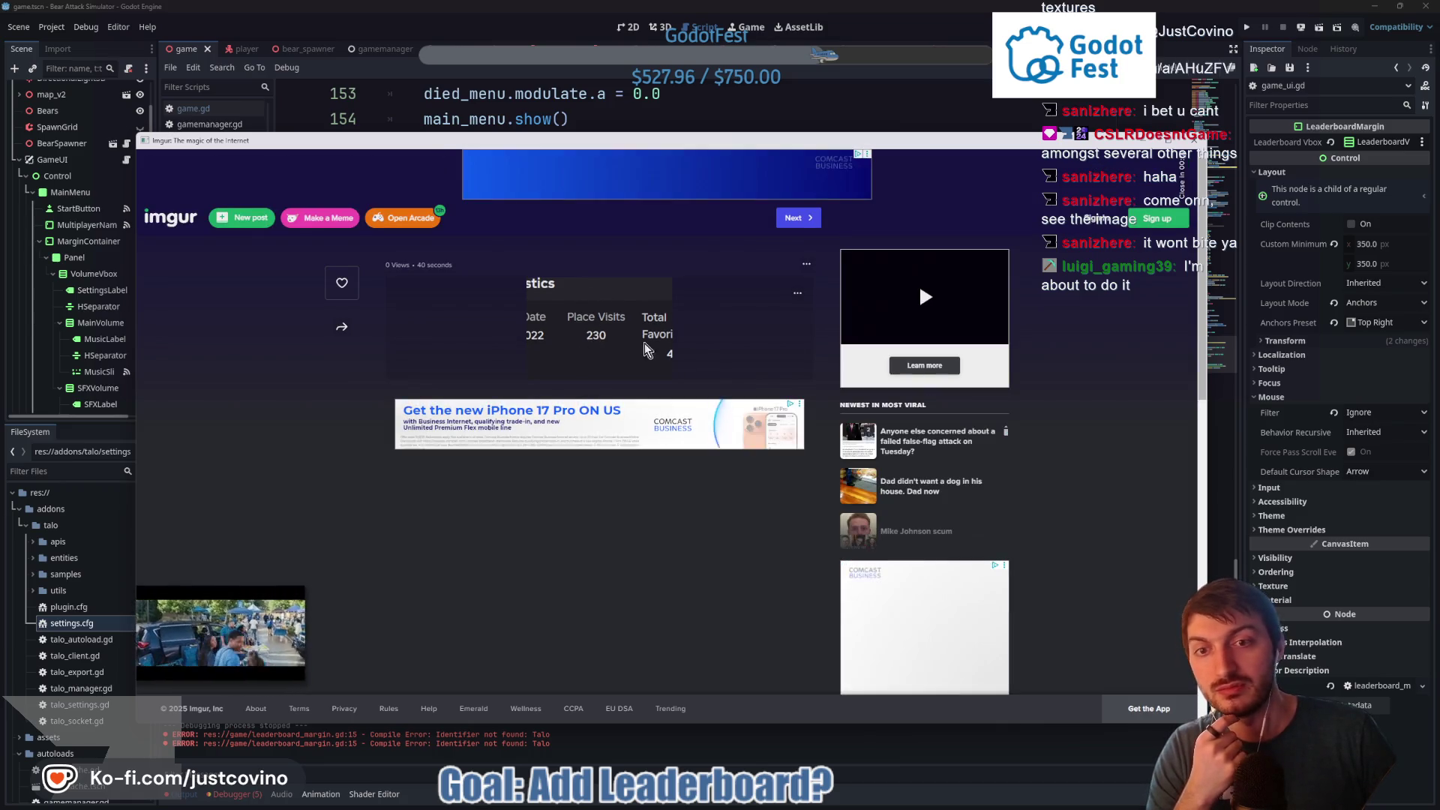
Close the Imgur stats page with Ctrl+W to return to game_ui.gd
key("ctrl+w")
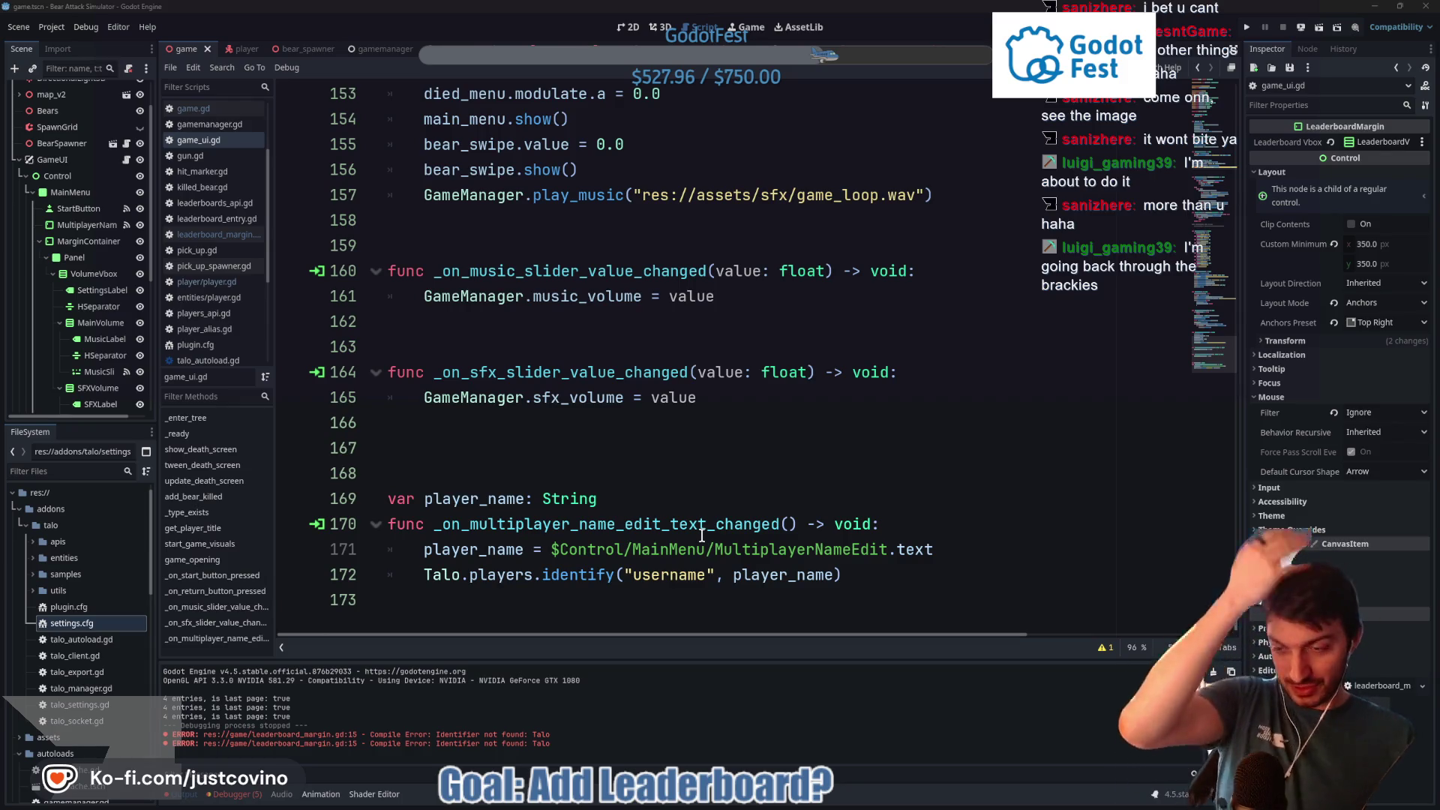
Put the caret on empty line 167 of game_ui.gd and save with Ctrl+S
left_click(572, 457)
key("ctrl+s")
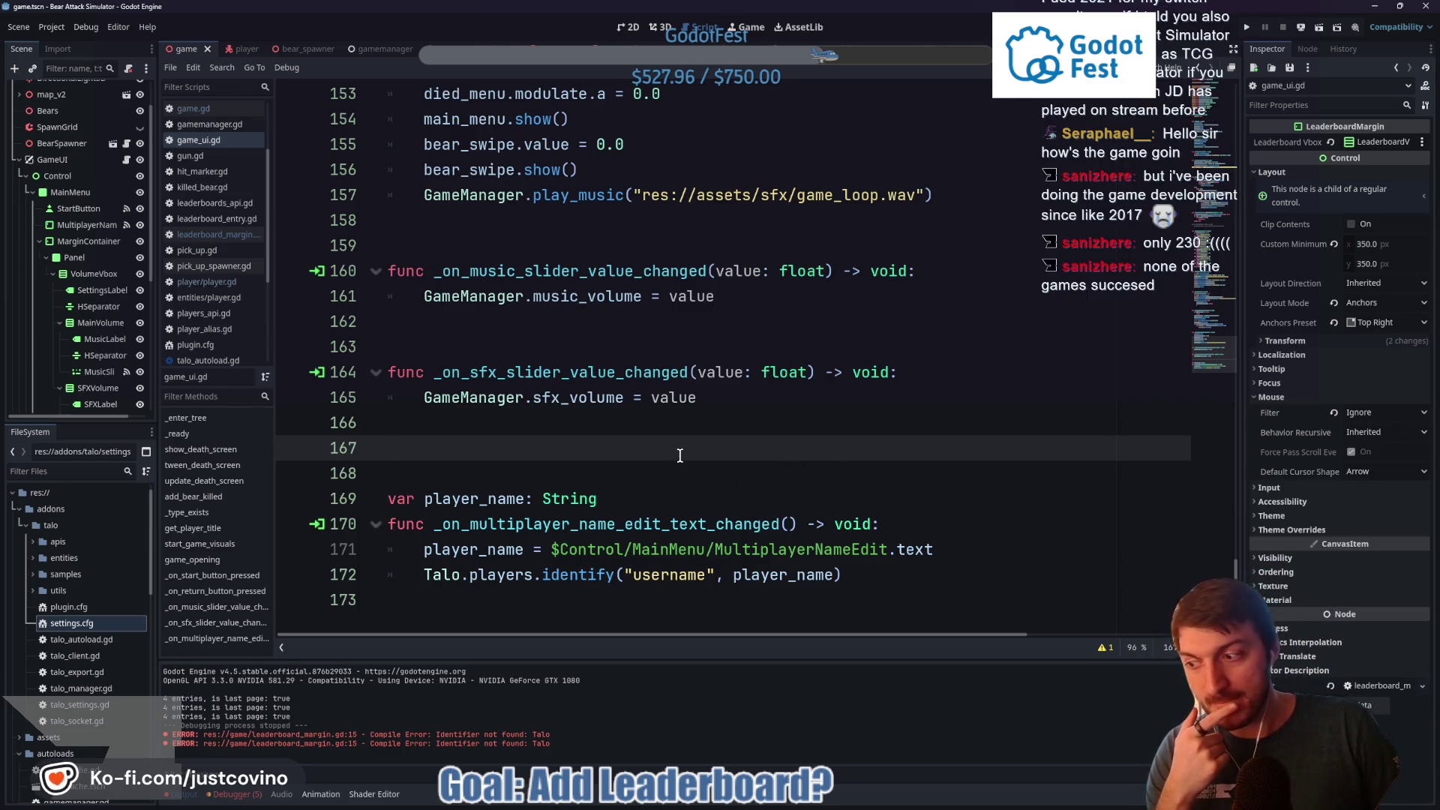
scroll(596, 475, "up", 10)
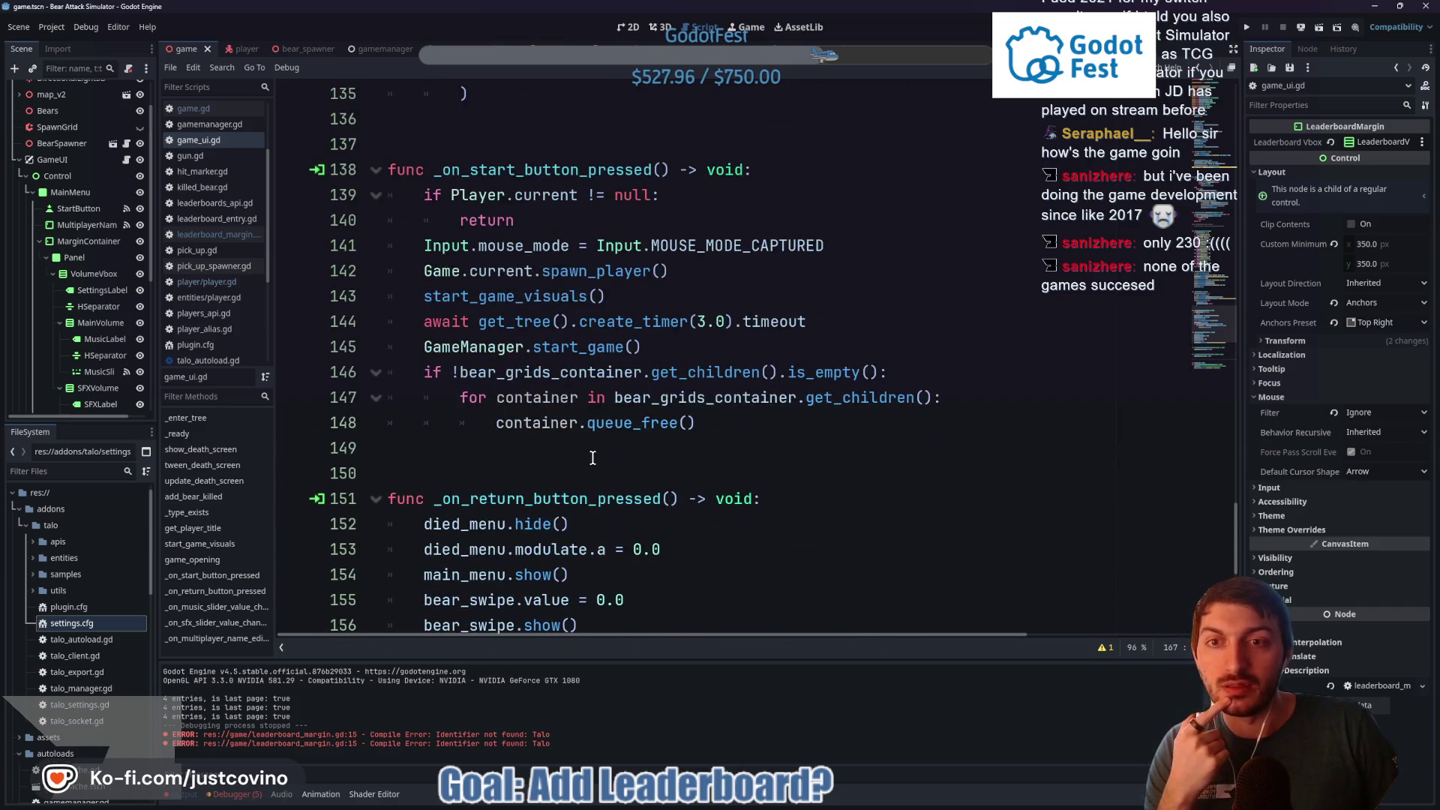
scroll(609, 447, "up", 5)
scroll(534, 405, "down", 3)
scroll(526, 382, "up", 3)
scroll(469, 346, "down", 5)
scroll(469, 346, "down", 3)
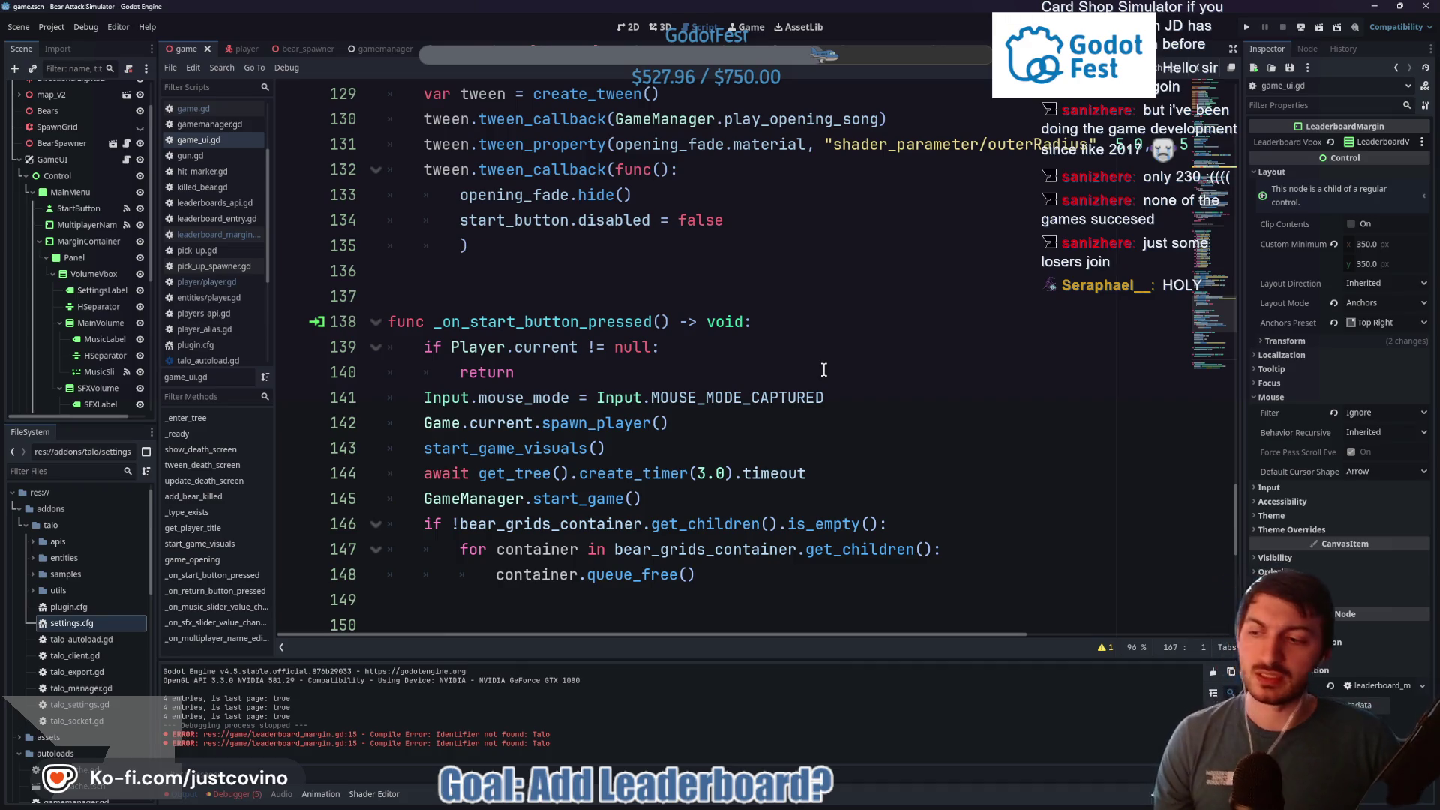
scroll(822, 367, "down", 1)
scroll(764, 395, "down", 2)
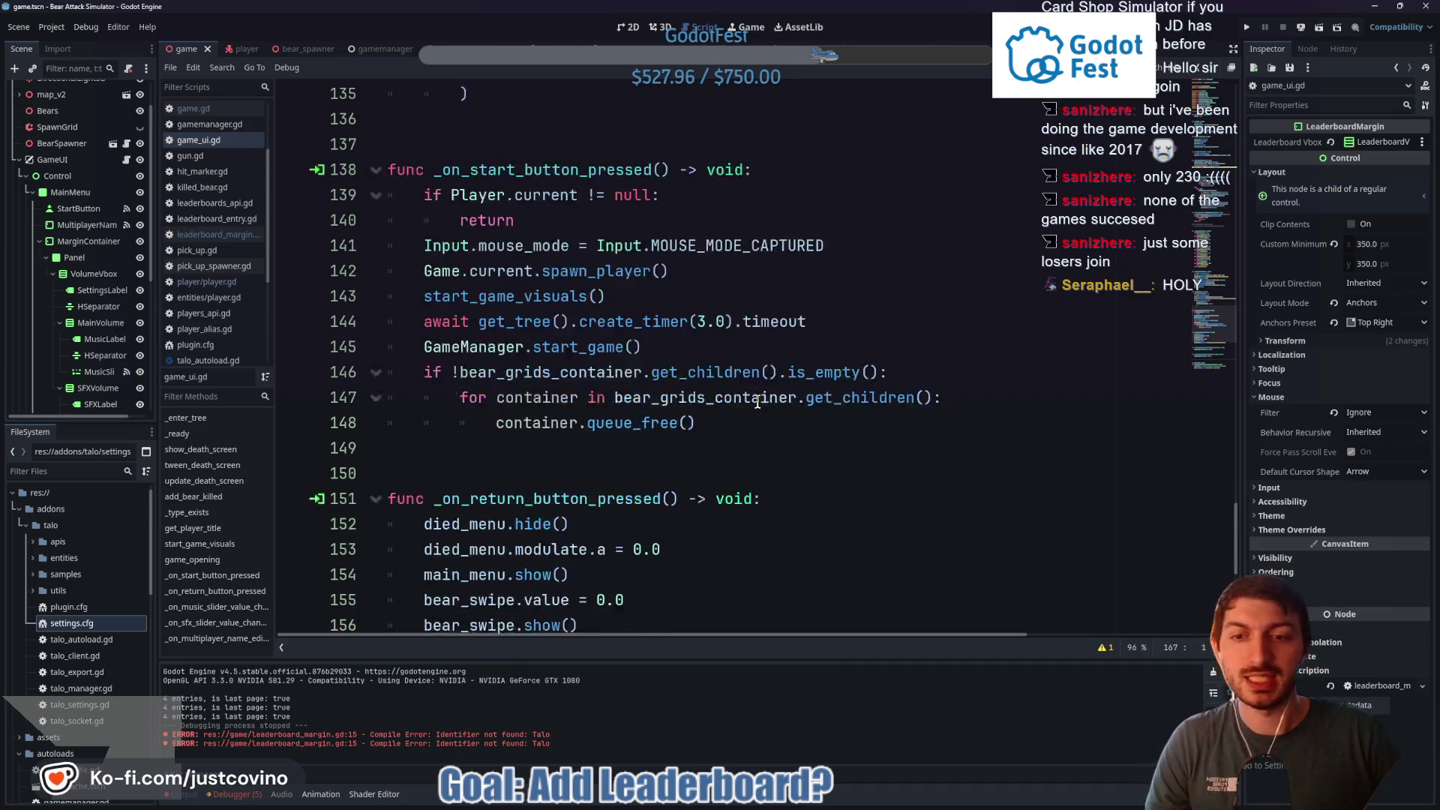
scroll(733, 379, "up", 5)
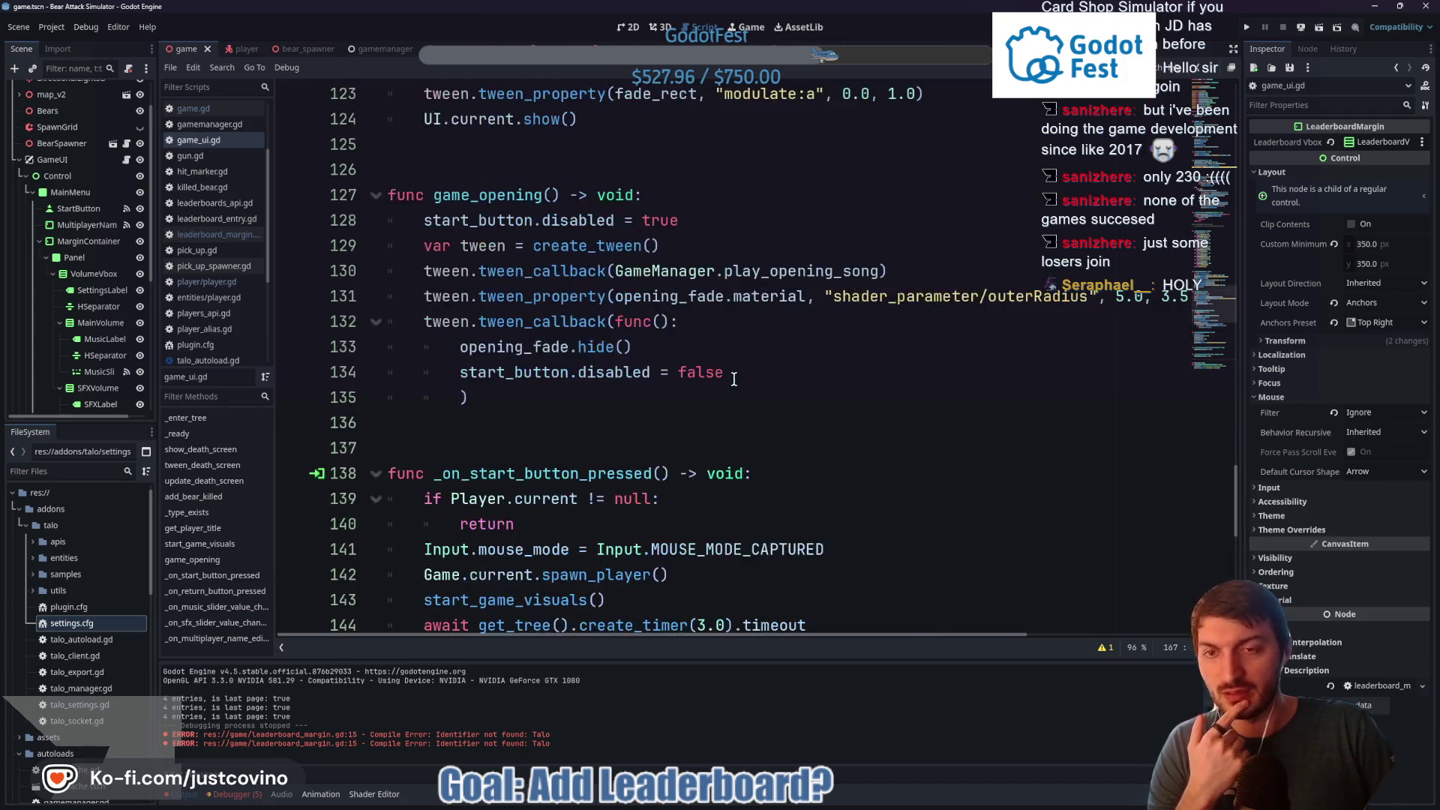
scroll(746, 436, "down", 2)
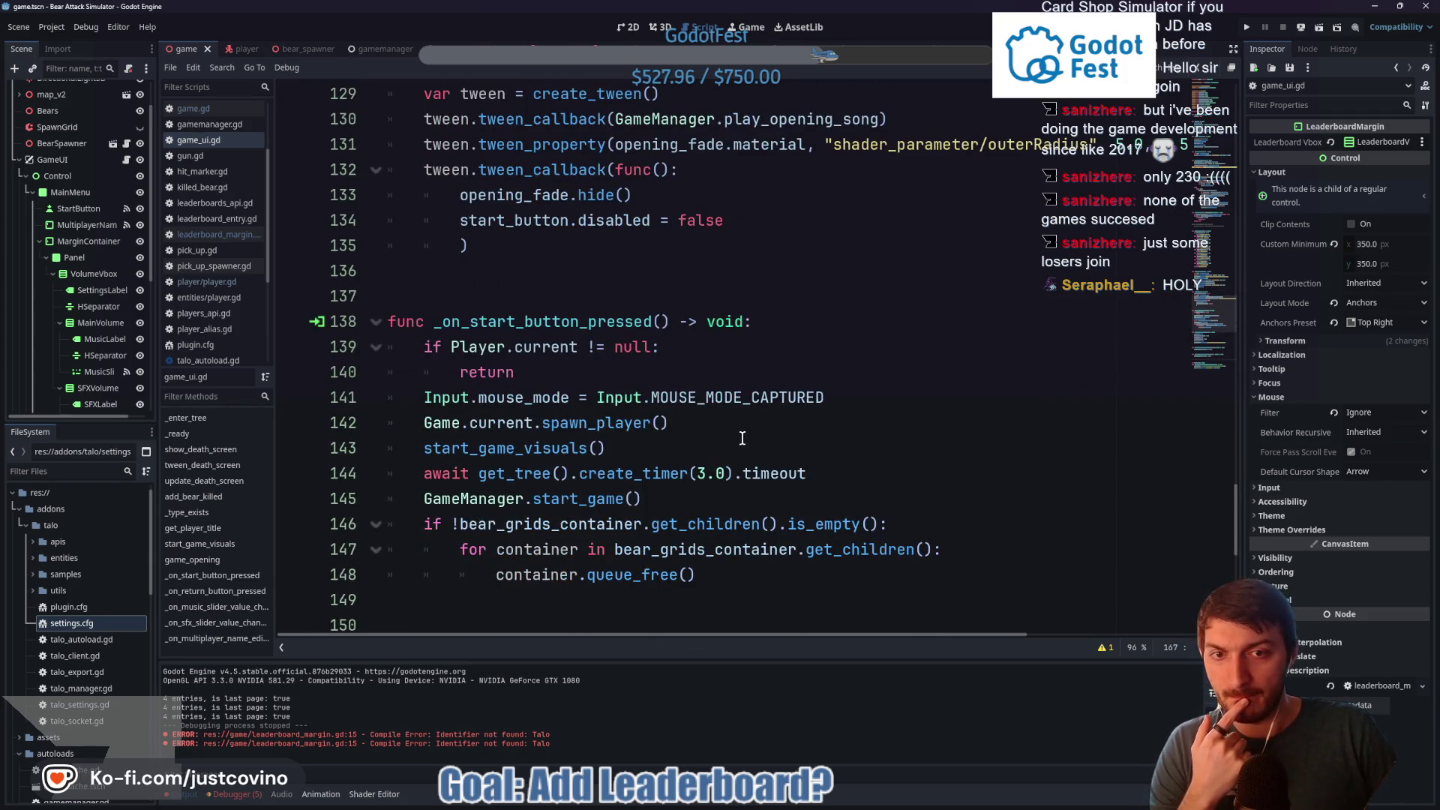
left_click(718, 413)
key("shift+Left")
key("shift+Left")
key("shift+Left")
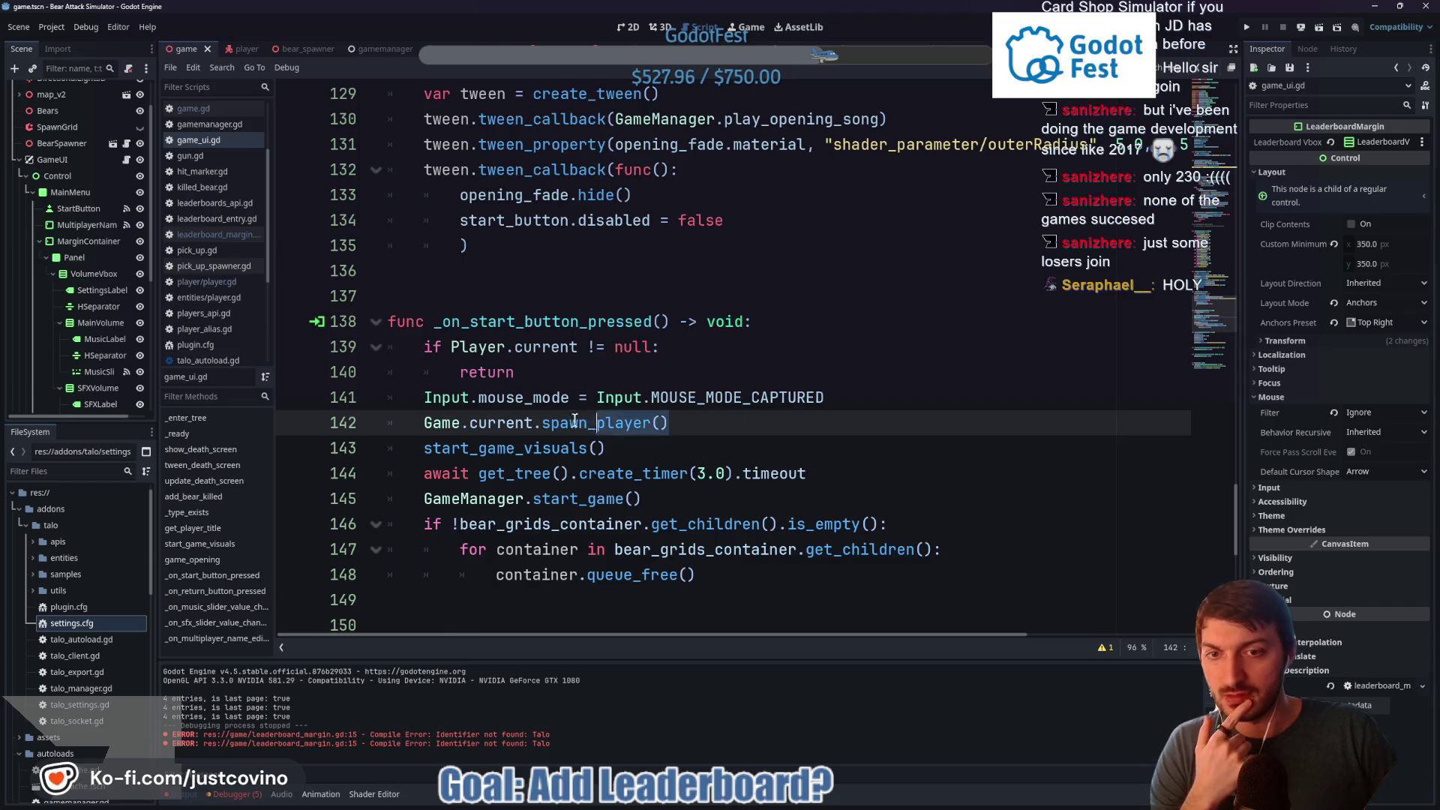
left_click(679, 446)
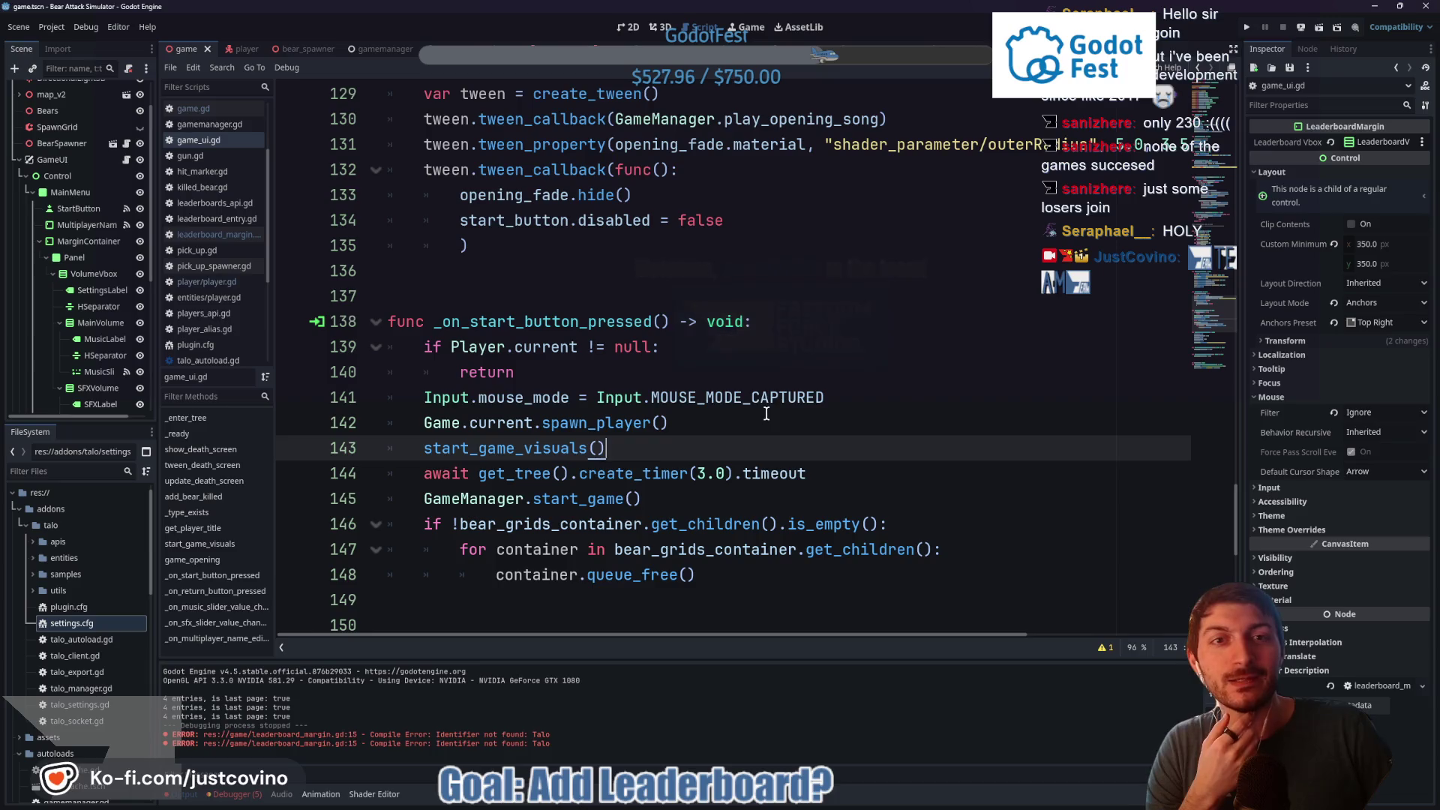
scroll(756, 409, "up", 3)
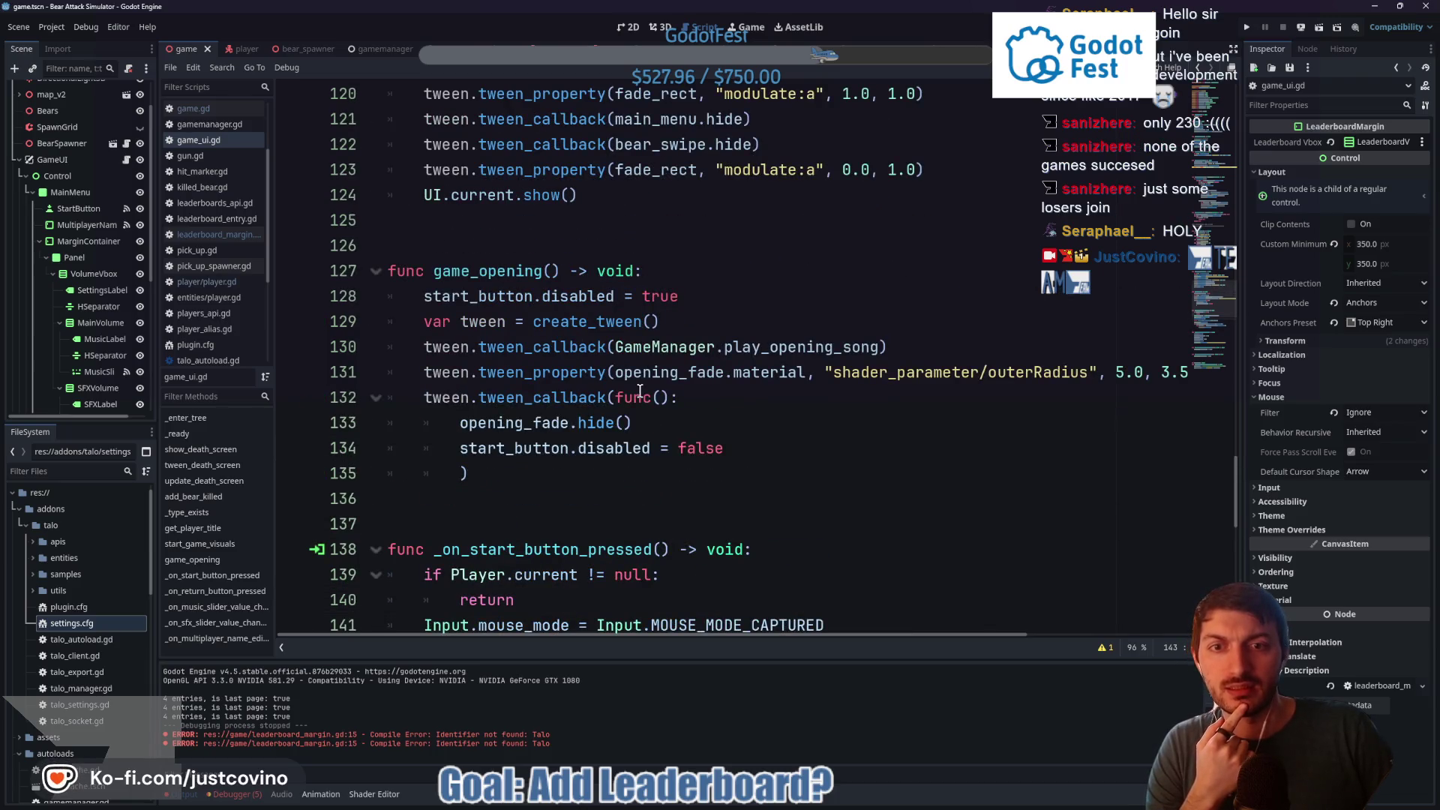
scroll(640, 390, "down", 4)
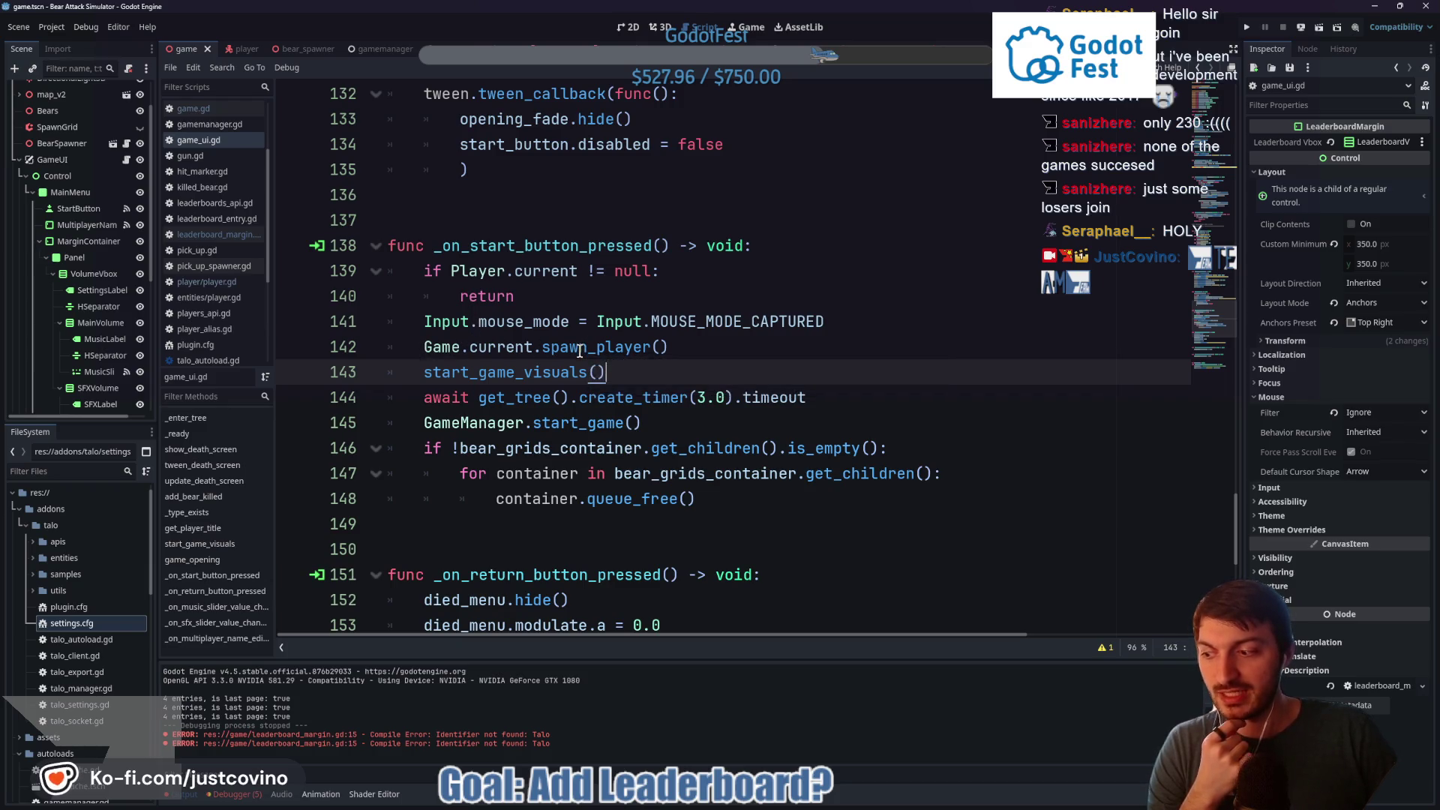
left_click(697, 425)
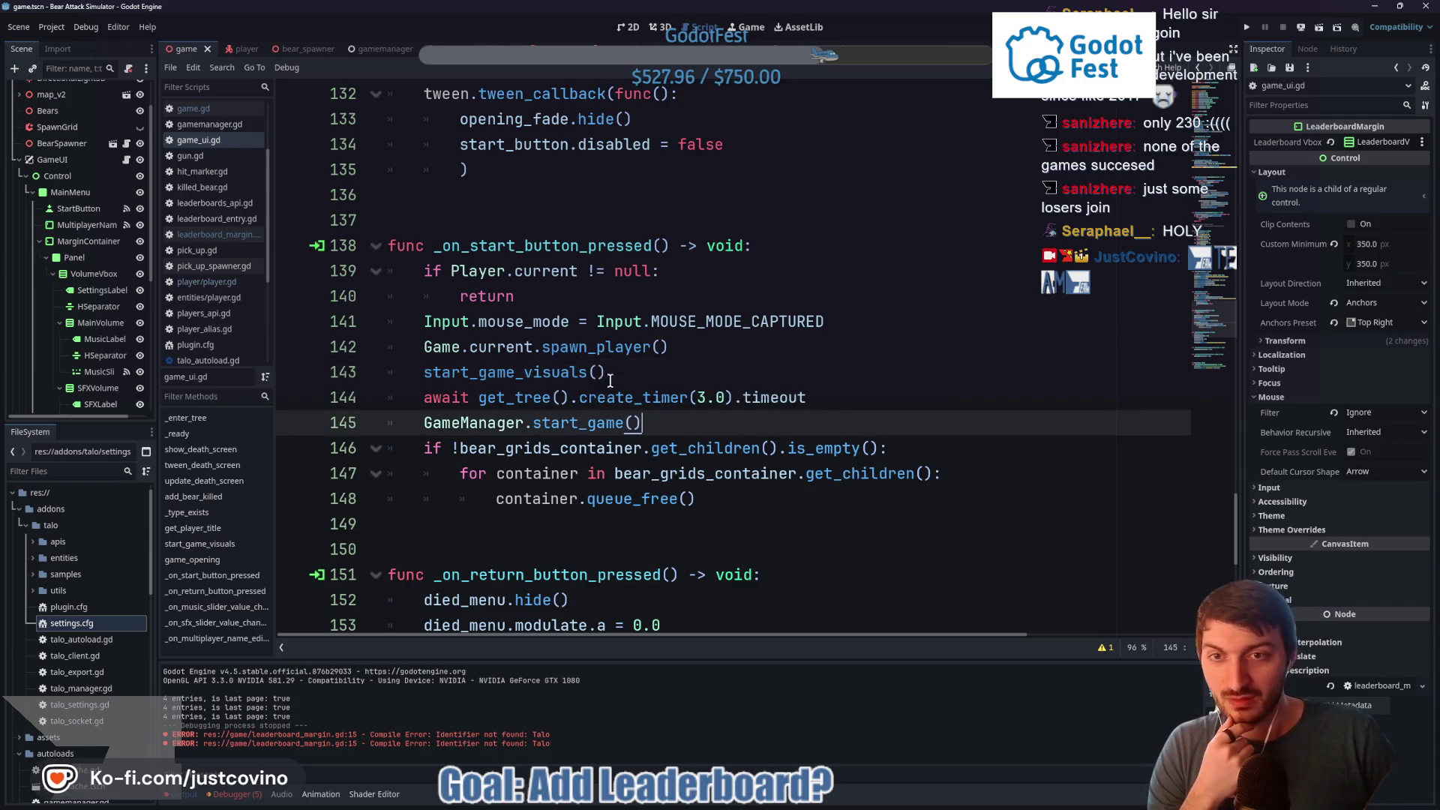
double_click(523, 251)
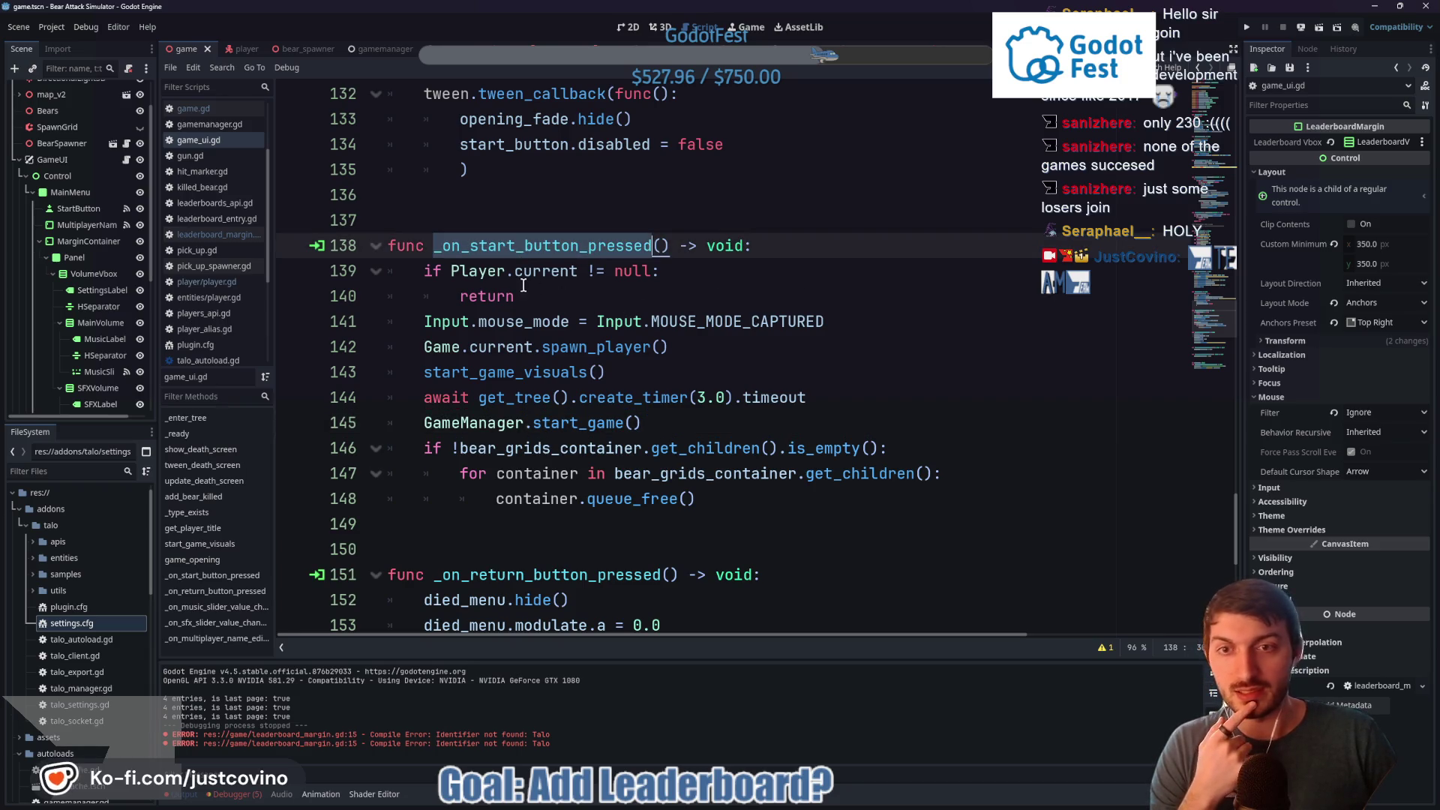
left_click(565, 296)
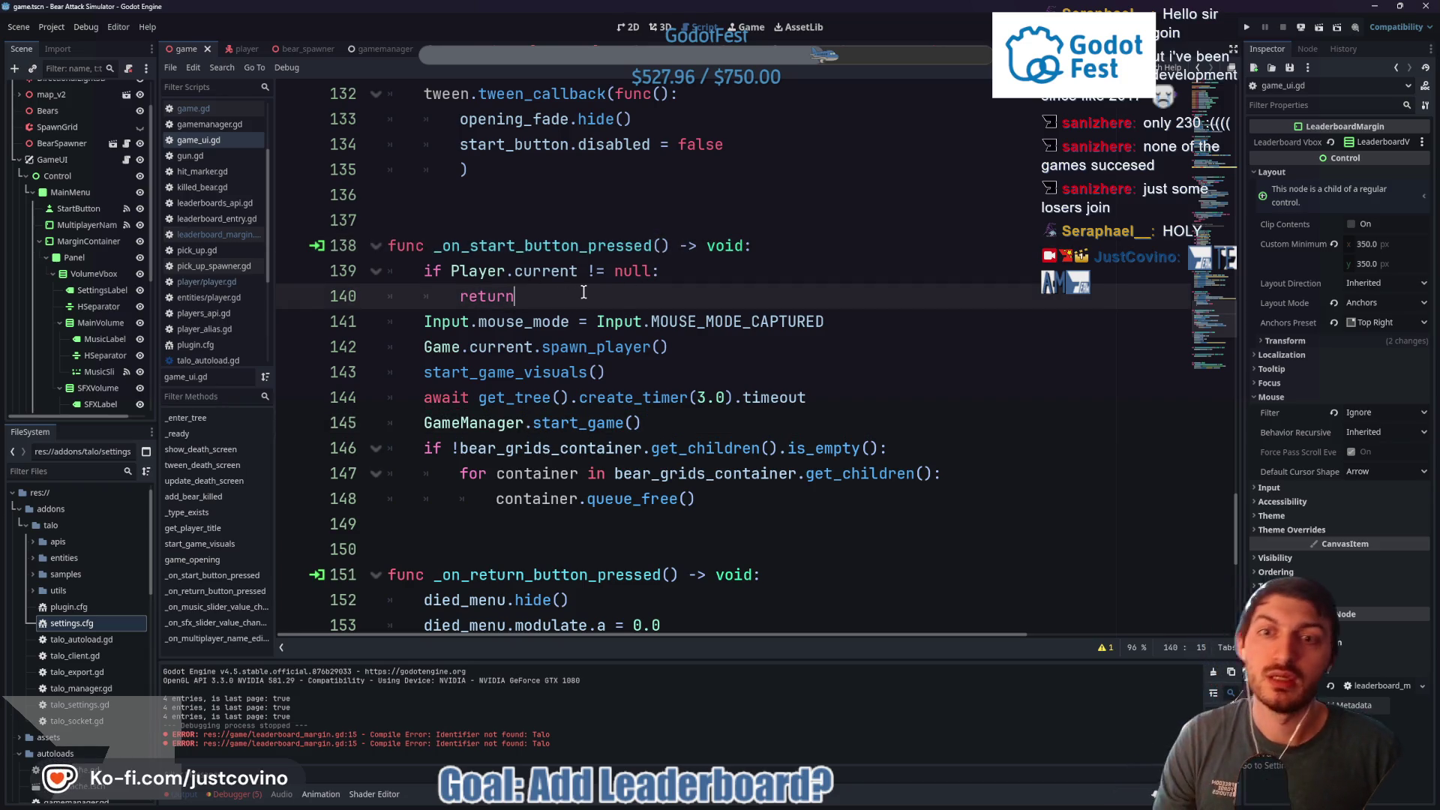
Add an 'if player_name == null:' check that prints the leaderboard-name prompt and returns, then save and run
key("Return")
type("if player")
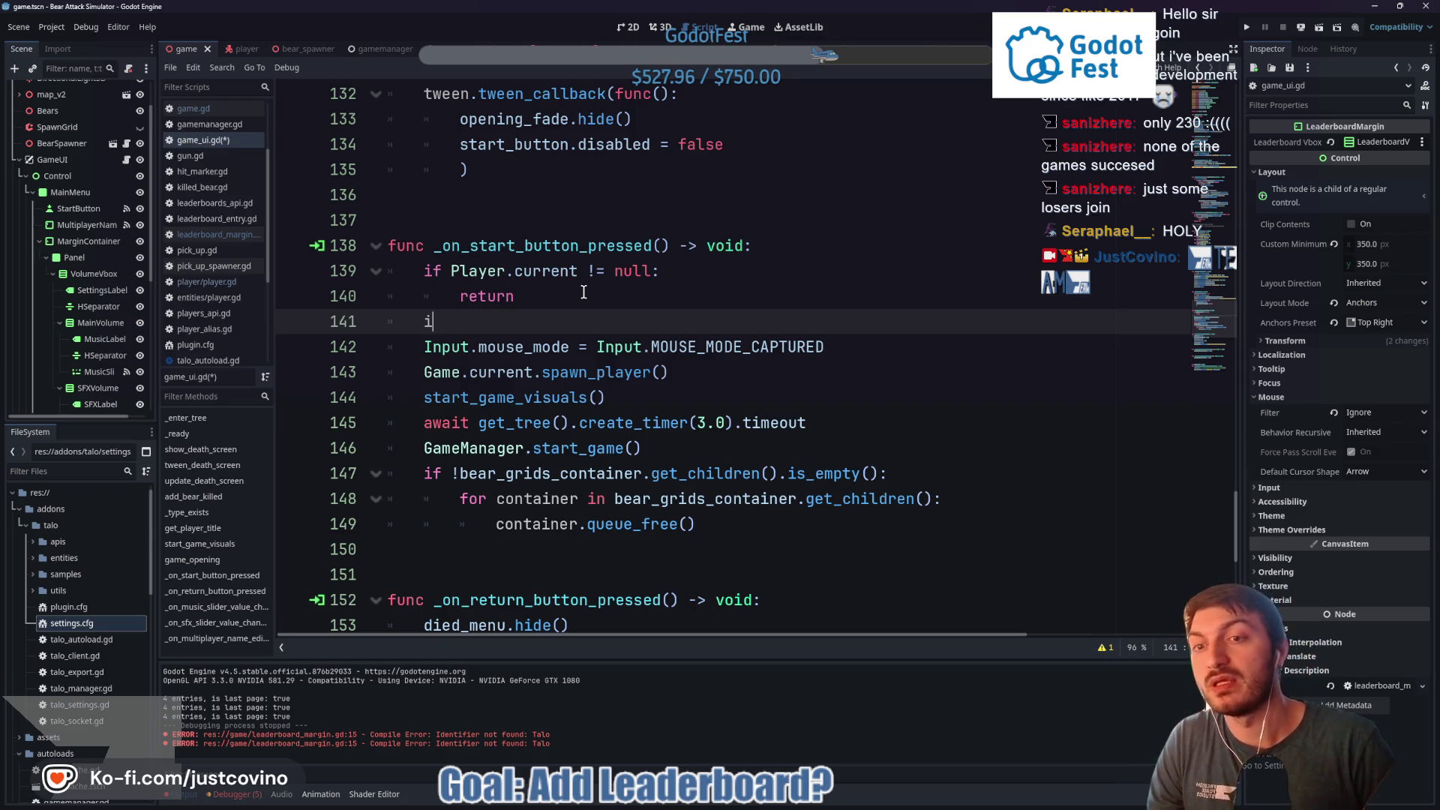
key("Return")
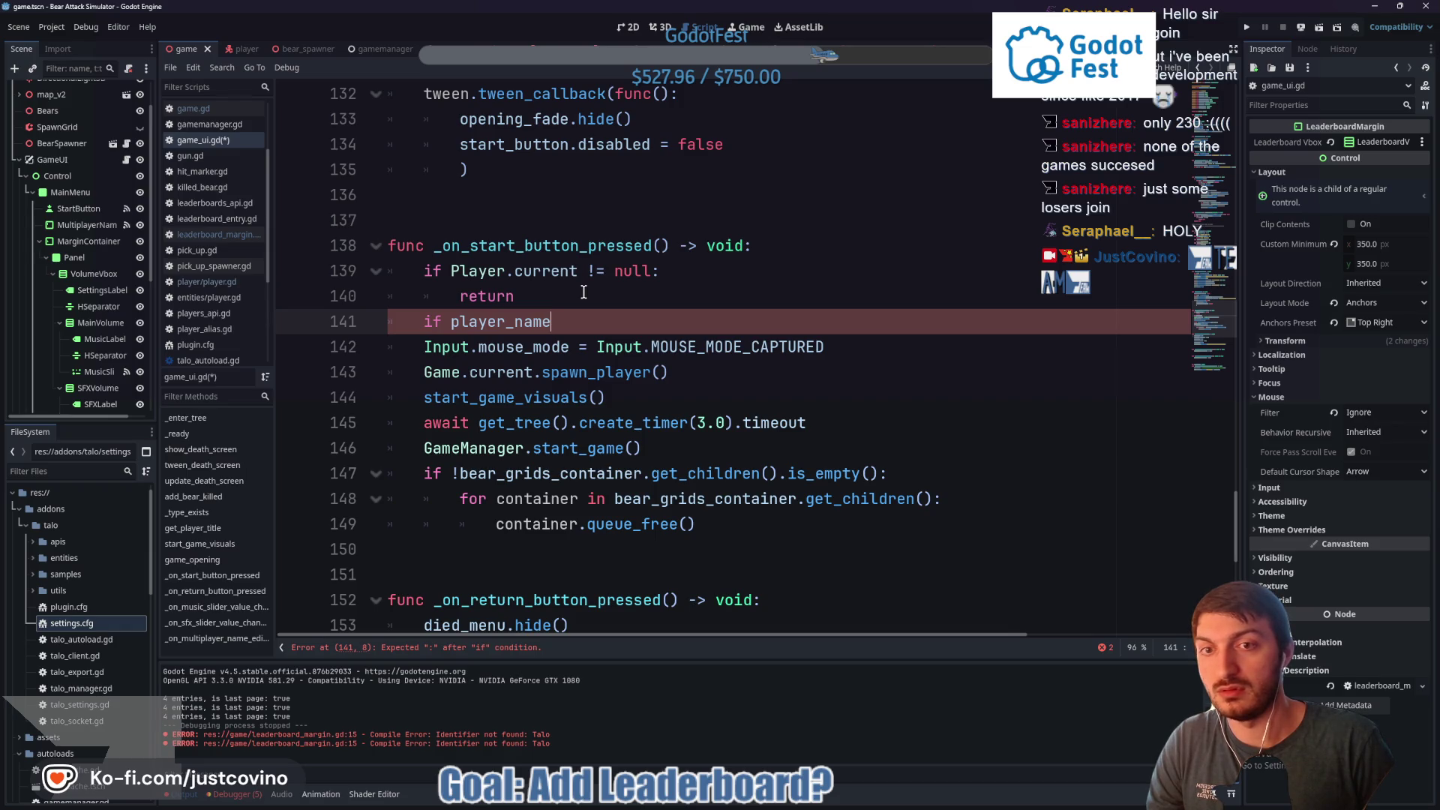
type(" == null")
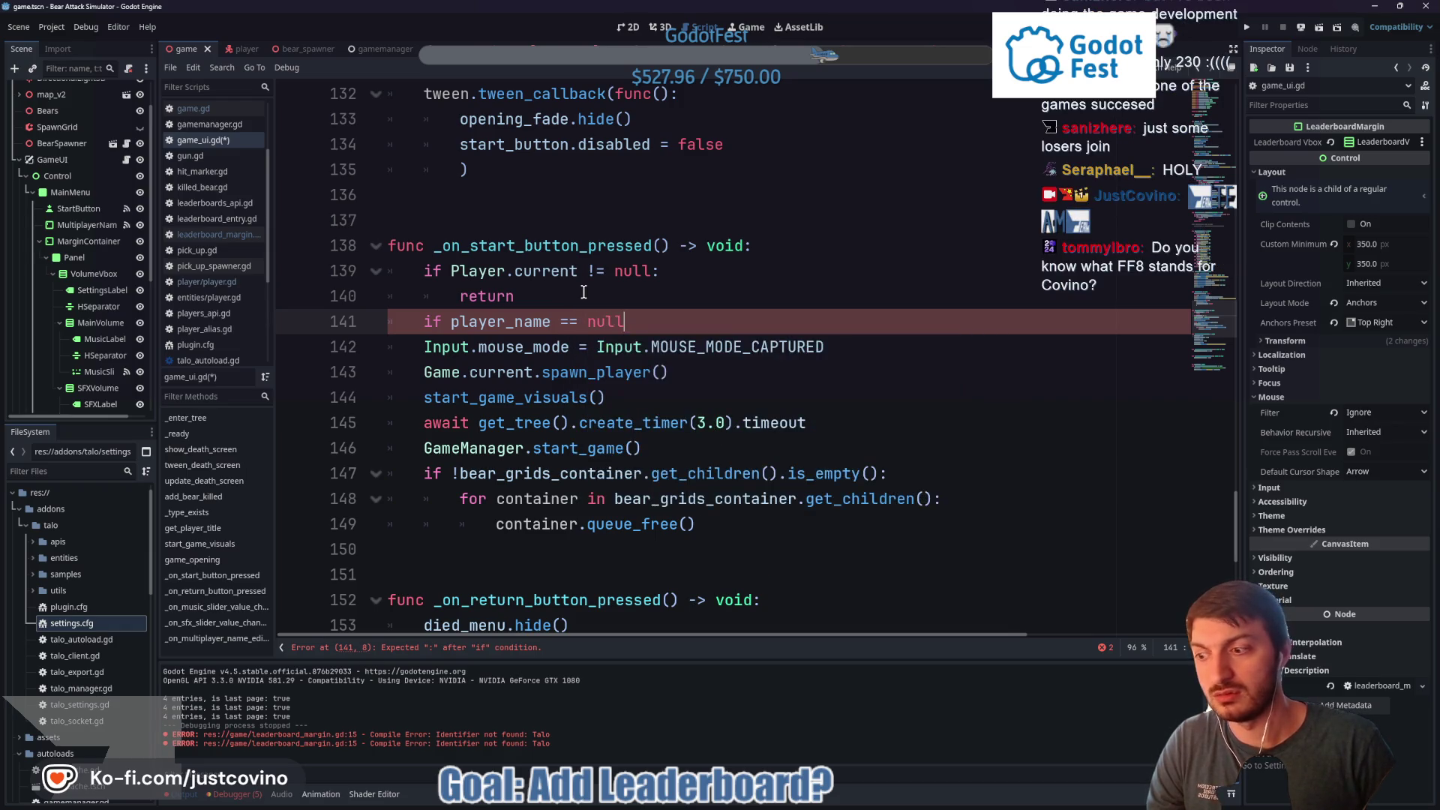
type(":")
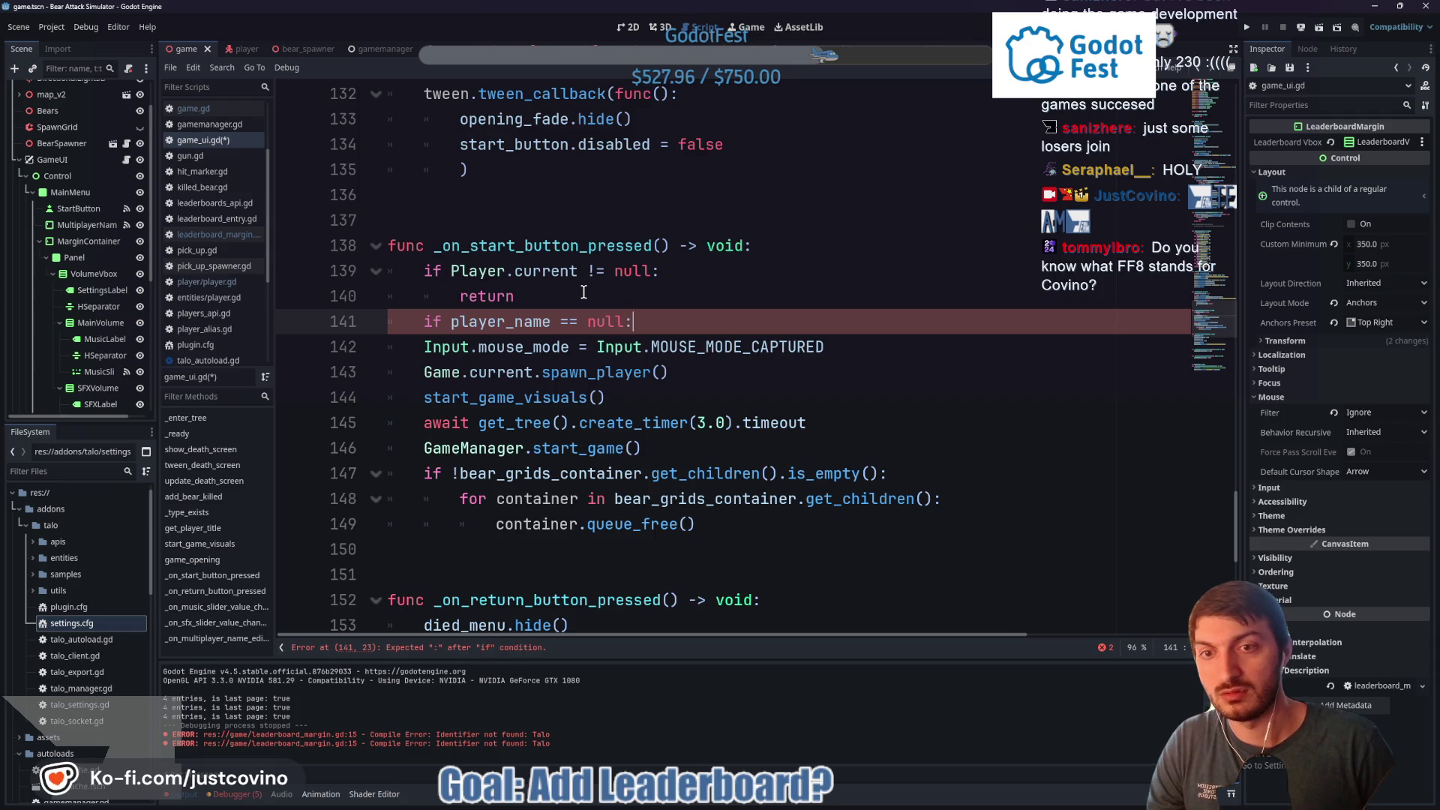
key("Return")
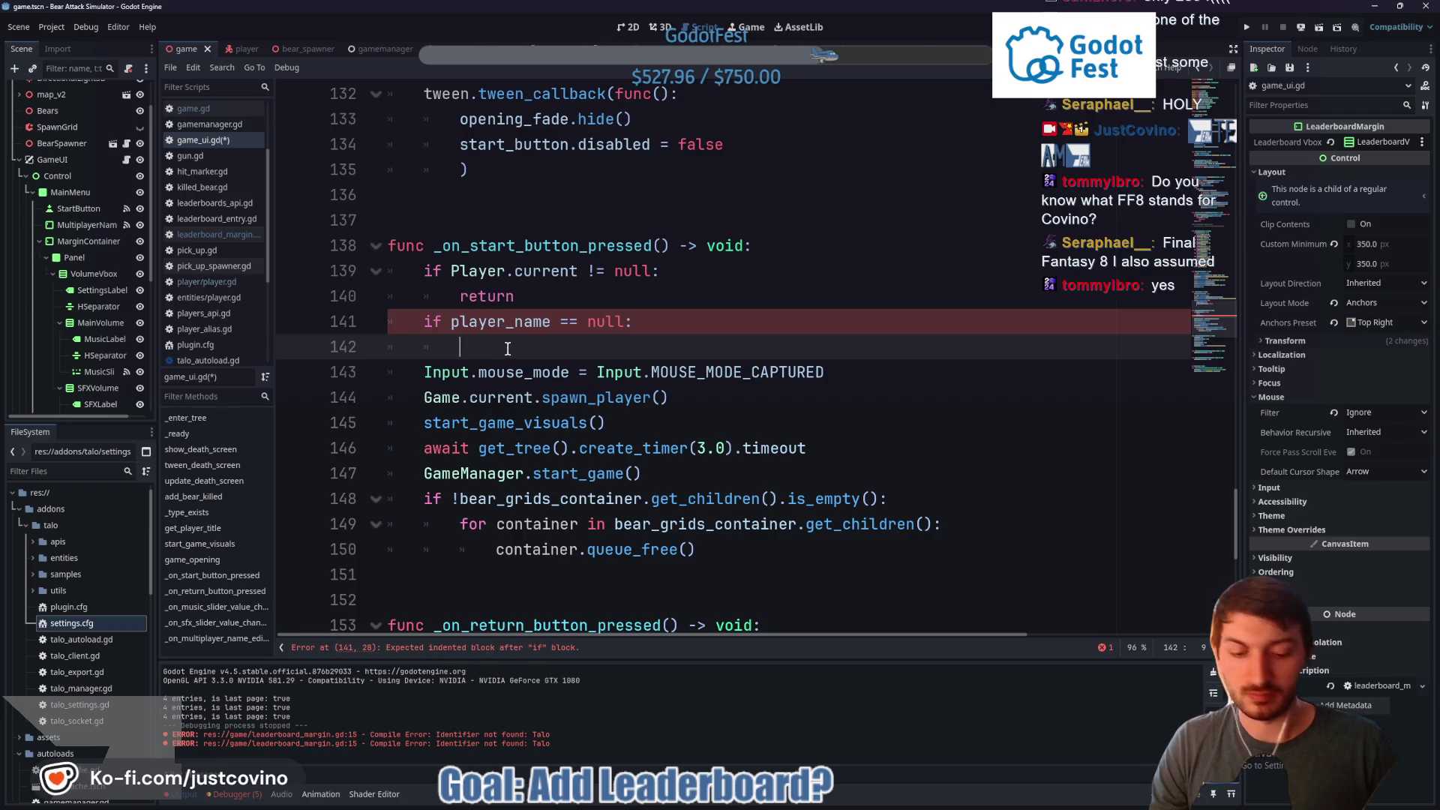
type("print(\"E")
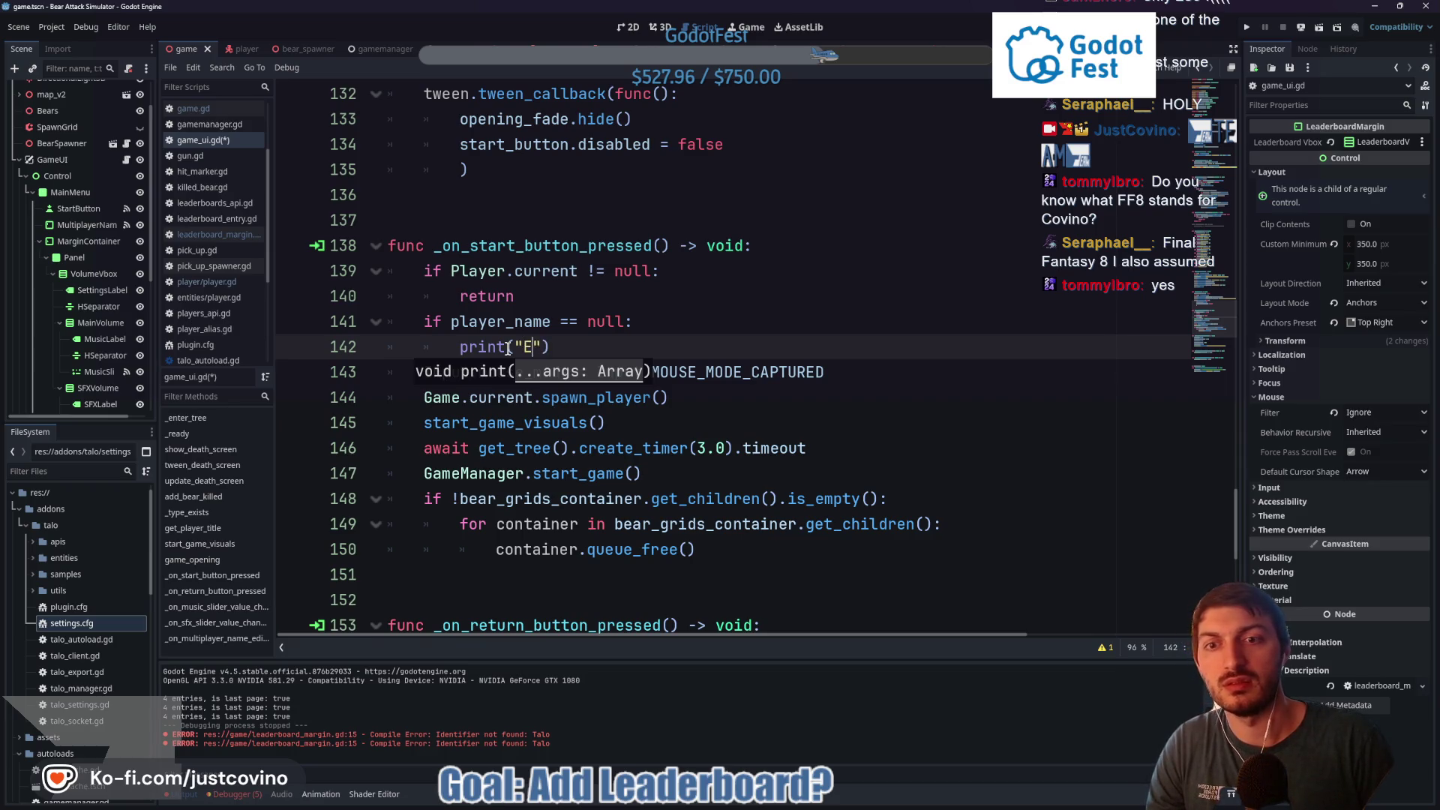
type("a name for th")
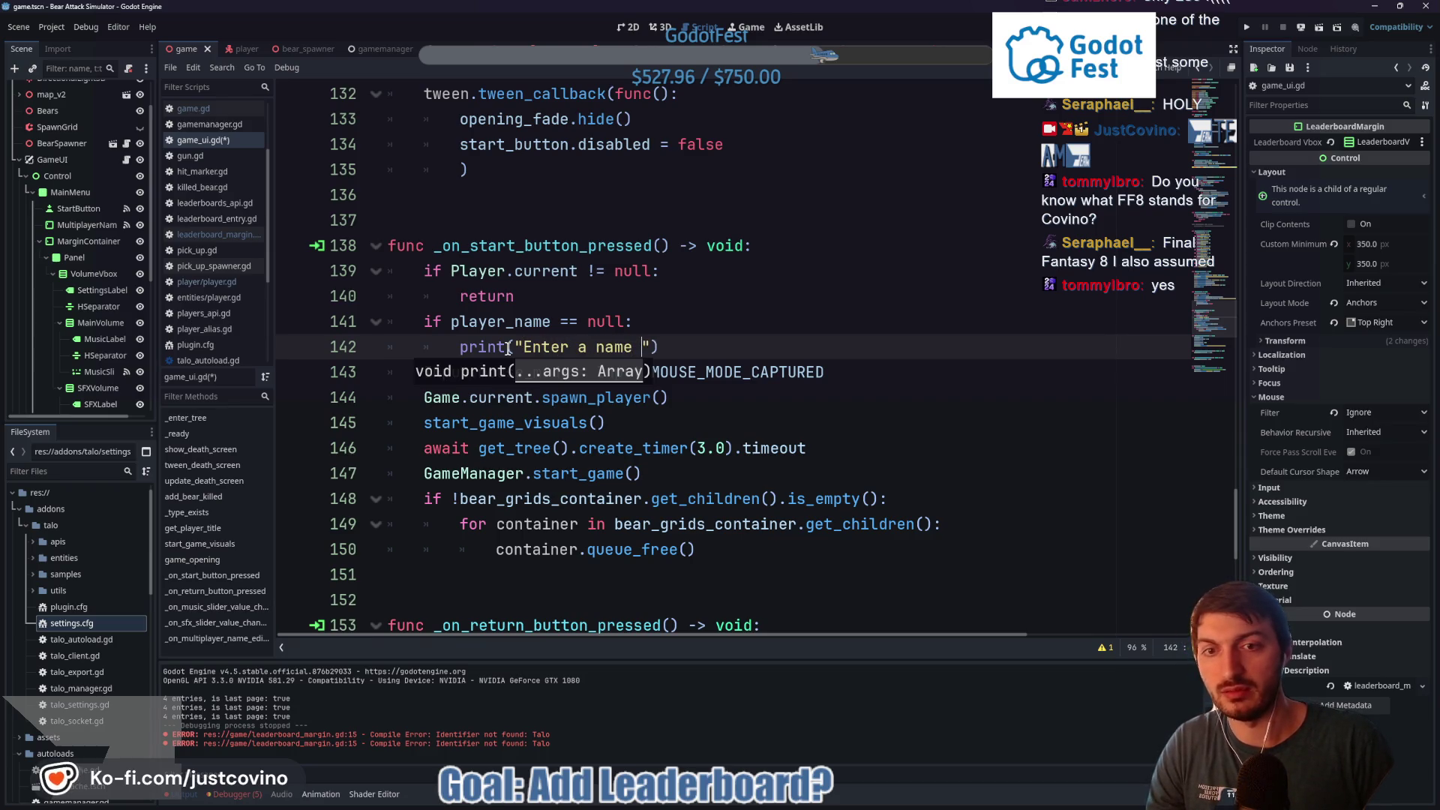
type(" eLE")
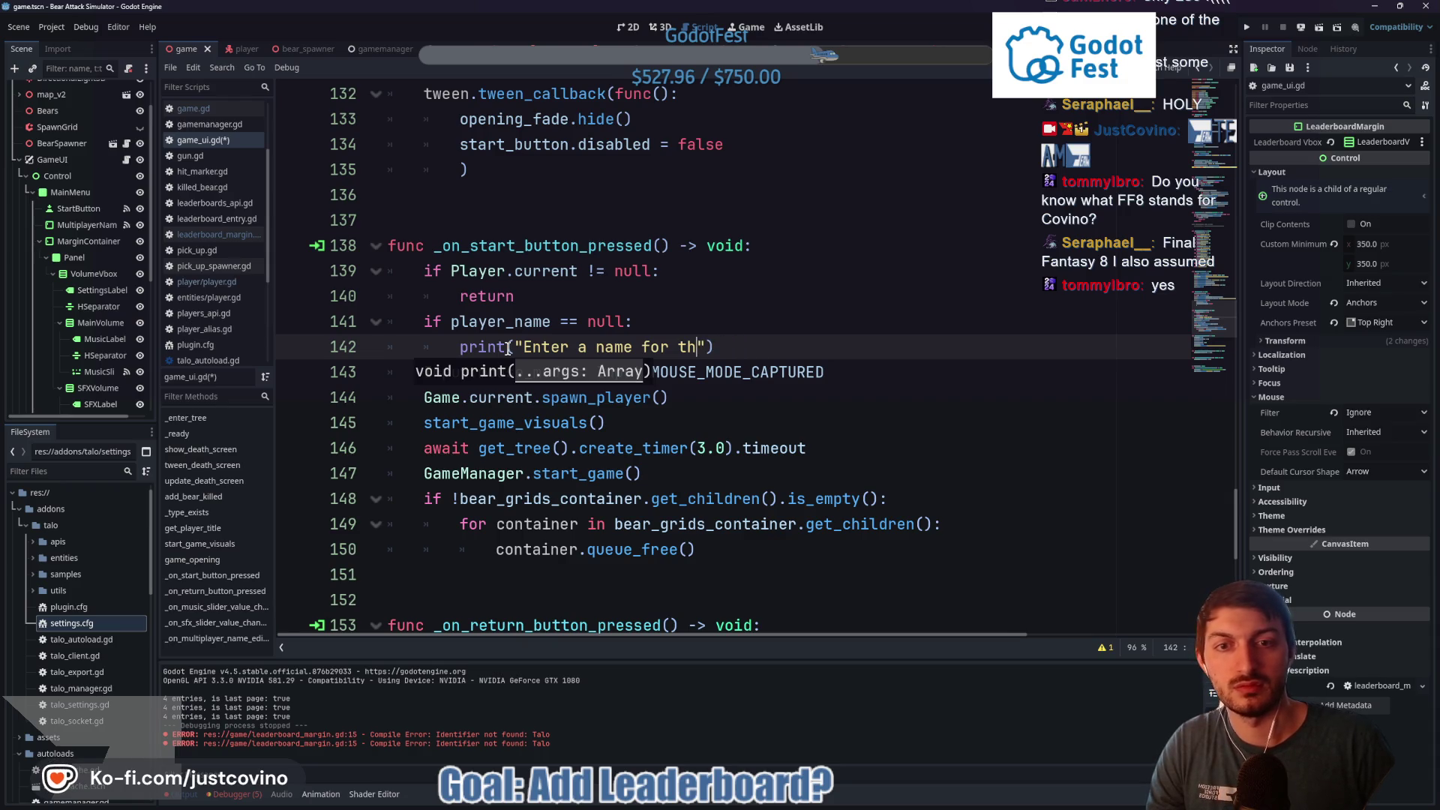
type("rboards")
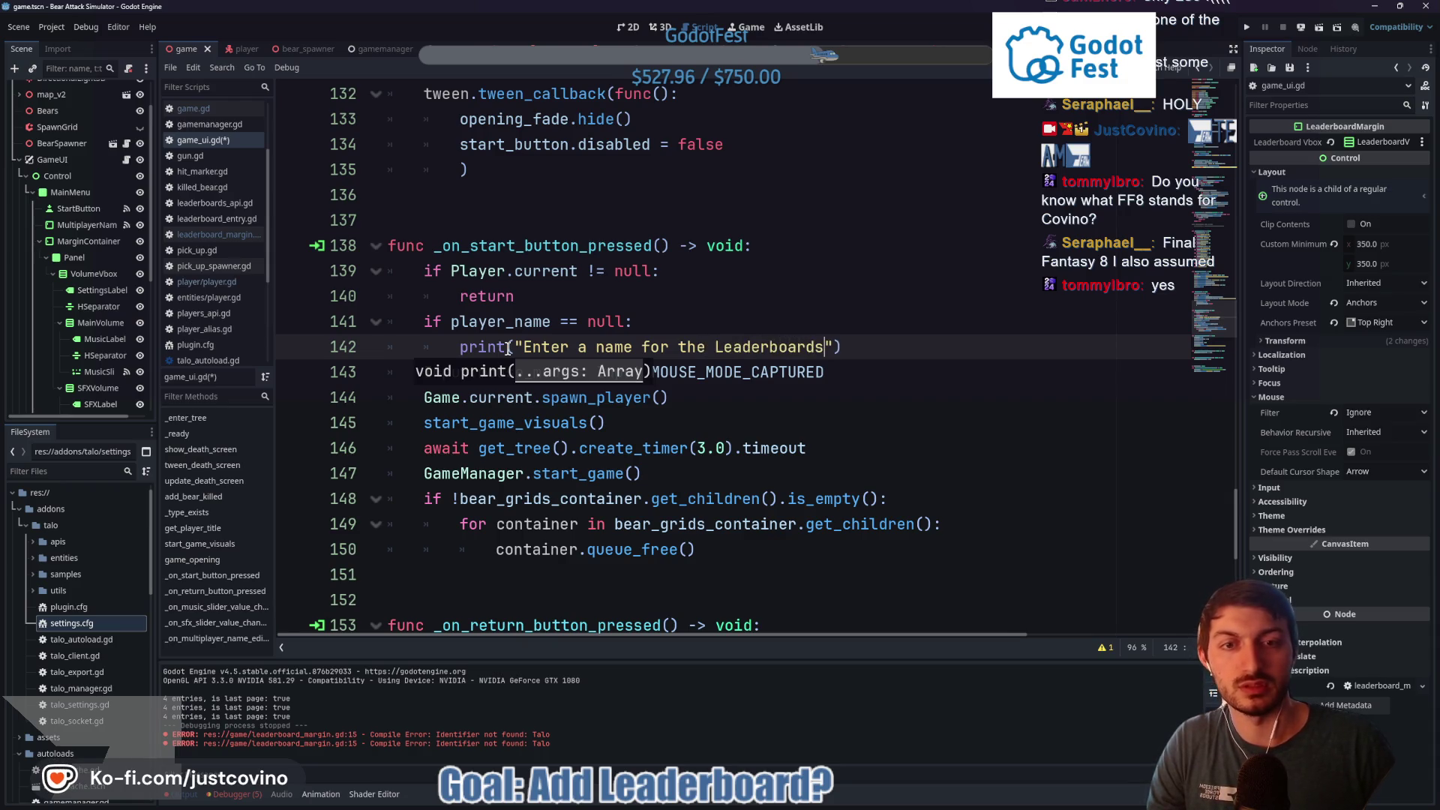
key("Return")
type("retu")
key("Return")
key("ctrl+s")
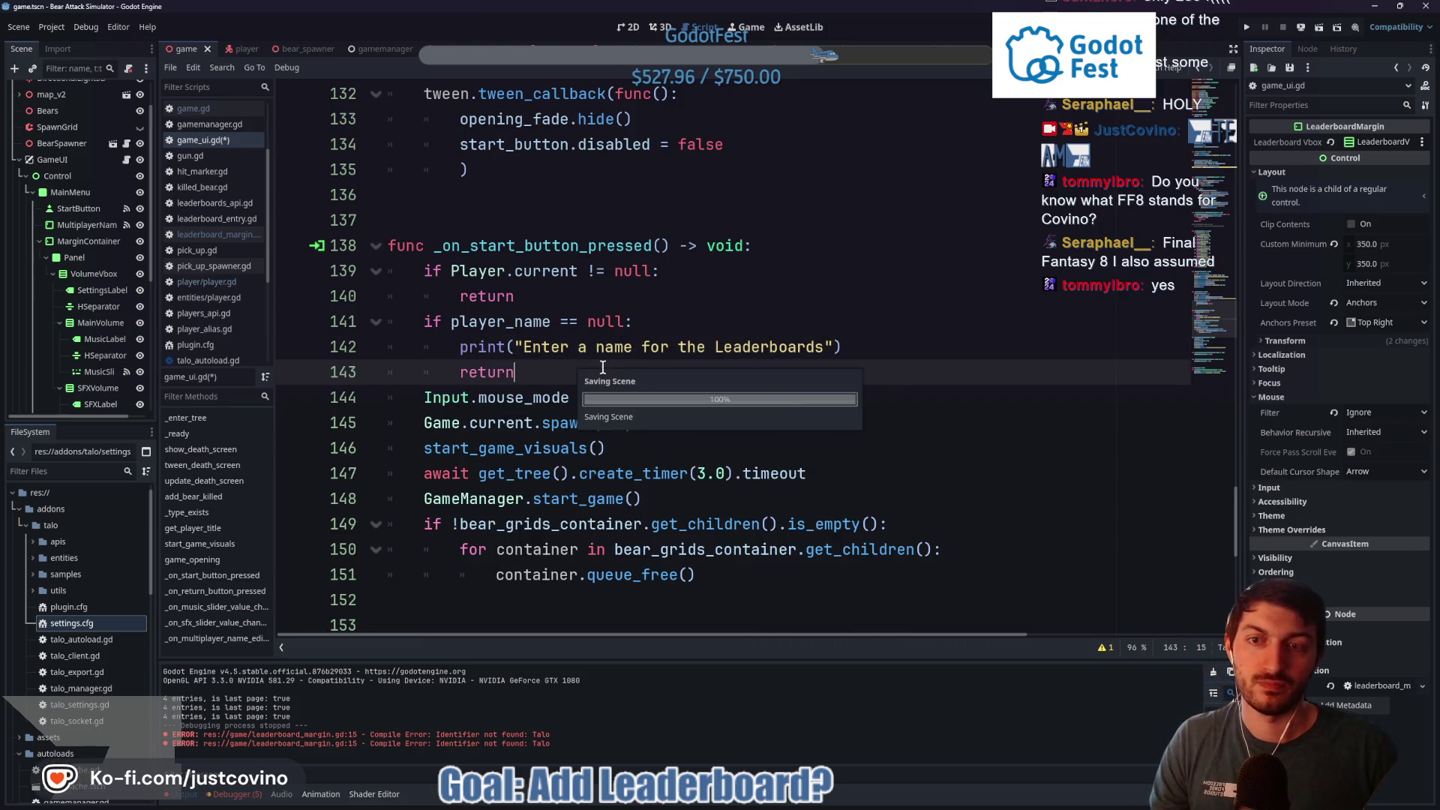
key("F5")
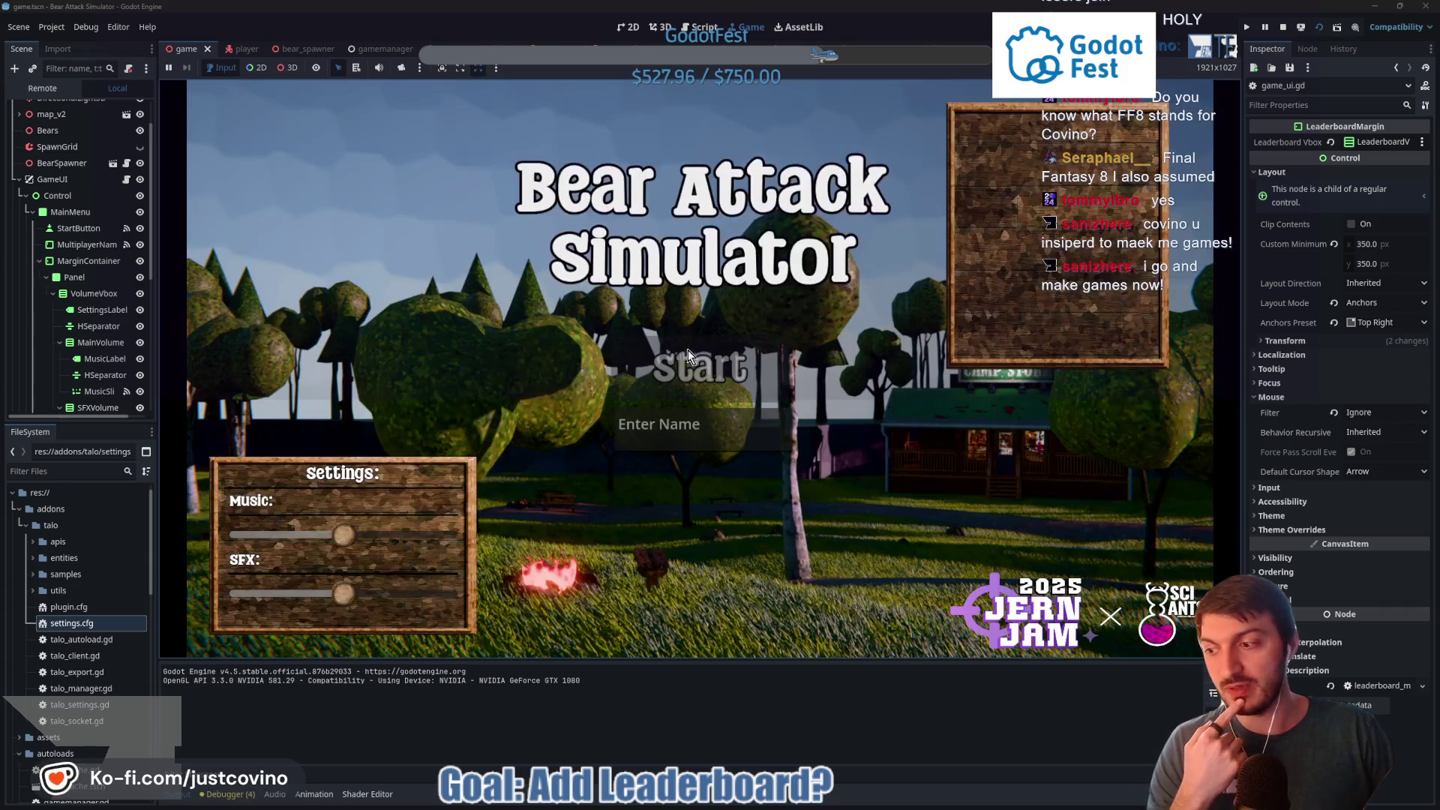
Lower the music volume, start the game from the main menu, then stop it with F8
left_click_drag(342, 534, 259, 531)
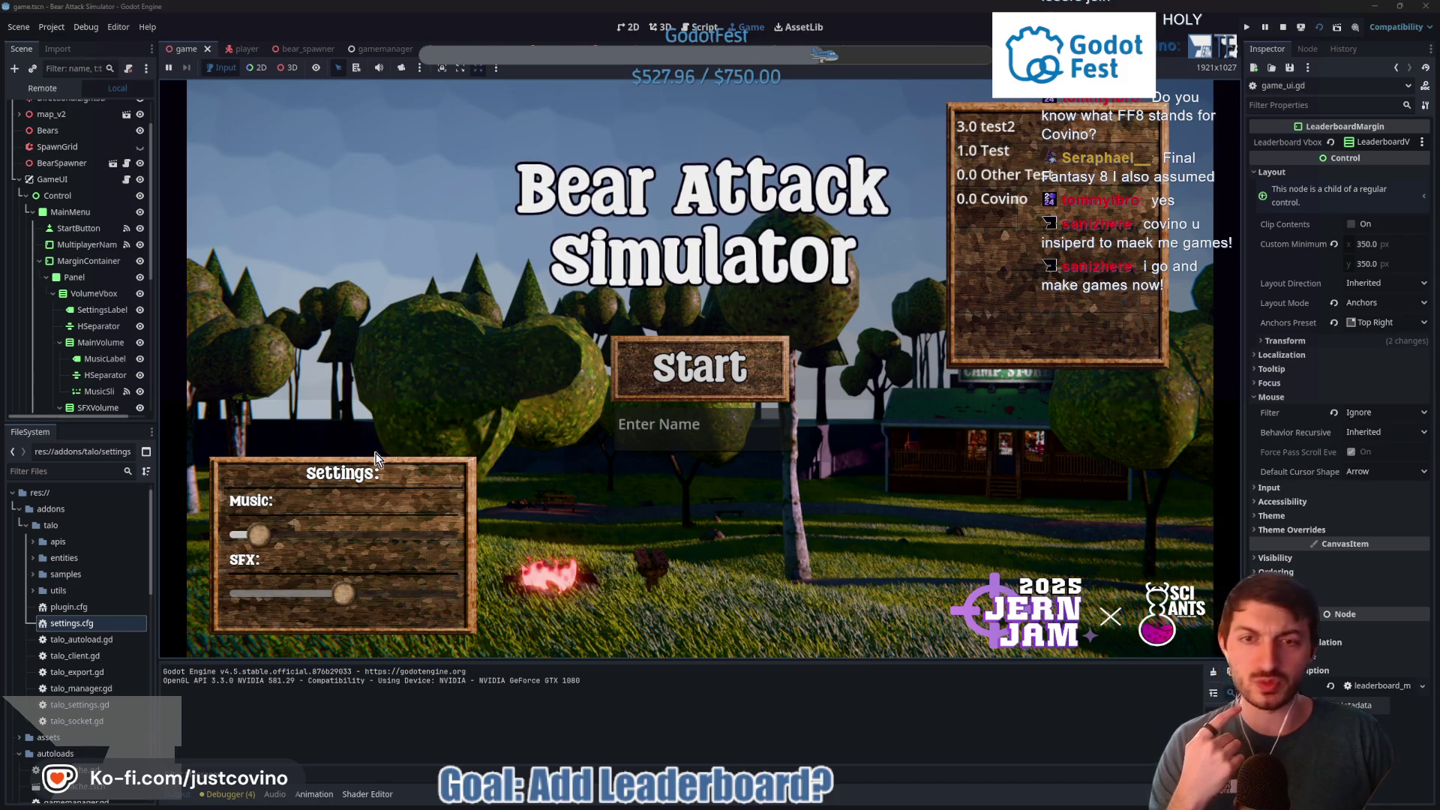
left_click(719, 368)
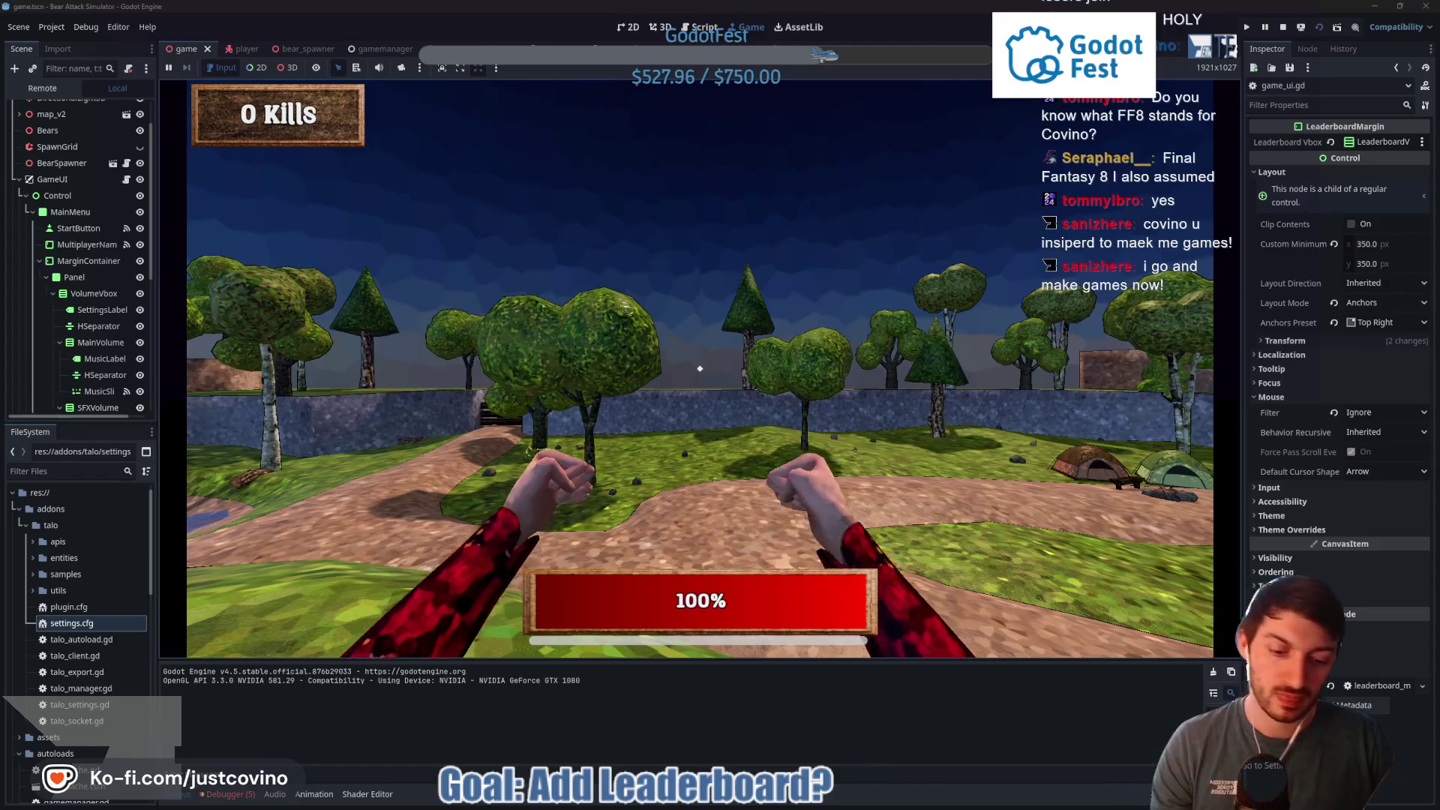
key("F8")
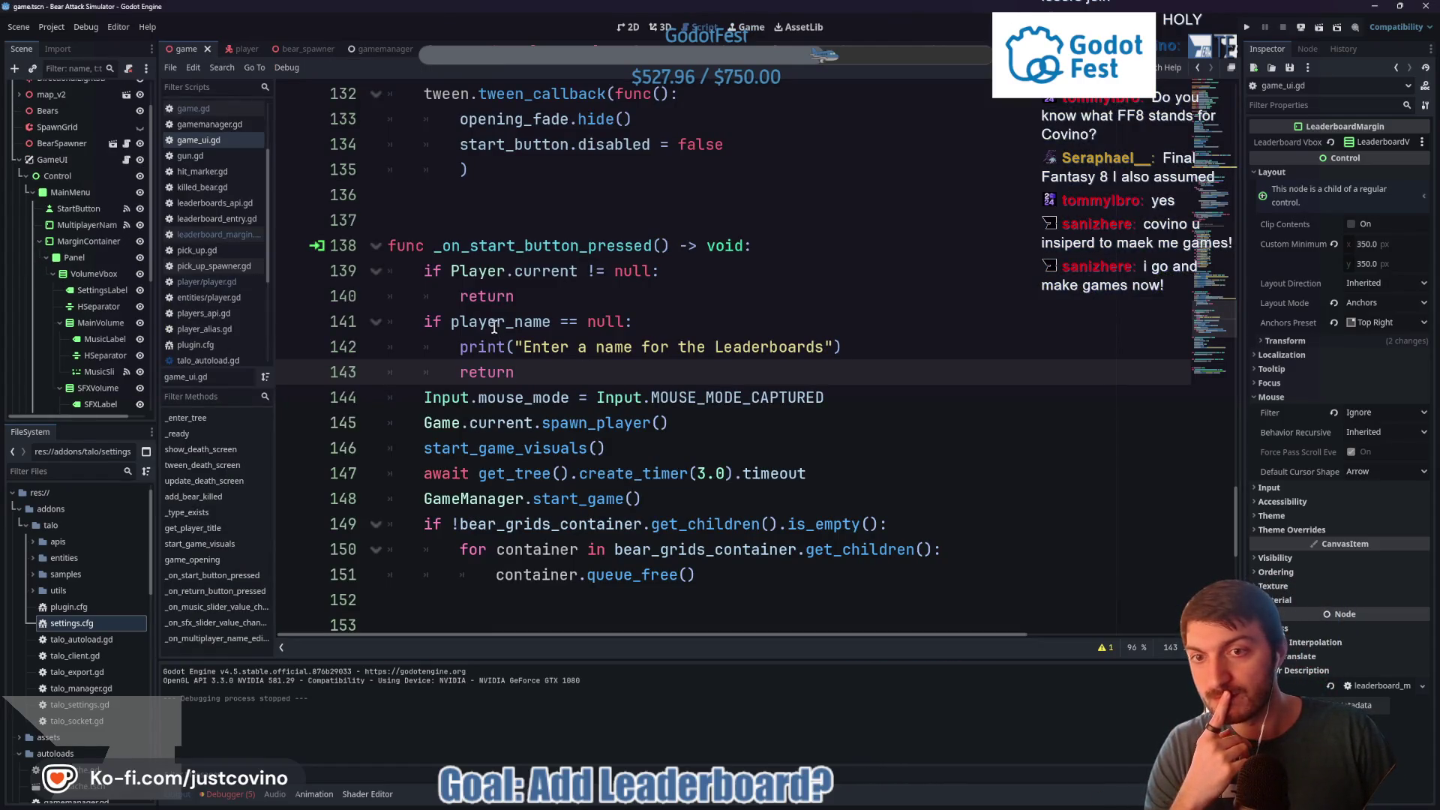
Remove the '= null' default from the player_name declaration and look up the String documentation
left_click(494, 328)
scroll(625, 362, "down", 8)
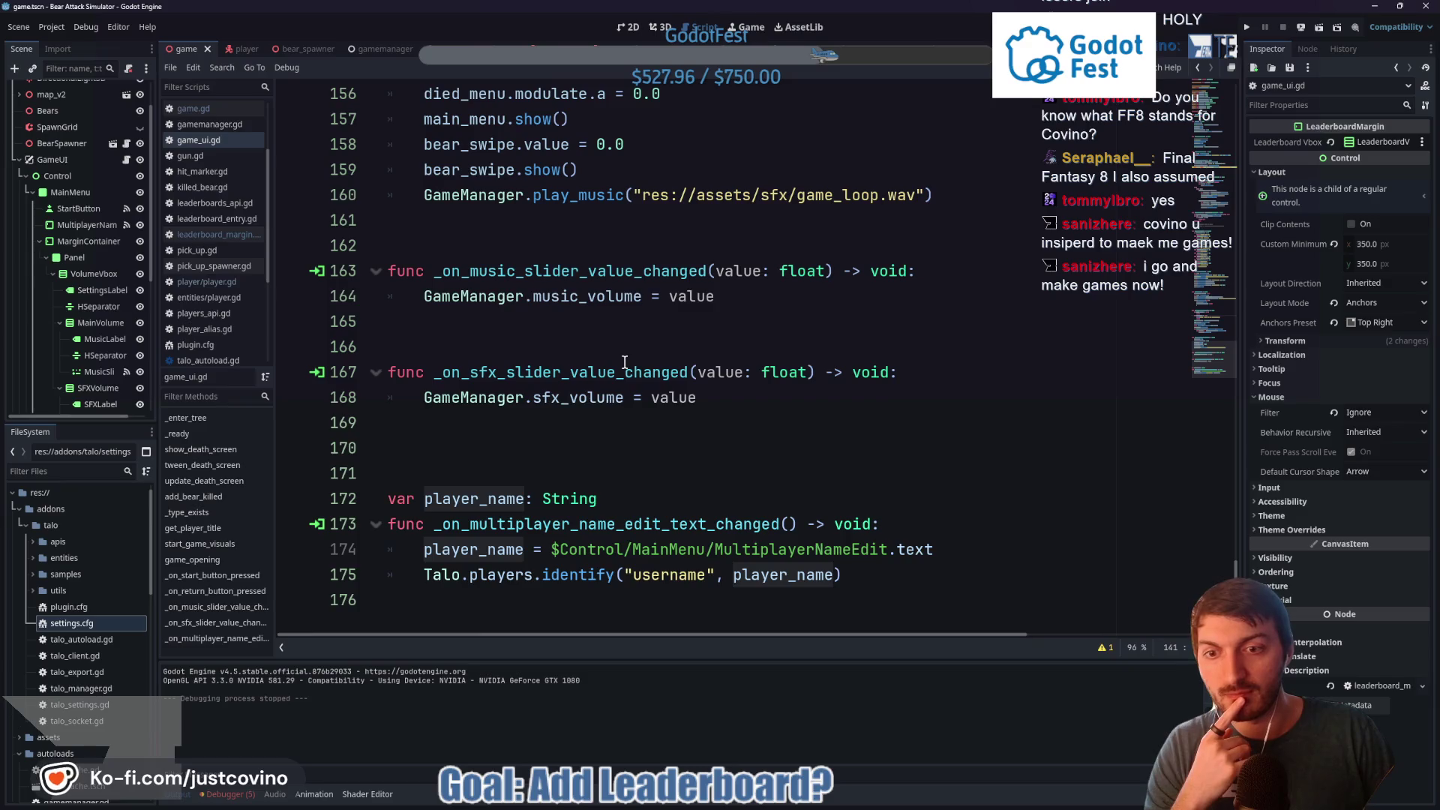
left_click(616, 495)
type("= null")
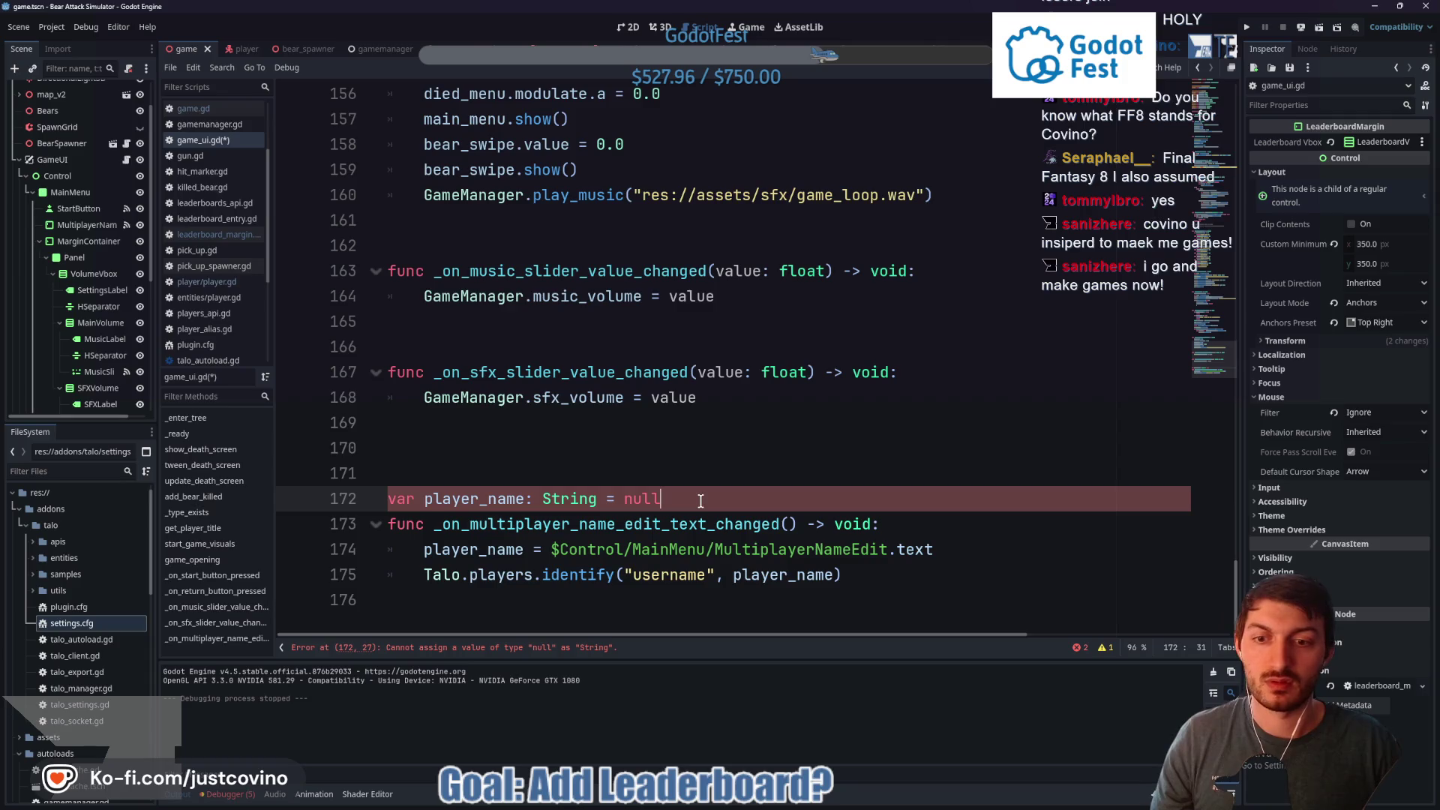
key("BackSpace")
key("BackSpace")
key("BackSpace")
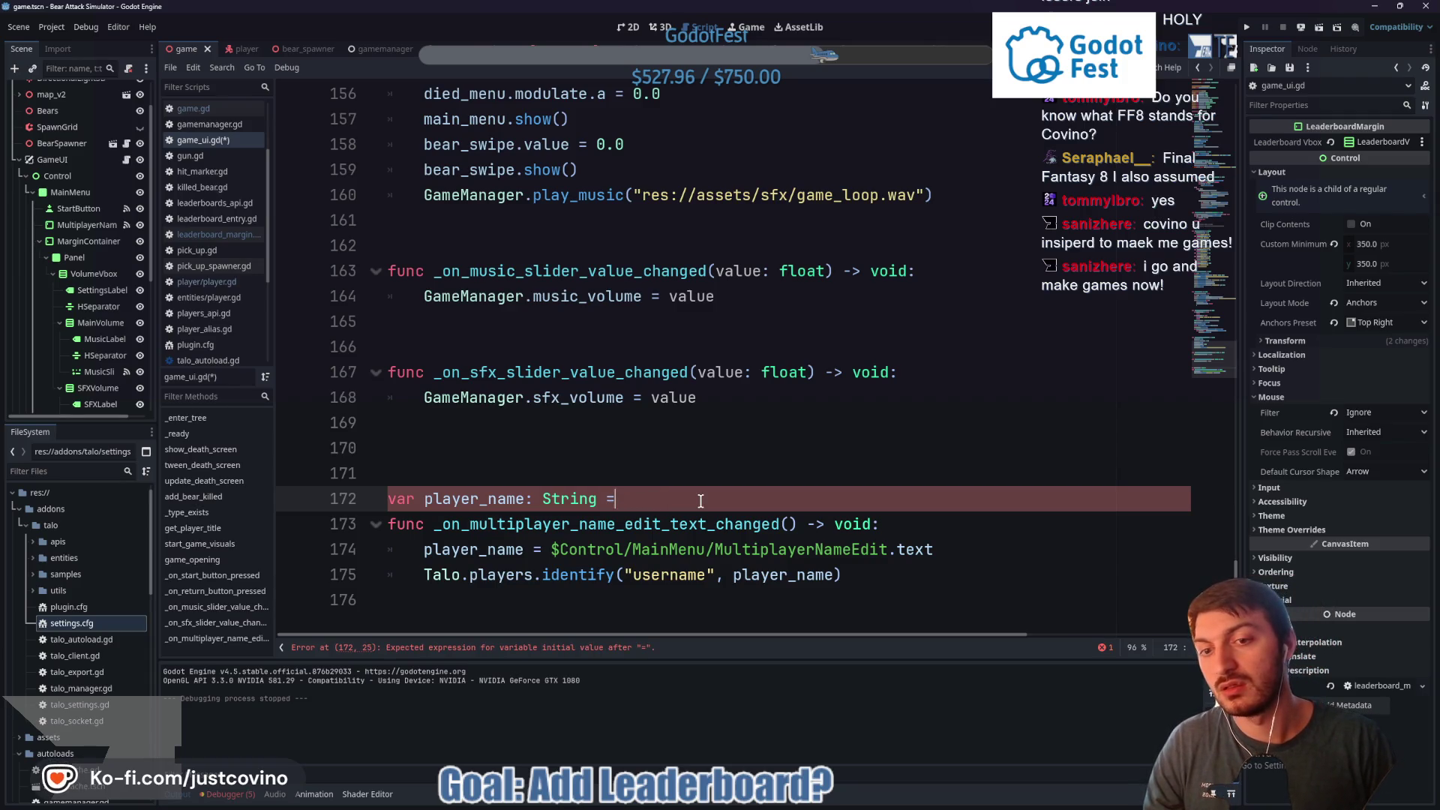
key("BackSpace")
key("BackSpace")
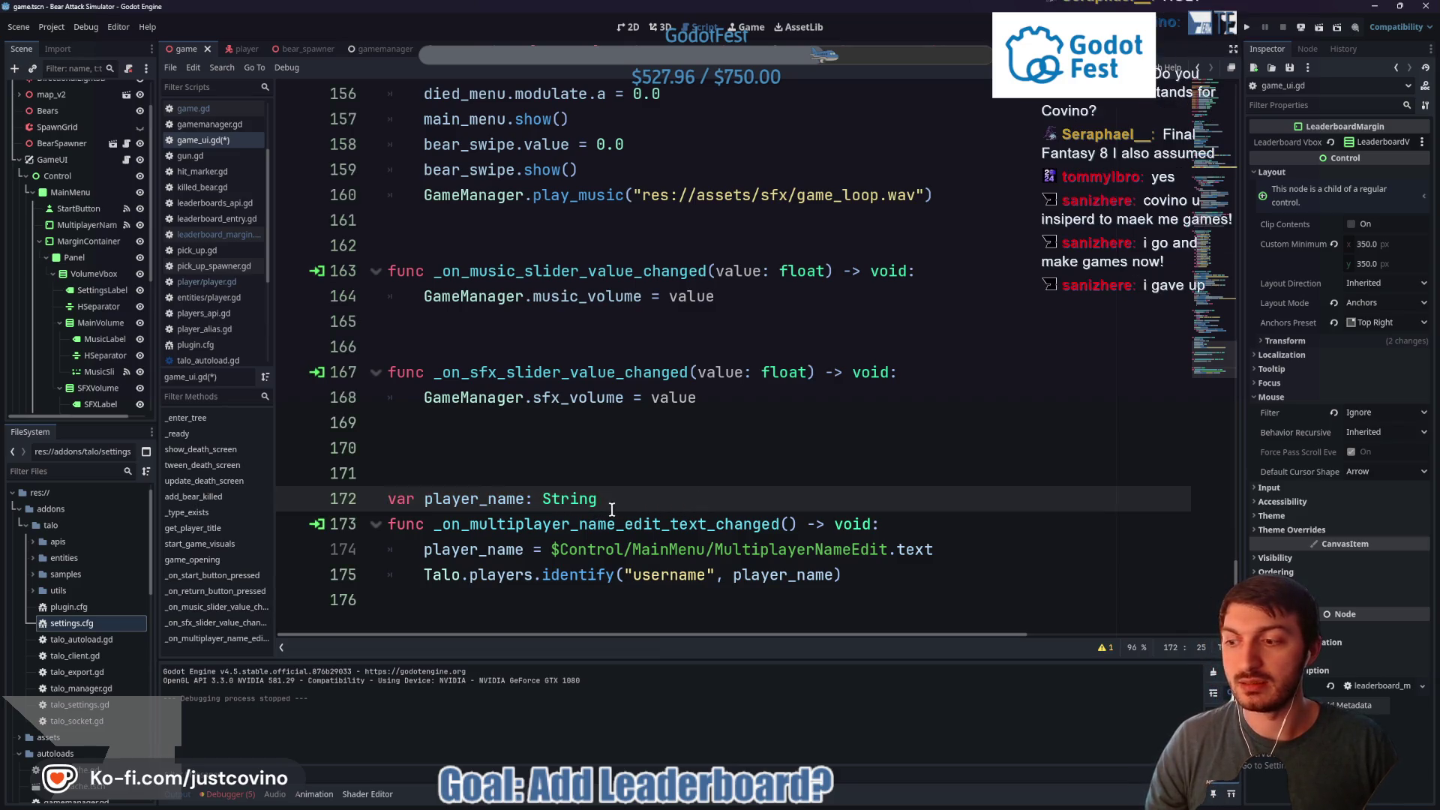
left_click(561, 507, "ctrl")
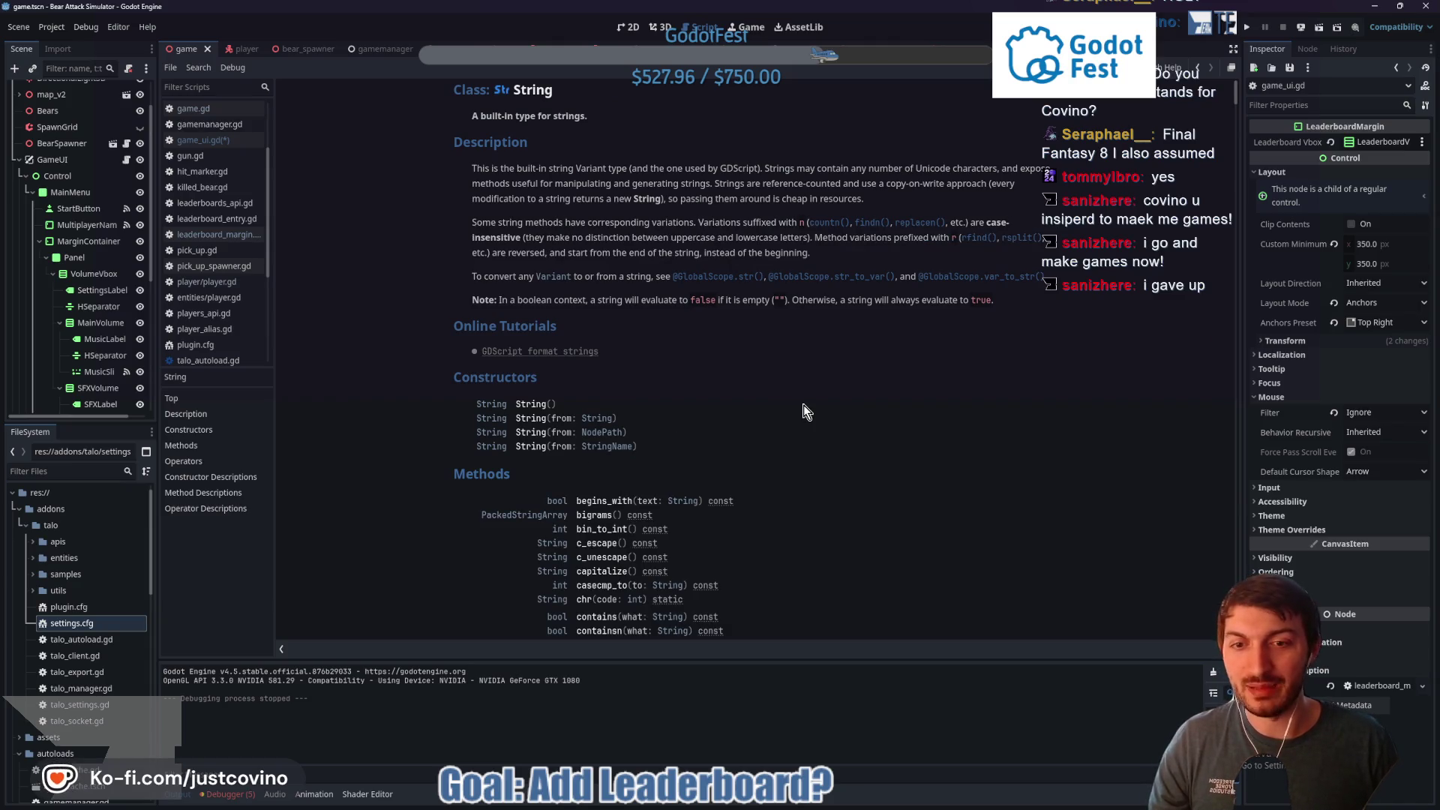
key("alt+Left")
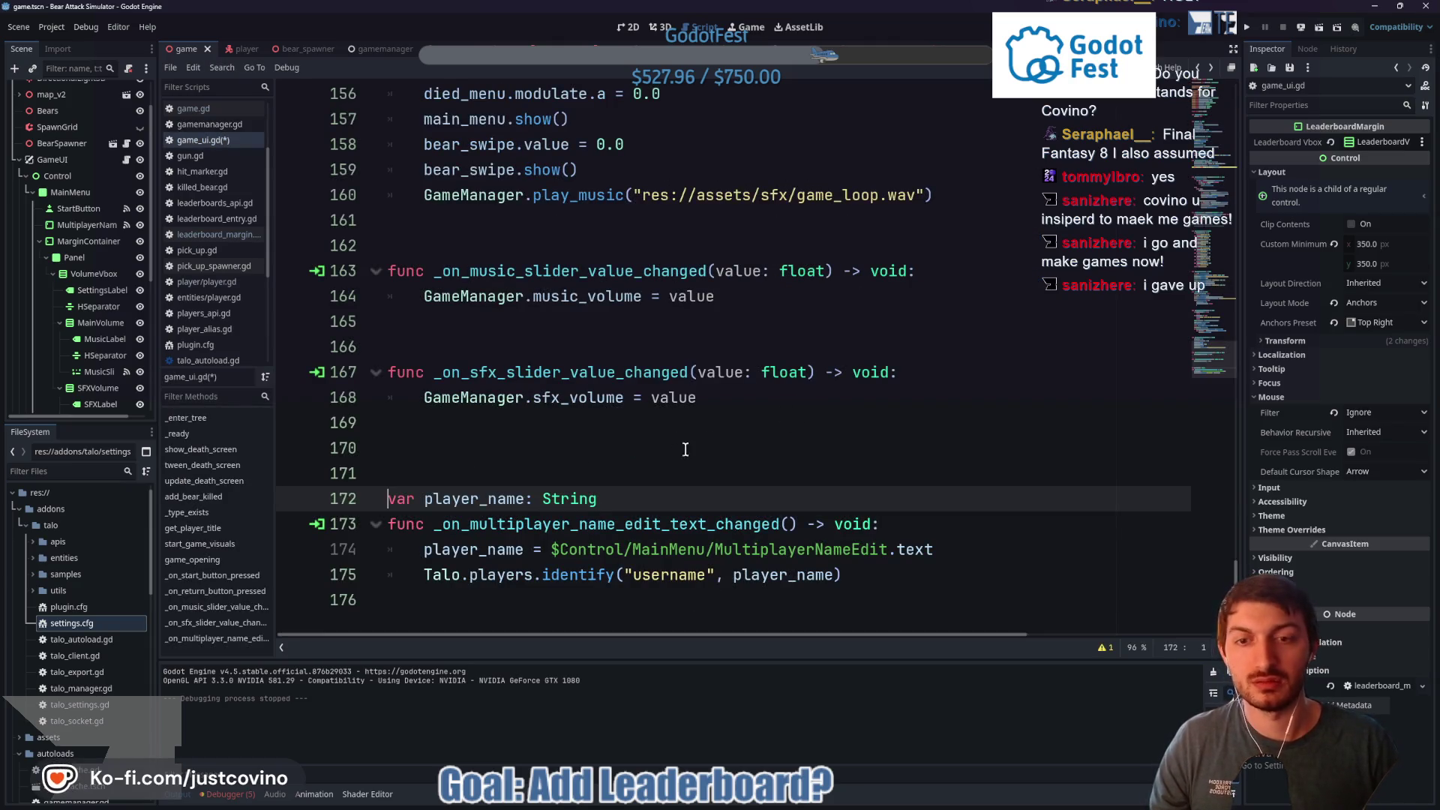
Give player_name the quoted String default value "Empty"
type("  = emptu")
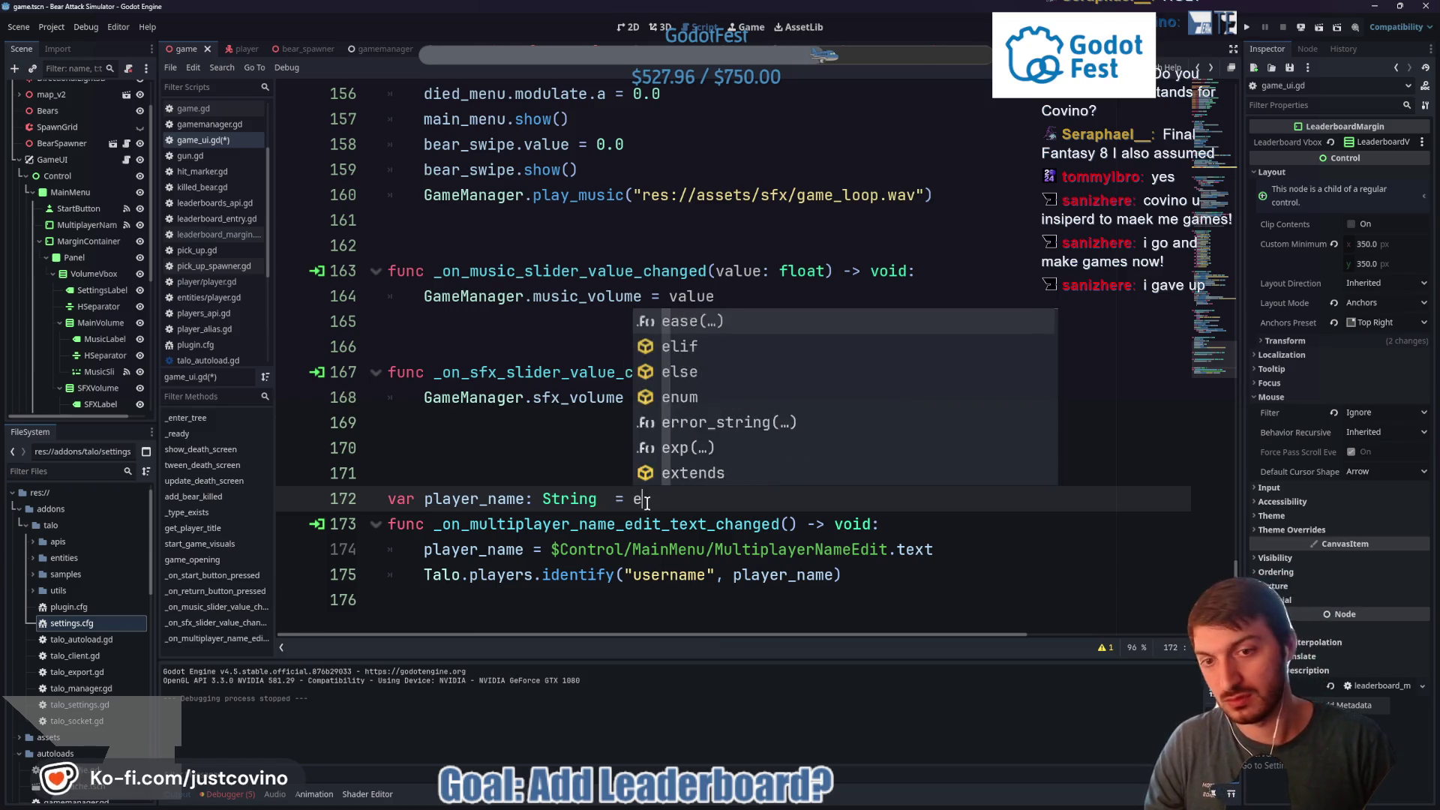
key("BackSpace")
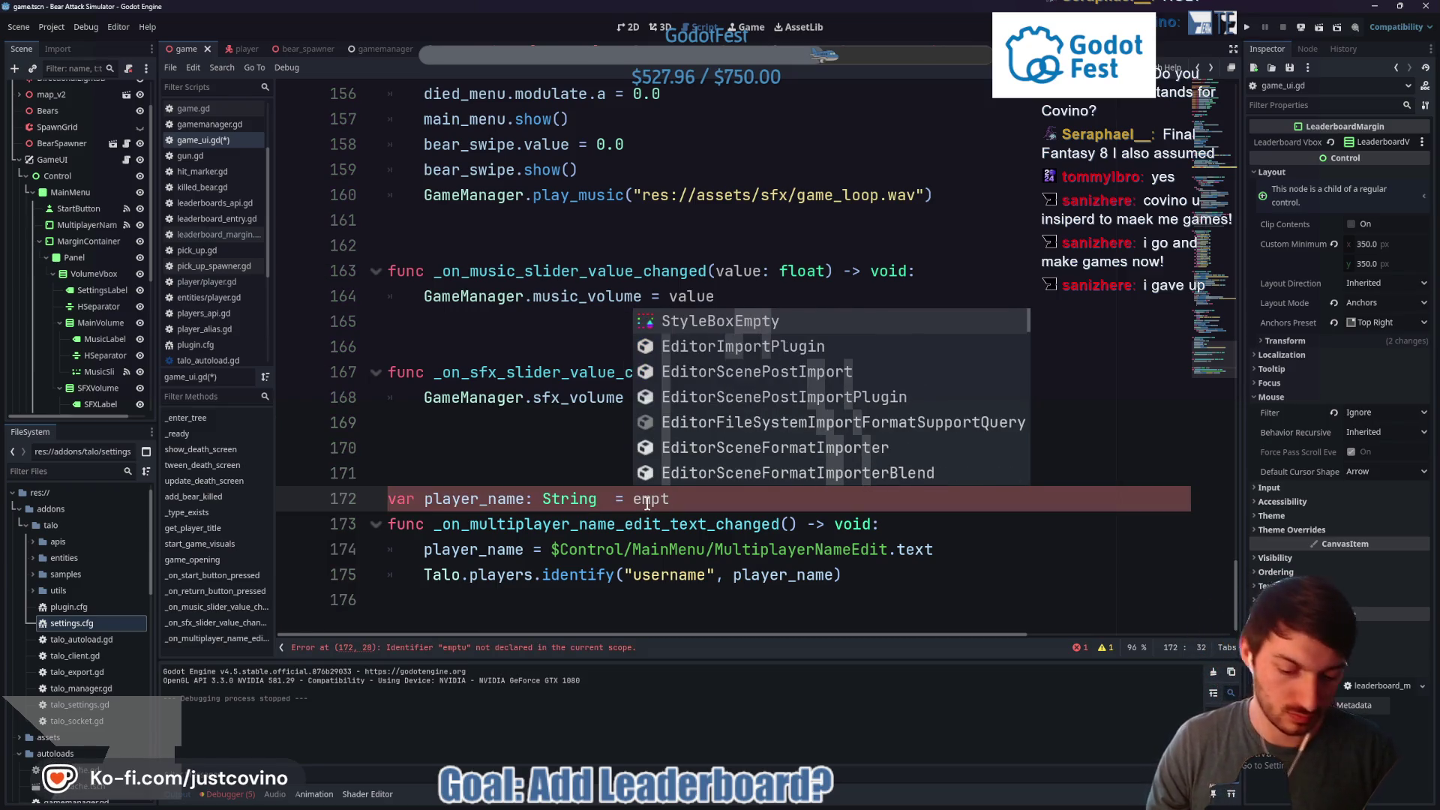
type("y")
key("BackSpace")
key("BackSpace")
key("BackSpace")
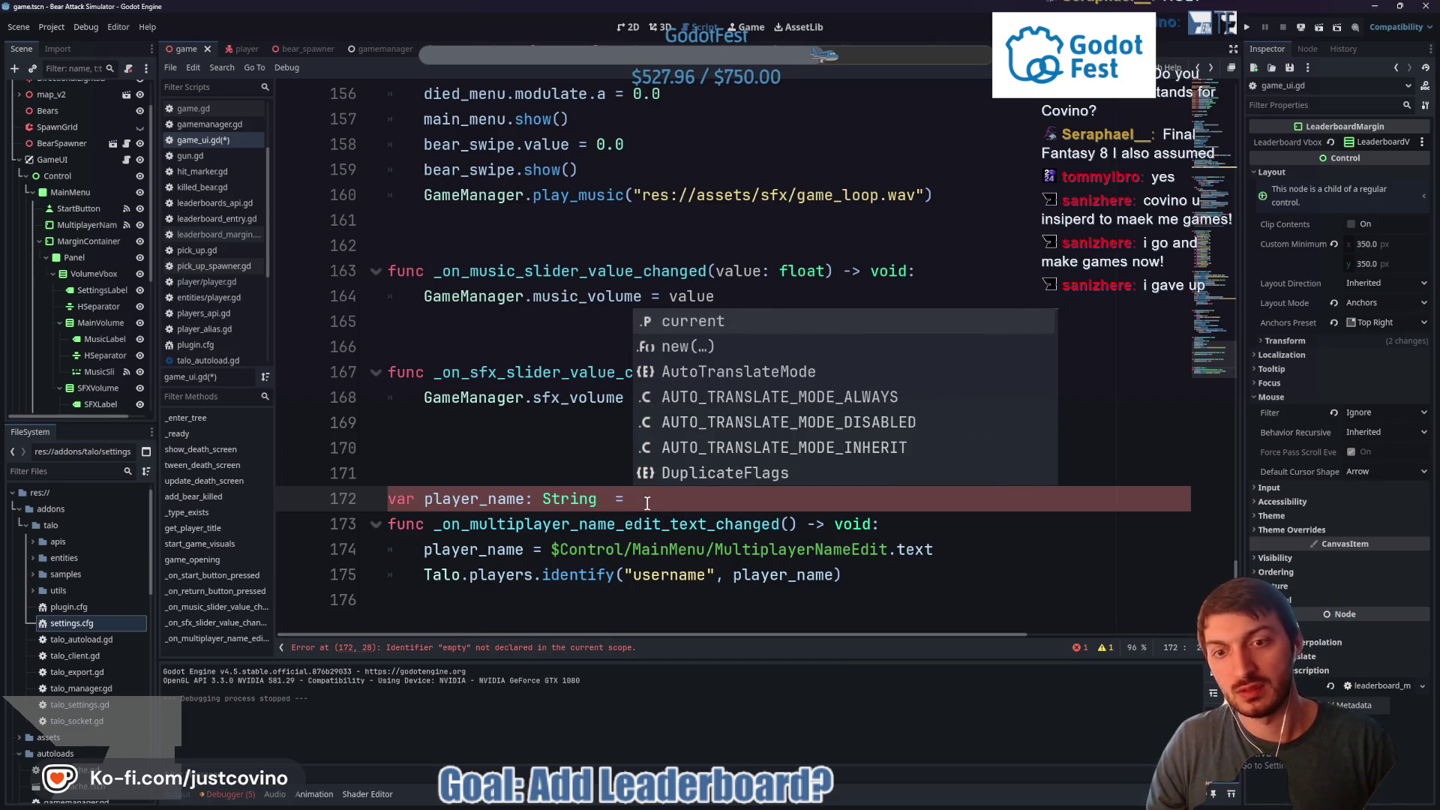
type("\"Empty")
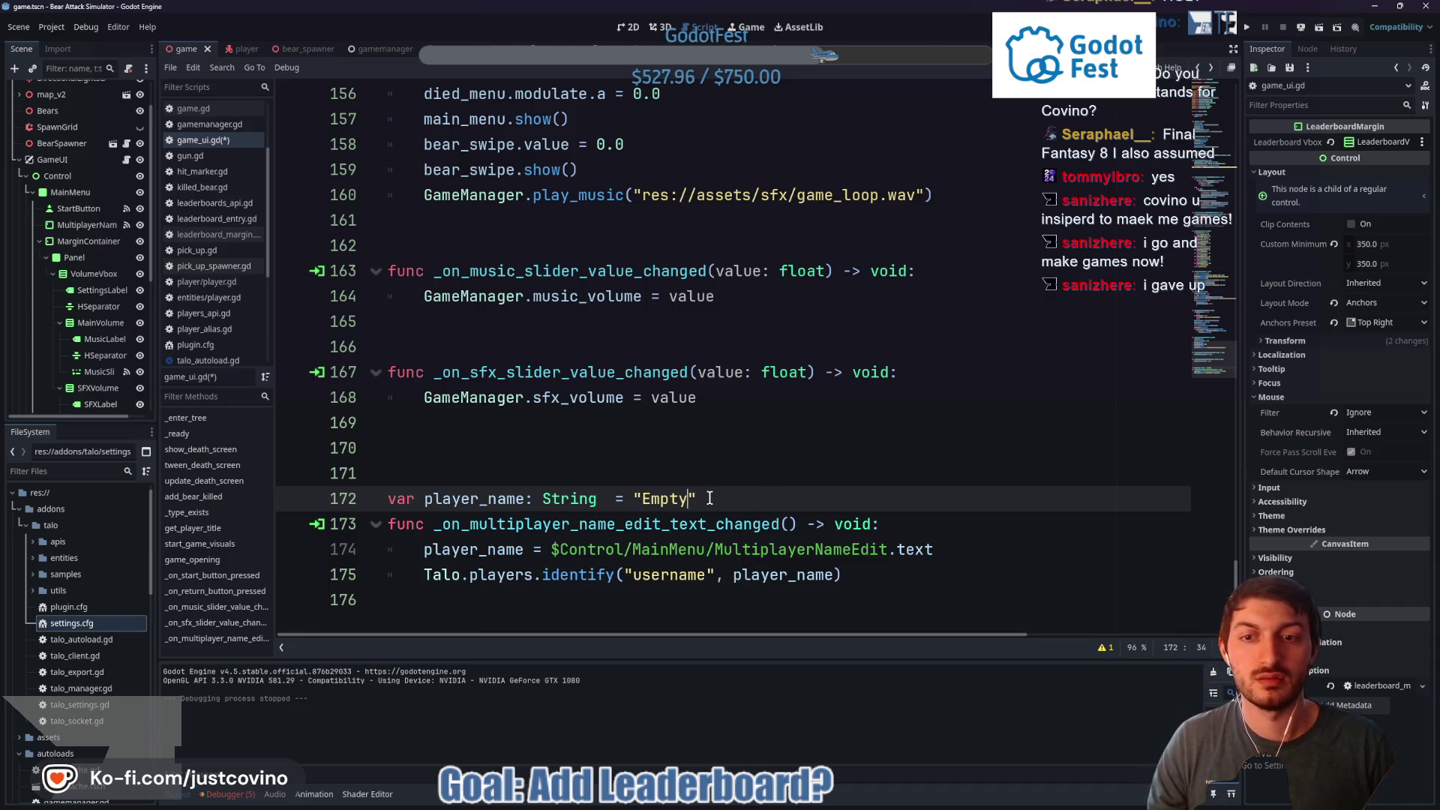
scroll(710, 498, "up", 9)
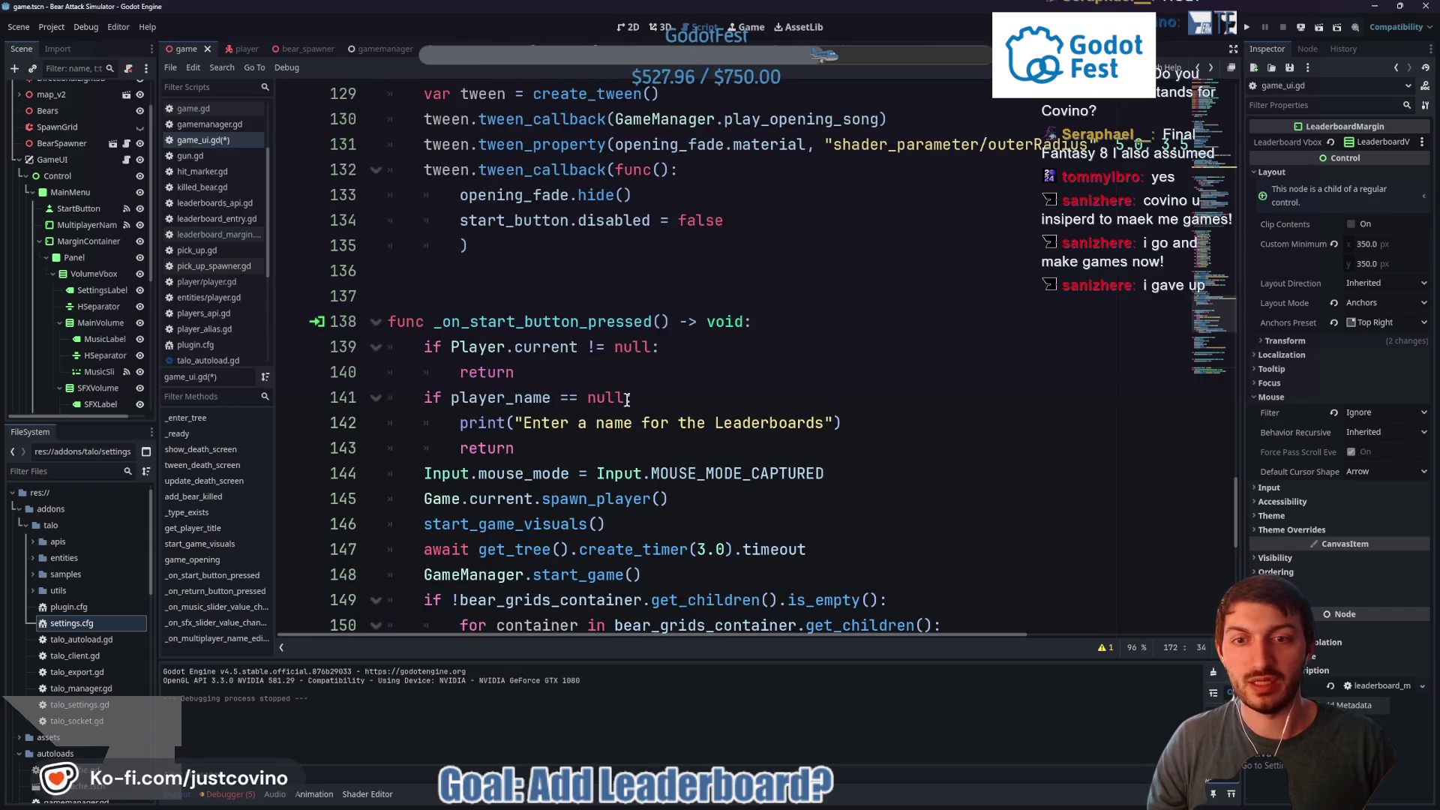
Change the line 141 check to player_name == "Empty" or player_name == " ", save, and run the game
left_click(592, 398)
key("Delete")
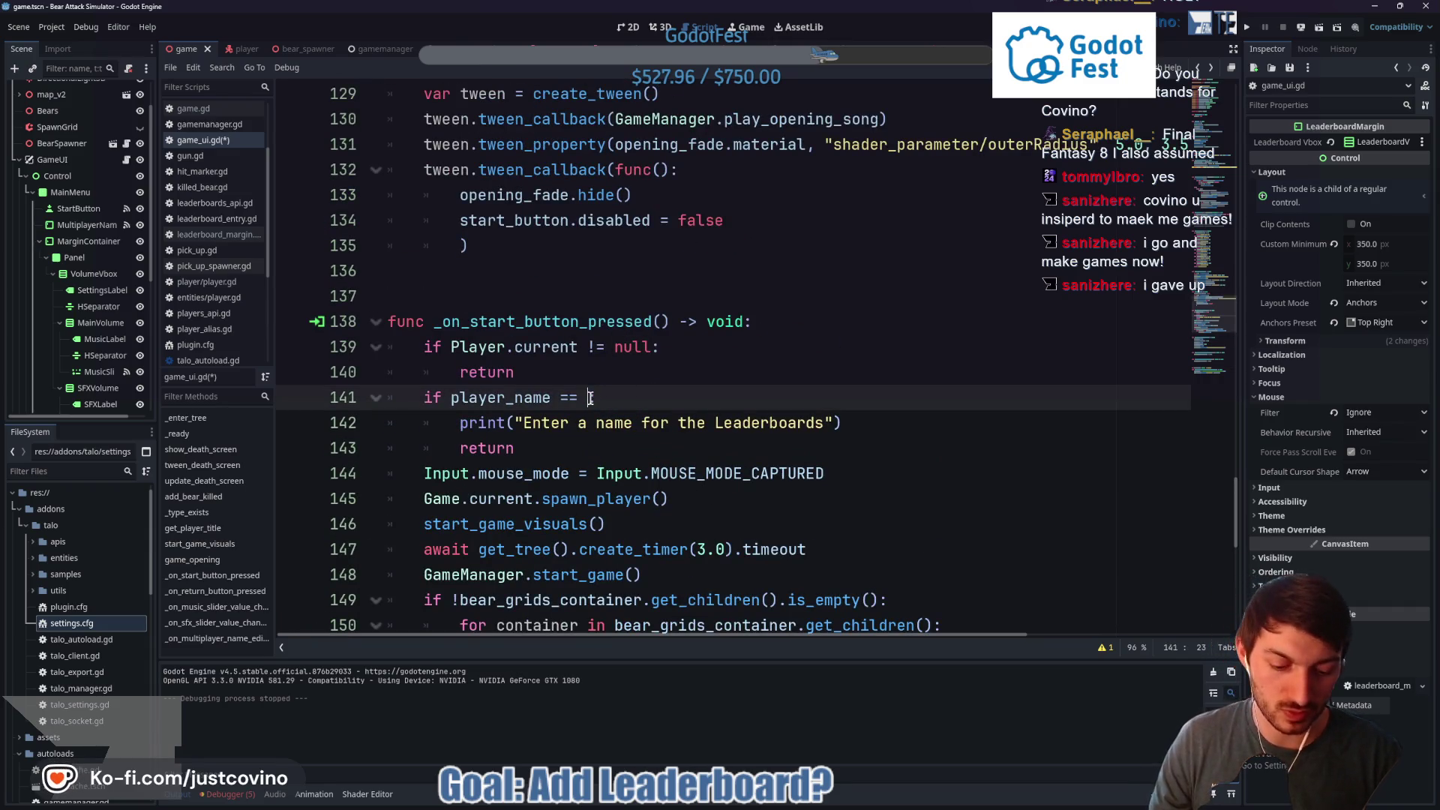
type("\"Empty\":")
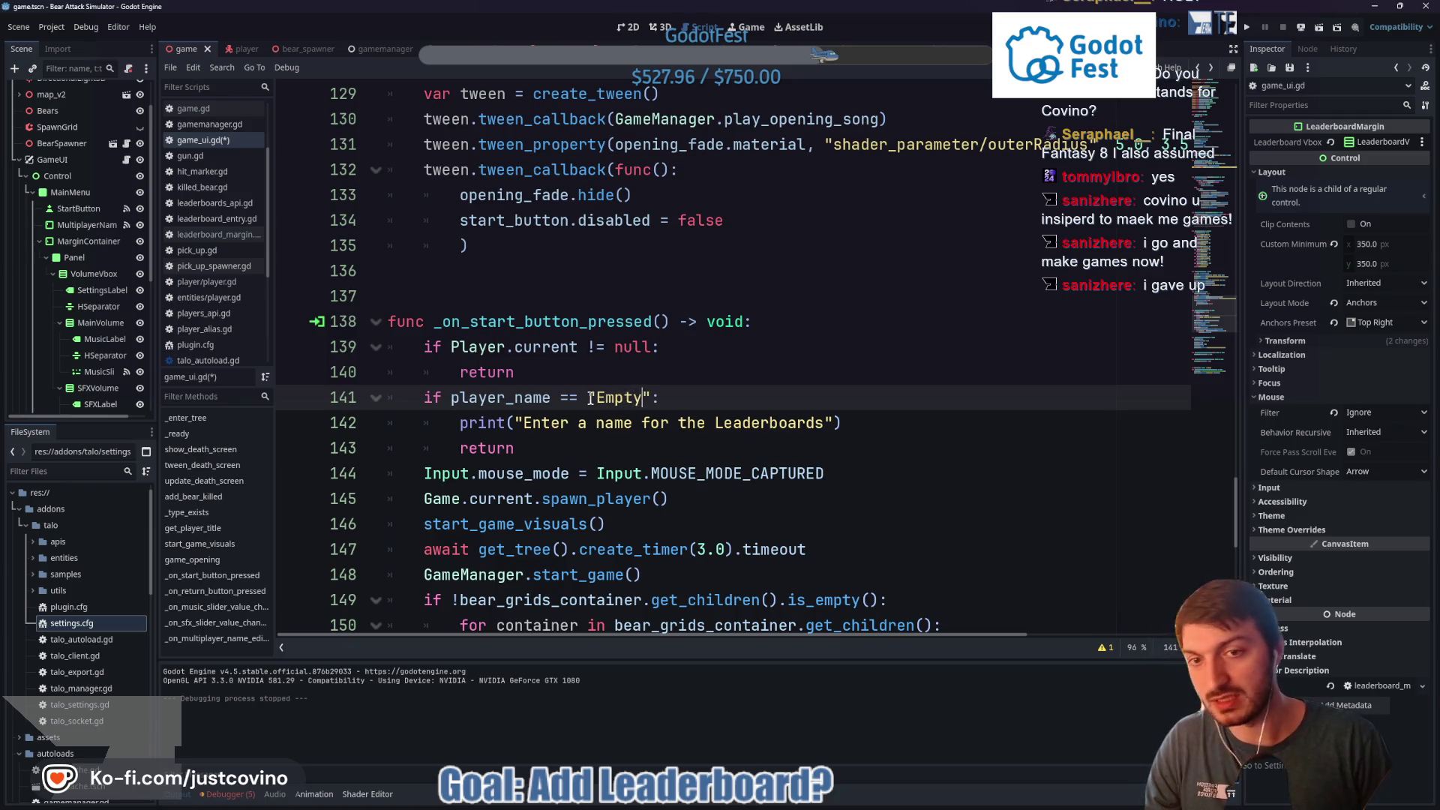
key("End")
key("ctrl+s")
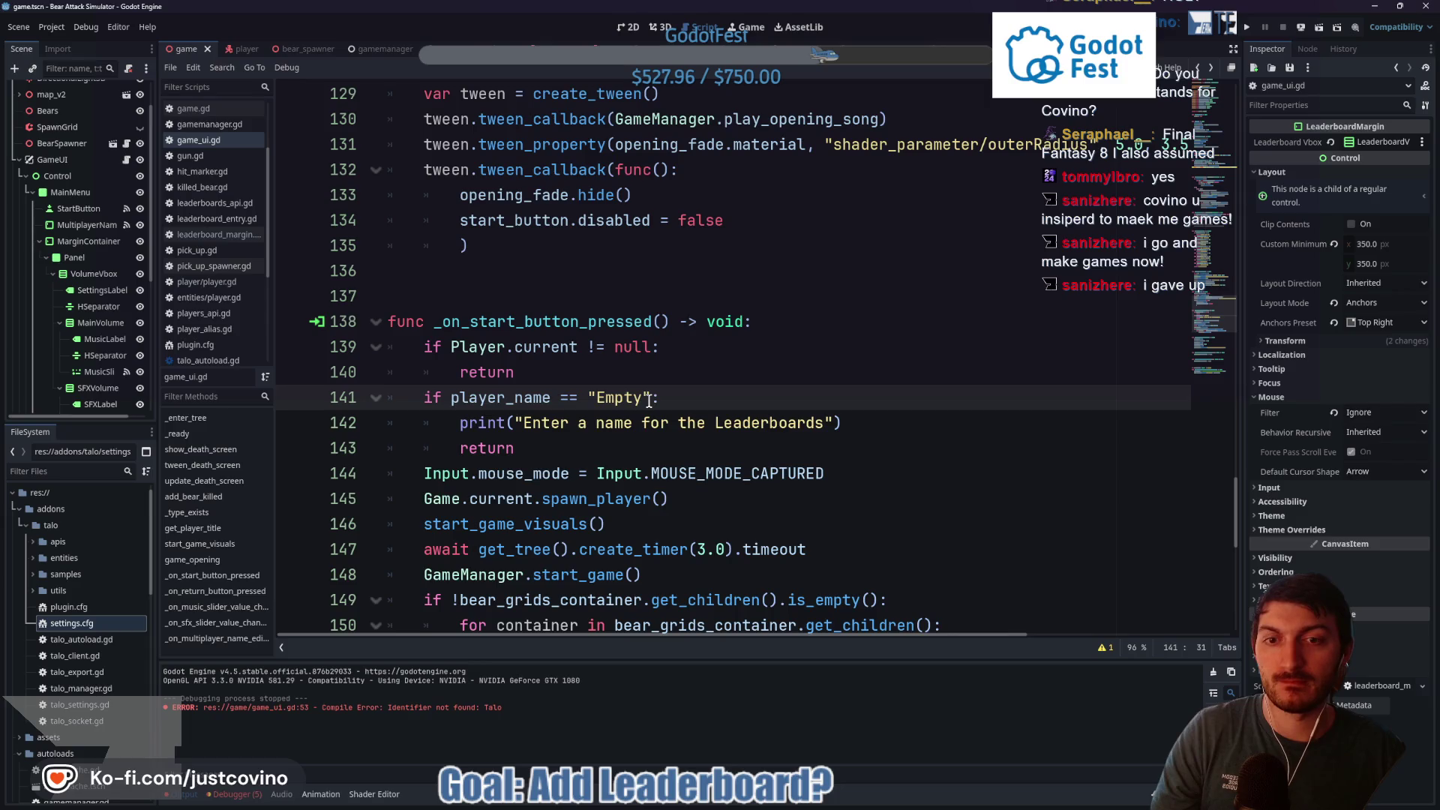
left_click(650, 399)
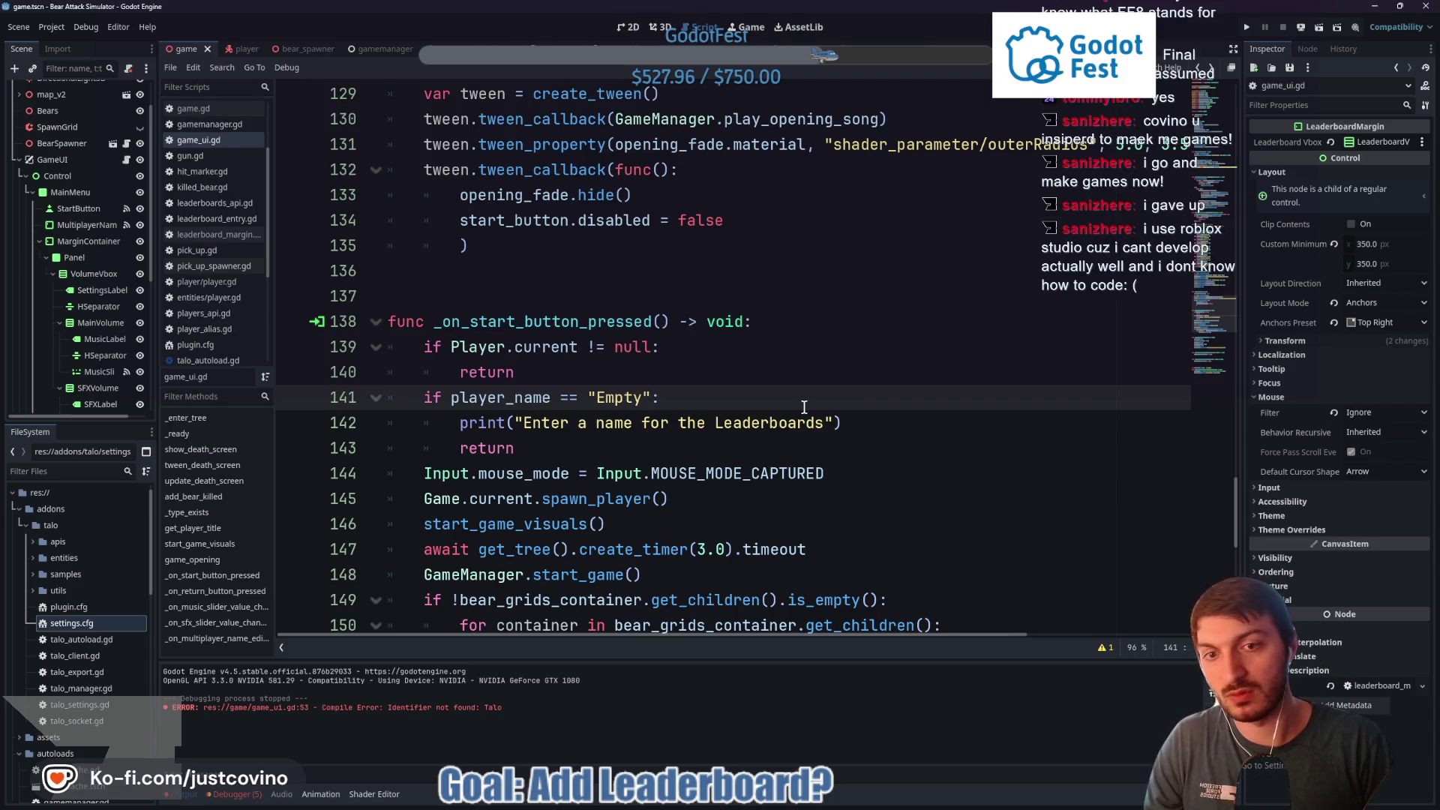
type(" or player_name ")
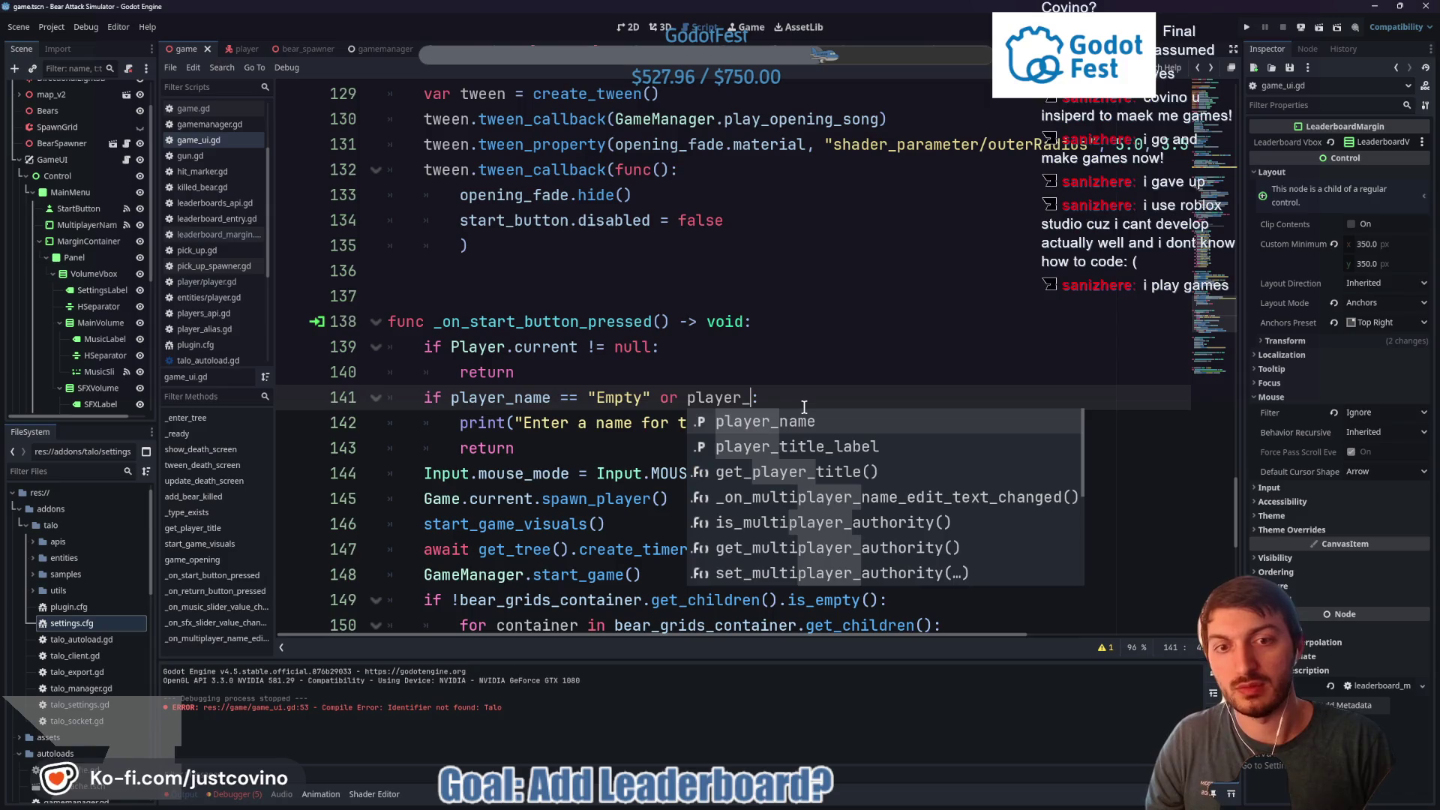
type("== \"")
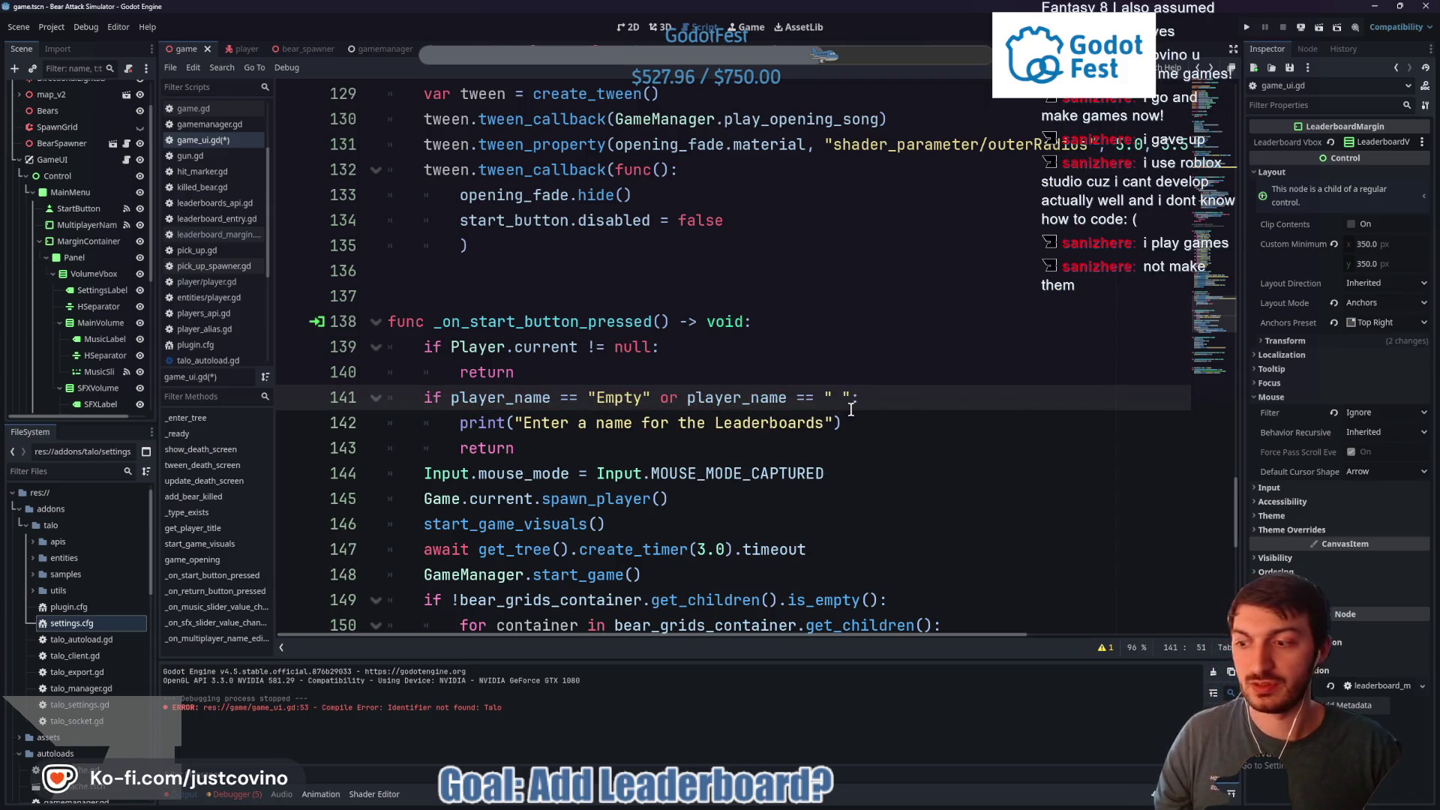
key("F5")
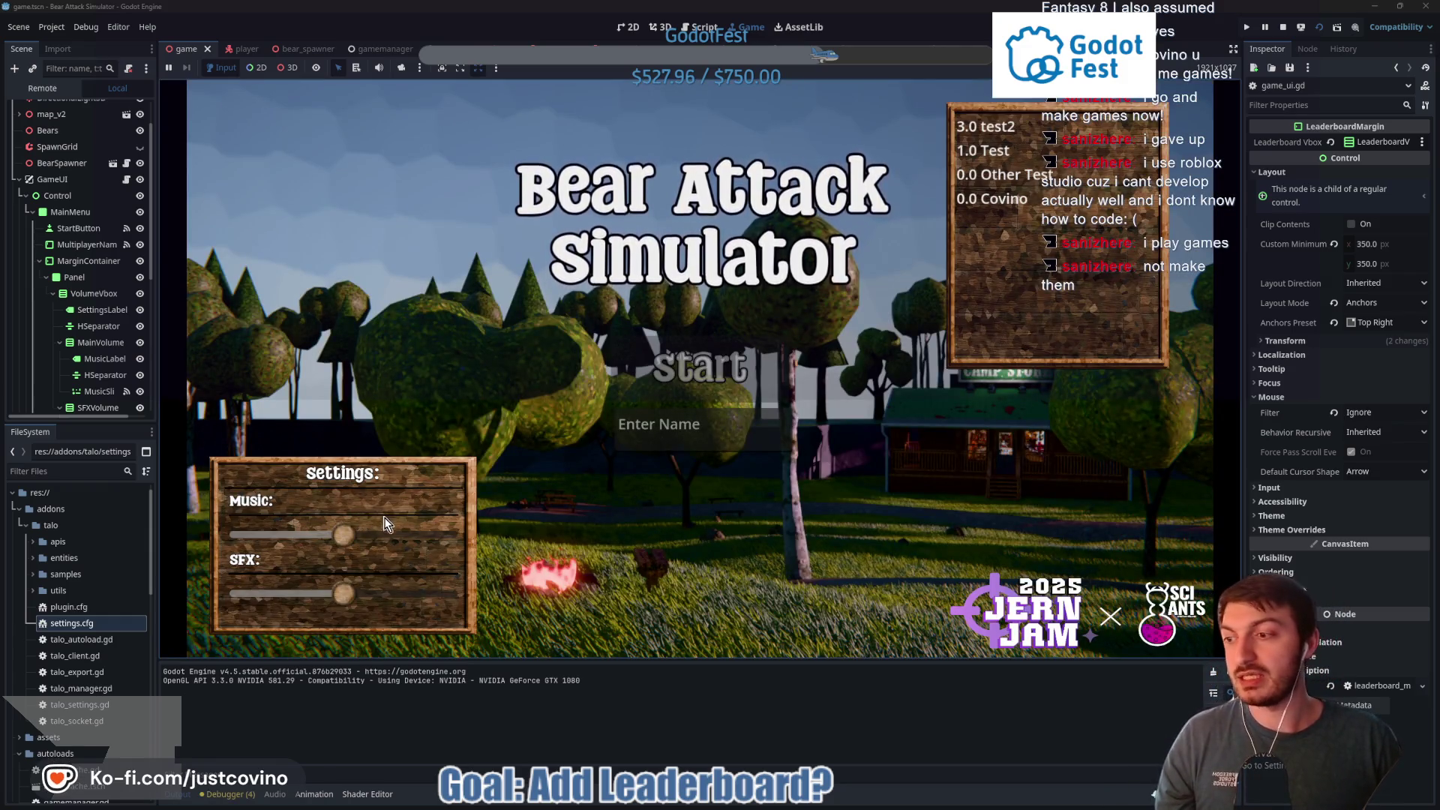
Lower the music volume and press Start repeatedly with an empty name to confirm it is refused
left_click(254, 538)
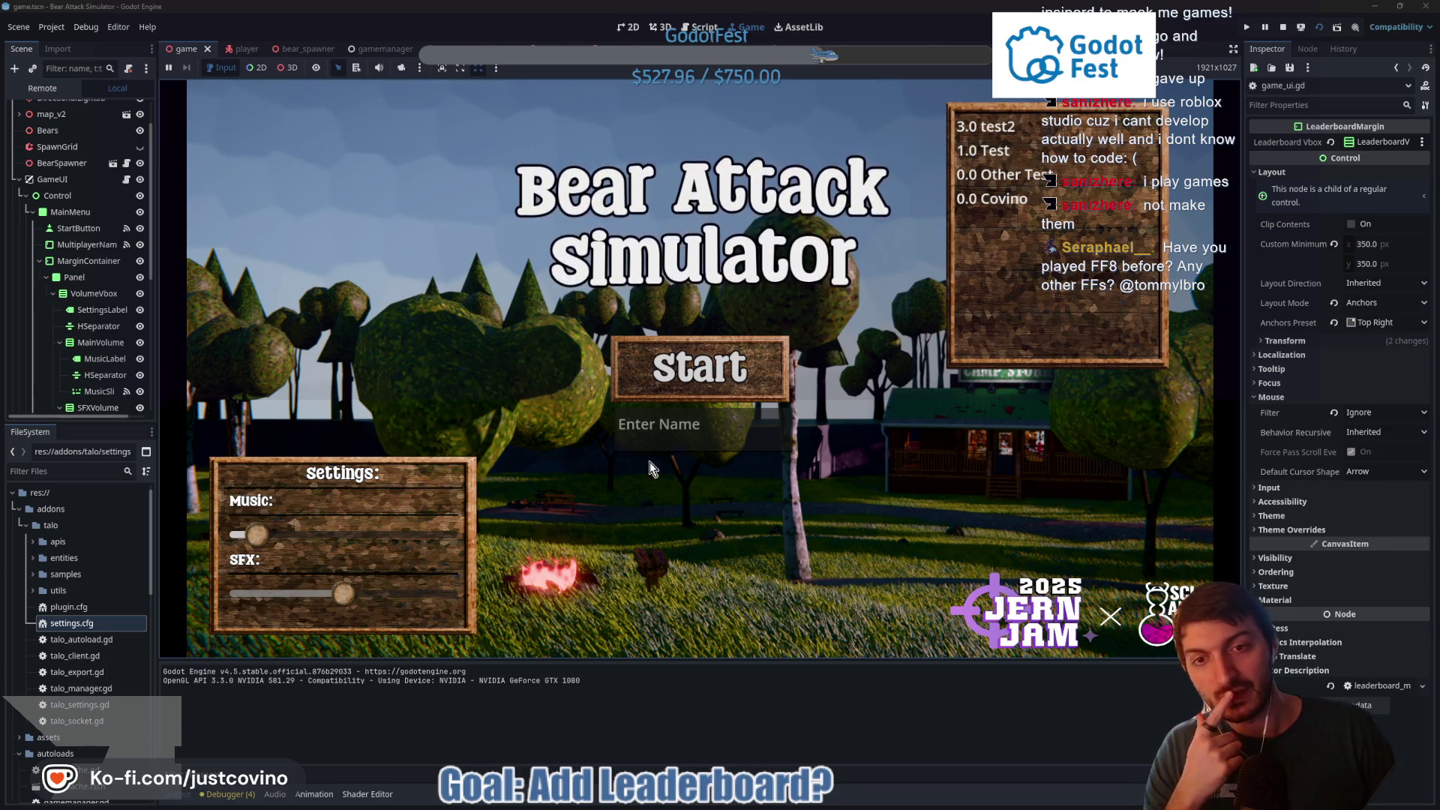
left_click(692, 367)
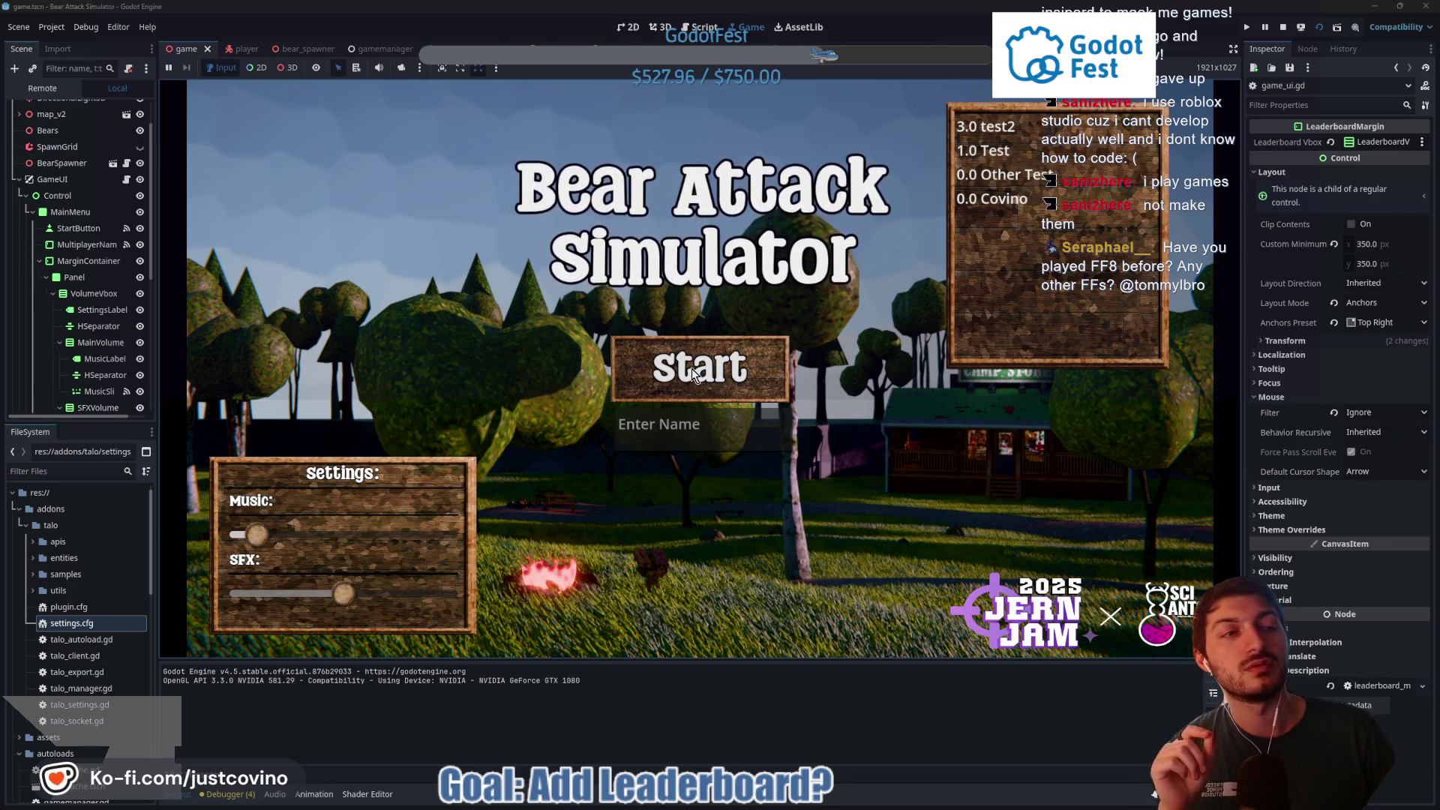
left_click(691, 368)
left_click(692, 367)
left_click(692, 367)
left_click(692, 367)
left_click(691, 367)
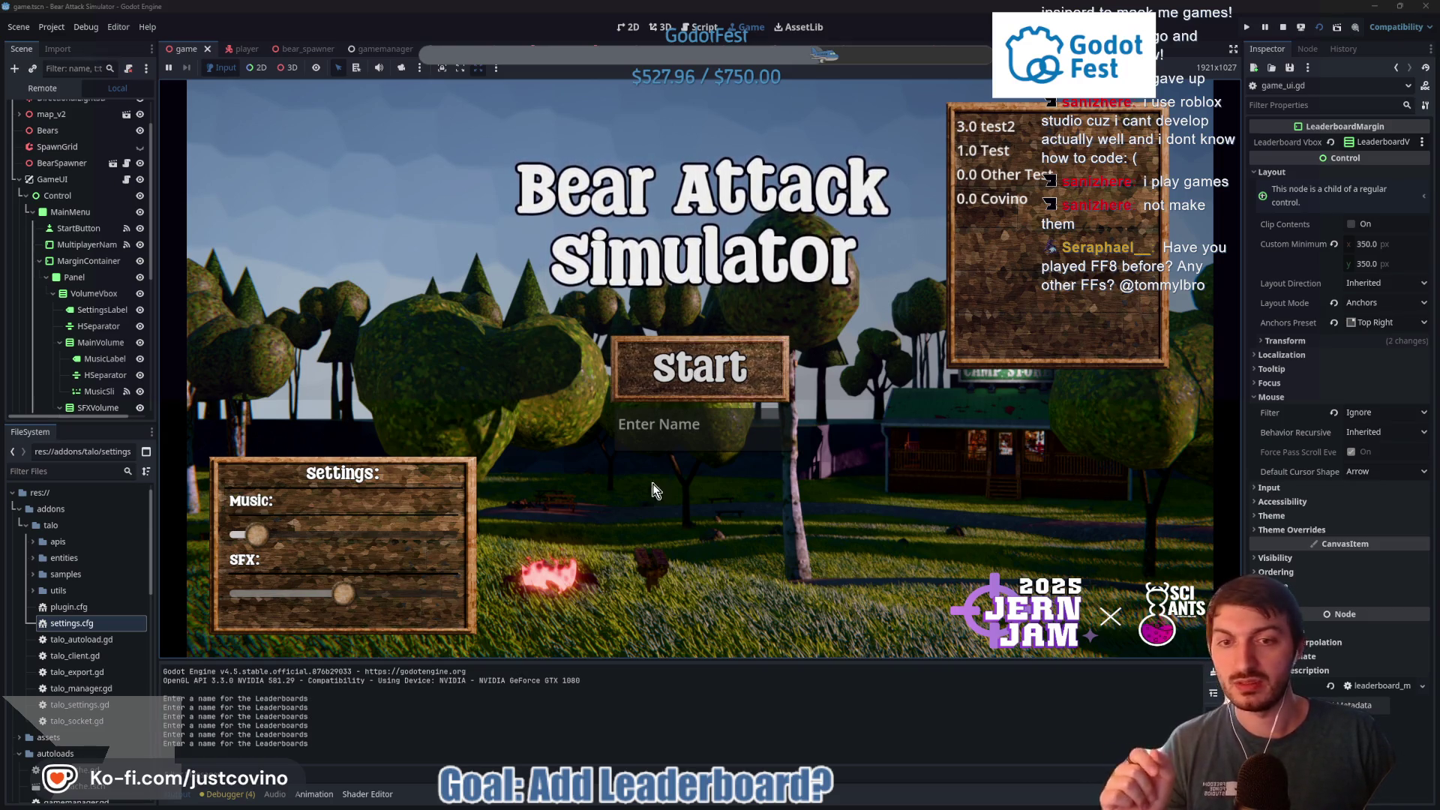
left_click(669, 373)
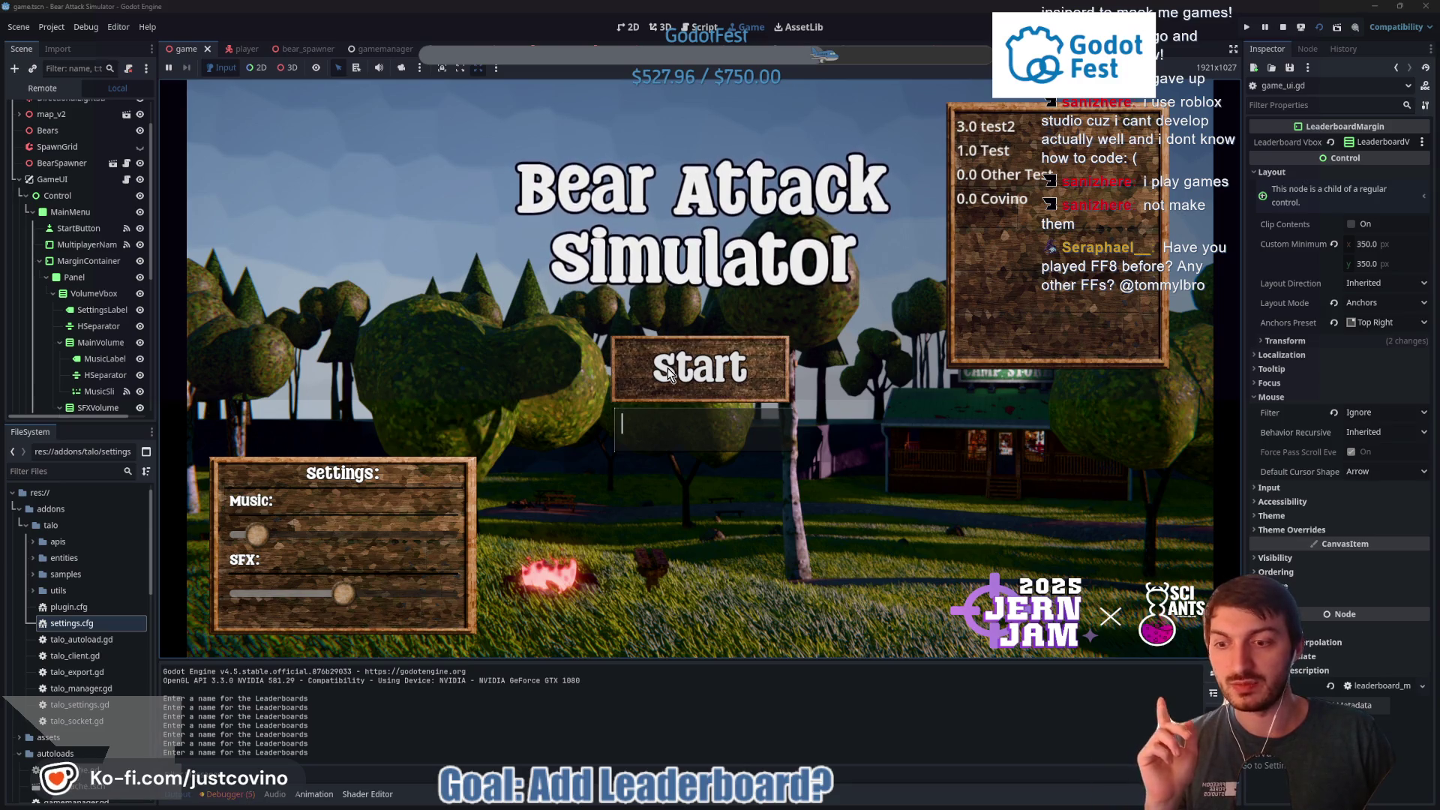
left_click(669, 374)
left_click(670, 376)
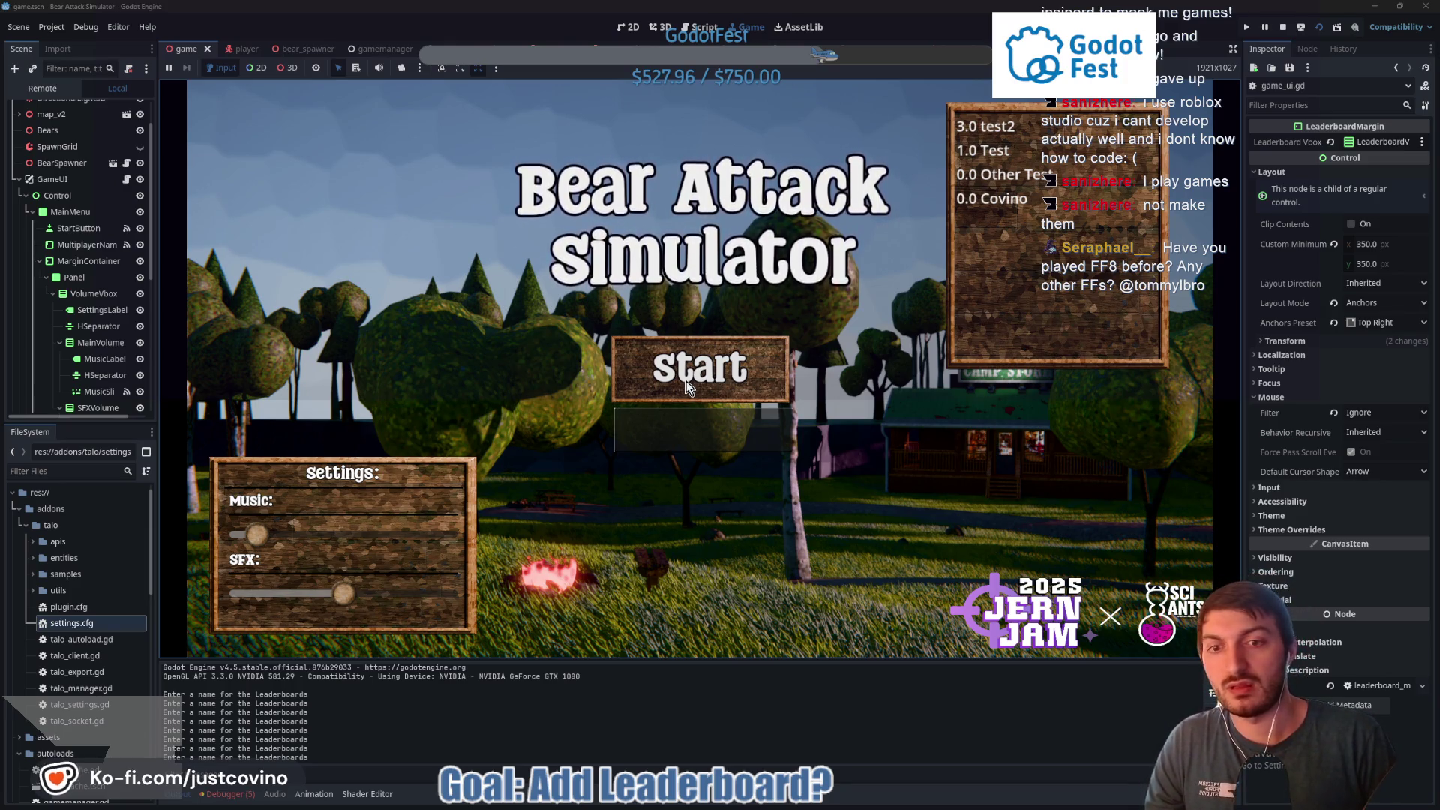
Enter the player name Test and start a round
type("Test")
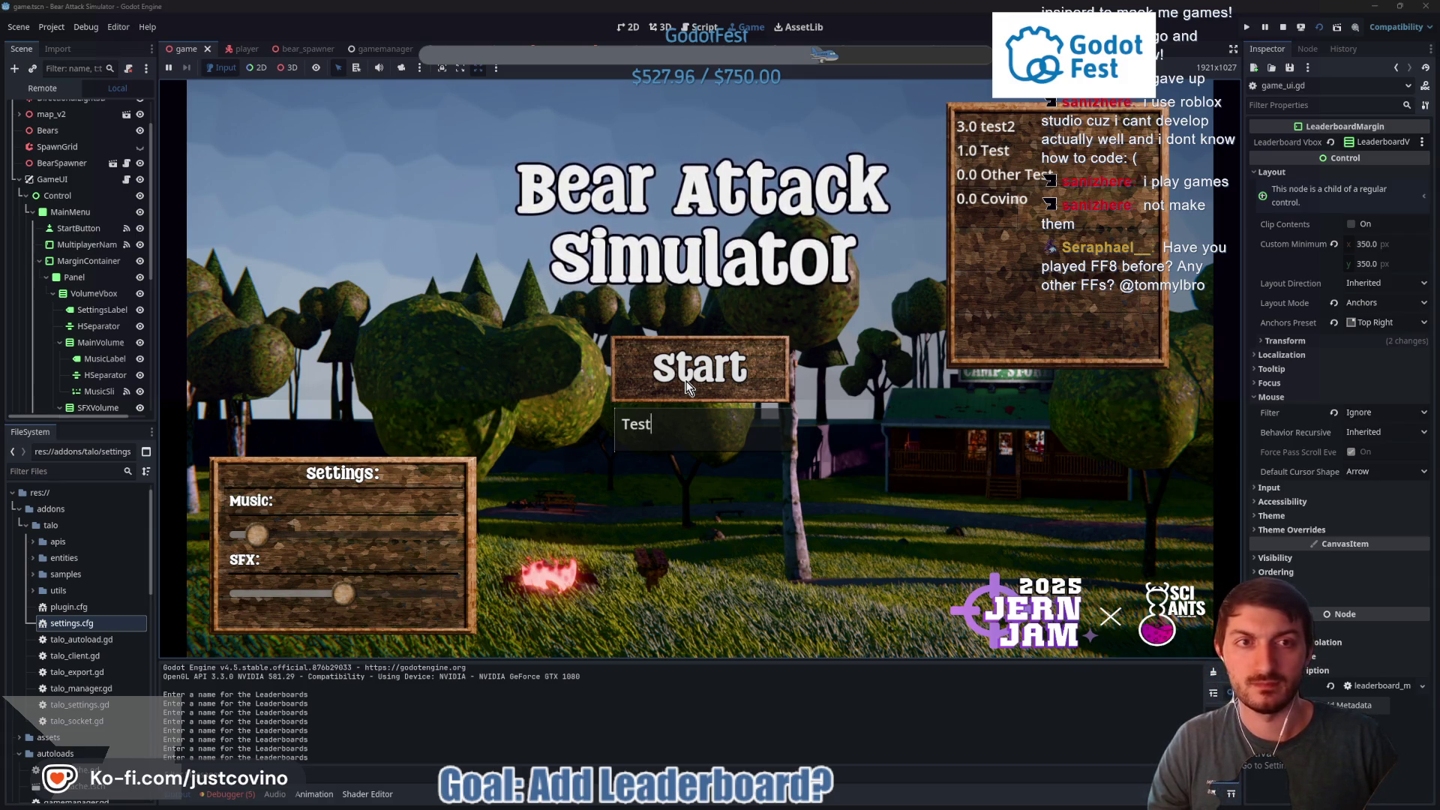
key("BackSpace")
key("BackSpace")
key("BackSpace")
type("test")
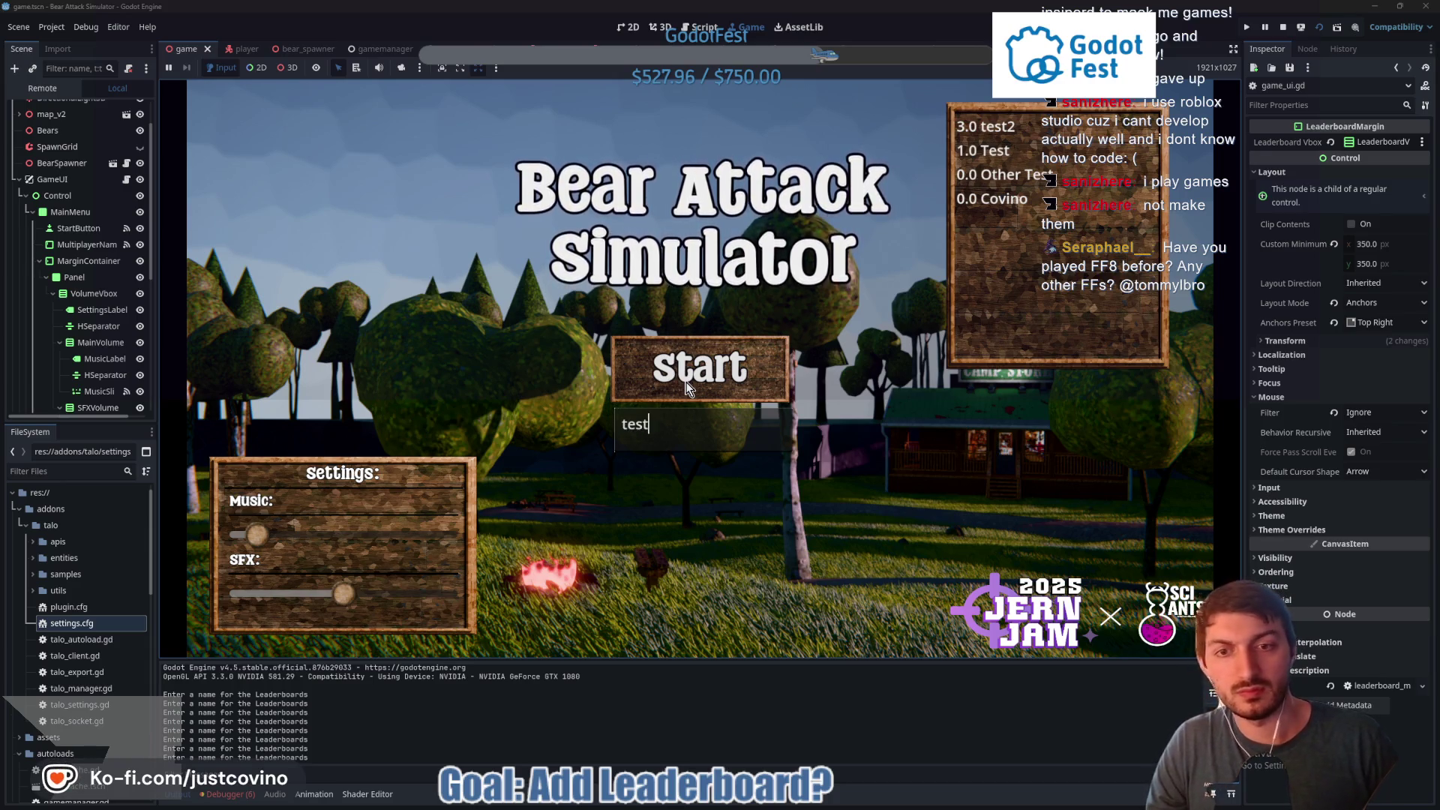
key("BackSpace")
key("BackSpace")
key("BackSpace")
type("Test")
left_click(687, 388)
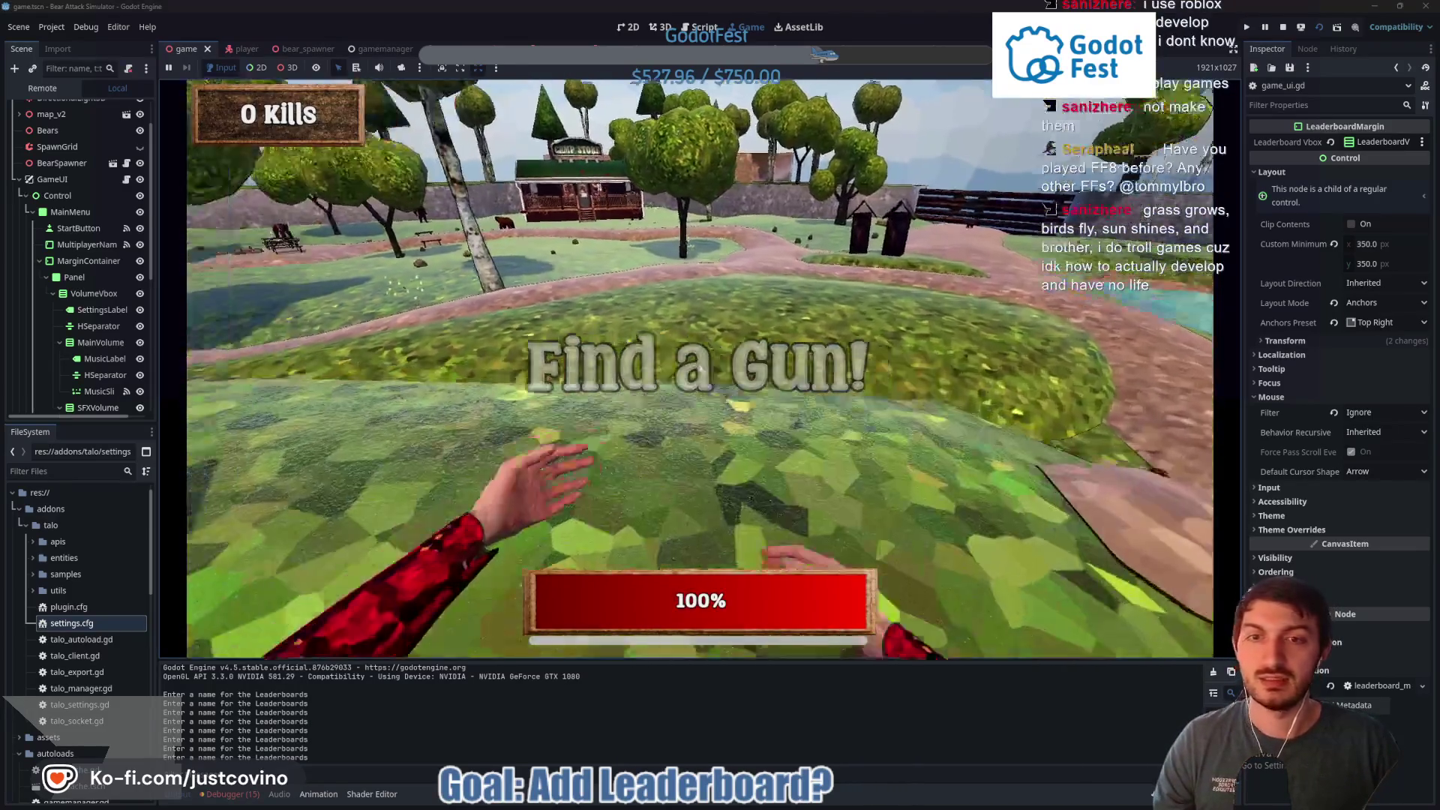
Pick up the gun, shoot at the bears until dying with 1 kill, then return to the menu
key("w")
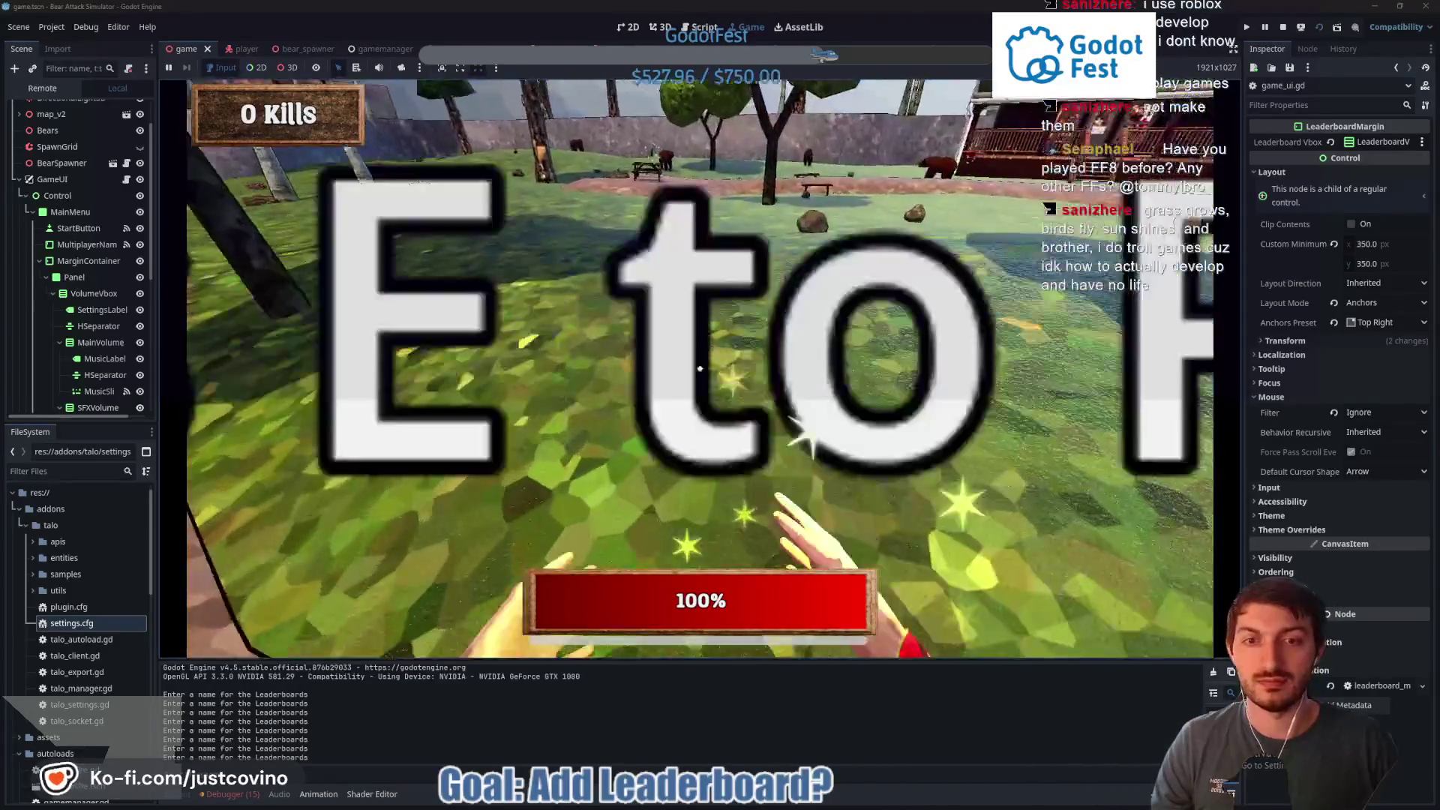
key("e")
left_click(699, 368)
left_click(699, 368)
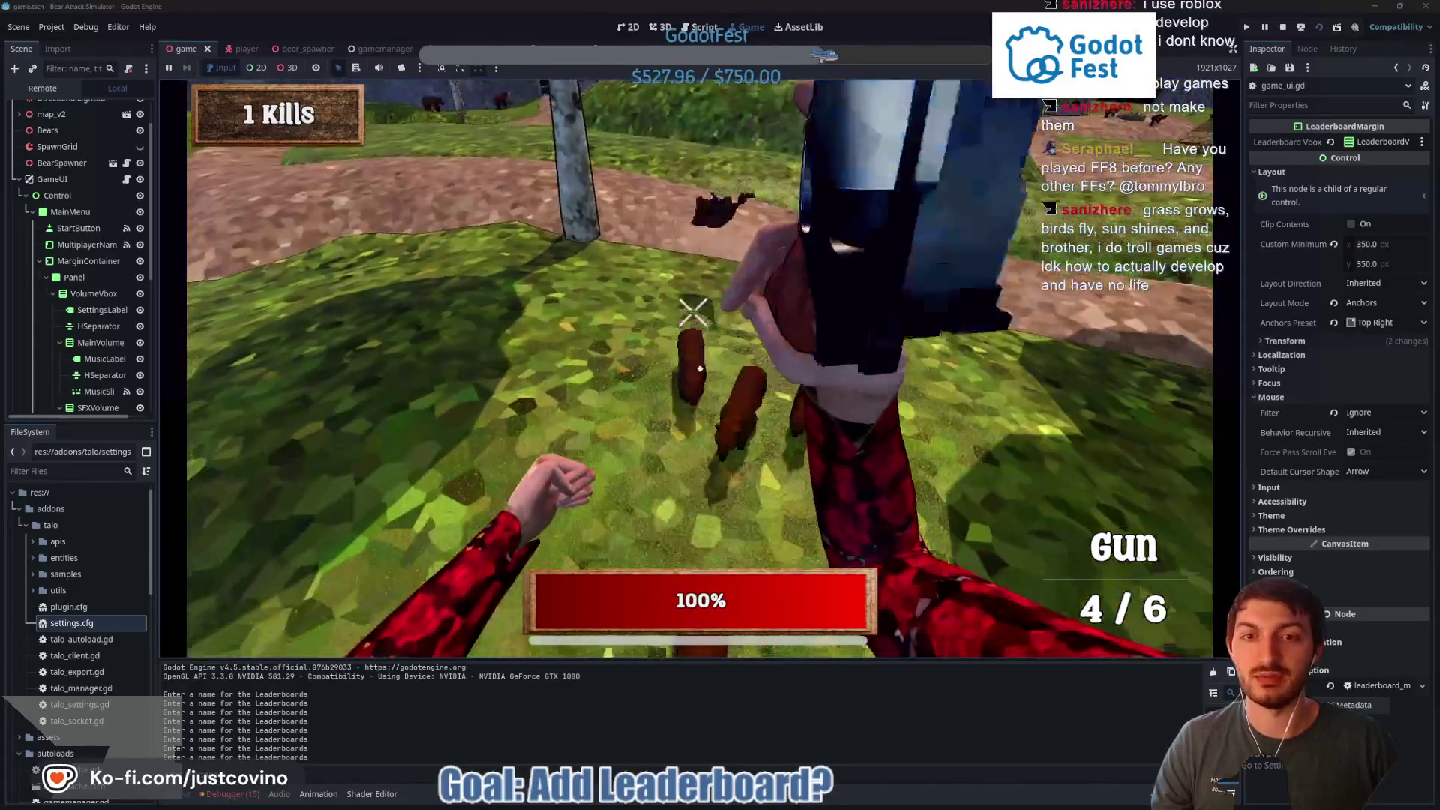
left_click(700, 368)
left_click(700, 370)
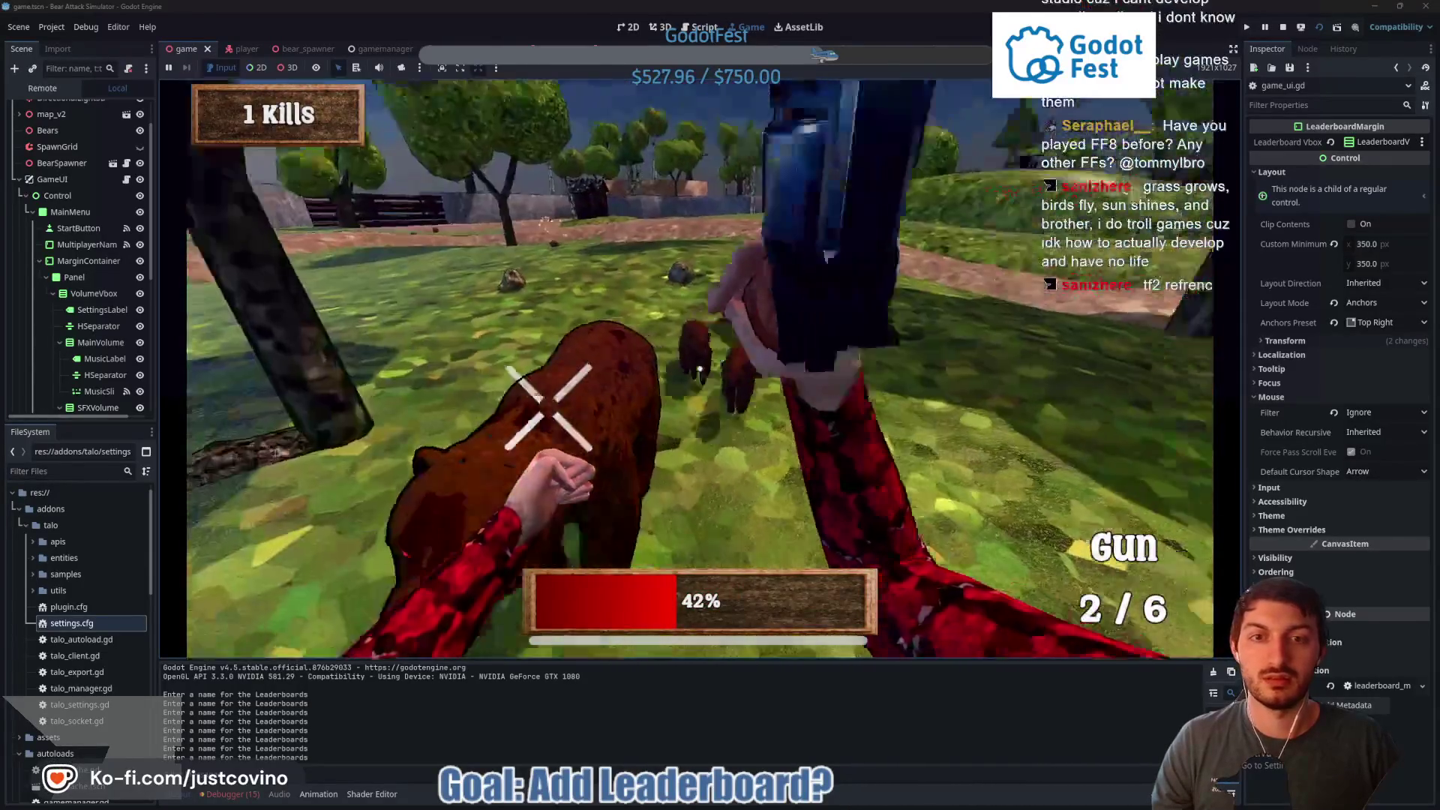
left_click(700, 369)
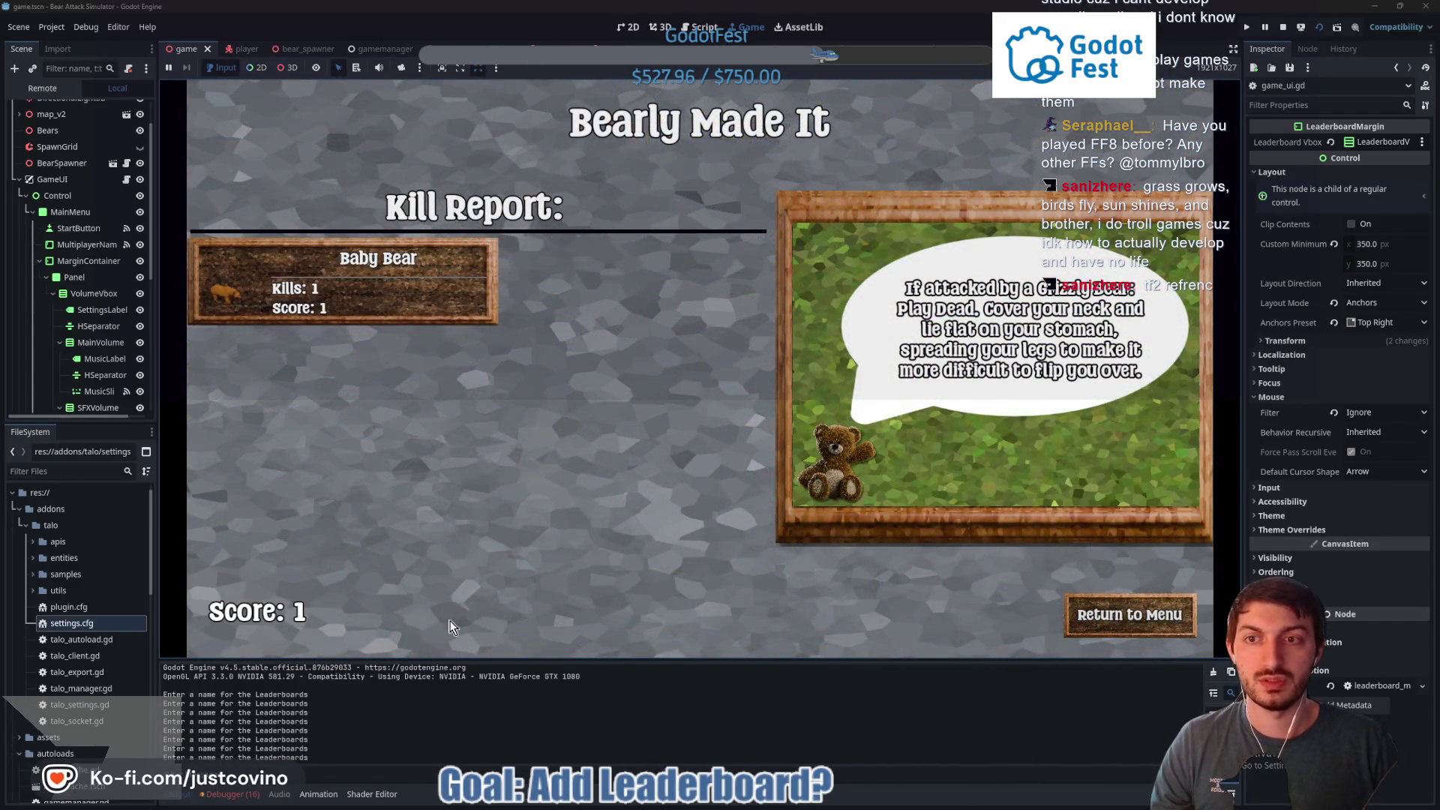
left_click(1127, 616)
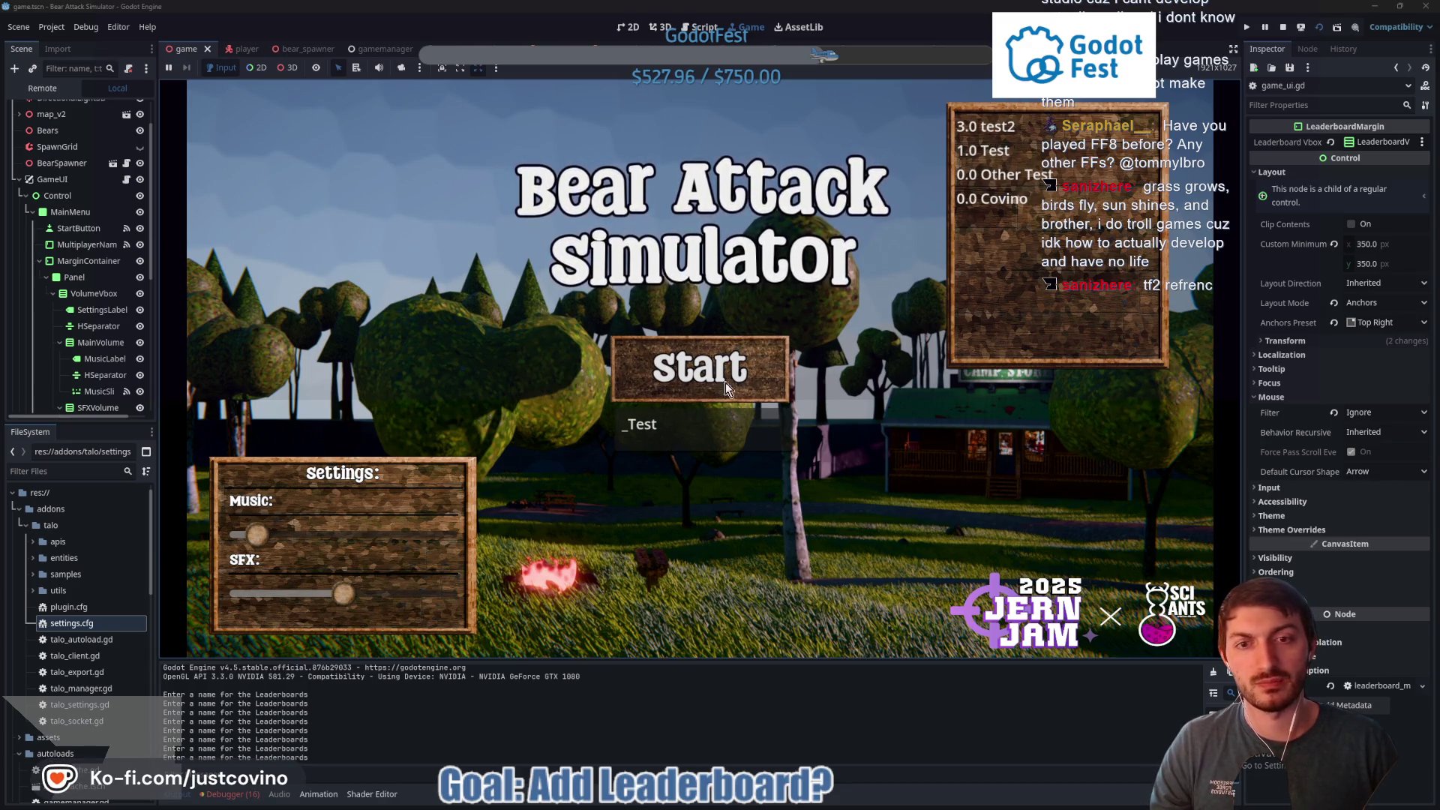
Start a new round, grab the revolver, then the 1004-ammo weapon by the picnic table
left_click(694, 384)
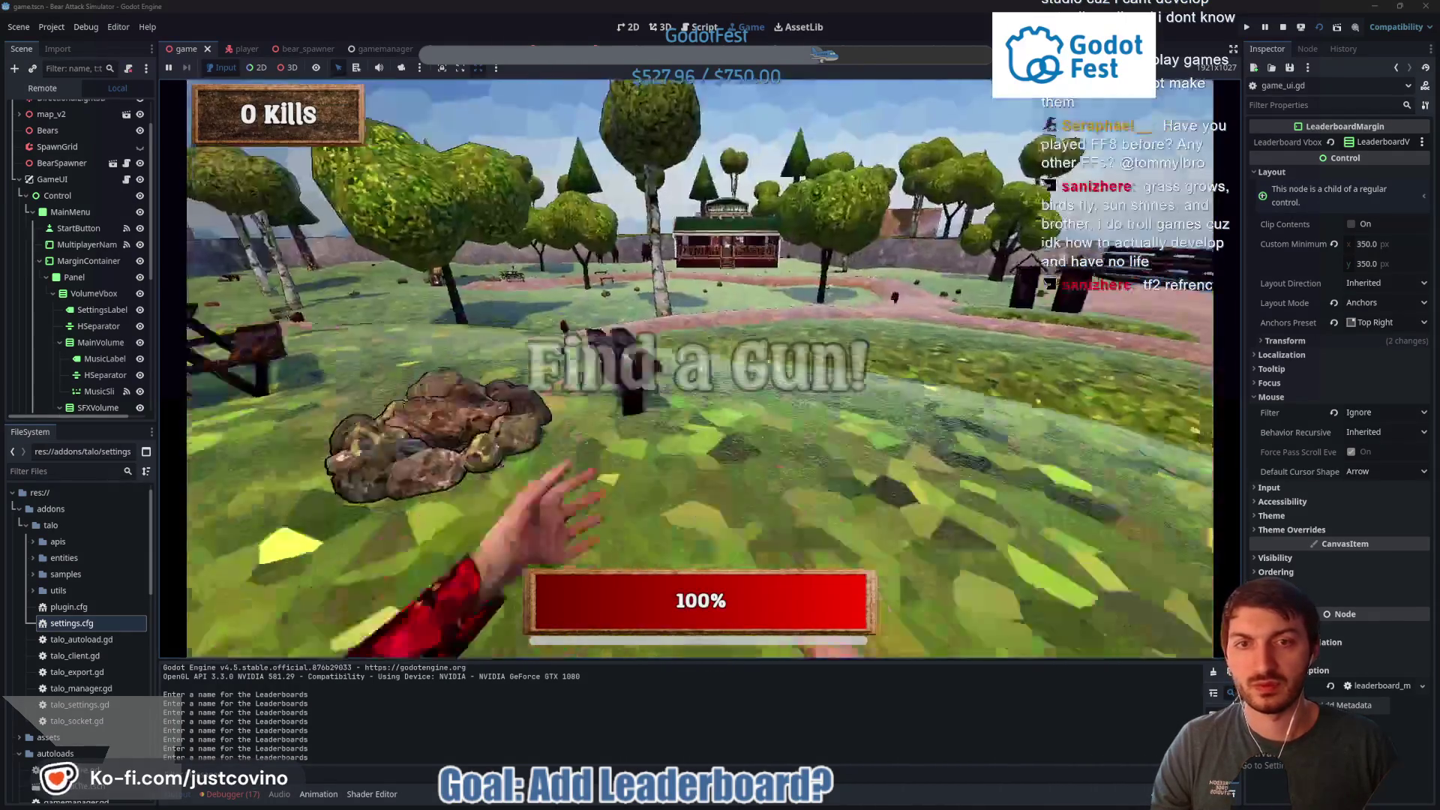
key("w")
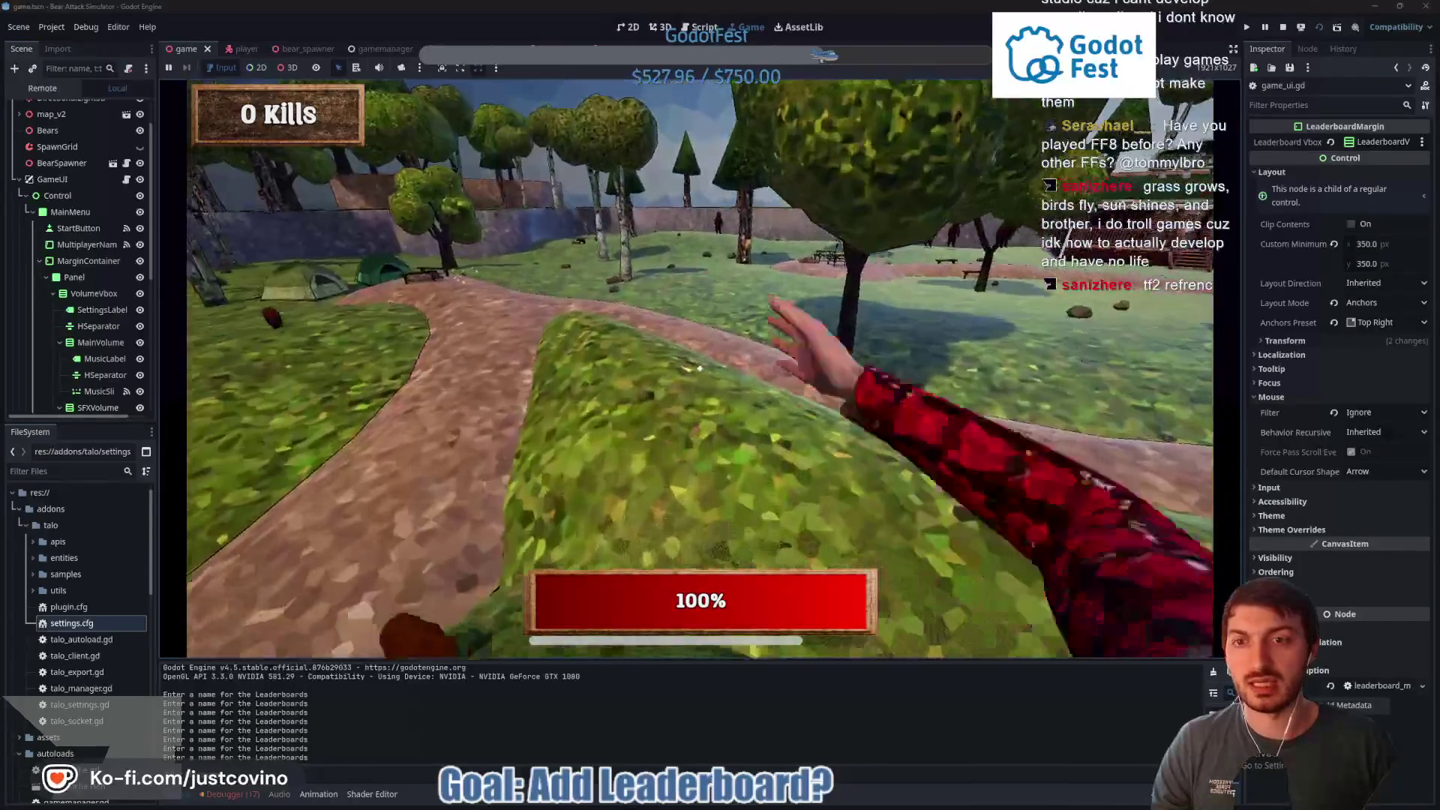
key("w")
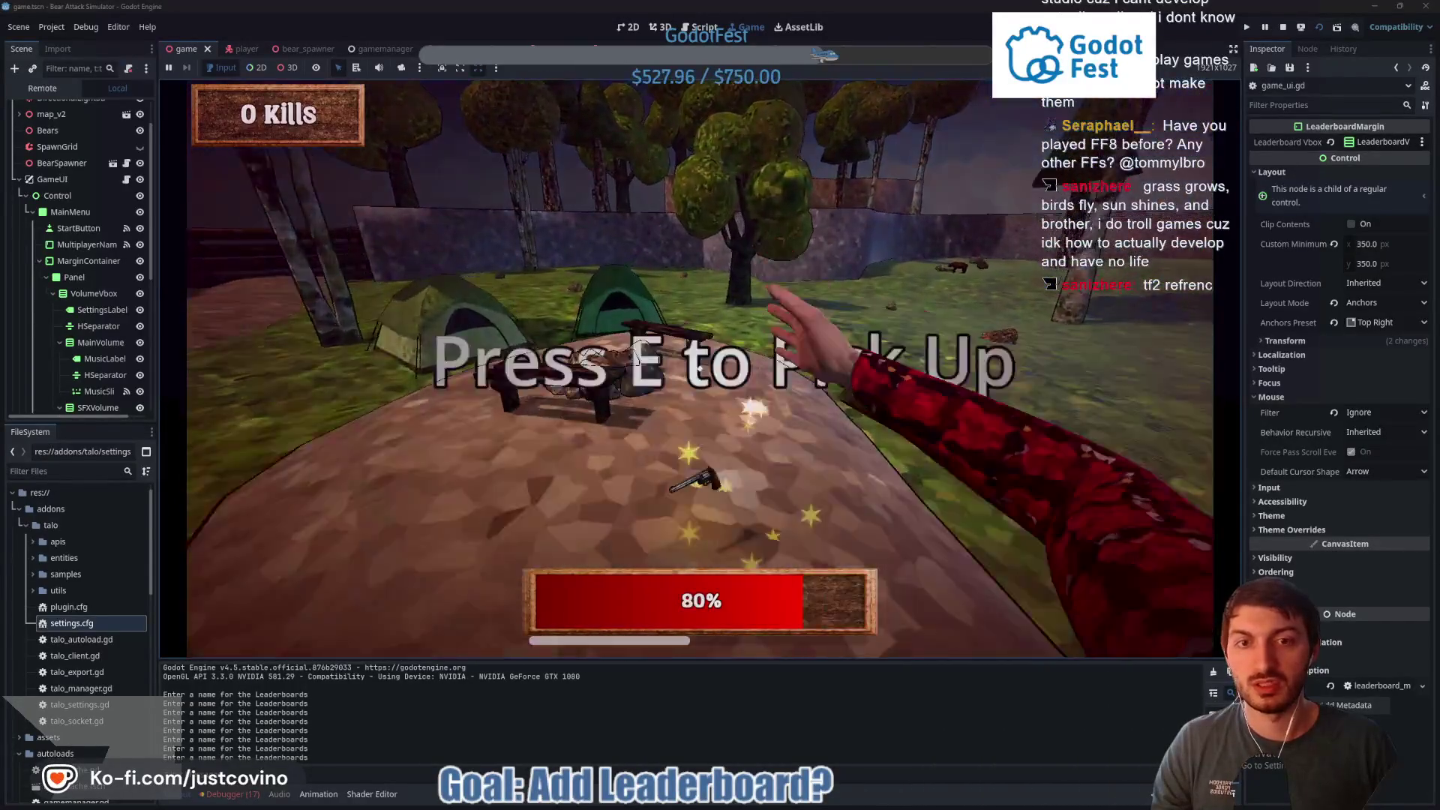
key("e")
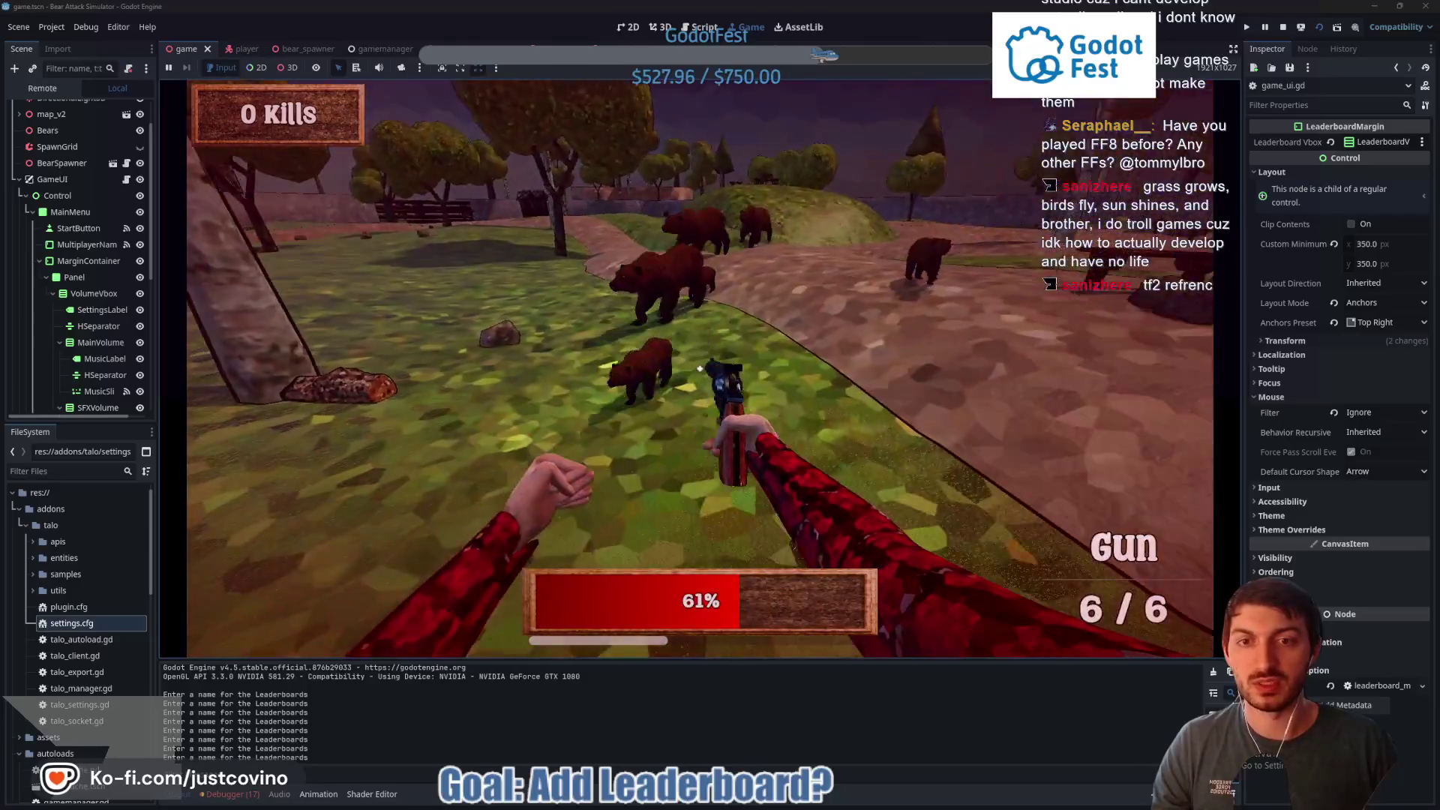
left_click(700, 368)
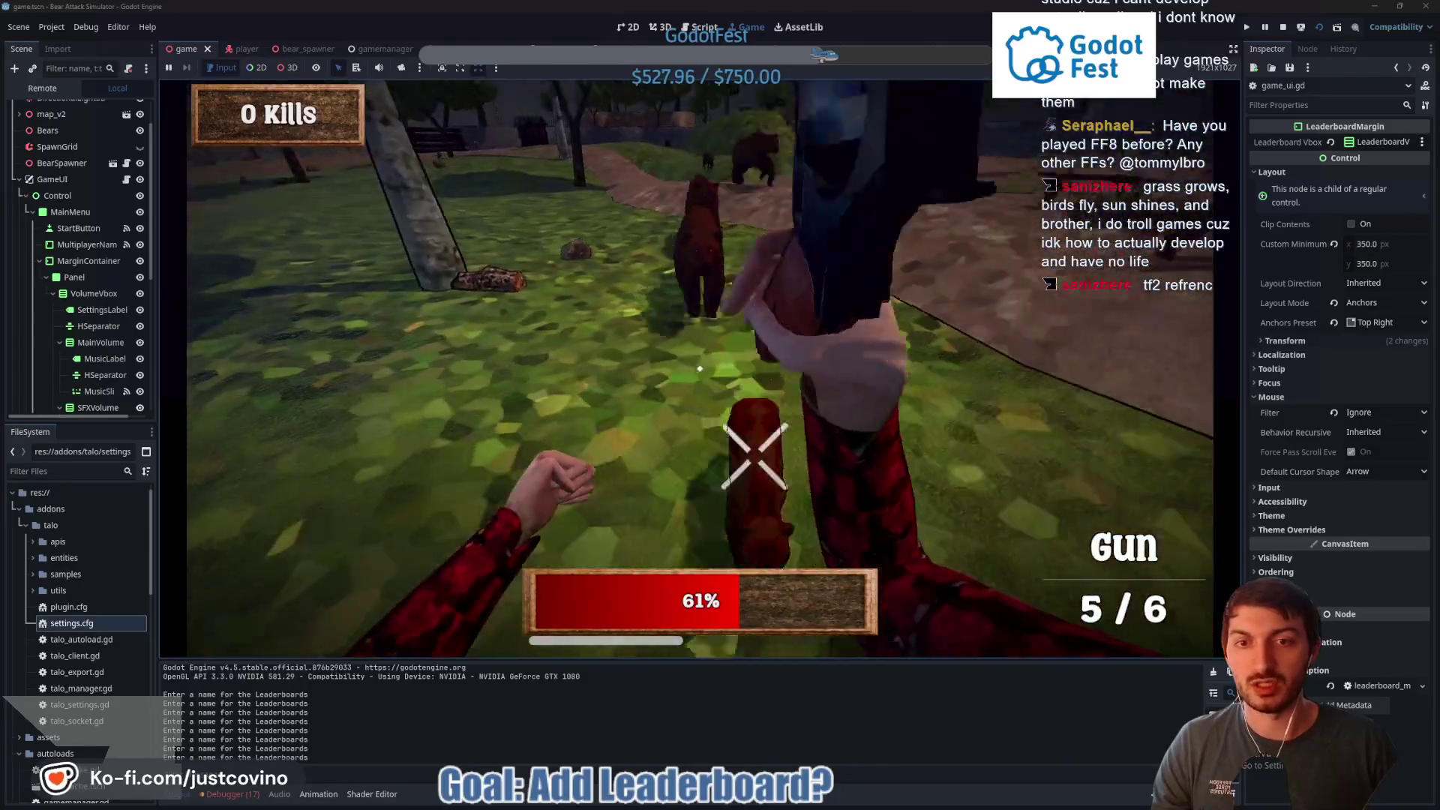
key("w")
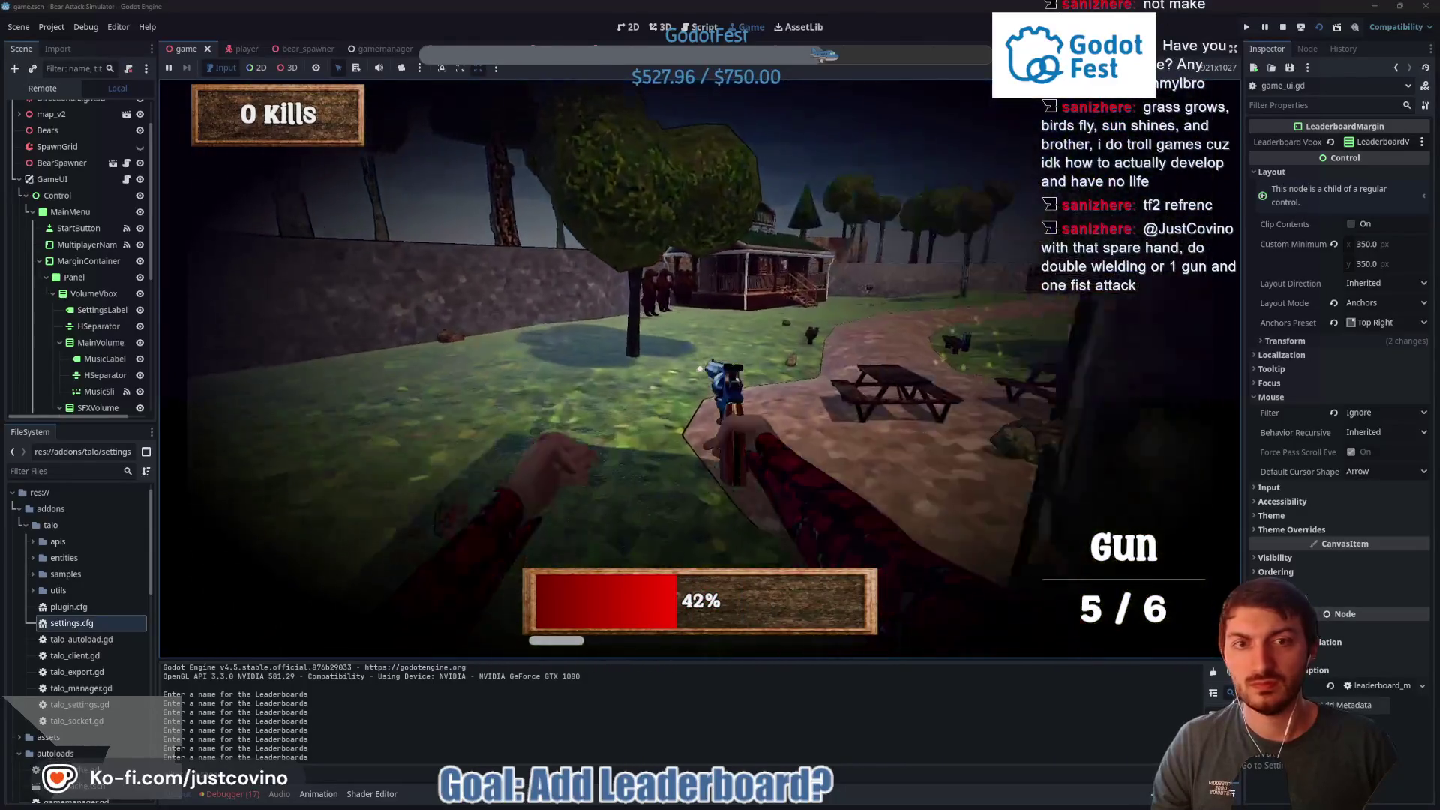
key("w")
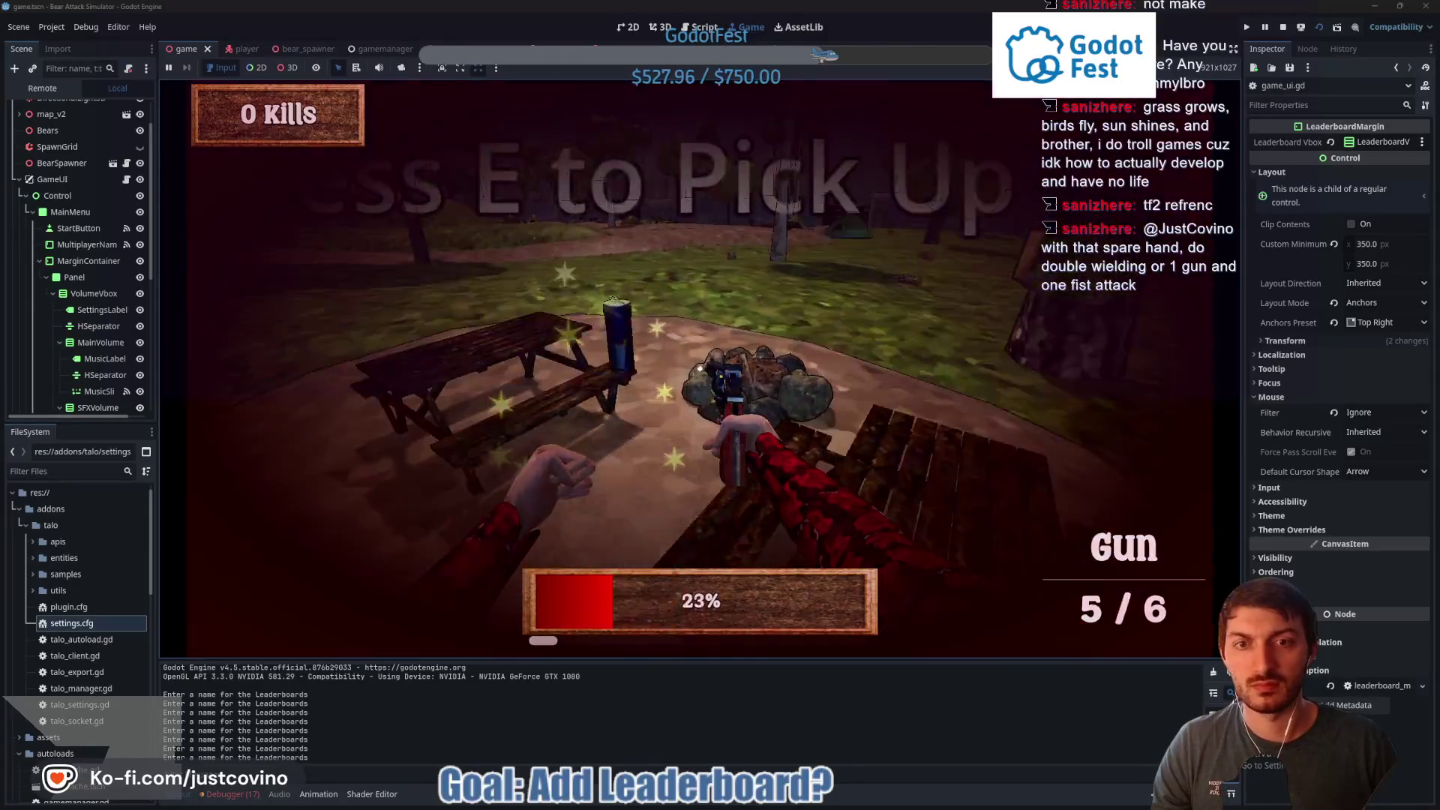
key("e")
Shoot the bears, refill with another revolver, and end on a 25-point Kill Report before returning to the menu
left_click(700, 368)
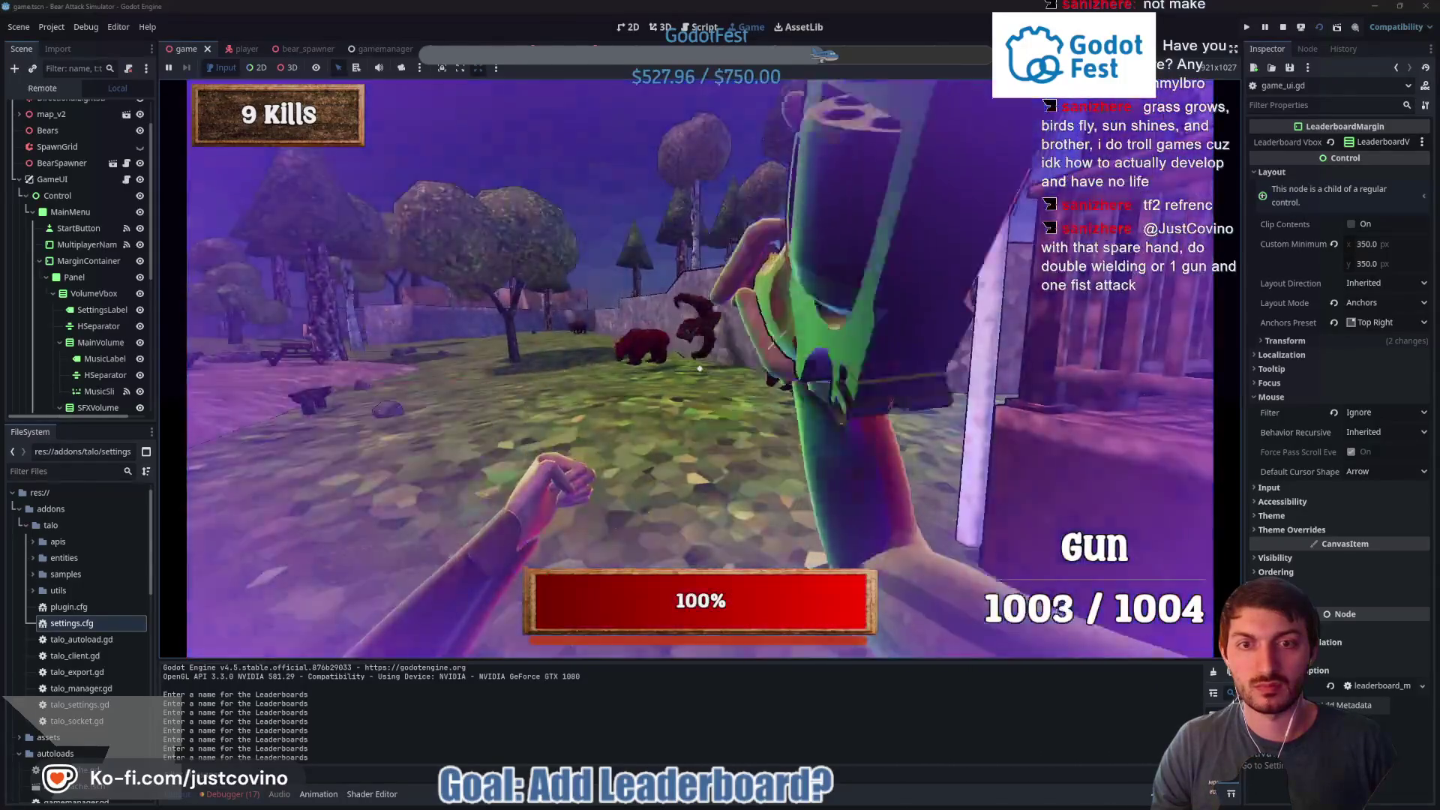
left_click(700, 368)
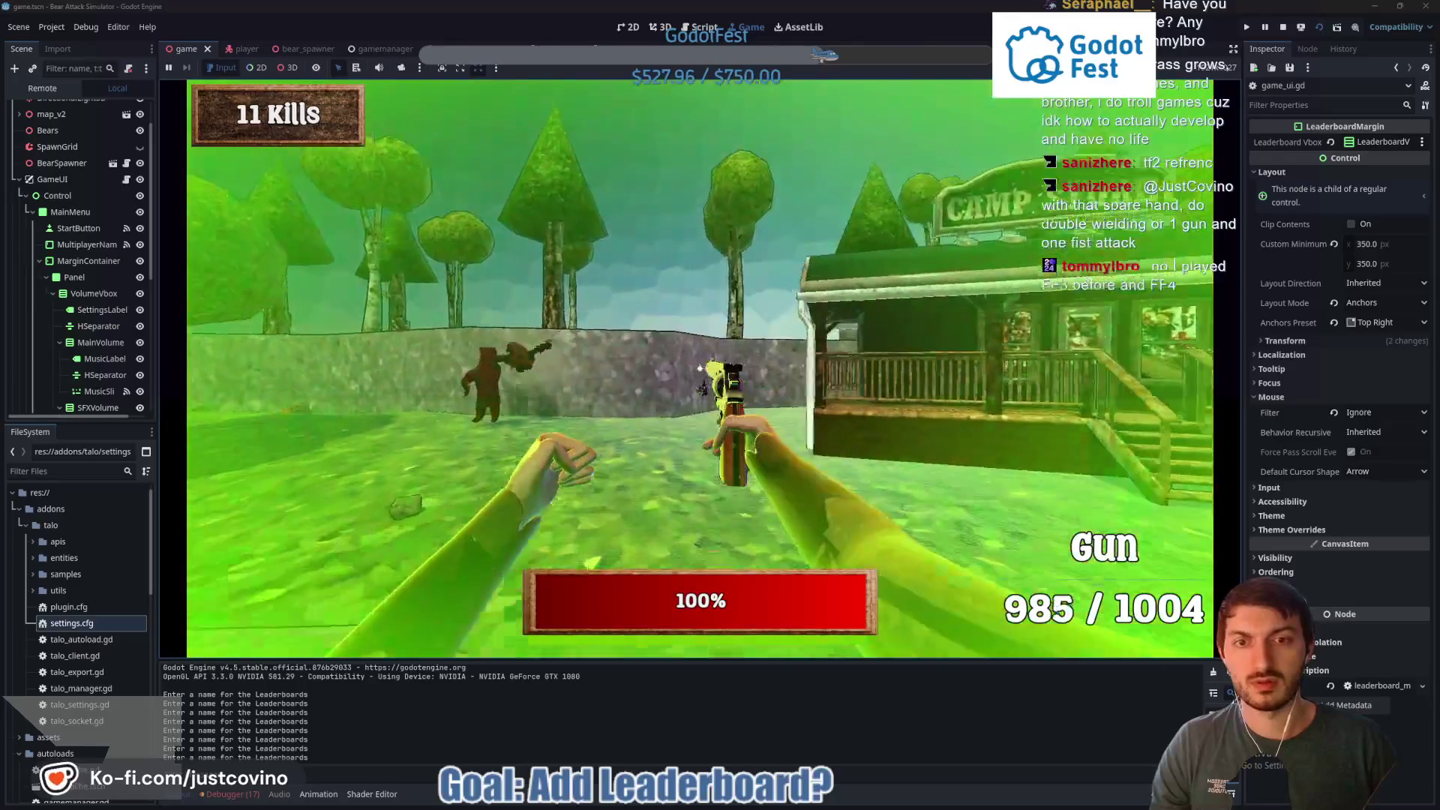
left_click(699, 369)
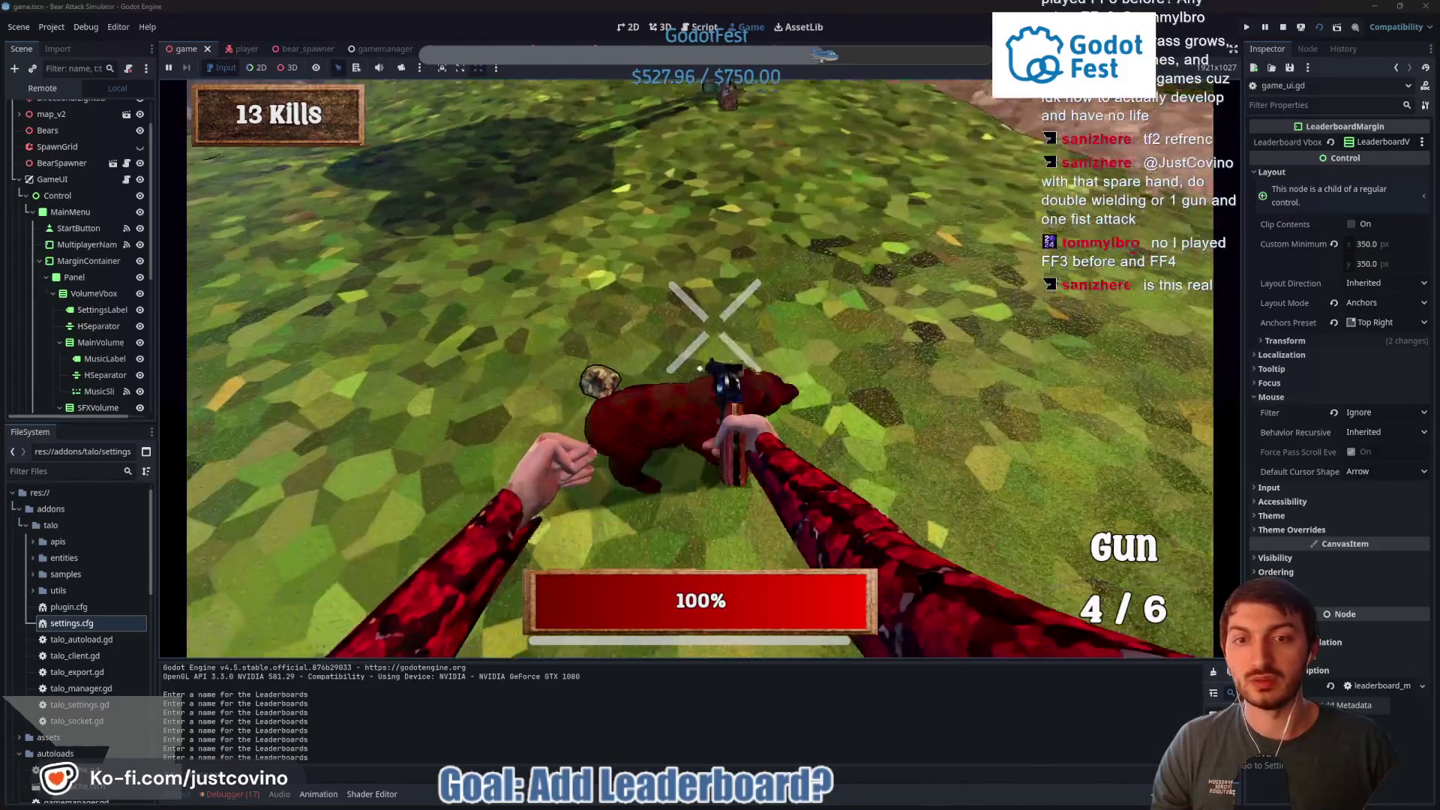
left_click(700, 368)
key("e")
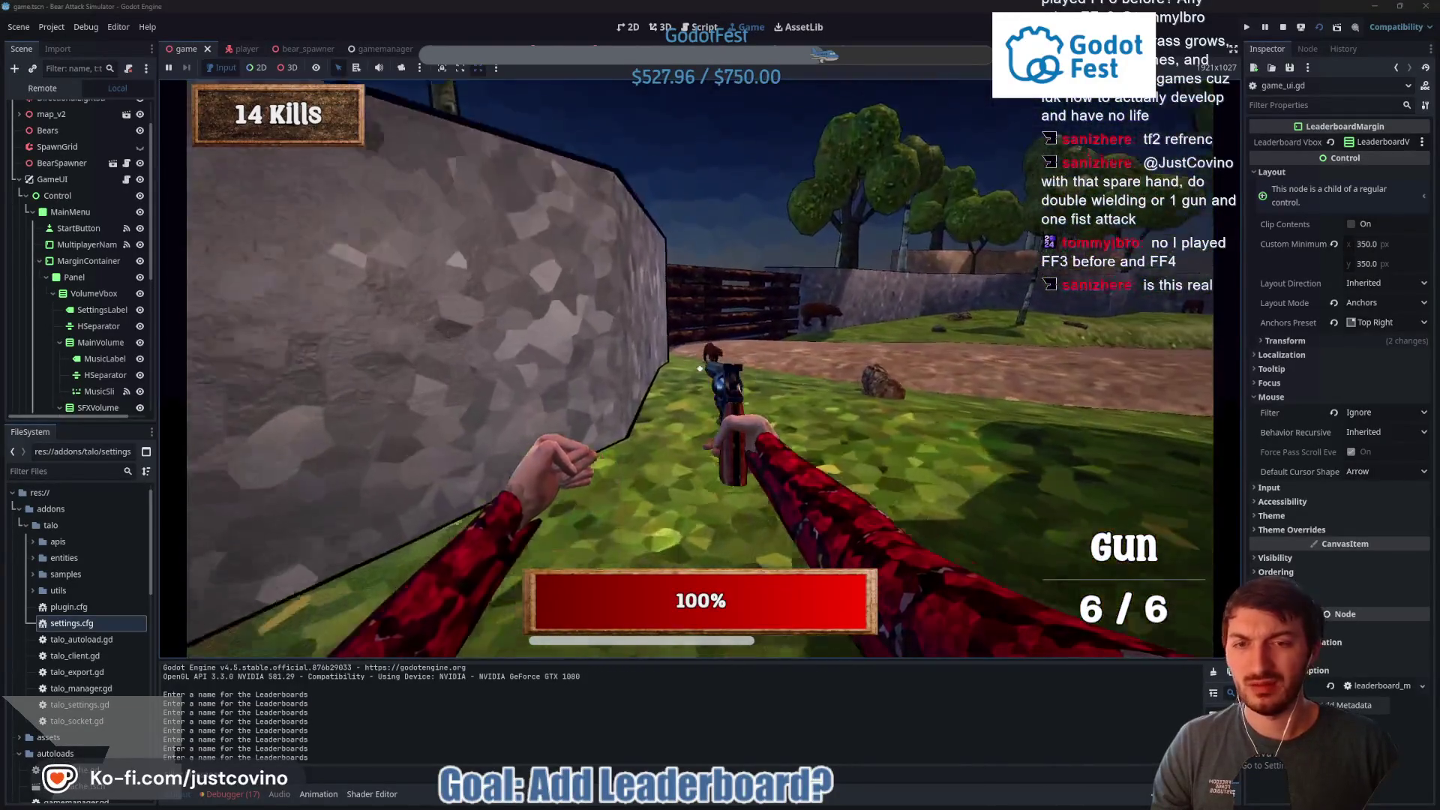
left_click(700, 368)
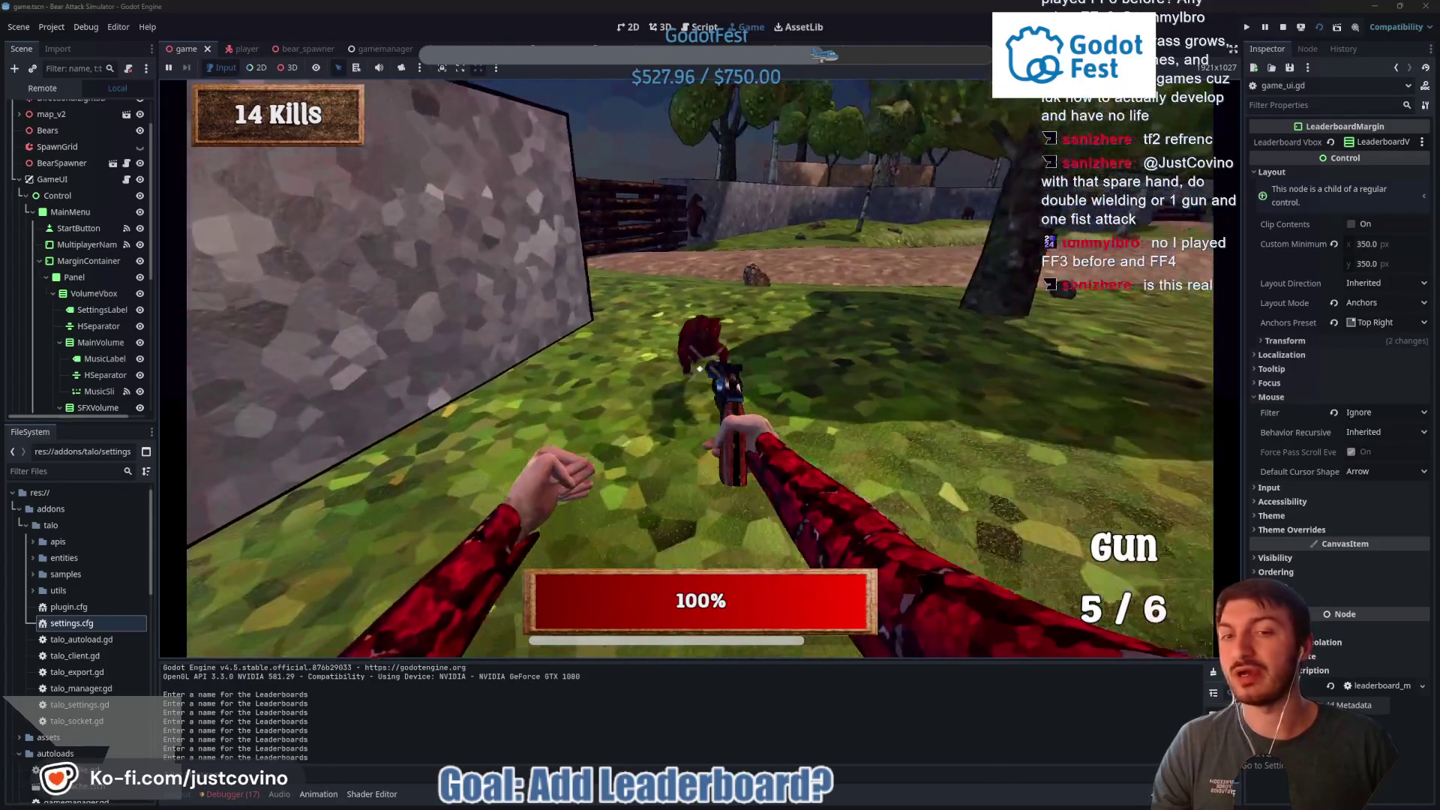
left_click(700, 368)
left_click(700, 368)
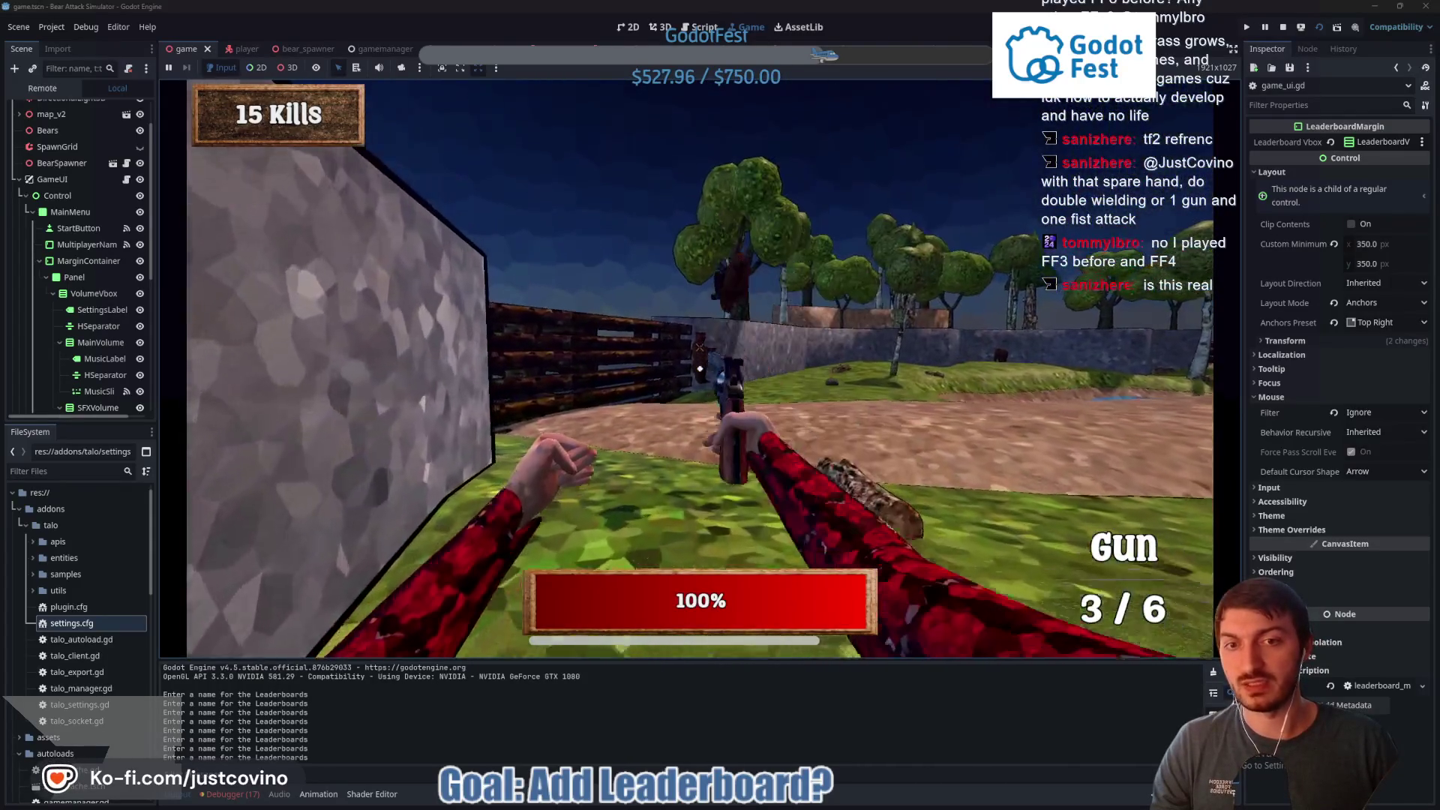
left_click(700, 368)
left_click(700, 368)
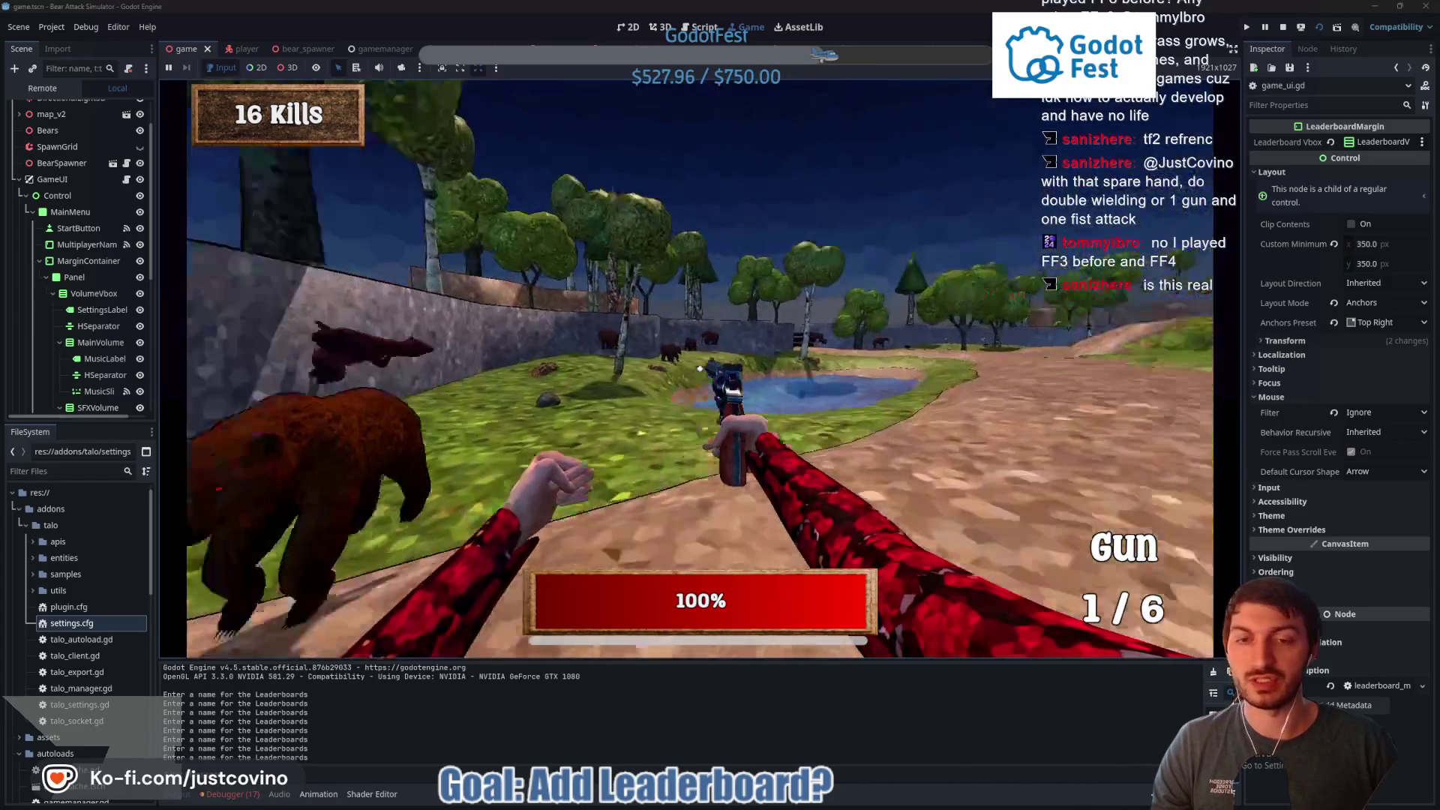
left_click(699, 368)
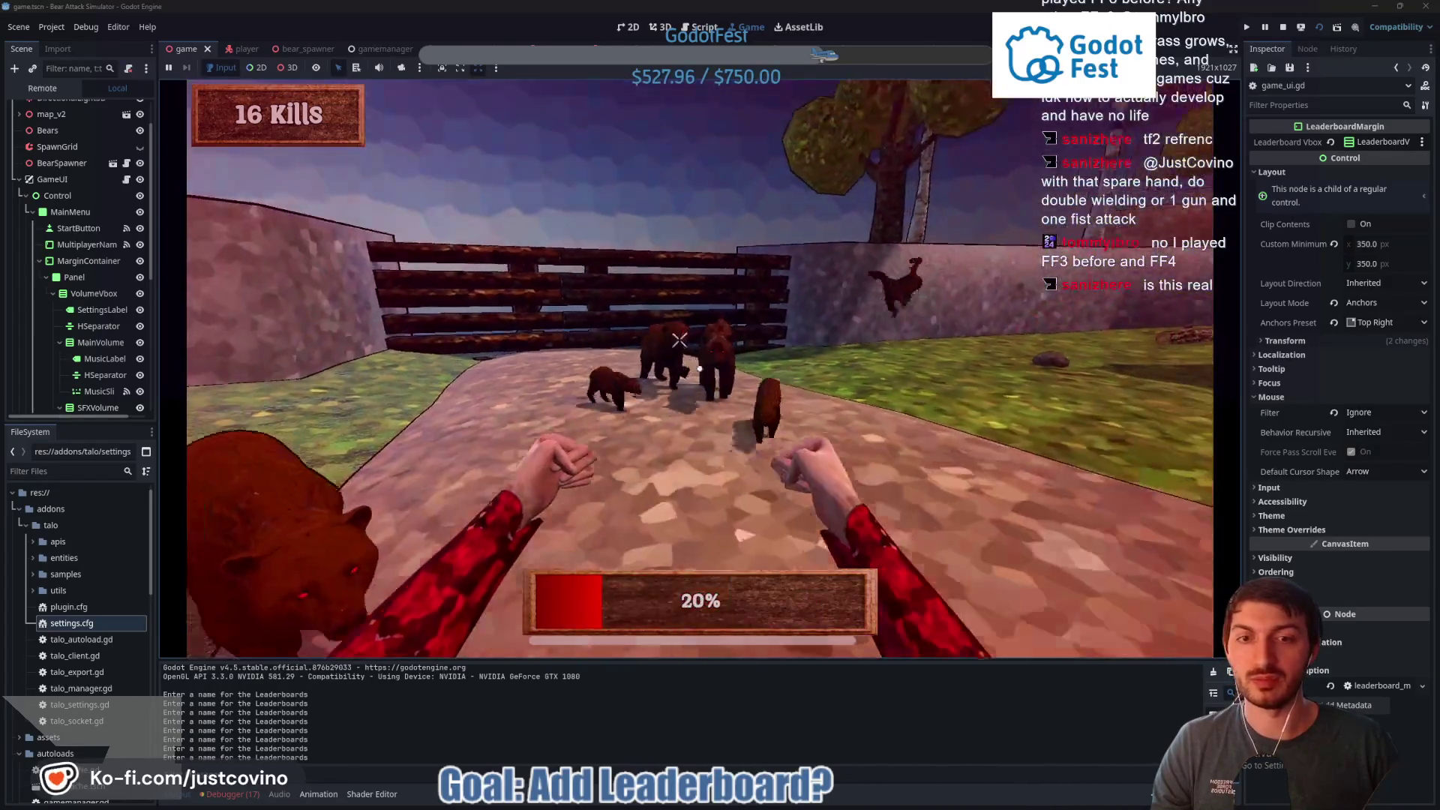
key("shift+w")
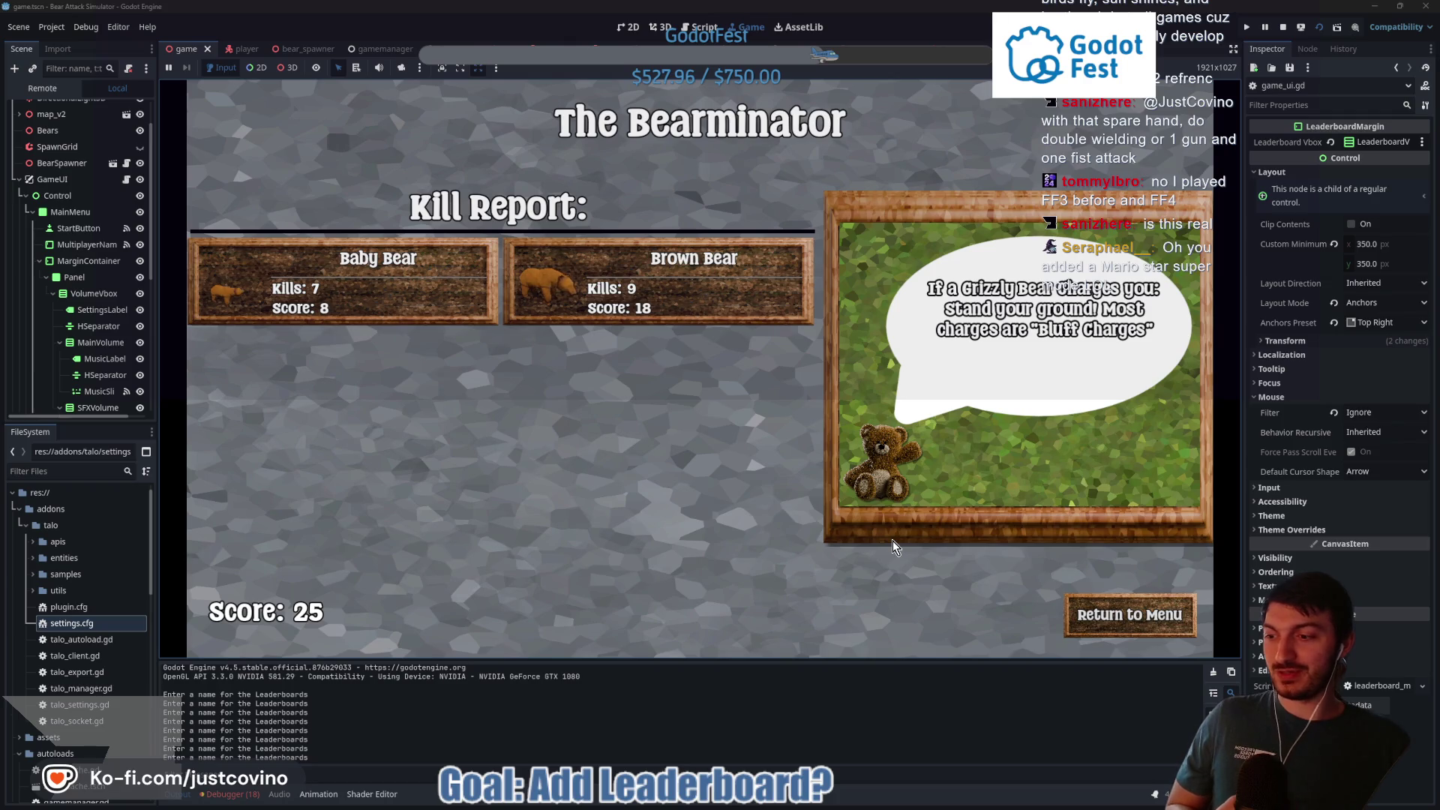
left_click(1110, 613)
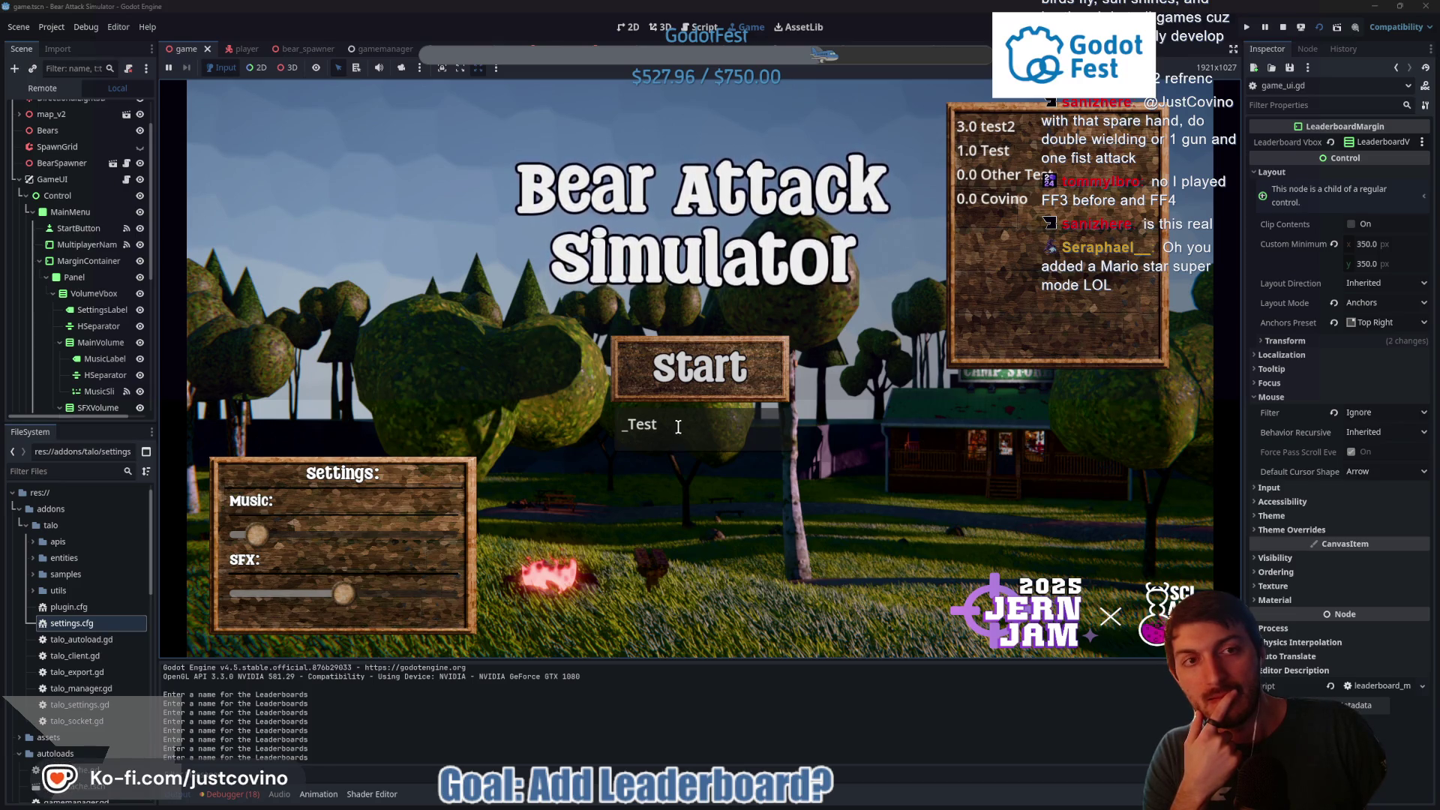
Click the name field, review the Talo errors in the Debugger's Errors tab, then return to game_ui.gd
left_click(663, 433)
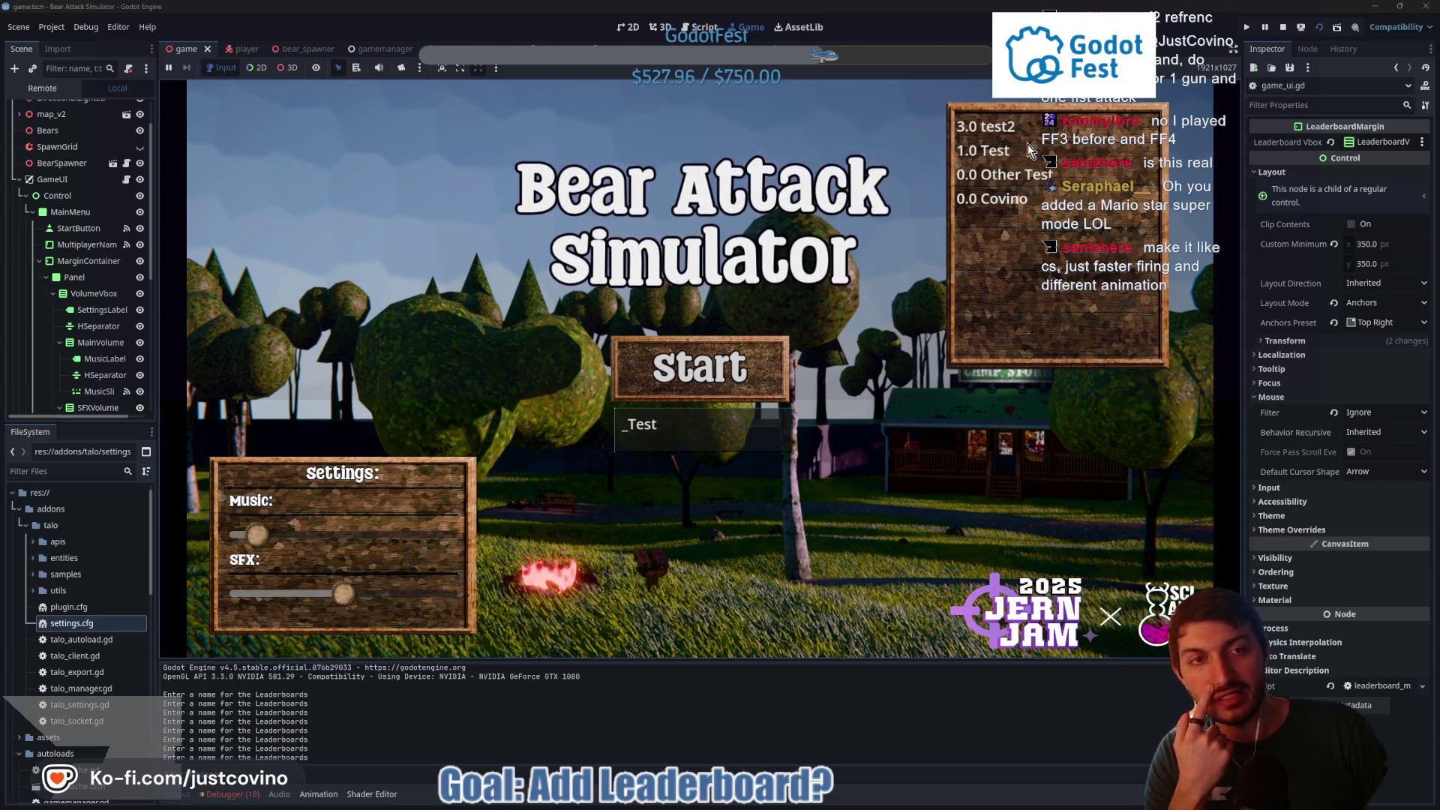
left_click(231, 794)
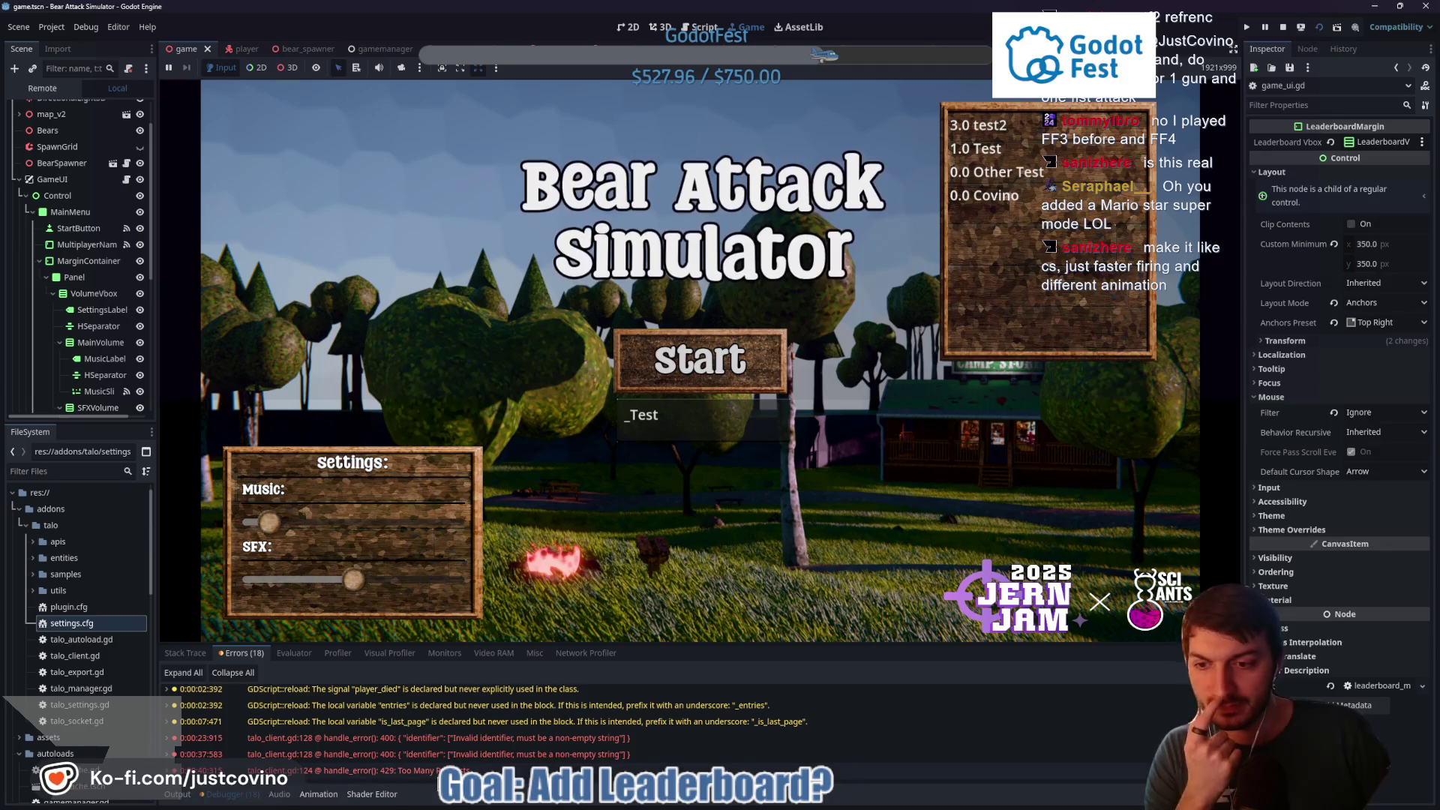
mouse_move(443, 770)
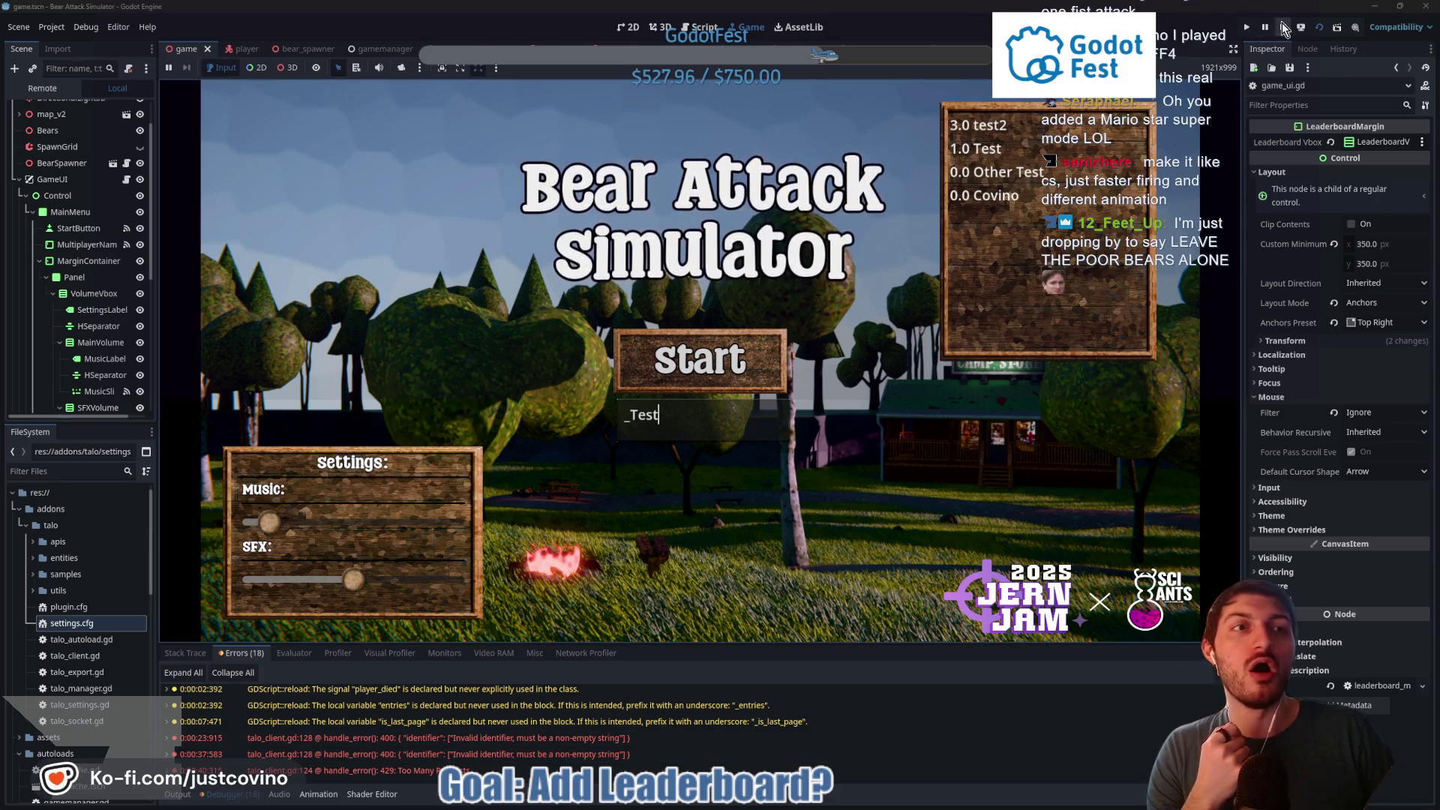
key("ctrl+F3")
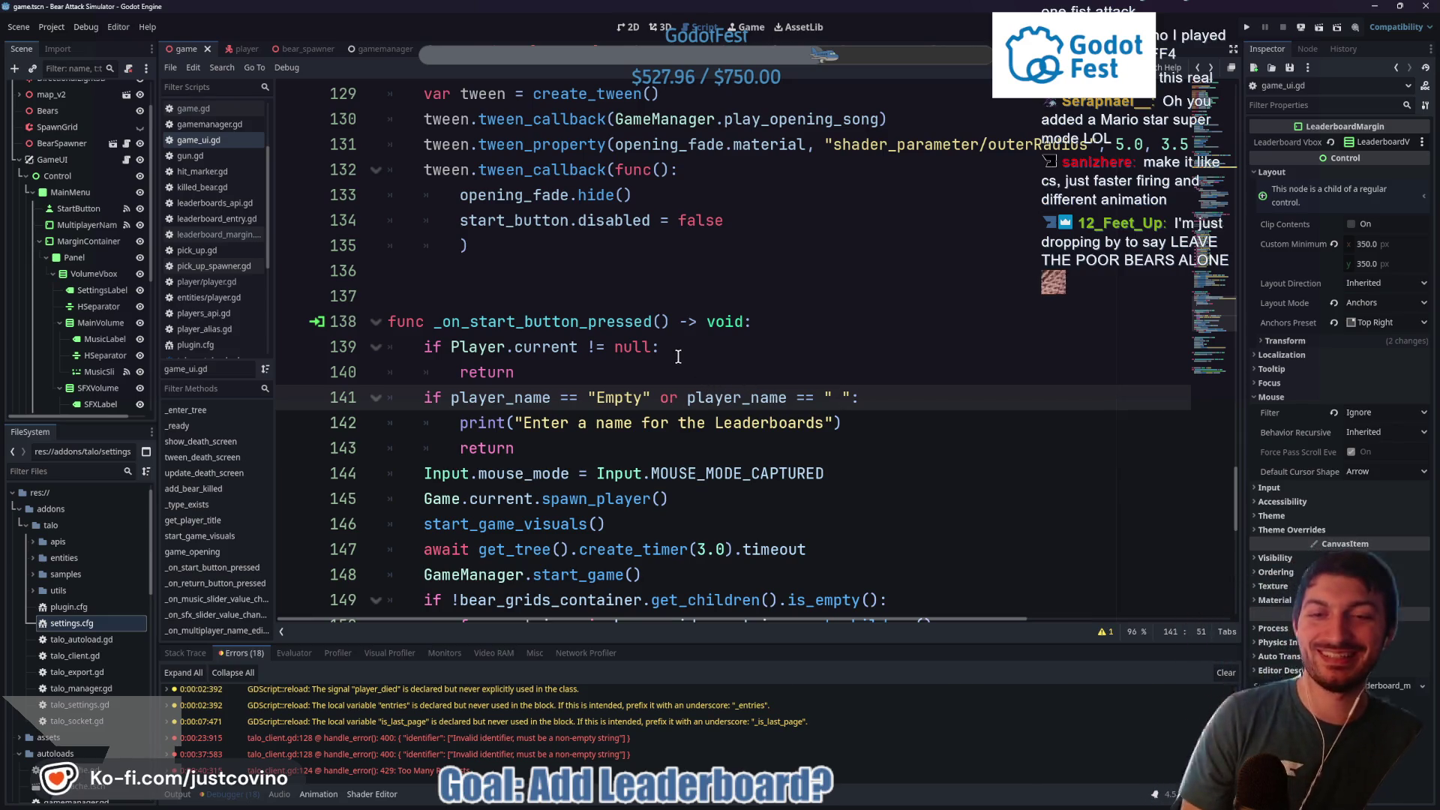
Scroll to the text_changed handler, select name_edit_text, and select the MultiplayerNameEdit node in the Scene dock
scroll(661, 363, "down", 7)
scroll(652, 375, "down", 2)
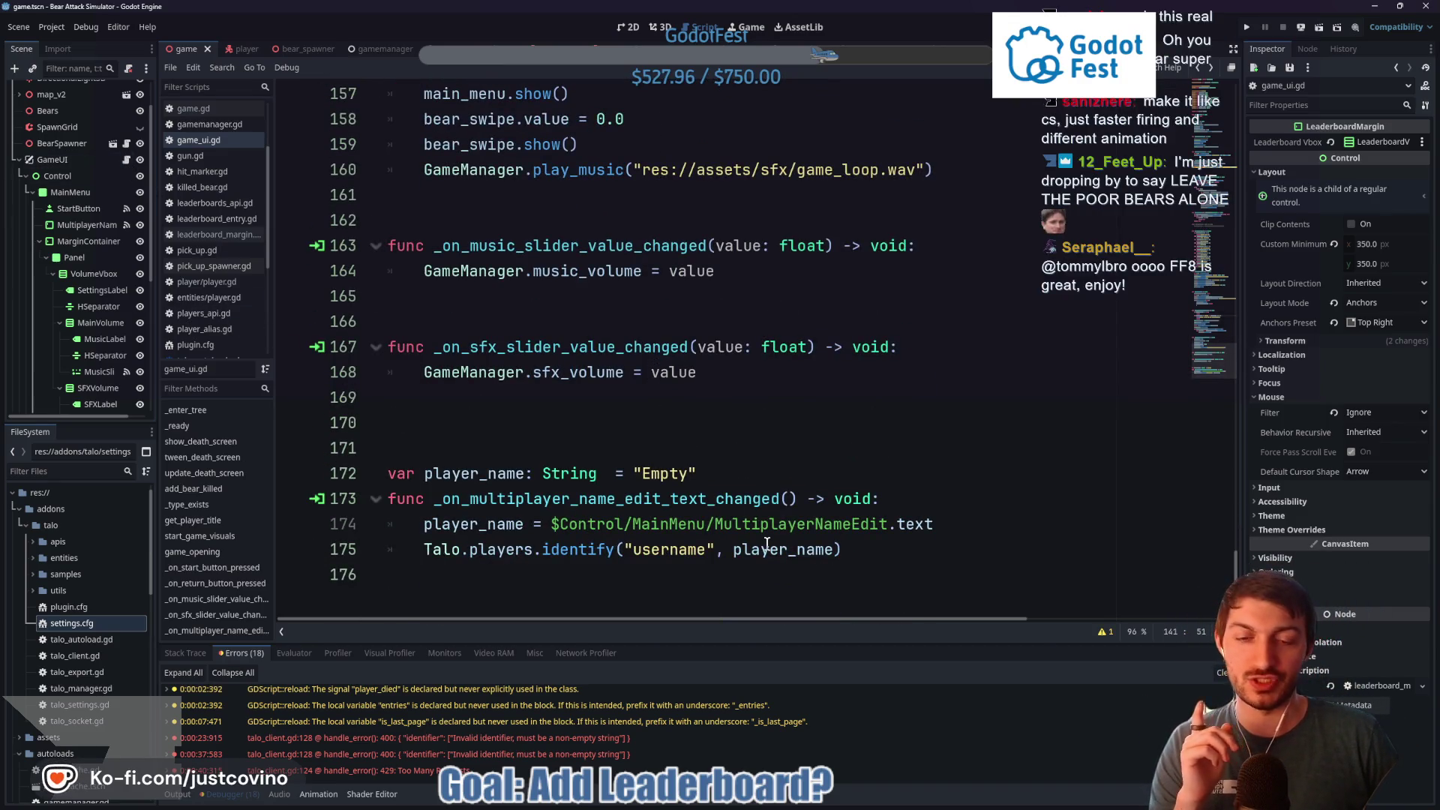
left_click_drag(587, 498, 708, 499)
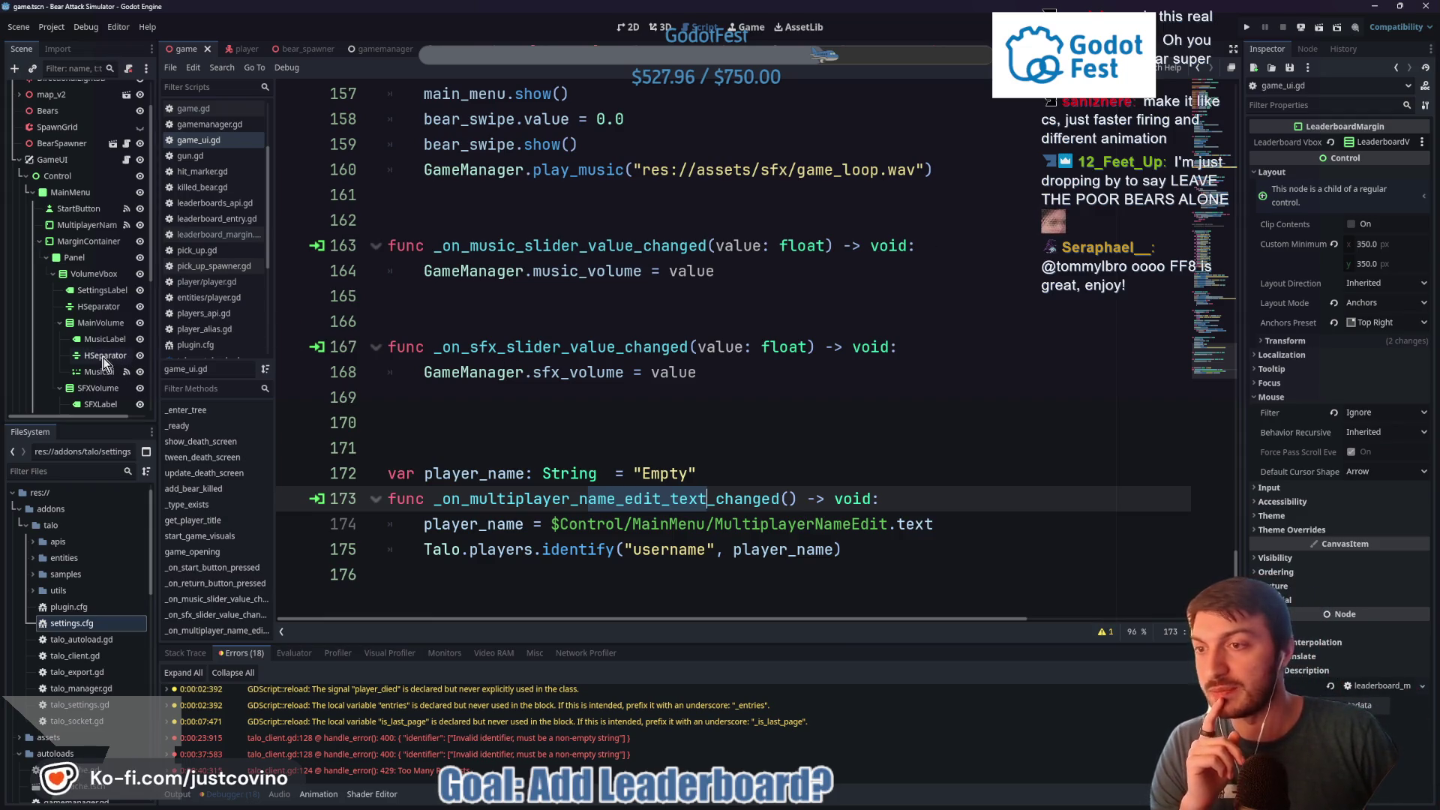
scroll(105, 360, "down", 5)
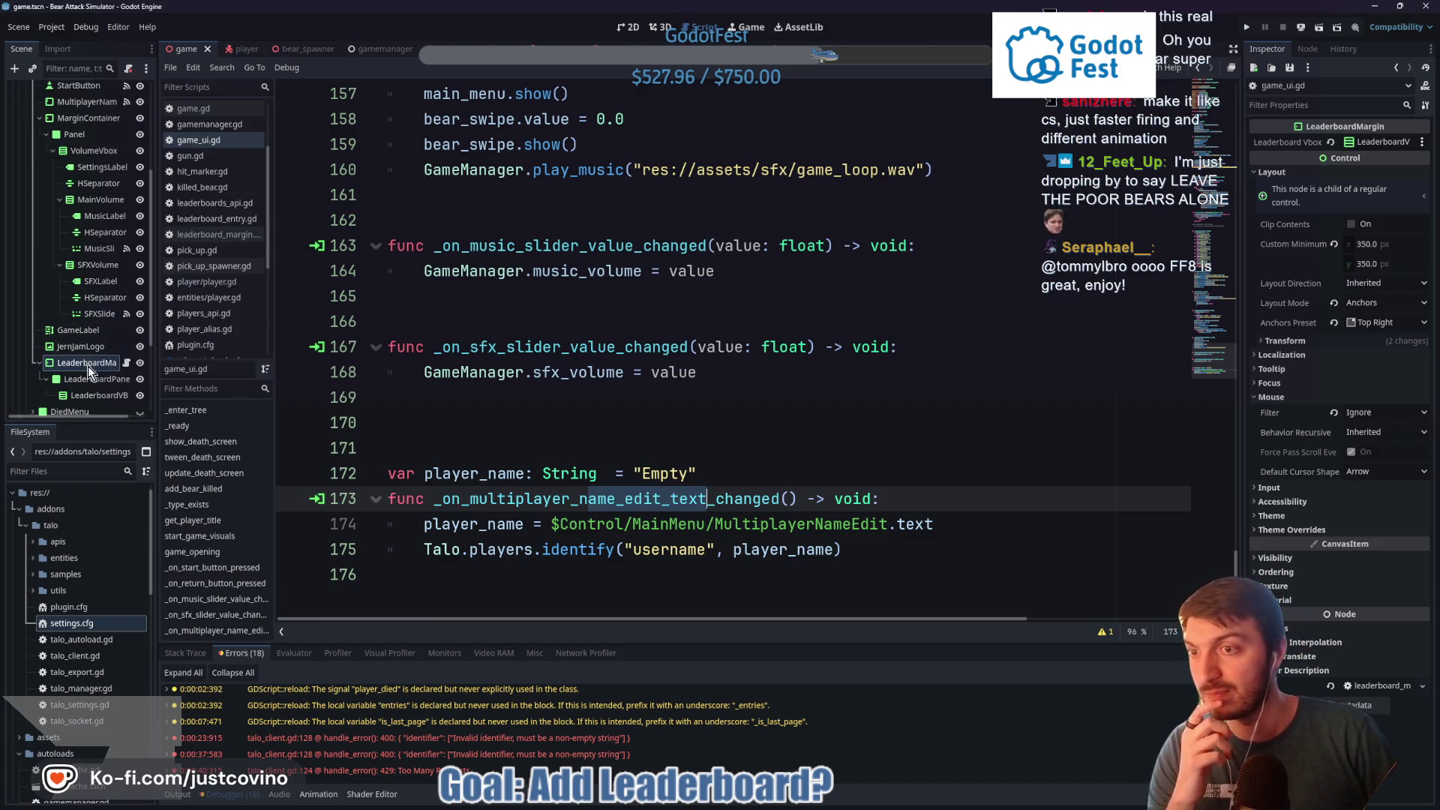
scroll(88, 343, "up", 3)
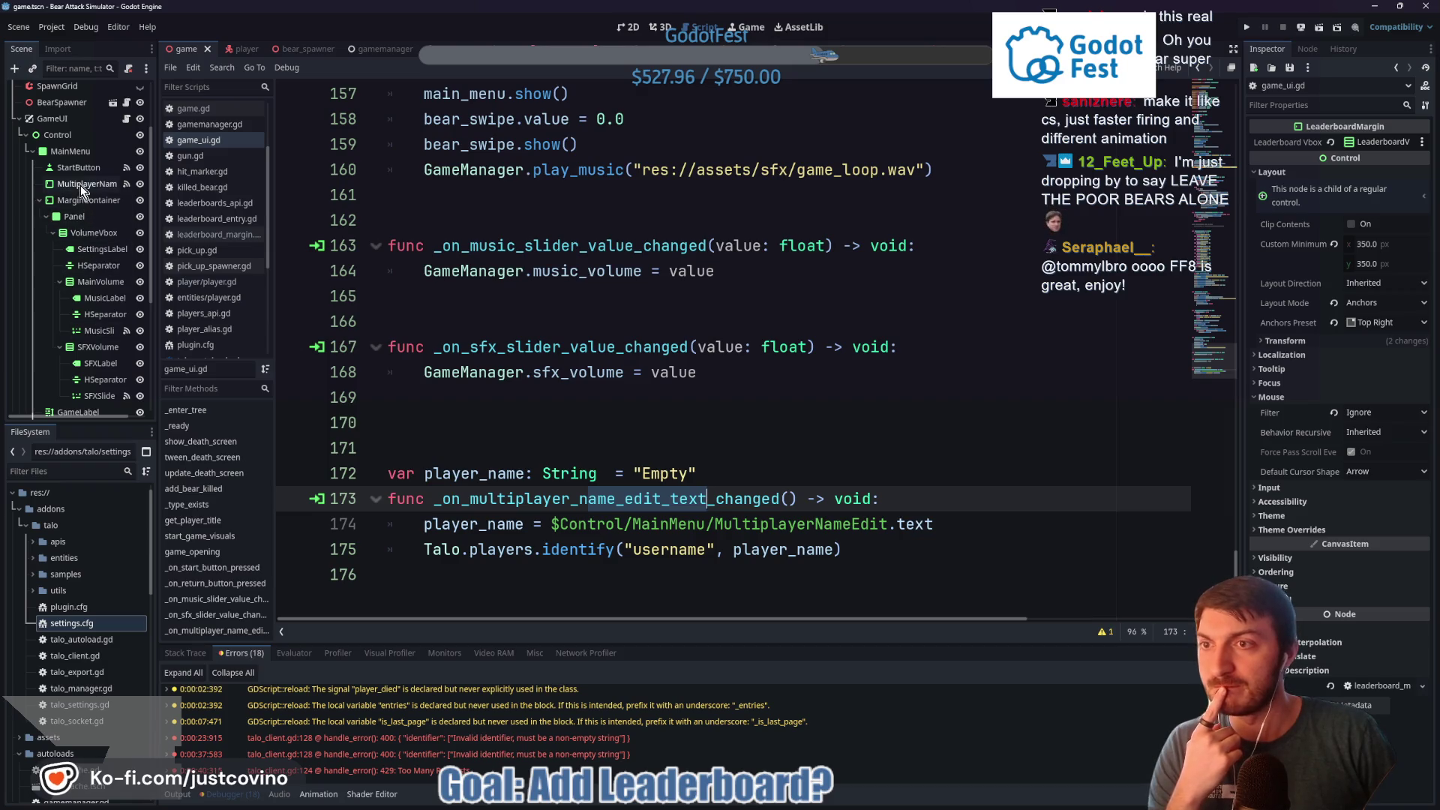
left_click(39, 199)
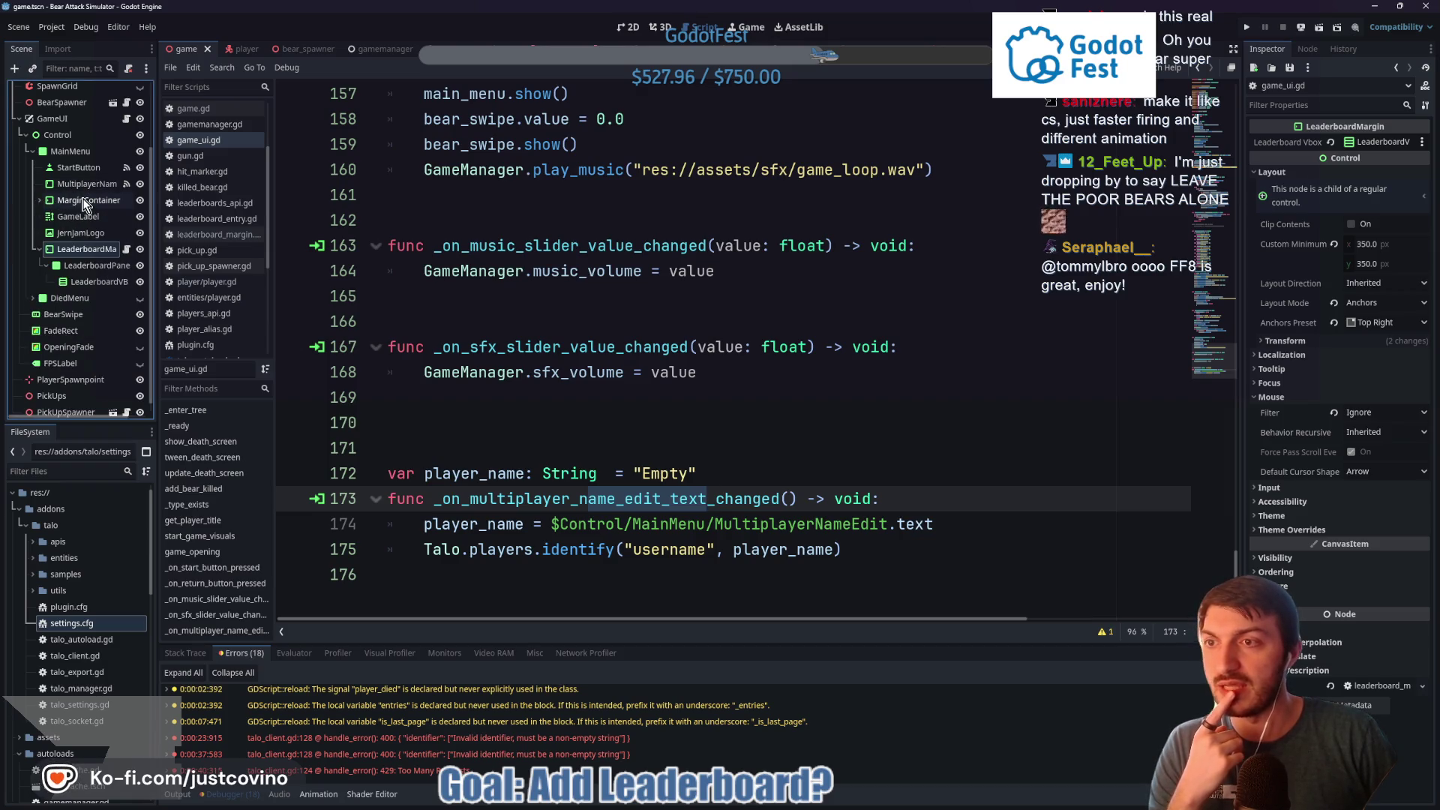
left_click(39, 201)
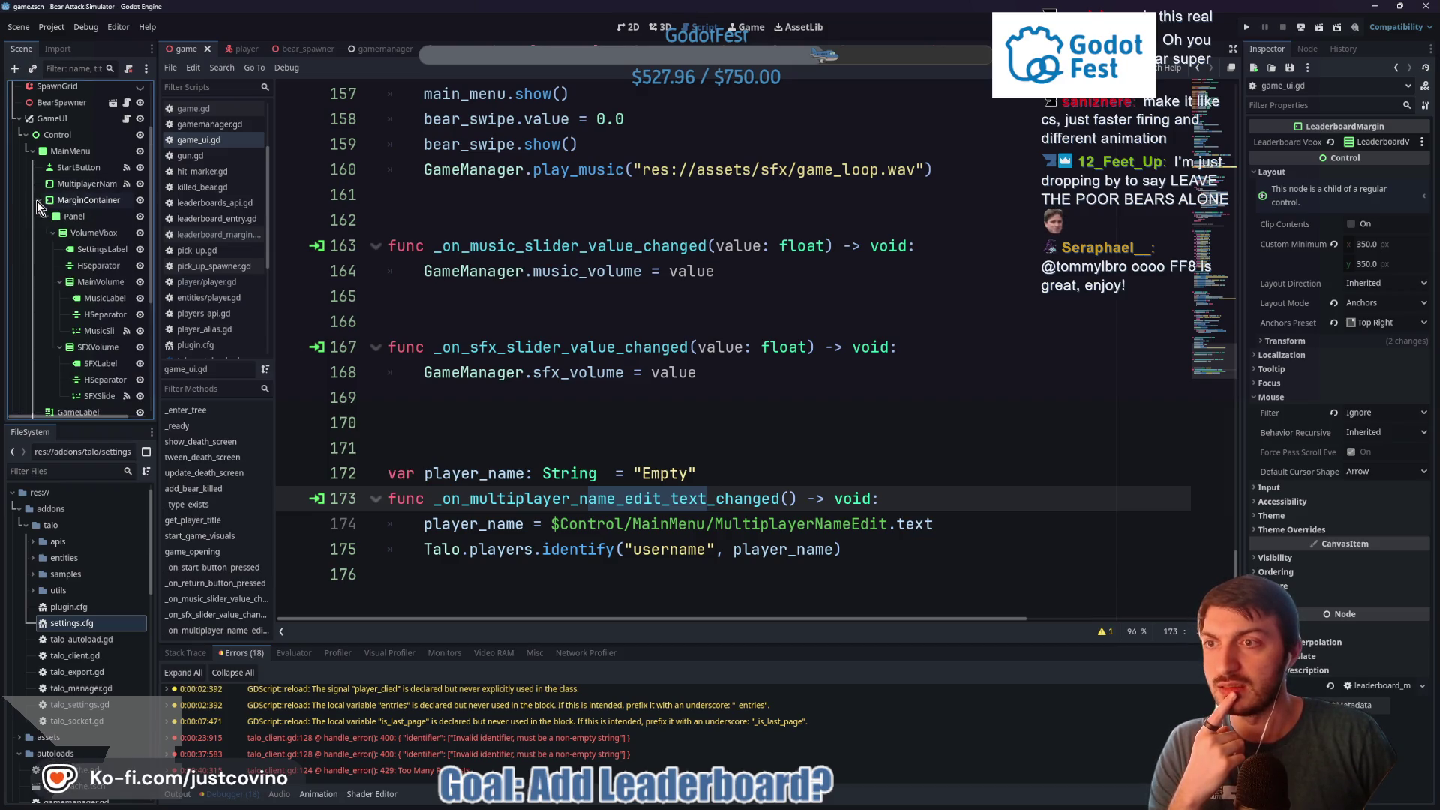
left_click(73, 183)
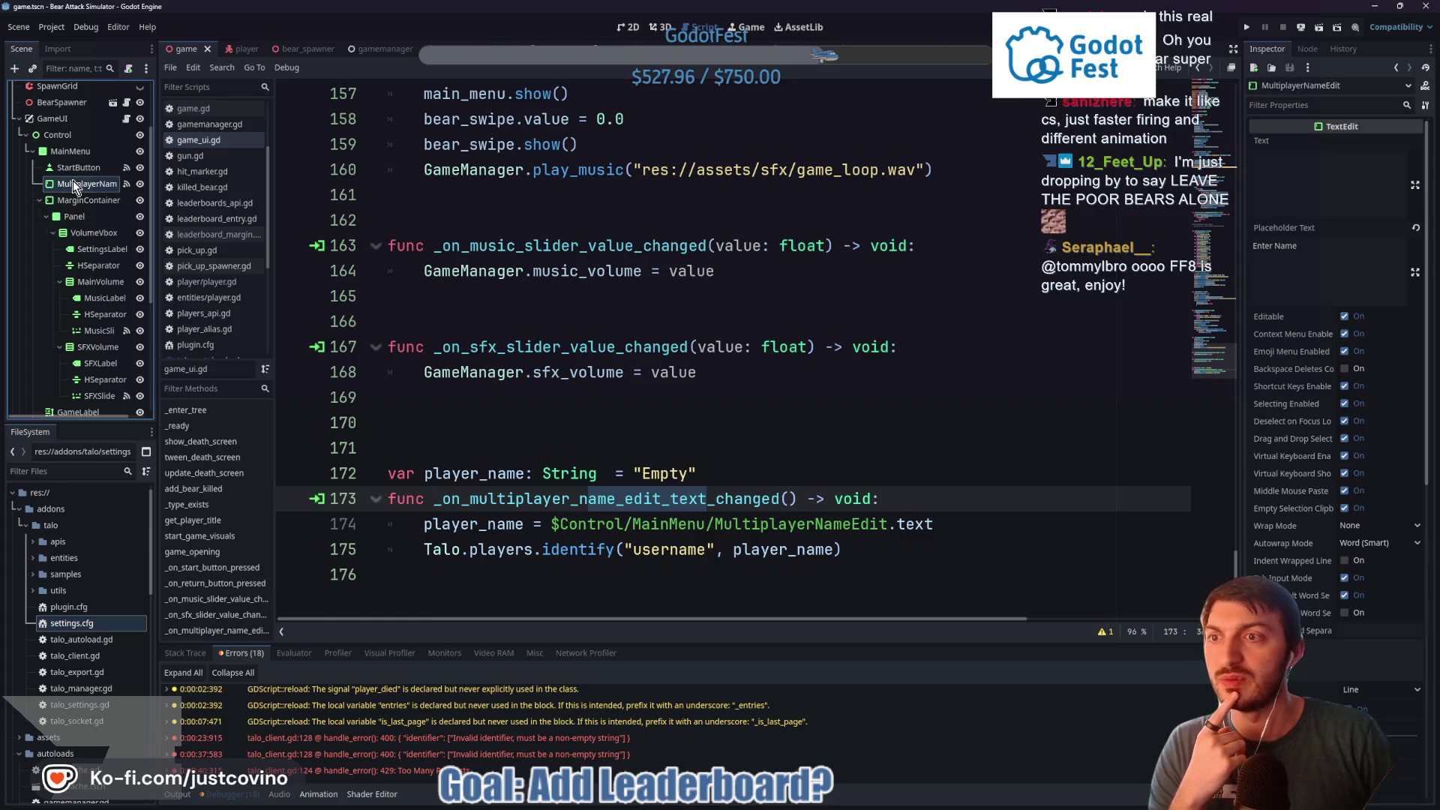
Connect MultiplayerNameEdit's text_set() signal to GameUI, creating an _on_multiplayer_name_edit_text_set function
left_click(1307, 49)
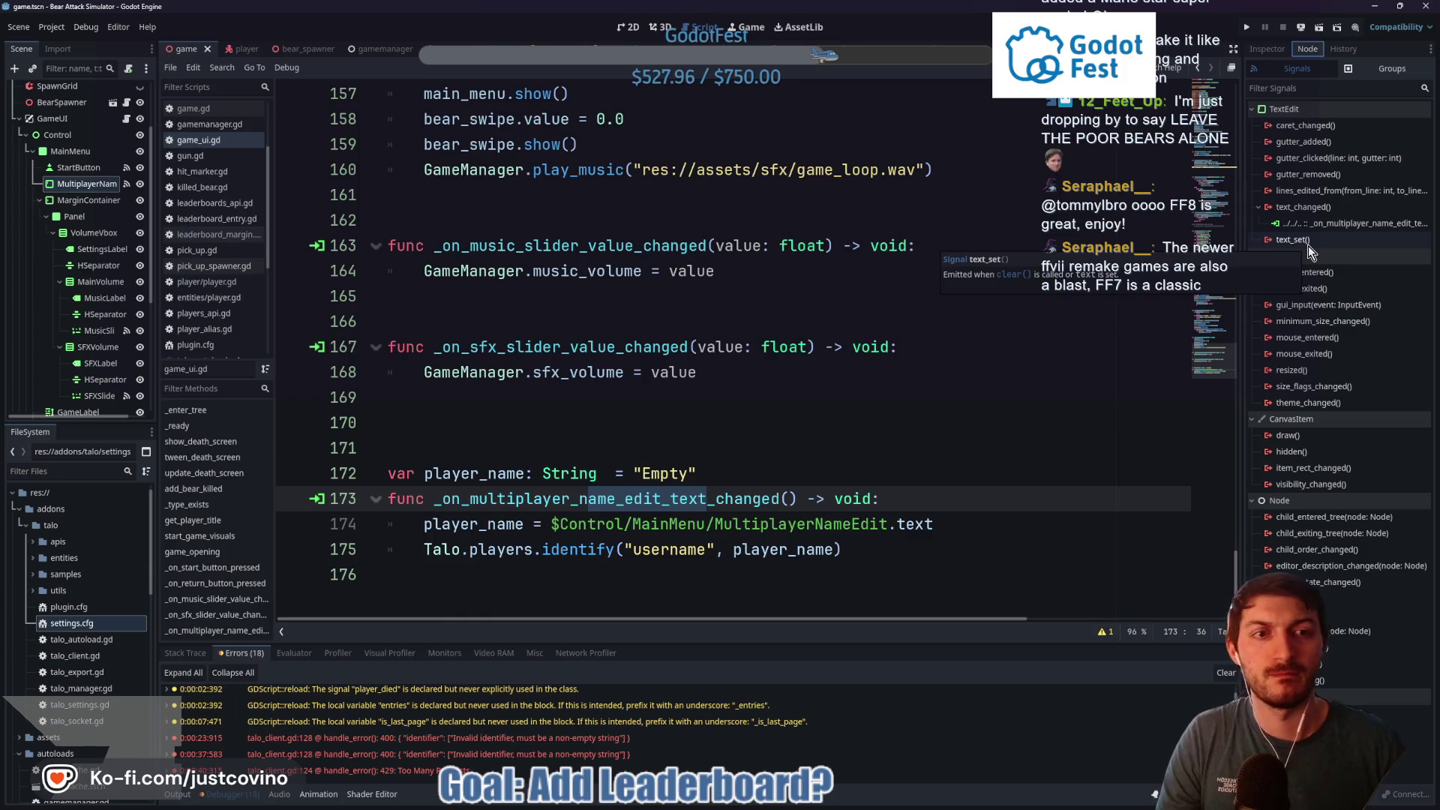
double_click(1309, 246)
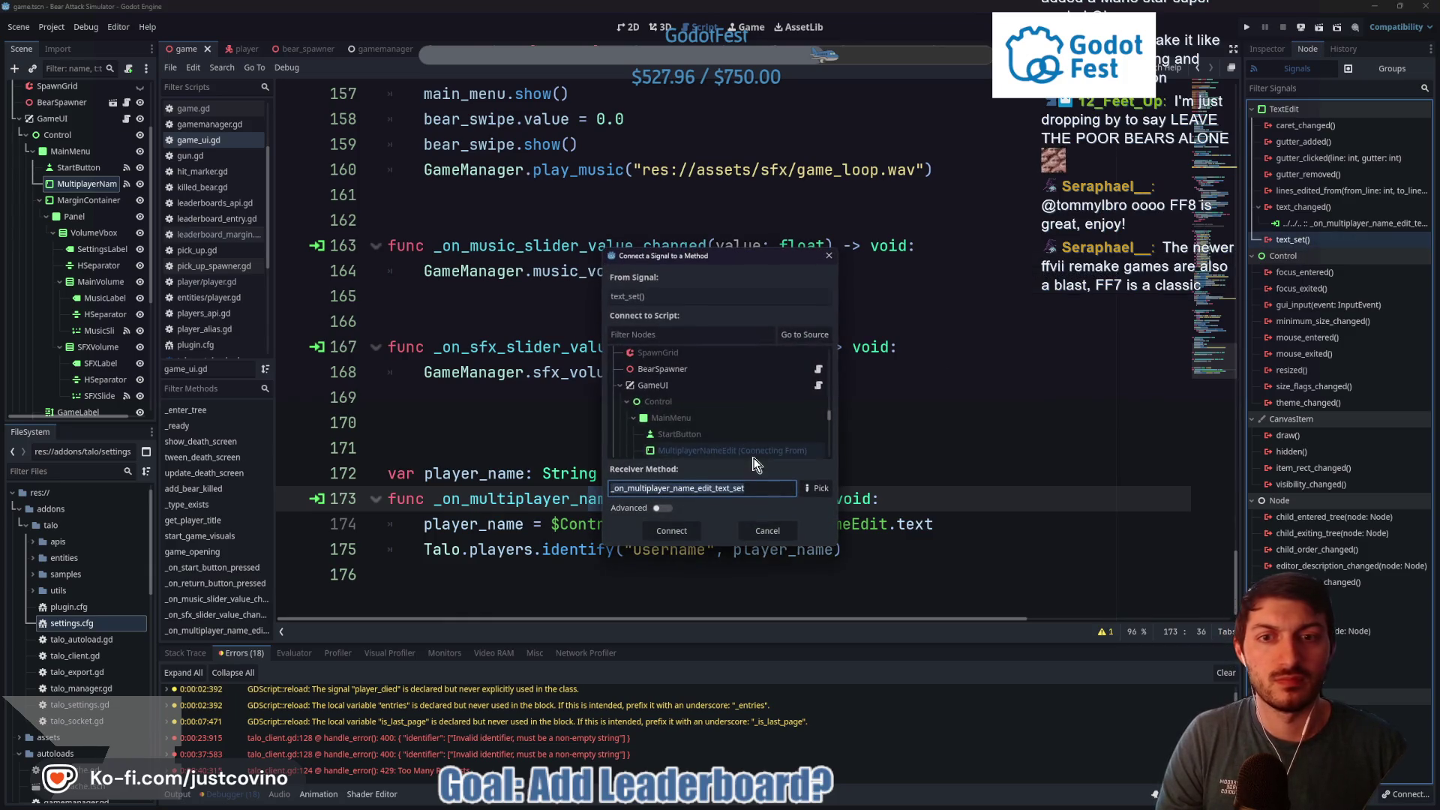
left_click(670, 403)
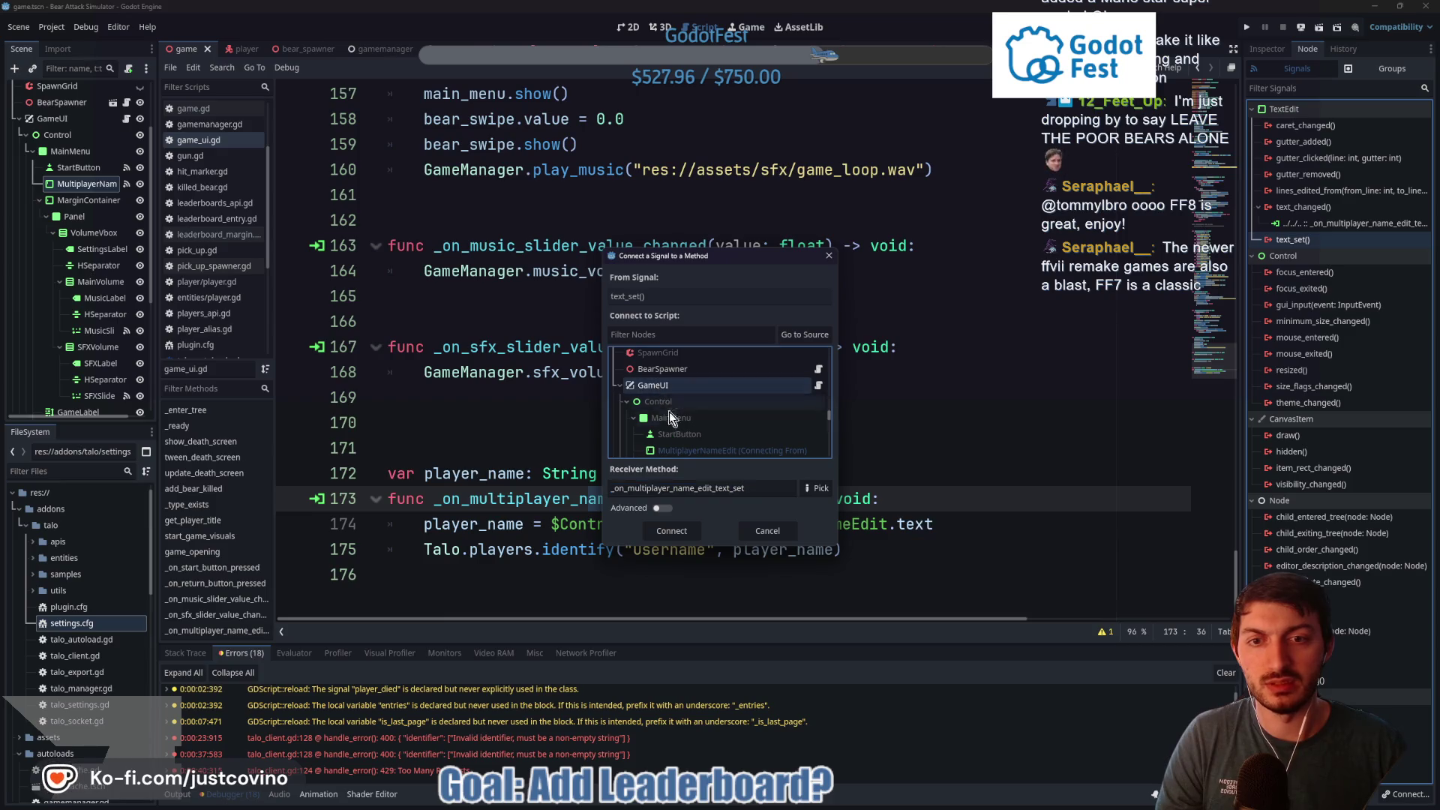
left_click(672, 531)
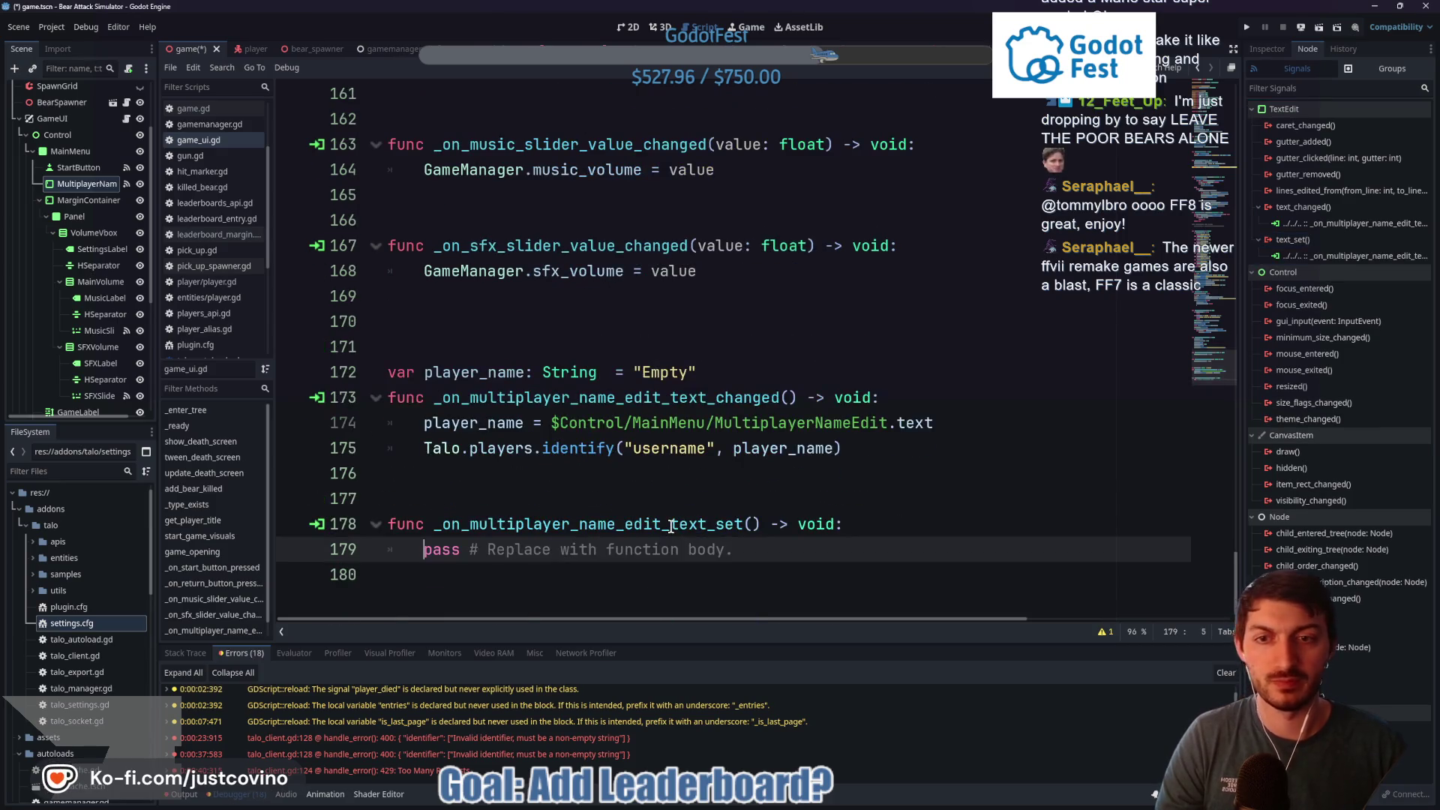
Move the player_name assignment and Talo.players.identify lines into _on_multiplayer_name_edit_text_set, replacing its pass
left_click_drag(858, 447, 360, 422)
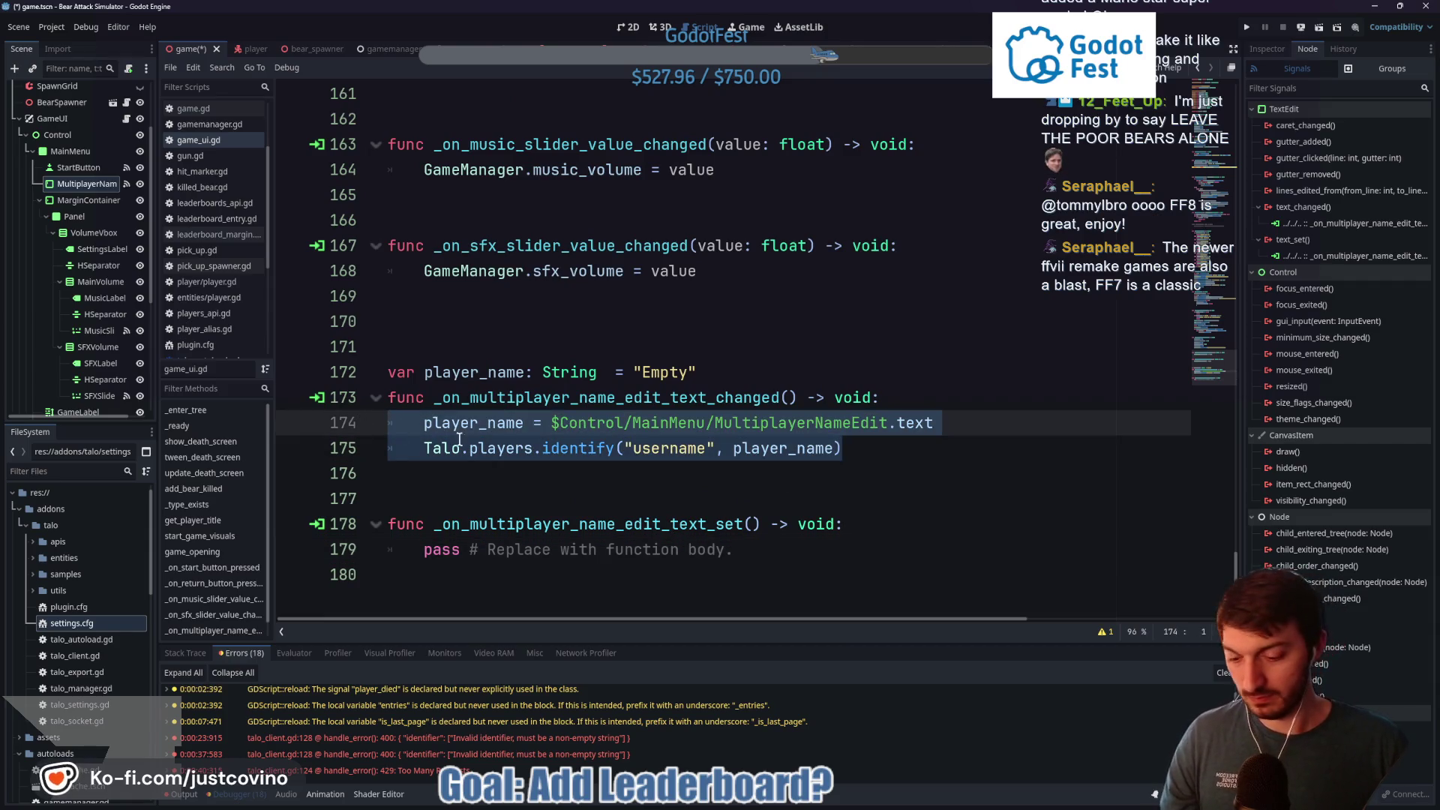
key("ctrl+x")
left_click_drag(736, 523, 393, 524)
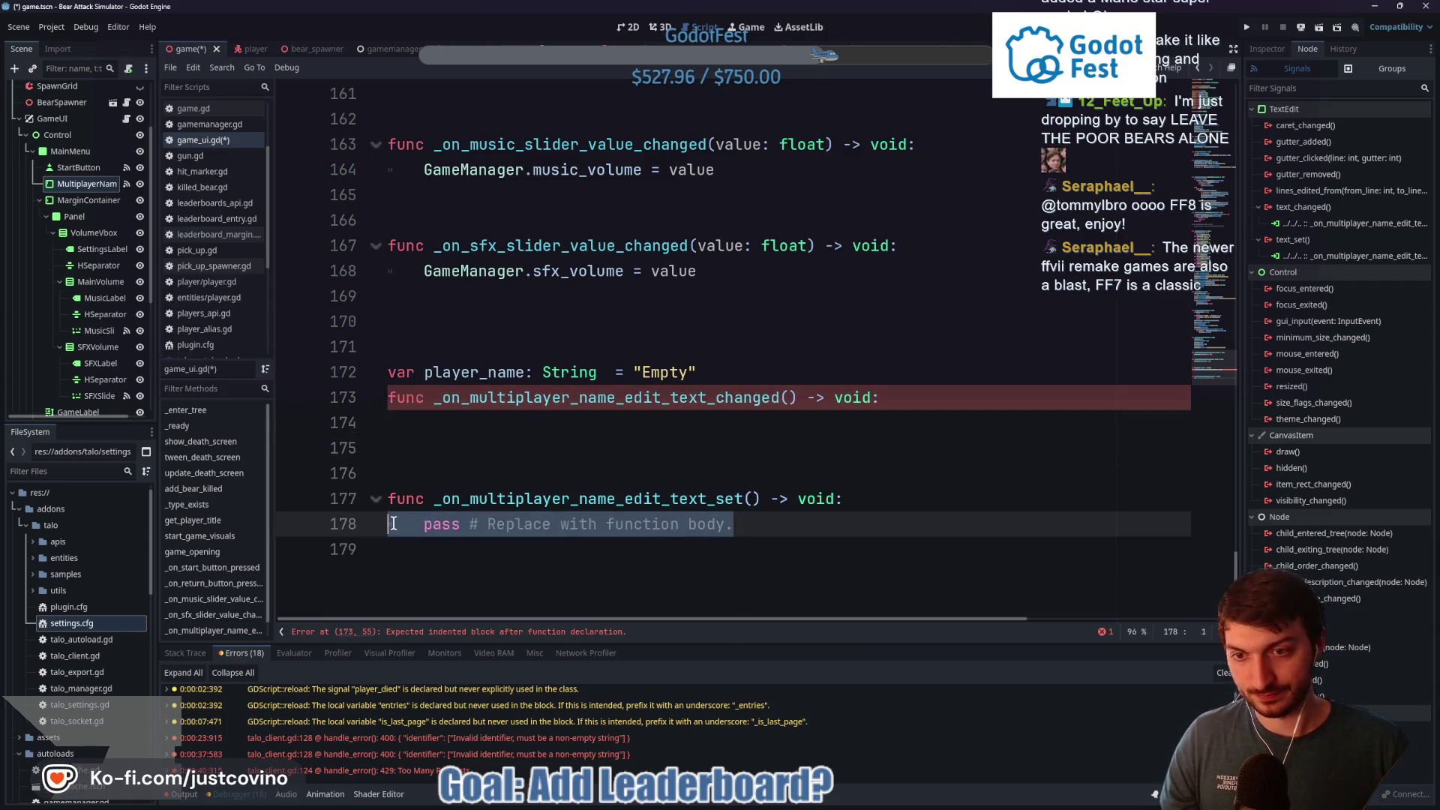
key("ctrl+v")
Delete the empty text_changed function, save, and begin clearing the player_name "Empty" default
mouse_move(405, 424)
left_mouse_down()
mouse_move(383, 422)
mouse_move(379, 373)
mouse_move(376, 394)
left_mouse_up()
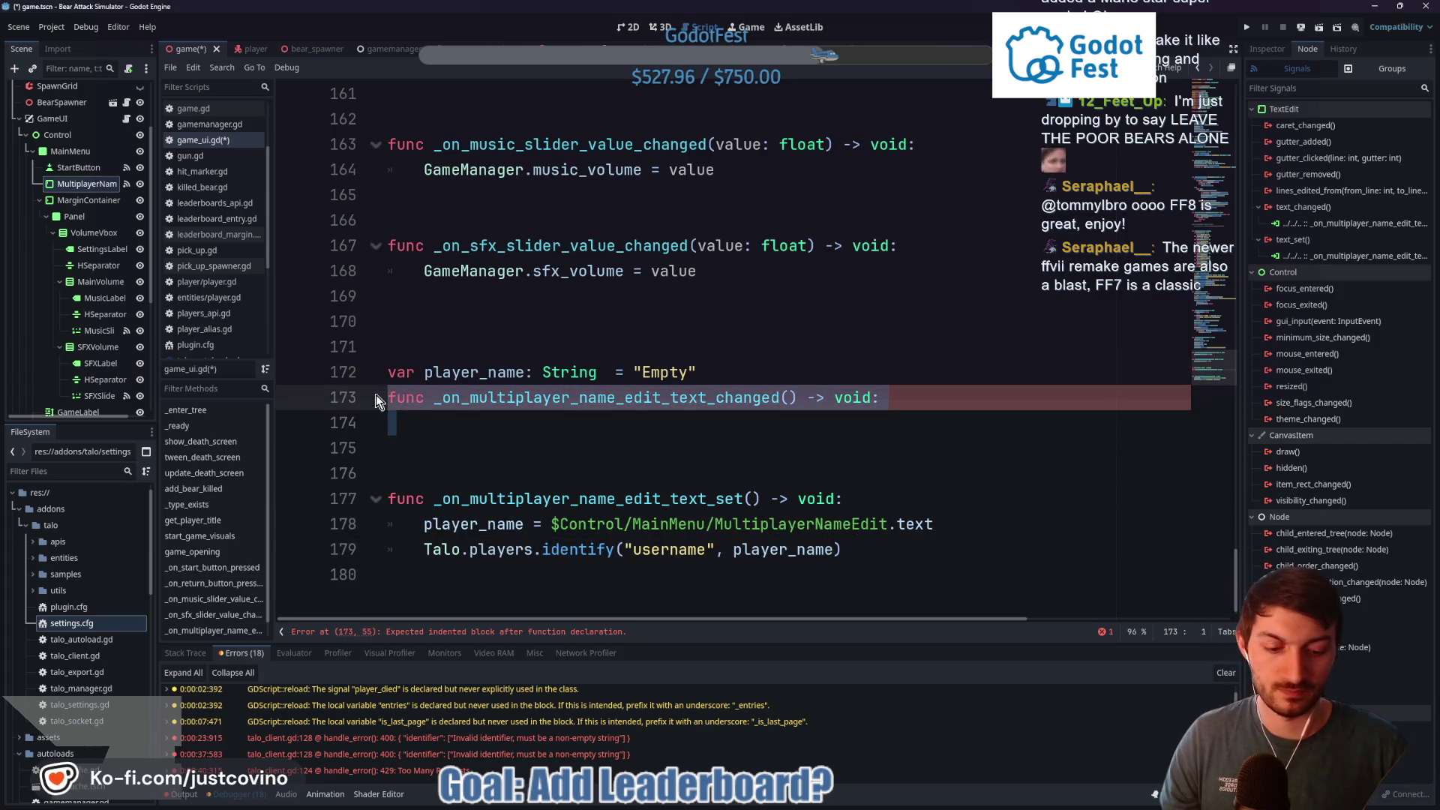
key("Delete")
key("Delete")
key("Delete")
key("Return")
type("=")
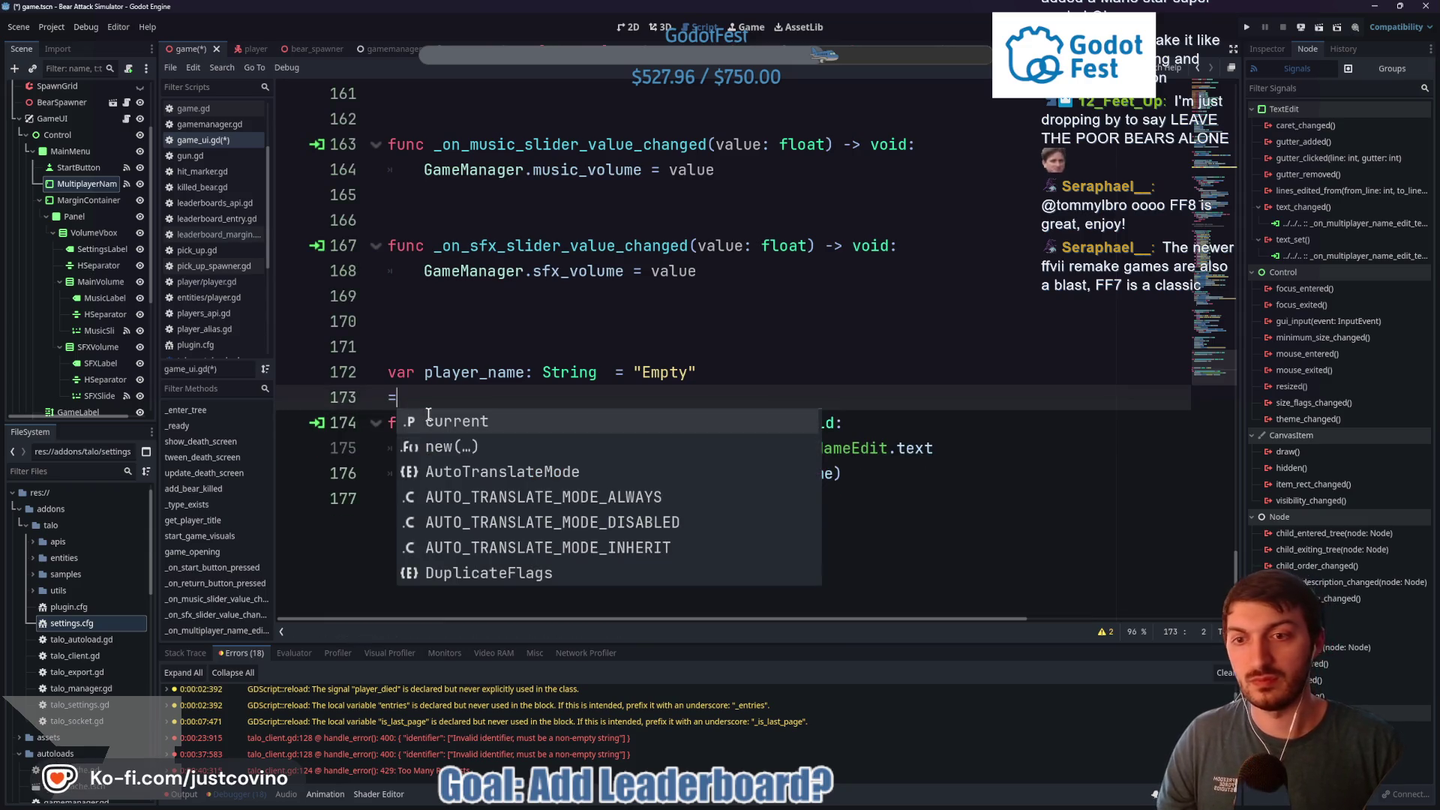
key("BackSpace")
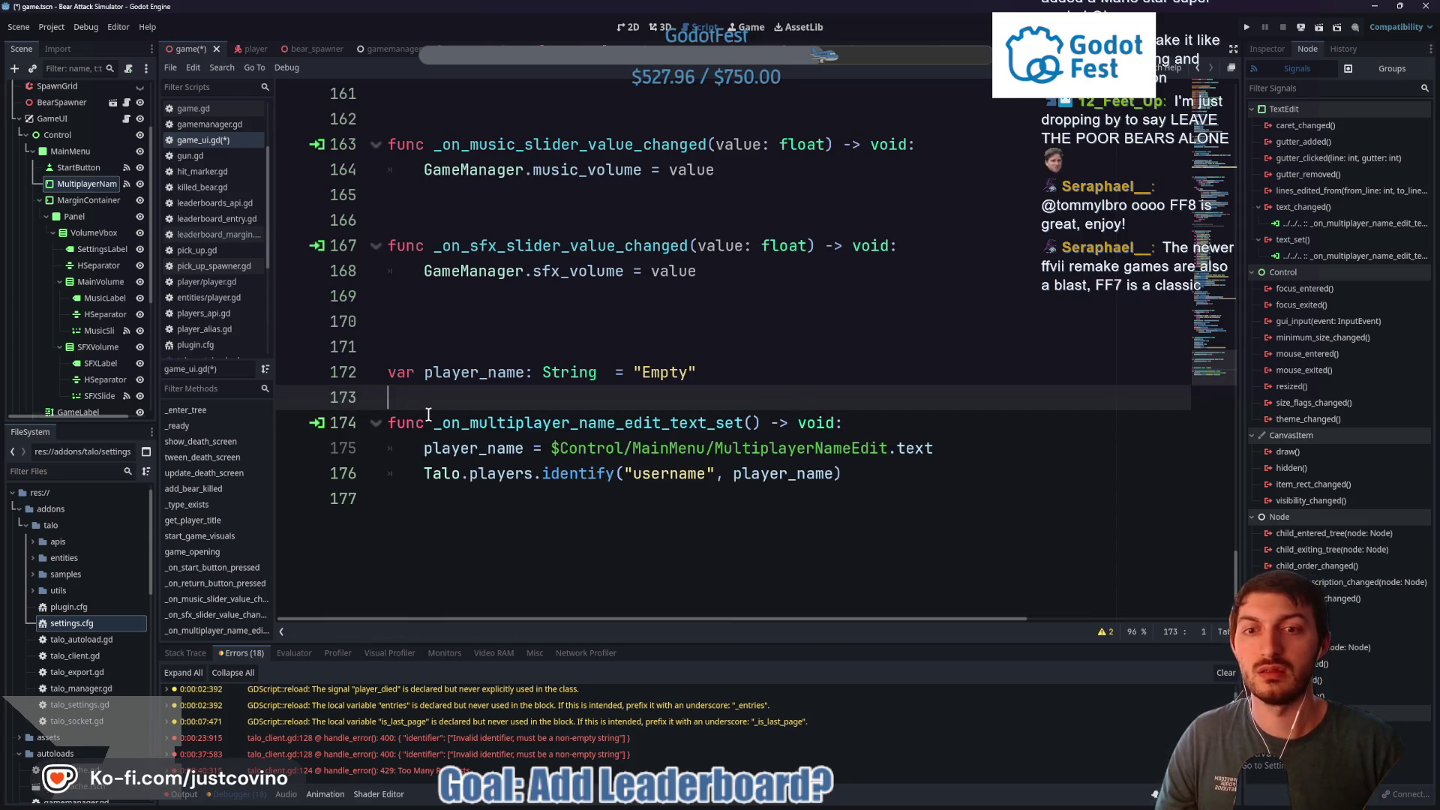
key("BackSpace")
key("ctrl+s")
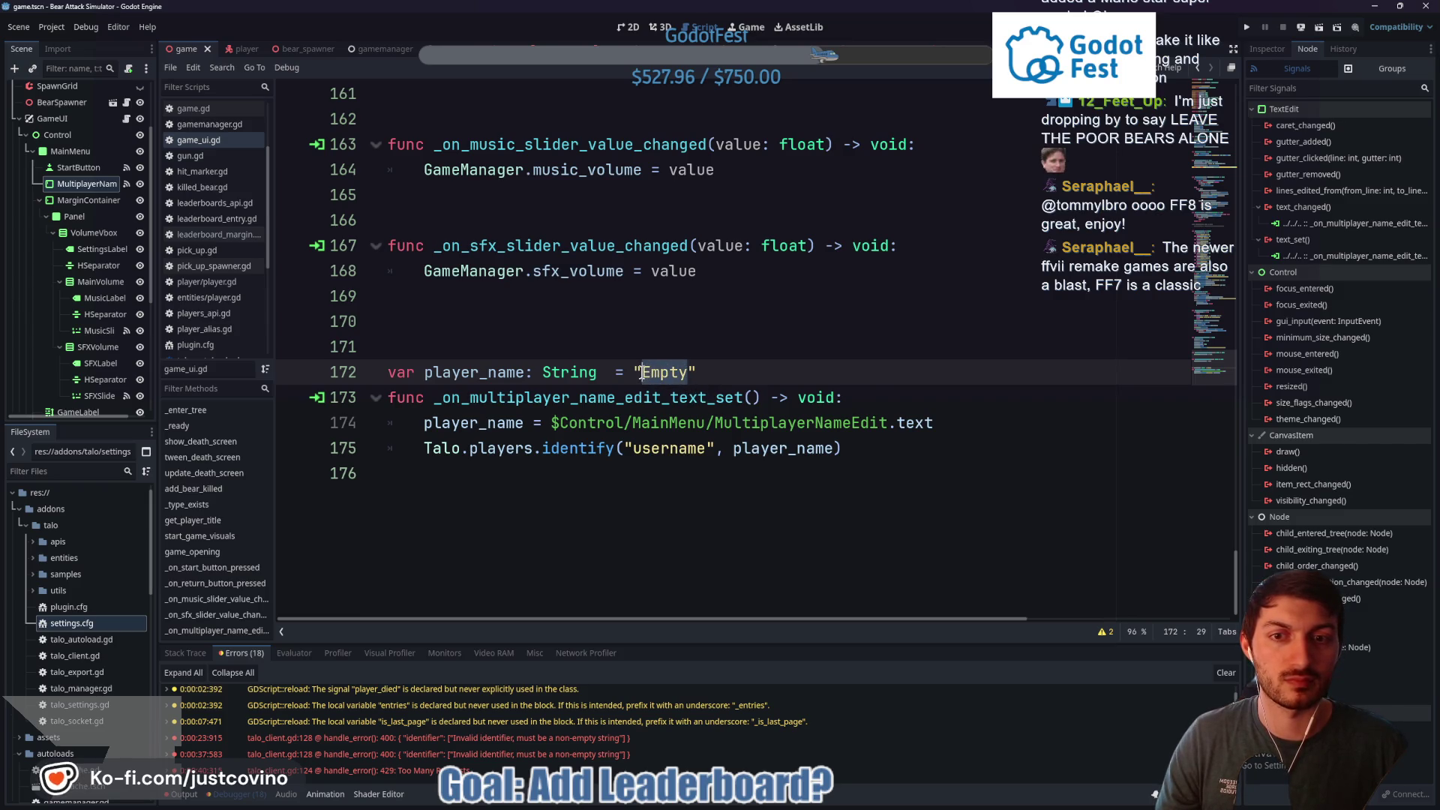
key("BackSpace")
Replace "Empty" with " " in the start-button name check and save game_ui.gd
scroll(685, 373, "up", 20)
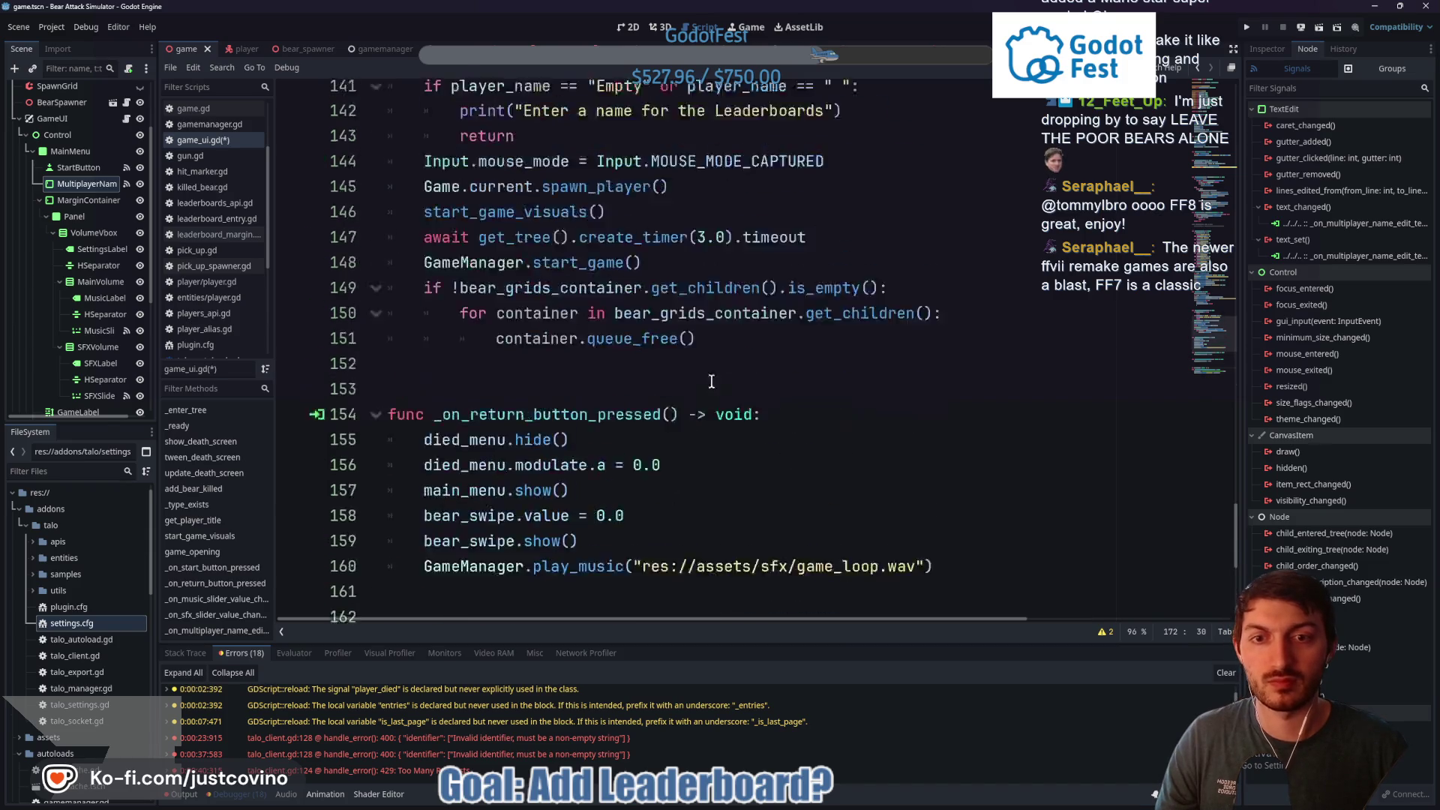
scroll(709, 407, "up", 15)
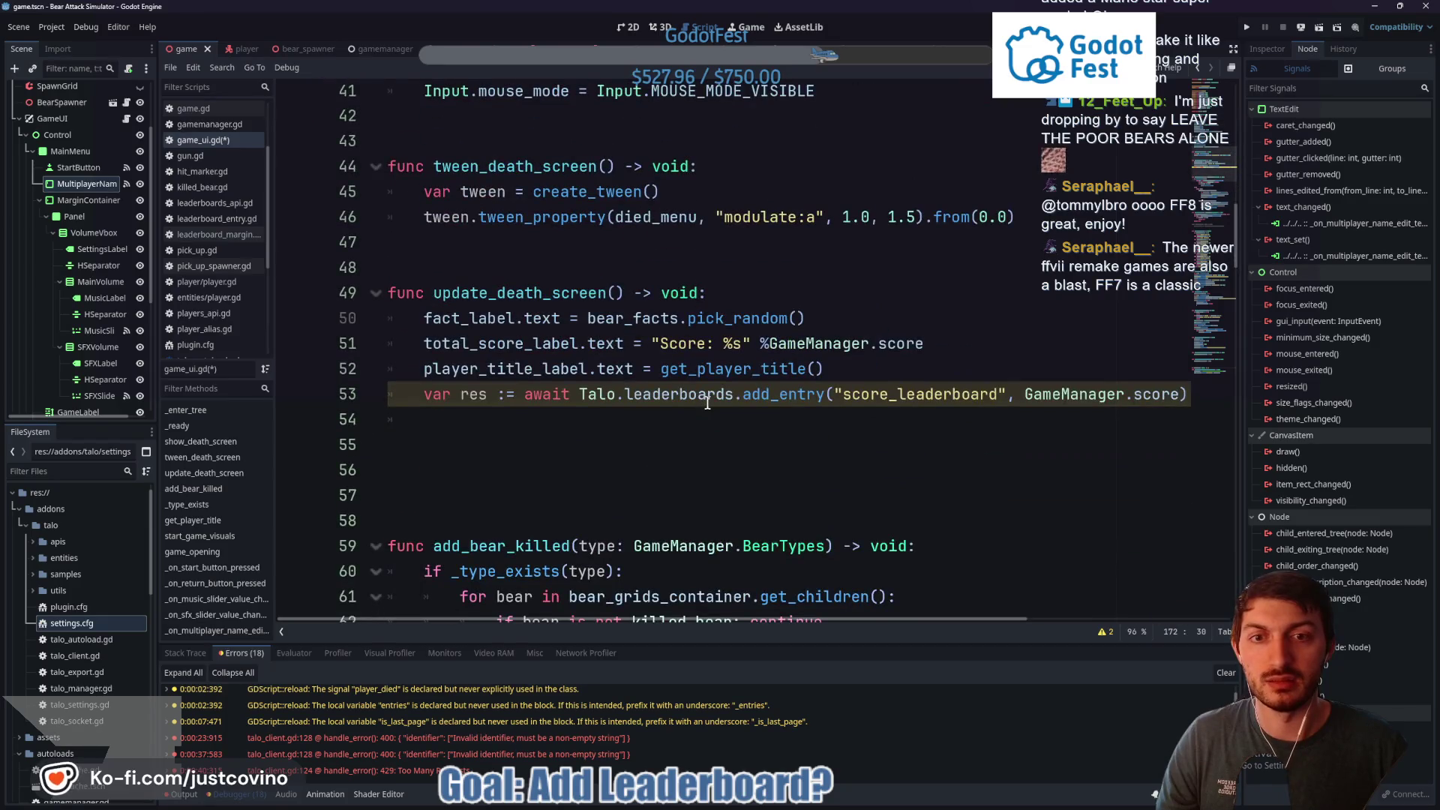
scroll(707, 404, "up", 10)
scroll(703, 402, "down", 5)
scroll(703, 402, "down", 6)
scroll(691, 403, "down", 20)
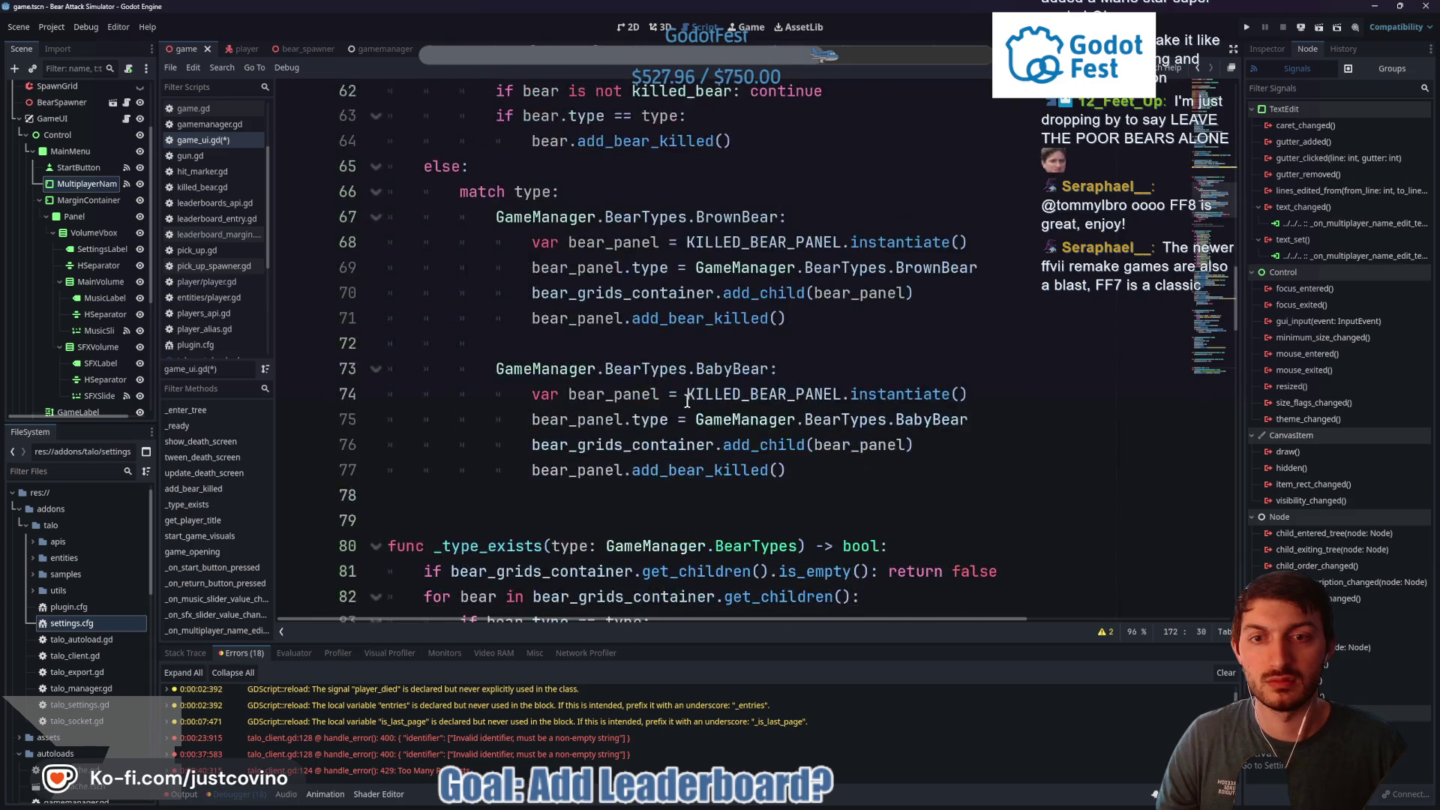
scroll(683, 402, "up", 1)
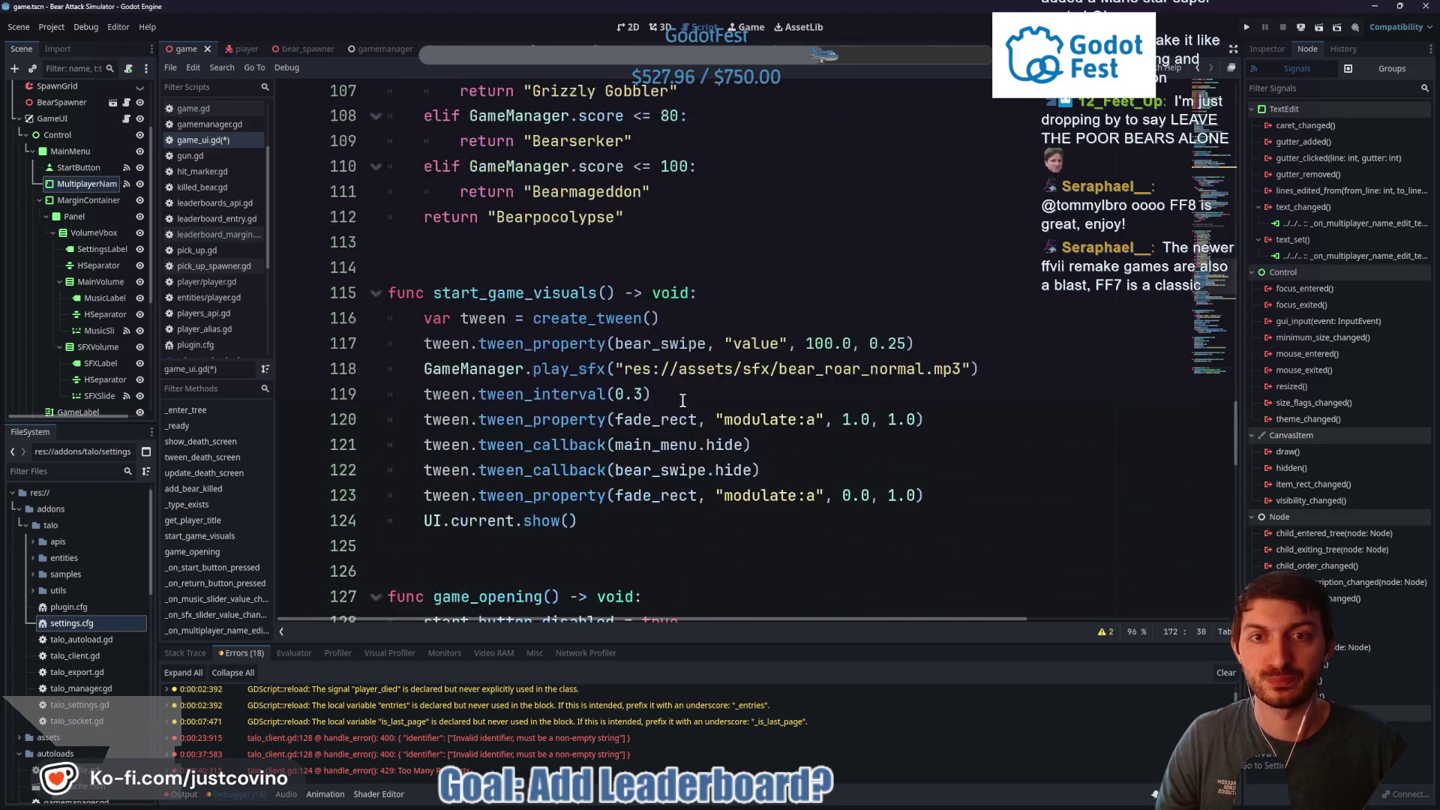
scroll(683, 400, "down", 9)
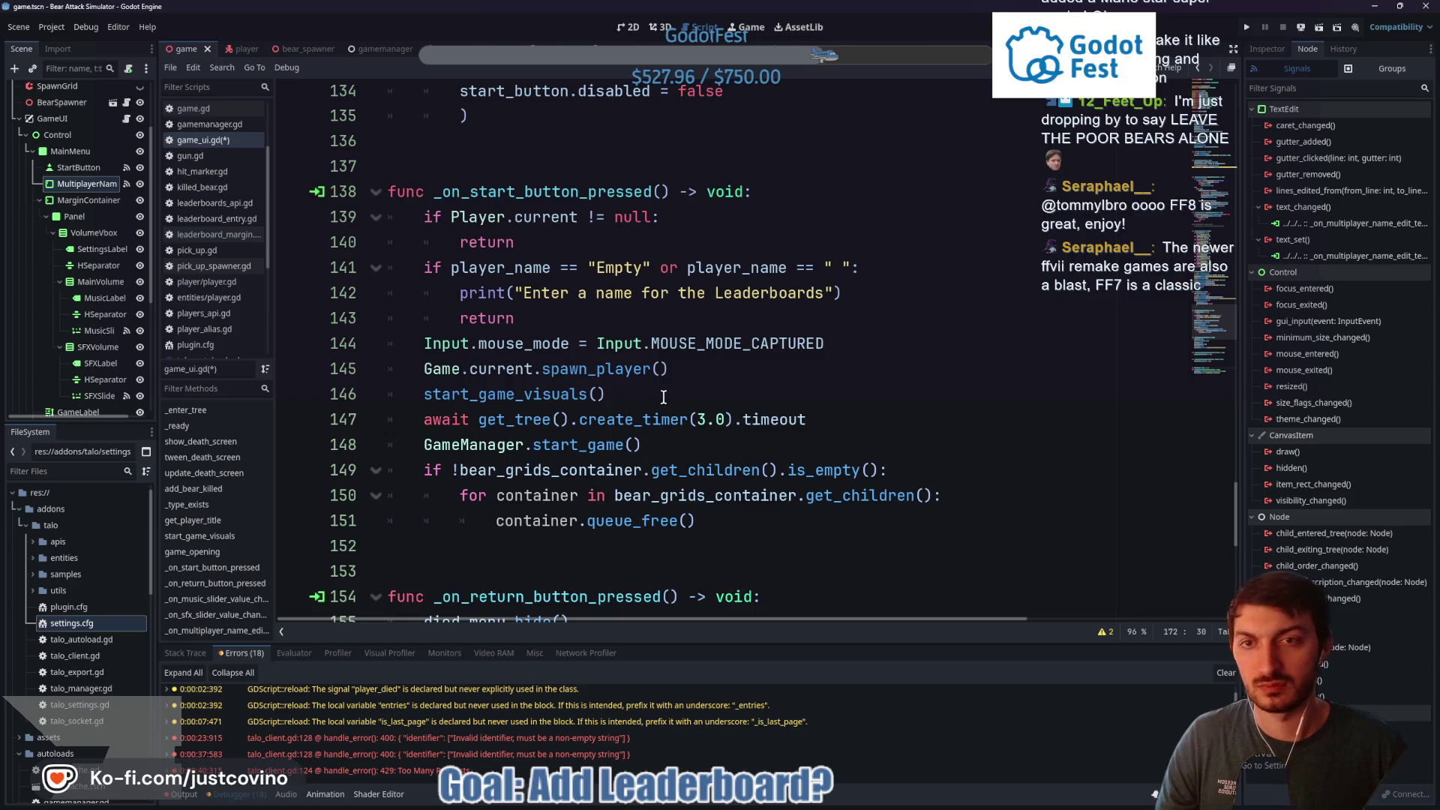
scroll(663, 396, "down", 1)
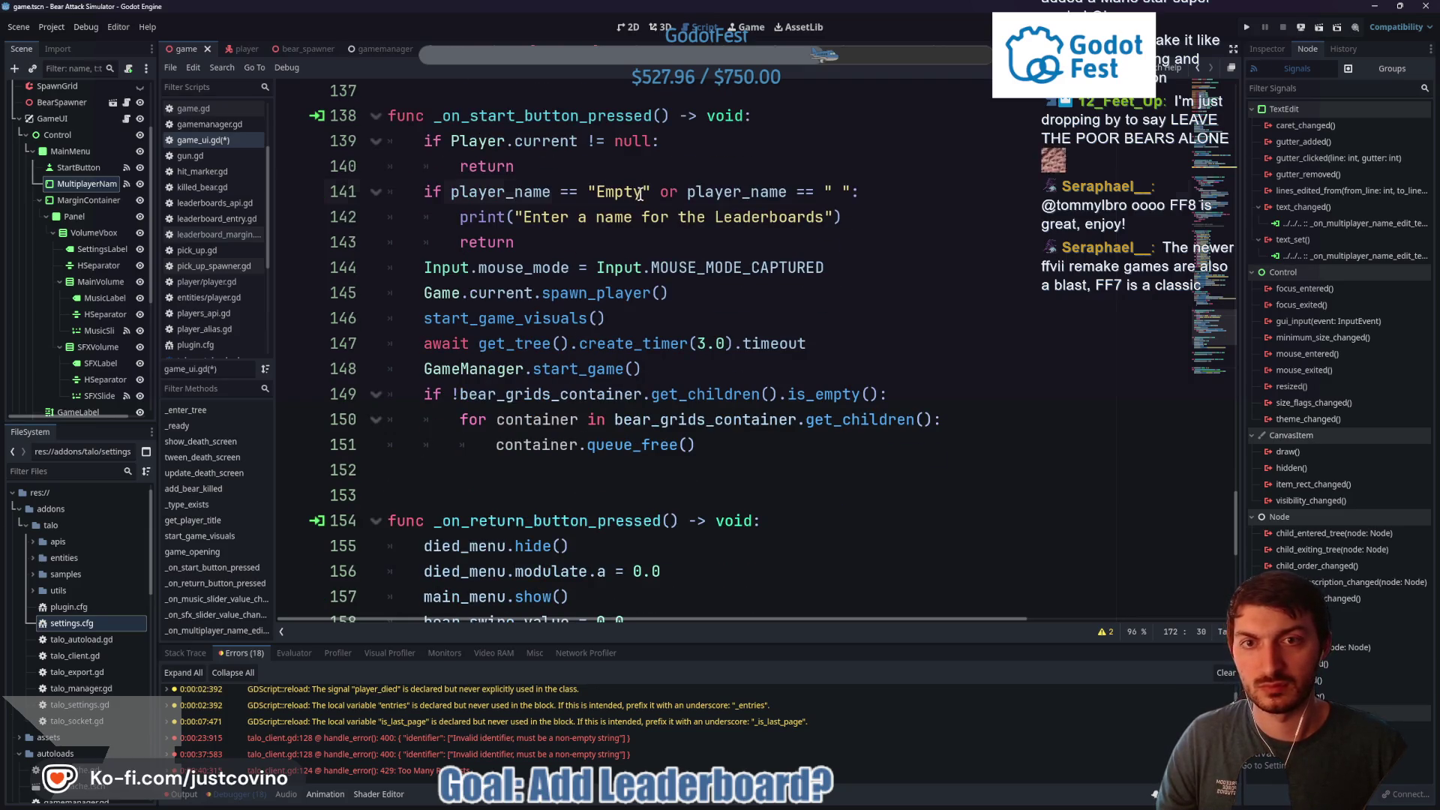
left_click_drag(642, 194, 598, 194)
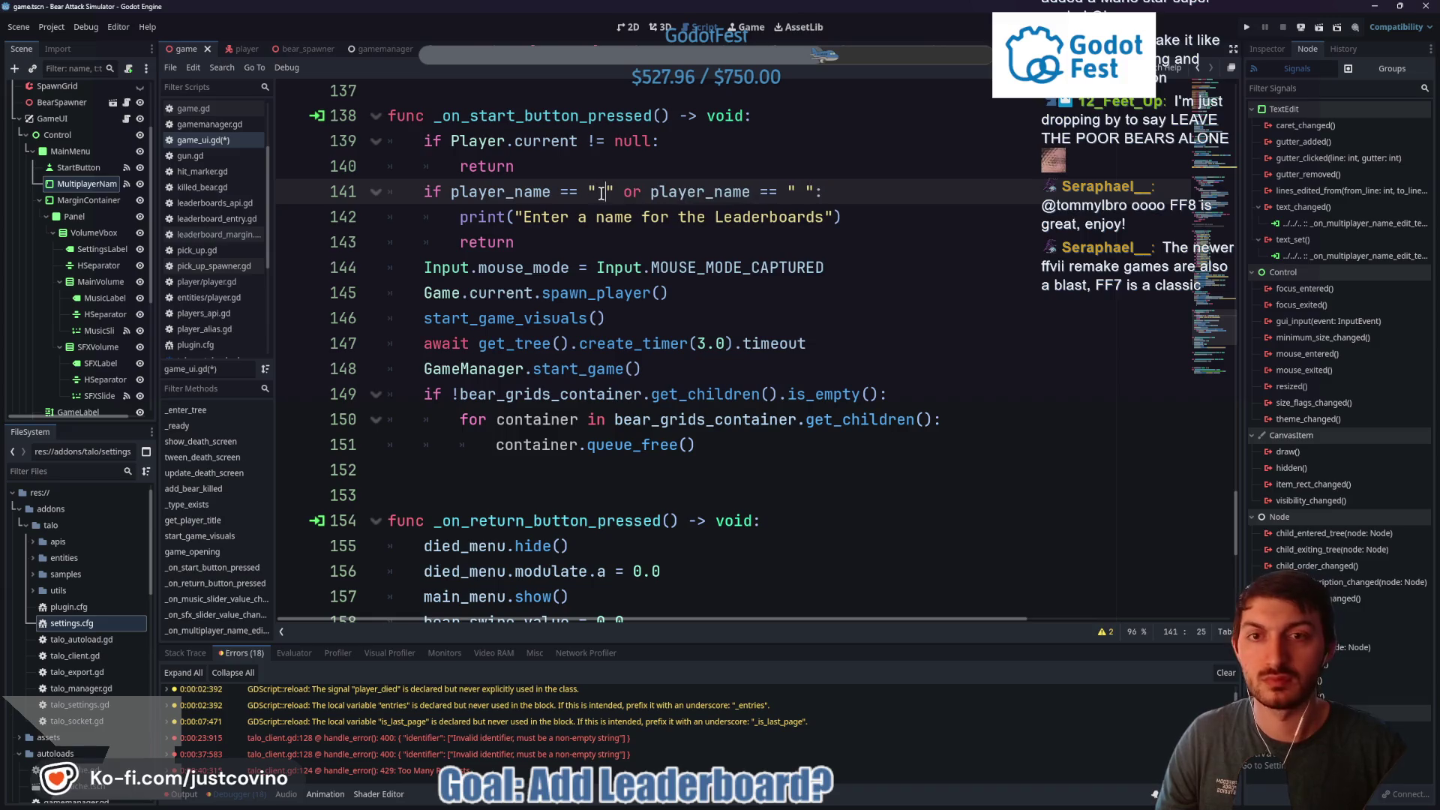
key("ctrl+s")
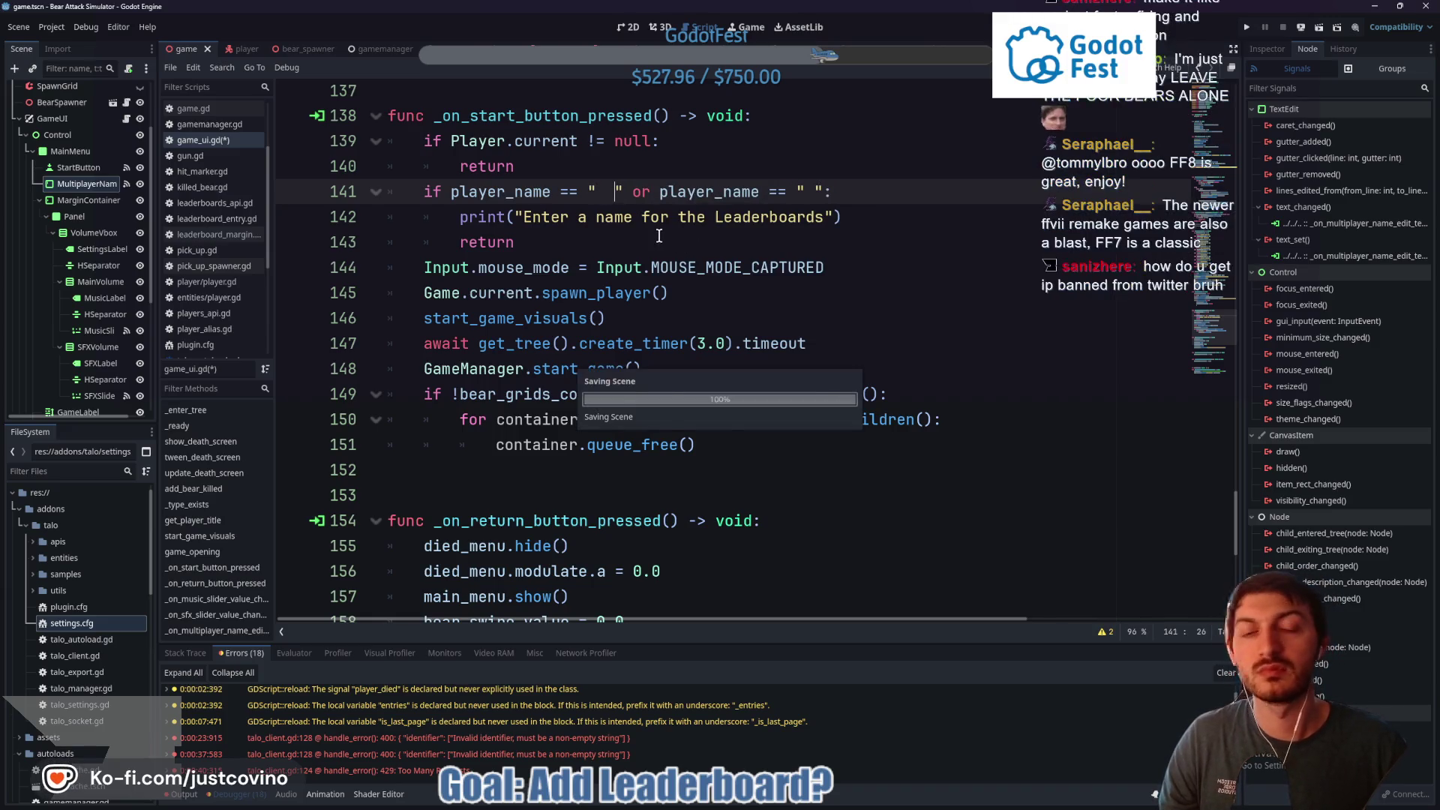
Delete the blank line above the player_name variable
scroll(727, 314, "down", 7)
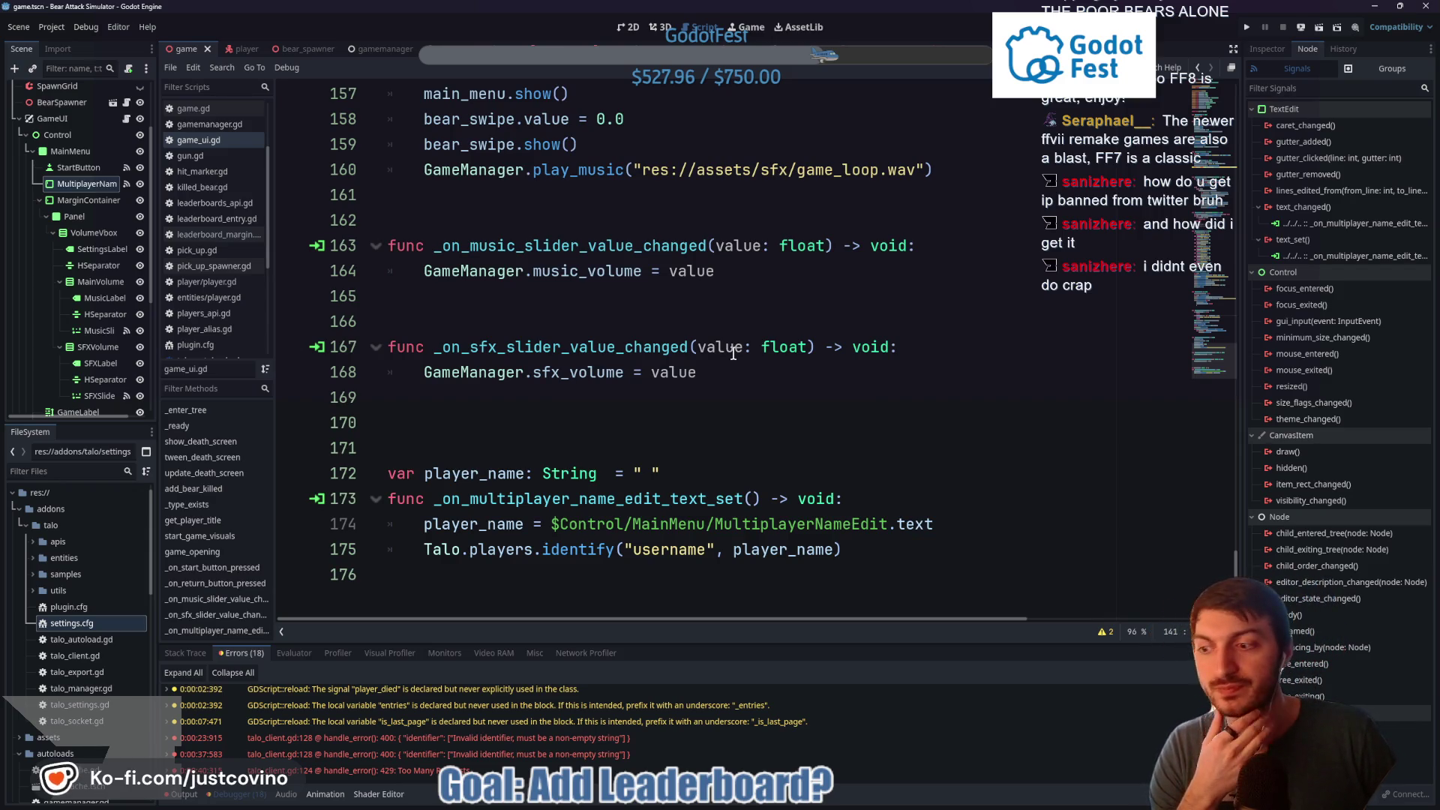
left_click(461, 438)
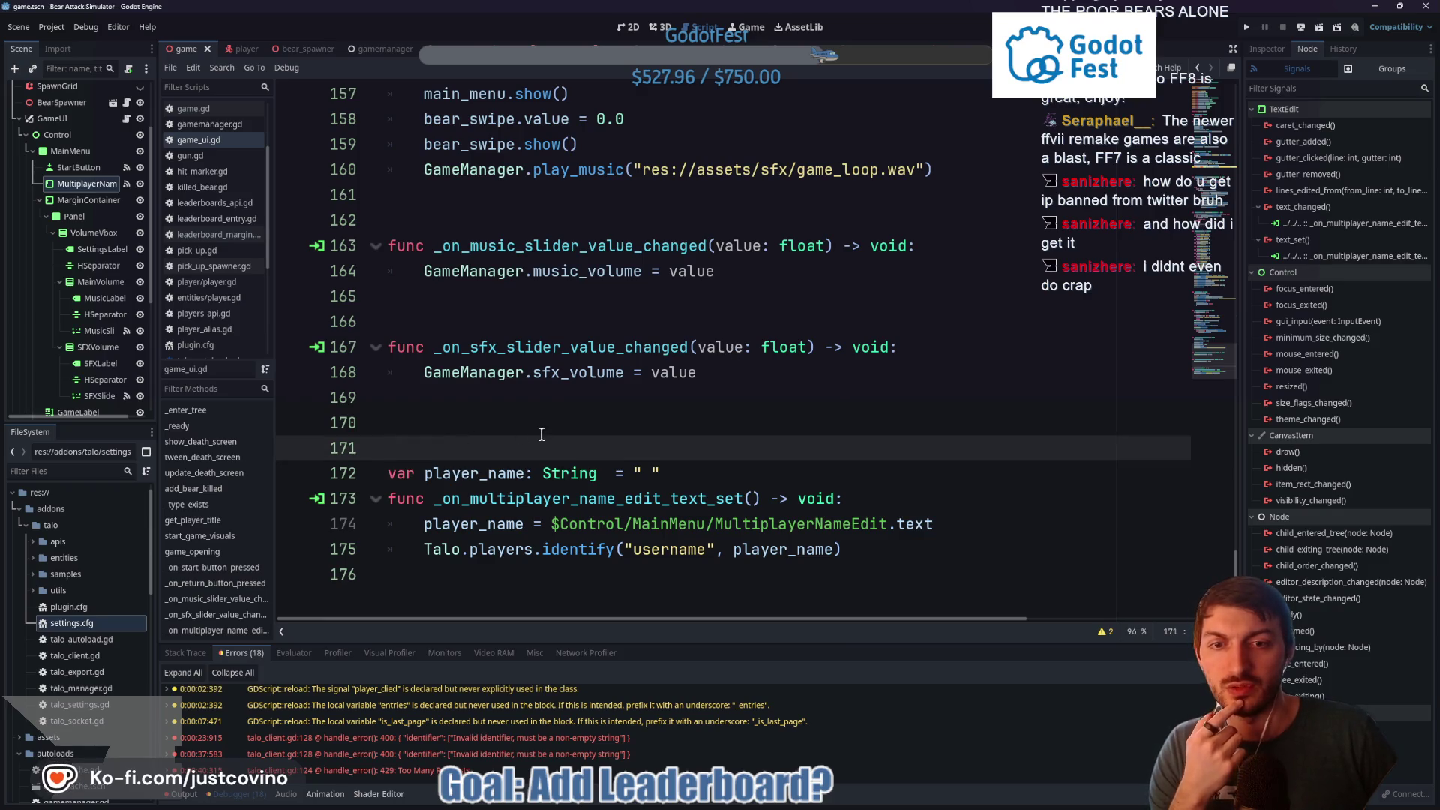
key("BackSpace")
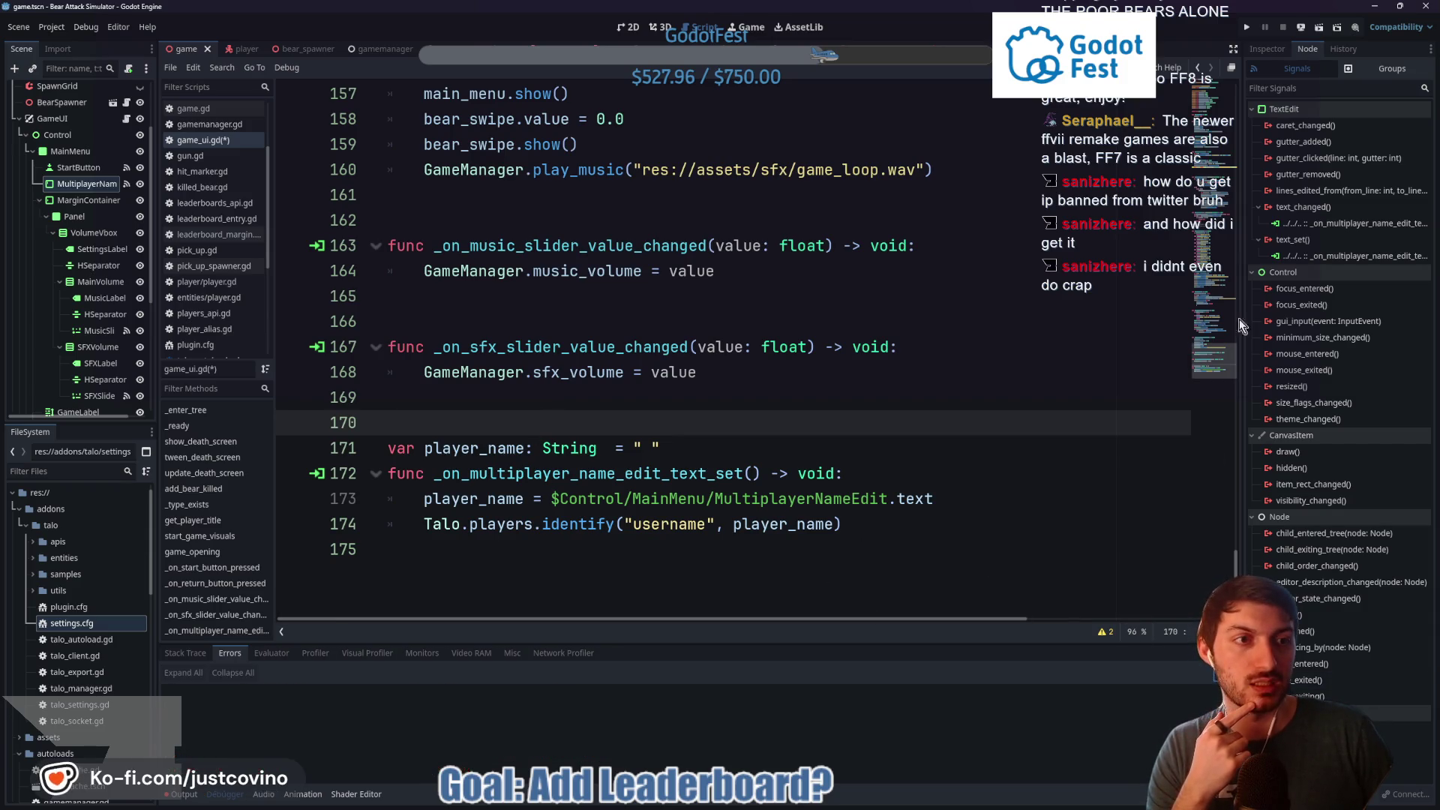
Disconnect MultiplayerNameEdit's text_changed signal, leaving only text_set, and view its Inspector properties
left_click(1320, 223)
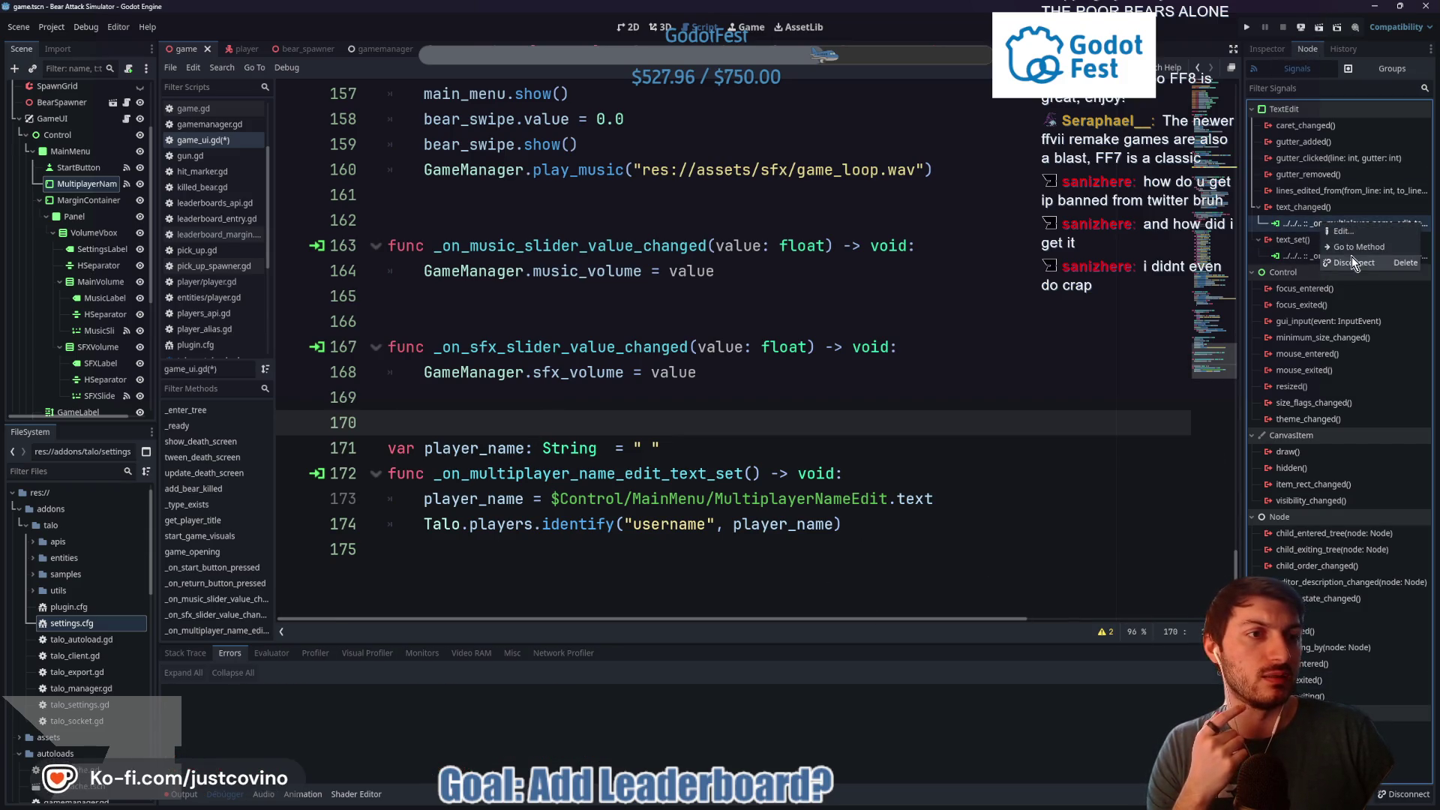
key("Delete")
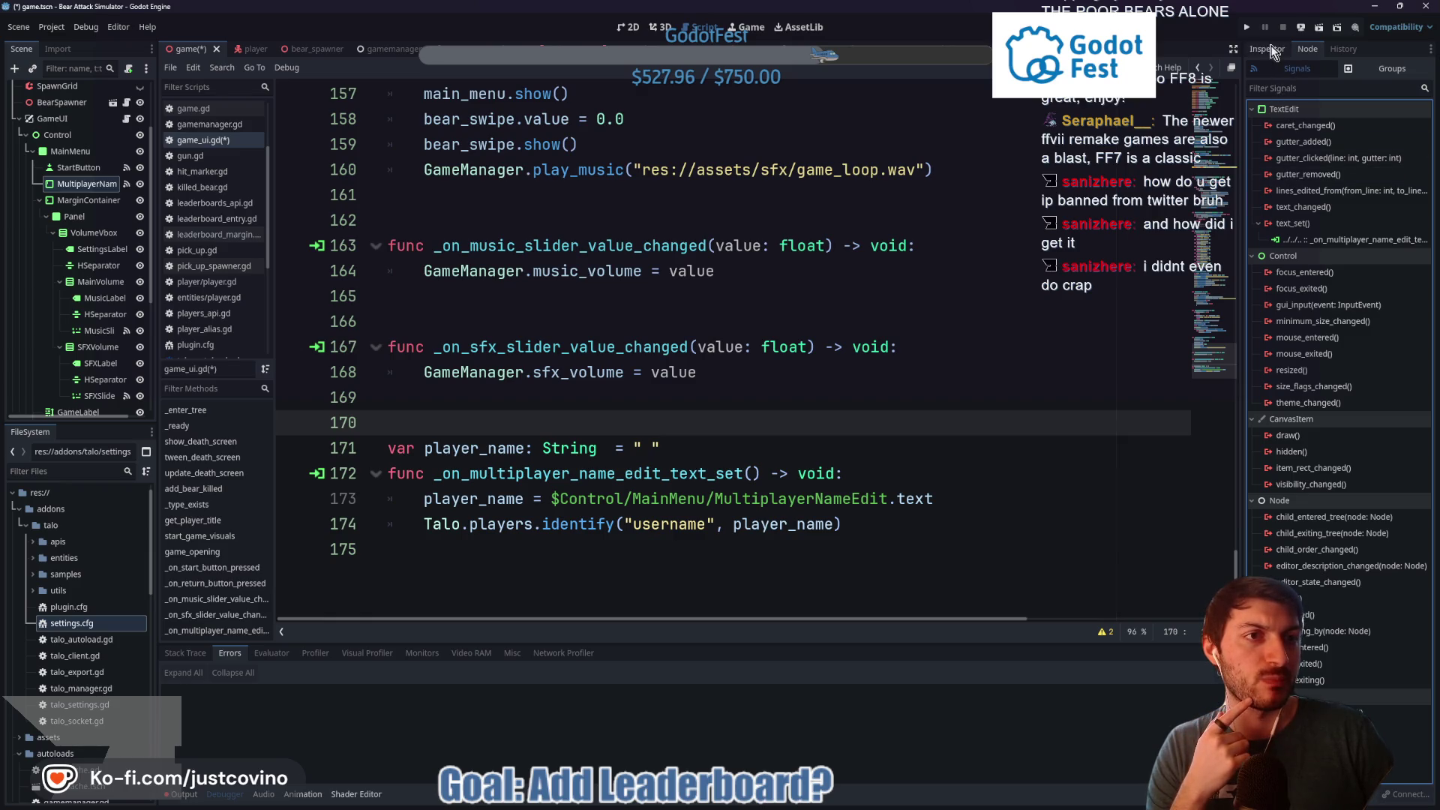
left_click(1269, 48)
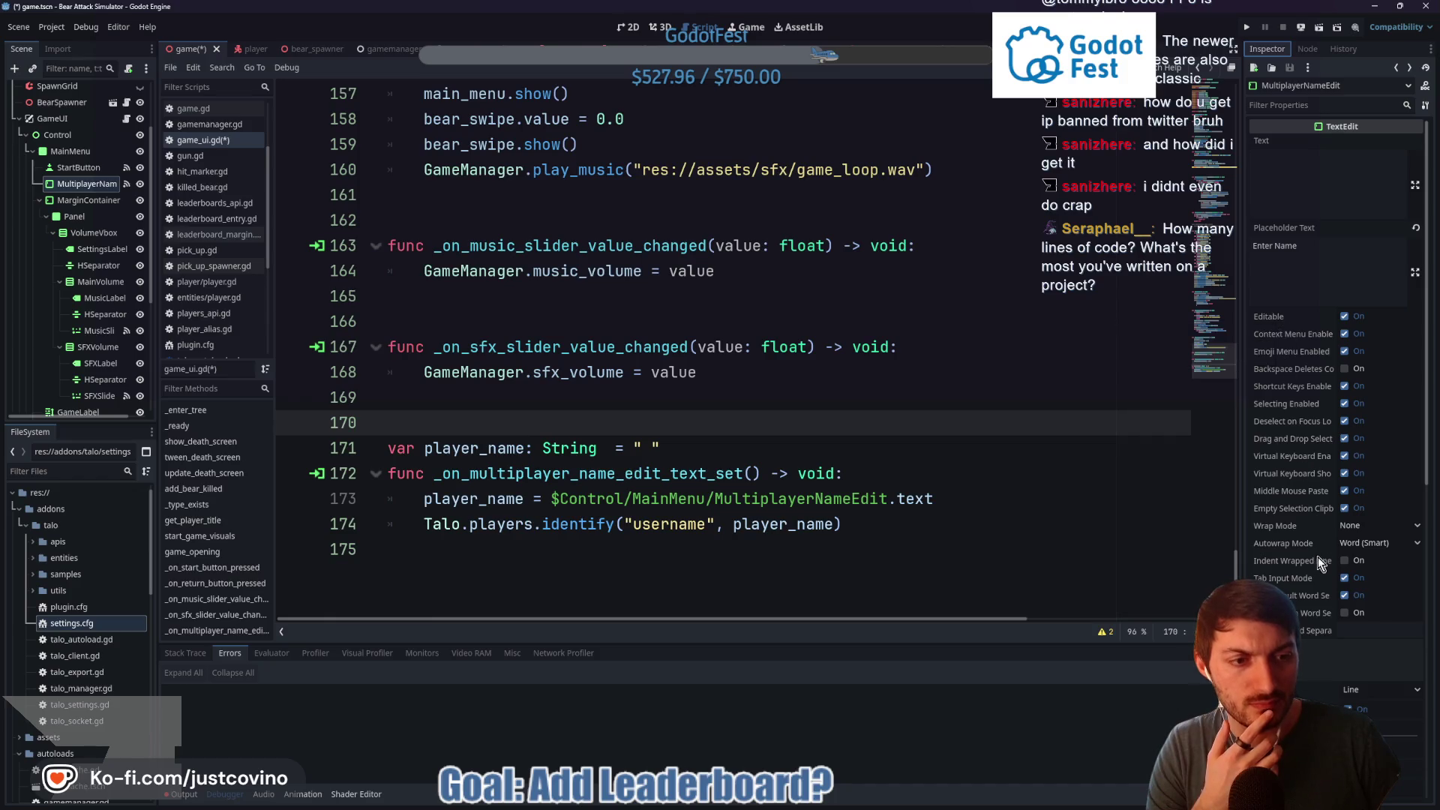
Set MultiplayerNameEdit's Focus Mode to None and save the scene
scroll(1305, 559, "down", 3)
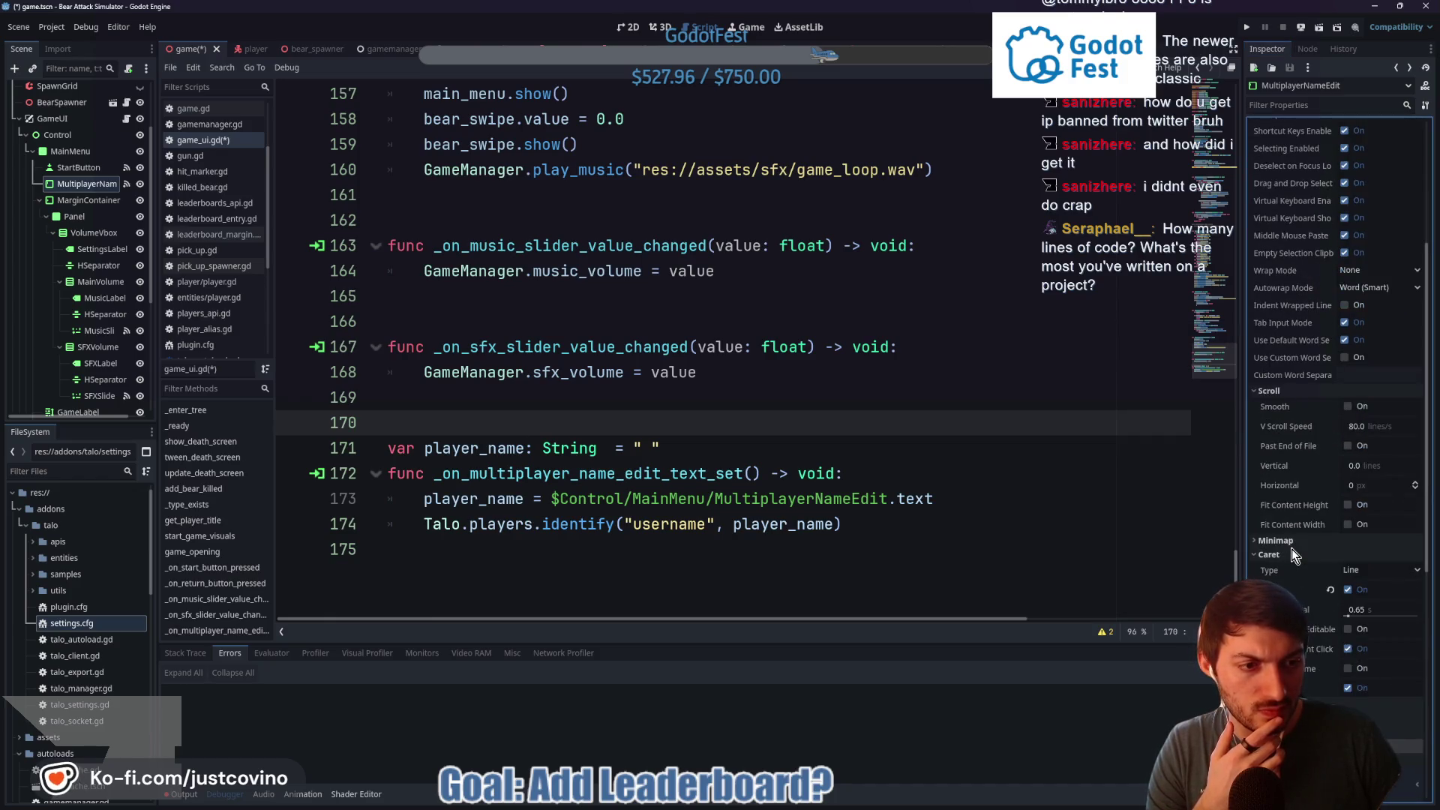
left_click(1320, 392)
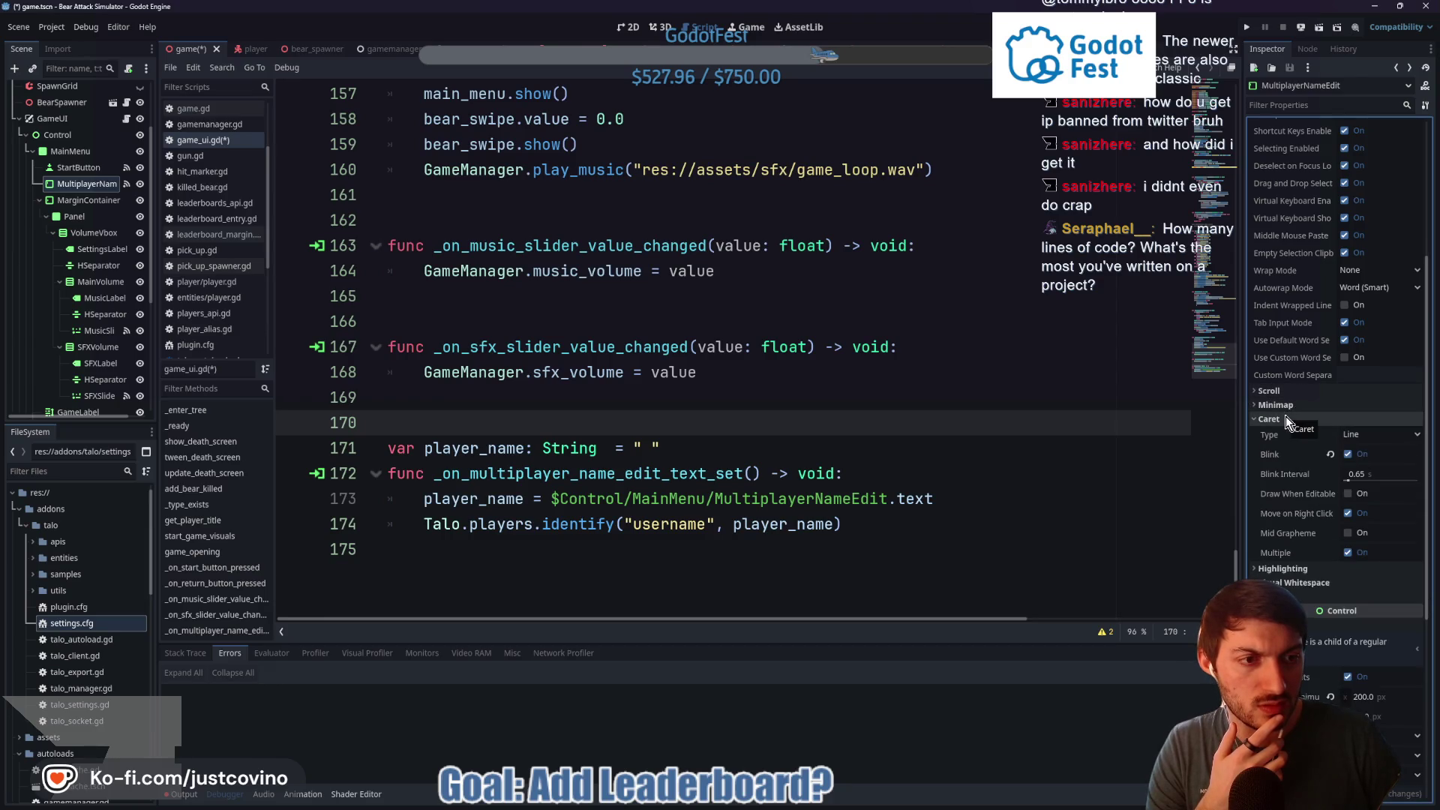
left_click(1285, 418)
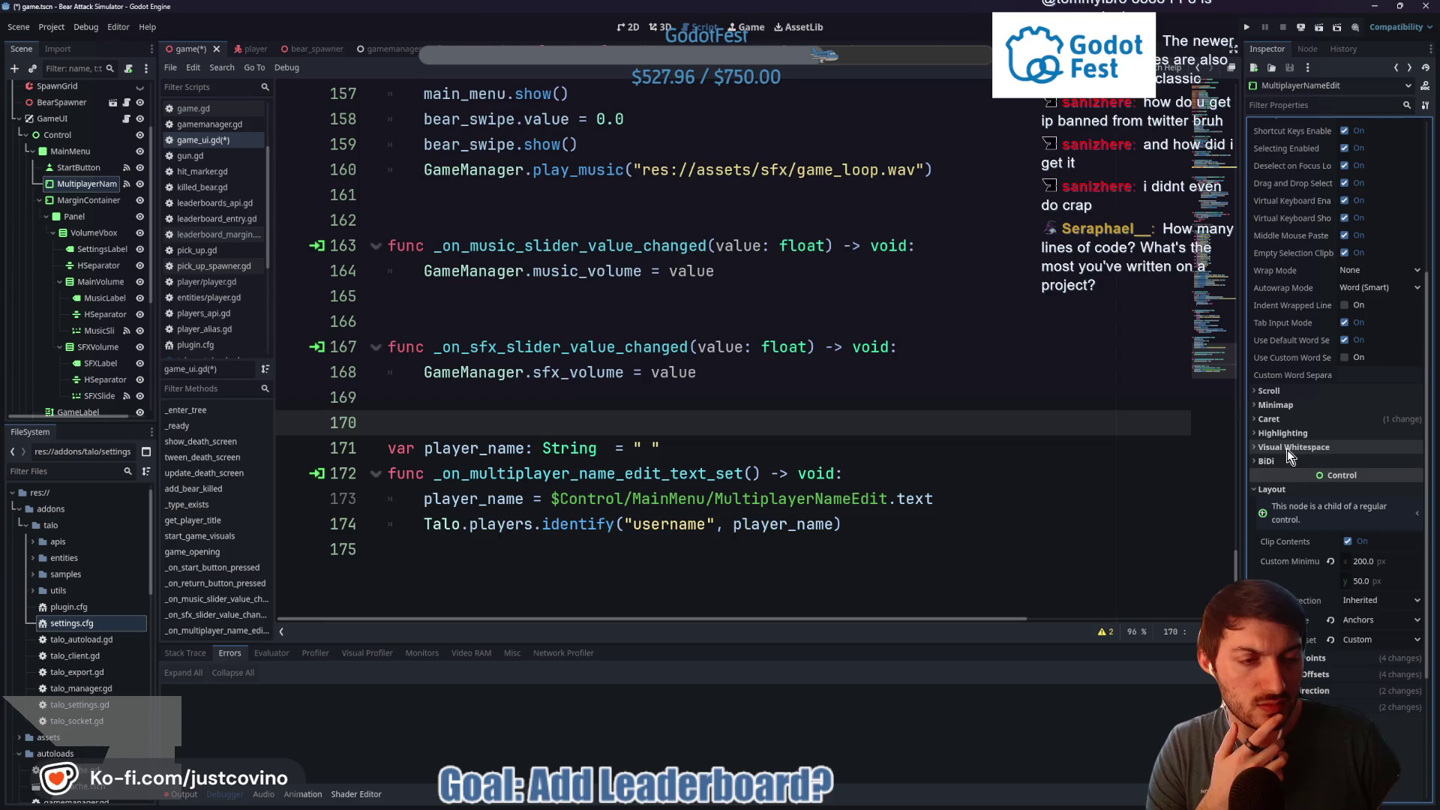
scroll(1287, 452, "down", 5)
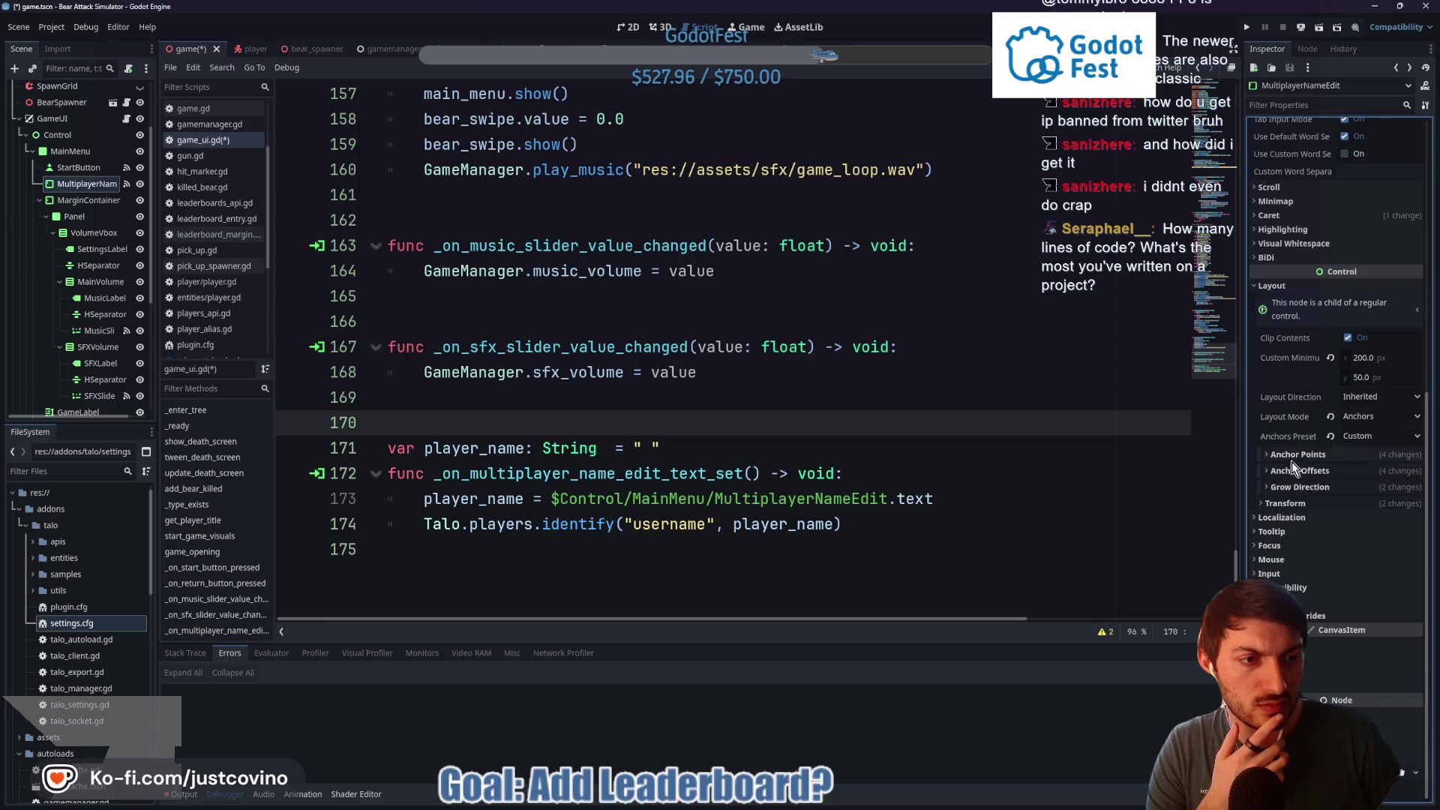
left_click(1286, 546)
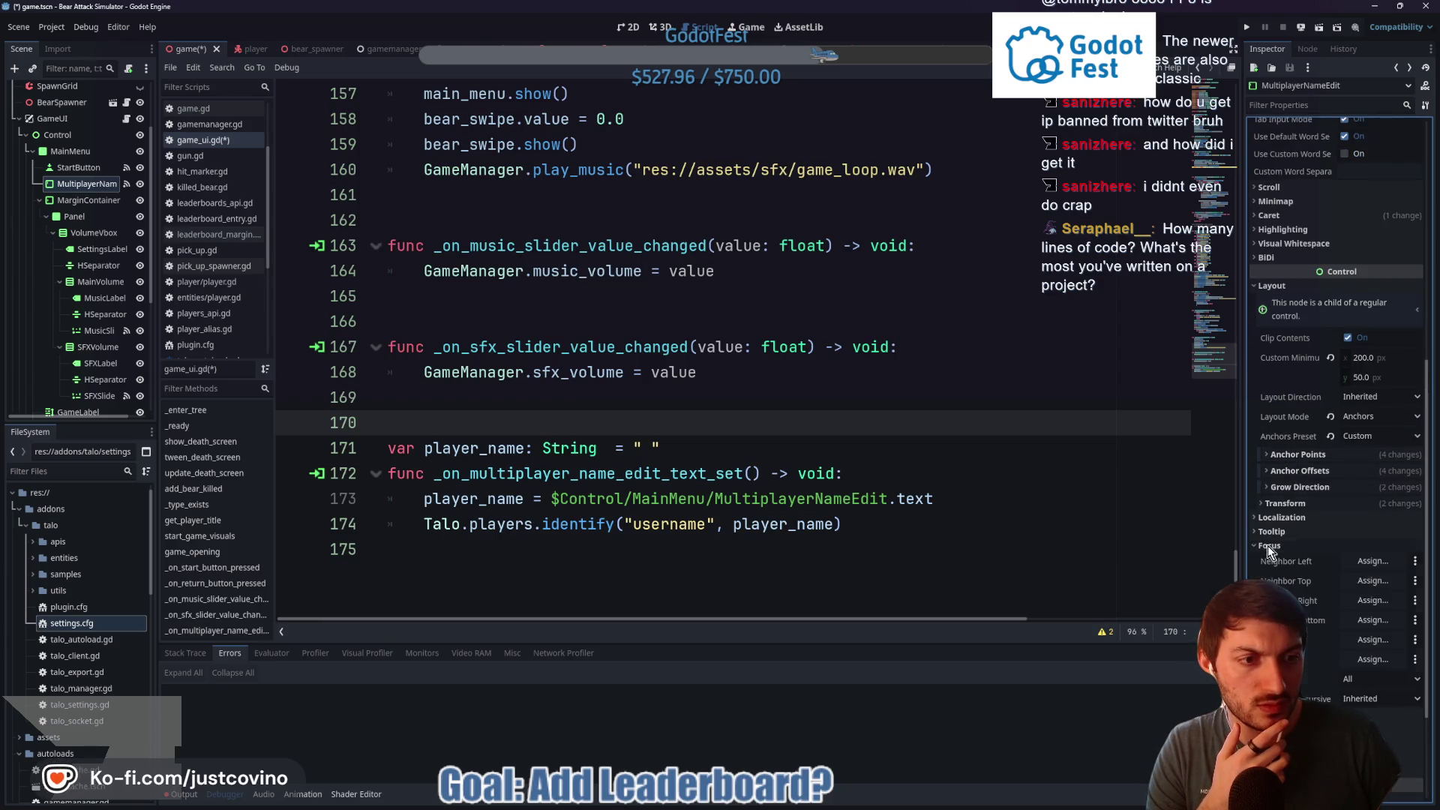
left_click(1355, 681)
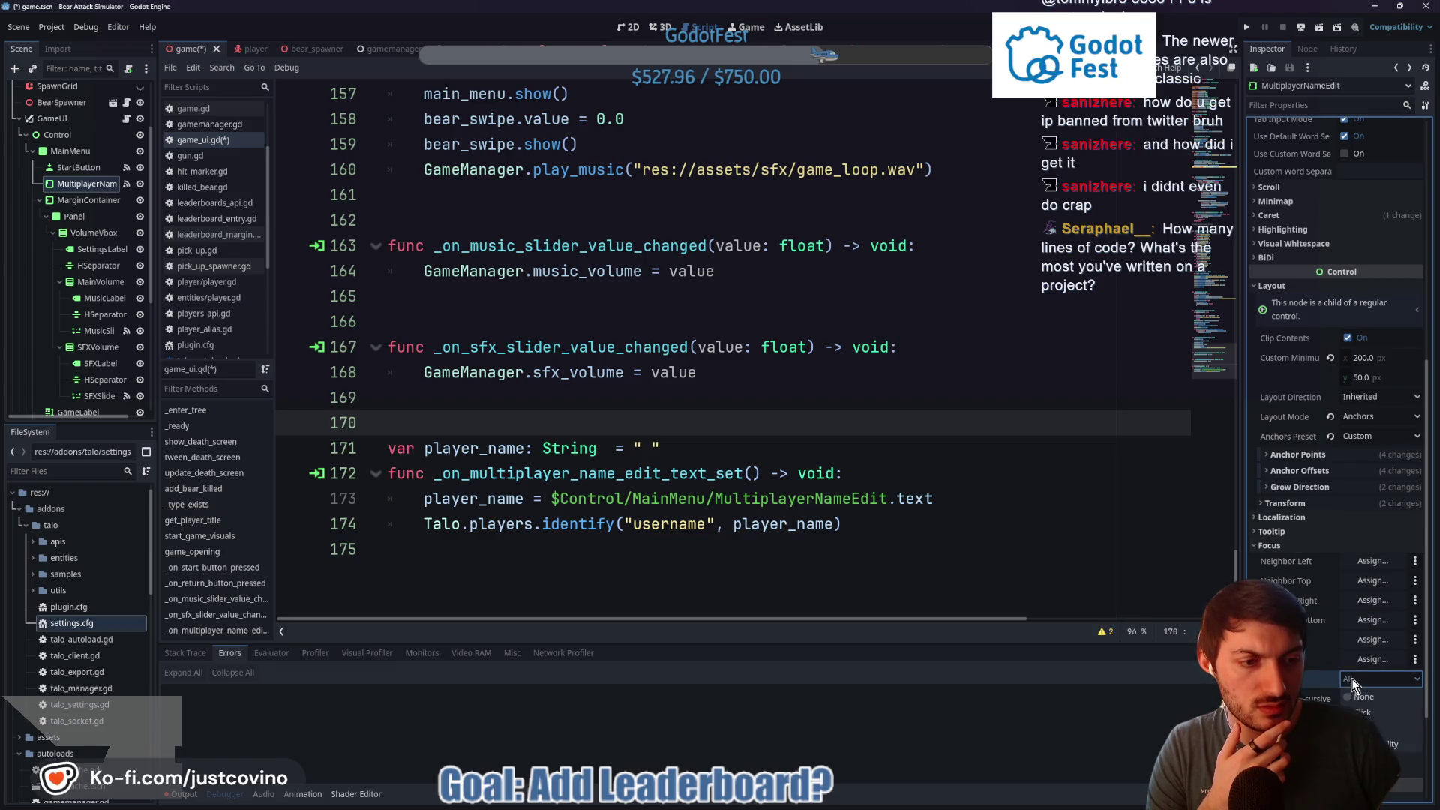
left_click(1359, 698)
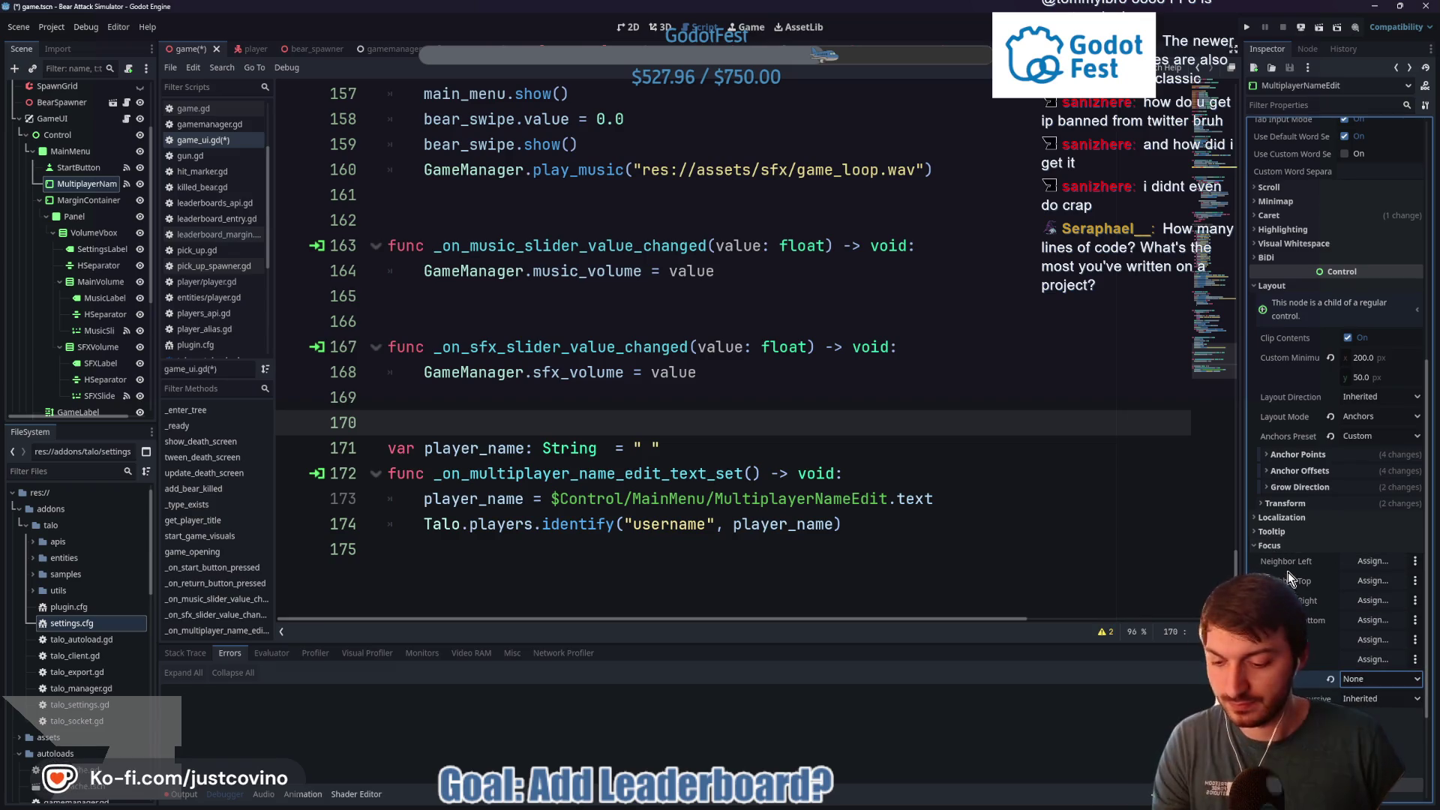
key("ctrl+s")
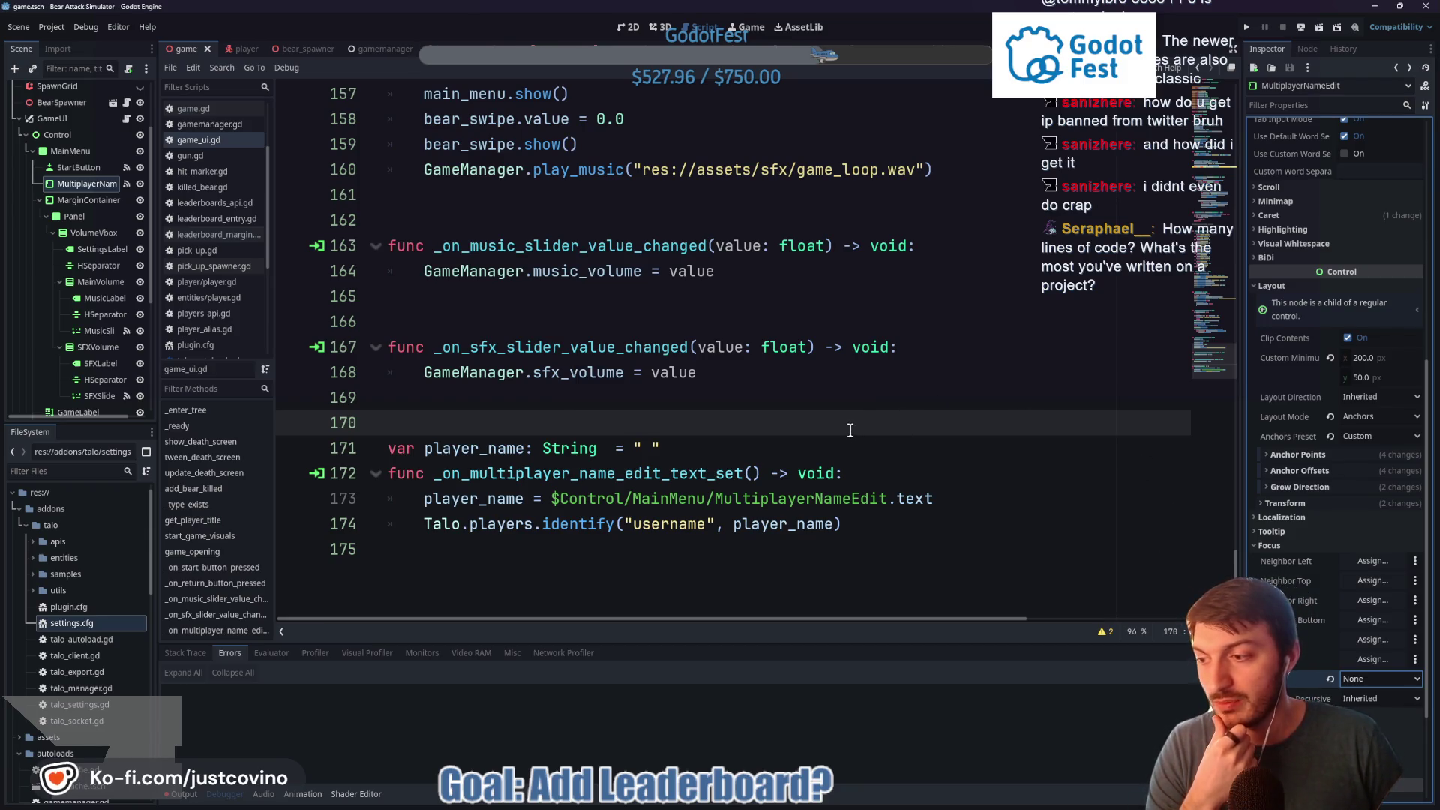
Collapse the Layout, Focus and Visibility property sections in the Inspector
left_click(1301, 286)
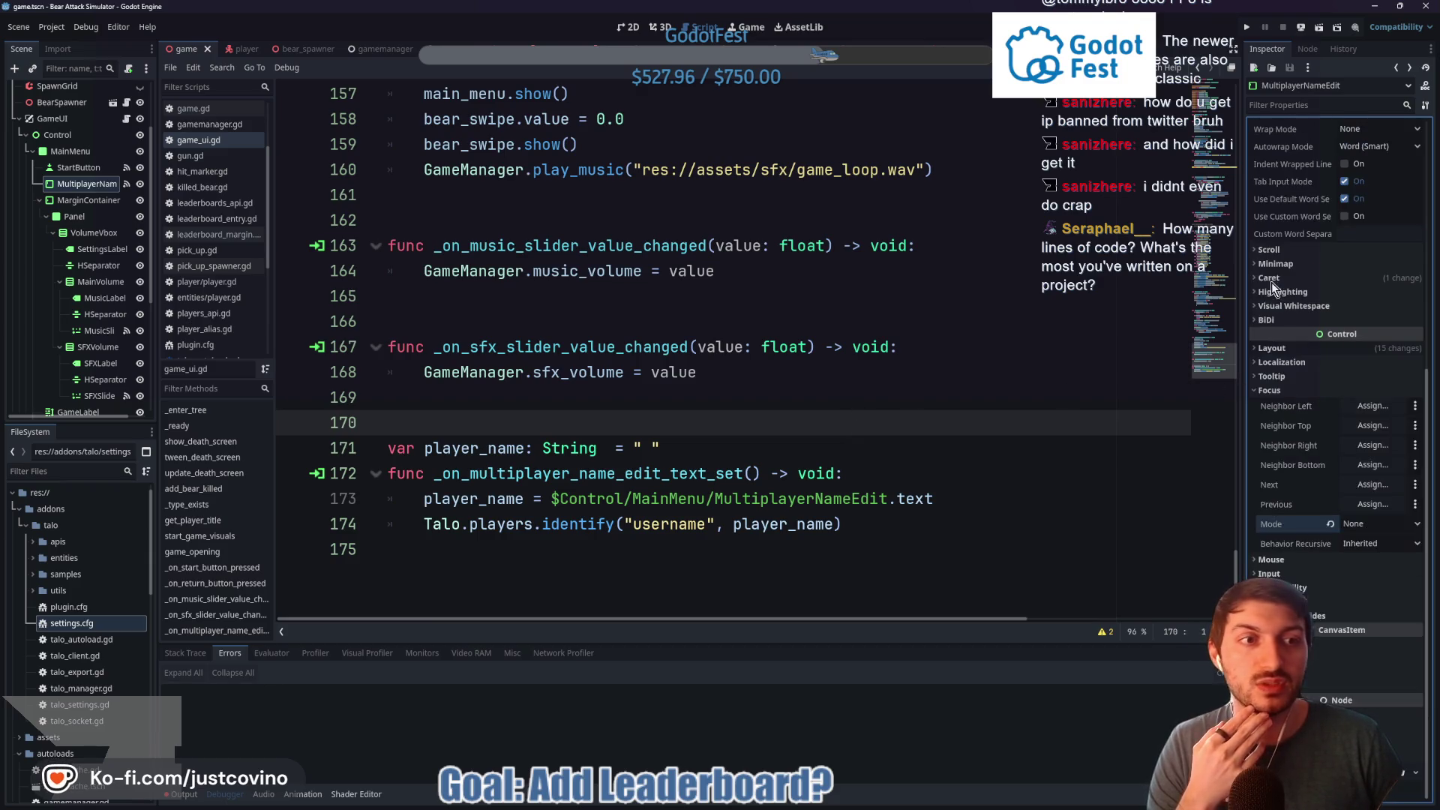
left_click(1275, 390)
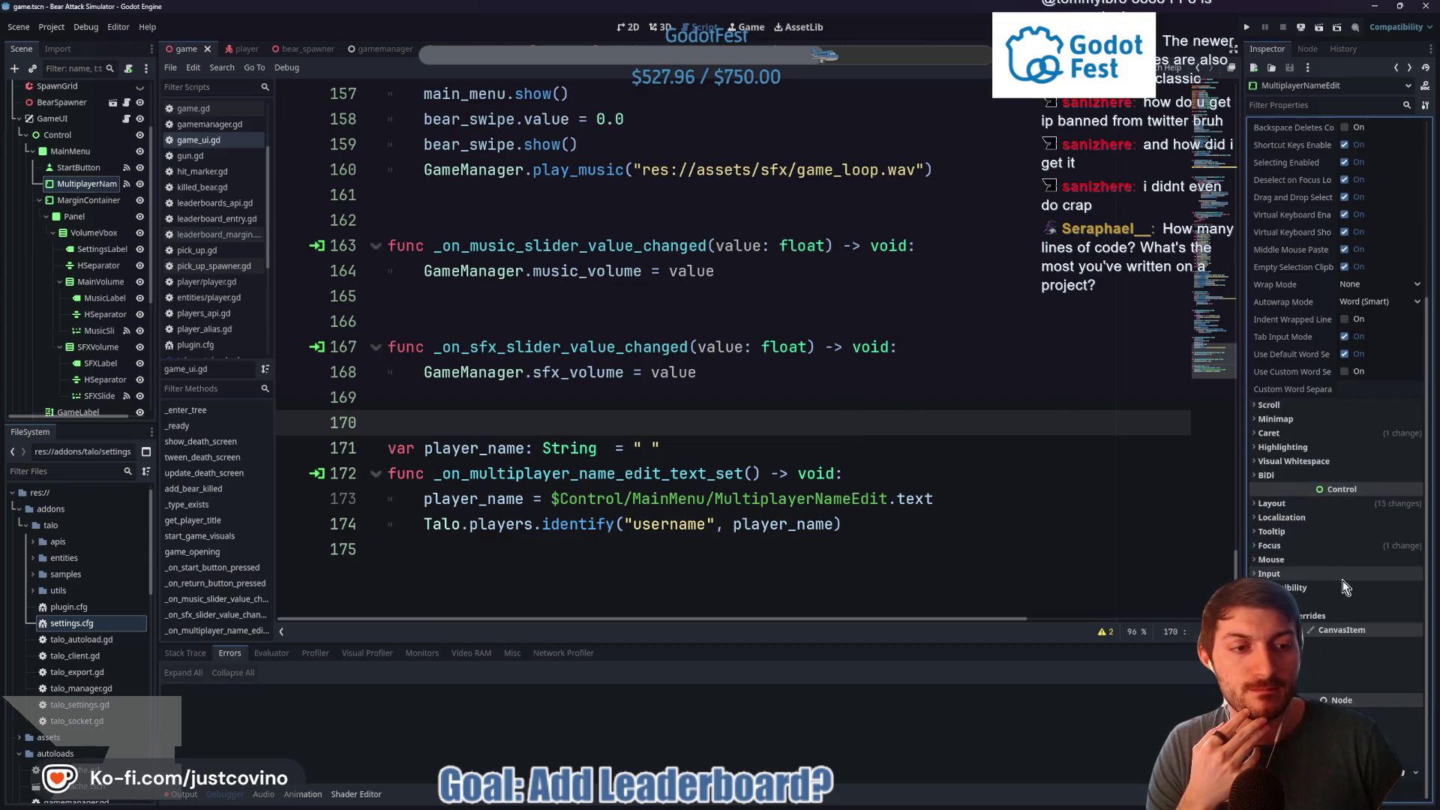
left_click(1305, 643)
scroll(1294, 526, "down", 3)
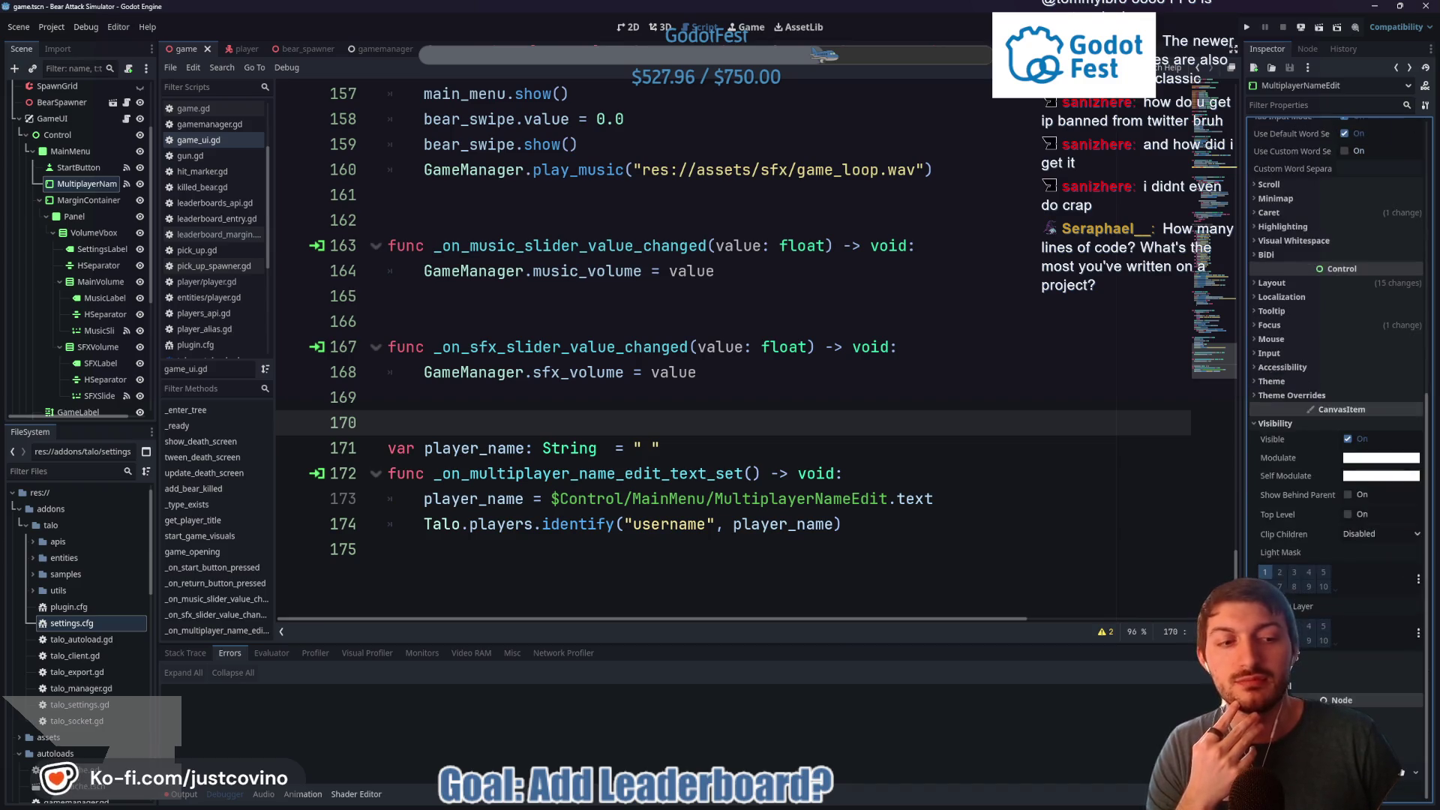
left_click(1270, 426)
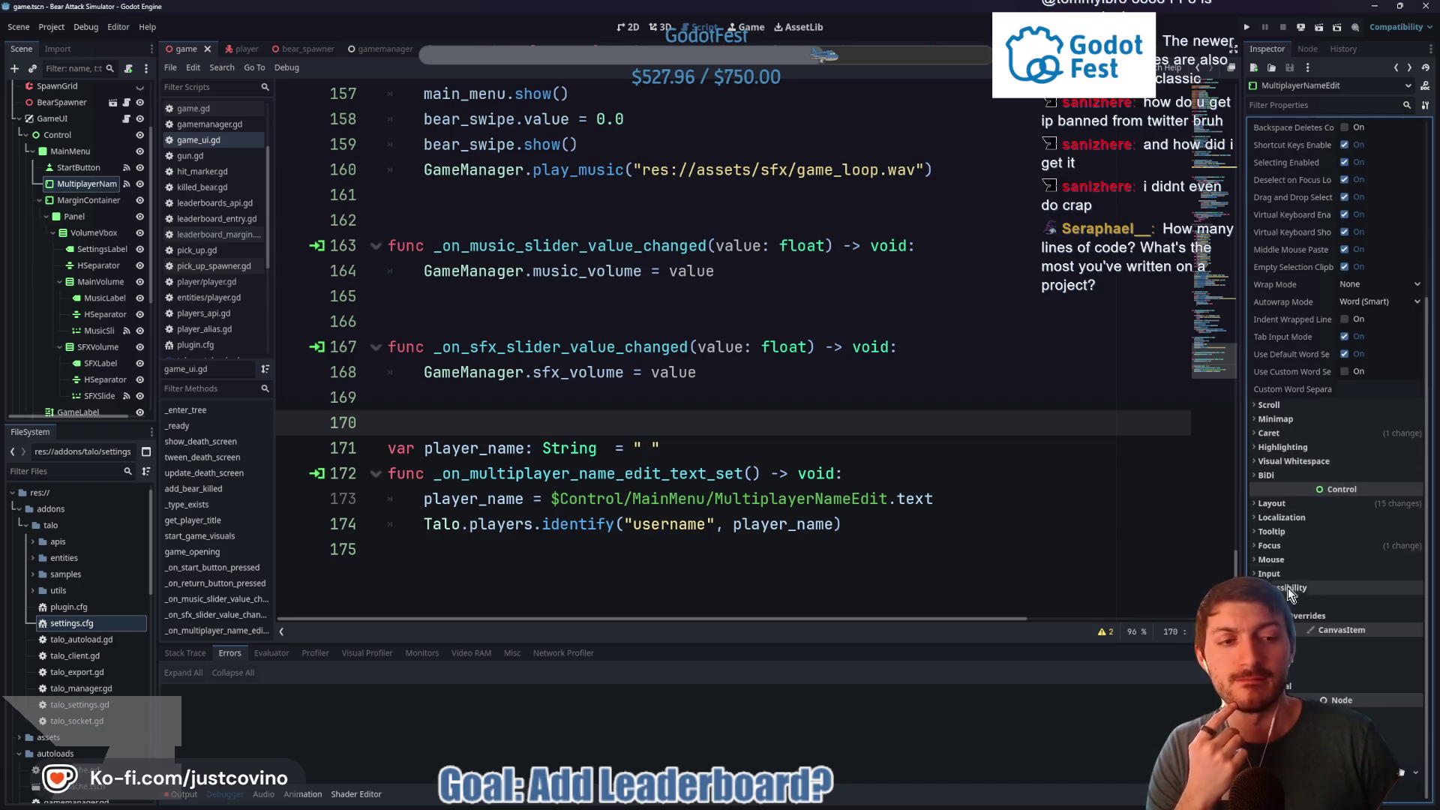